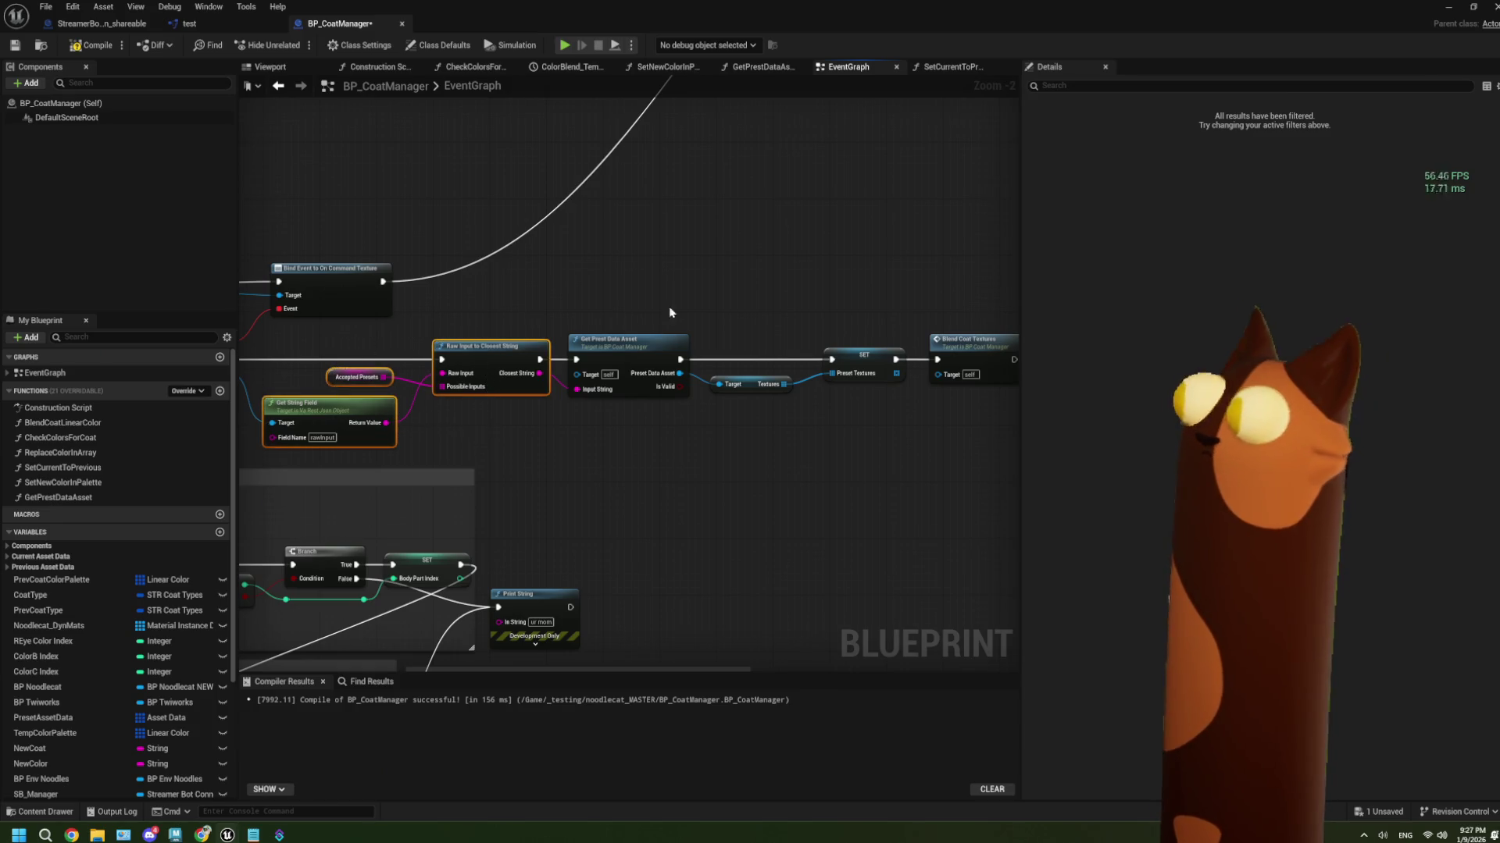
Paste the copied nodes and wire OnCommand_Prop's execution into Raw Input to Closest String
left_click_drag(669, 307, 495, 498)
mouse_move(657, 268)
left_mouse_down()
mouse_move(589, 317)
mouse_move(508, 341)
left_mouse_up()
key("ctrl+v")
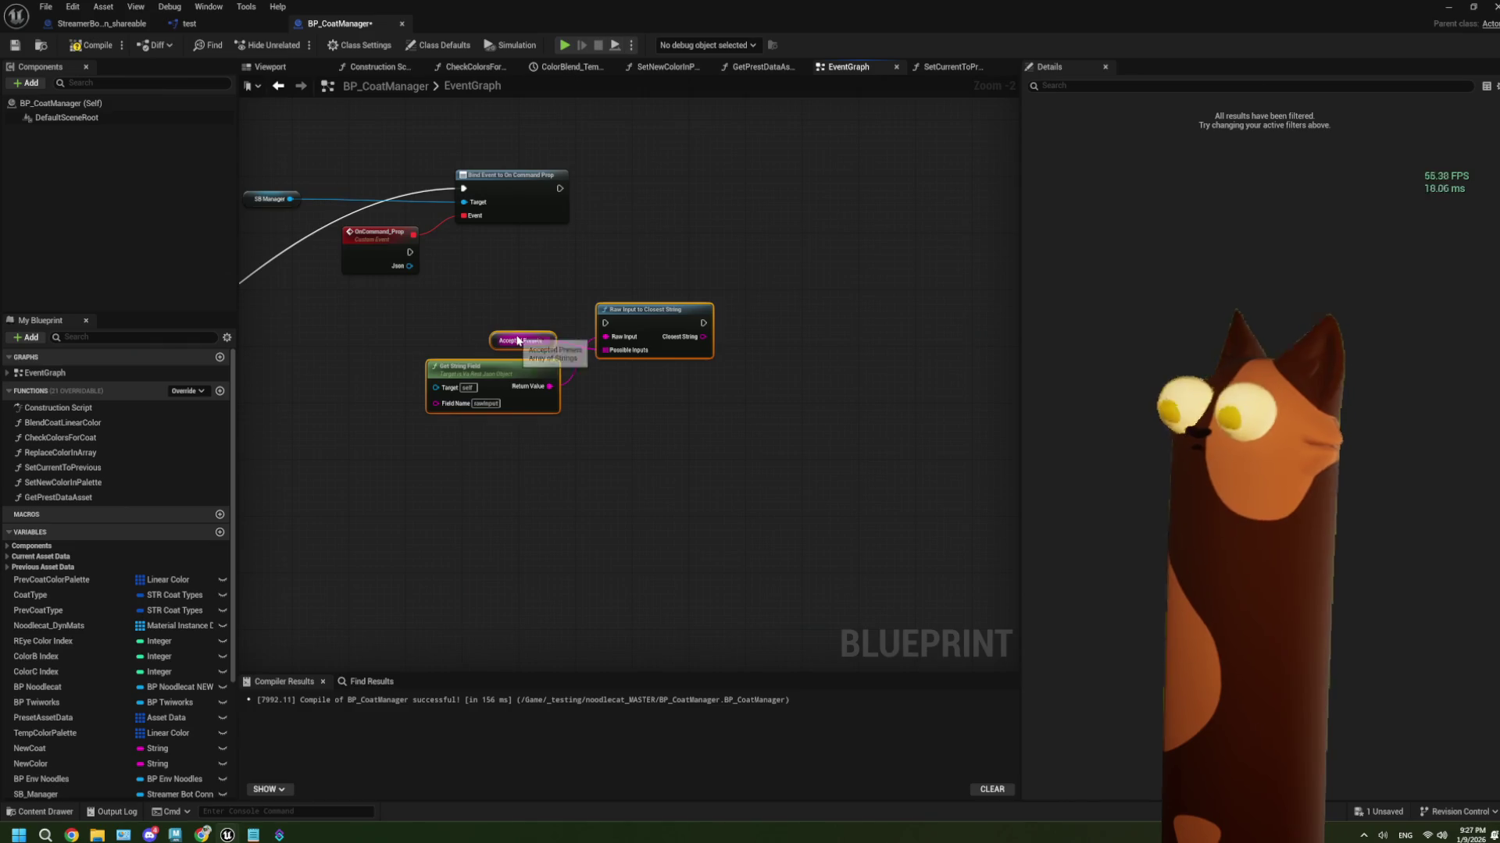
left_click_drag(410, 251, 605, 322)
Delete the Accepted Presets node and connect Json to Get String Field's Target
left_click(521, 341)
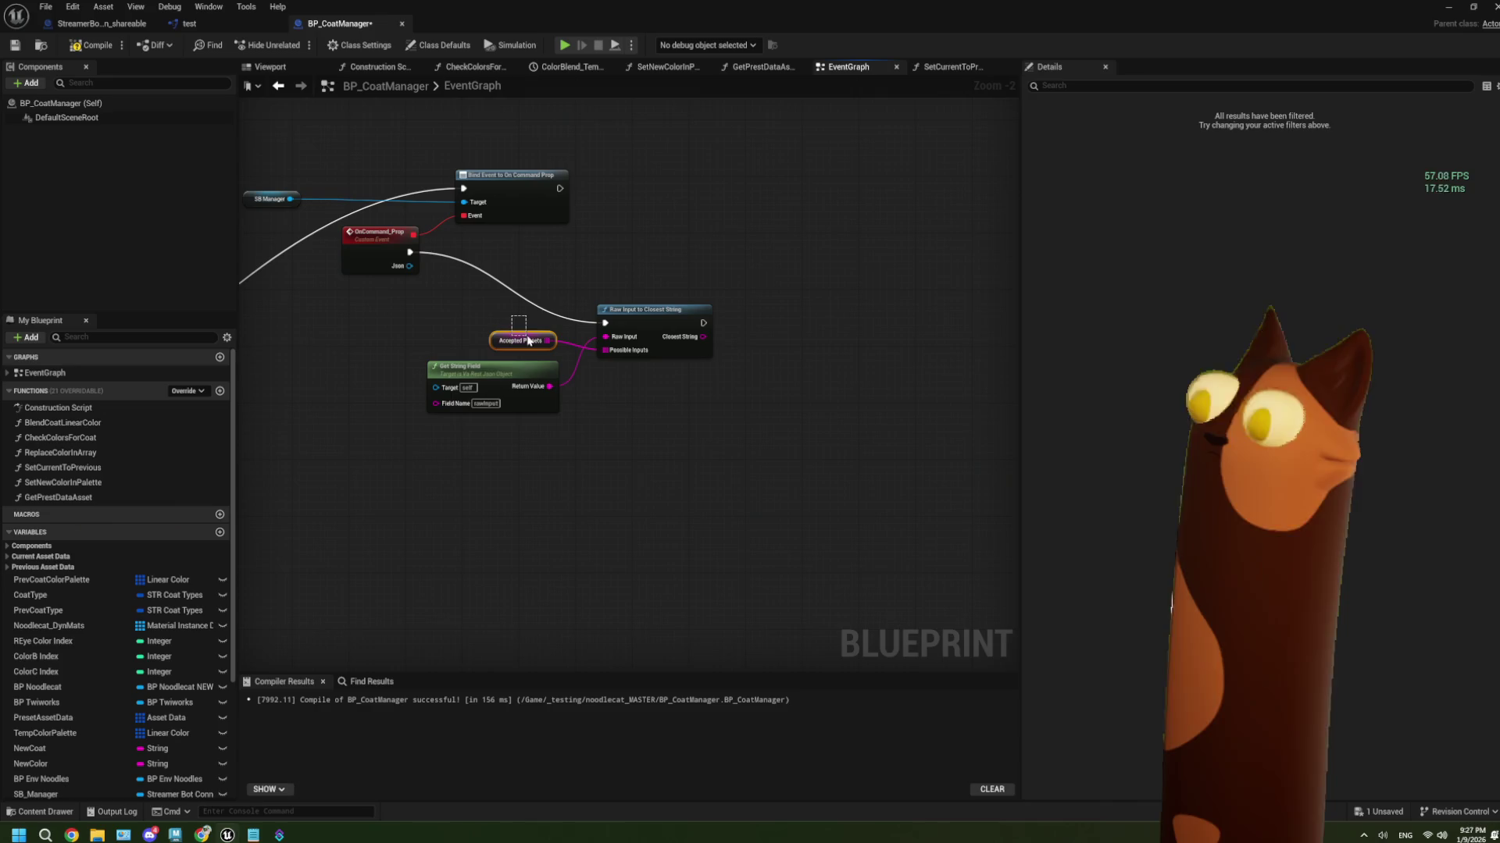
key("Delete")
mouse_move(409, 266)
left_mouse_down()
mouse_move(435, 387)
mouse_move(509, 338)
left_mouse_up()
Arrange Get String Field and Raw Input to Closest String neatly beside the event
left_click_drag(669, 327, 631, 260)
mouse_move(531, 337)
left_mouse_down()
mouse_move(517, 320)
mouse_move(552, 324)
left_mouse_up()
left_click_drag(606, 254, 676, 248)
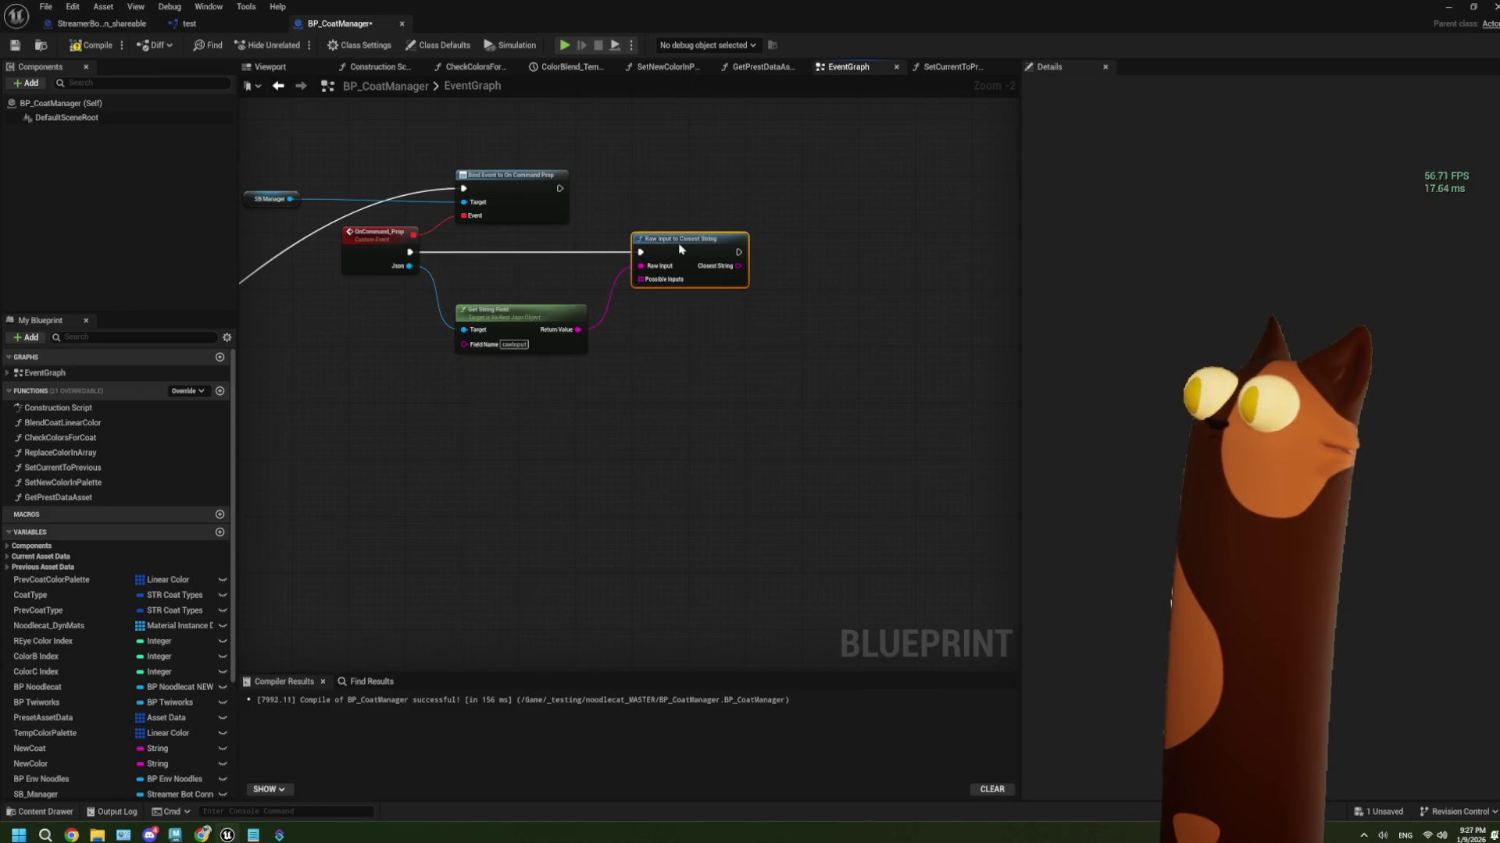
left_click_drag(516, 307, 514, 284)
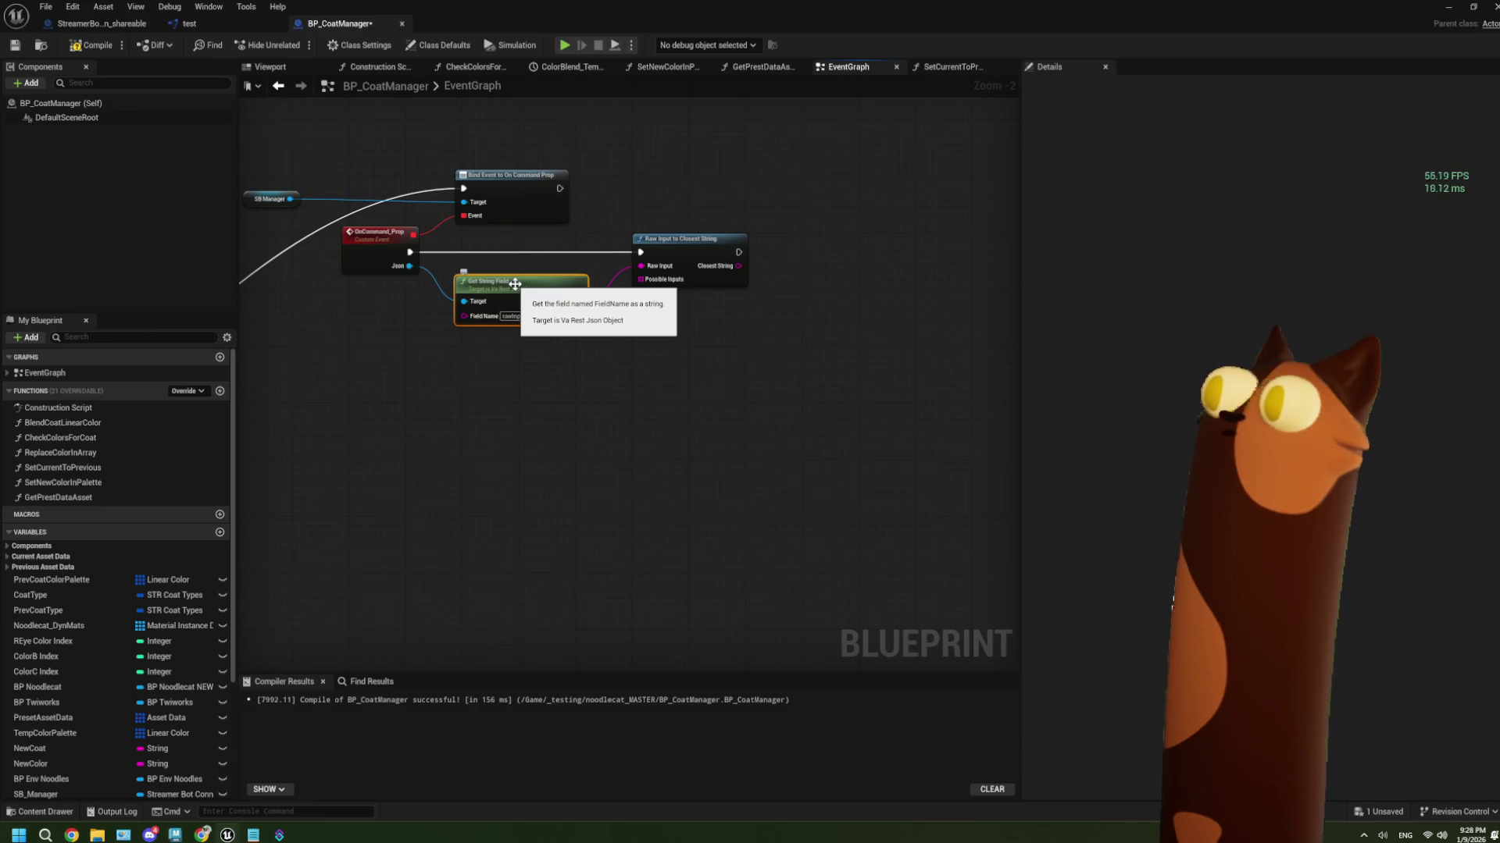
scroll(593, 363, "up", 3)
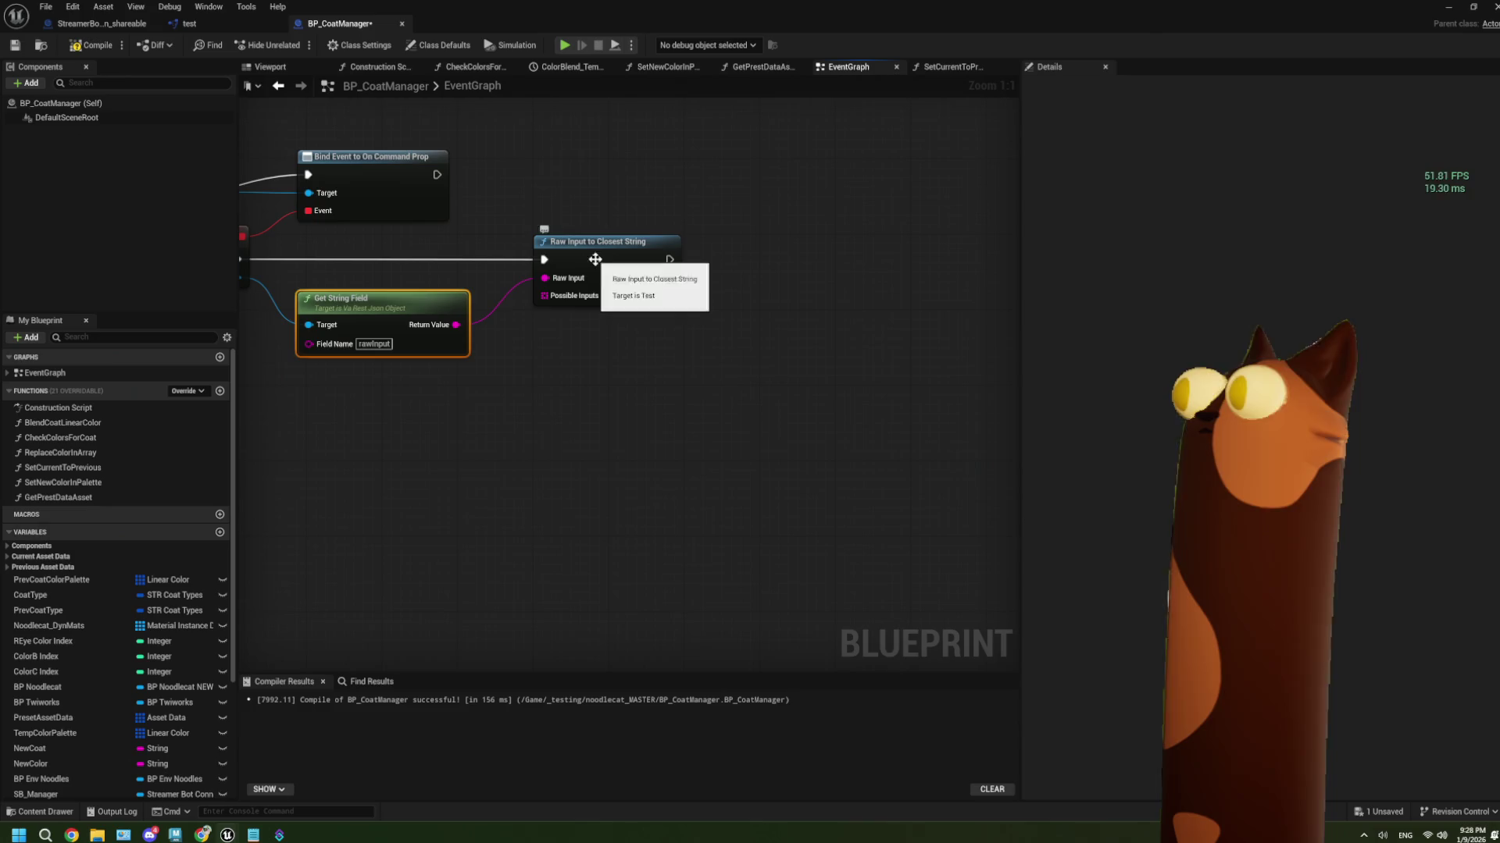
Nudge Get String Field and Raw Input to Closest String into place, save BP_CoatManager, and minimize the editor
left_click_drag(593, 264, 611, 264)
left_click_drag(381, 311, 352, 290)
mouse_move(487, 385)
left_mouse_down()
mouse_move(552, 328)
mouse_move(583, 335)
mouse_move(663, 297)
left_mouse_up()
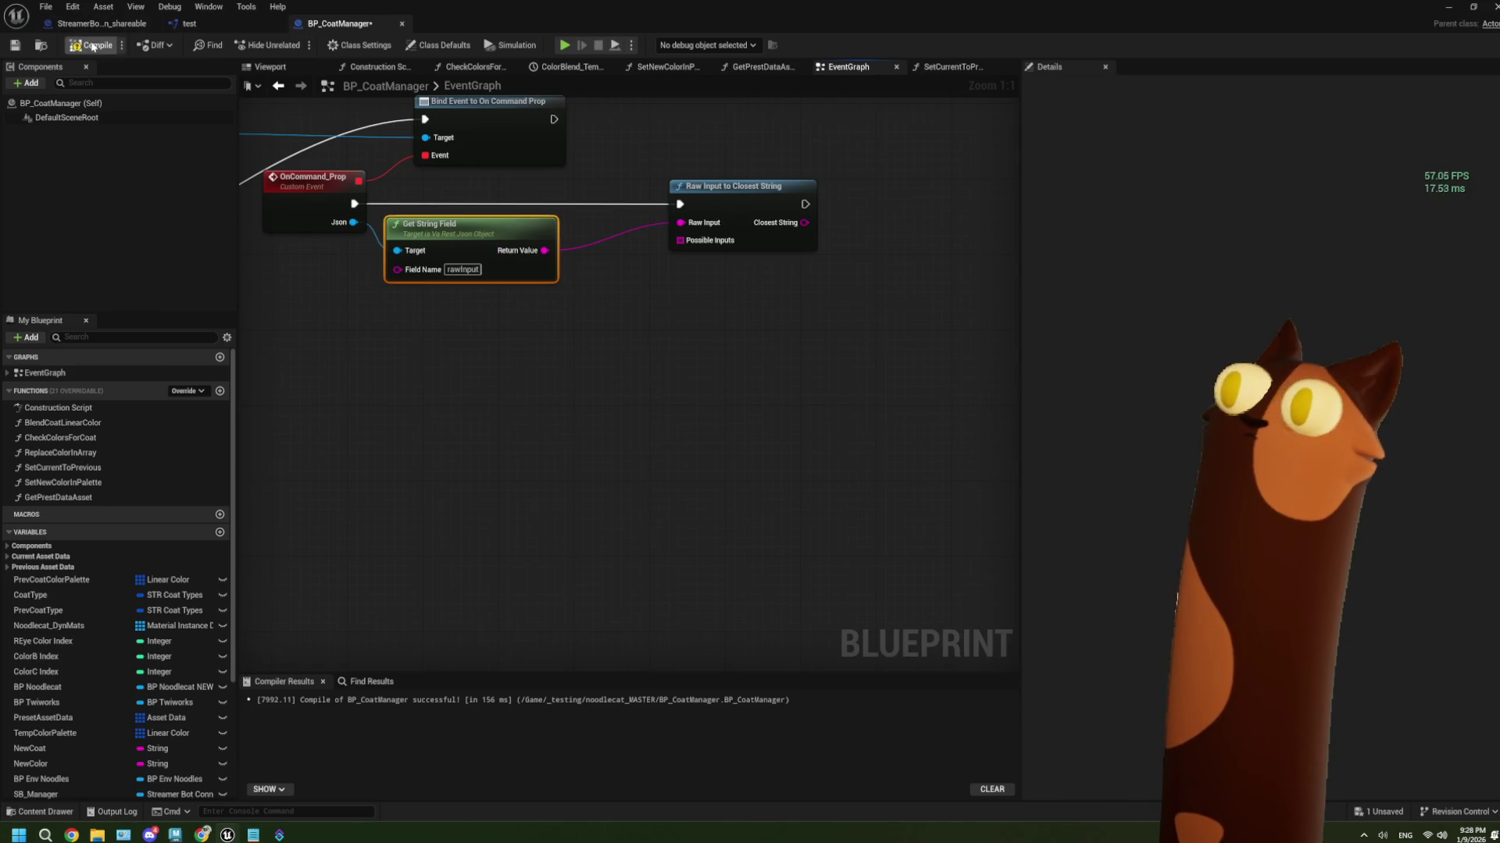
left_click(16, 48)
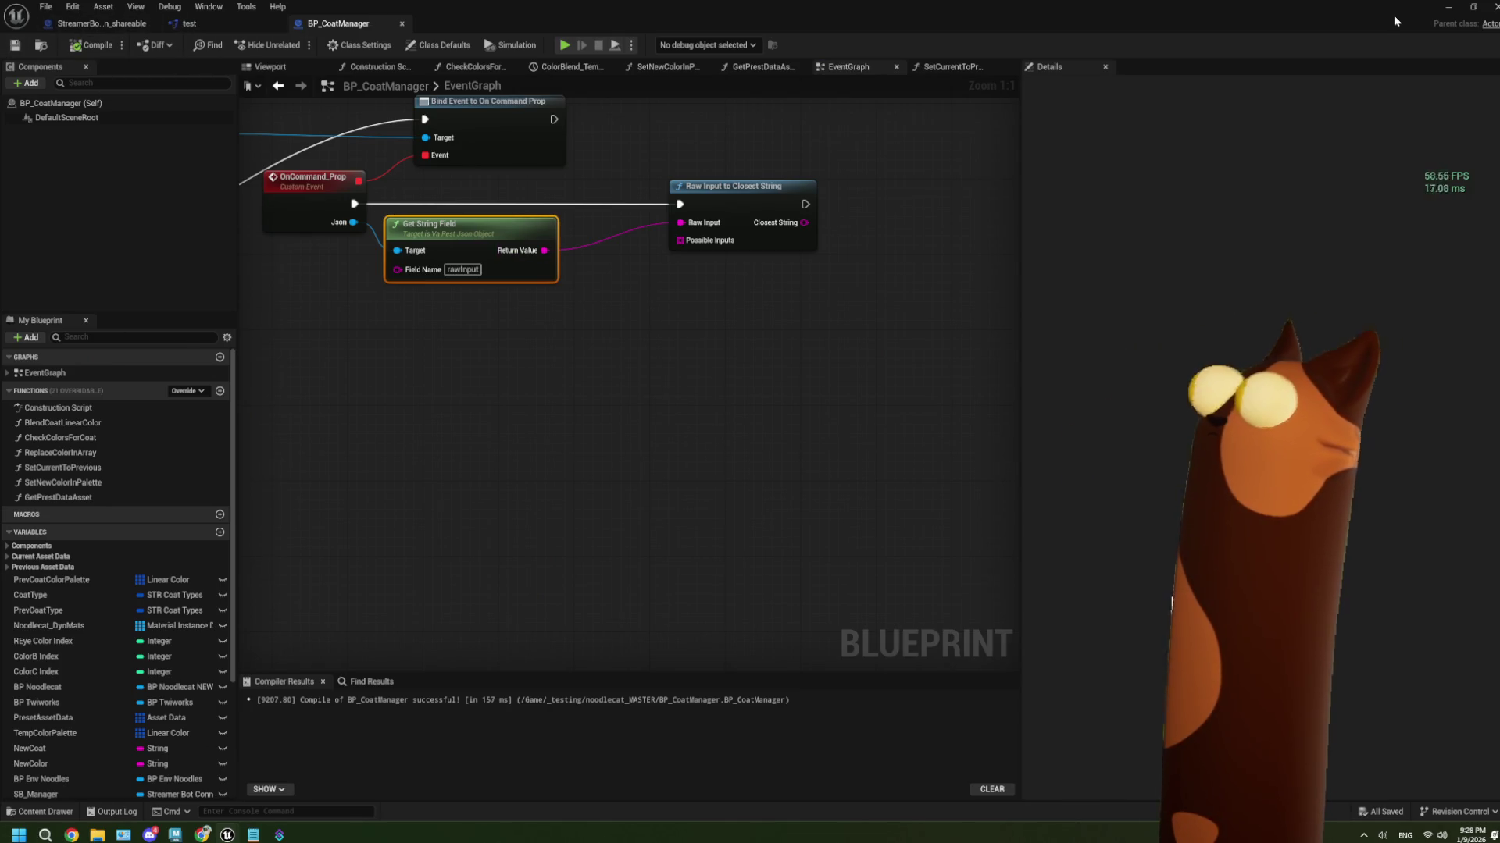
left_click(1448, 7)
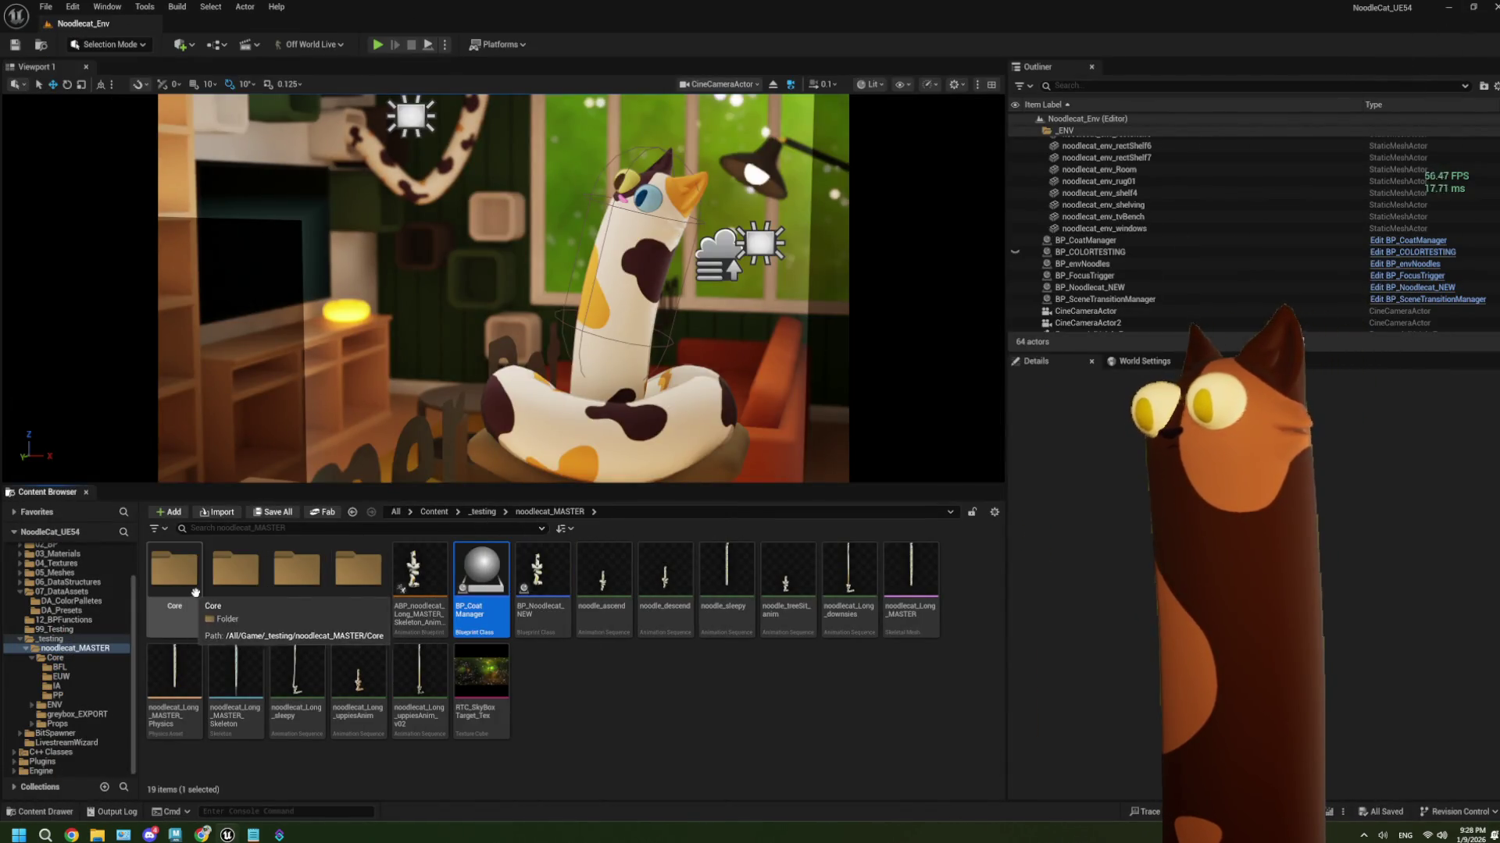
Open the Props folder, inspect the 00_BodyMesh subfolder, and return to Props
double_click(359, 586)
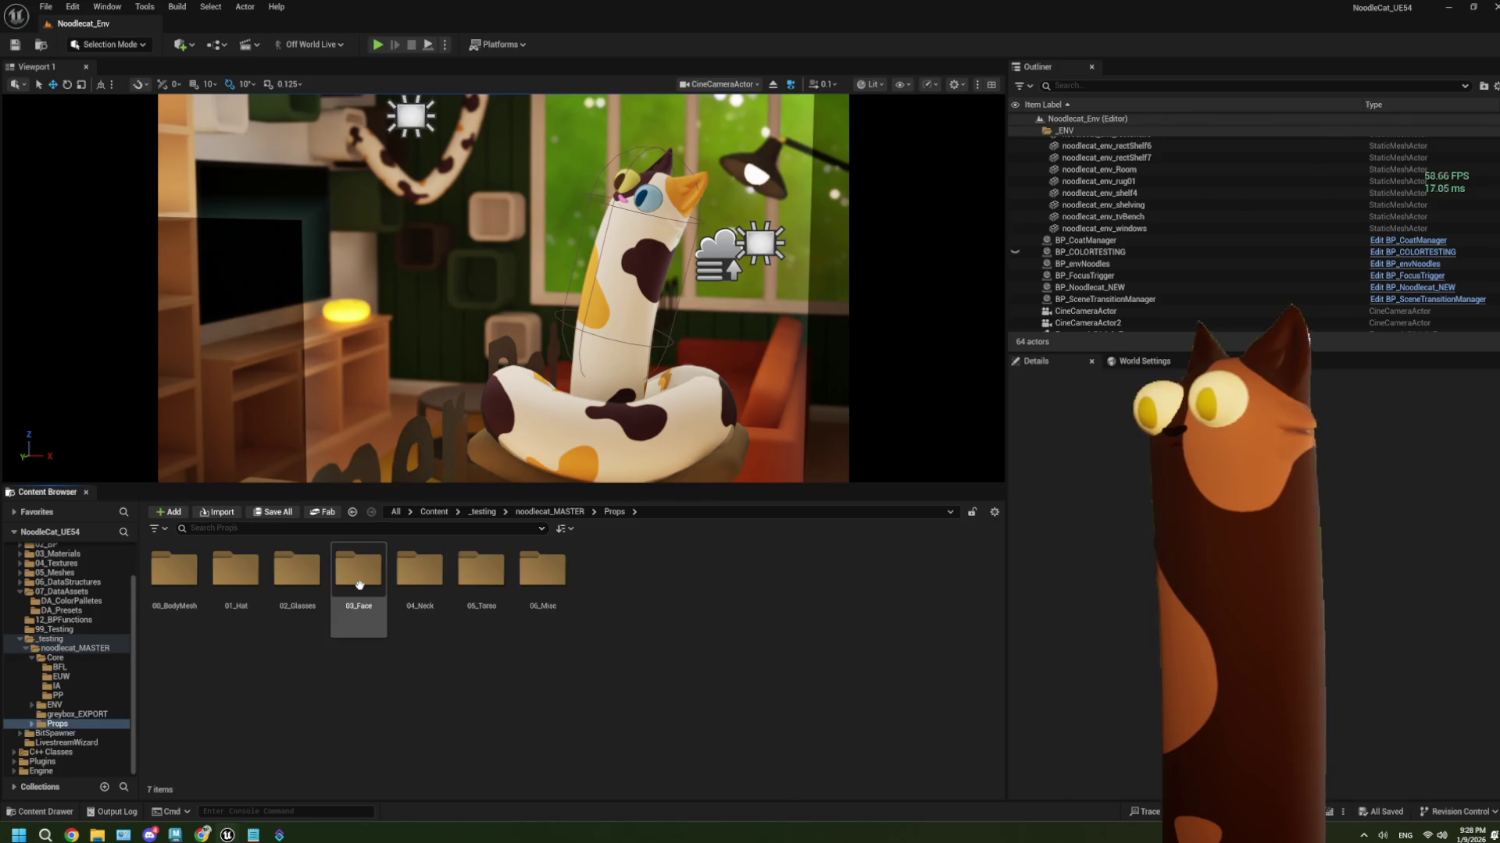
double_click(178, 582)
left_click(614, 512)
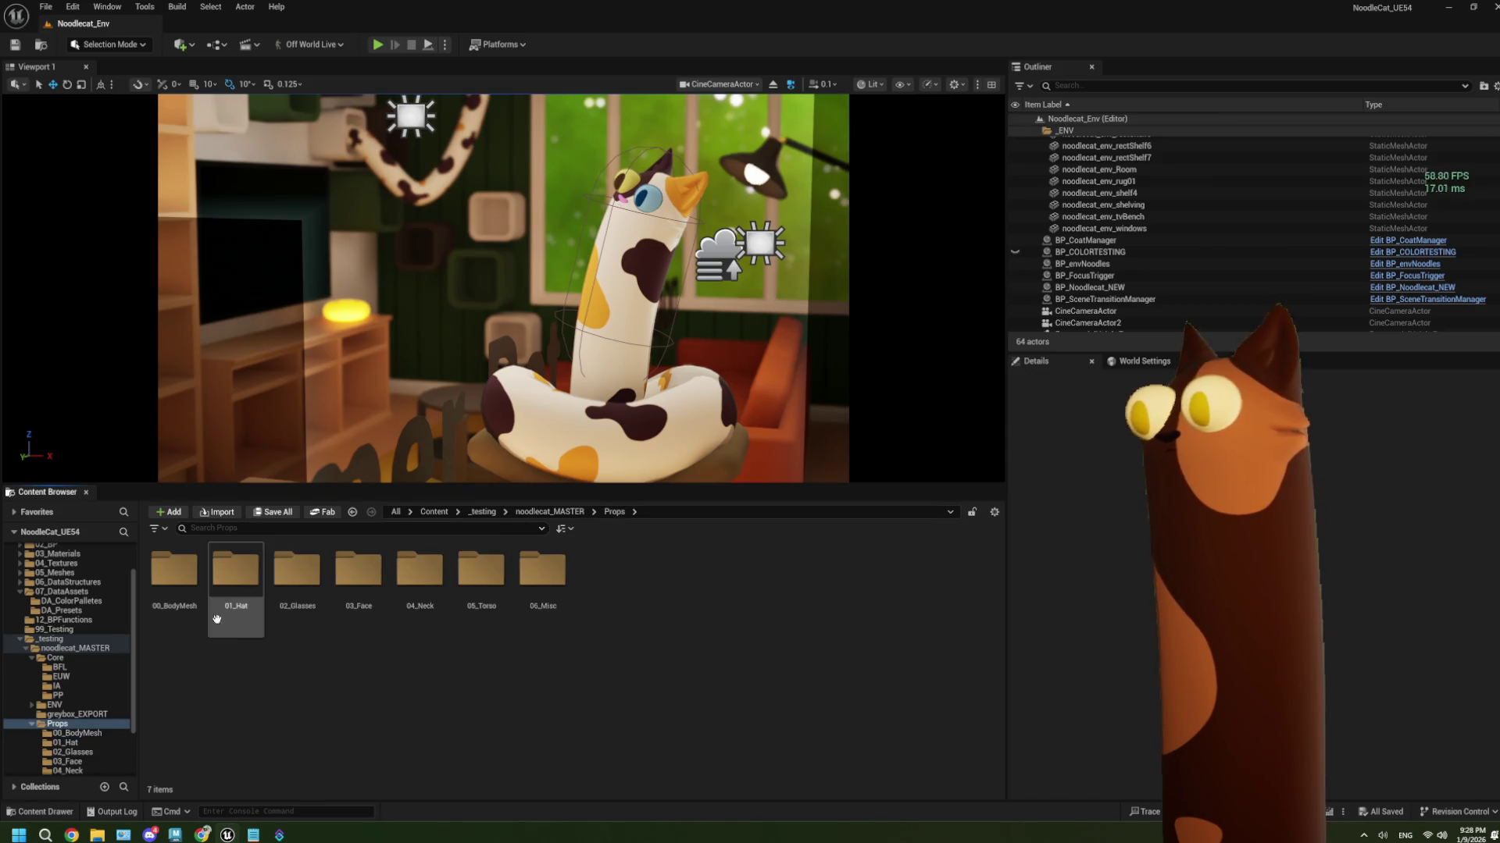
left_click(192, 592)
Inspect the 01_Hat subfolder, go back to noodlecat_MASTER, and reopen BP_CoatManager
double_click(235, 576)
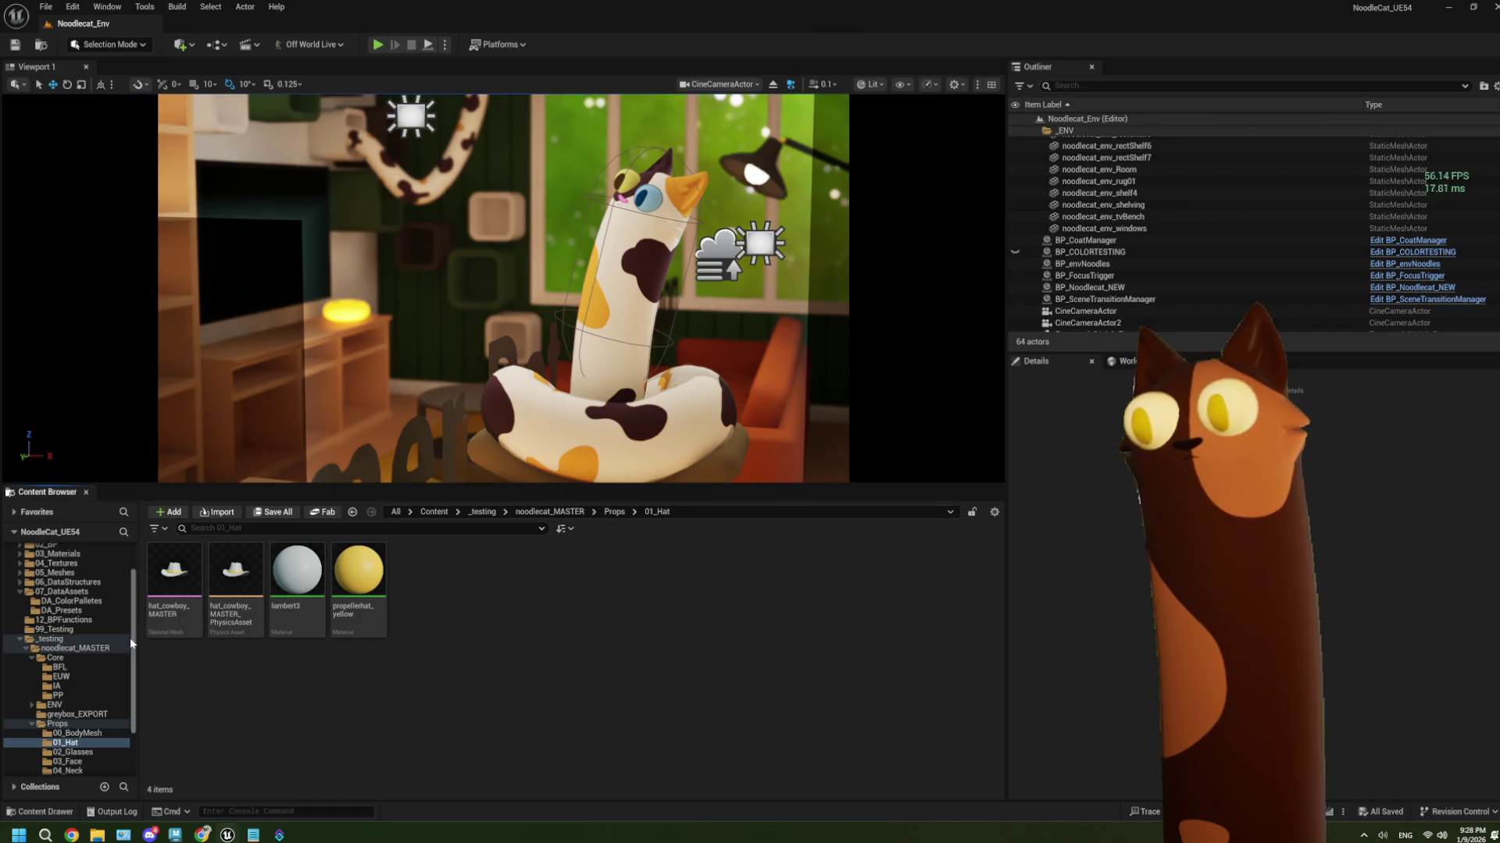
mouse_move(164, 616)
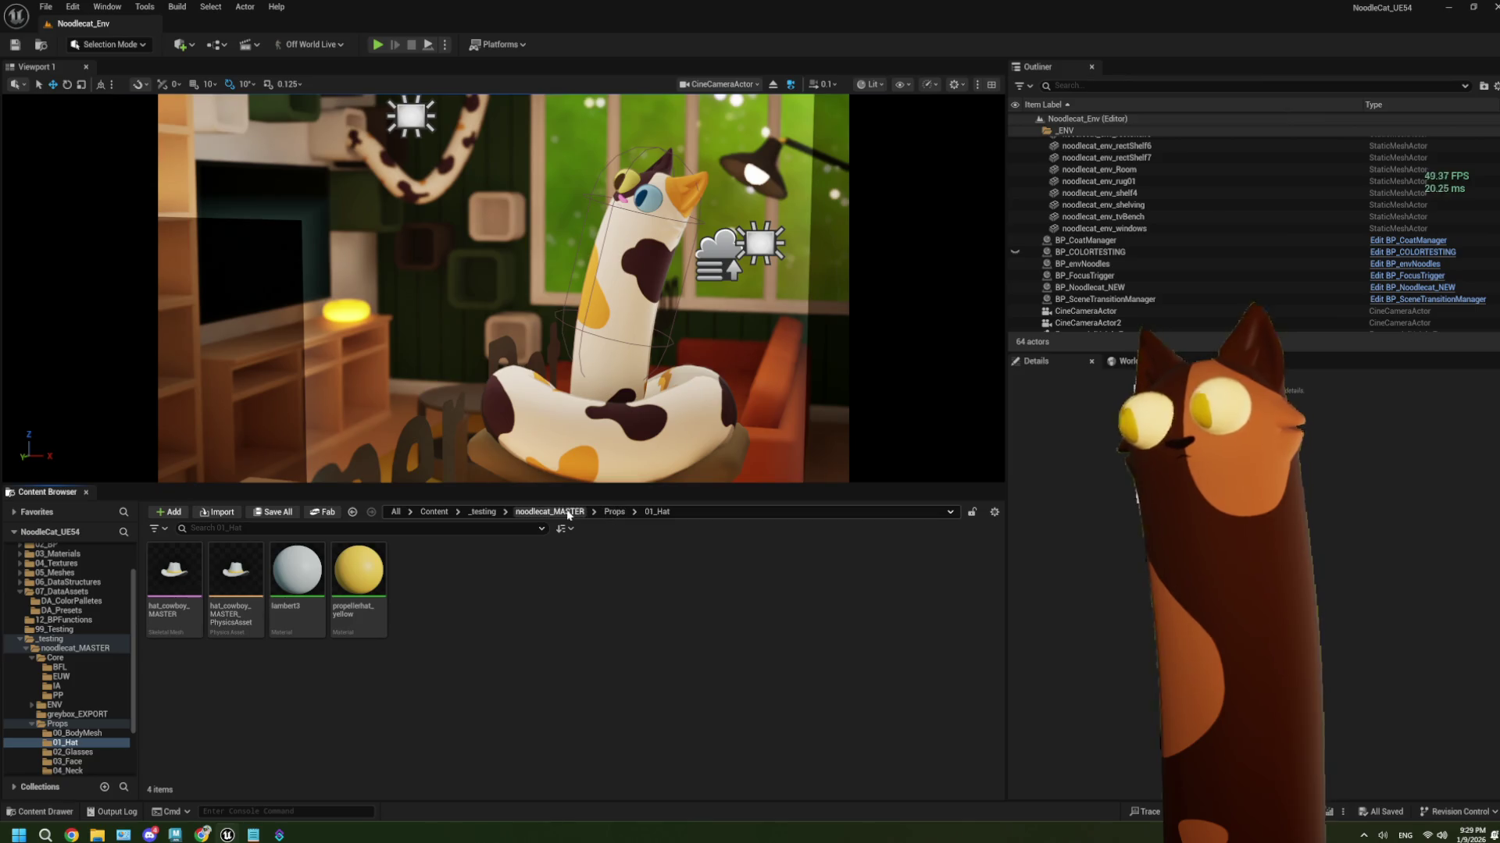
left_click(614, 512)
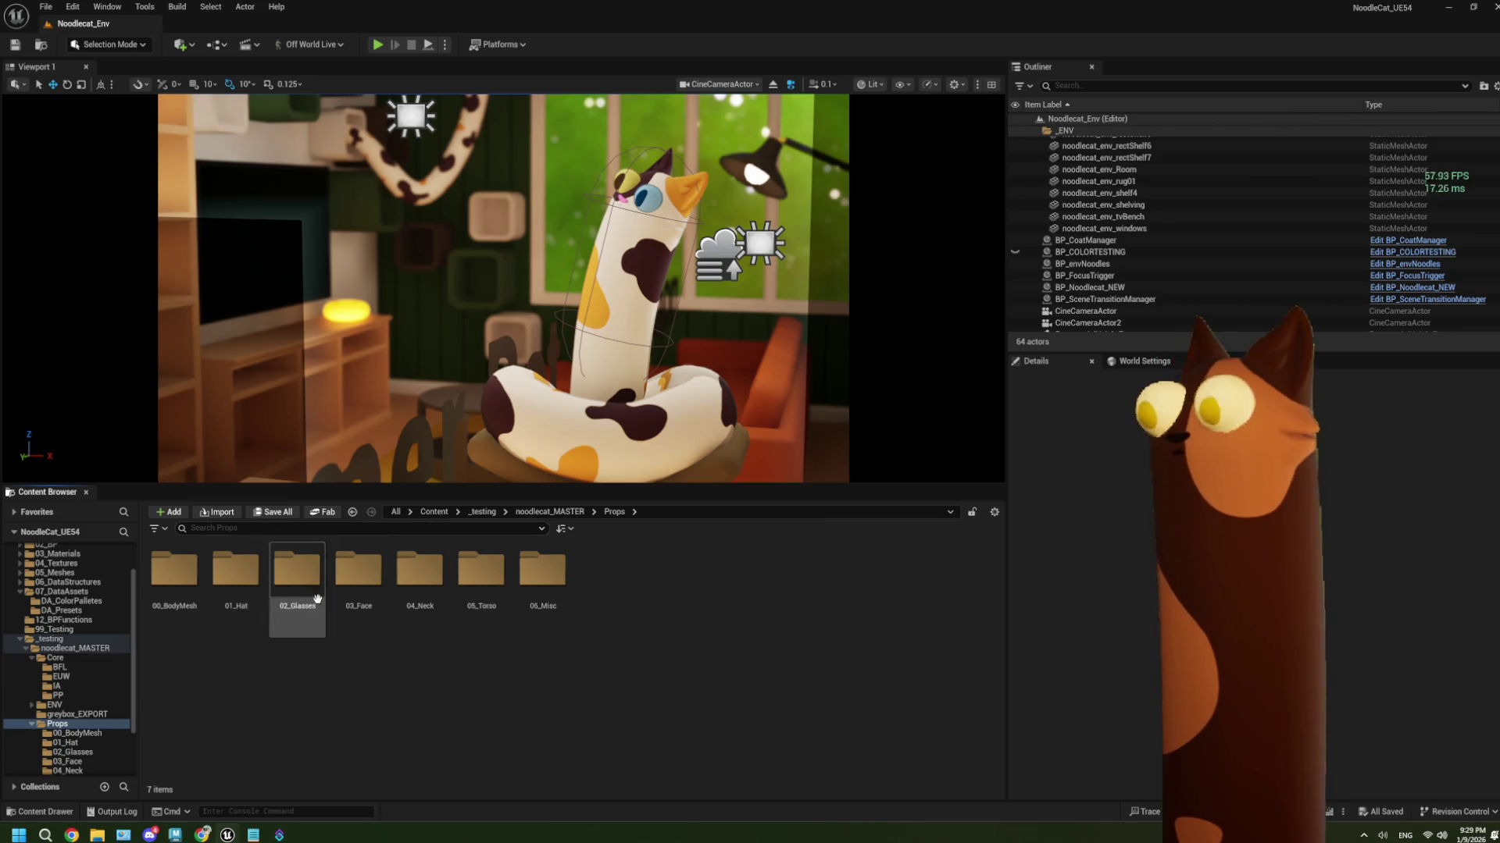
left_click(546, 512)
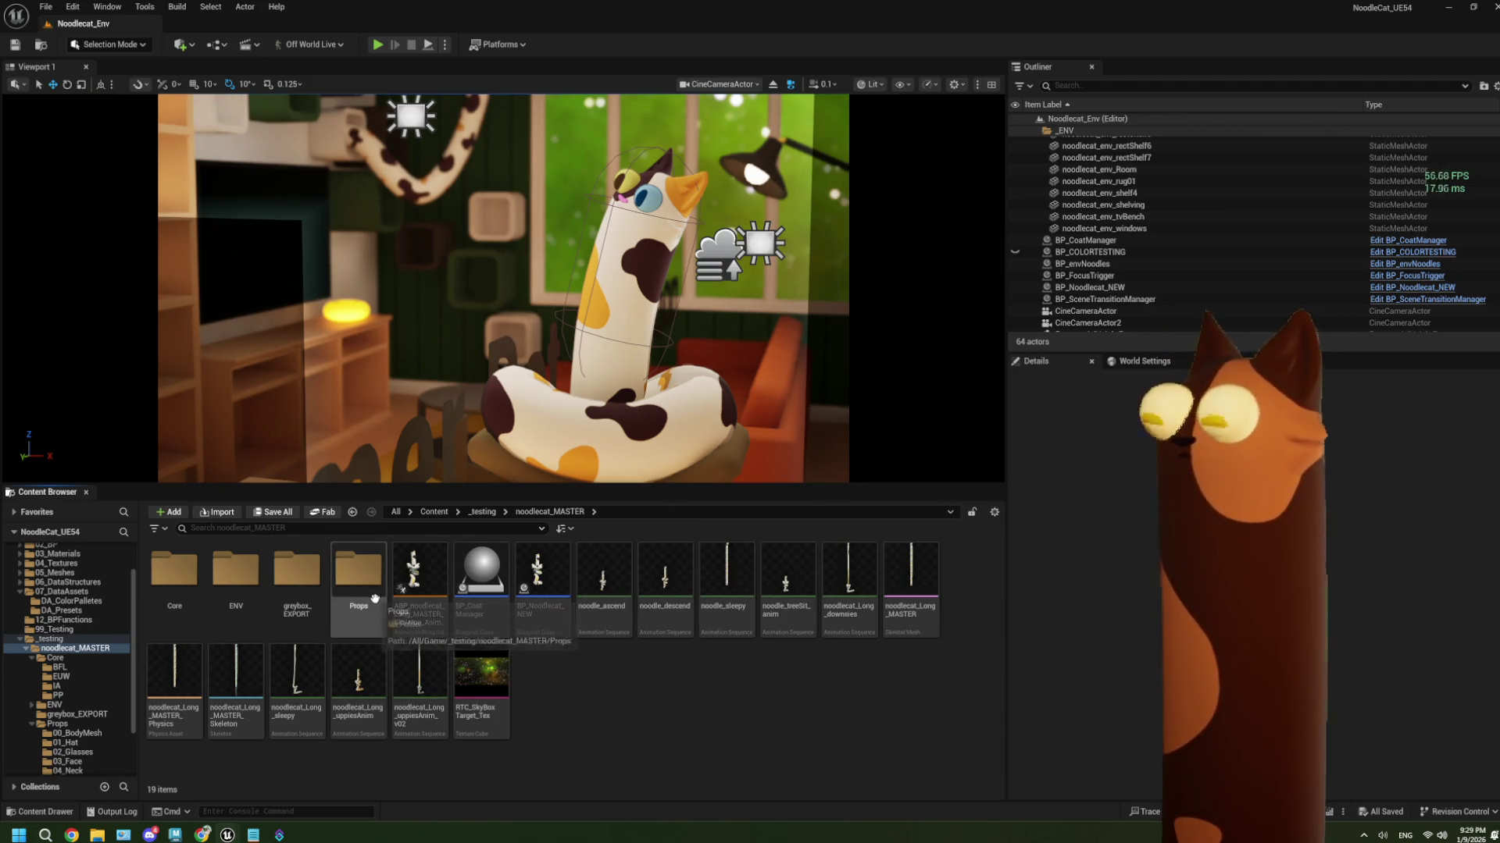
mouse_move(435, 627)
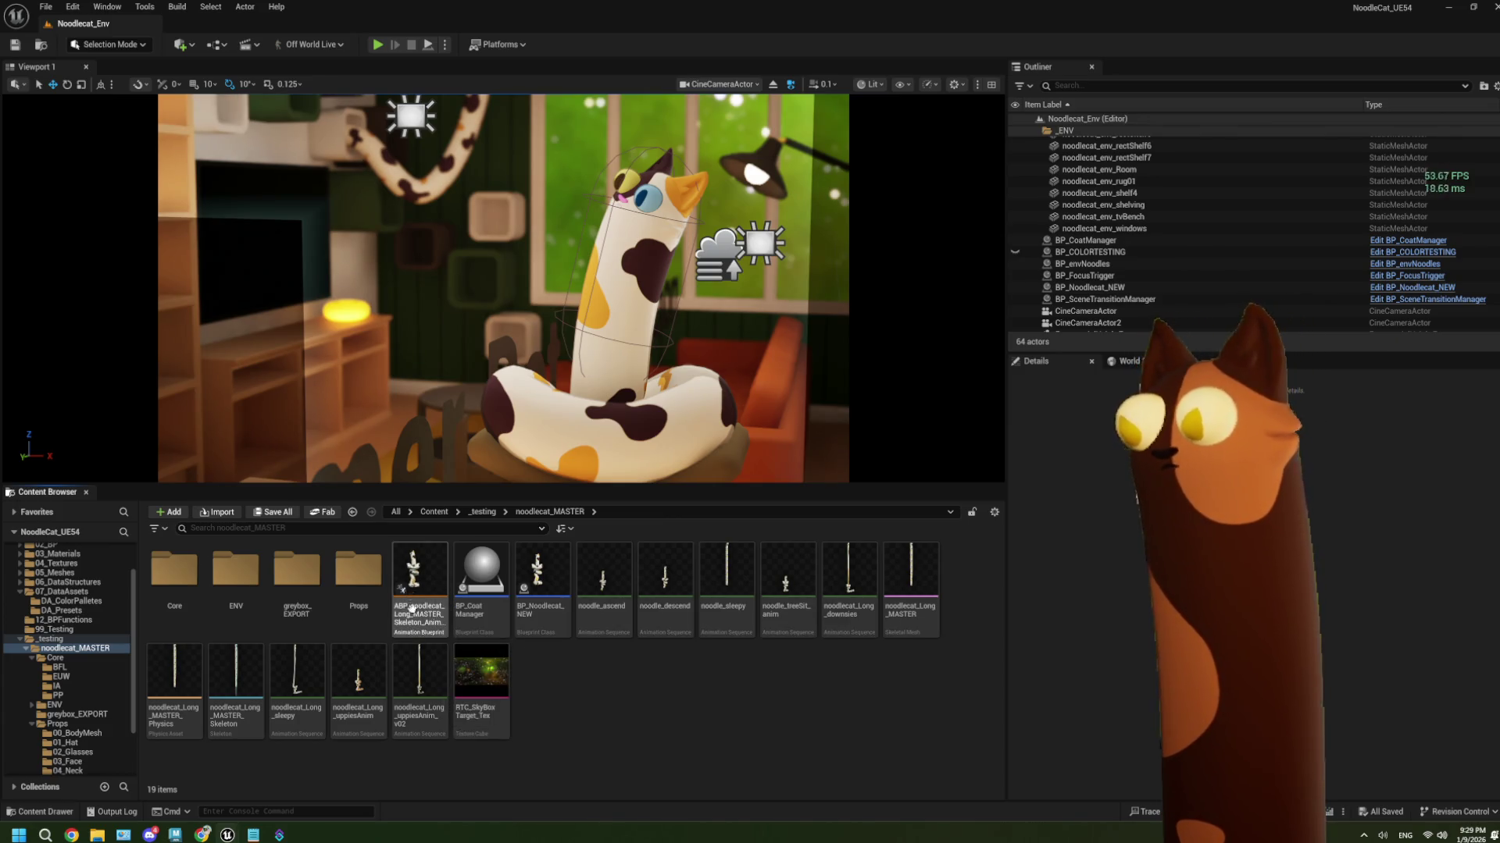
double_click(471, 591)
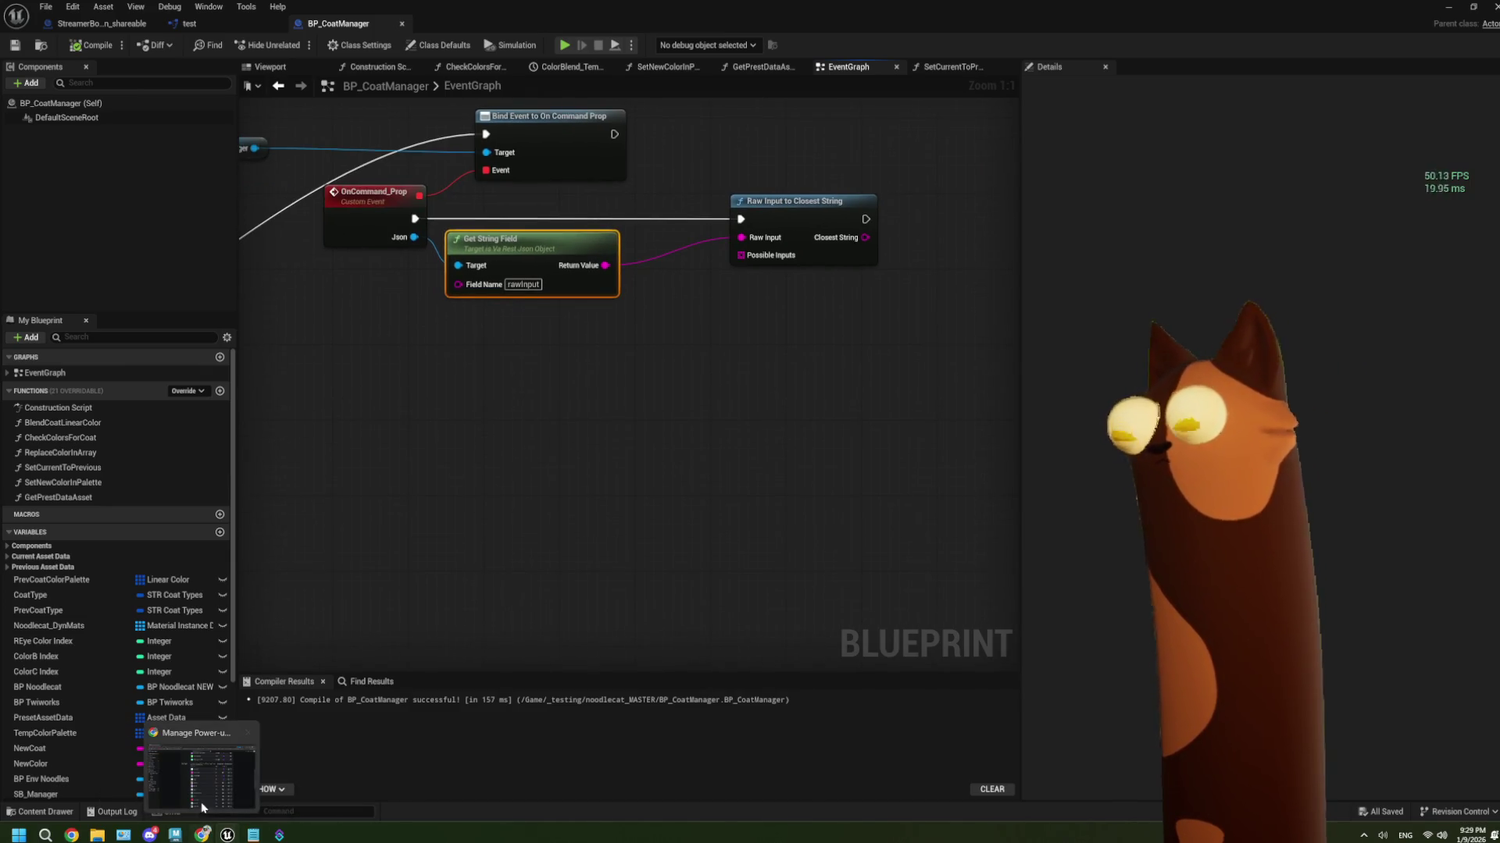
Search Chrome in a new tab for 'ue5 get meshes in folder'
left_click(202, 835)
left_click(193, 34)
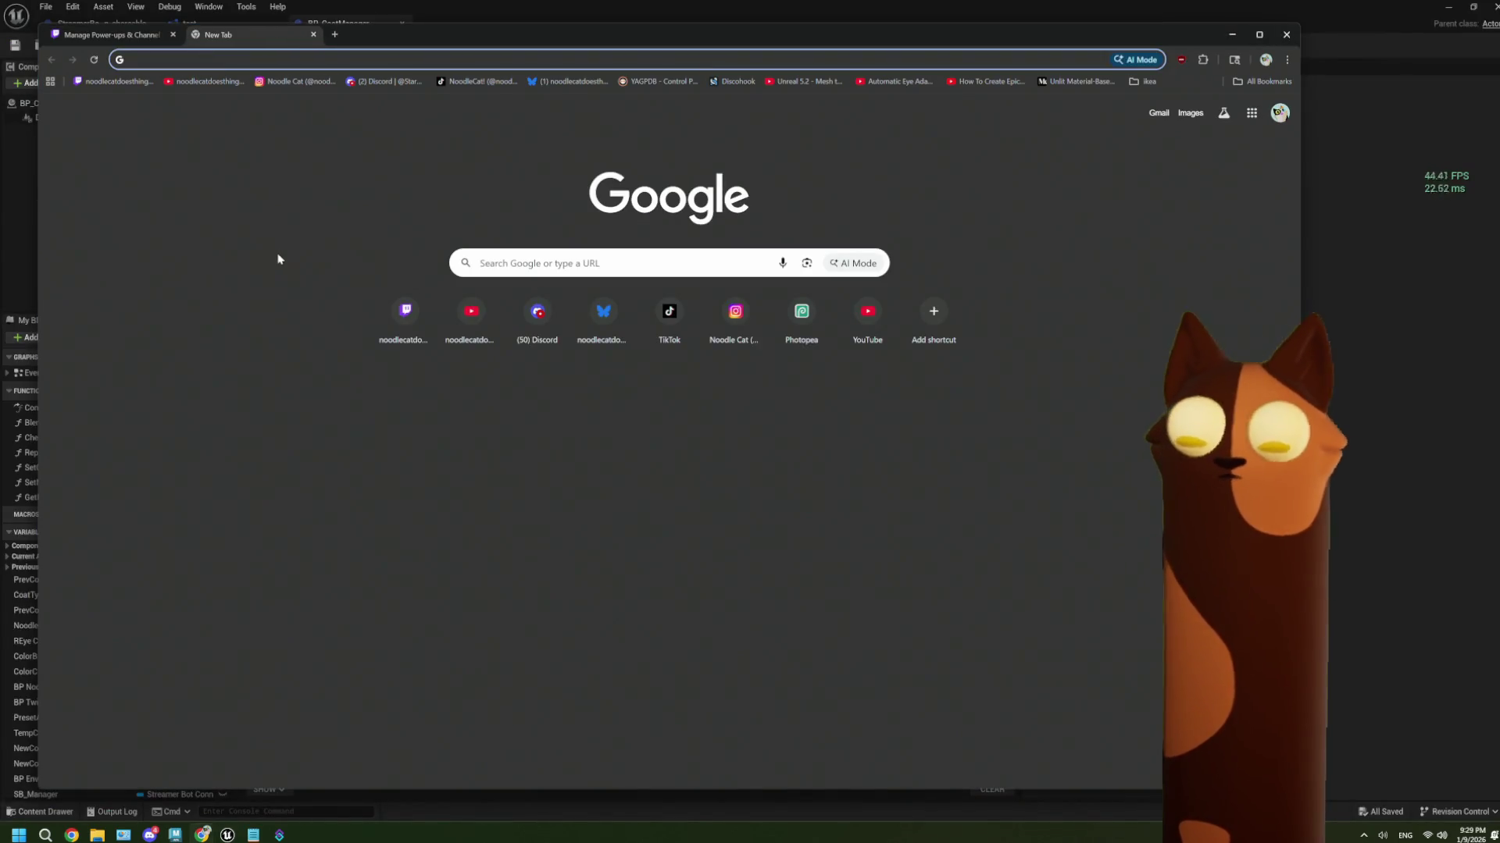
type("ue5 get")
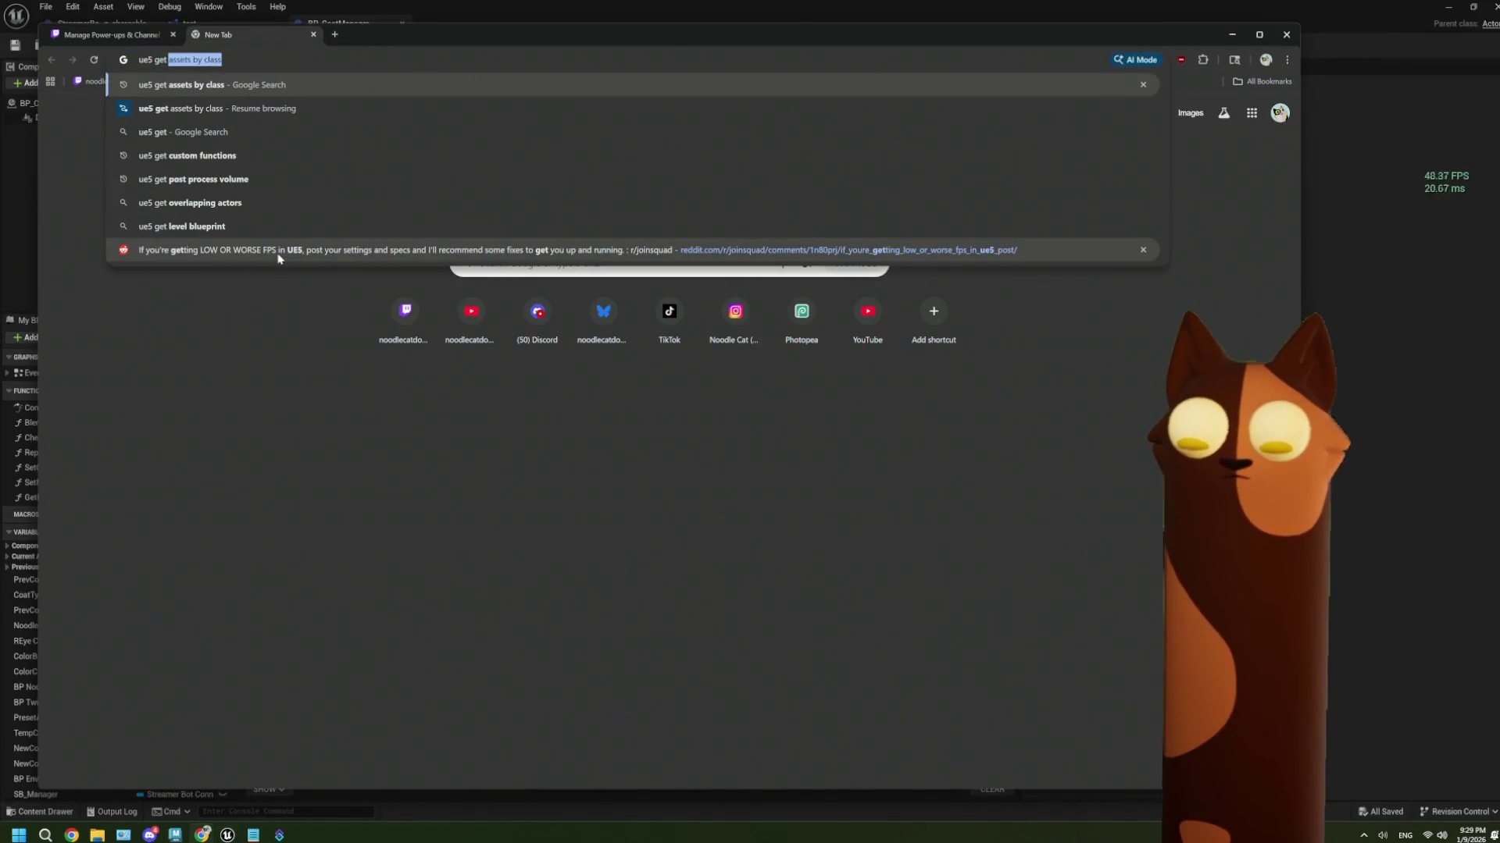
type(" meshe")
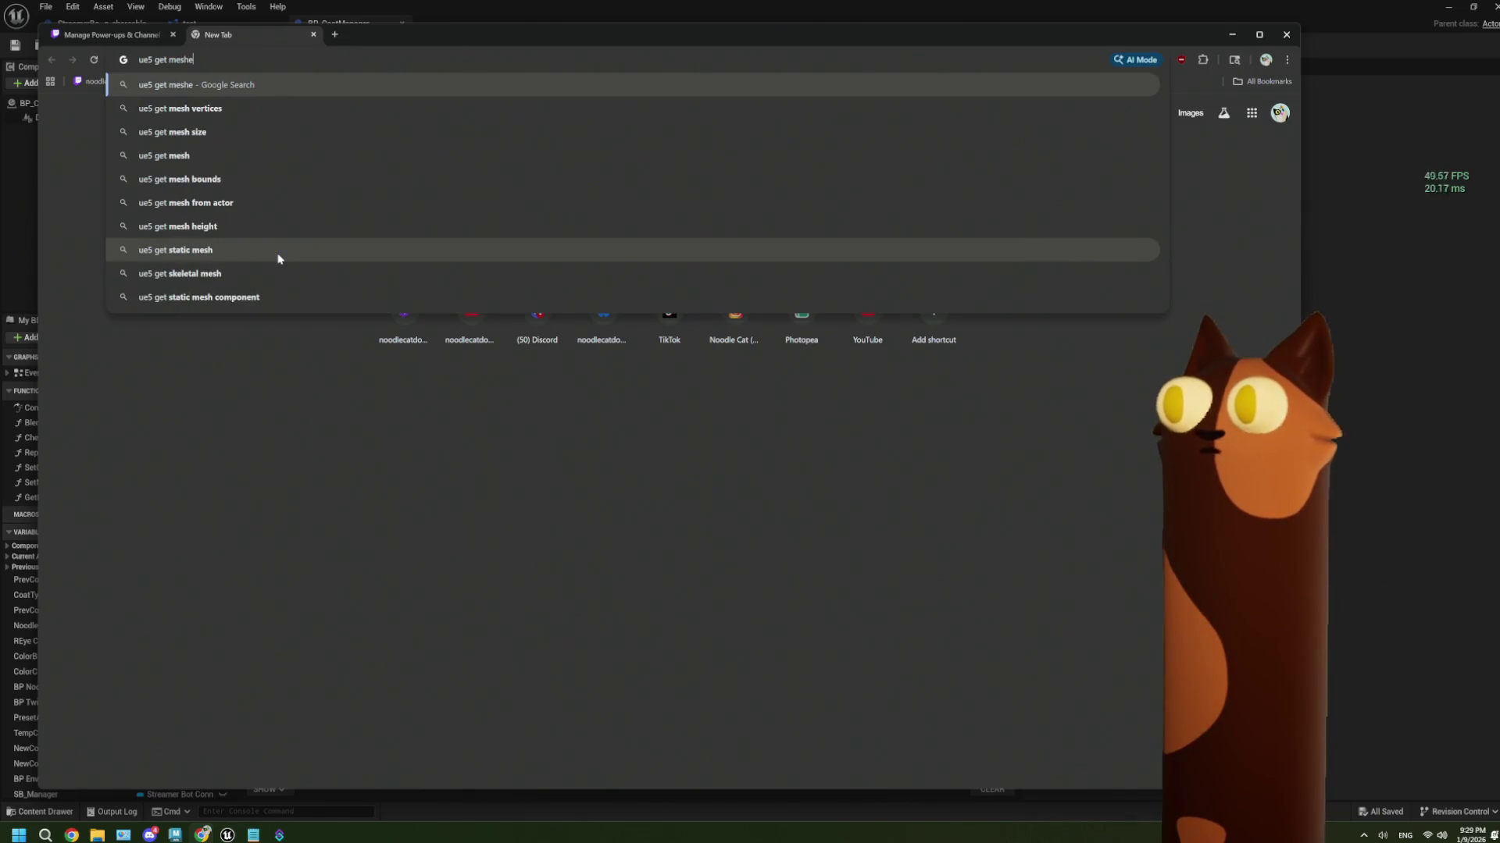
type("s in folder")
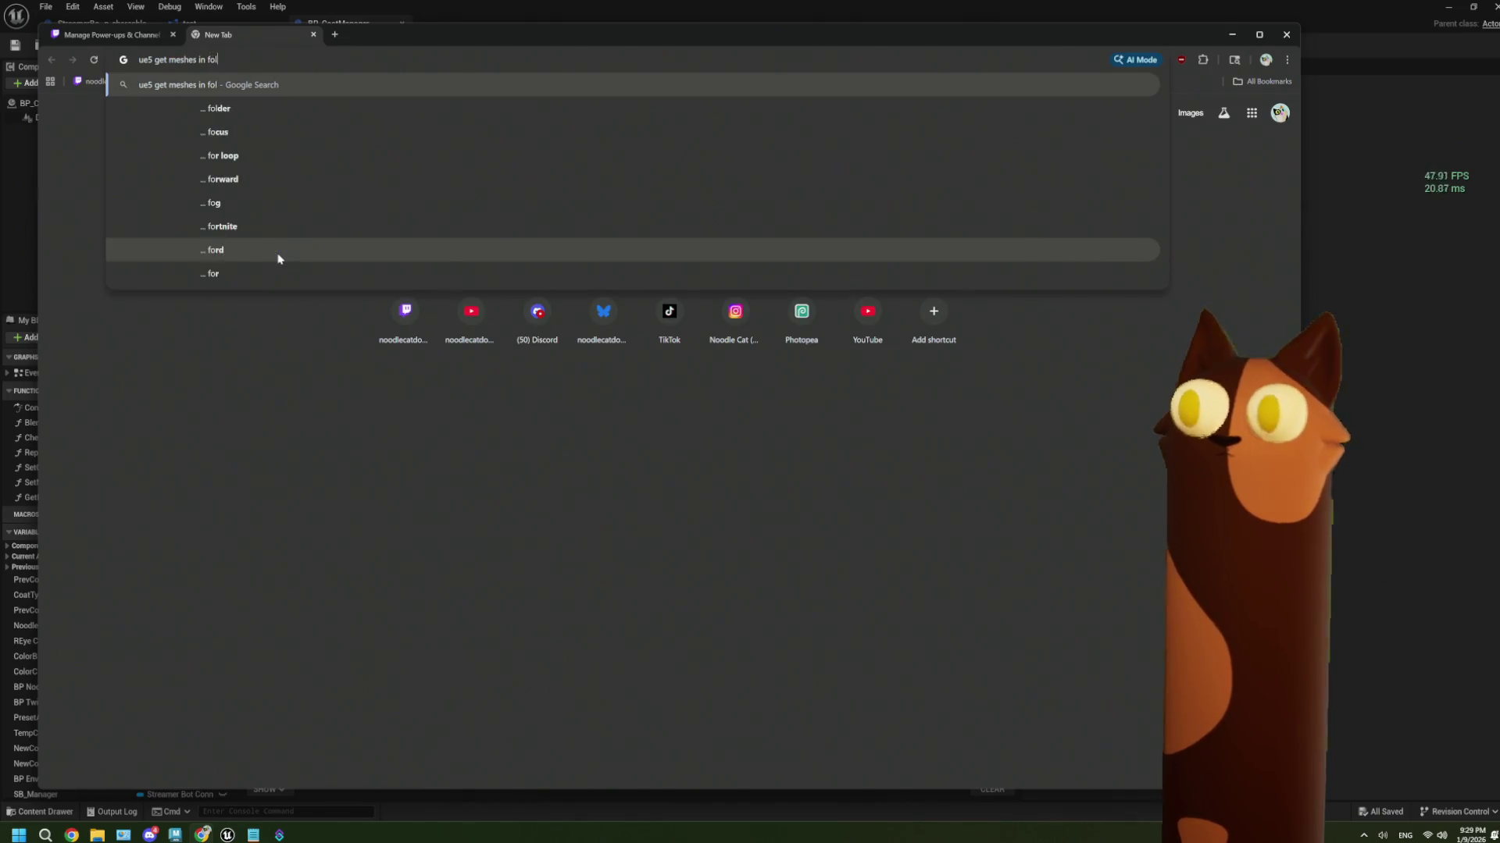
key("Return")
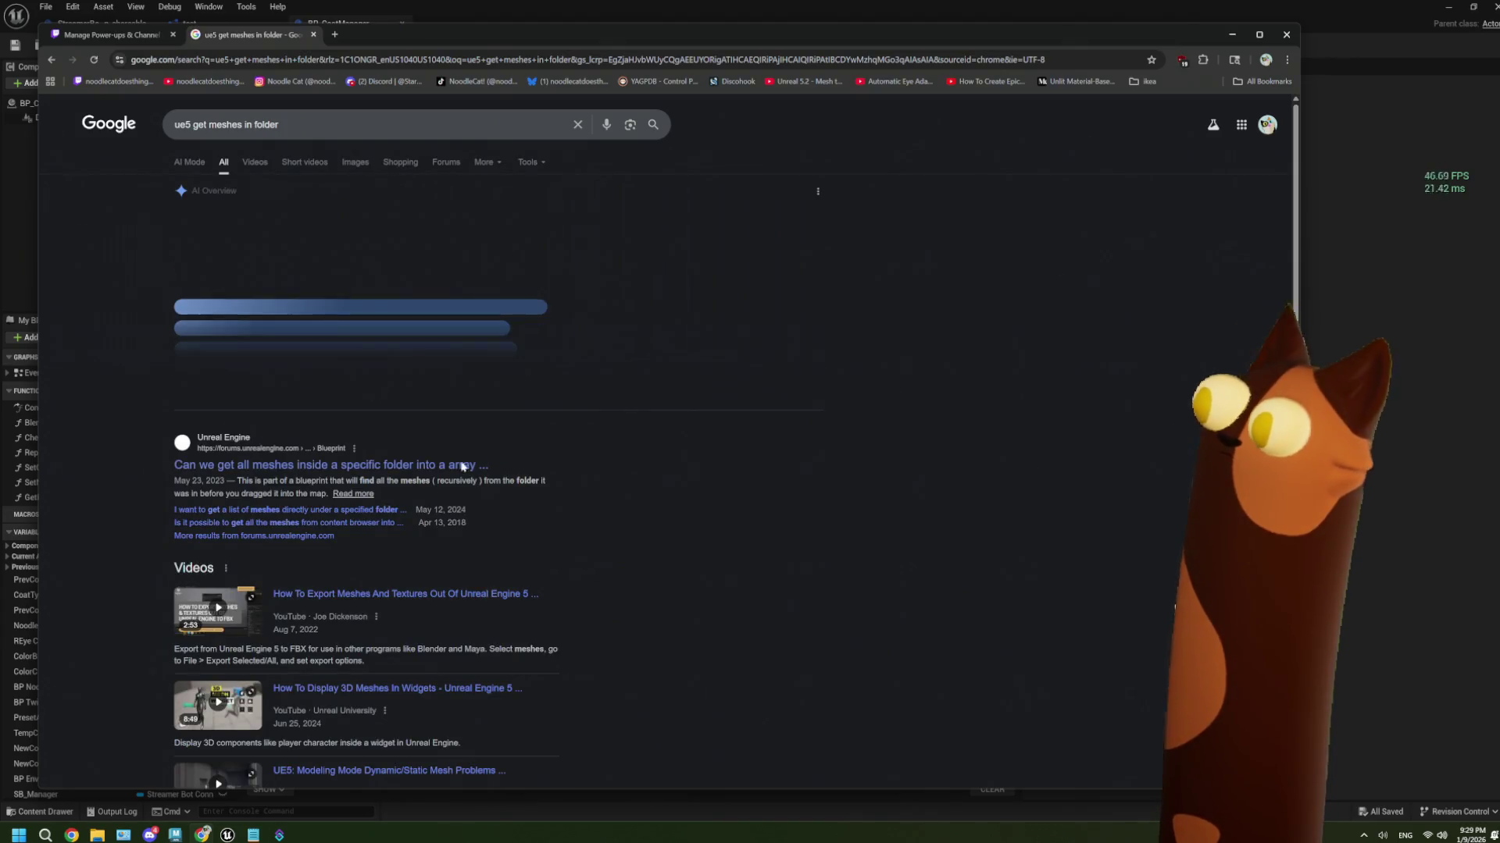
Open the Unreal forum thread and enlarge its solution's blueprint screenshot
left_click(452, 466)
scroll(512, 529, "down", 4)
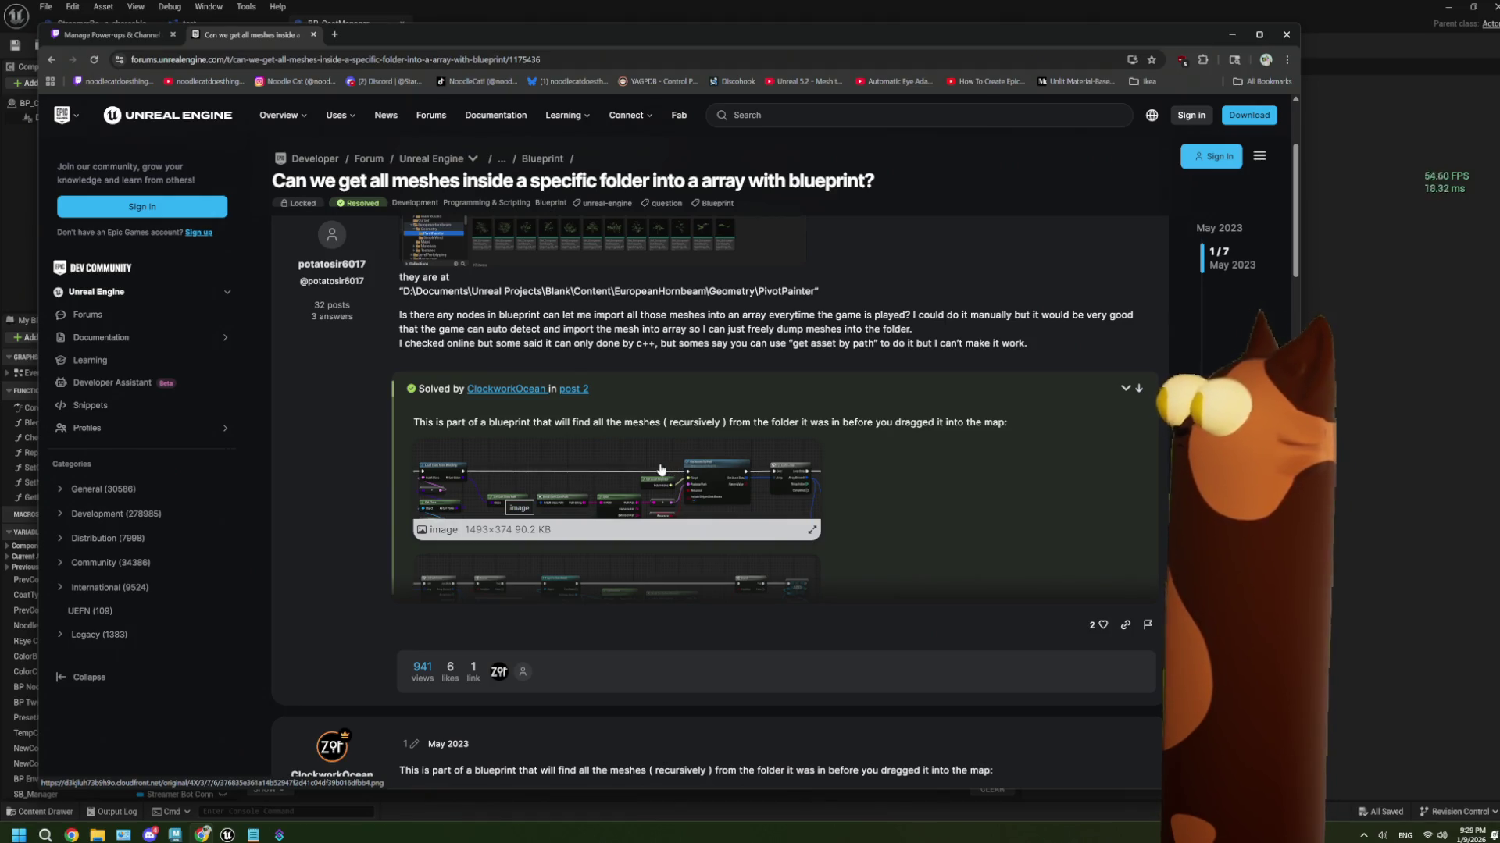
left_click(515, 453)
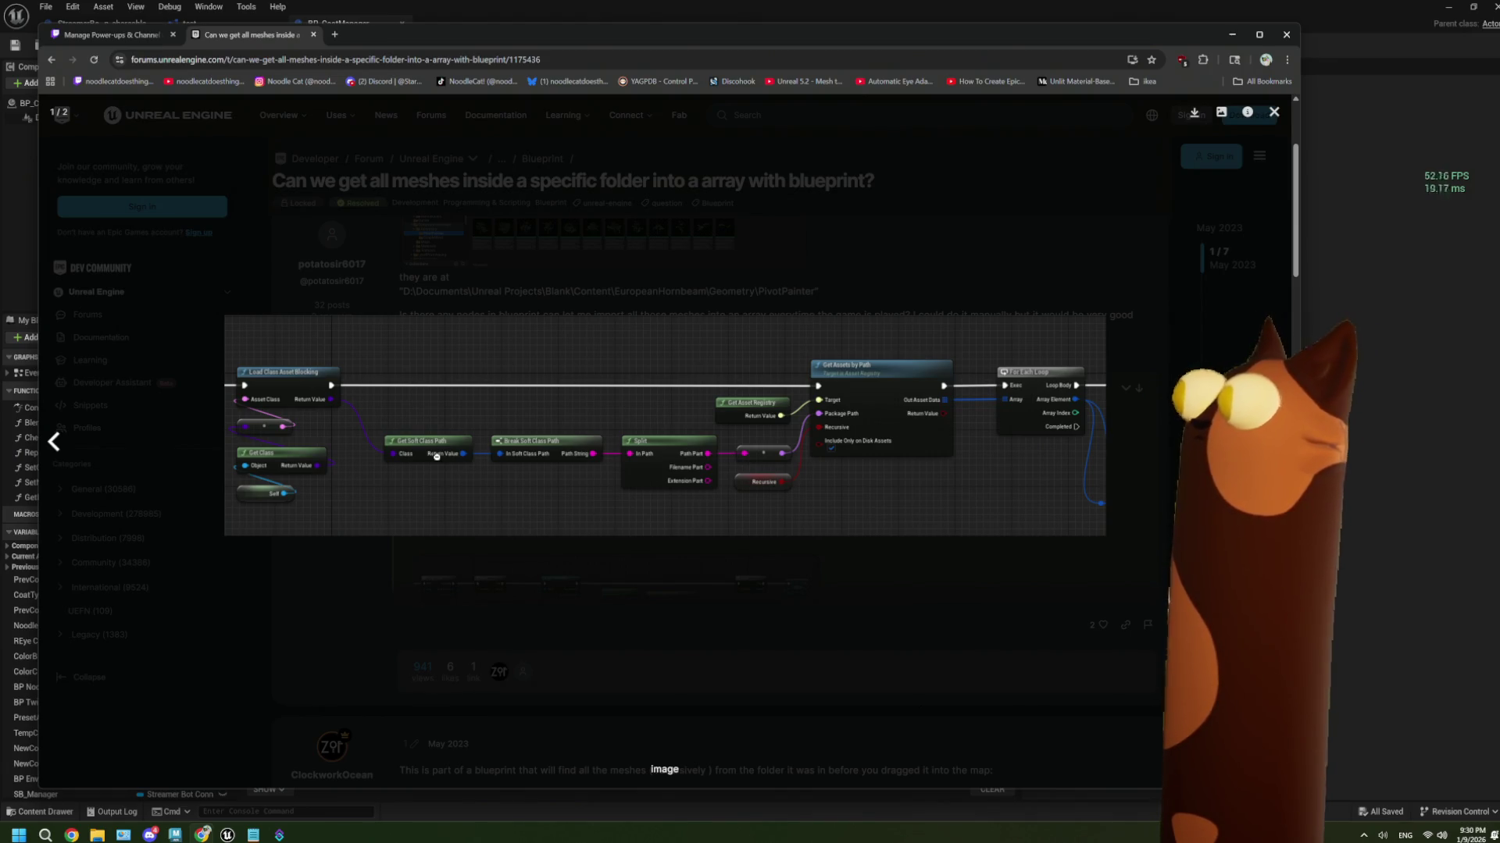
left_click(1354, 421)
Copy the BeginPlay Get Asset Registry and Get Assets by Path nodes and paste them below OnCommand_Prop
scroll(581, 427, "down", 6)
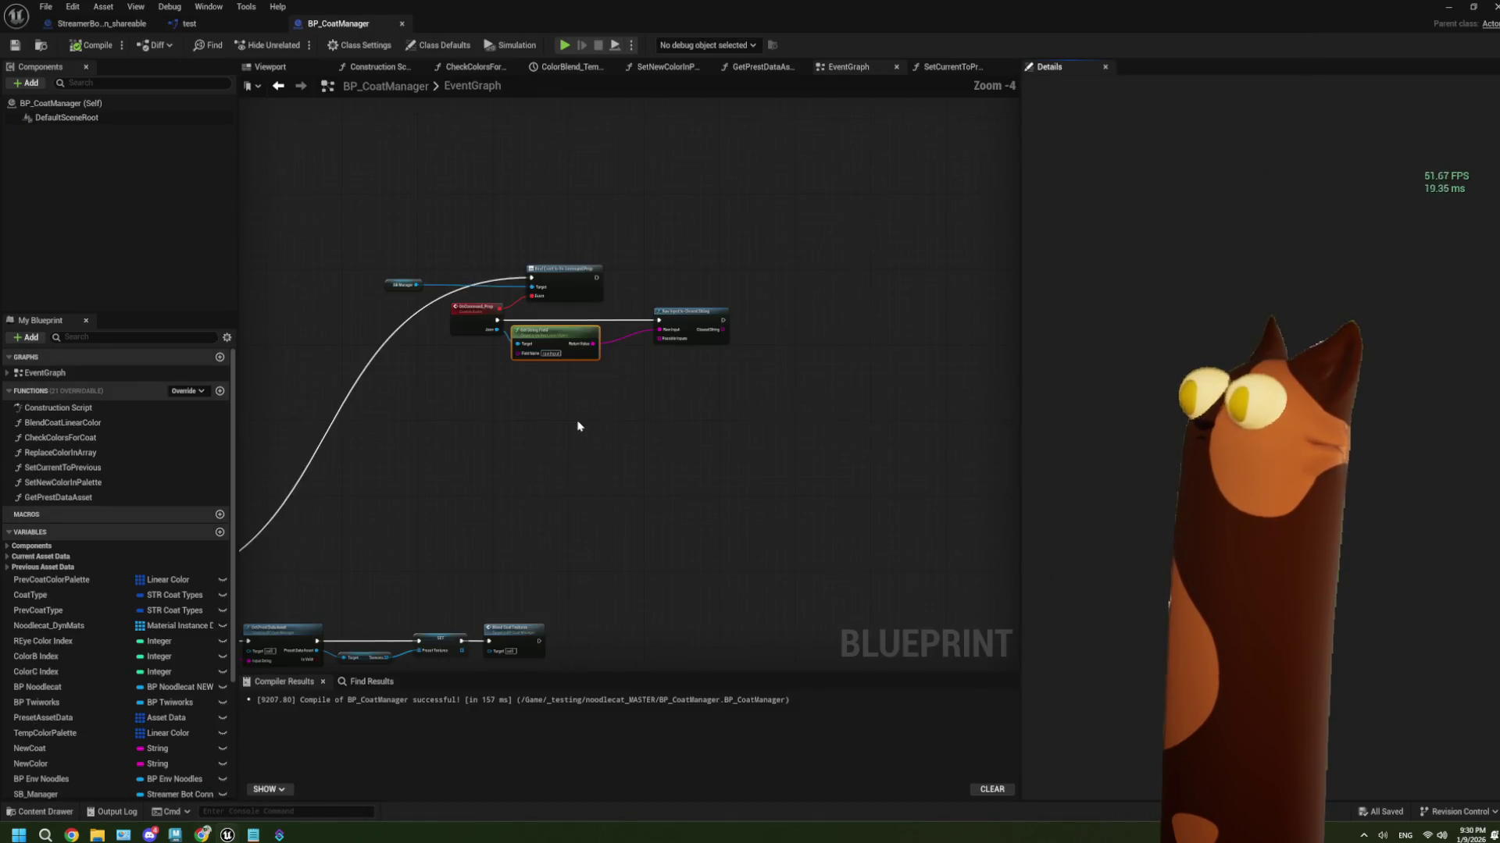
scroll(600, 429, "up", 2)
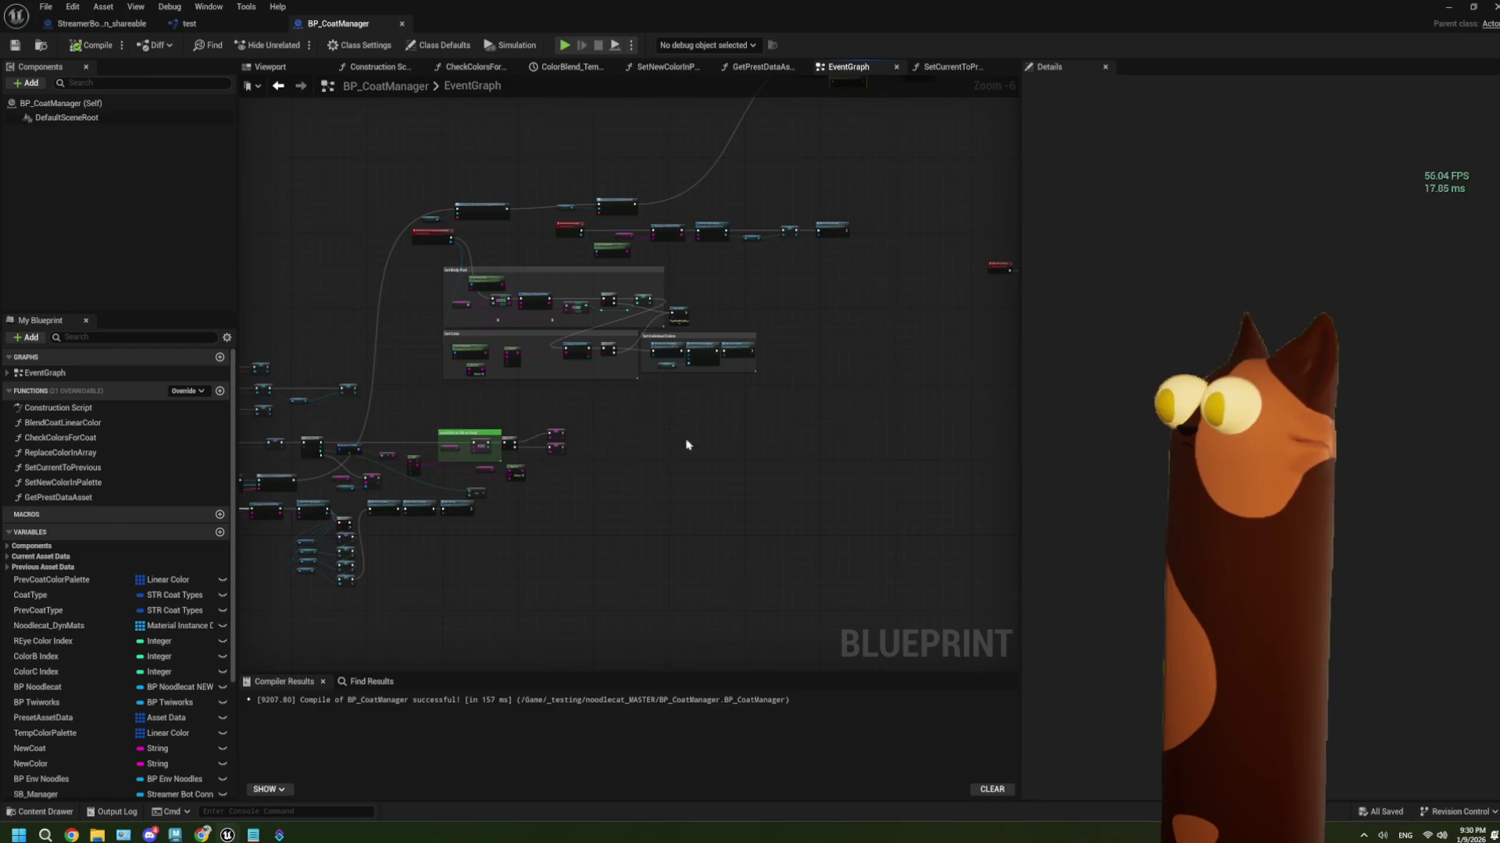
scroll(424, 479, "up", 2)
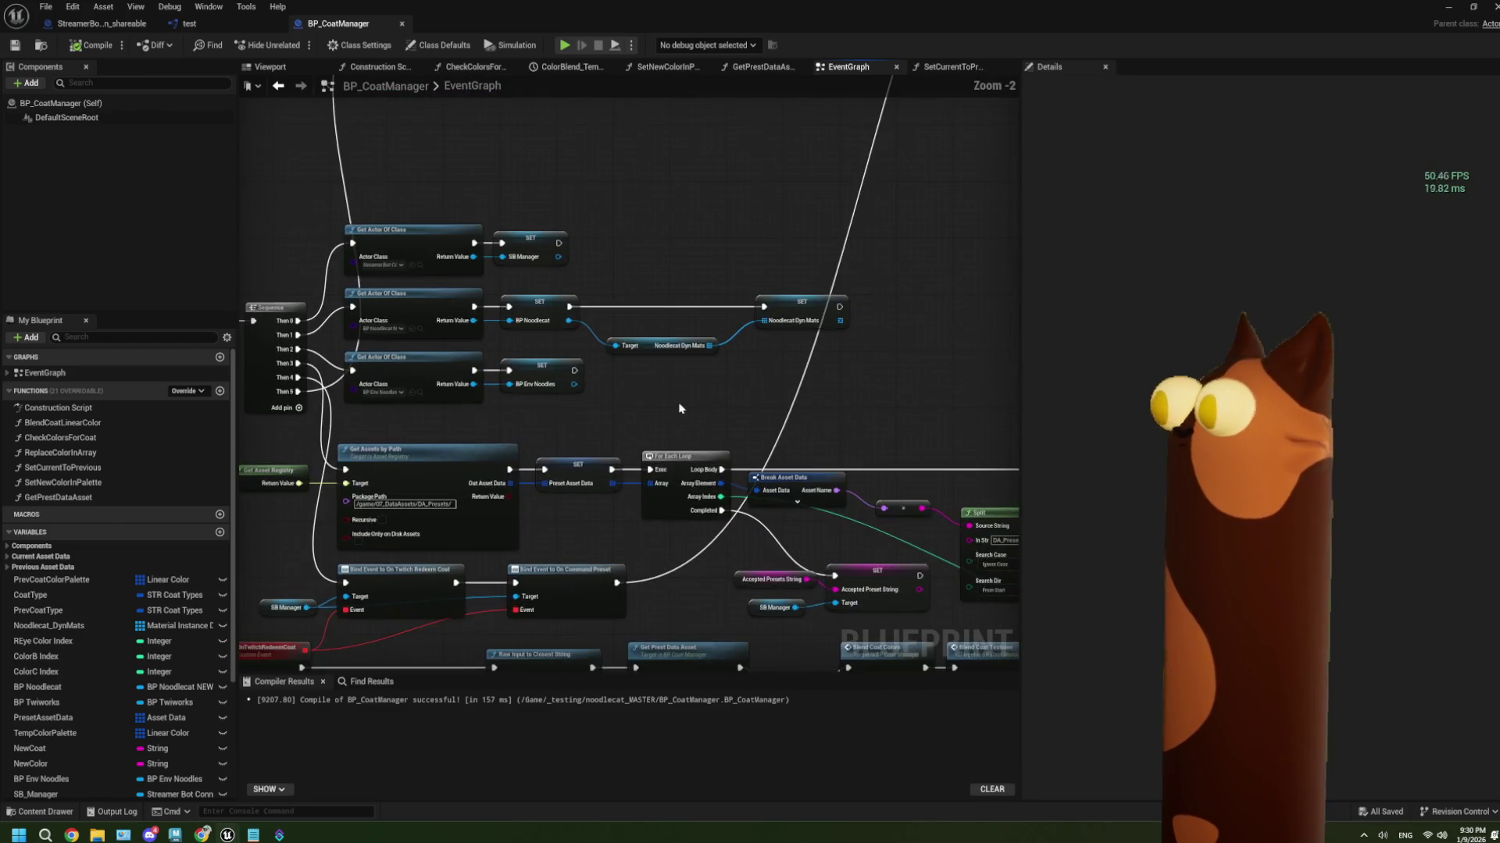
left_click_drag(568, 381, 585, 307)
mouse_move(304, 325)
left_mouse_down()
mouse_move(551, 371)
mouse_move(575, 405)
left_mouse_up()
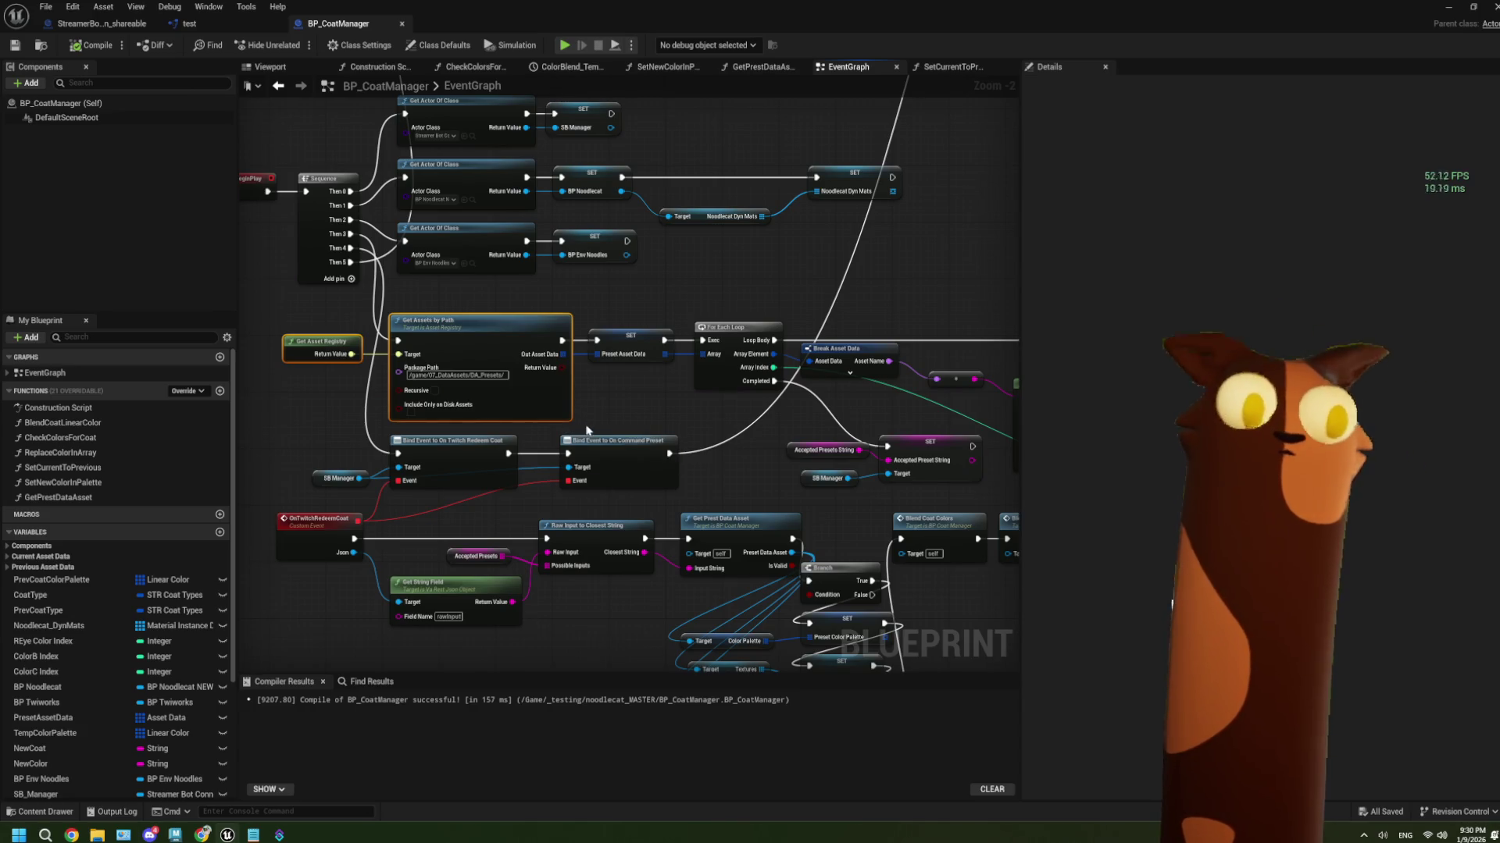
scroll(599, 320, "down", 4)
mouse_move(599, 320)
left_mouse_down()
mouse_move(648, 301)
mouse_move(372, 375)
mouse_move(441, 355)
left_mouse_up()
scroll(608, 308, "up", 3)
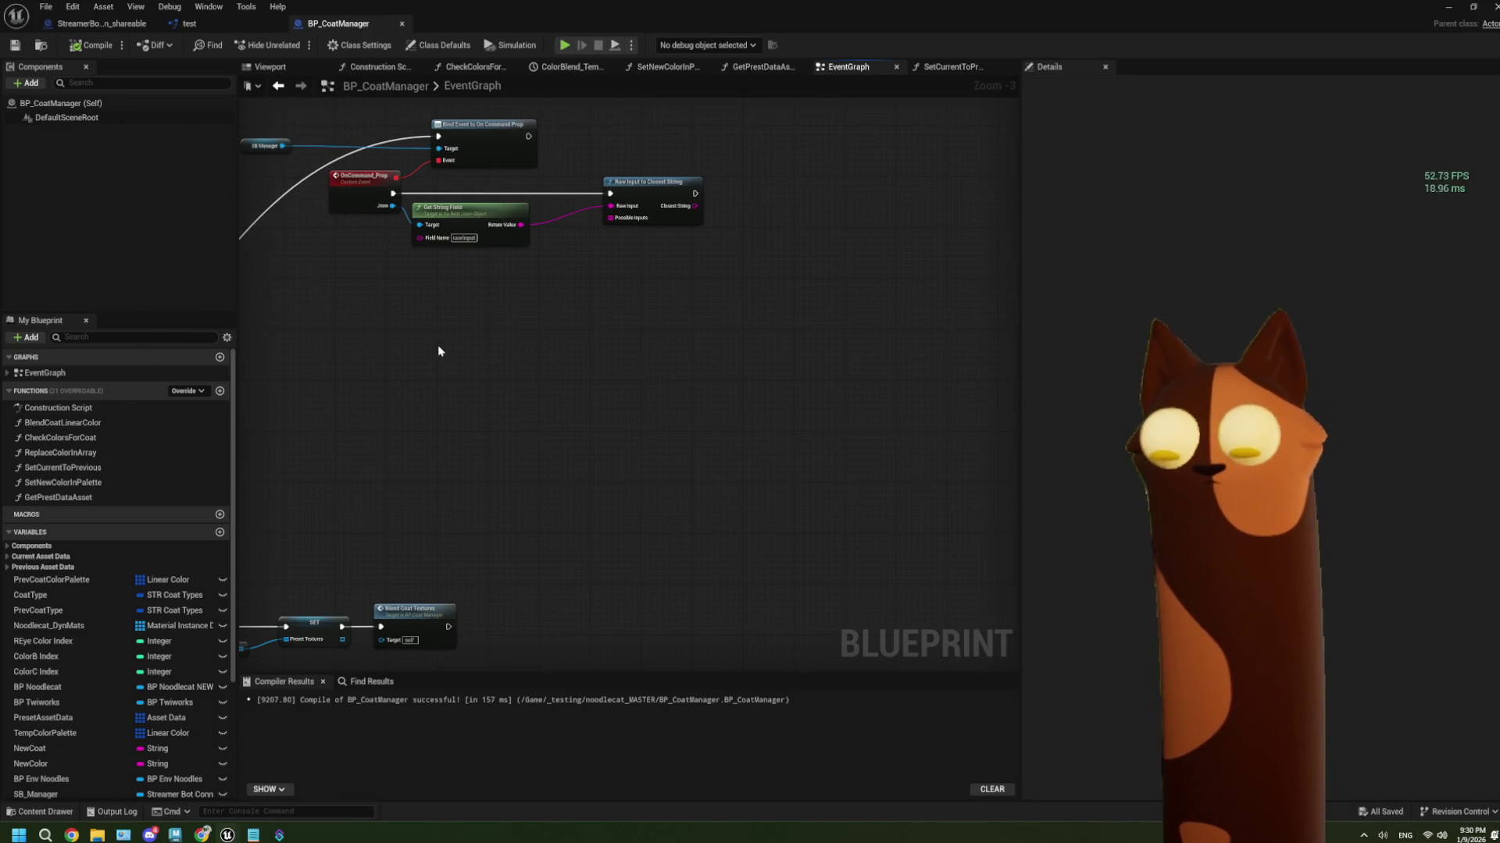
key("ctrl+v")
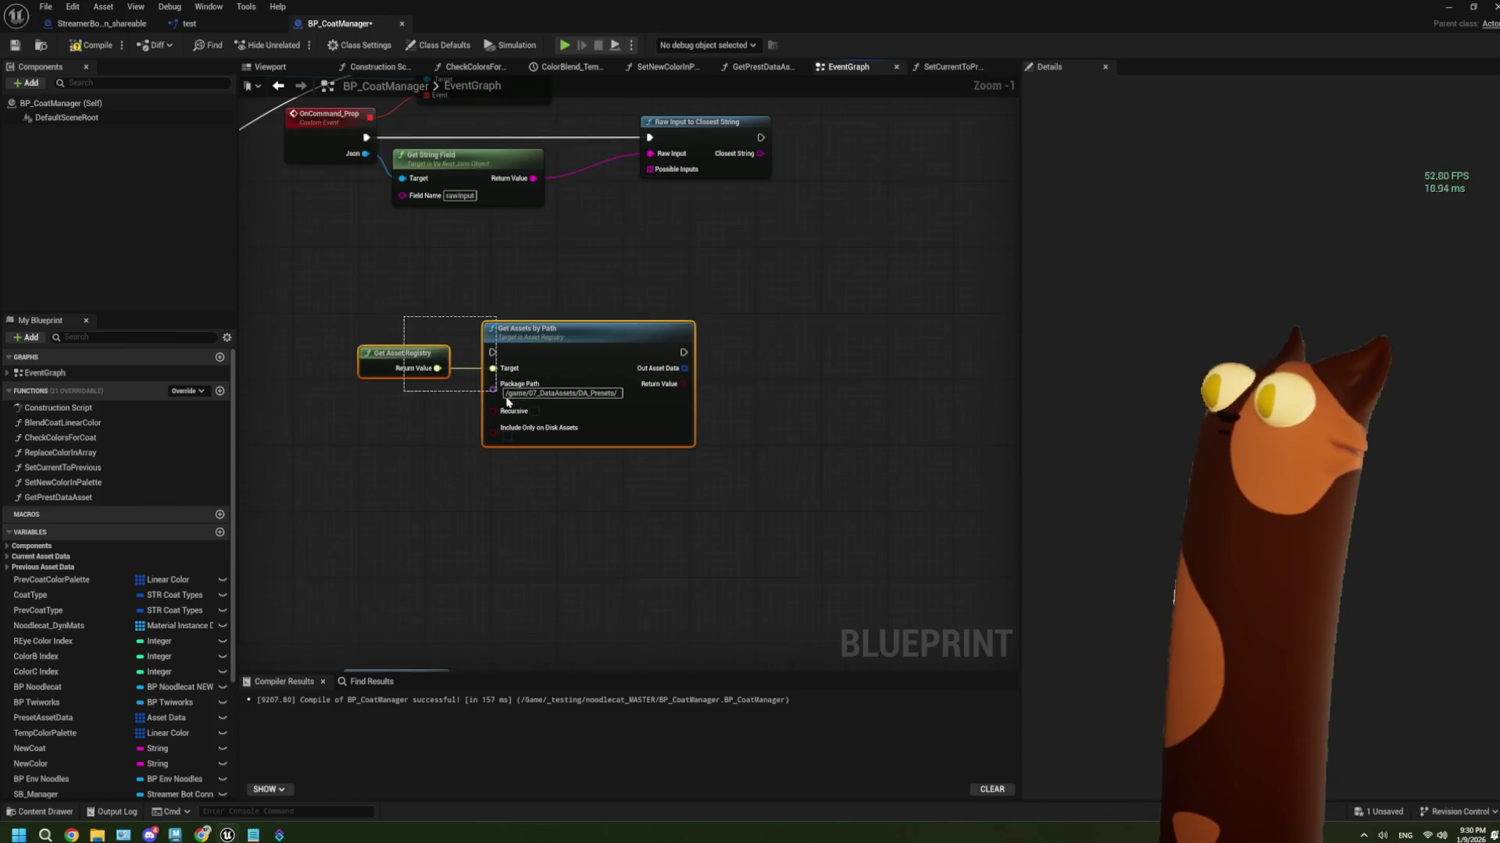
Select only the copied Get Assets by Path node and center the view on it
left_click(601, 406)
scroll(608, 404, "up", 1)
left_click_drag(500, 23, 795, 78)
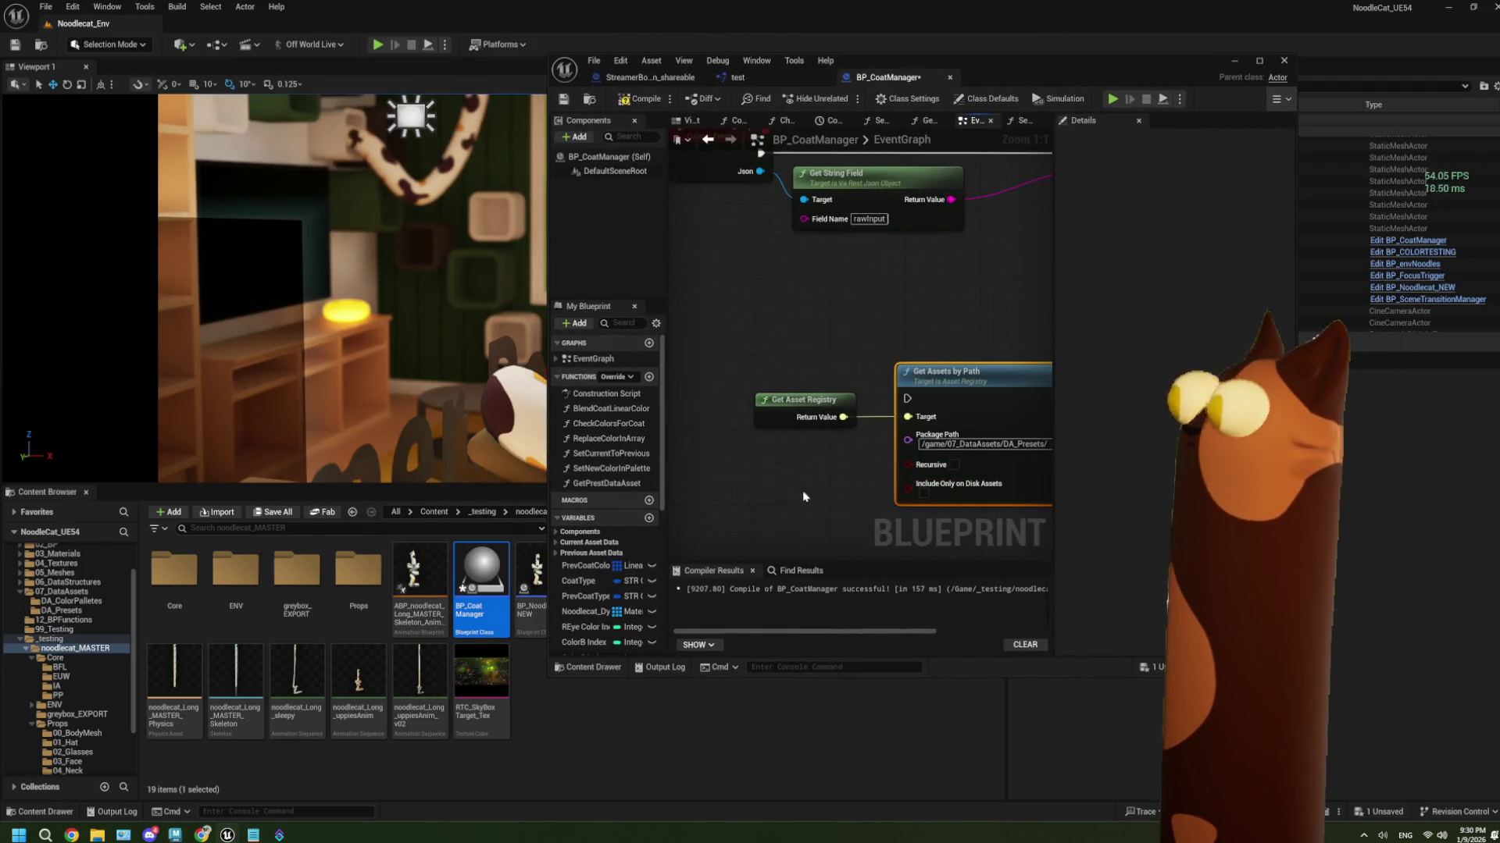
key("Home")
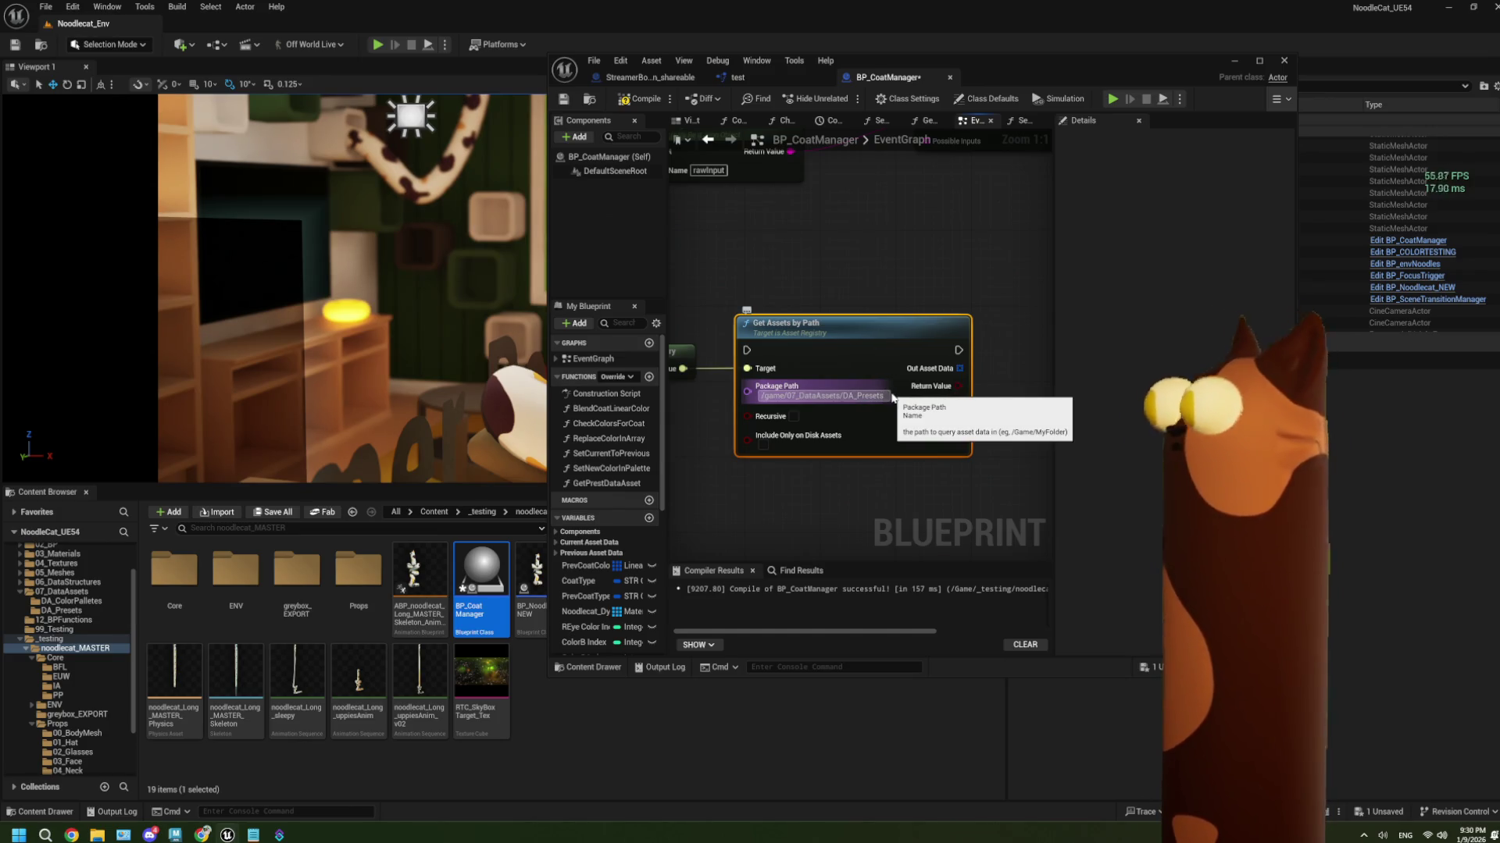
Set Package Path to /game/_testing/noodlecat_MASTER/Props and enable Recursive
key("Escape")
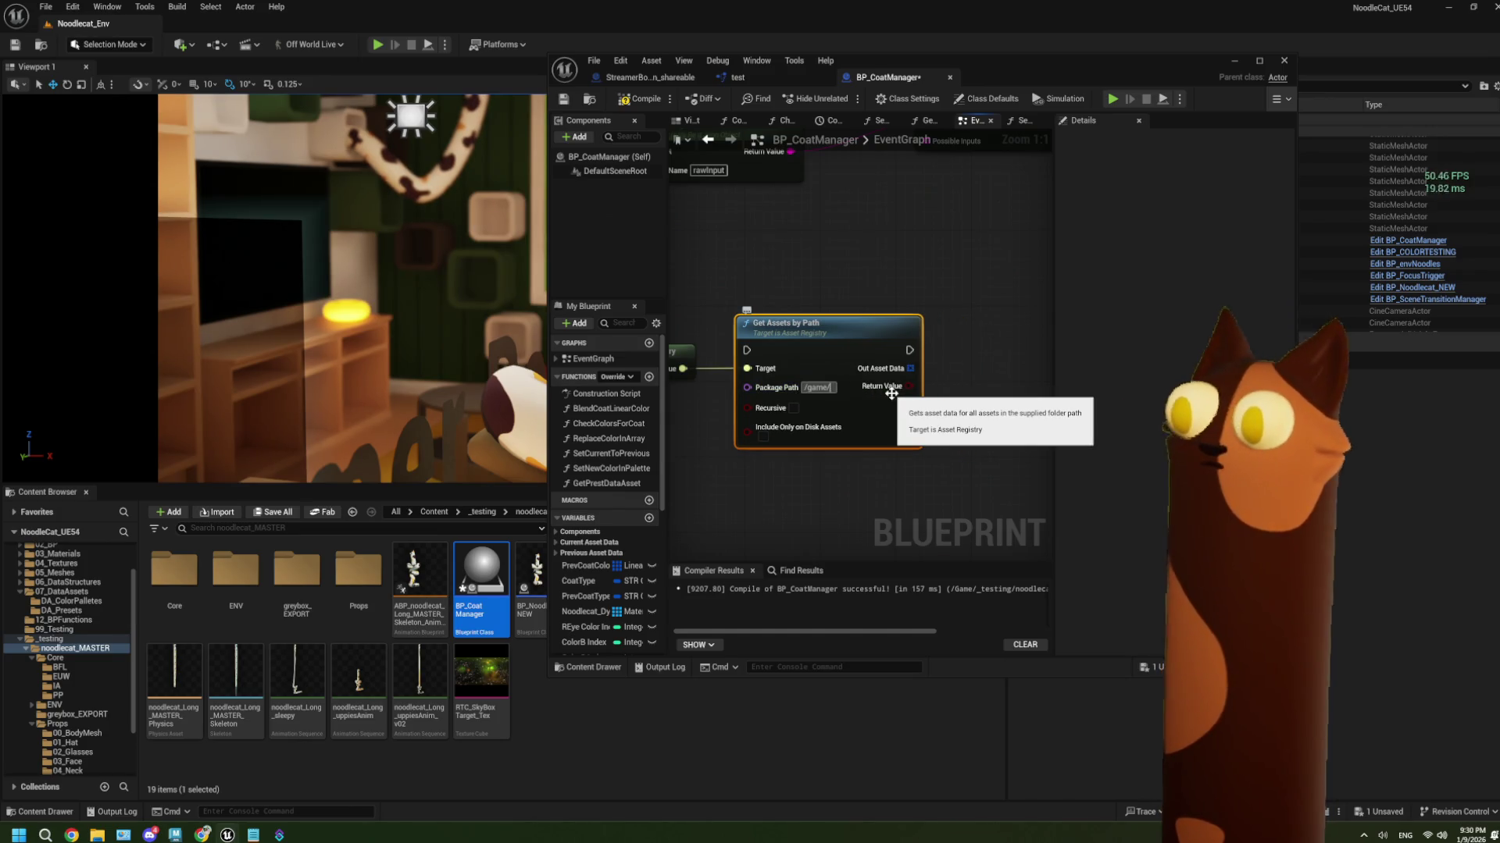
type("_testing/")
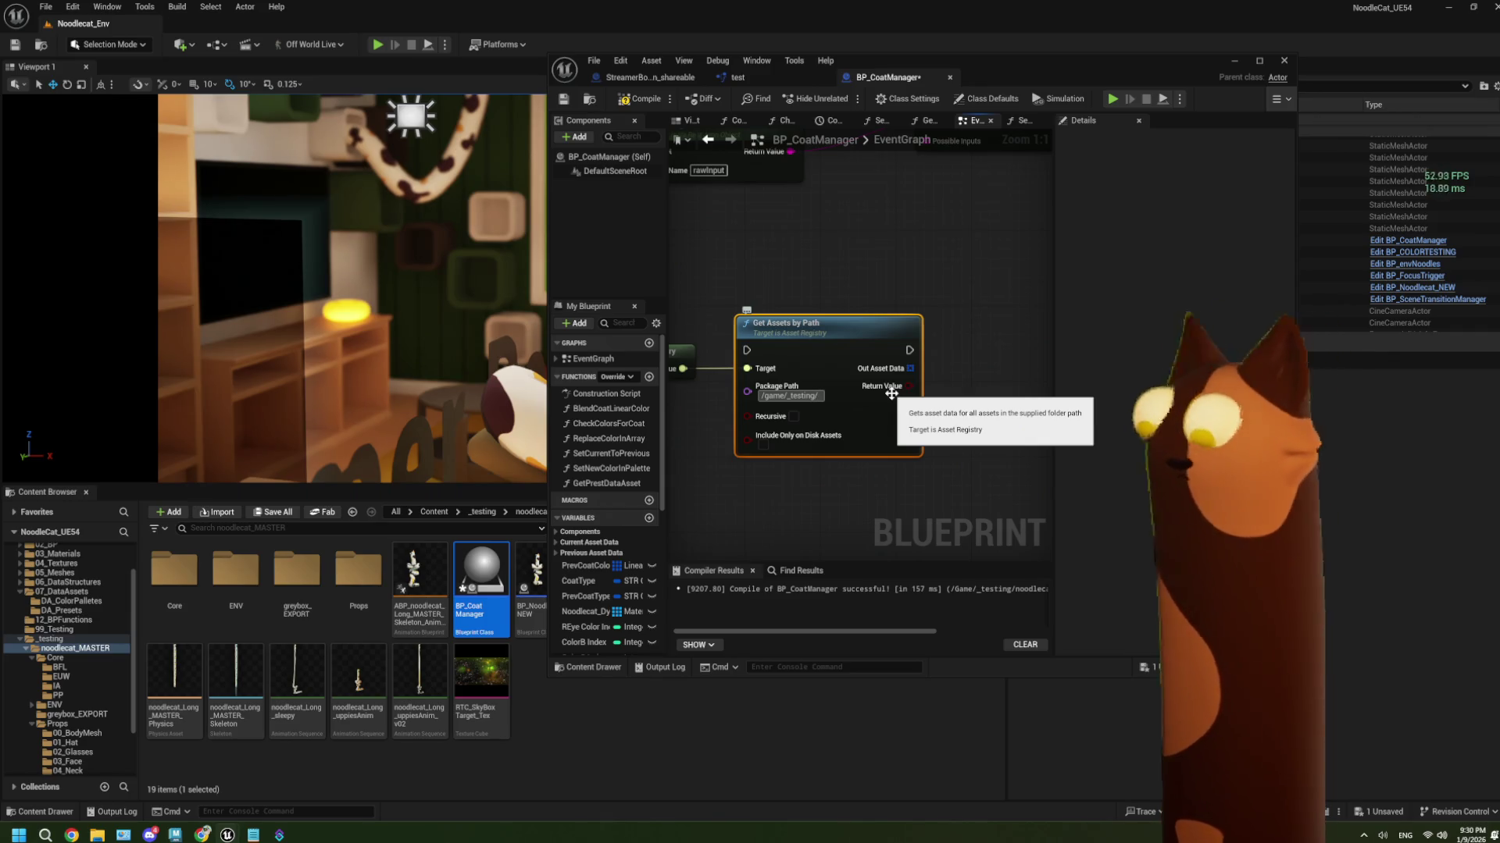
type("noodlecat")
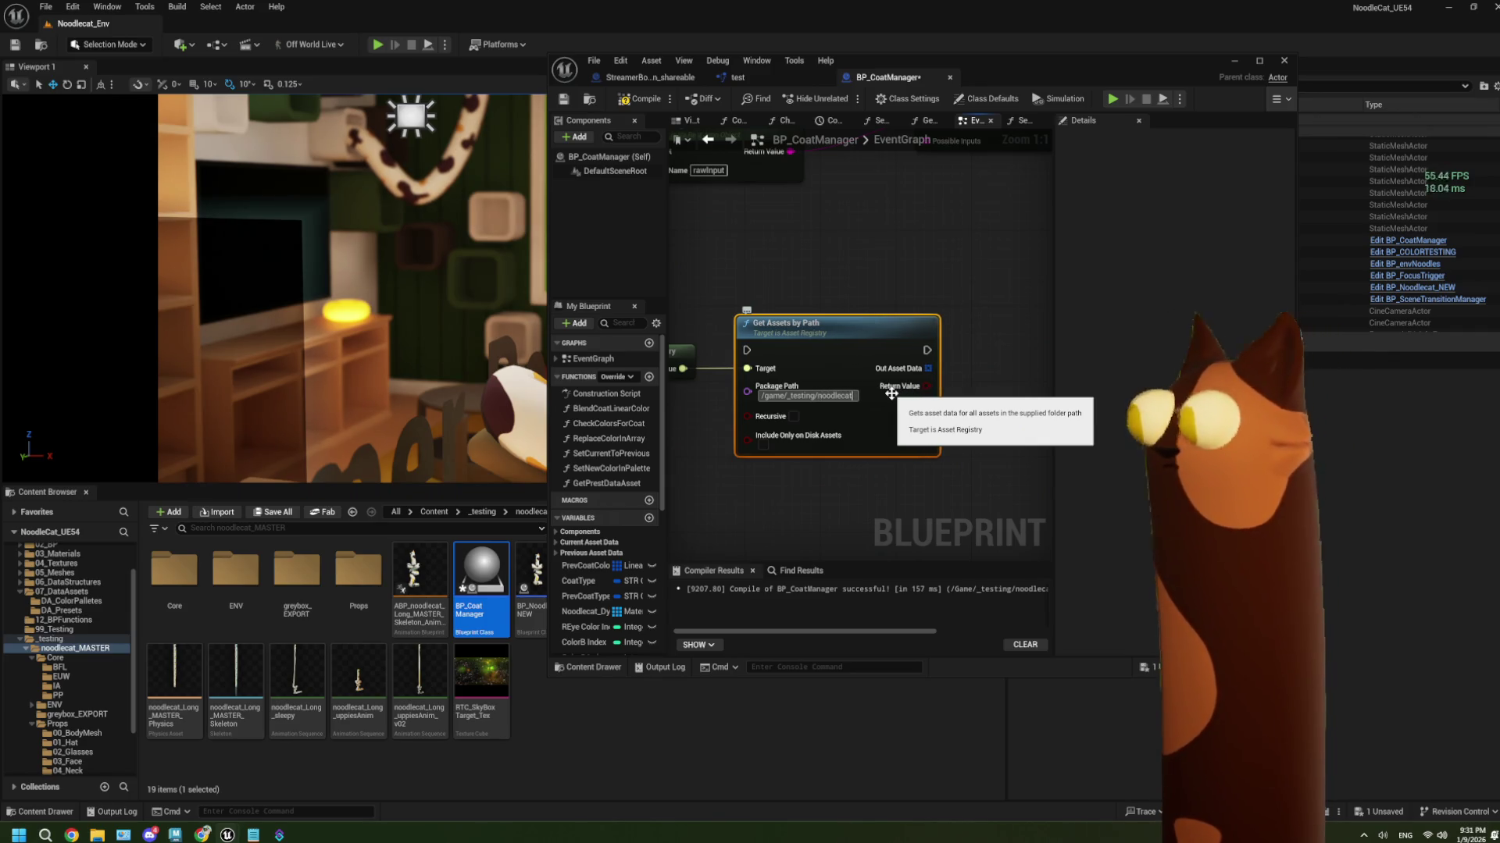
type("_MASTE")
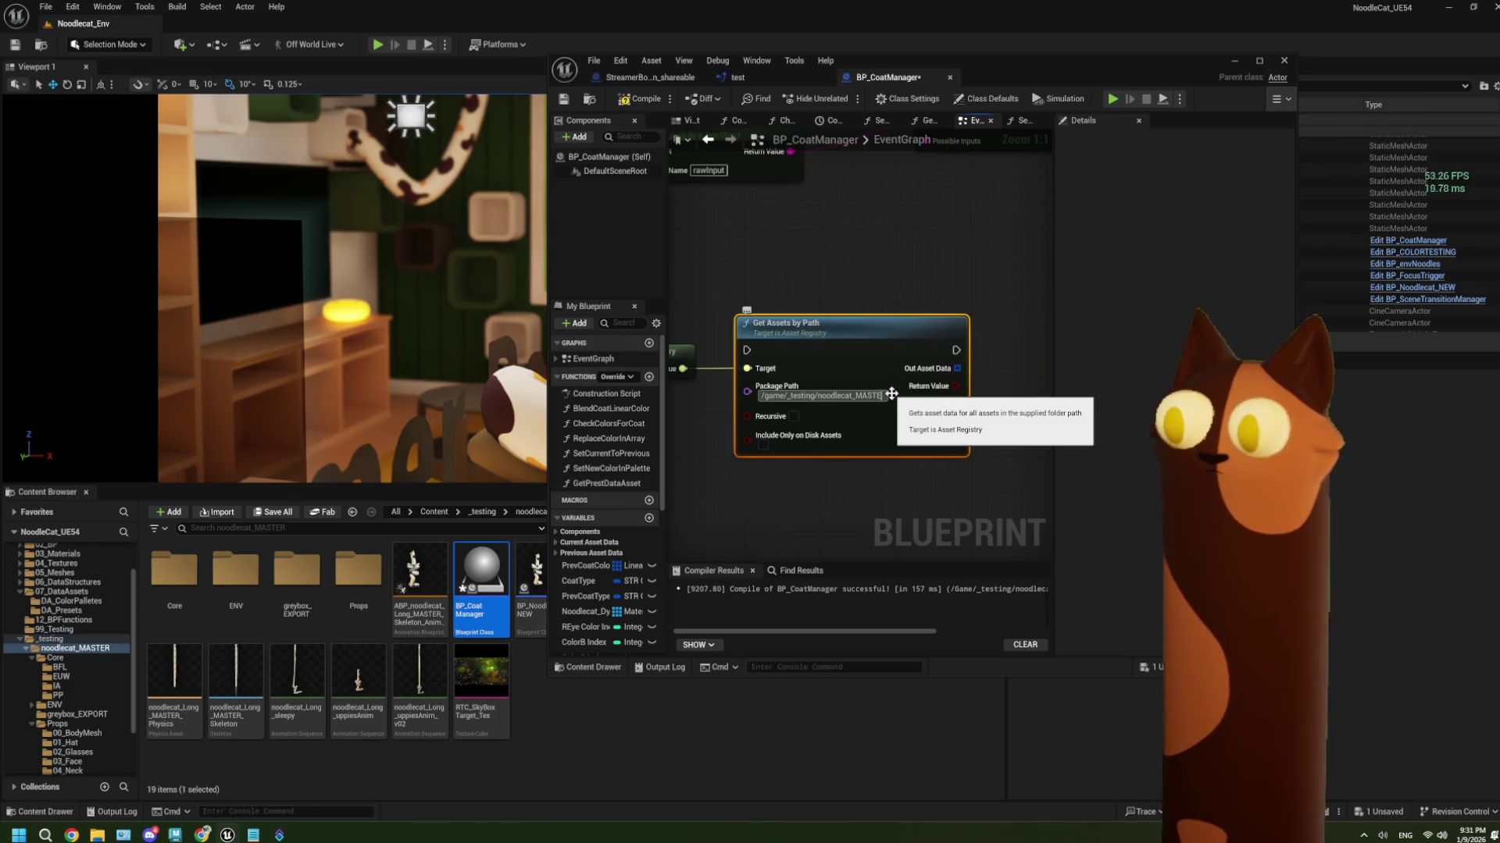
type("R/")
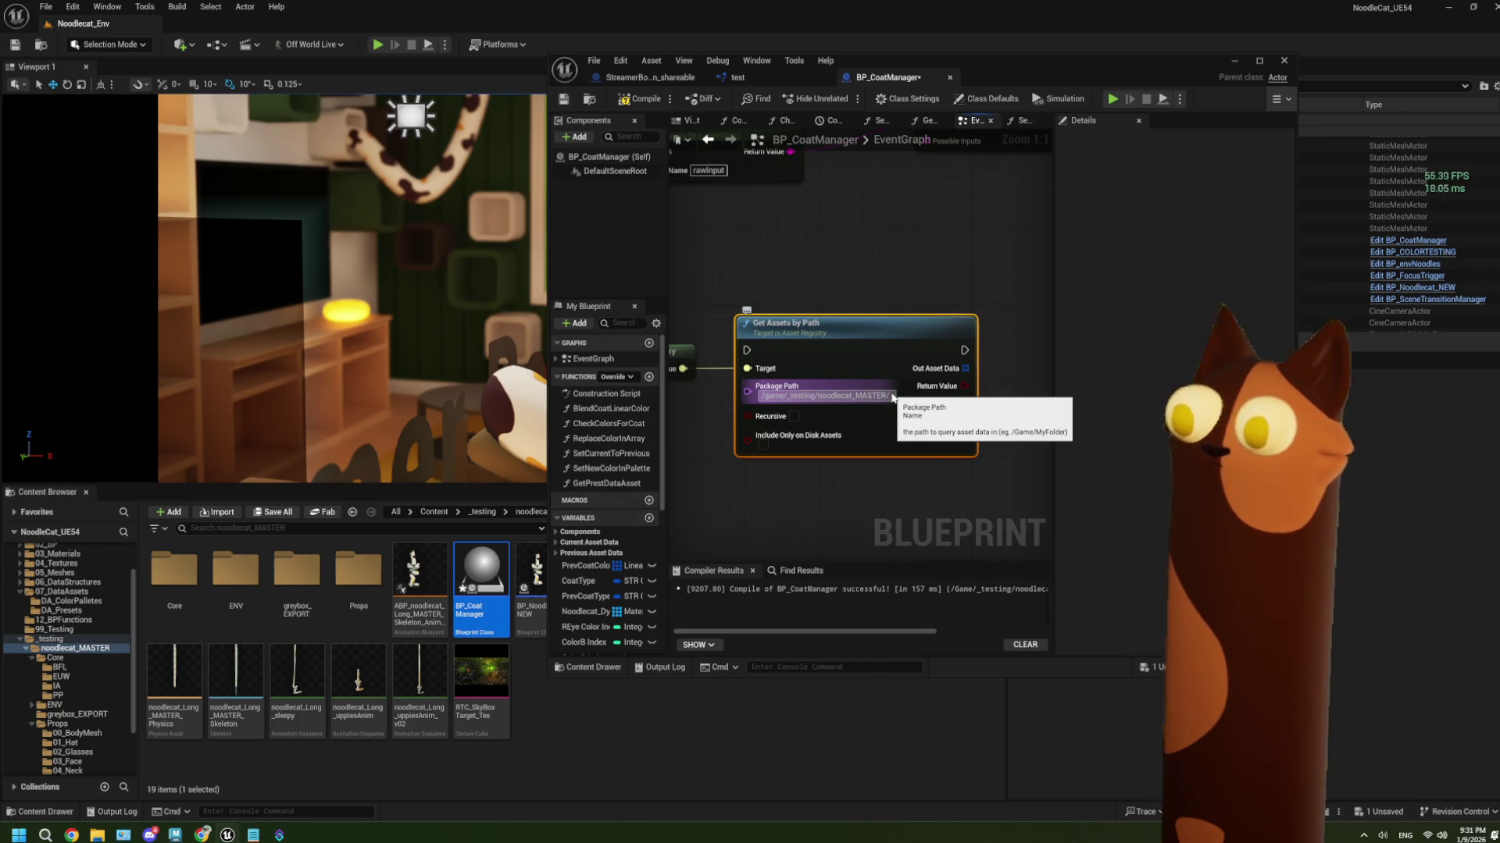
type("Preset")
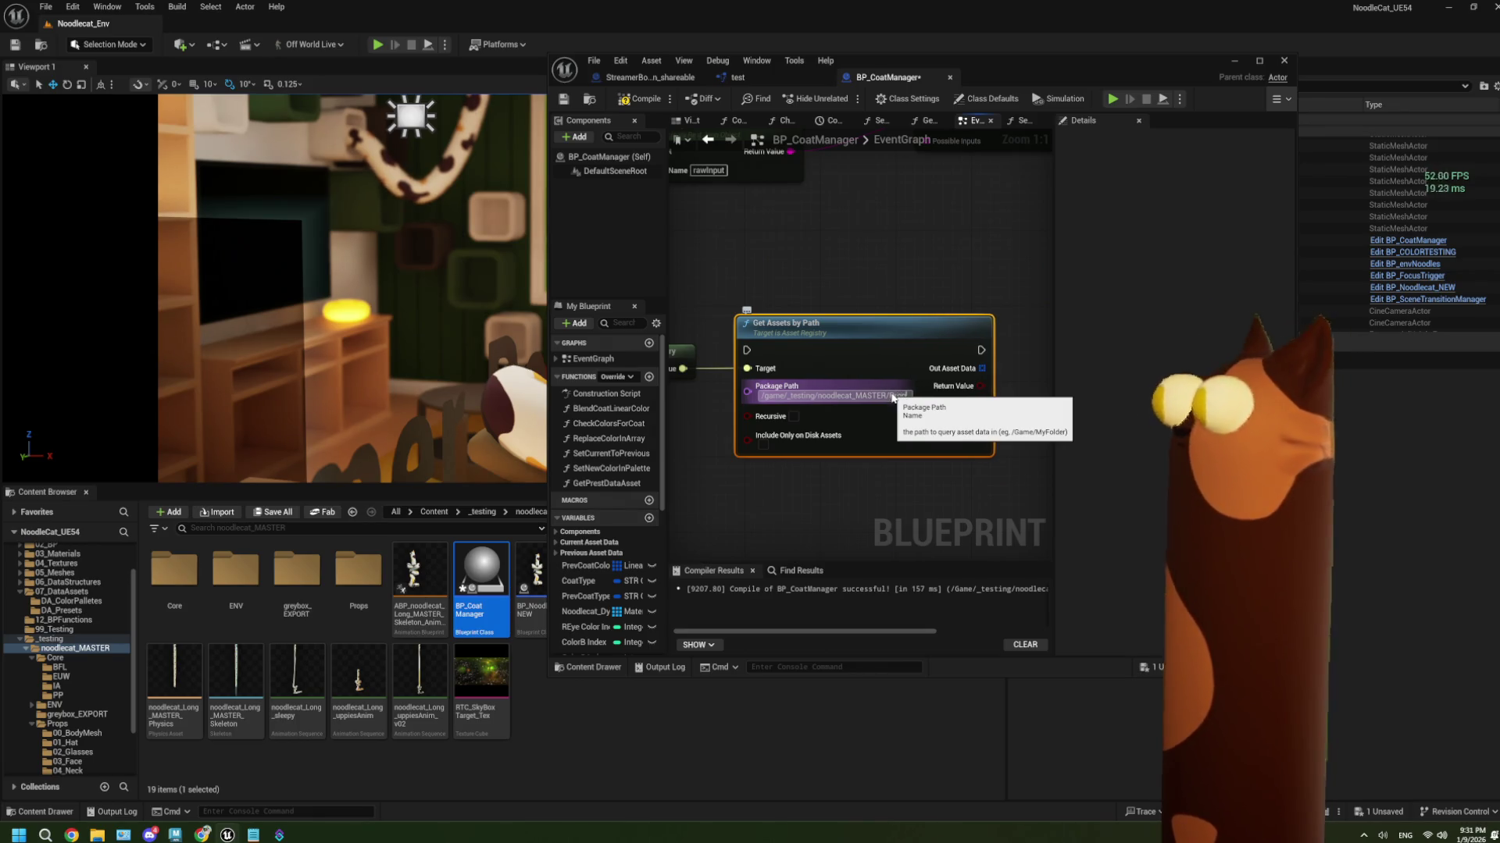
key("Return")
left_click(793, 416)
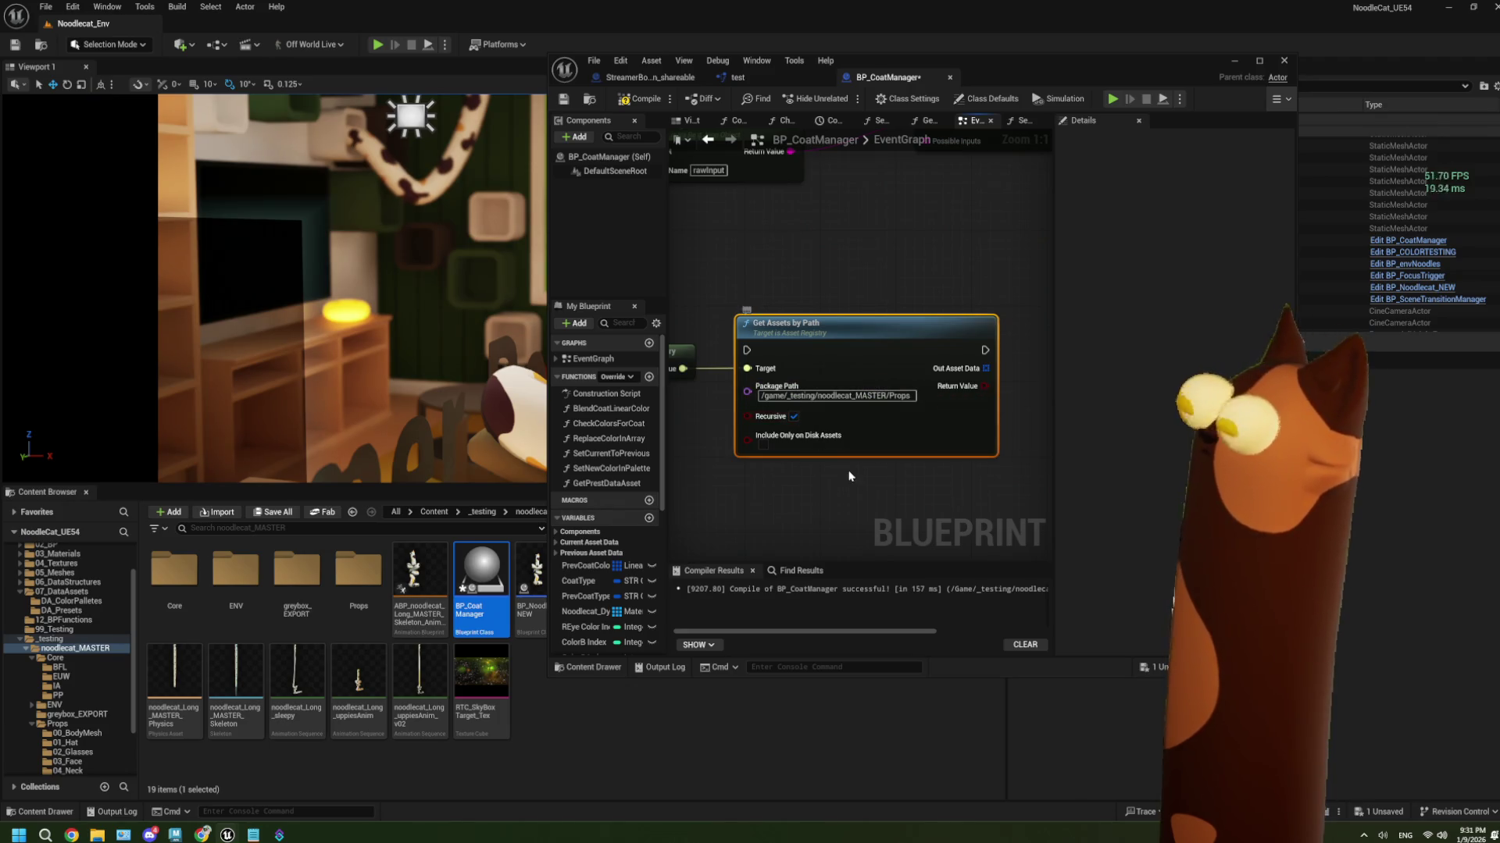
scroll(794, 416, "down", 1)
left_click(1255, 63)
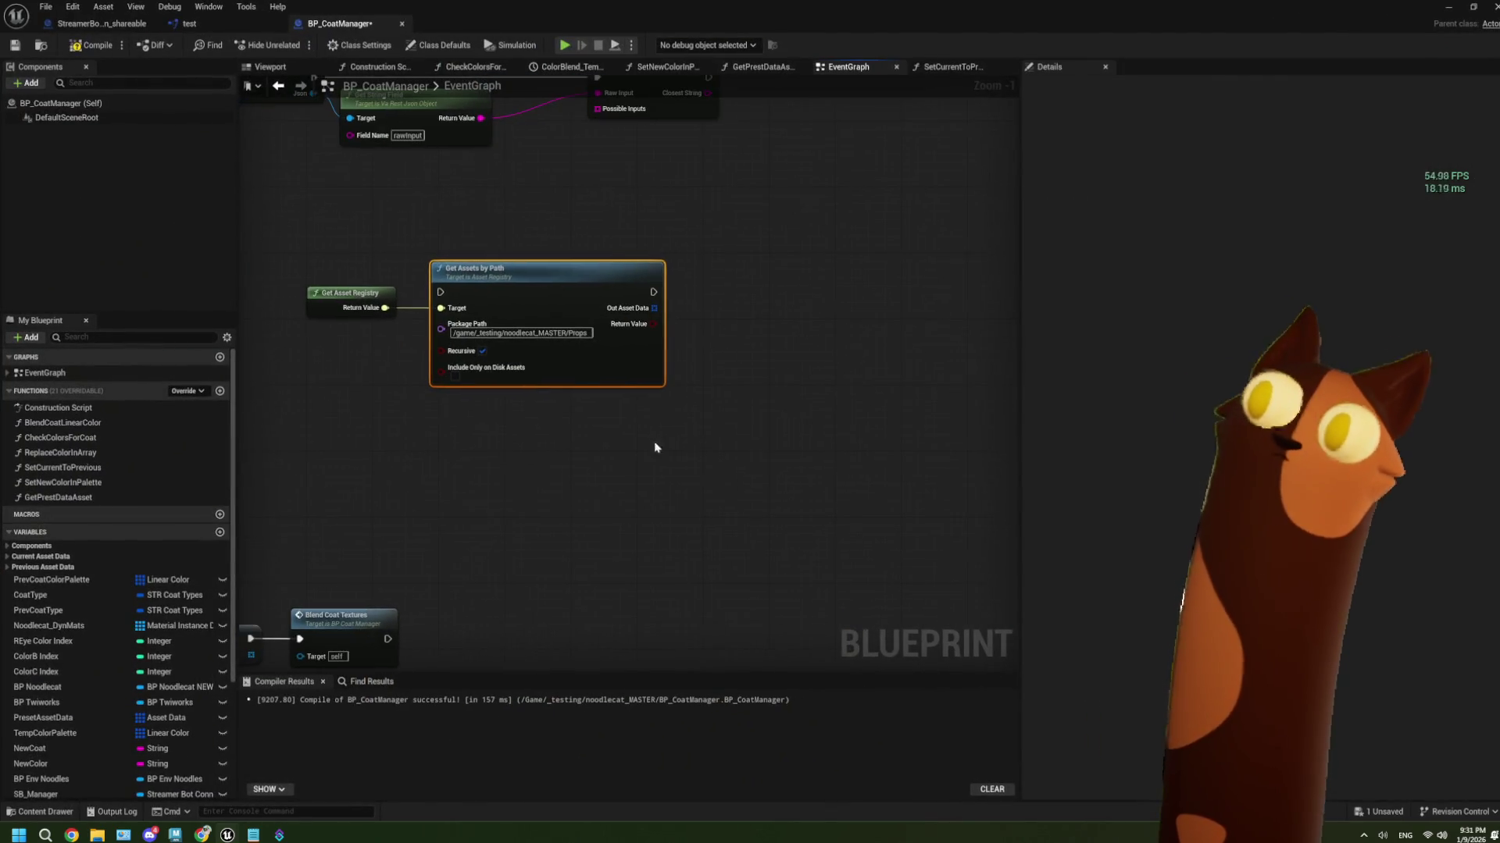
Save, then promote Out Asset Data to a new variable named PropAssetData
left_click(15, 45)
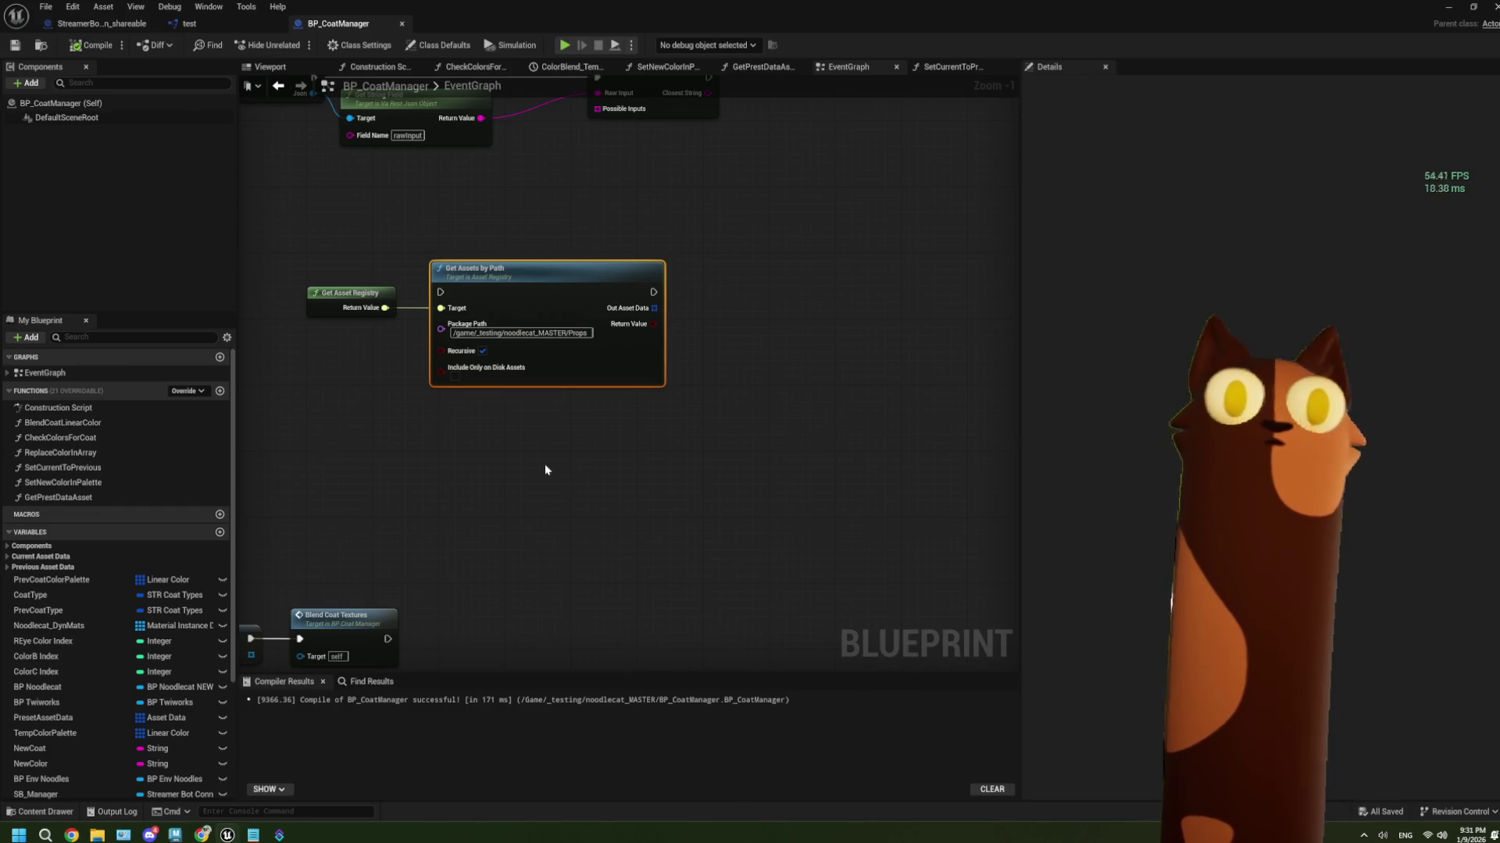
mouse_move(558, 465)
left_mouse_down()
mouse_move(382, 469)
mouse_move(468, 473)
left_mouse_up()
left_click_drag(572, 331, 618, 351)
left_click(691, 422)
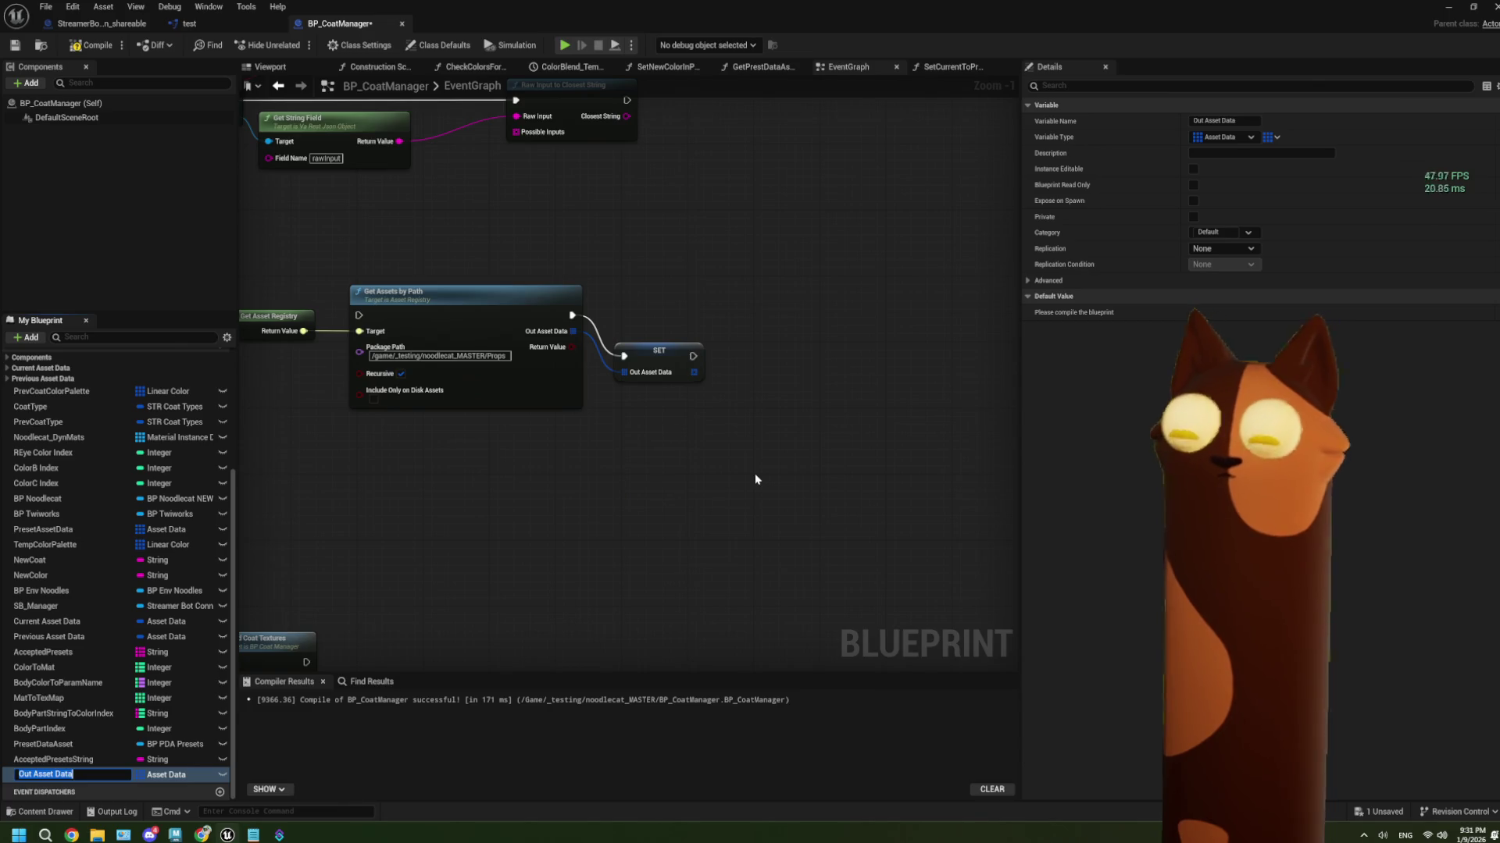
type("Out Prop D")
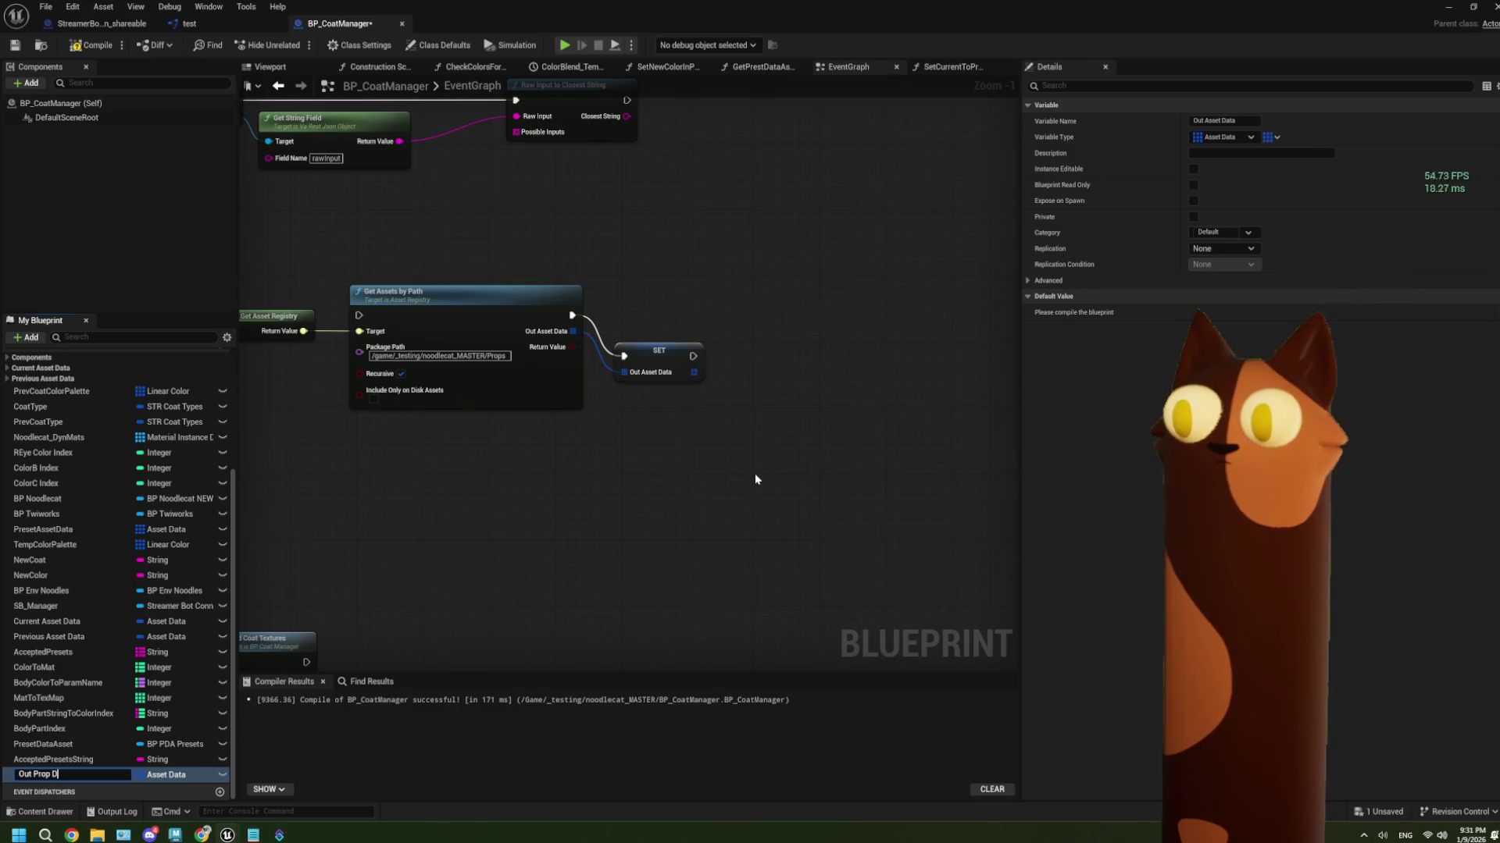
key("BackSpace")
key("BackSpace")
key("BackSpace")
type("Pr")
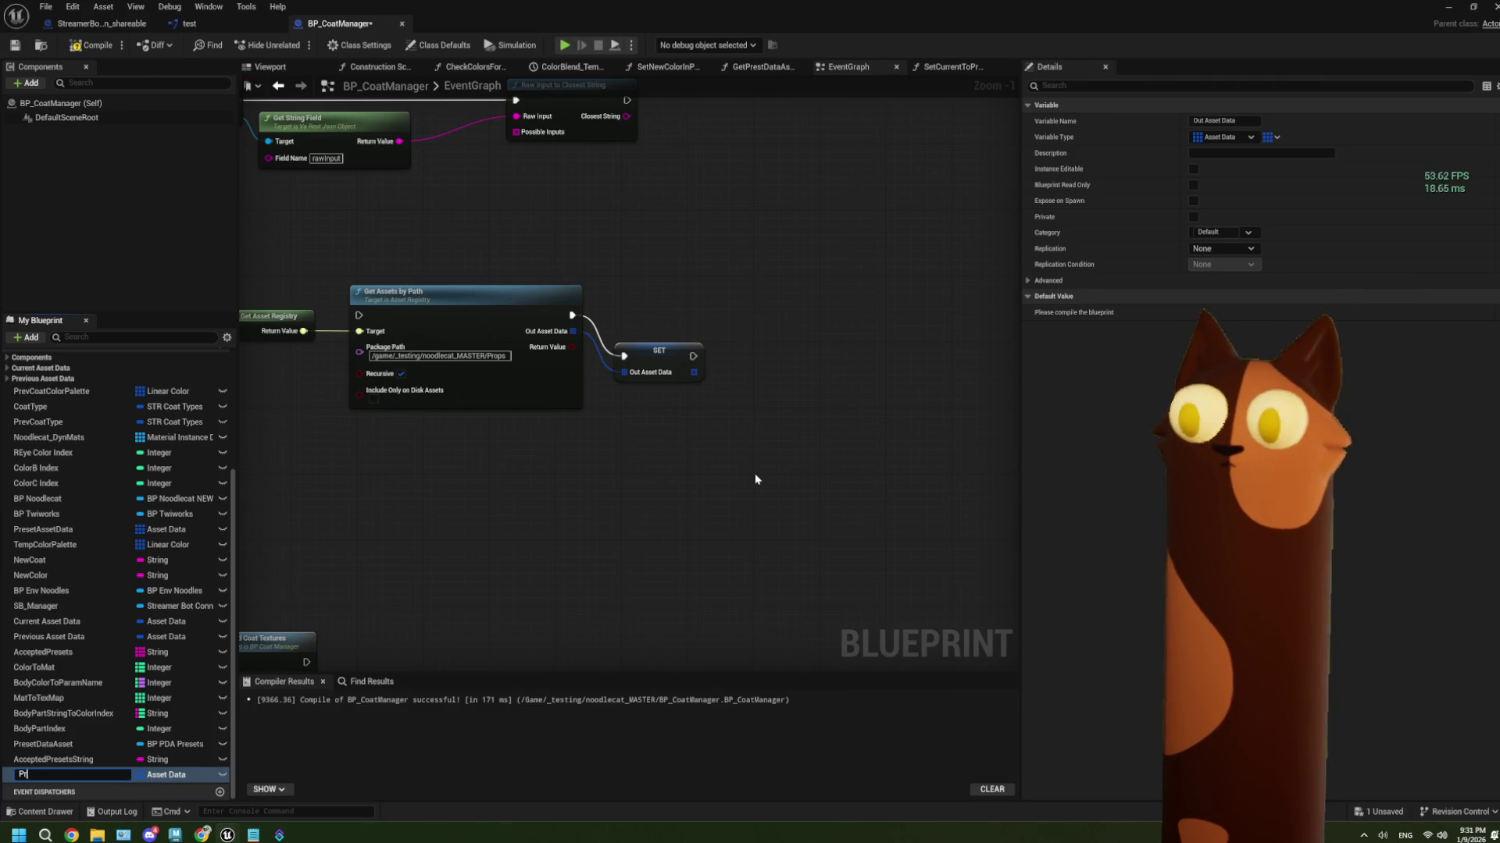
type("opAssetData")
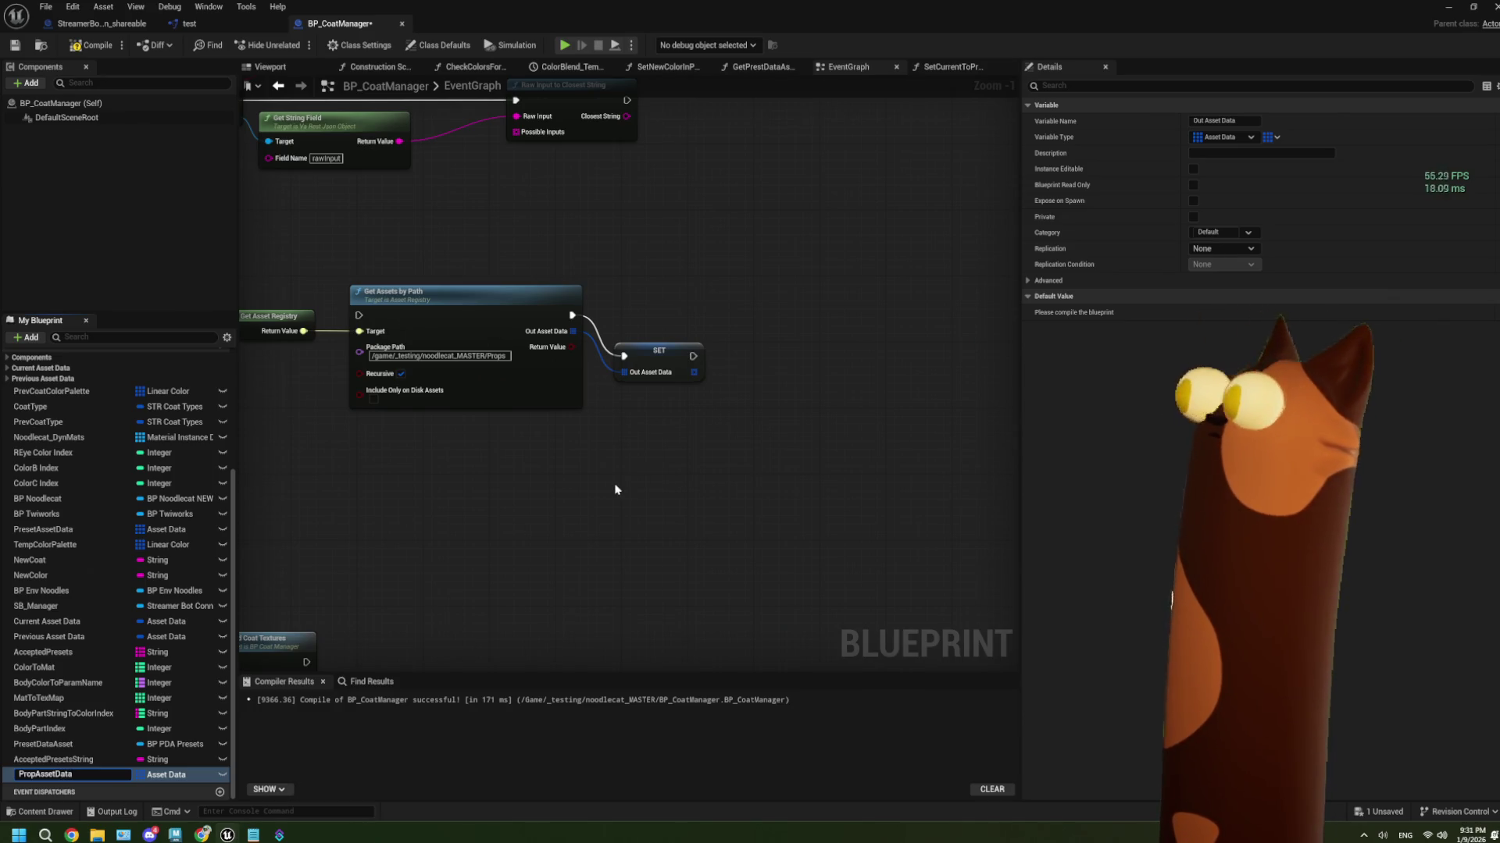
key("Return")
Add a For Each Loop over PropAssetData after the SET node
left_click(571, 351)
left_click_drag(630, 365, 672, 387)
type("fore")
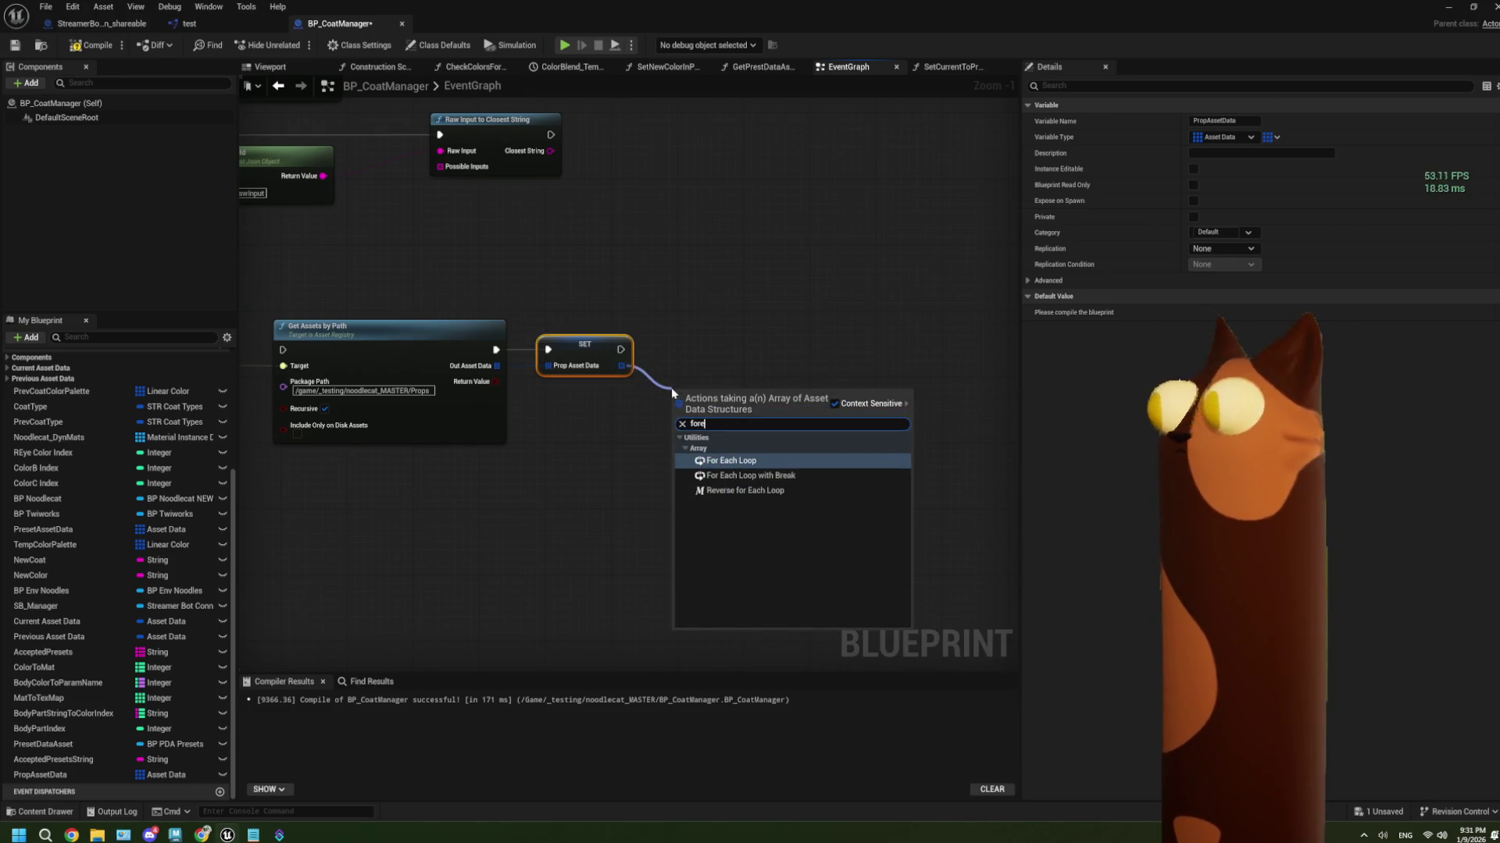
key("Return")
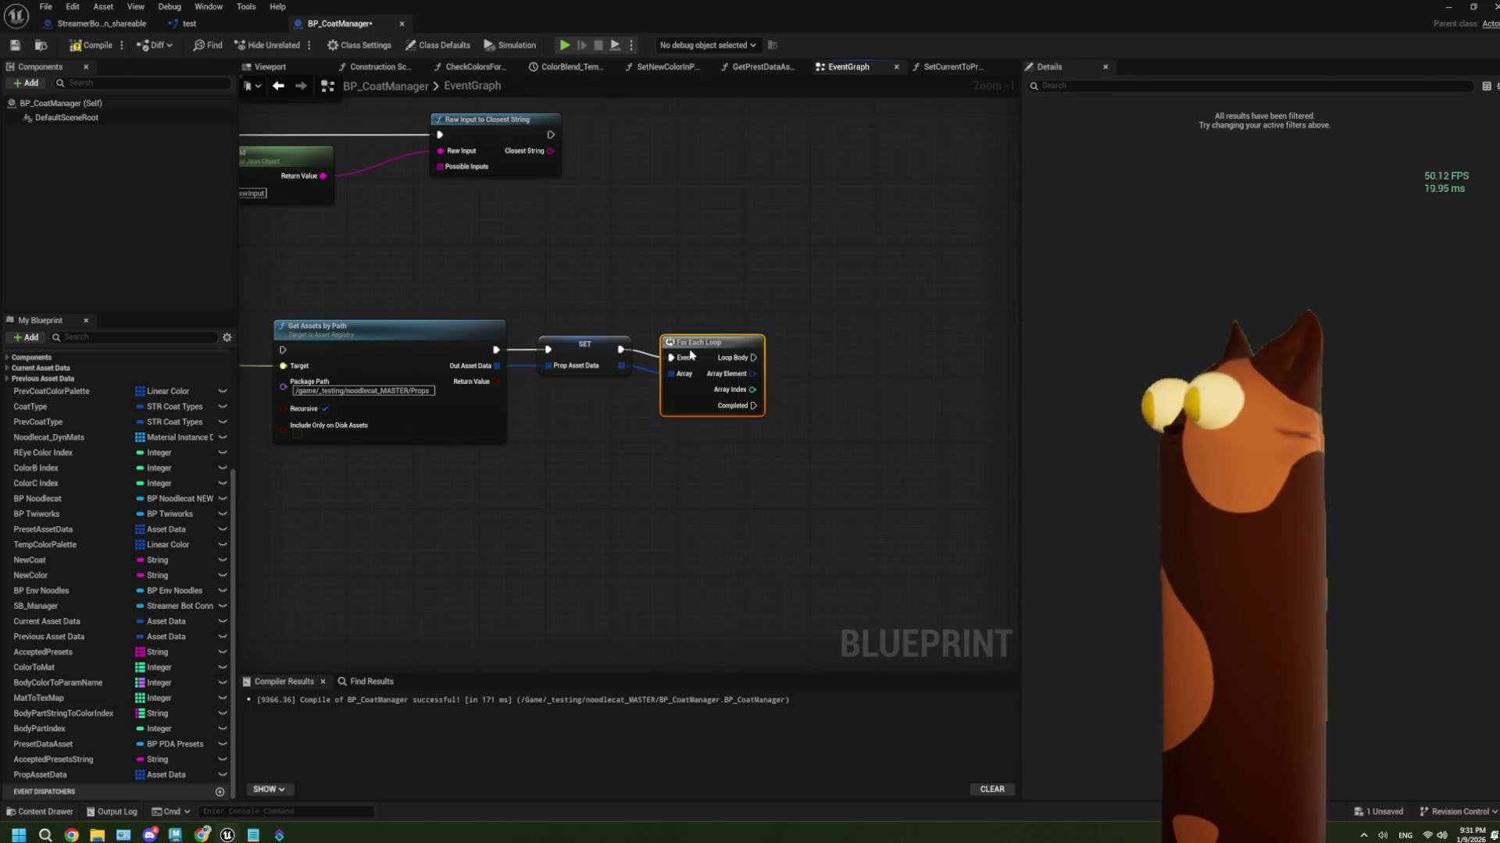
Browse the Asset Data actions available from the loop's Array Element
left_click_drag(539, 383, 588, 411)
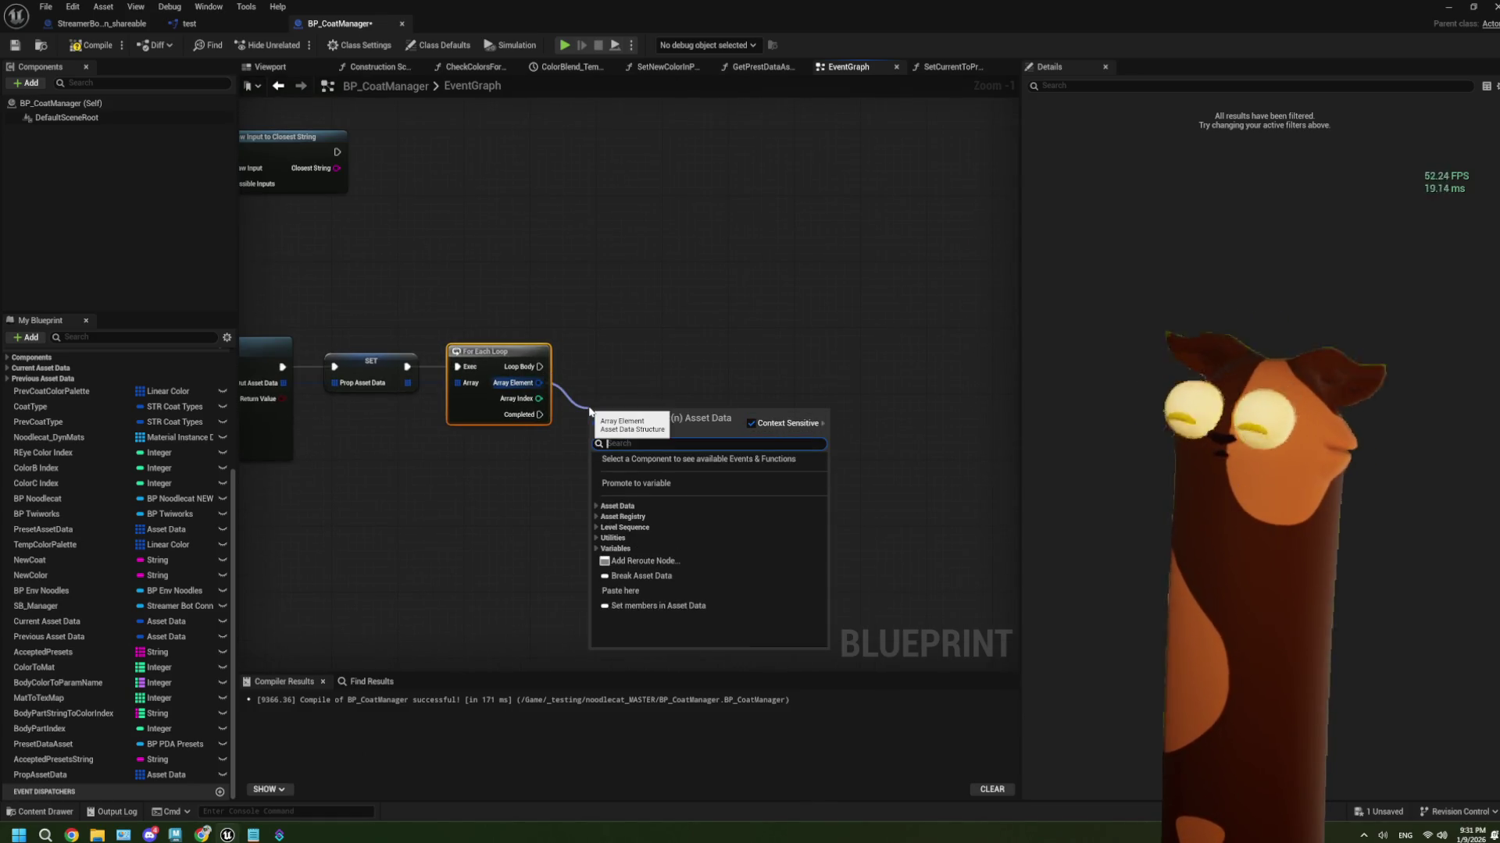
left_click(606, 506)
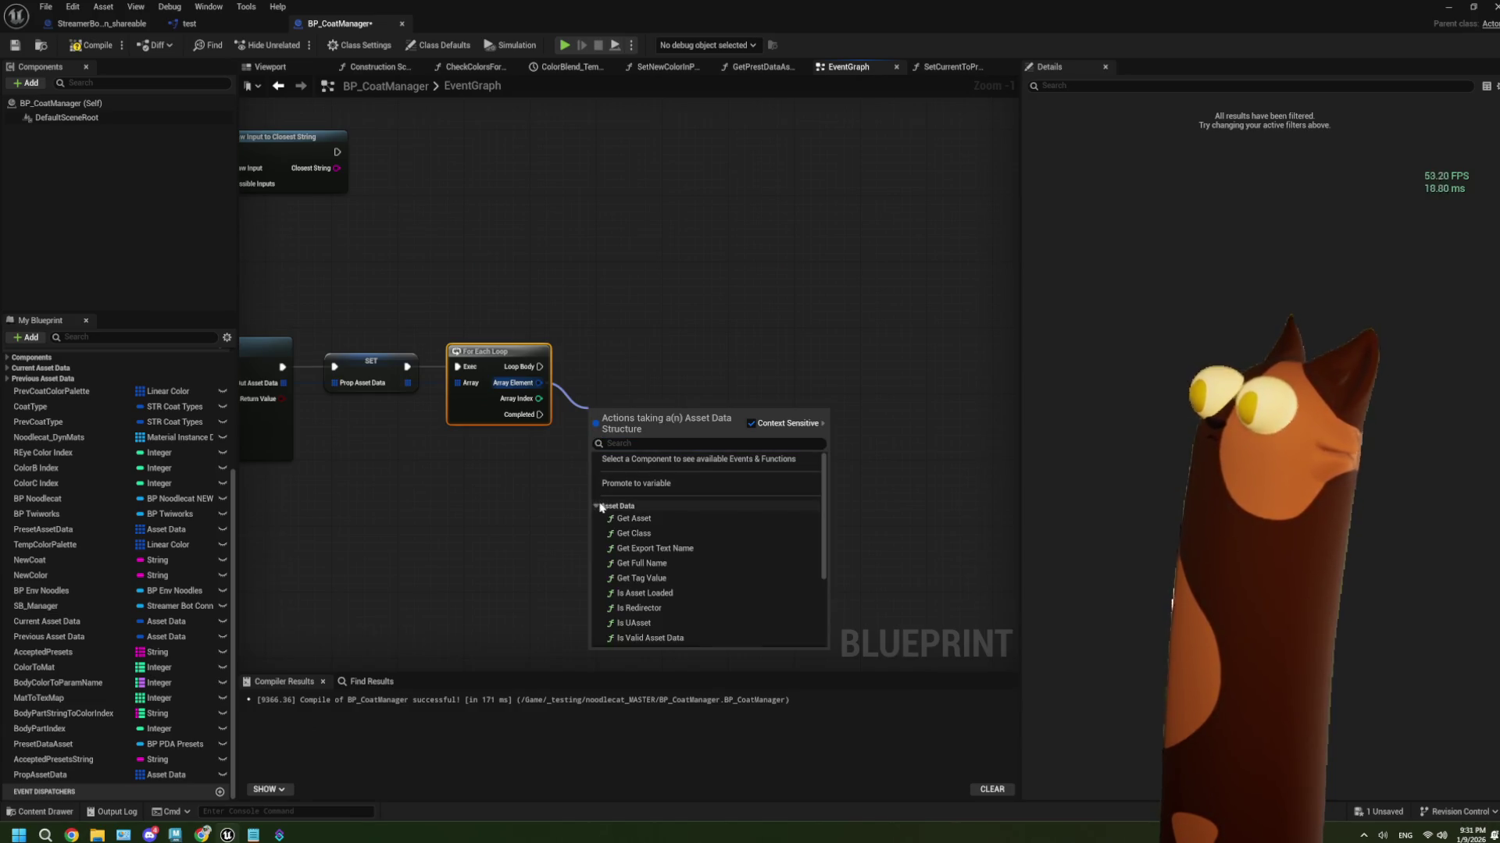
scroll(669, 524, "down", 2)
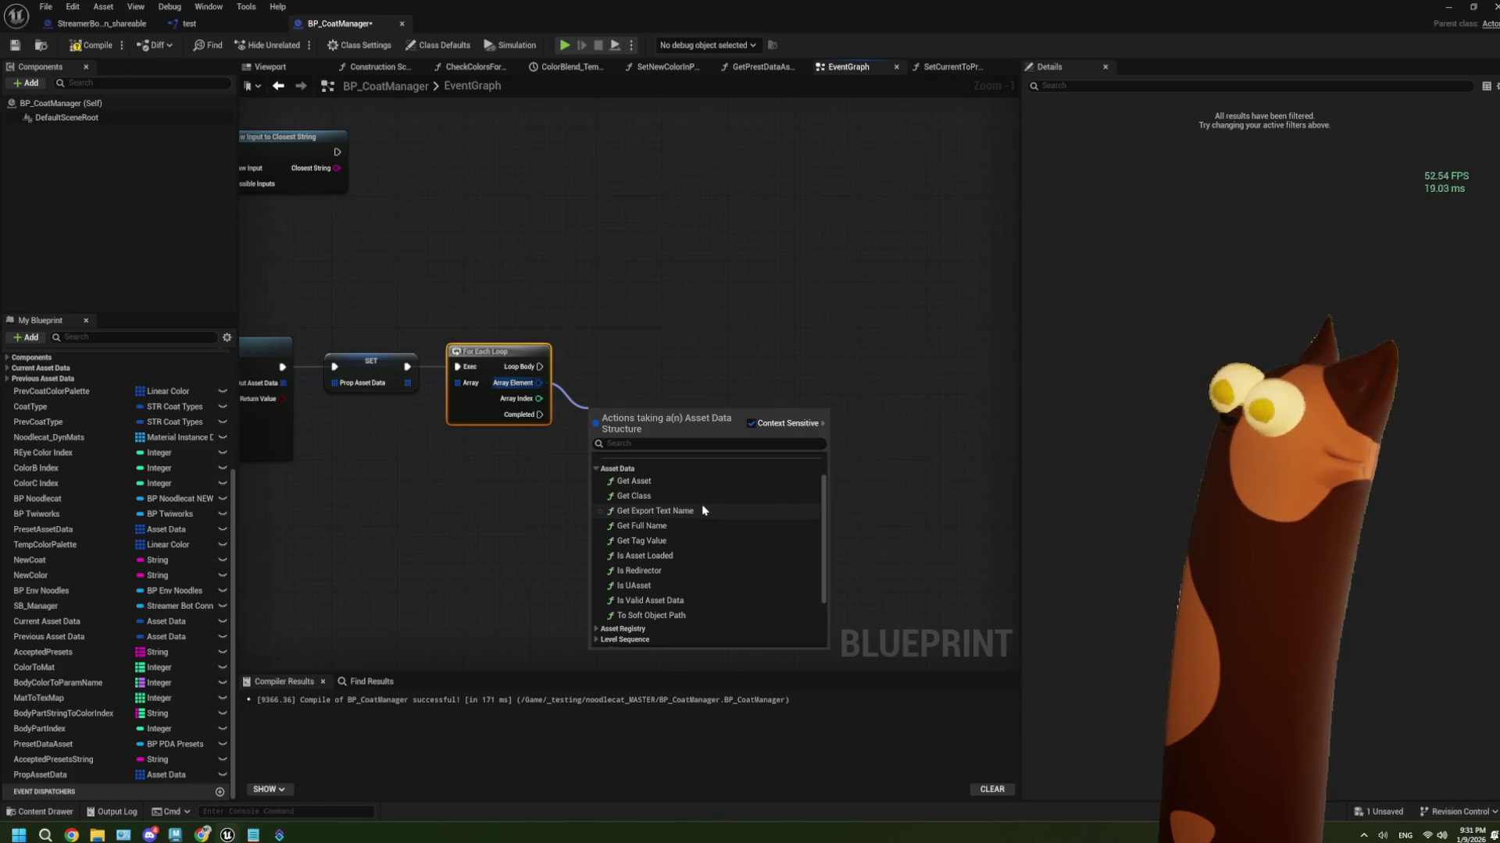
mouse_move(202, 833)
left_click(208, 791)
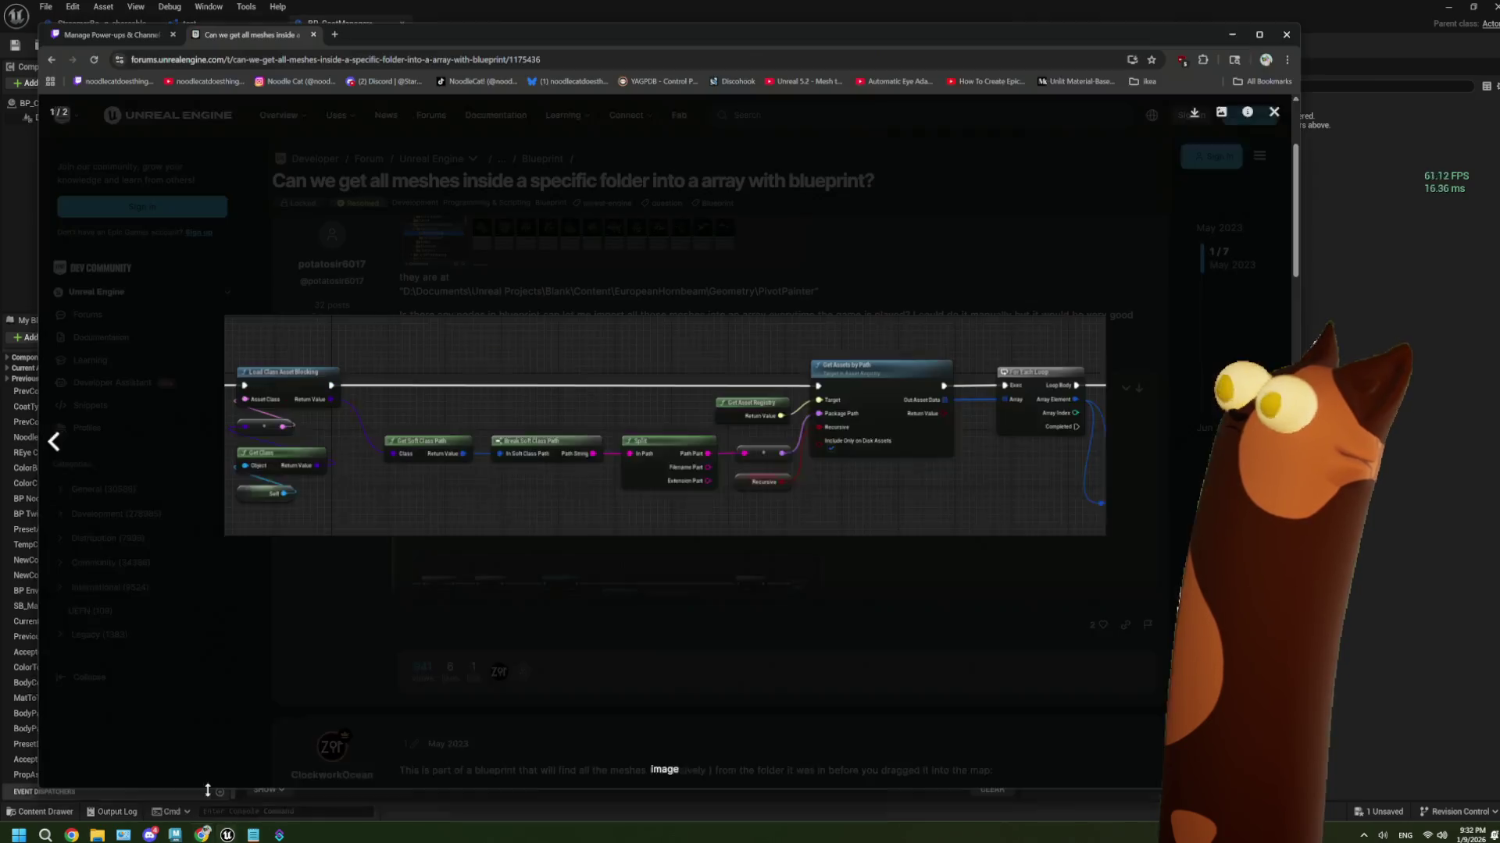
left_click(749, 546)
left_click(677, 594)
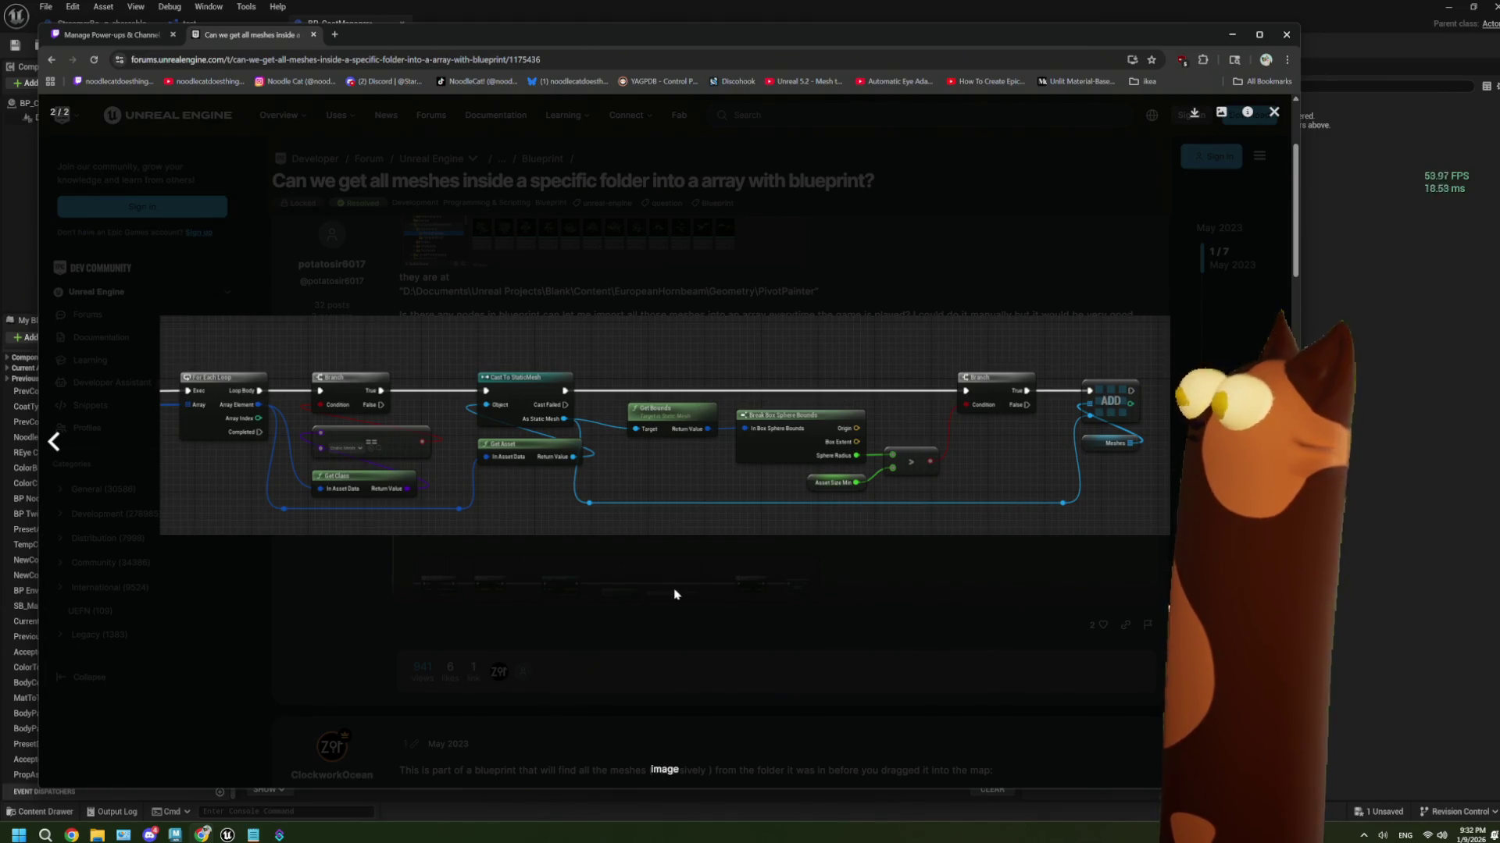
key("alt+Tab")
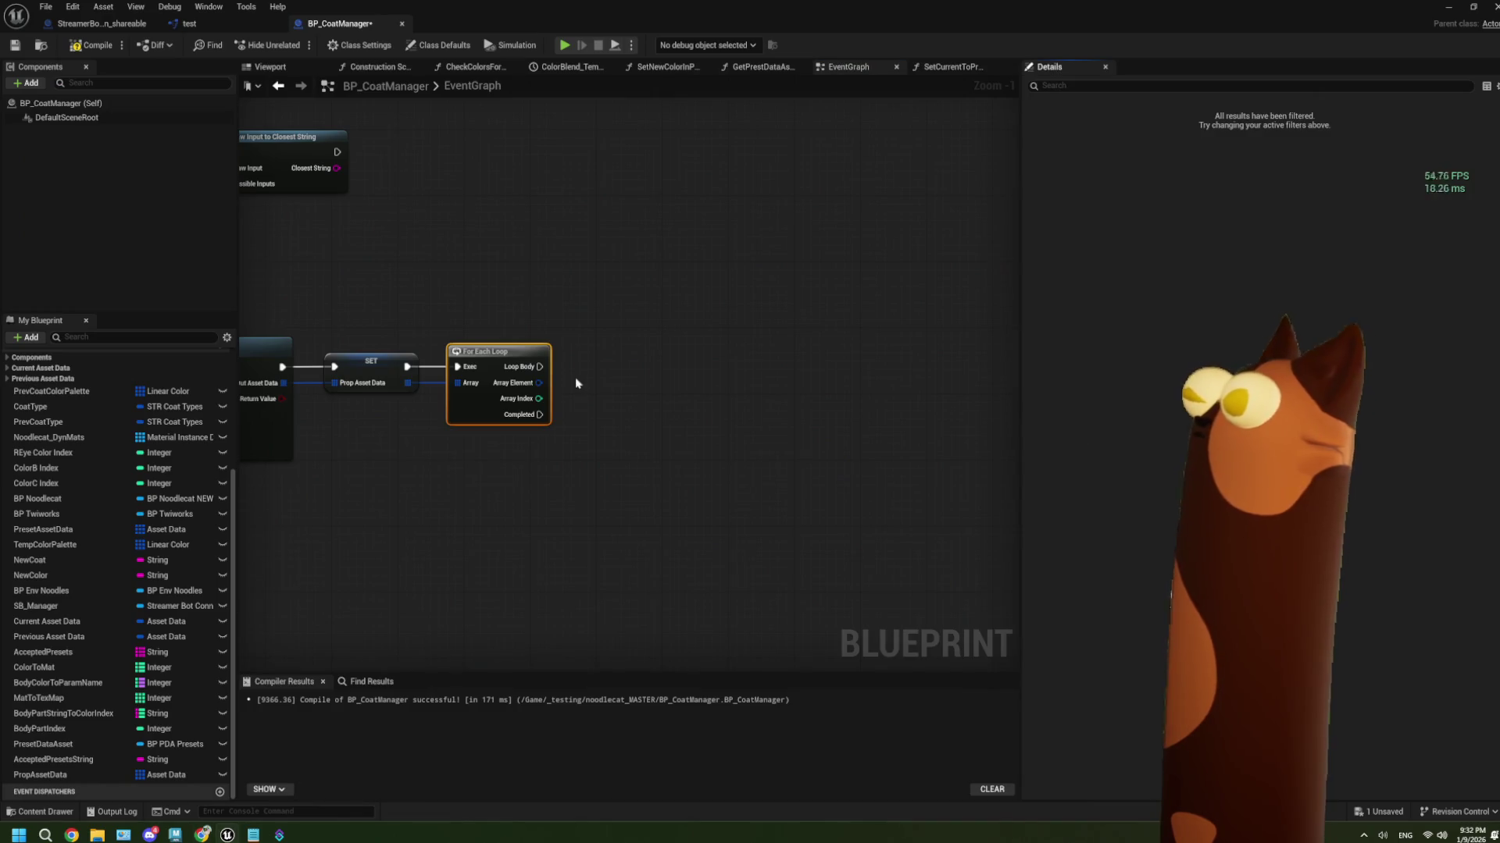
Add a Get Class node fed by the For Each Loop's Array Element
left_click_drag(539, 383, 601, 428)
type("get")
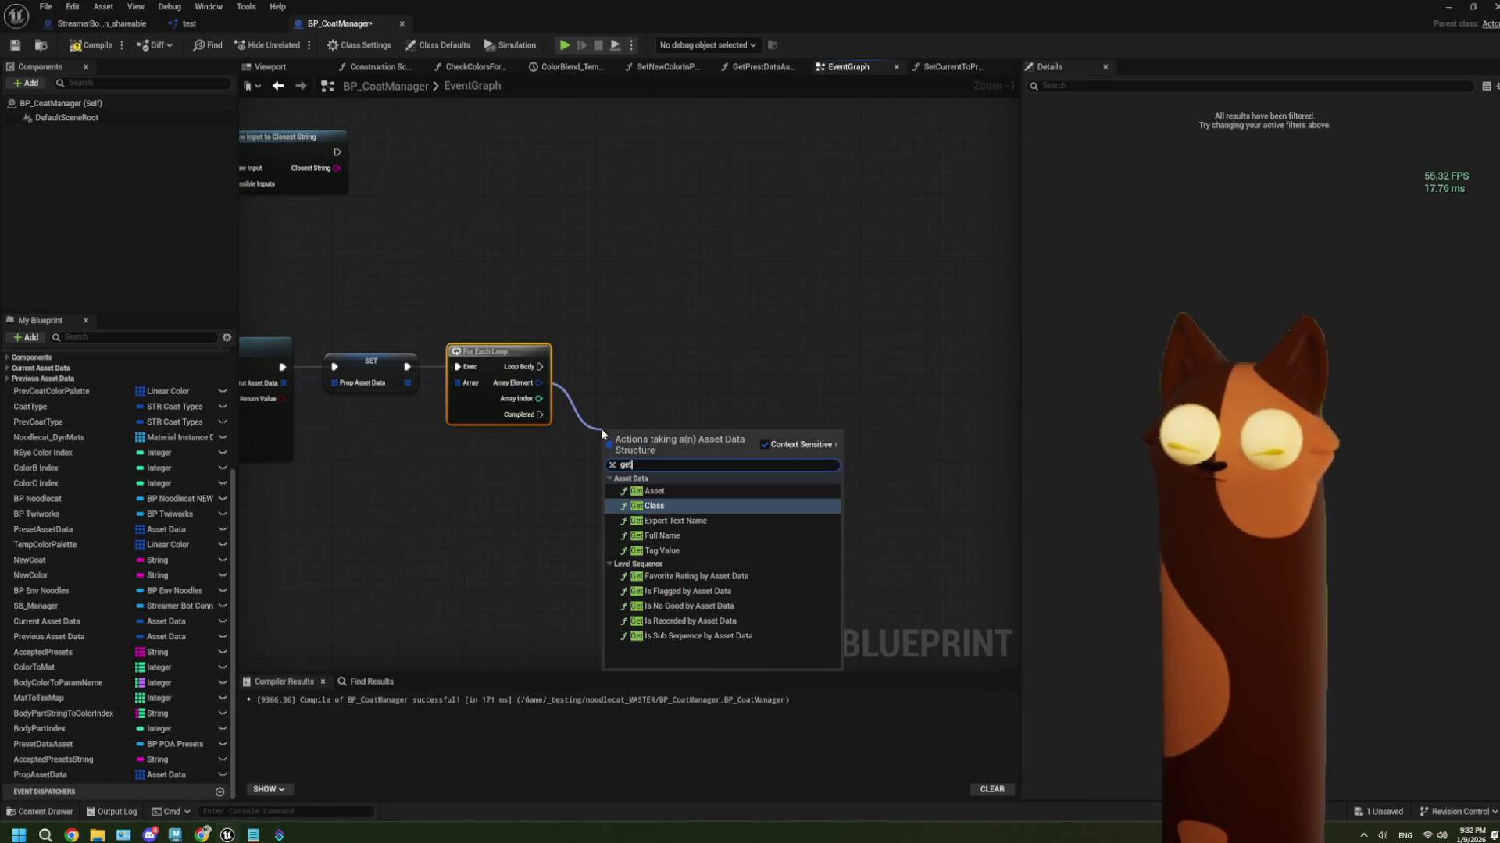
type(" class")
left_click(648, 489)
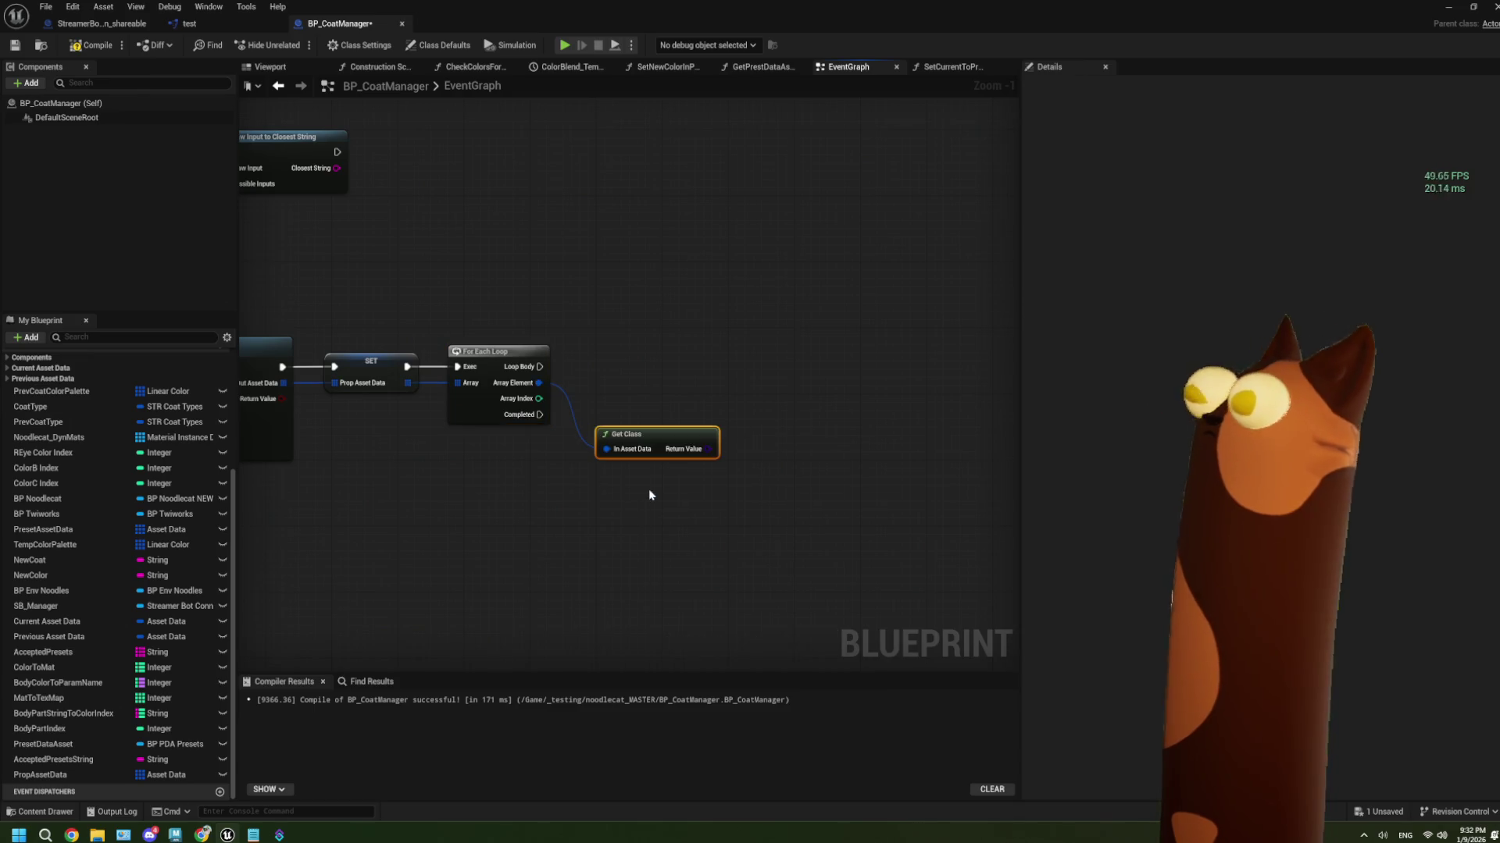
Cancel the pending wire from Get Class, make room, and recheck the forum reference image
mouse_move(709, 449)
left_mouse_down()
mouse_move(651, 382)
mouse_move(594, 401)
left_mouse_up()
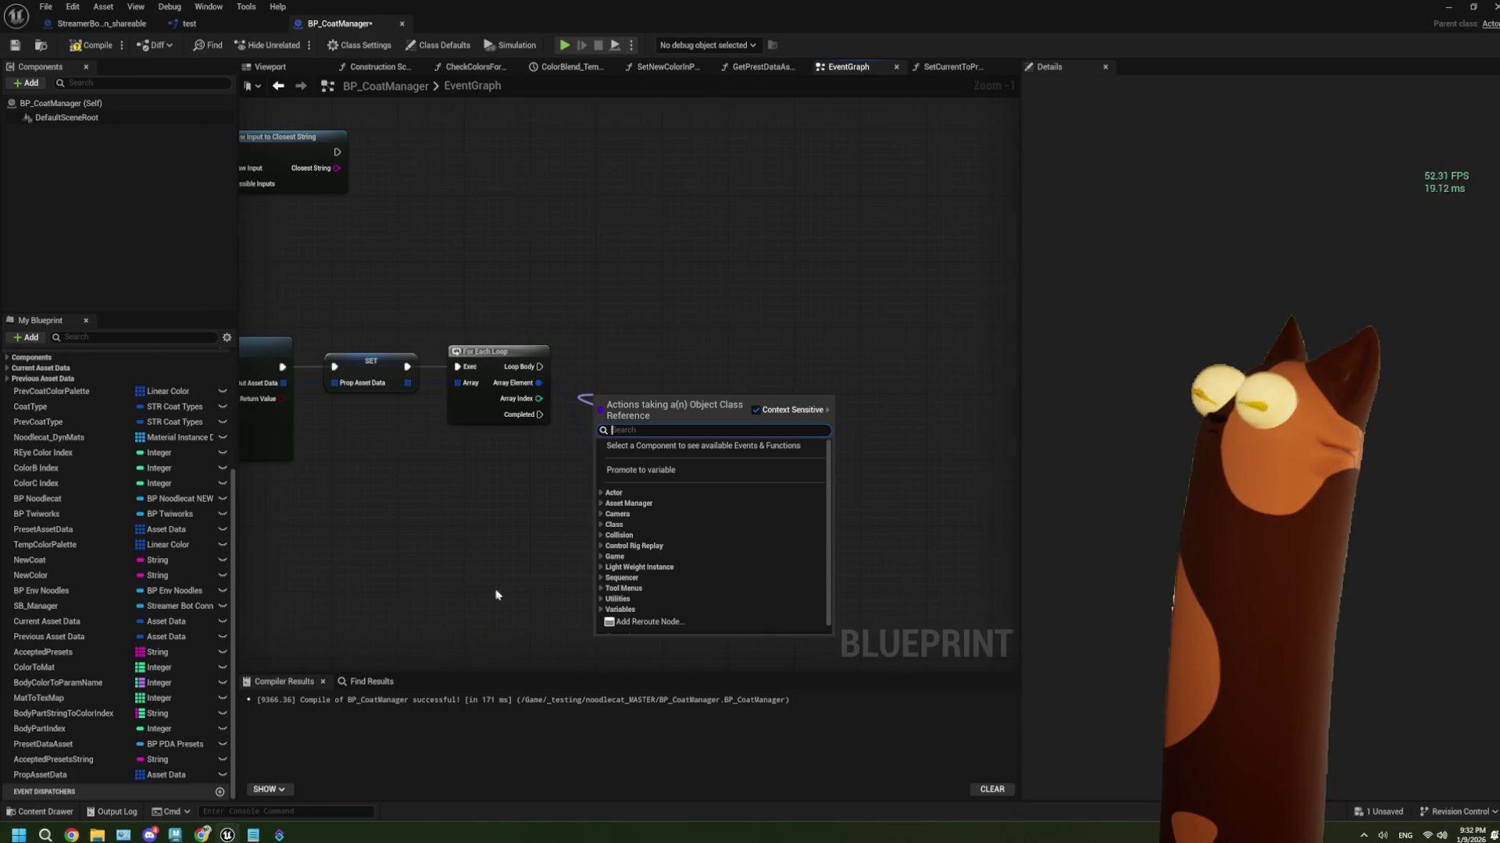
key("Escape")
left_click_drag(747, 509, 556, 534)
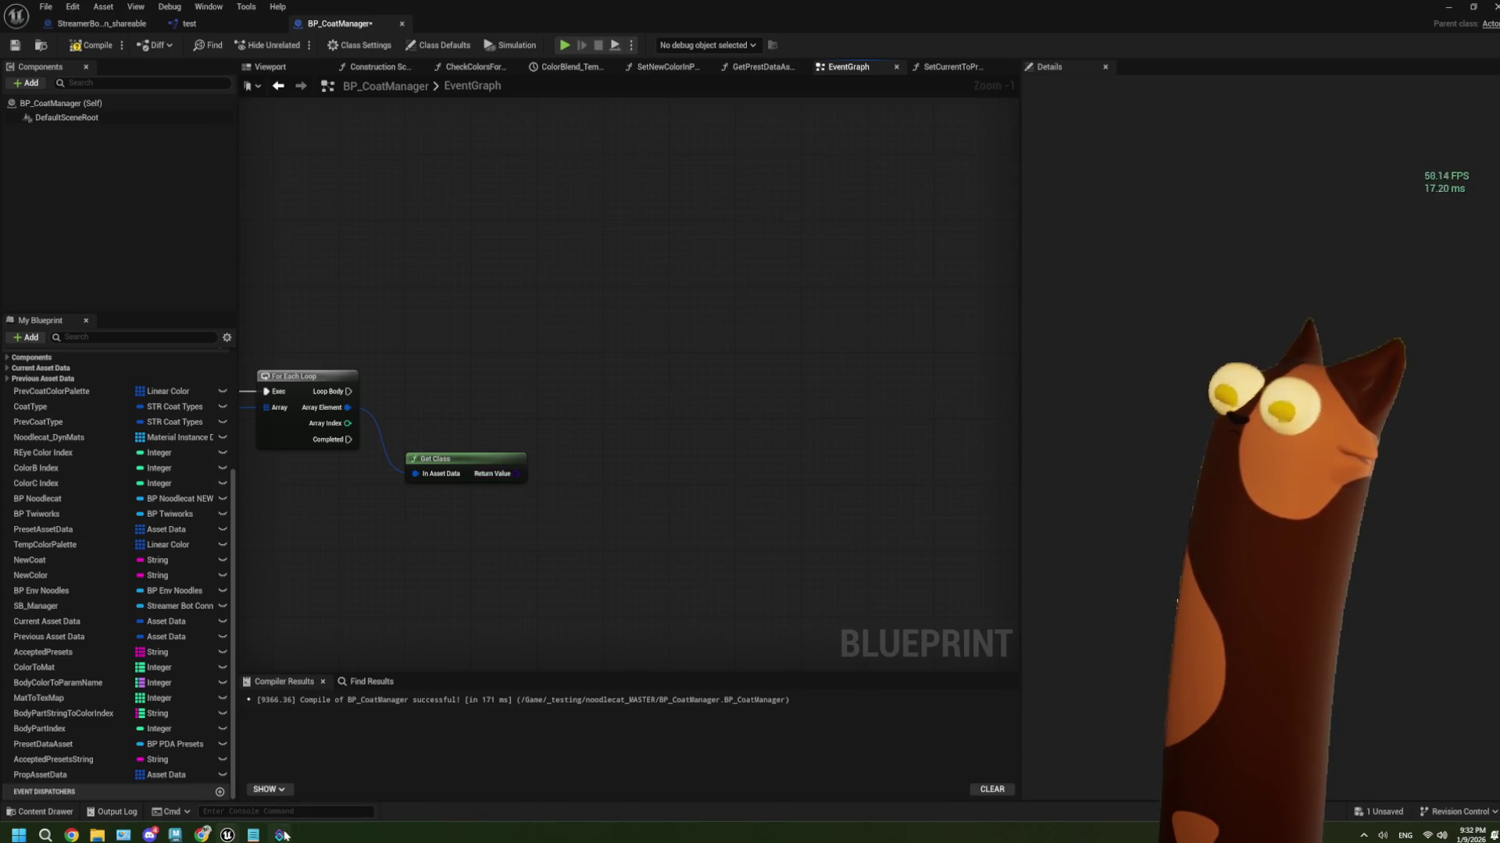
left_click(202, 835)
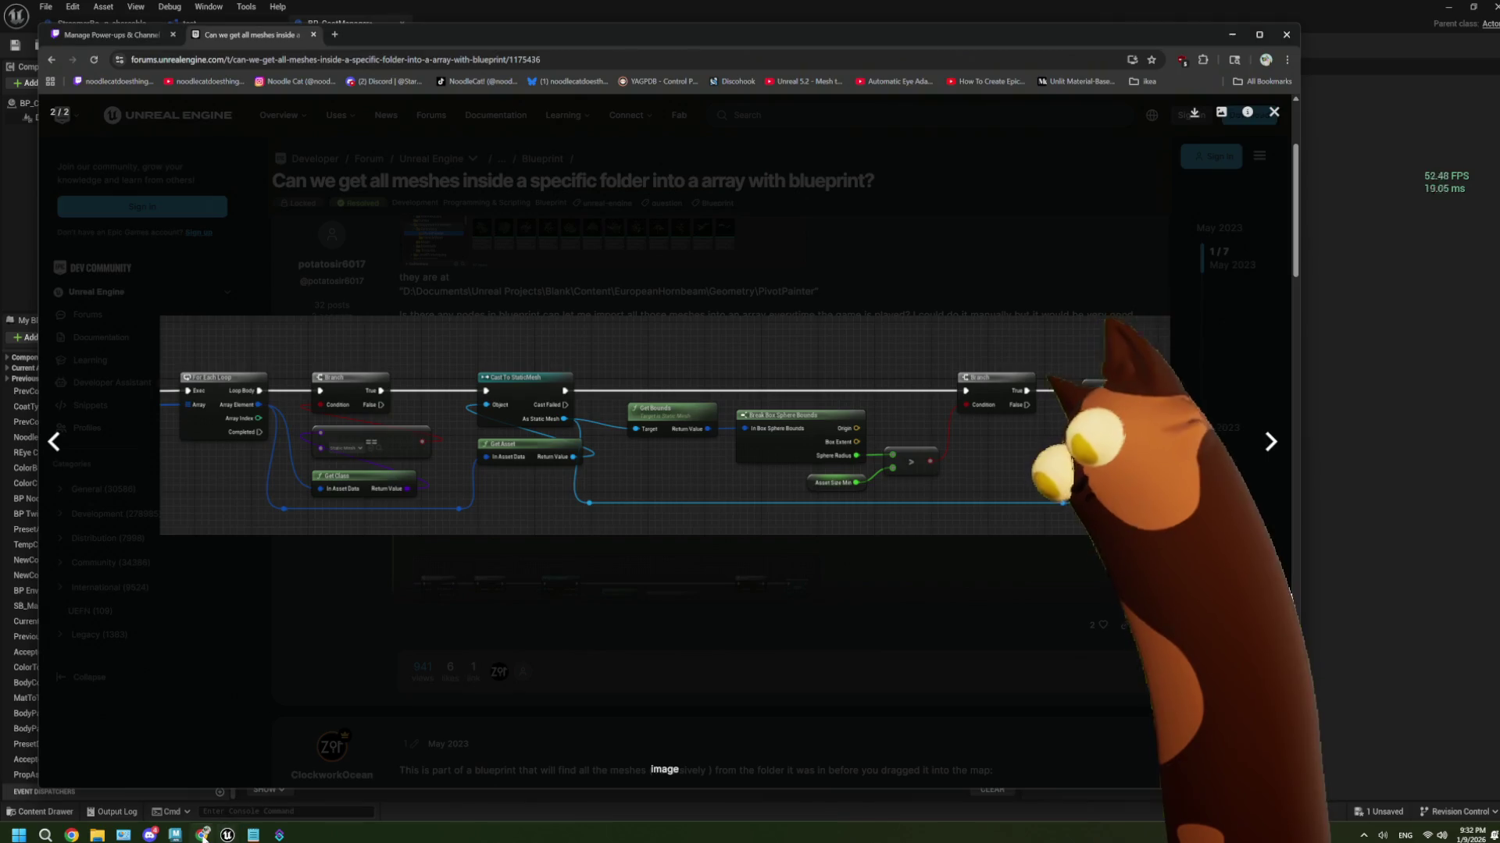
key("alt+Tab")
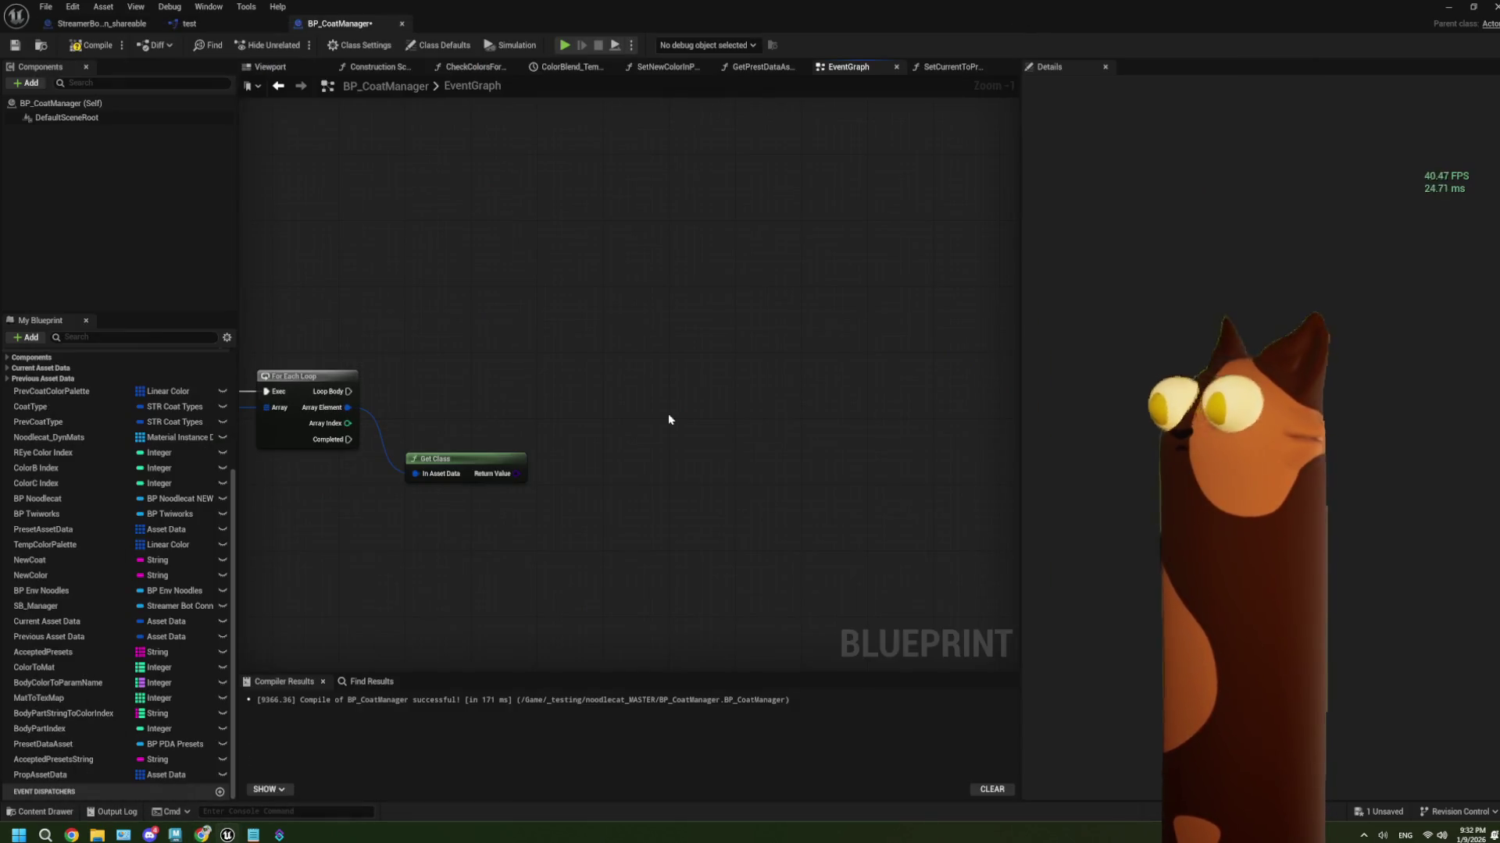
Compare Get Class's Return Value for equality with the Skeletal Mesh class
left_click_drag(516, 474, 476, 421)
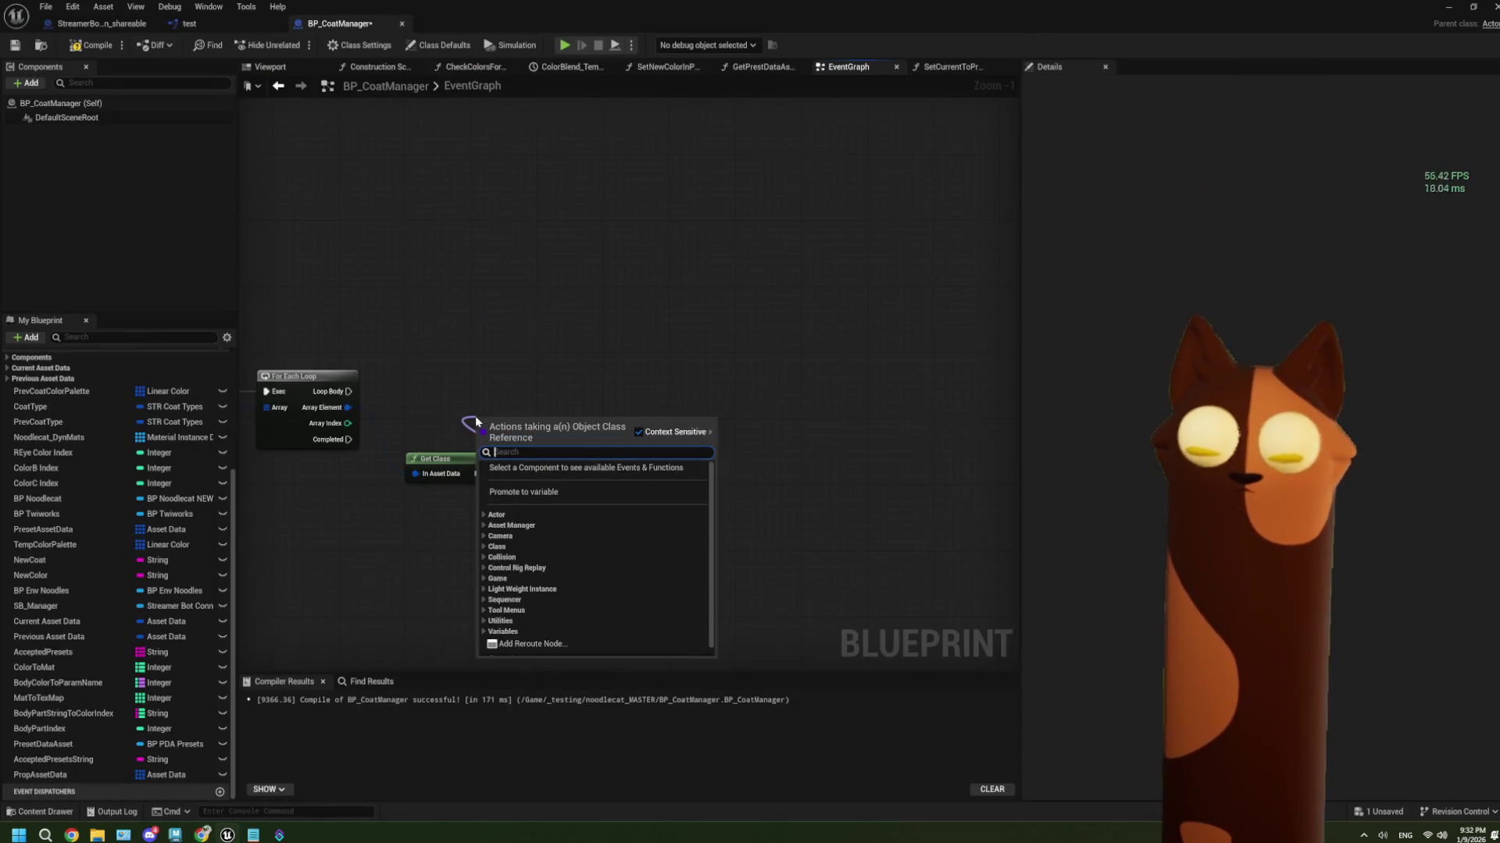
type("equal")
left_click(528, 478)
left_click_drag(514, 411, 447, 411)
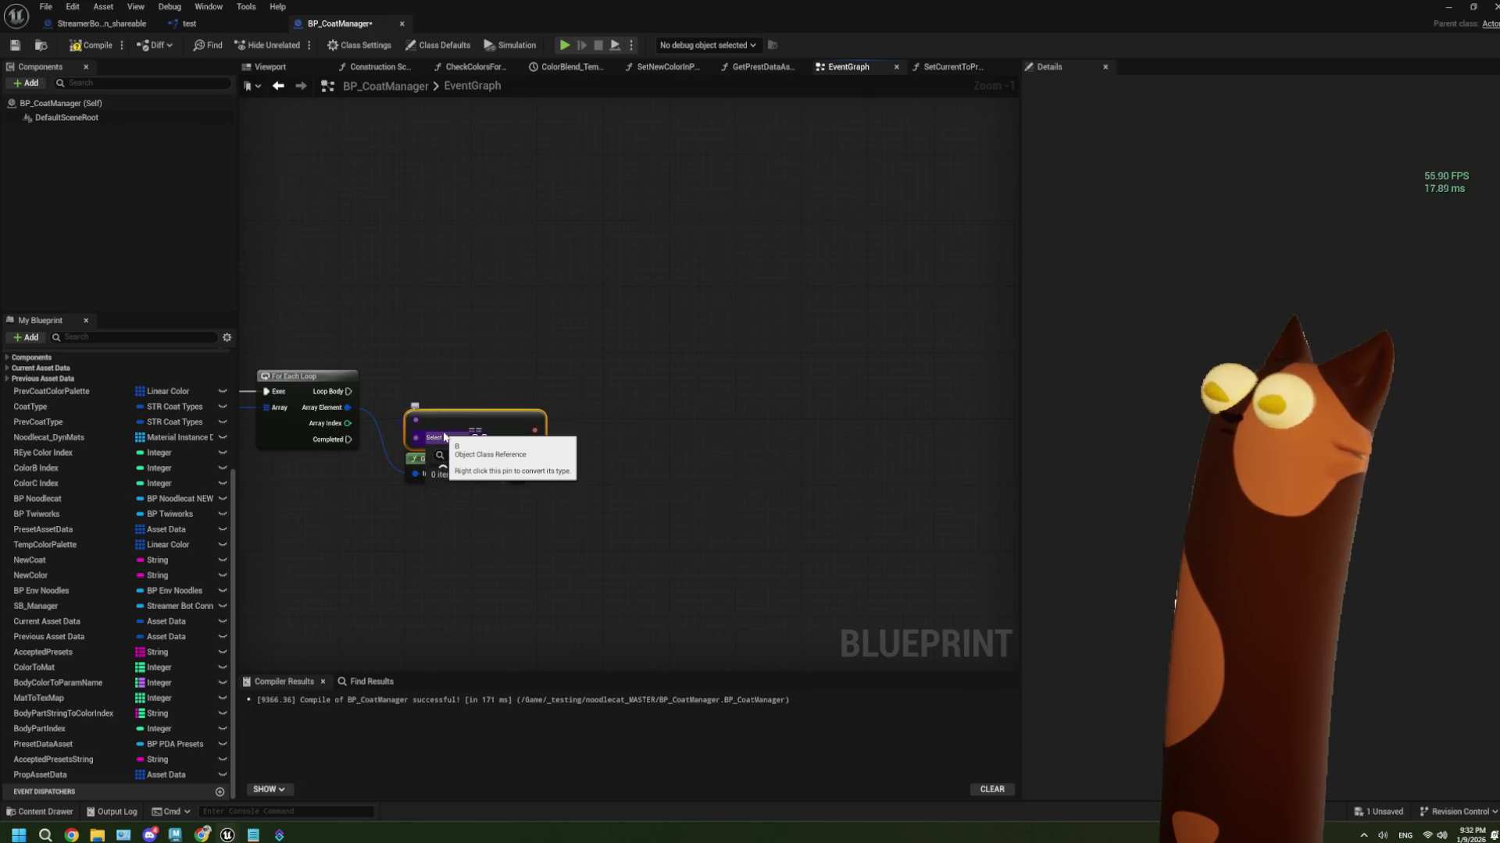
left_click(445, 437)
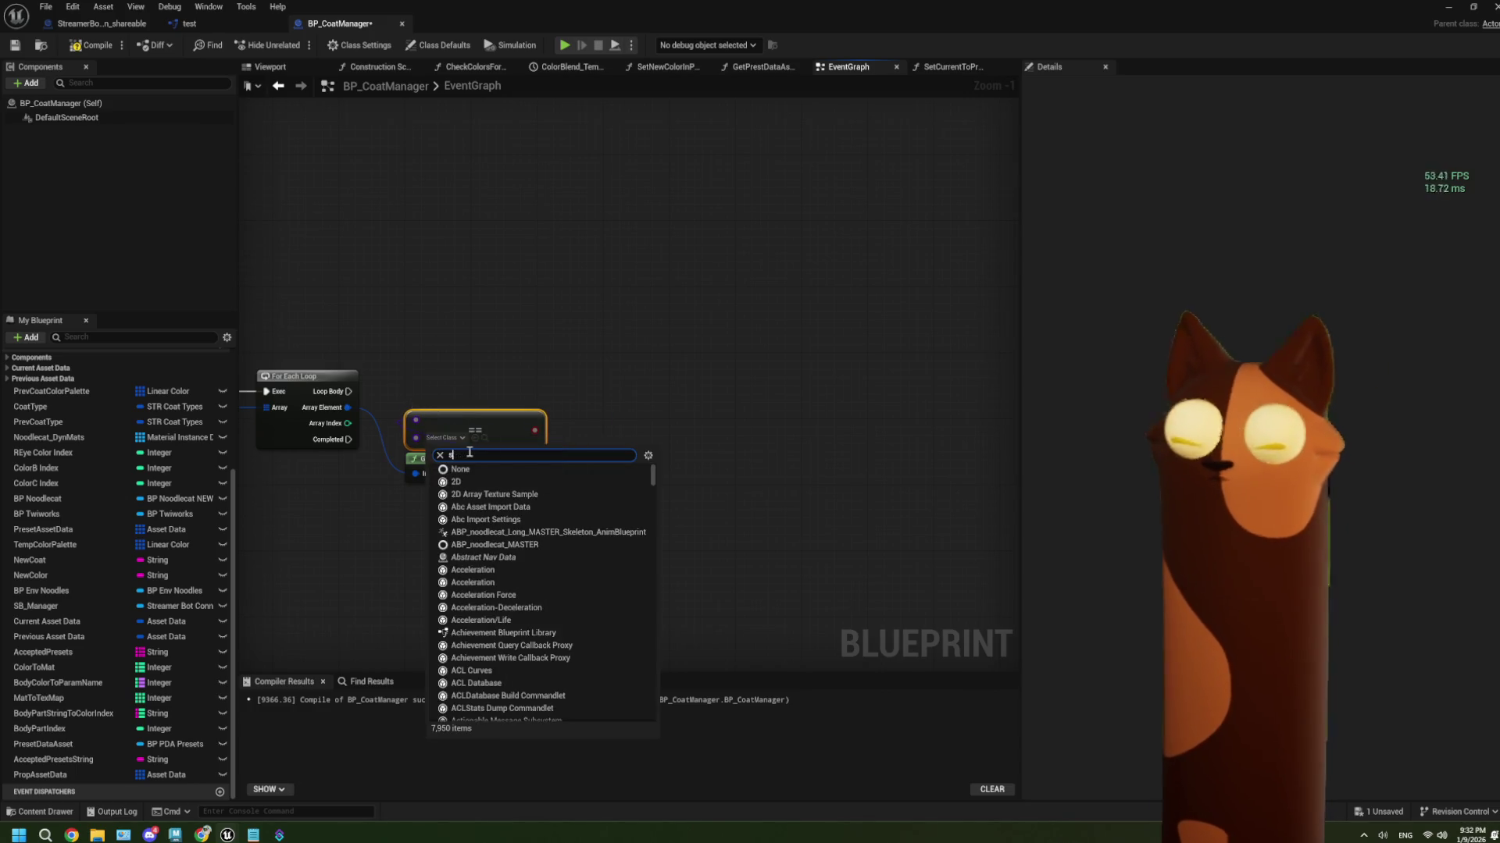
type("keleta")
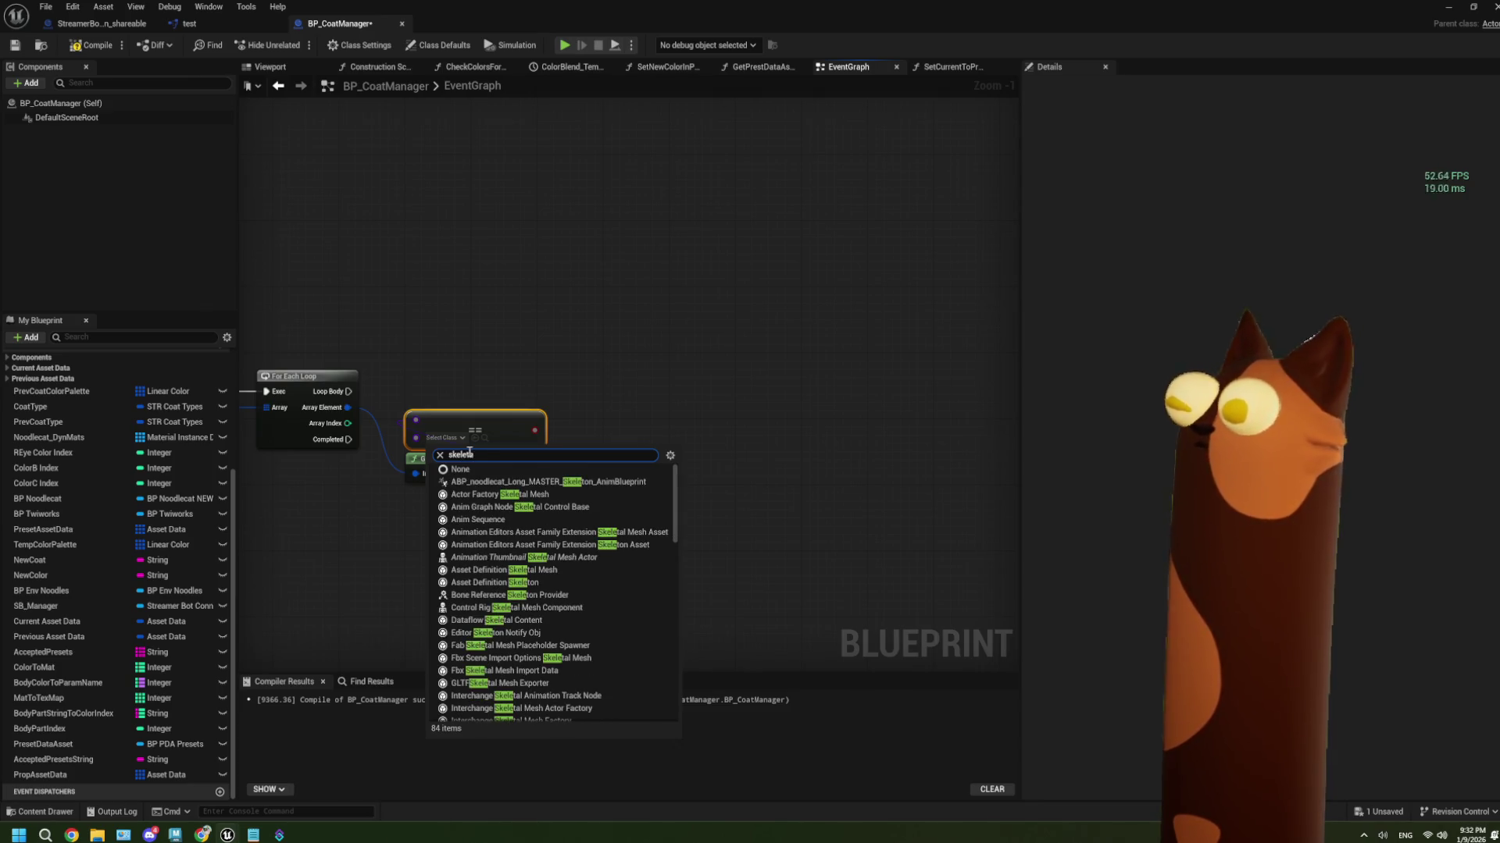
type("l mesh")
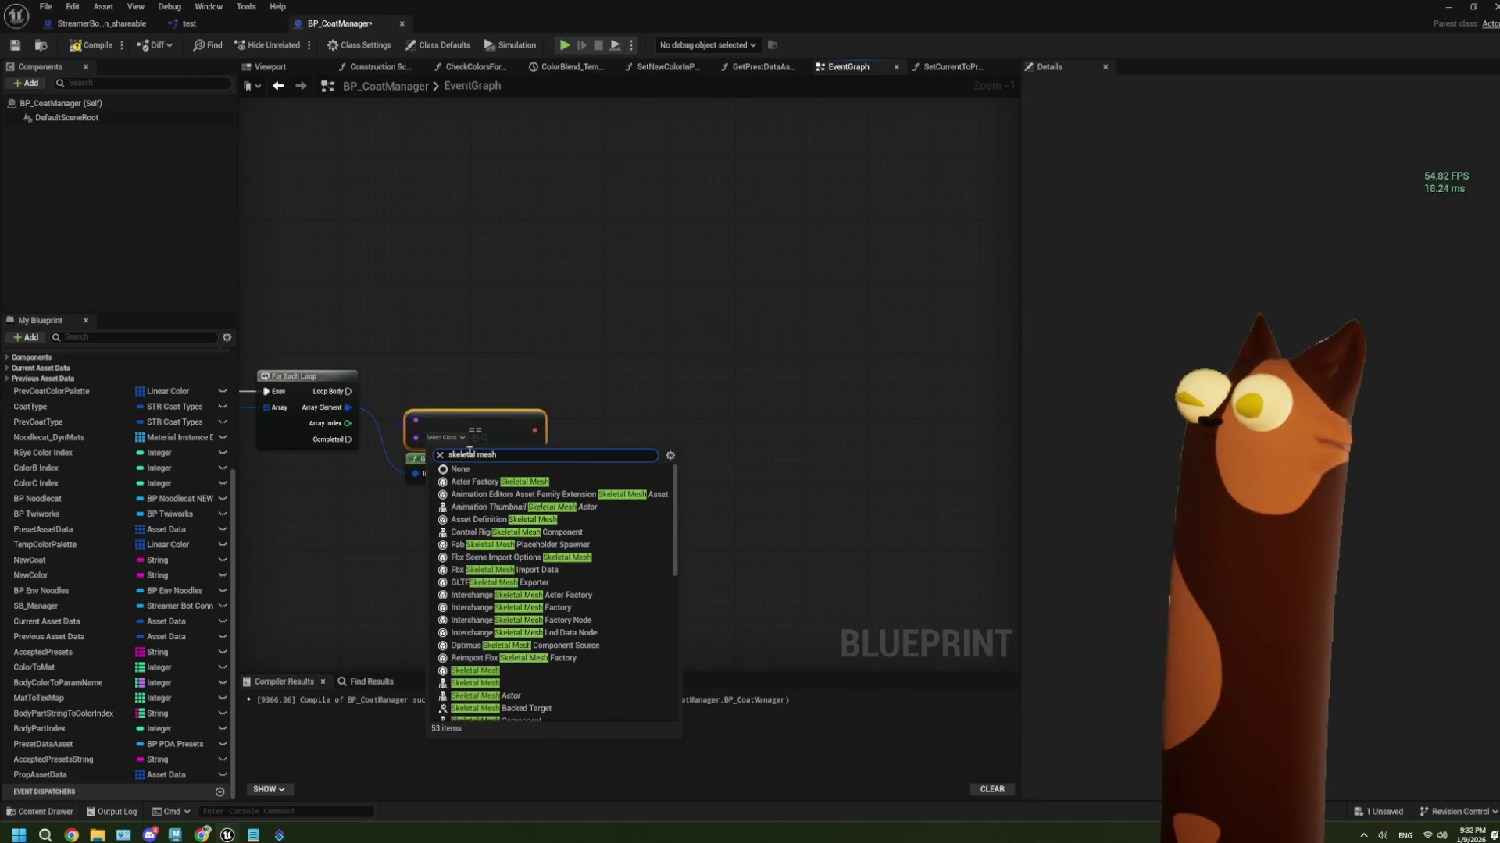
left_click(492, 673)
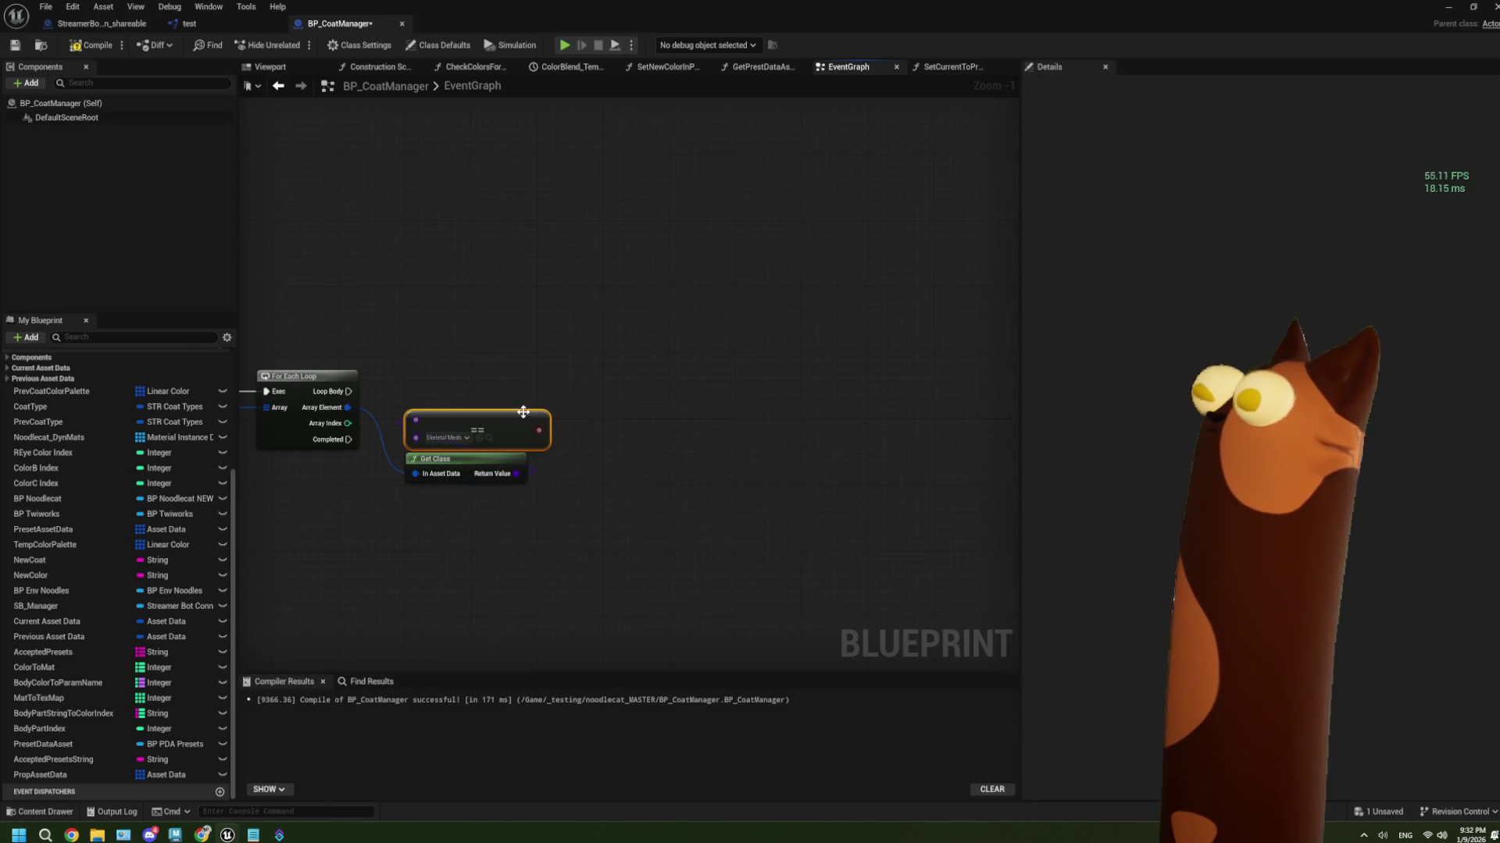
Drive a Branch from the comparison result and wire Loop Body into it
left_click_drag(539, 430, 519, 388)
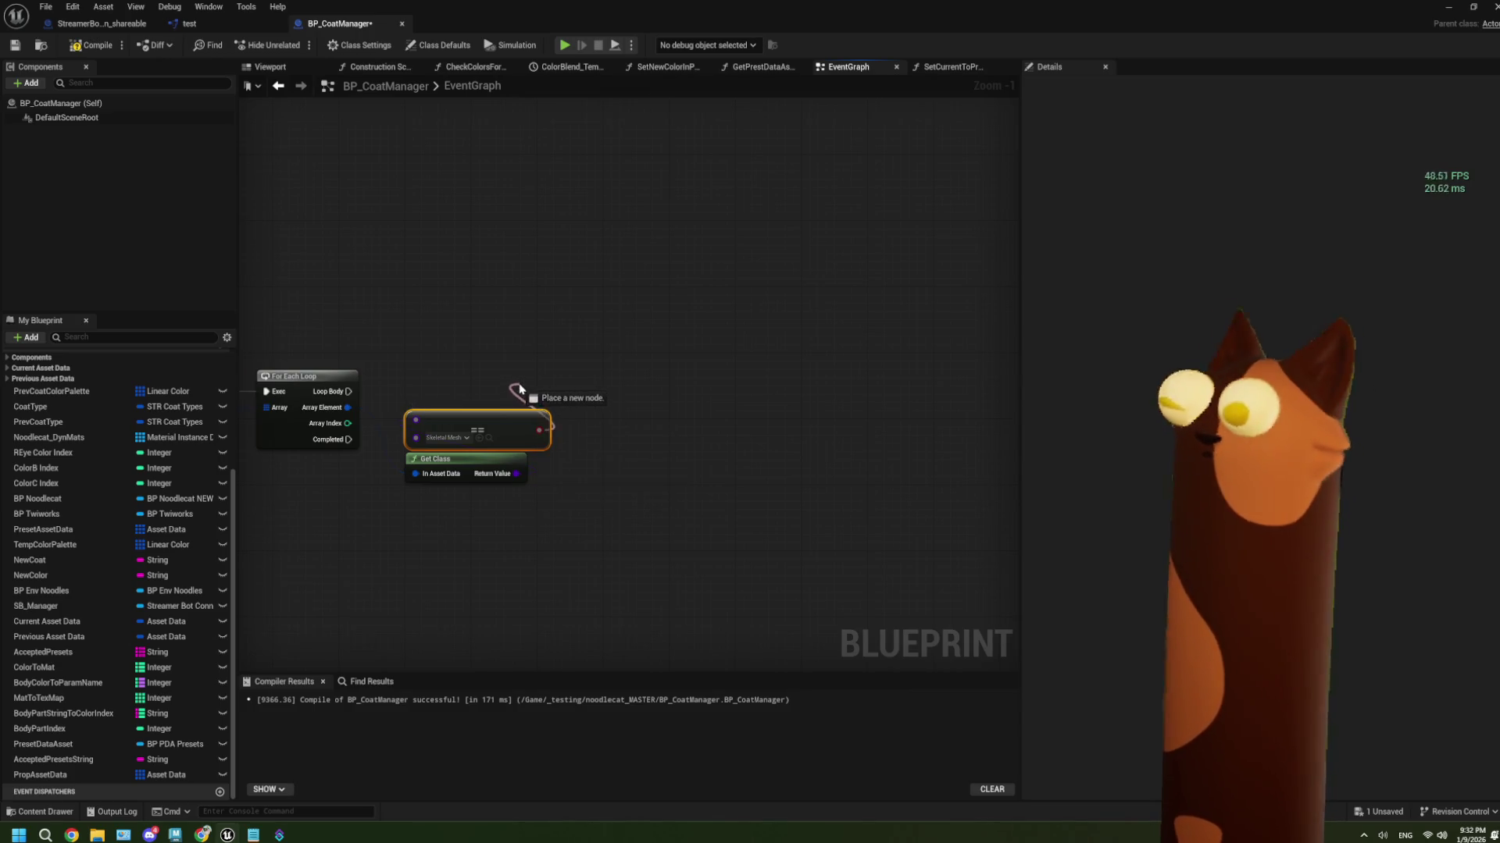
left_click(516, 347)
mouse_move(349, 392)
left_mouse_down()
mouse_move(515, 374)
mouse_move(525, 351)
mouse_move(439, 370)
mouse_move(507, 468)
mouse_move(522, 528)
left_mouse_up()
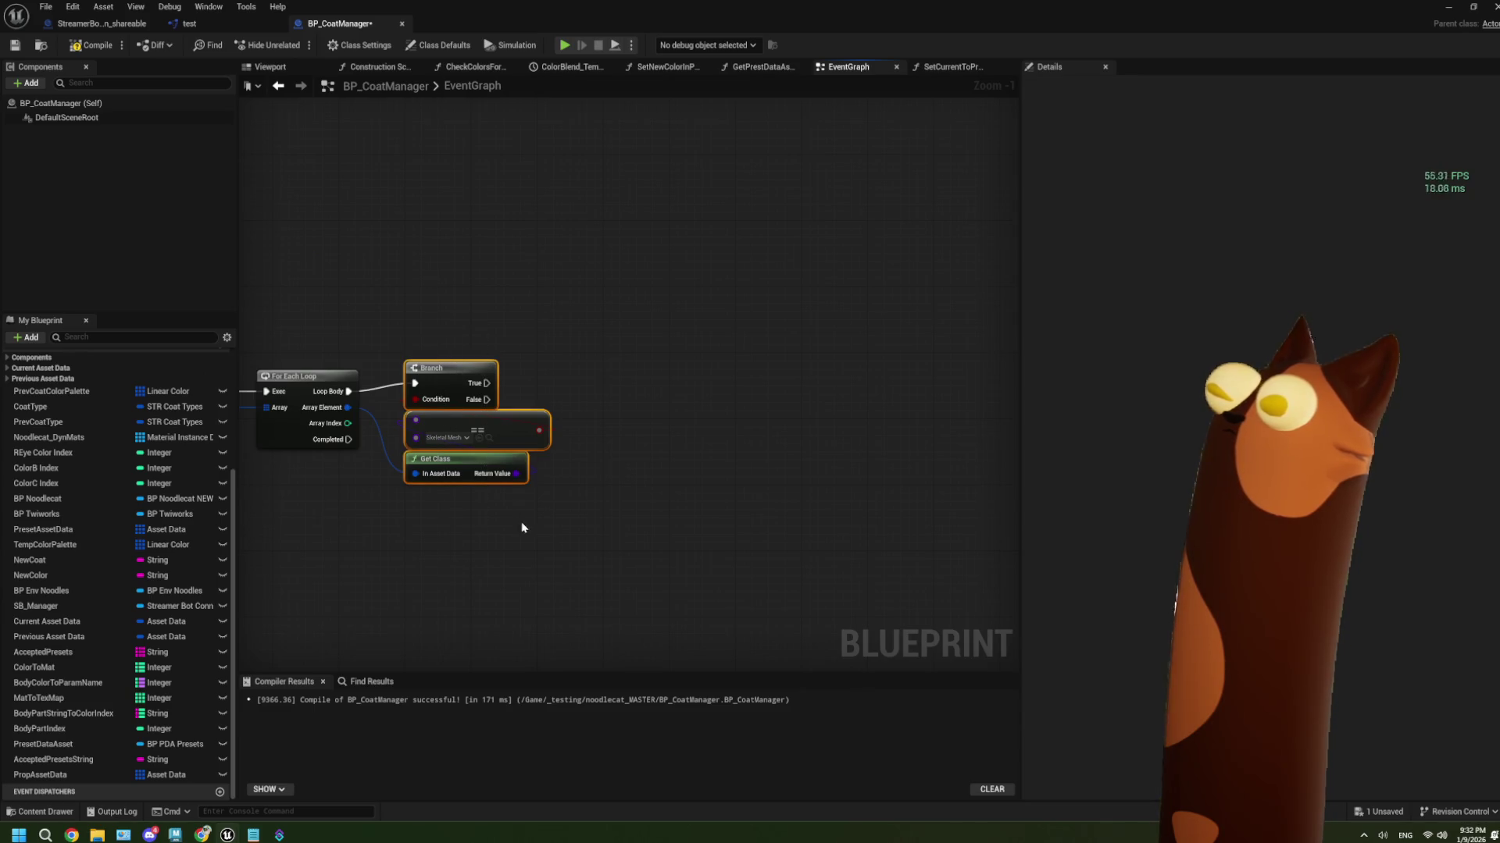
left_click_drag(508, 429, 500, 438)
left_click(568, 509)
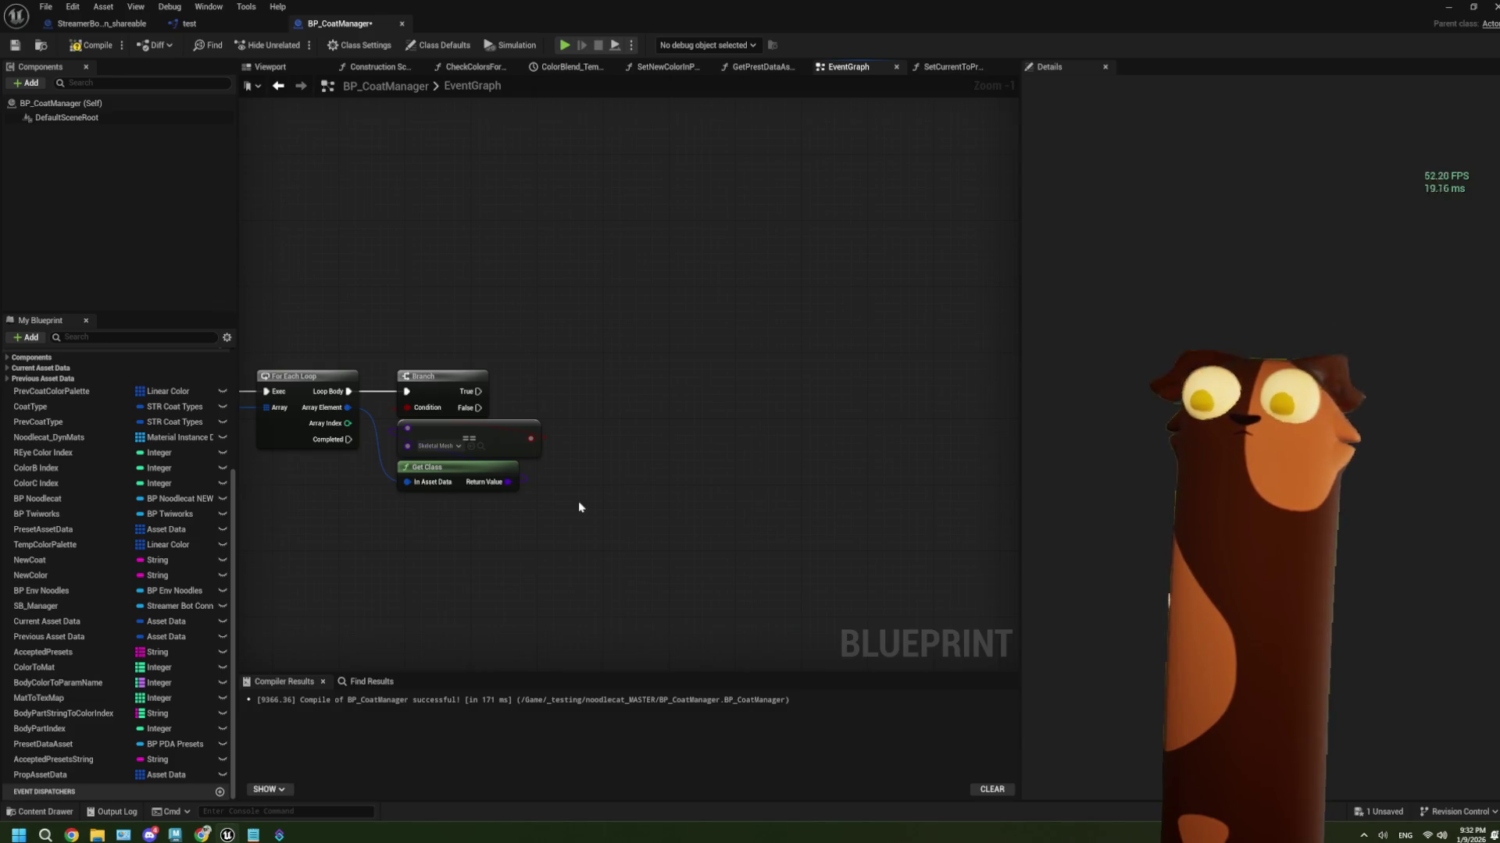
scroll(583, 502, "up", 1)
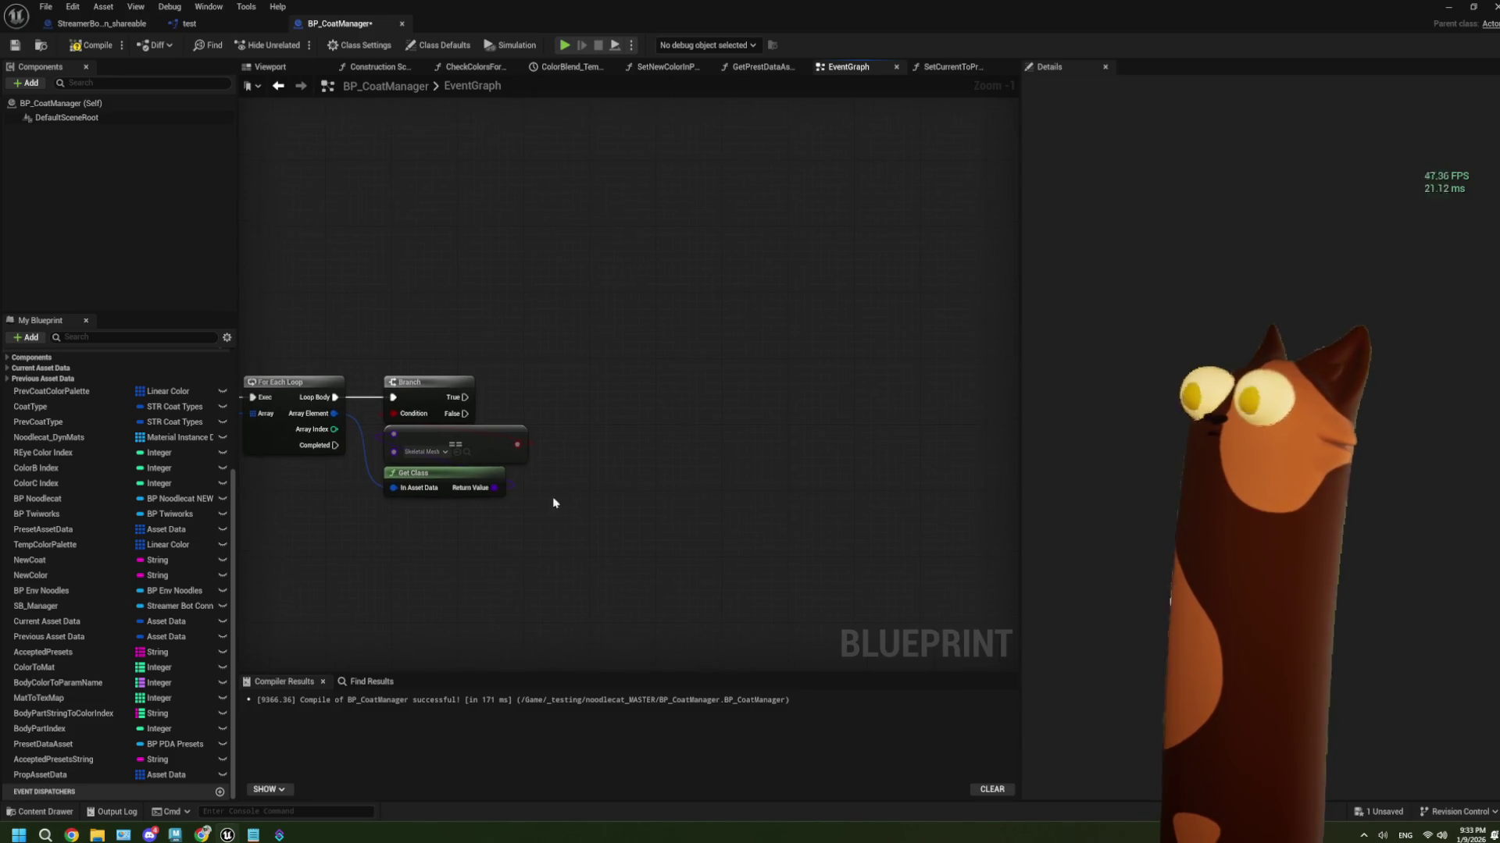
left_click_drag(529, 484, 634, 405)
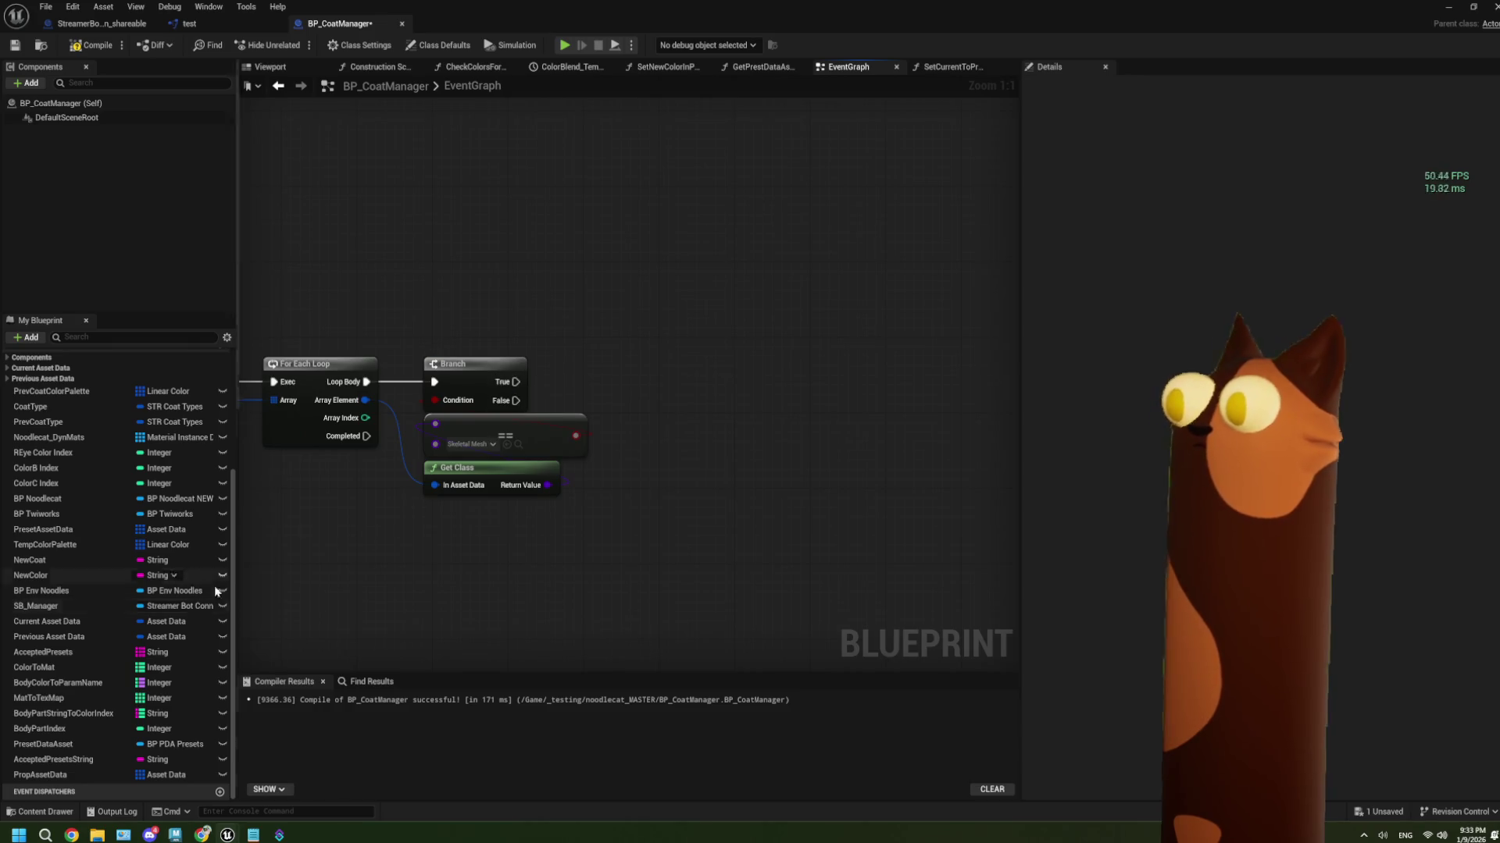
Create a new blueprint variable named AcceptedPropsMapping
scroll(223, 486, "up", 2)
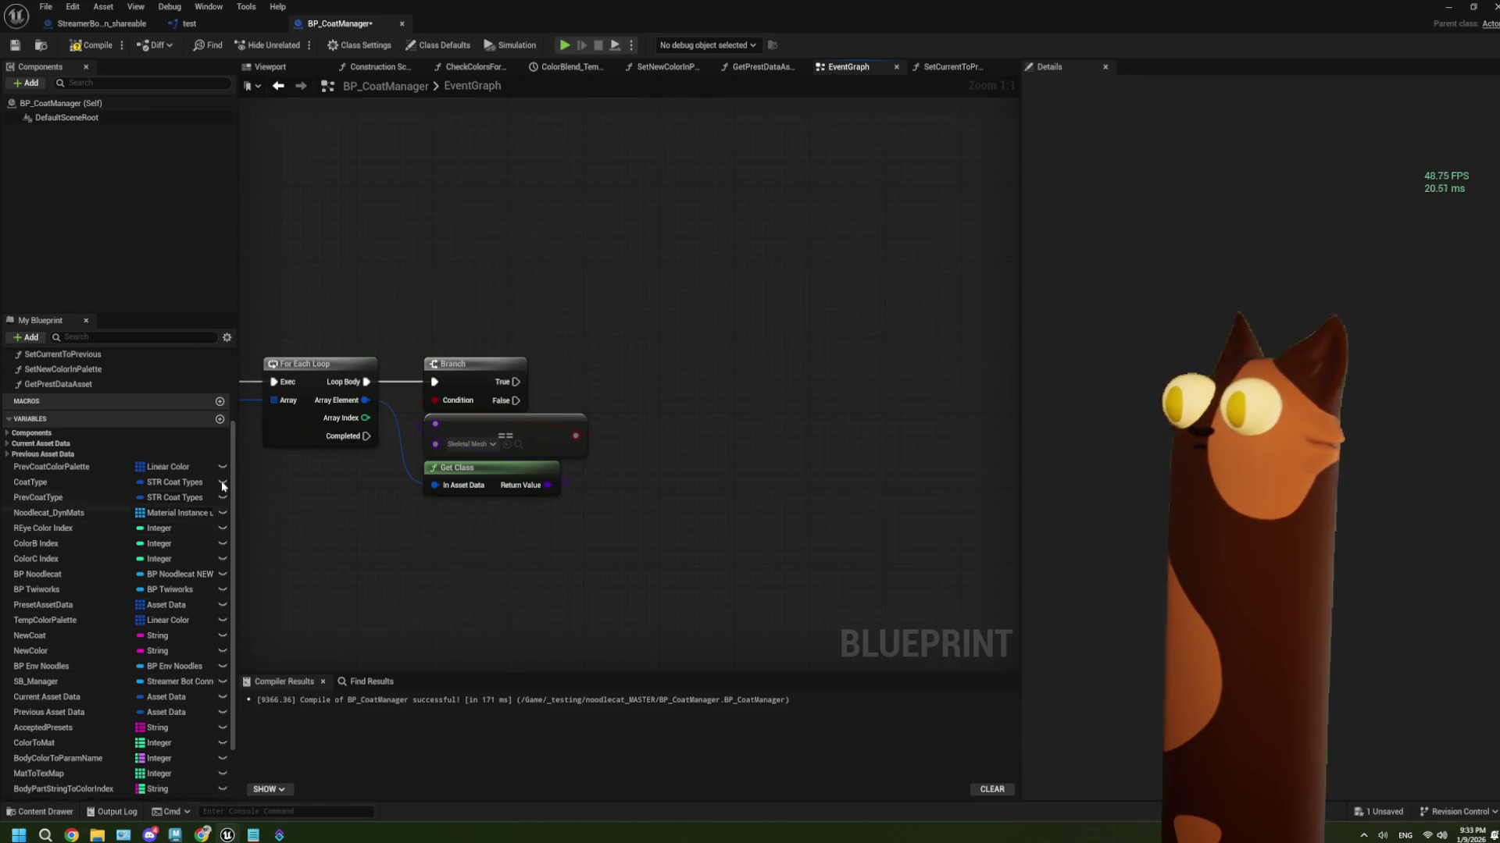
left_click(220, 419)
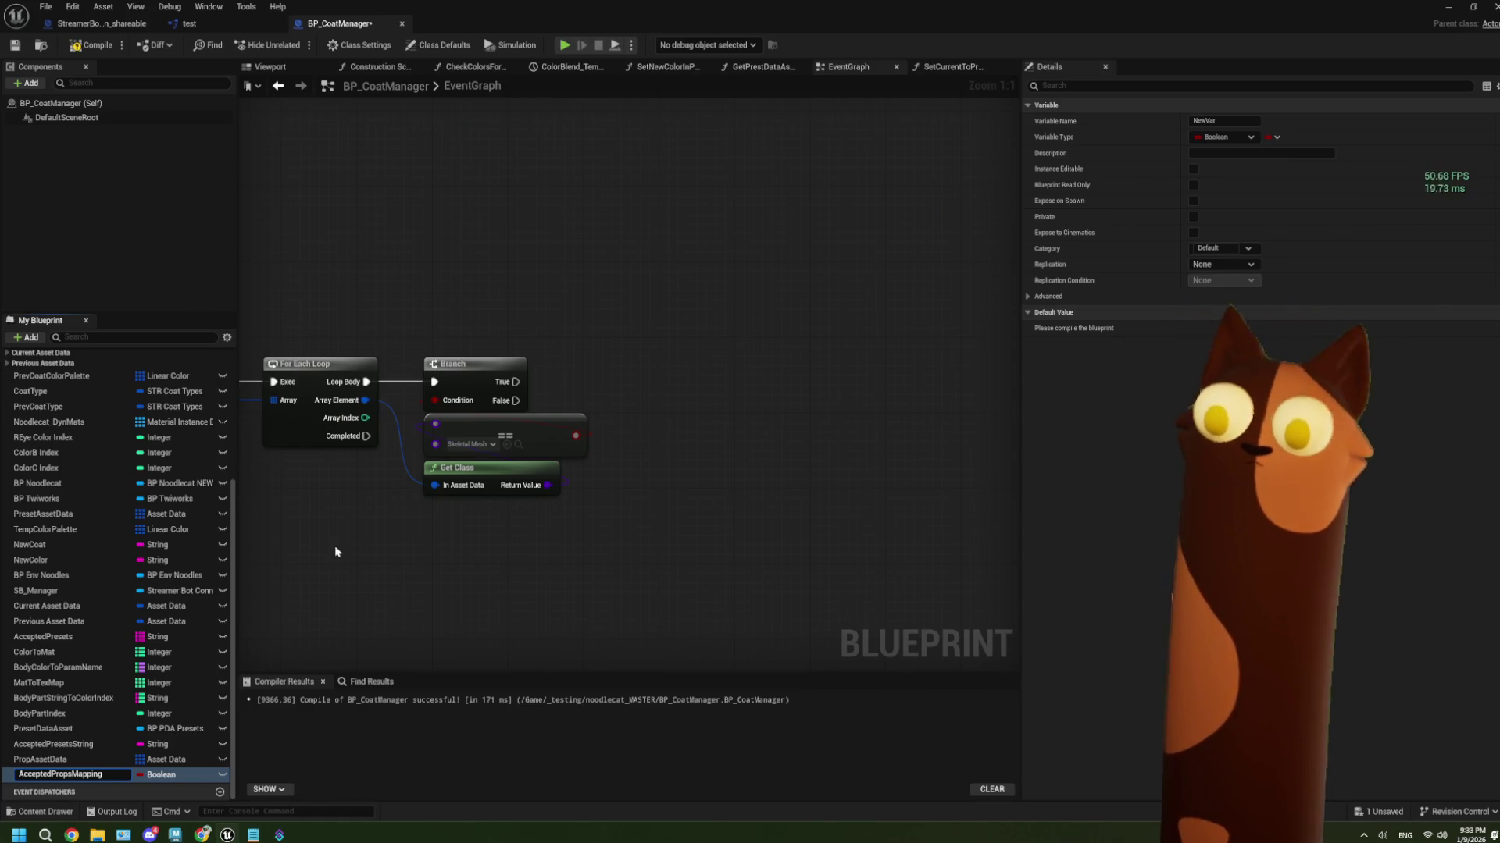
type("AcceptedPropsMapping")
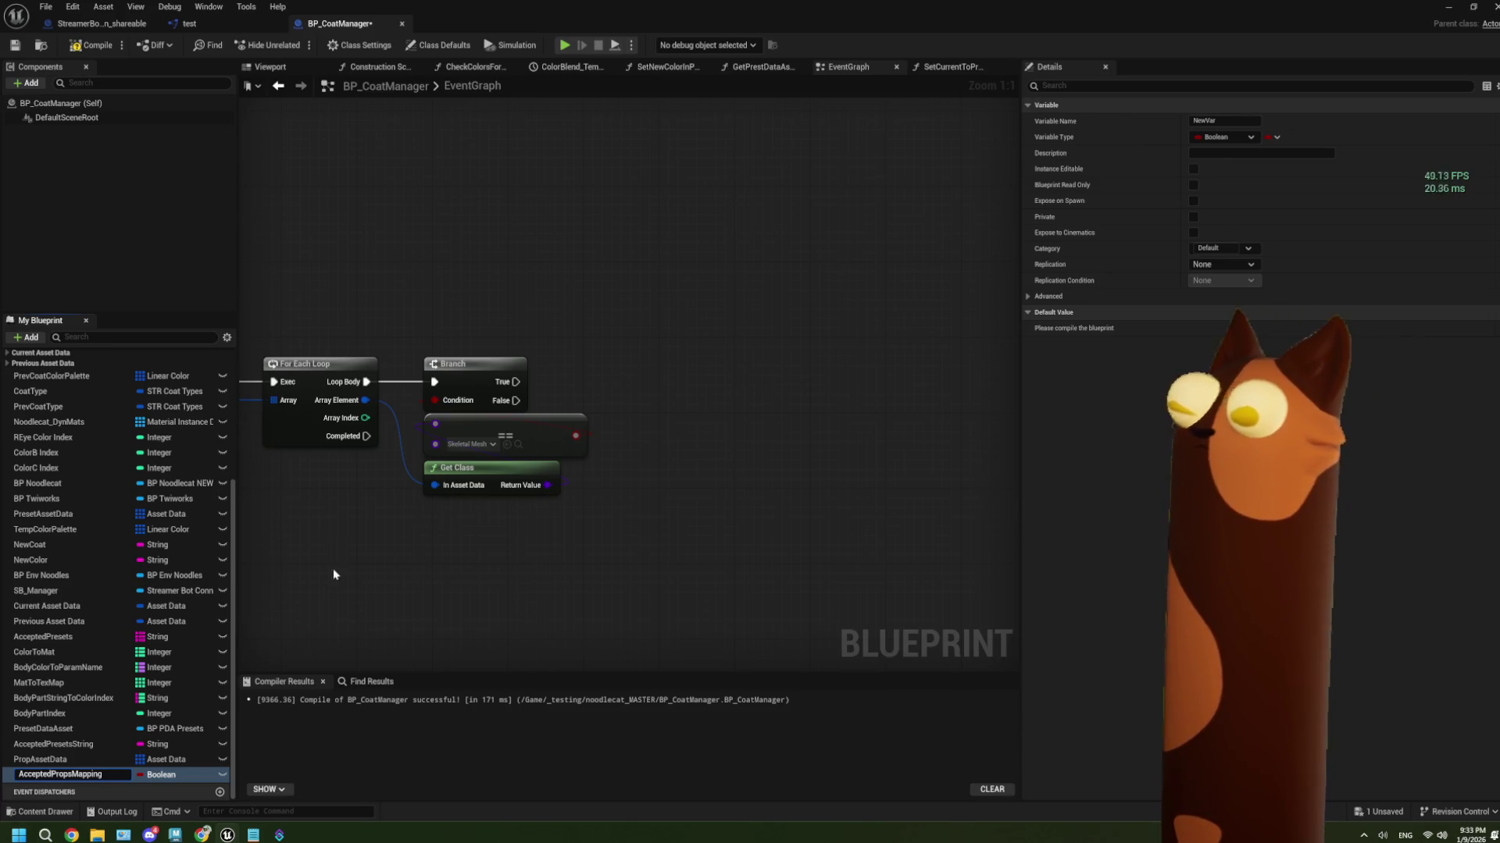
key("Return")
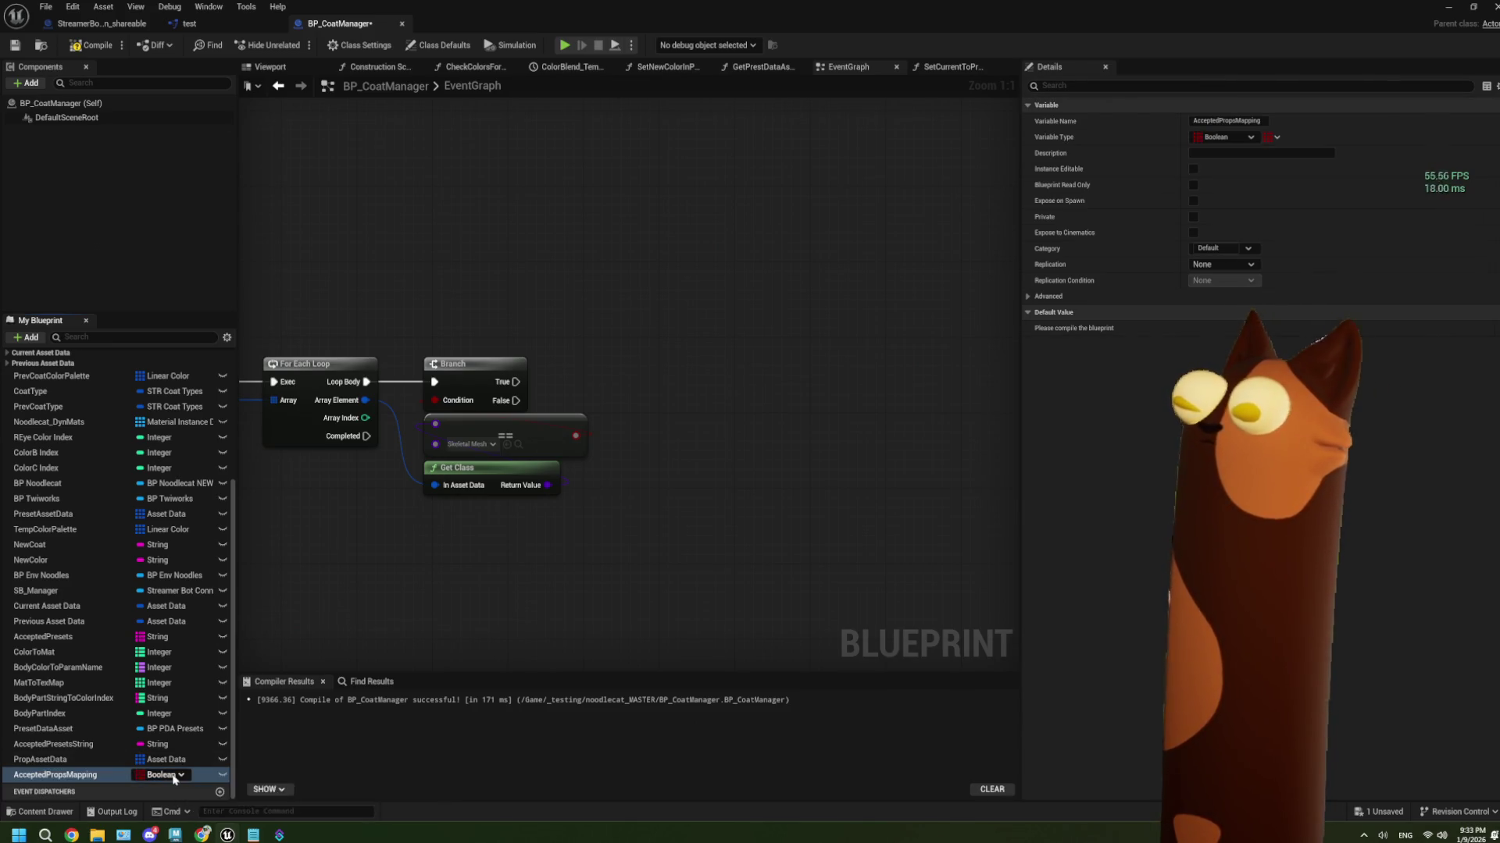
Make AcceptedPropsMapping a Map with String keys and Skeletal Mesh values
left_click(1277, 137)
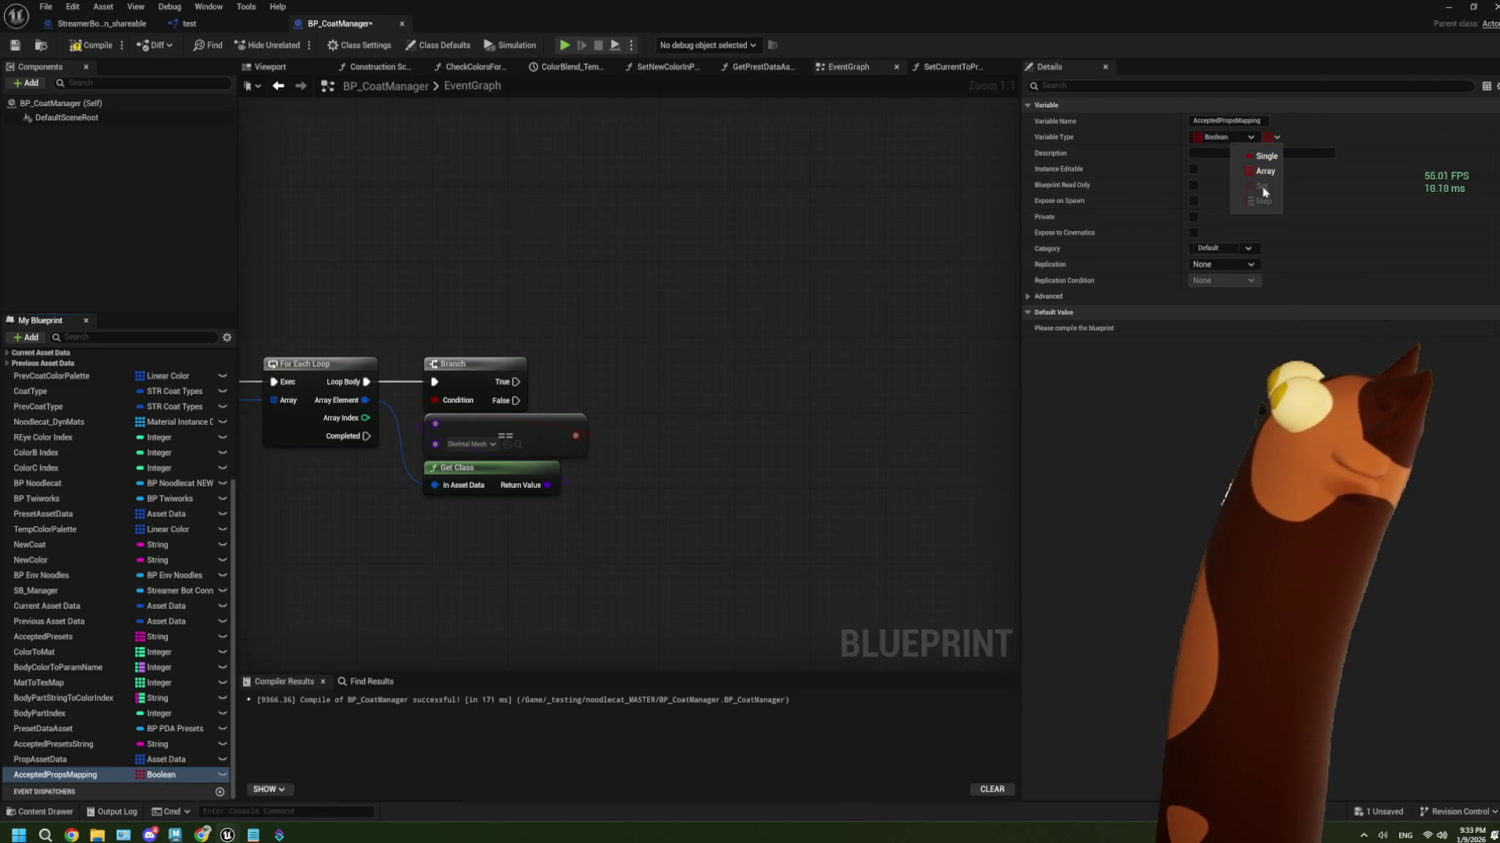
left_click(1242, 136)
left_click(1264, 158)
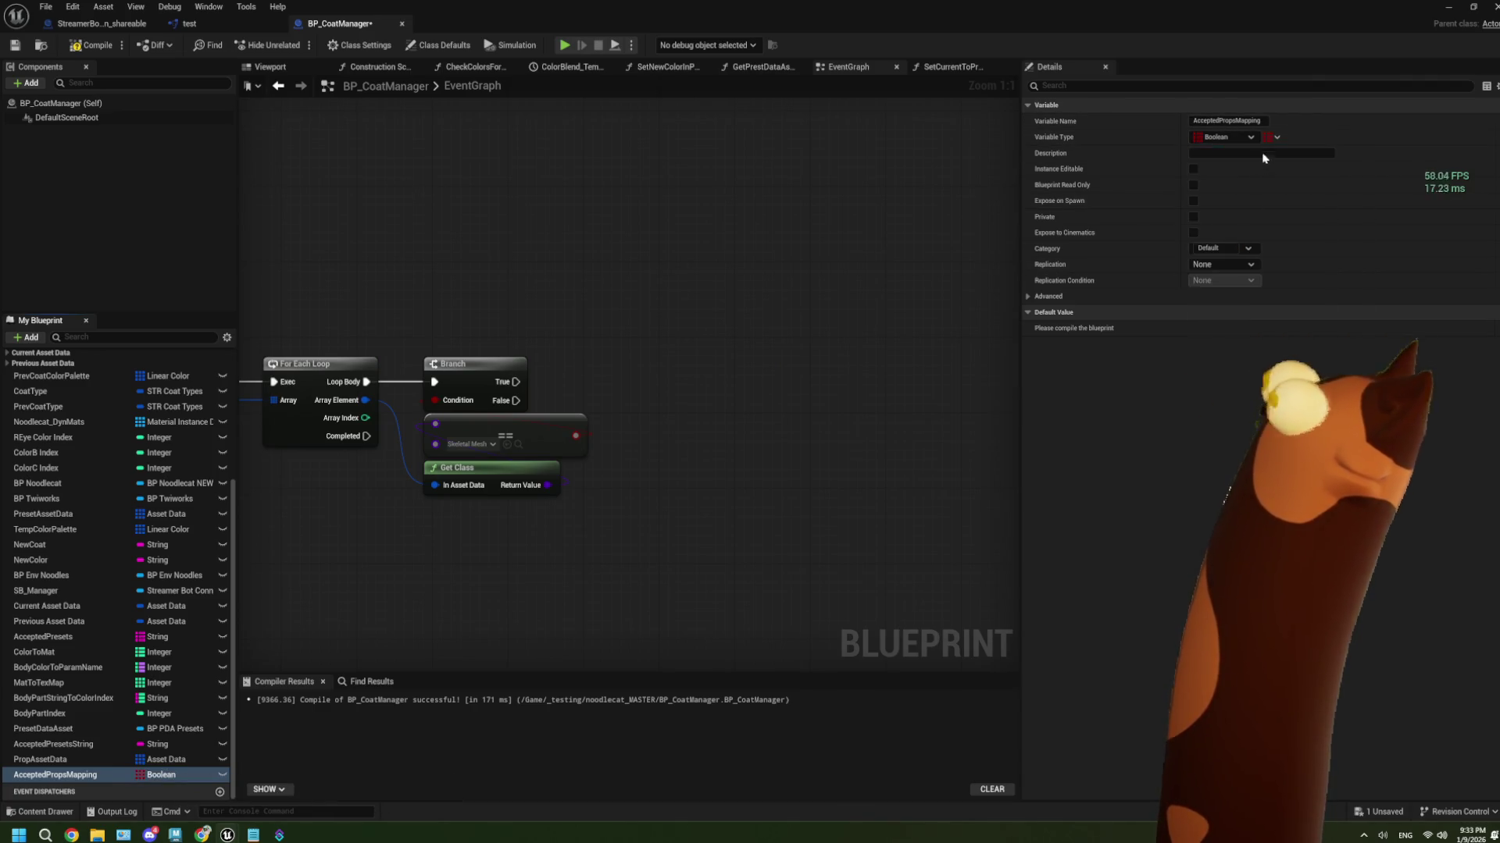
left_click(1241, 137)
left_click(1249, 200)
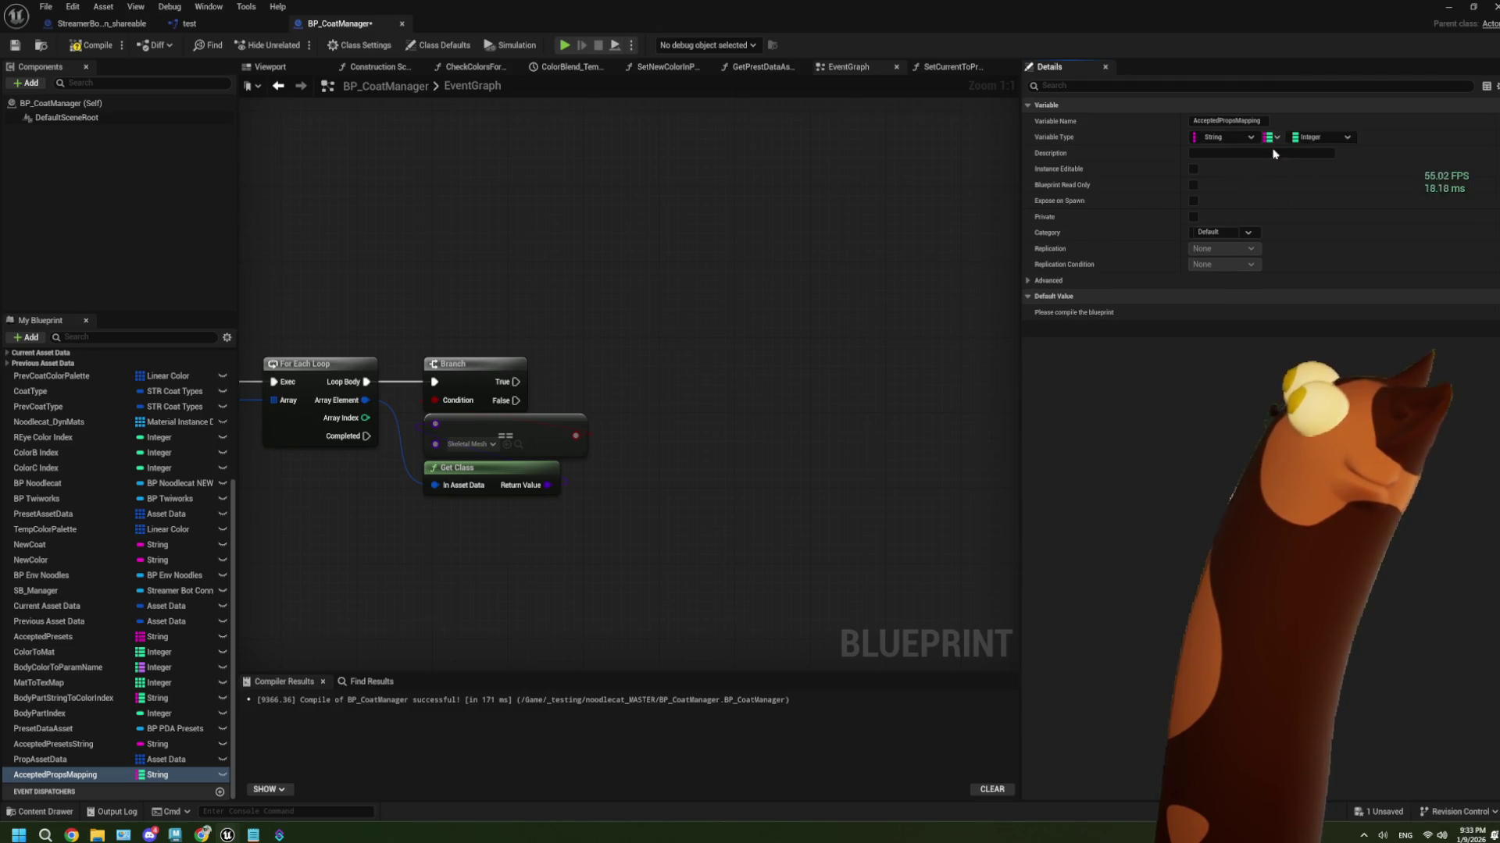
left_click(1310, 137)
type("sk")
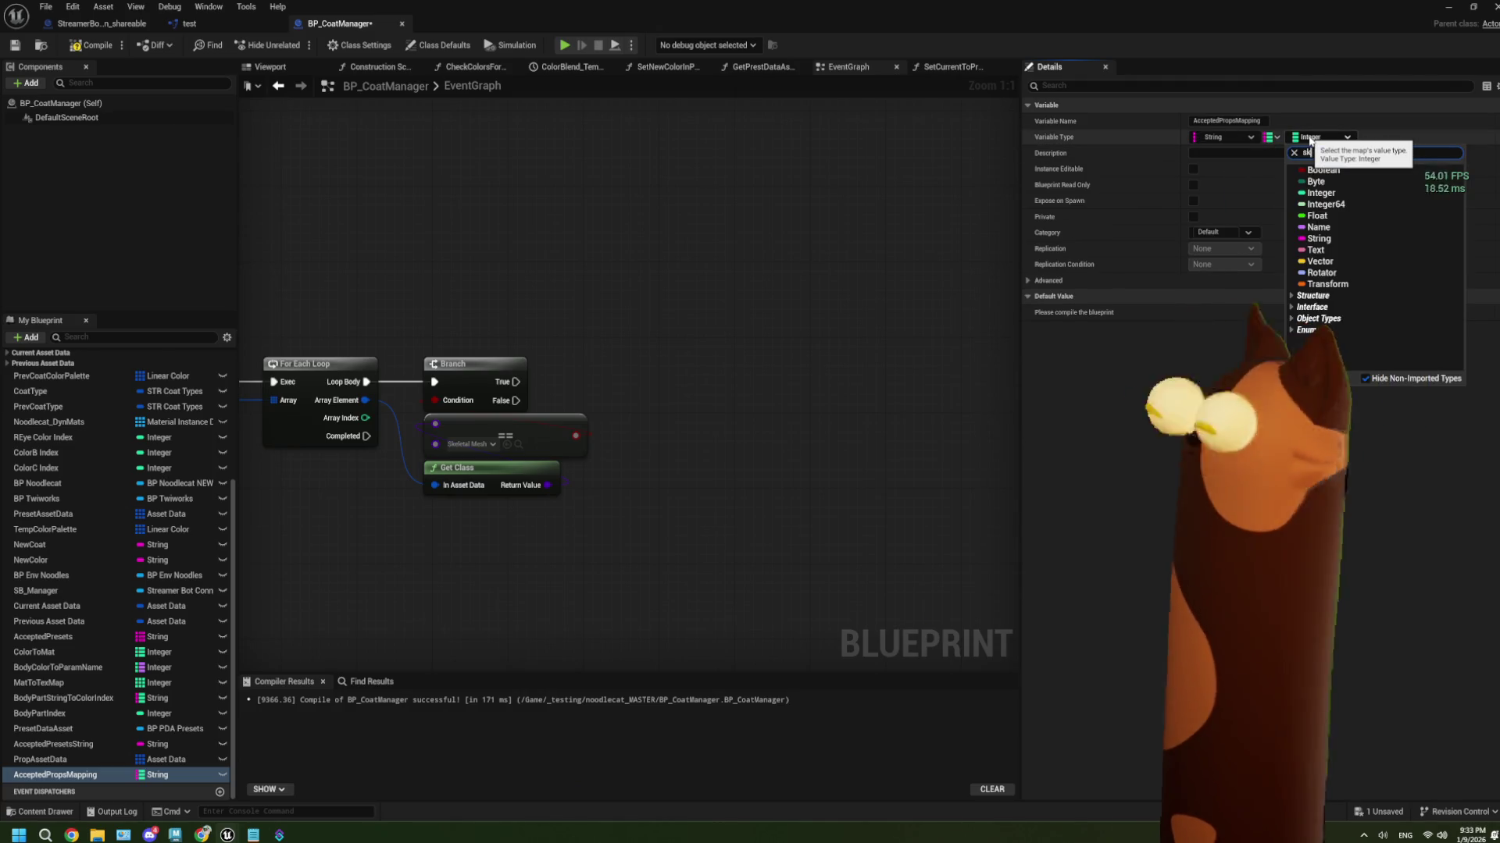
type("eletal")
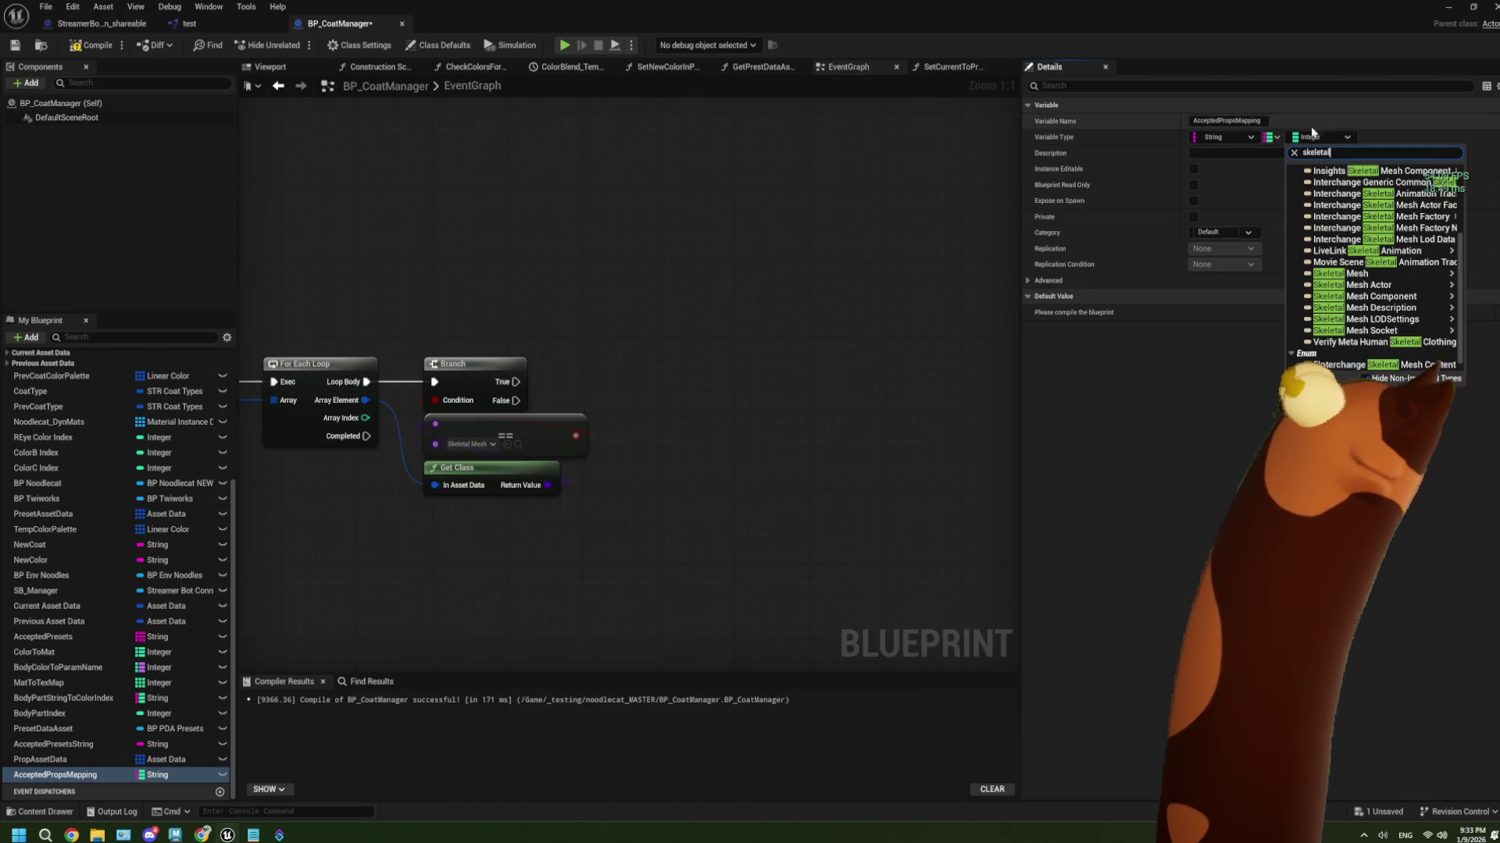
left_click(1174, 326)
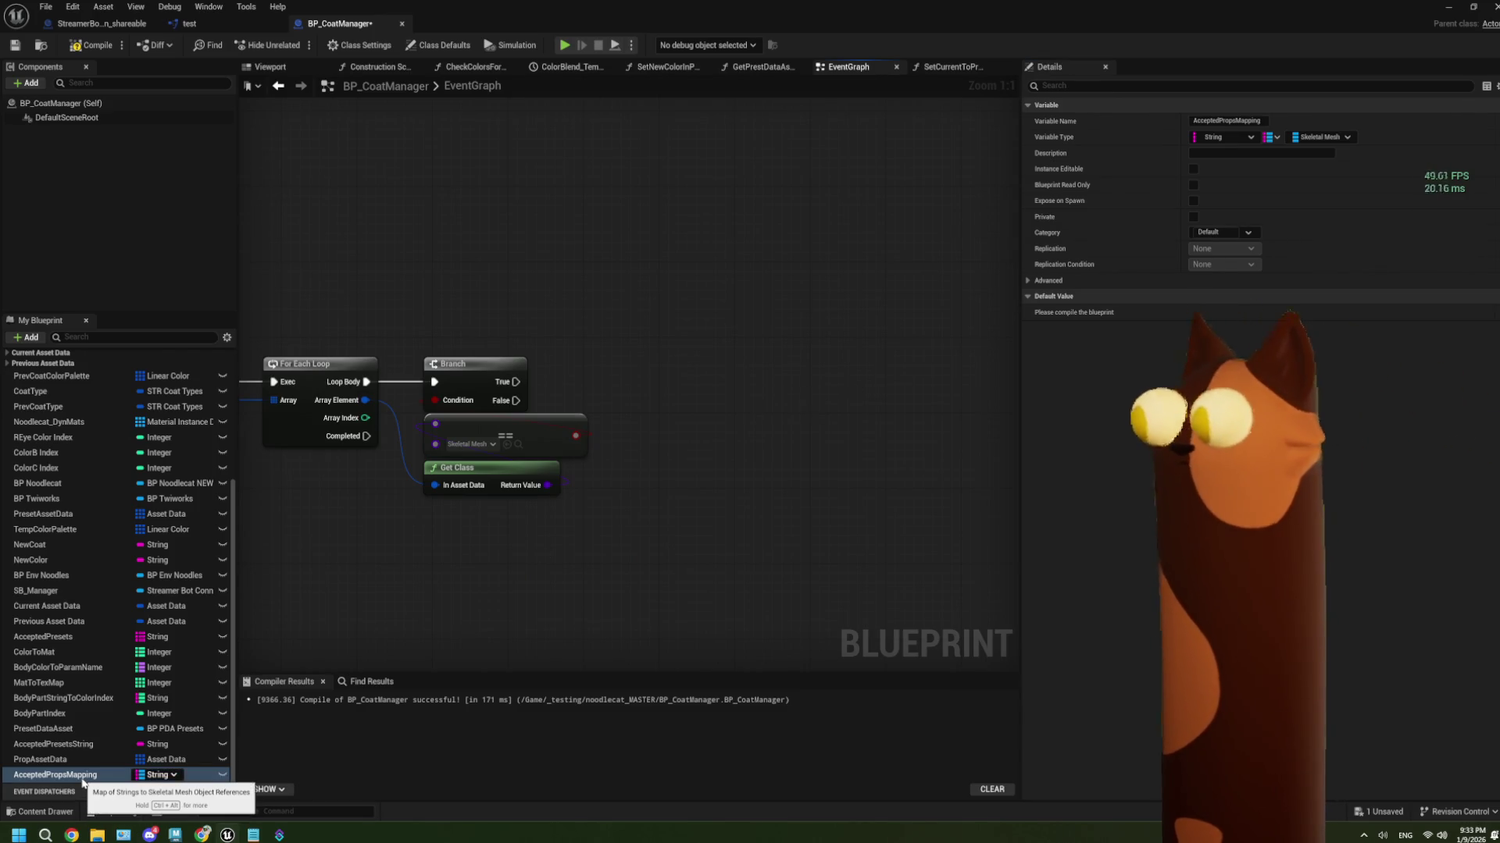
left_click_drag(422, 610, 410, 603)
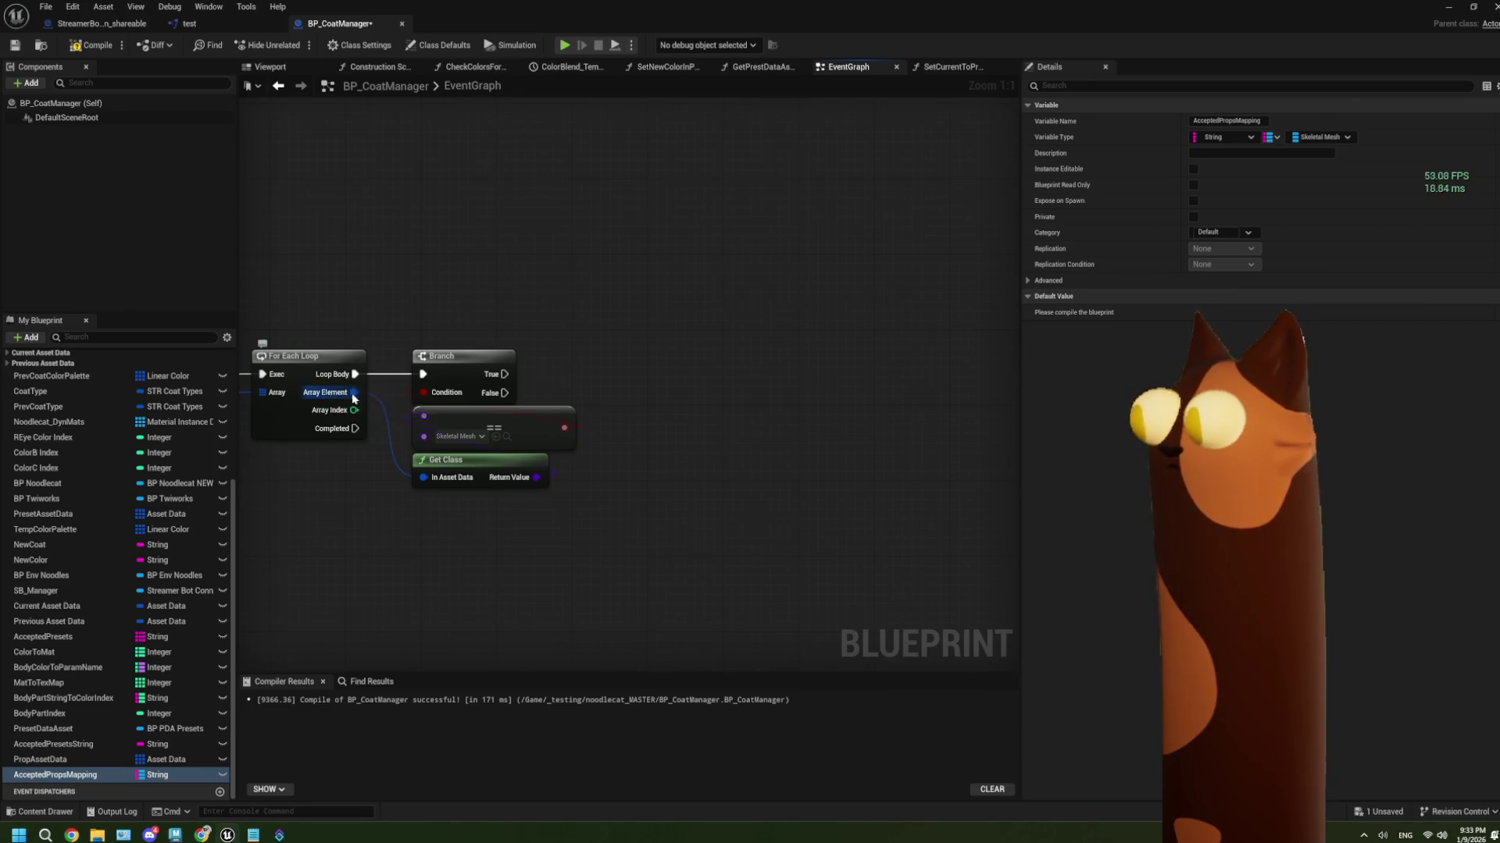
Add a Get Asset node fed by the For Each Loop's Array Element pin
left_click_drag(353, 393, 432, 542)
type("getass")
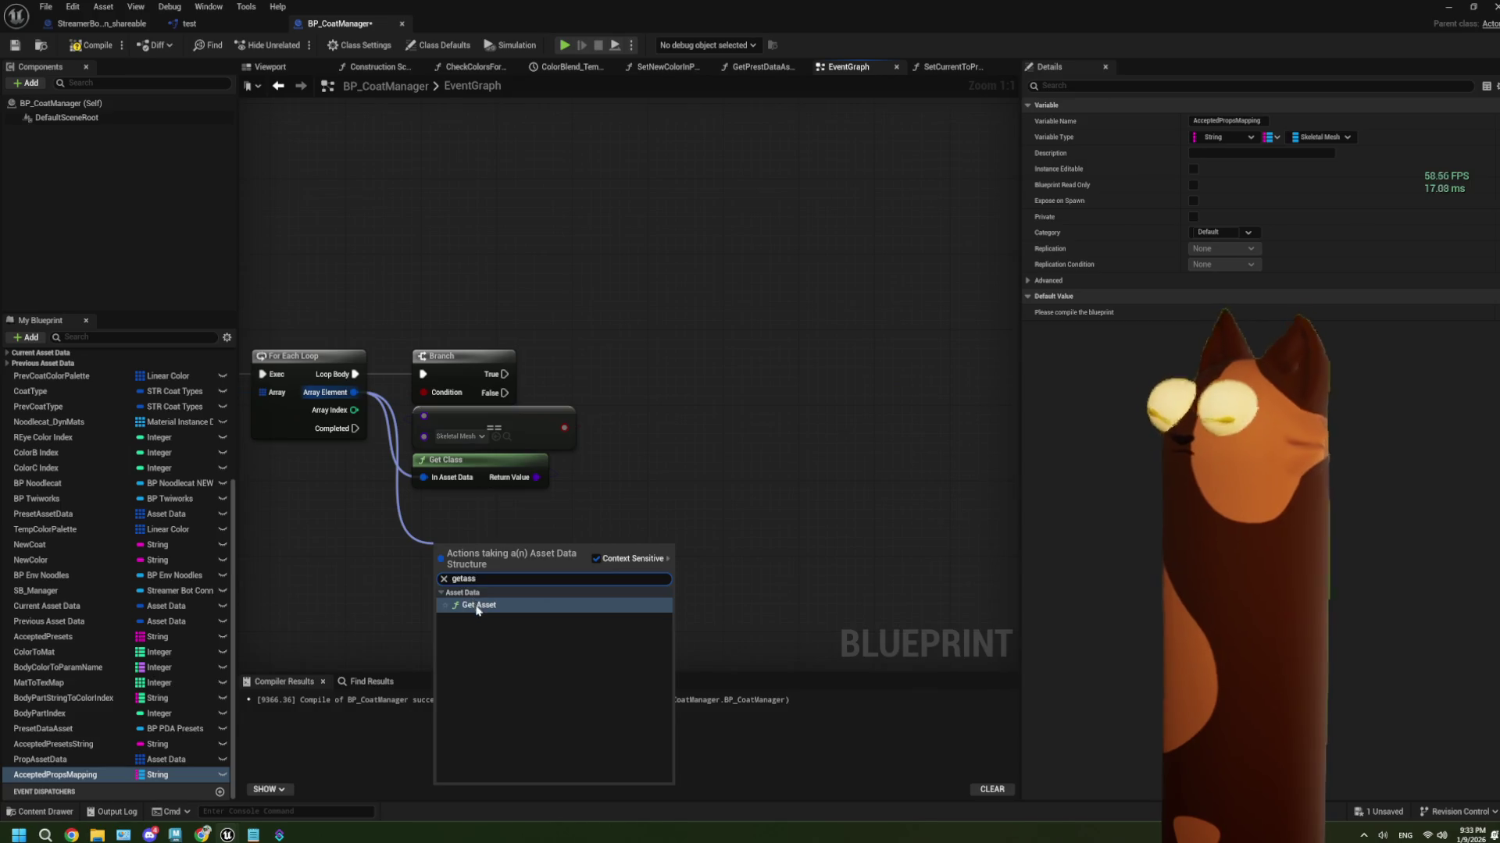
left_click(478, 605)
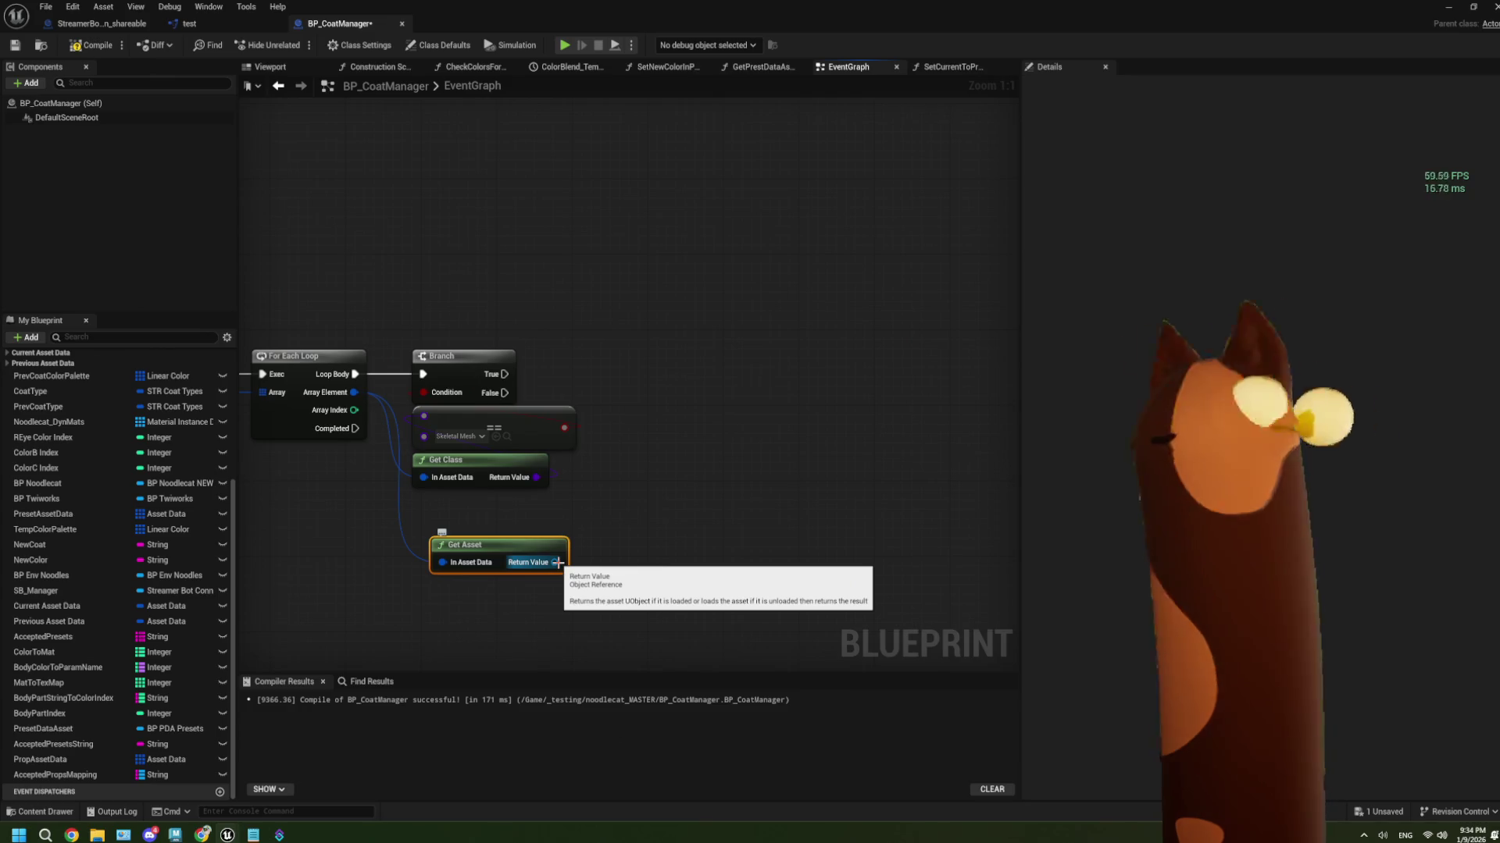
left_click(667, 444)
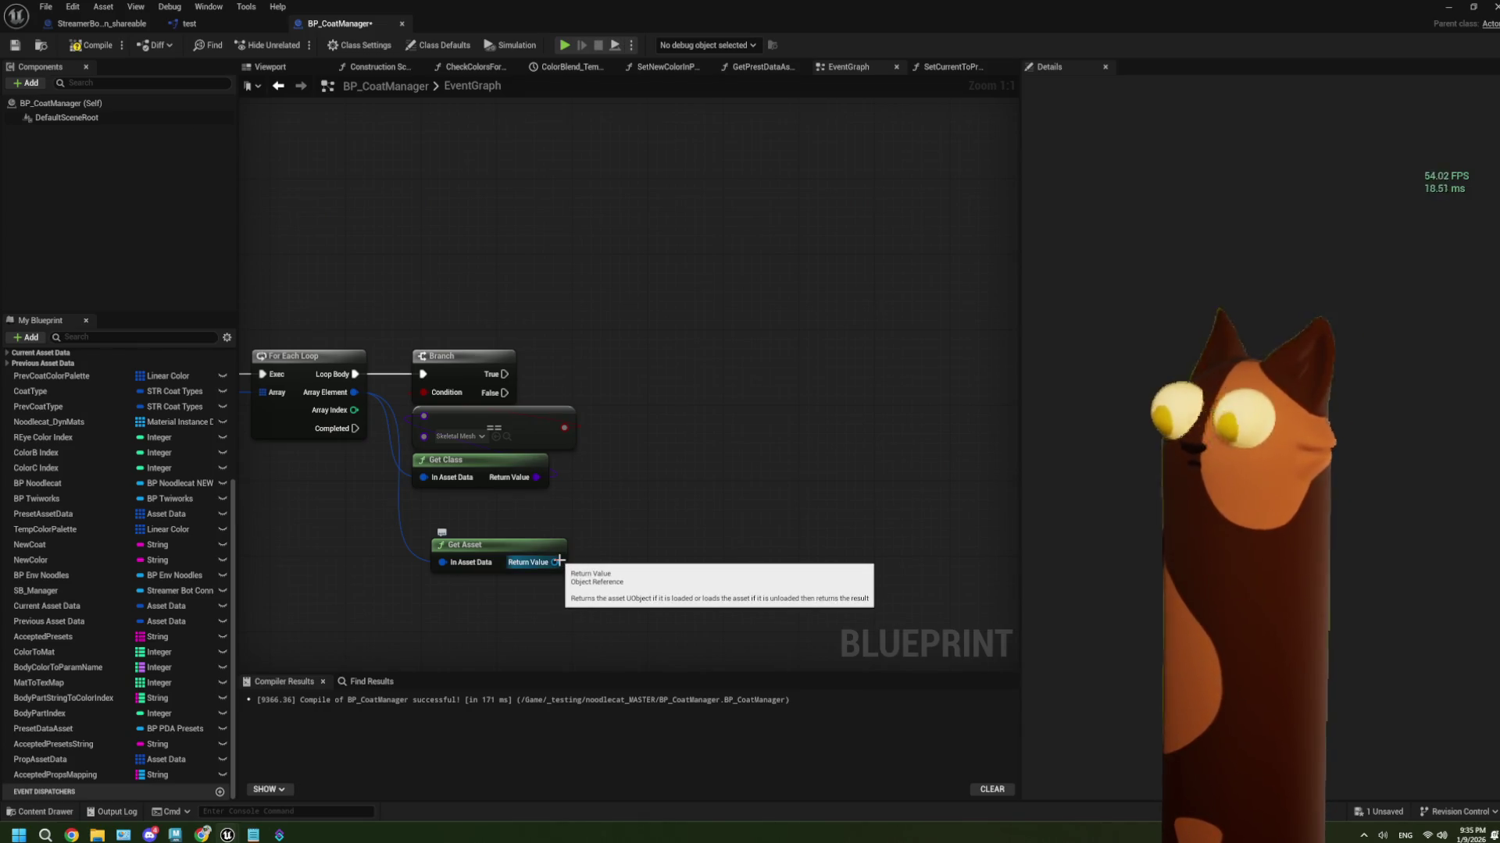
Drop an AcceptedPropsMapping getter beside the Get Asset node and pull a wire from it
left_click_drag(55, 774, 722, 432)
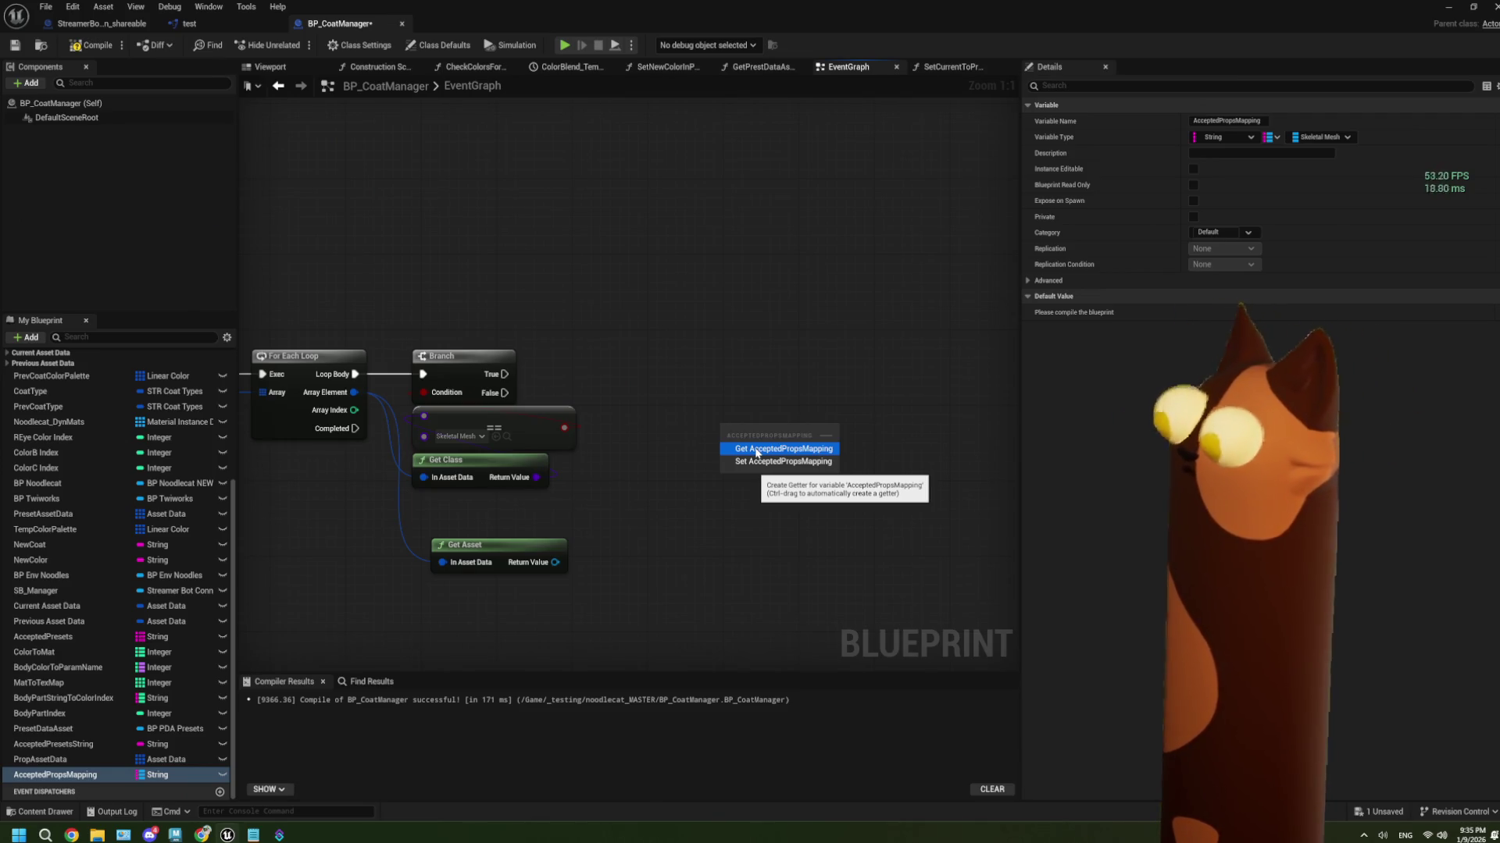
left_click(756, 453)
left_click_drag(818, 426, 860, 447)
Add a map Add node for AcceptedPropsMapping
type("ad")
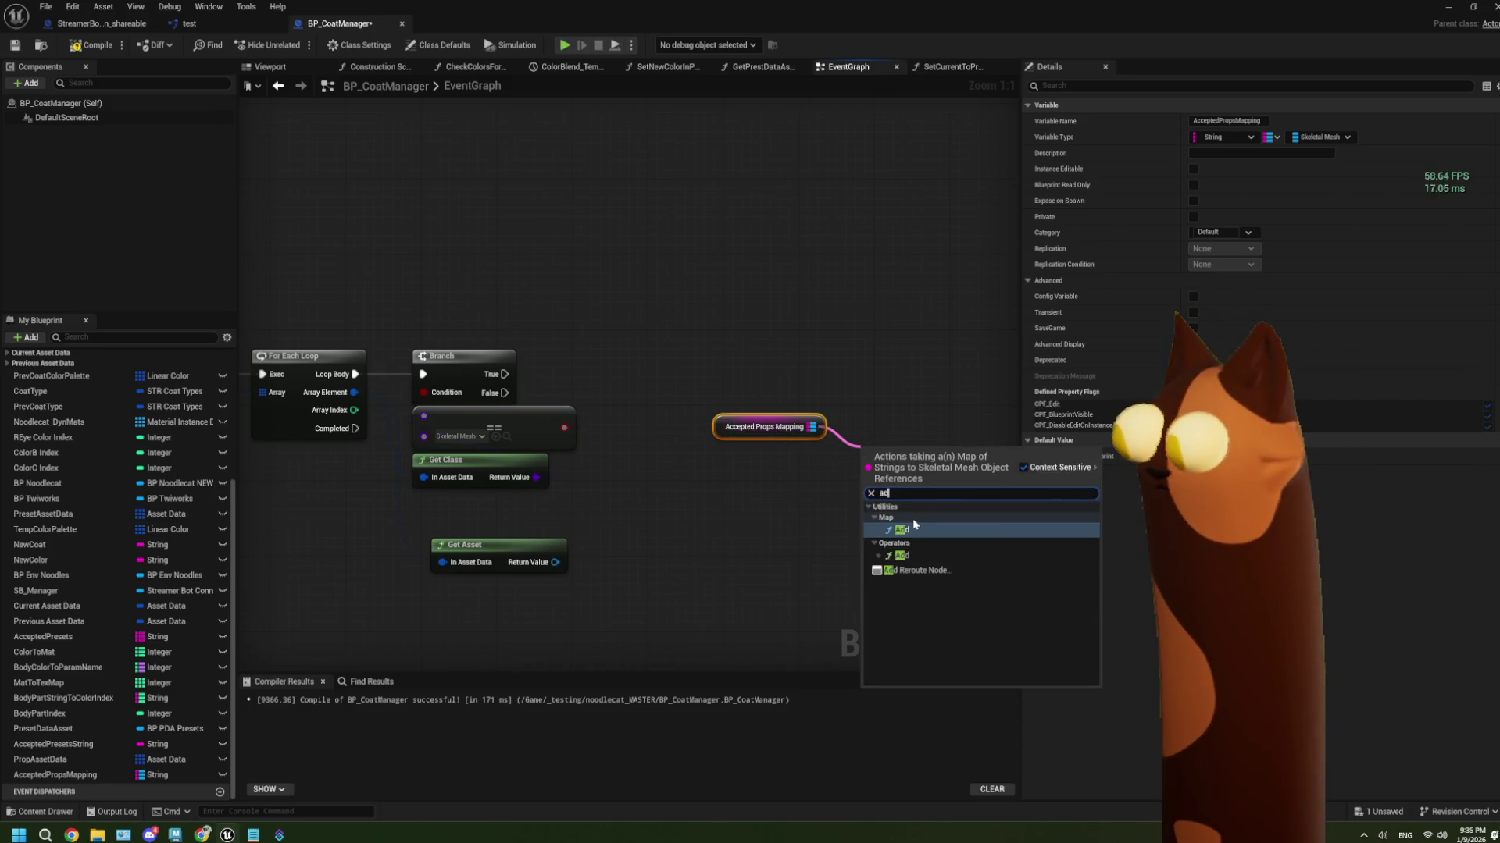
left_click(907, 528)
left_click_drag(866, 519, 555, 562)
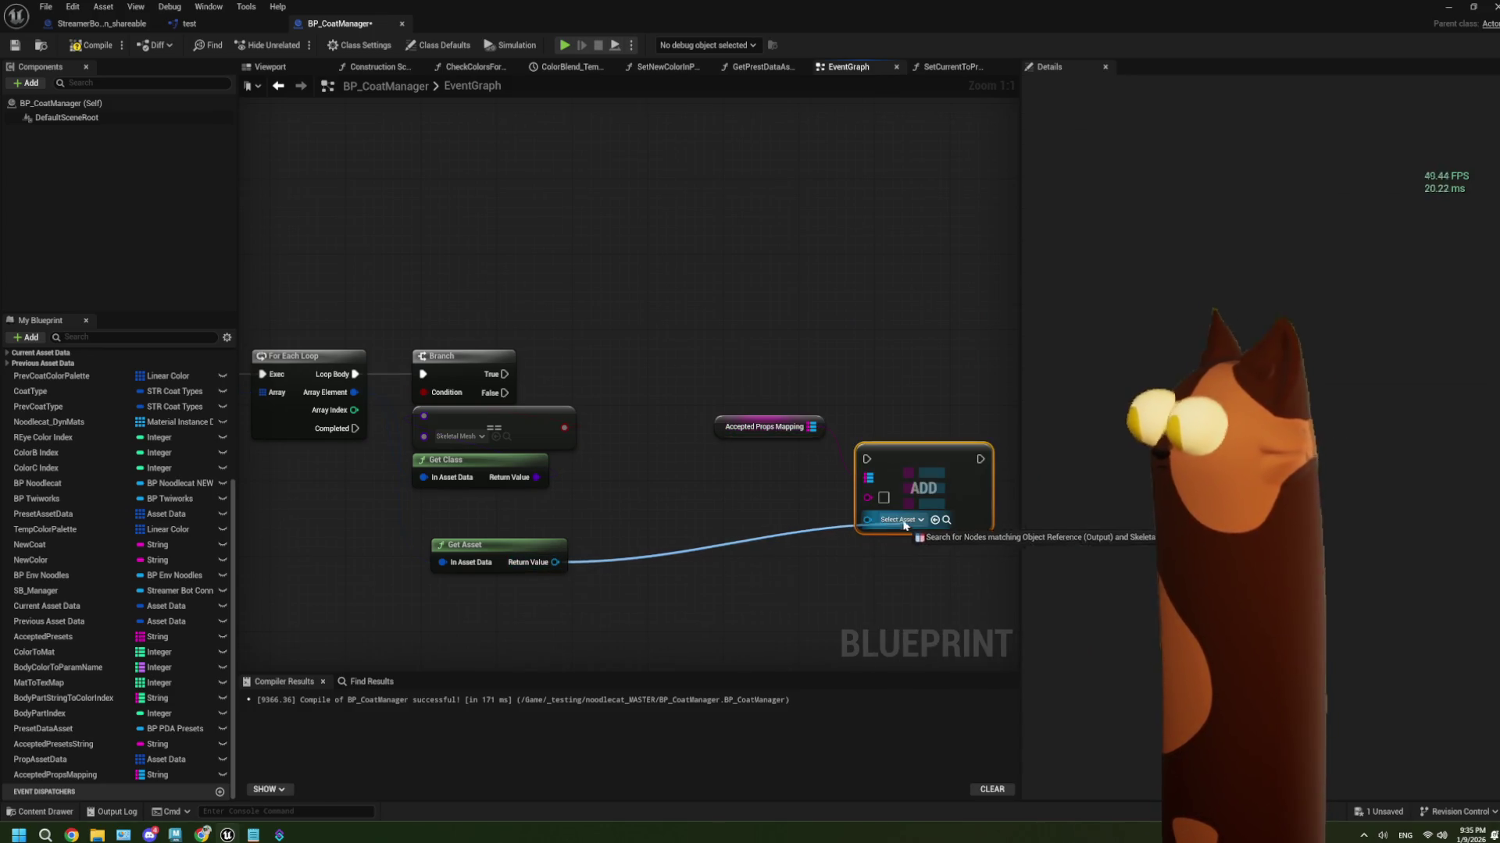
left_click_drag(906, 528, 854, 545)
left_click(854, 540)
Cast Get Asset's result to SkeletalMesh into Add's value, chaining Branch True → Cast → Add
mouse_move(554, 563)
left_mouse_down()
mouse_move(870, 521)
mouse_move(711, 564)
left_mouse_up()
type("skeletal")
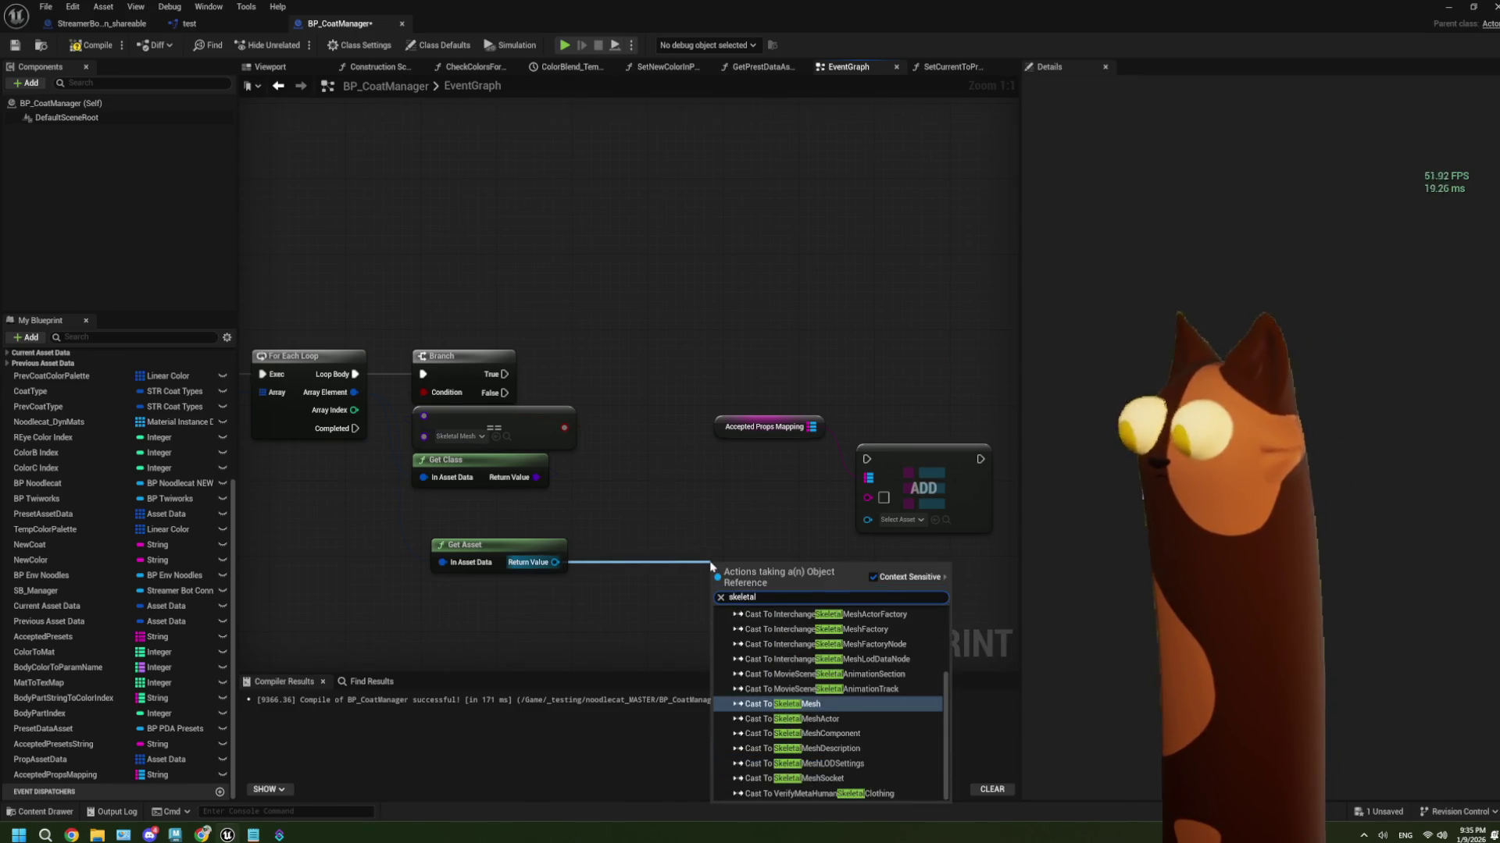
left_click(818, 707)
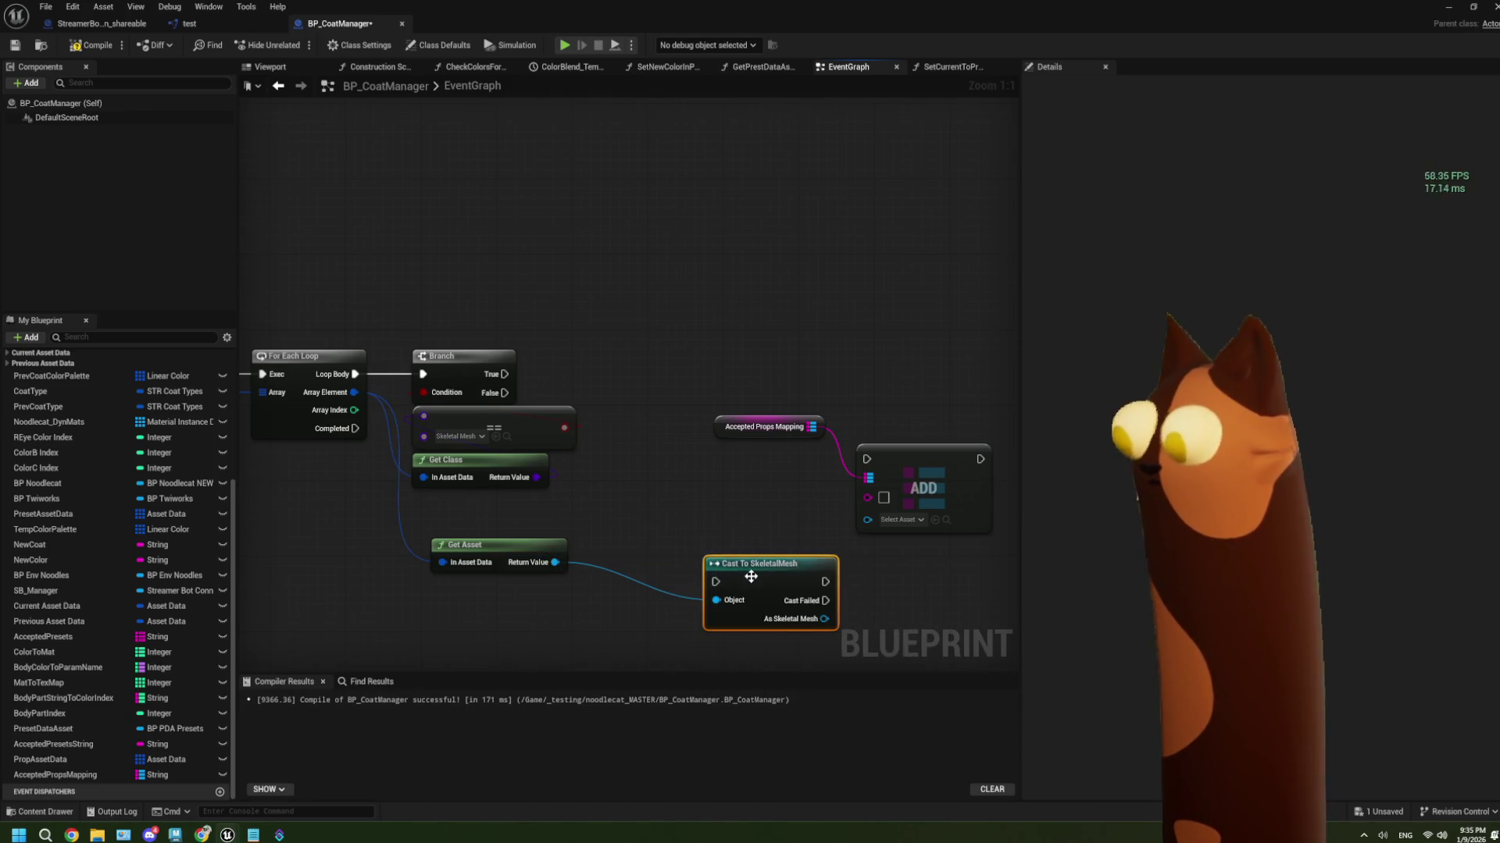
left_click_drag(750, 577, 657, 541)
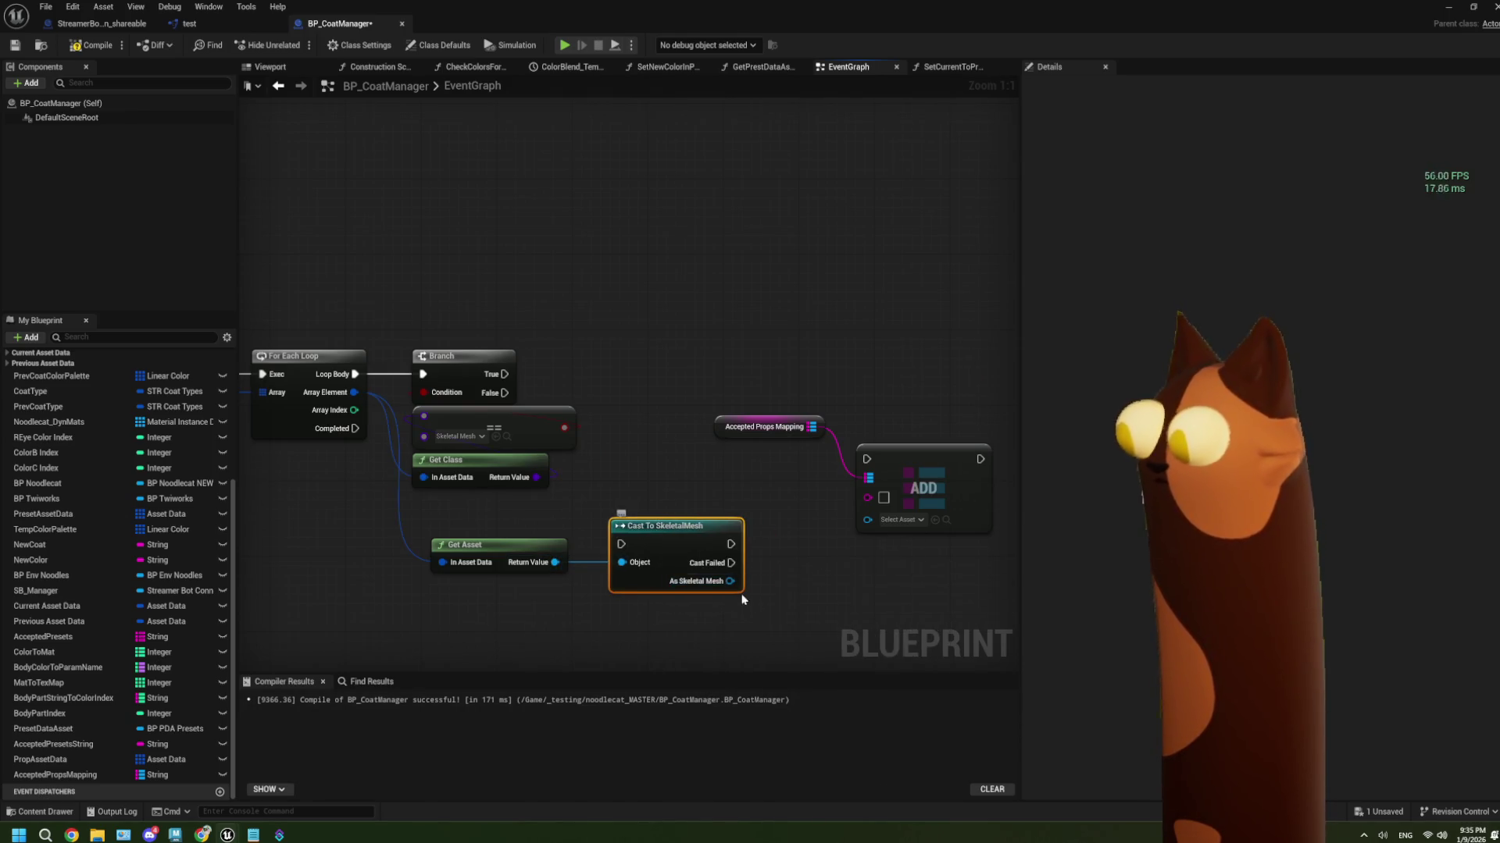
left_click_drag(730, 581, 867, 517)
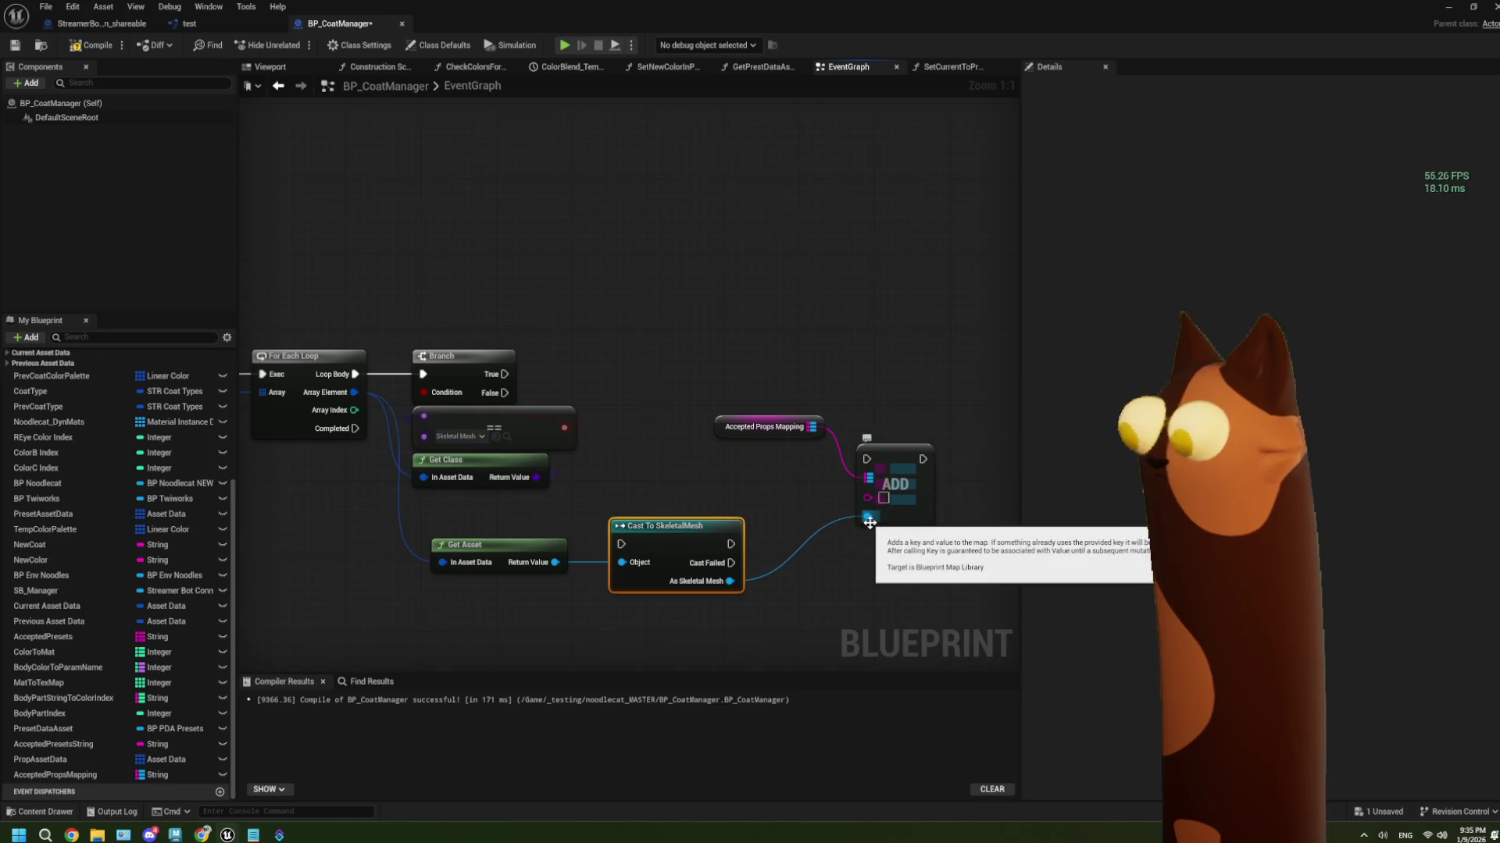
left_click_drag(504, 374, 622, 545)
mouse_move(731, 545)
left_mouse_down()
mouse_move(754, 560)
mouse_move(866, 459)
left_mouse_up()
left_click_drag(539, 476, 635, 473)
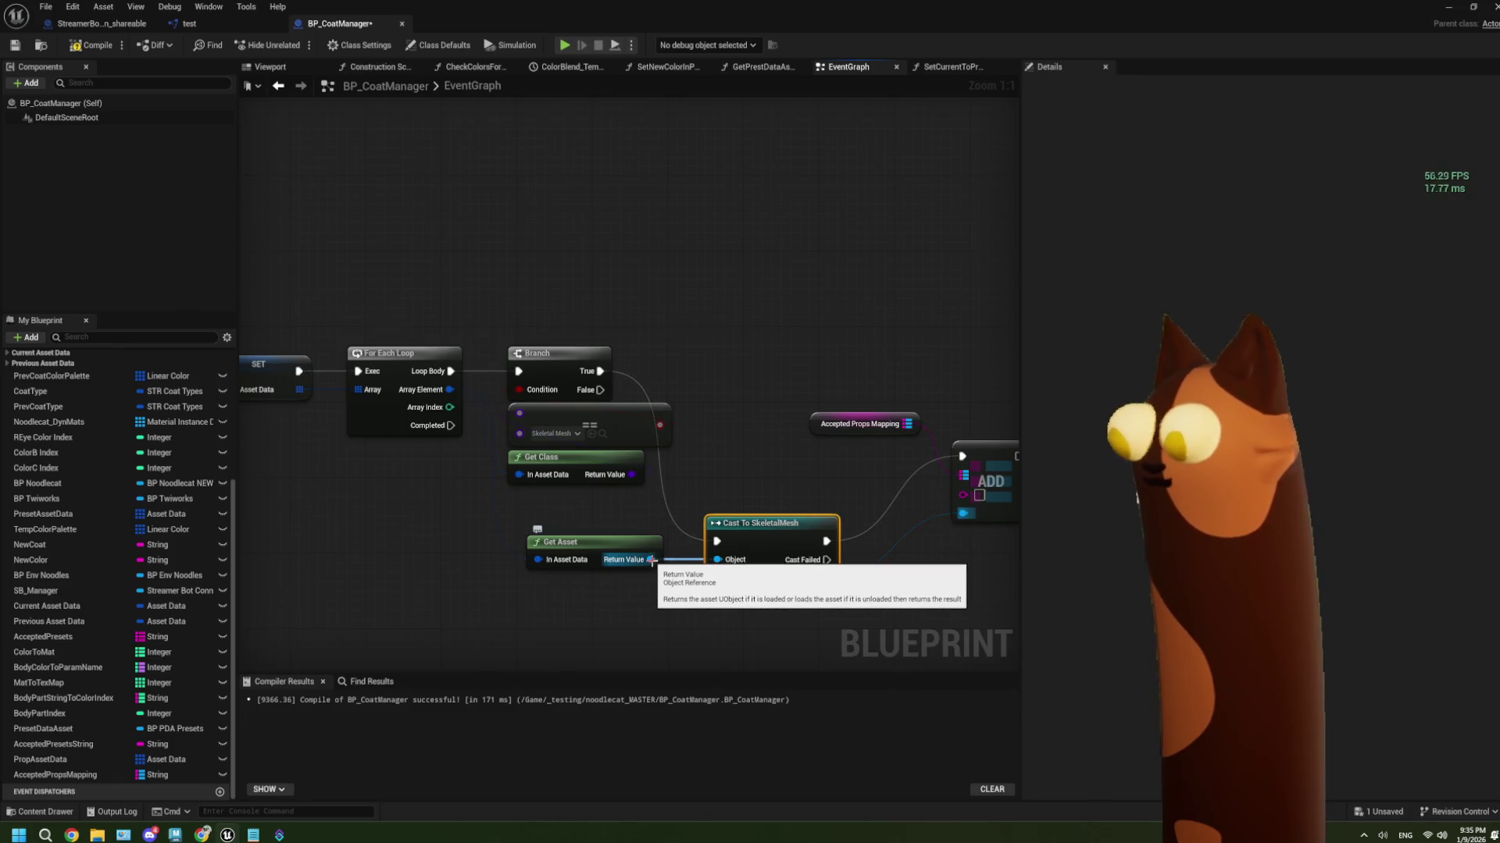
left_click_drag(651, 560, 663, 556)
left_click(479, 511)
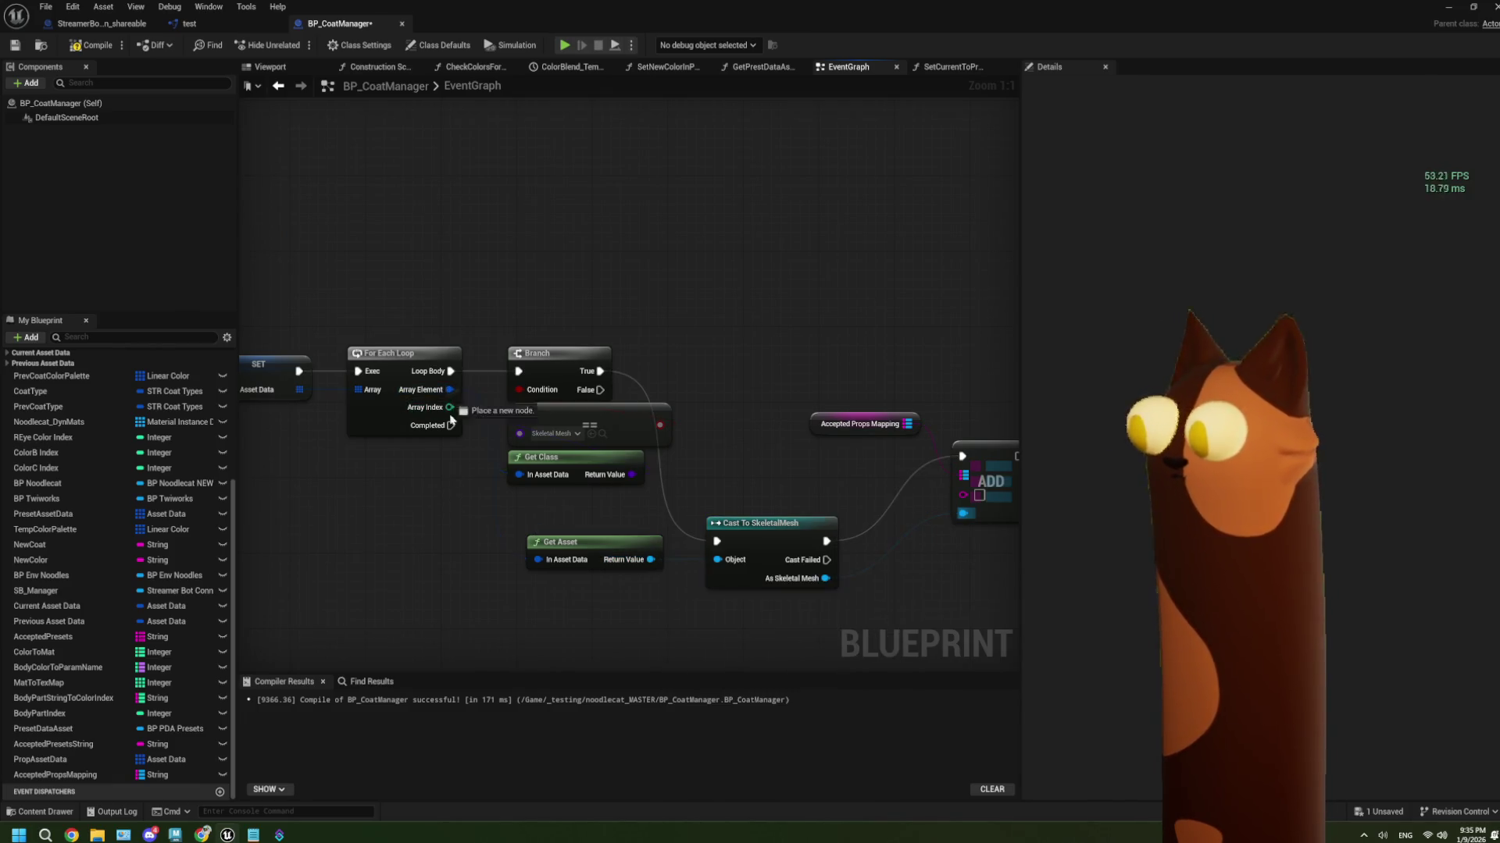
left_click_drag(450, 389, 487, 662)
type("break")
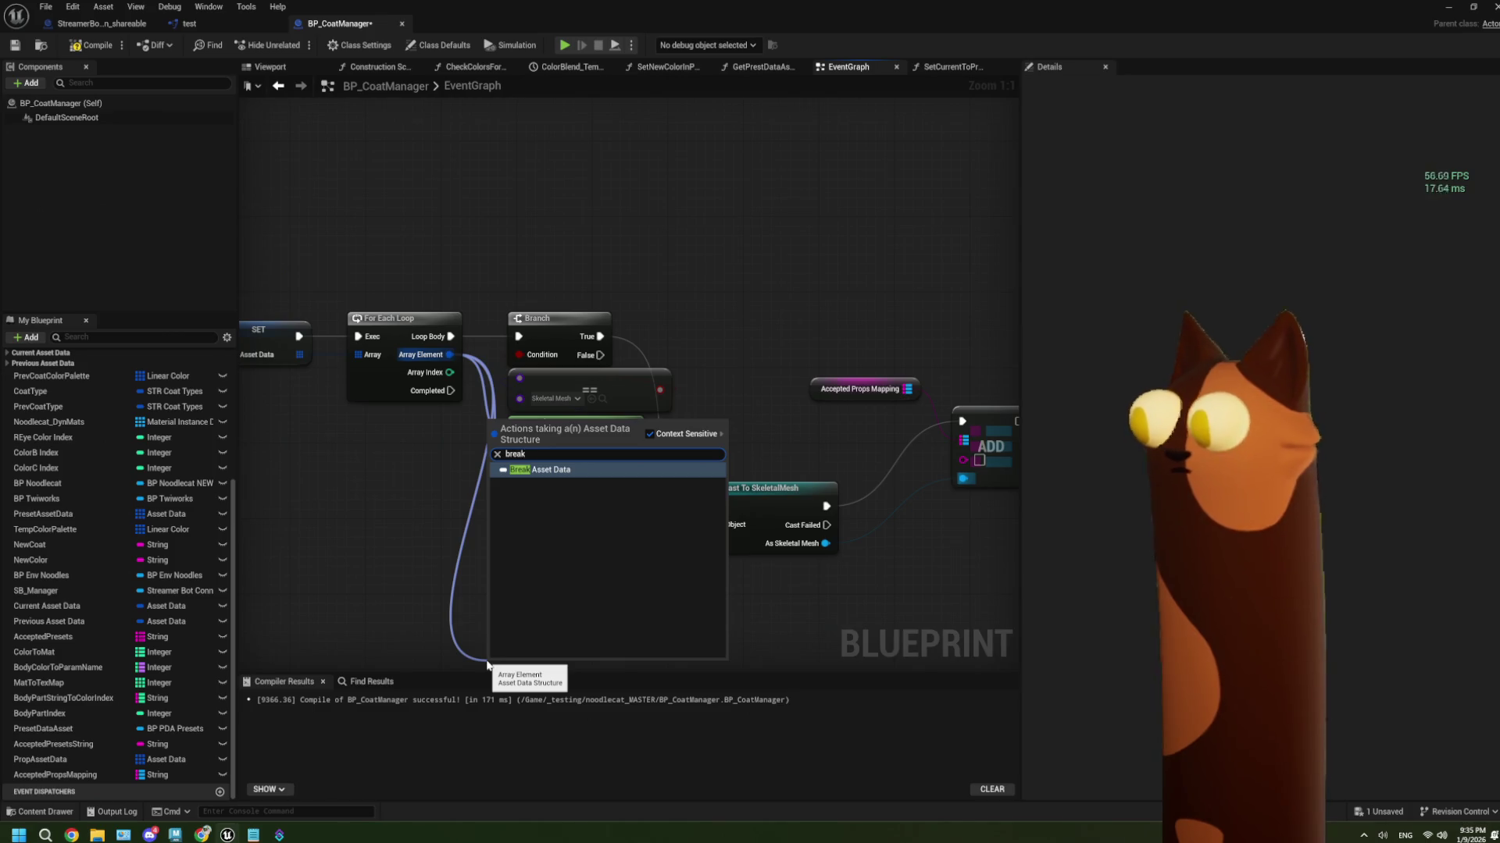
key("Return")
mouse_move(487, 661)
left_mouse_down()
mouse_move(532, 610)
mouse_move(540, 542)
left_mouse_up()
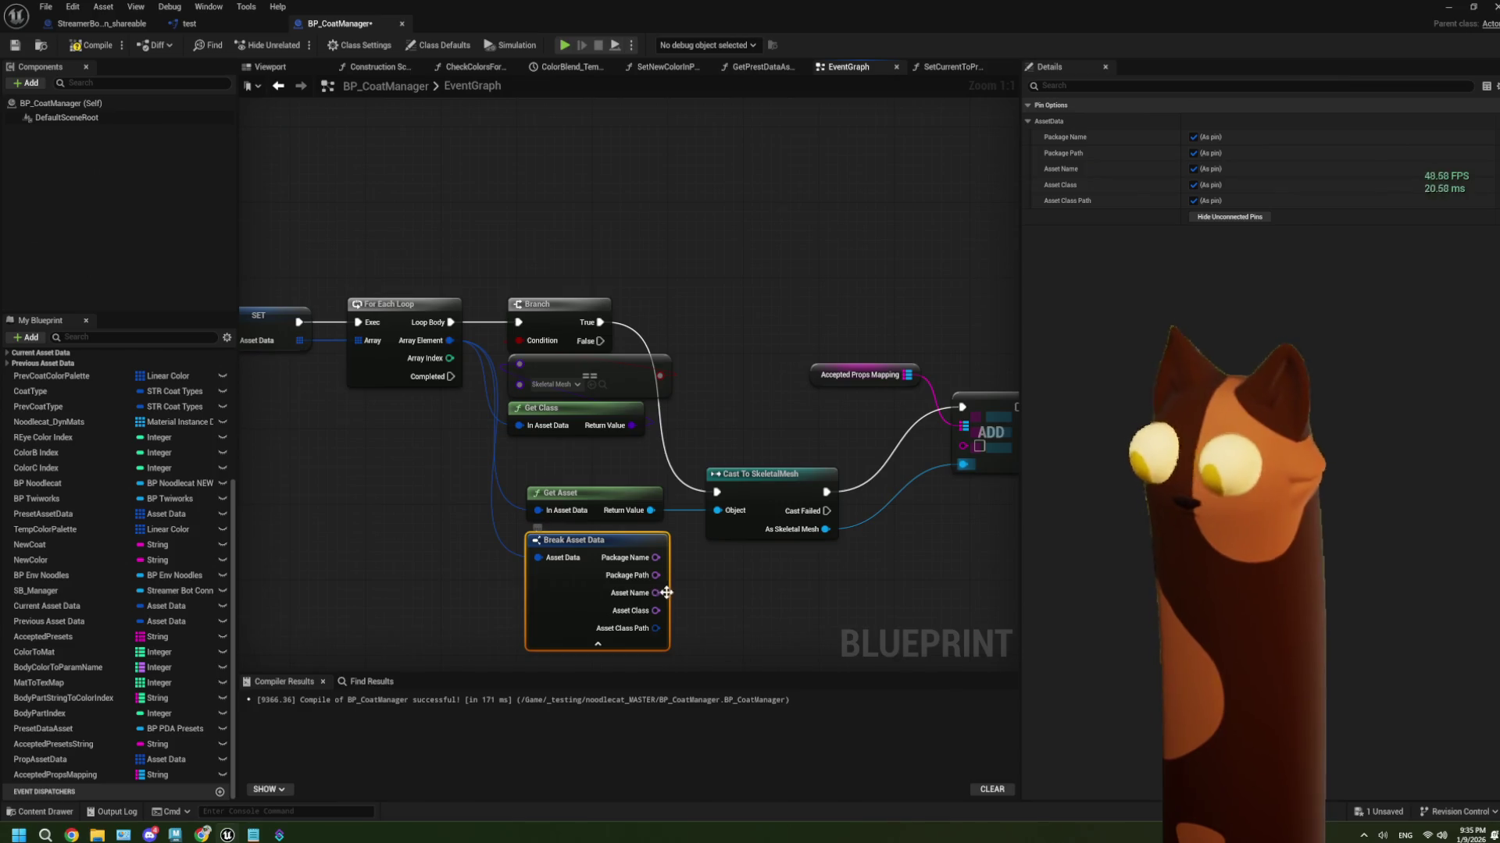
mouse_move(767, 597)
left_mouse_down()
mouse_move(559, 503)
mouse_move(645, 322)
left_mouse_up()
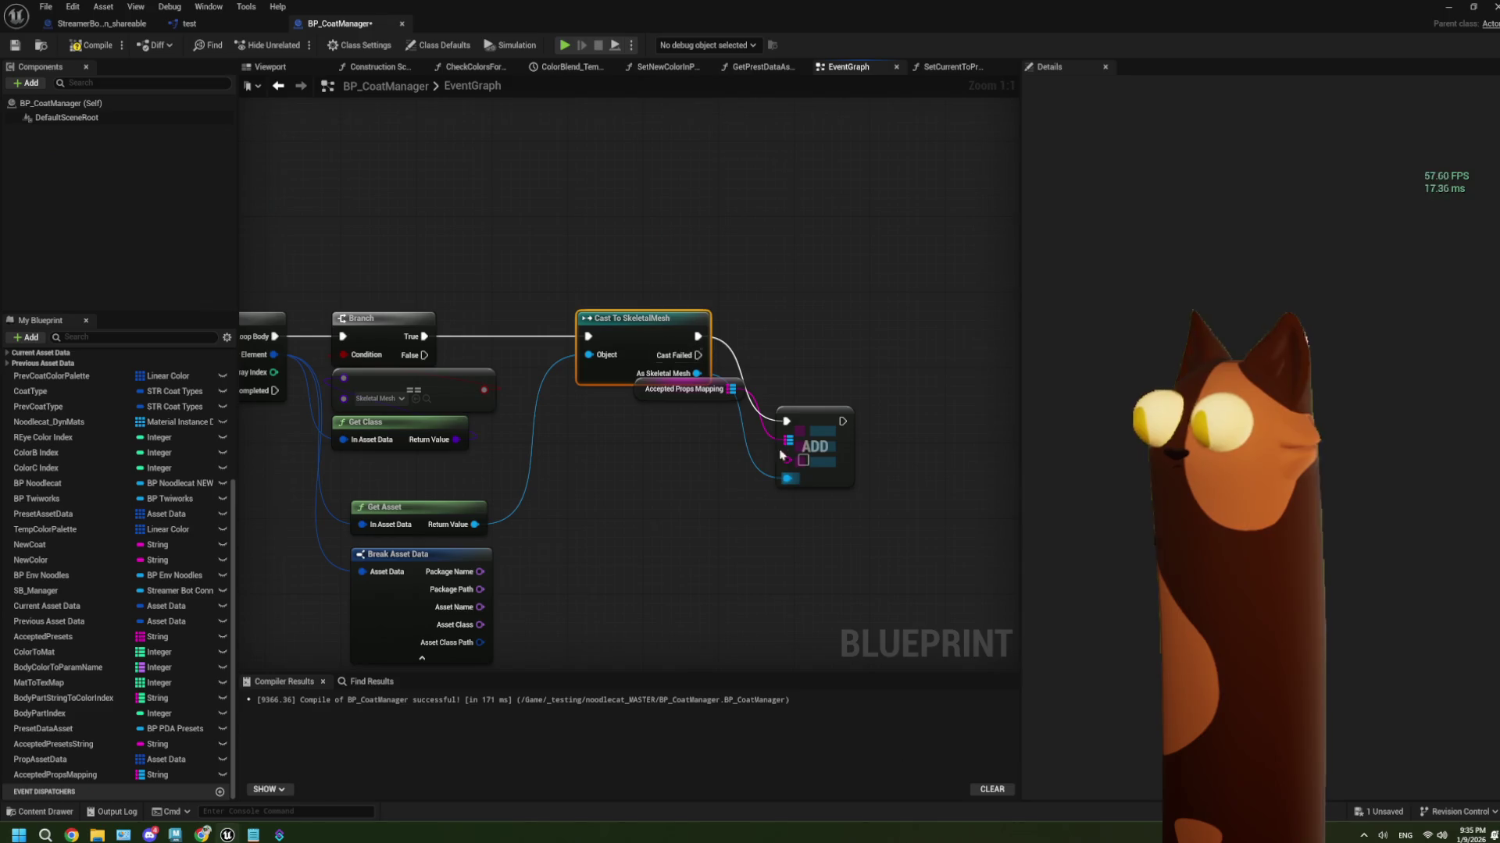
mouse_move(739, 385)
left_mouse_down()
mouse_move(790, 299)
mouse_move(706, 291)
left_mouse_up()
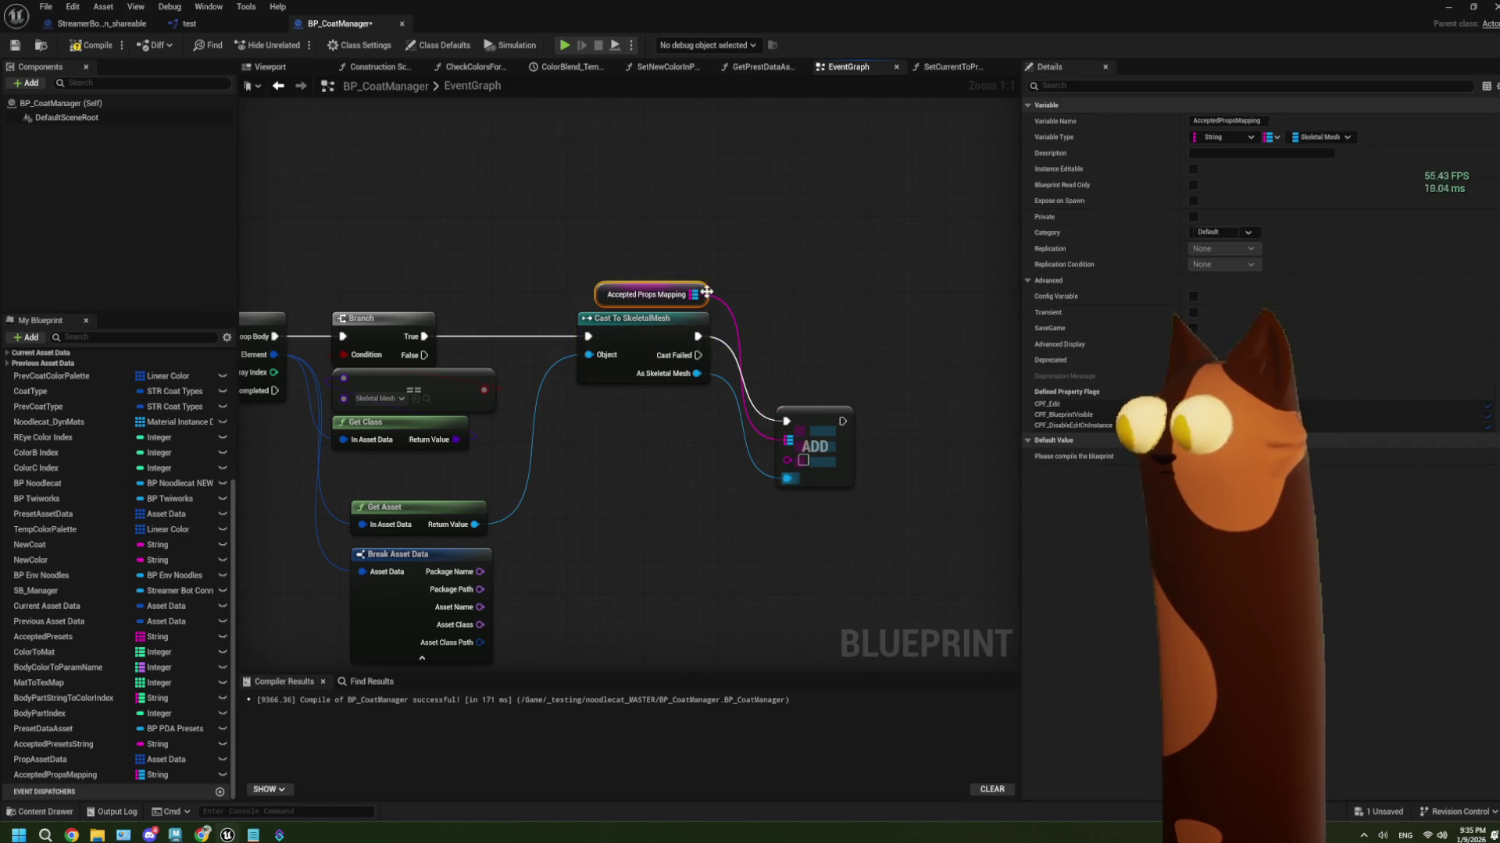
left_click_drag(816, 429, 806, 345)
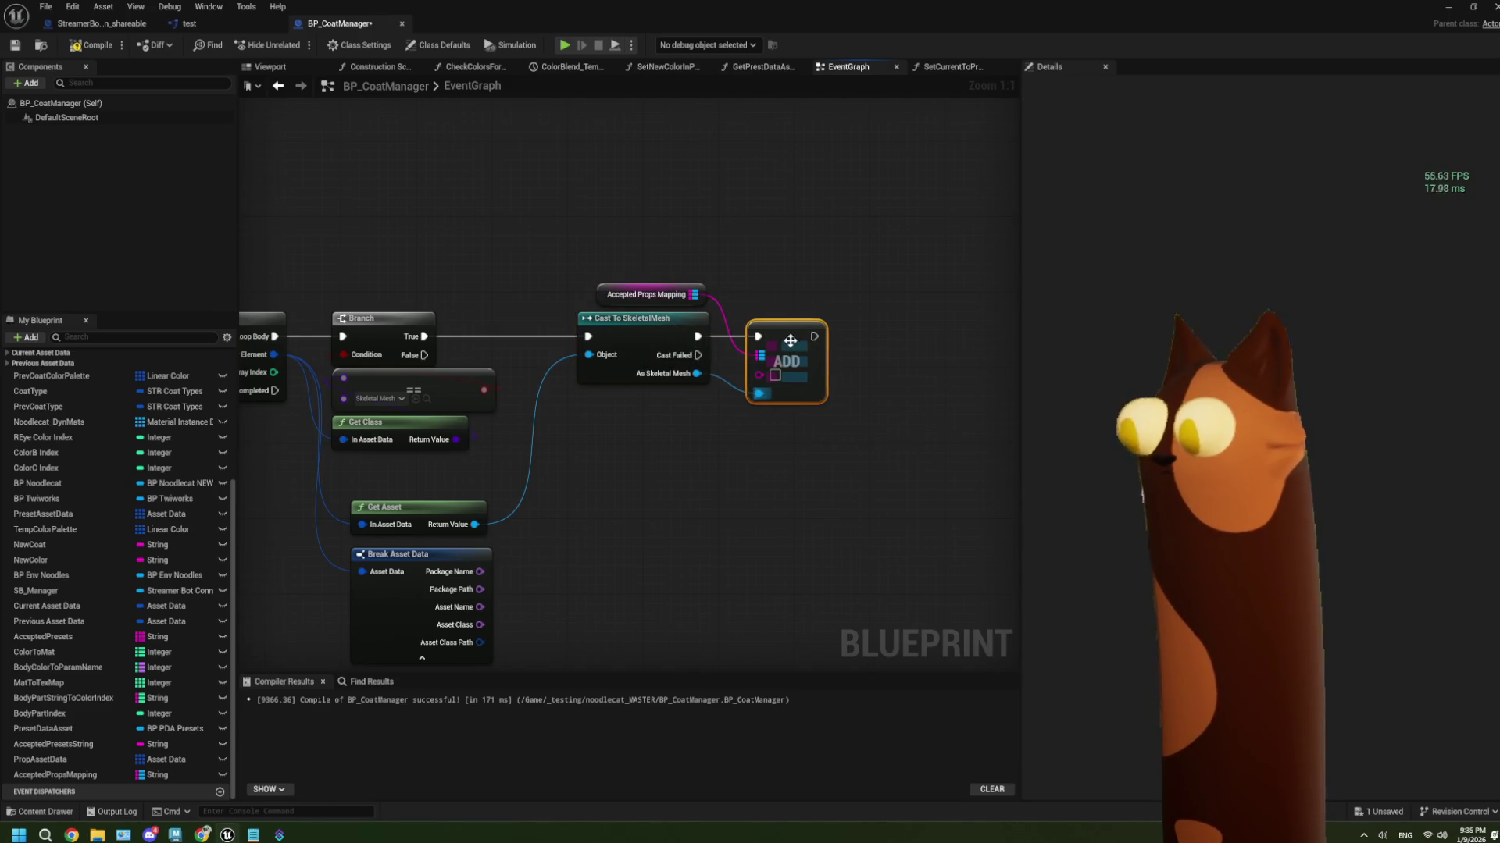
left_click_drag(668, 525, 739, 462)
left_click_drag(551, 545, 587, 553)
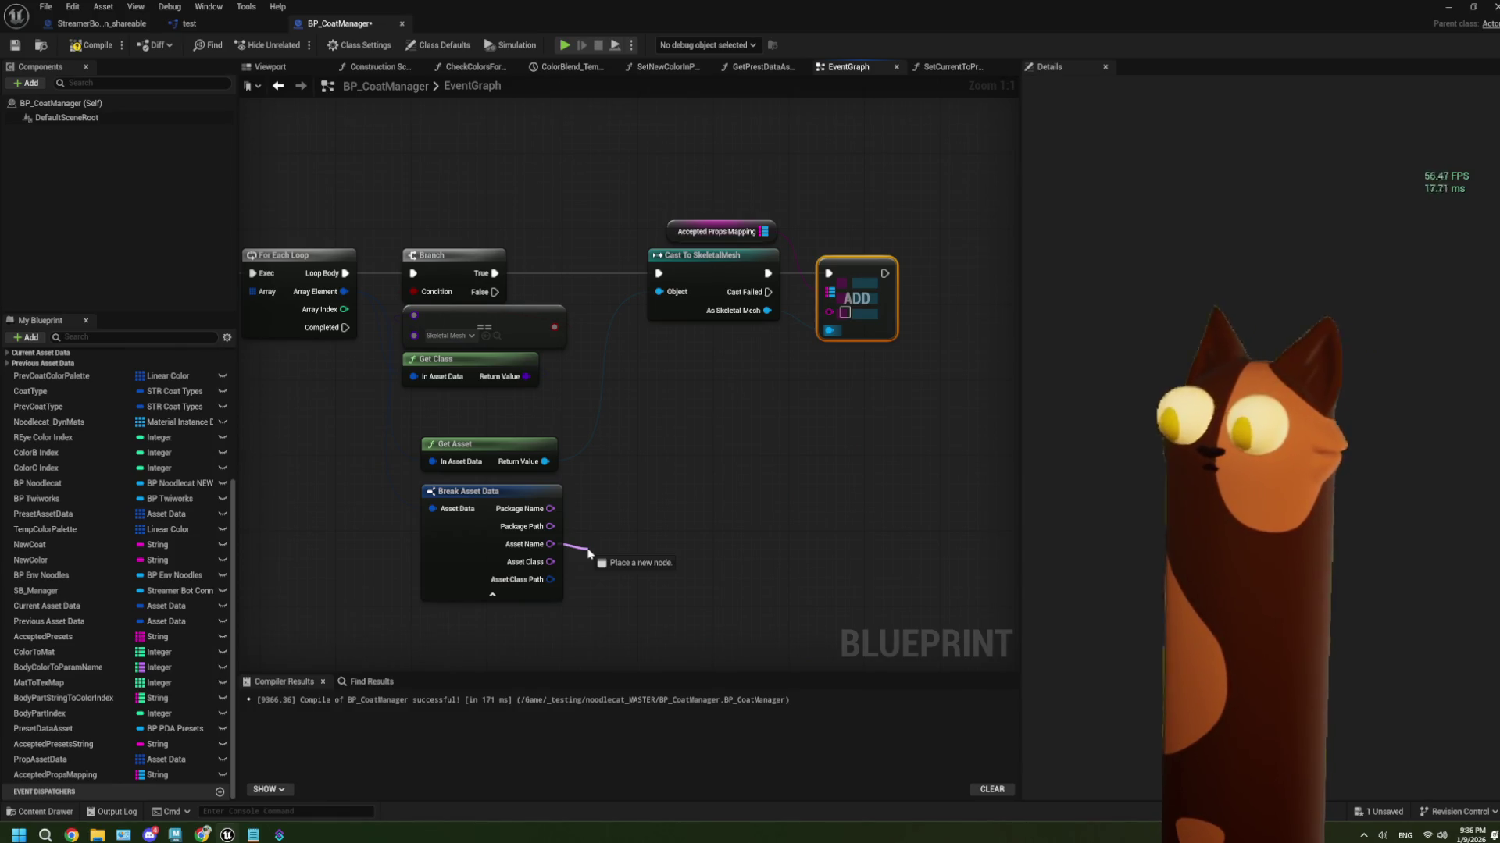
left_click_drag(587, 553, 584, 551)
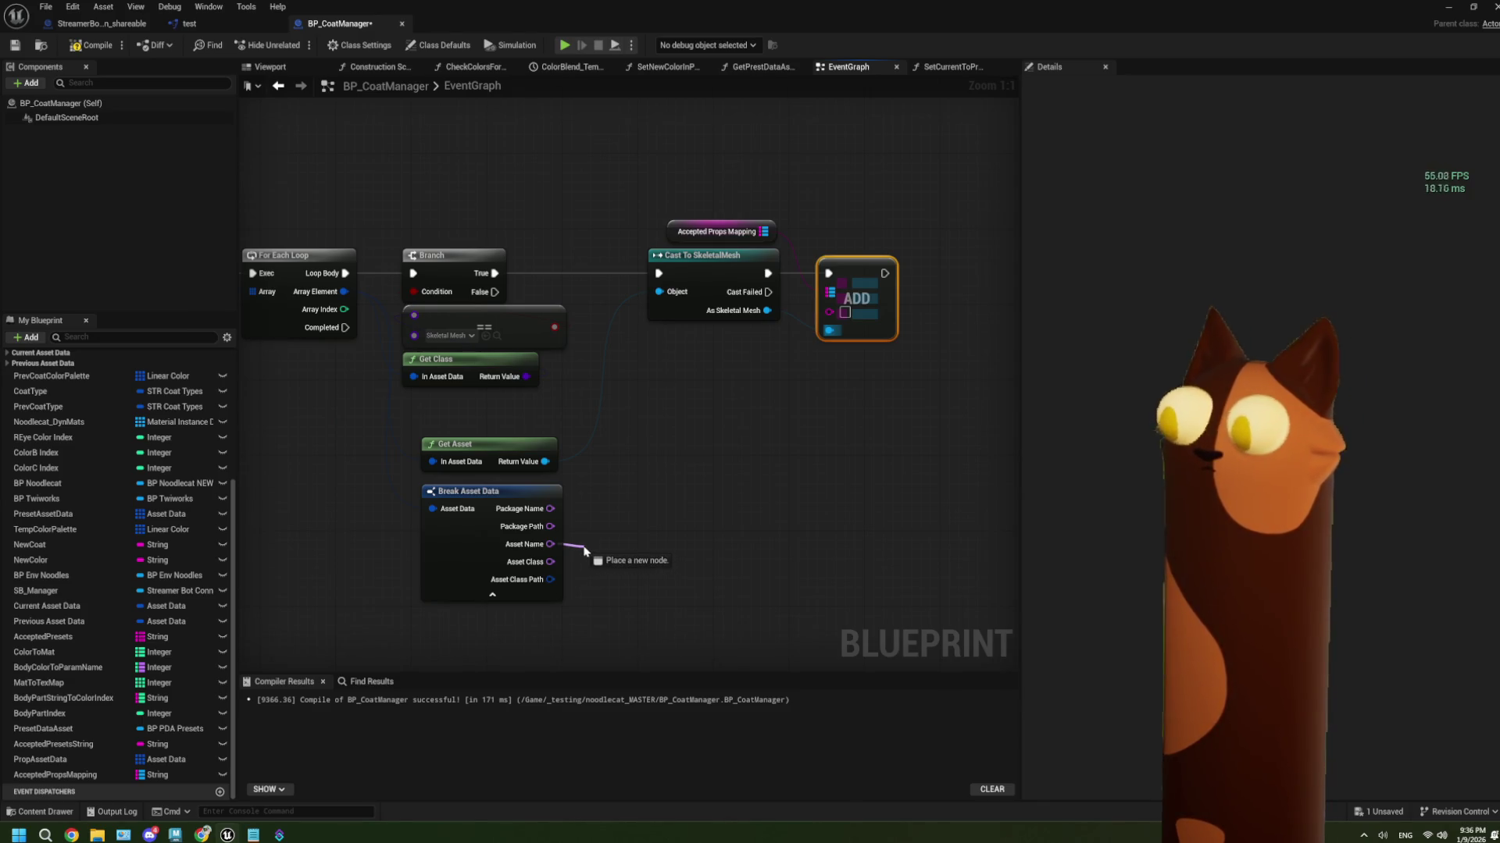
left_click_drag(583, 551, 583, 550)
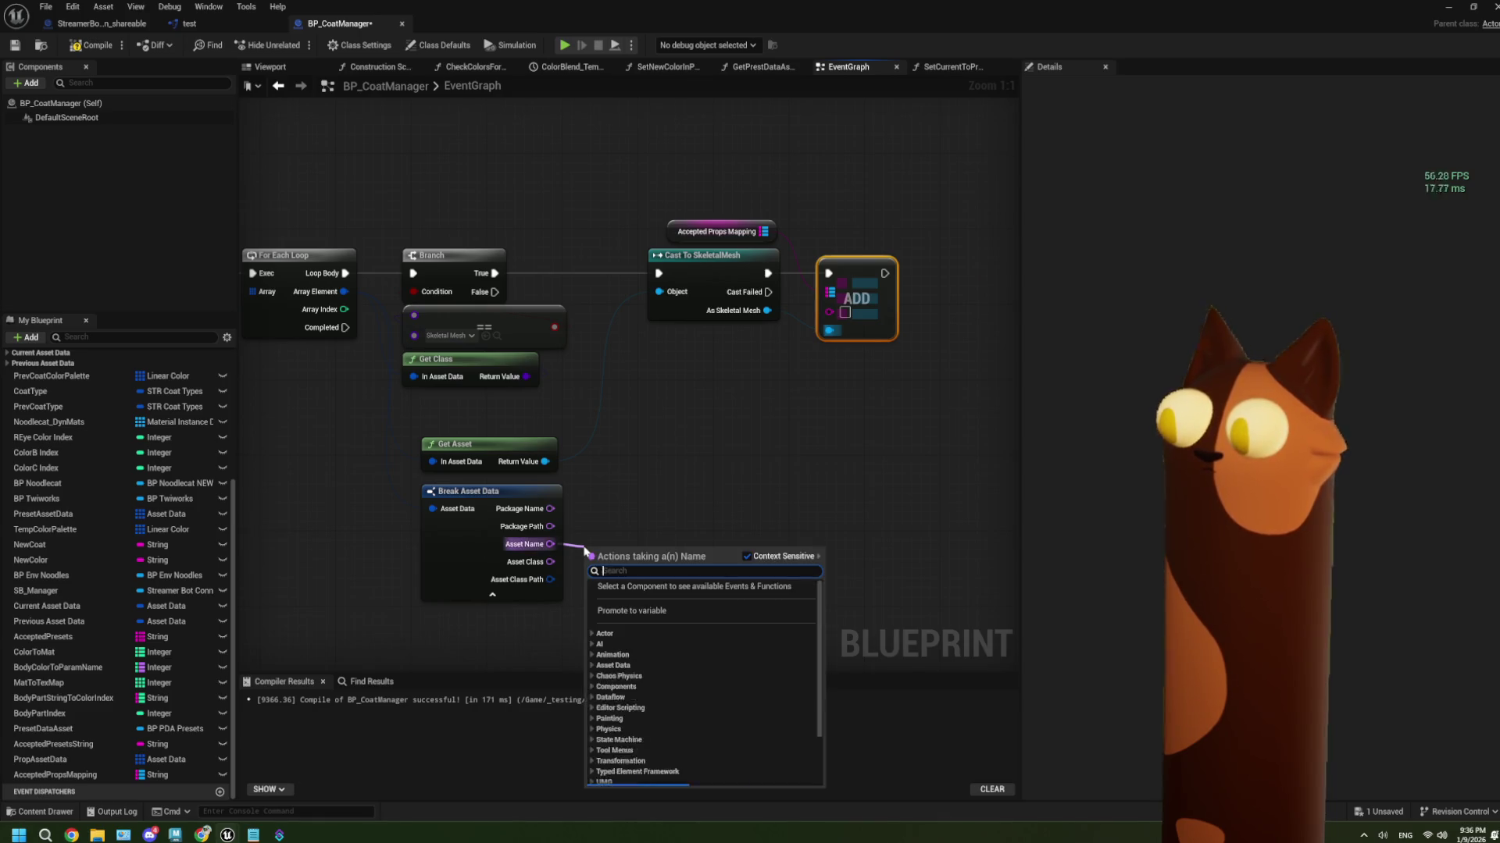
left_click(719, 21)
double_click(719, 21)
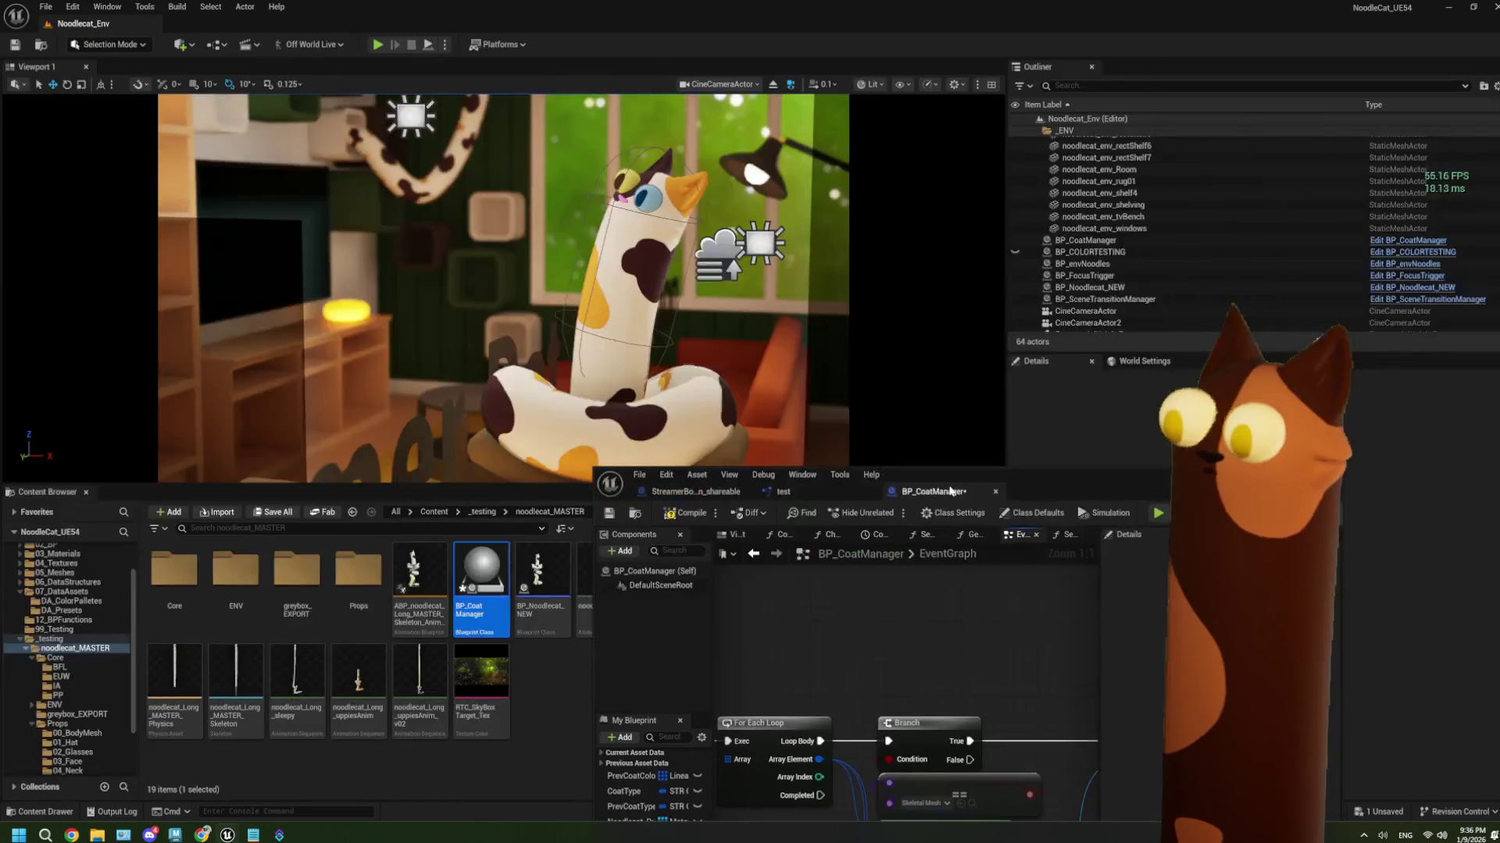
left_click(58, 724)
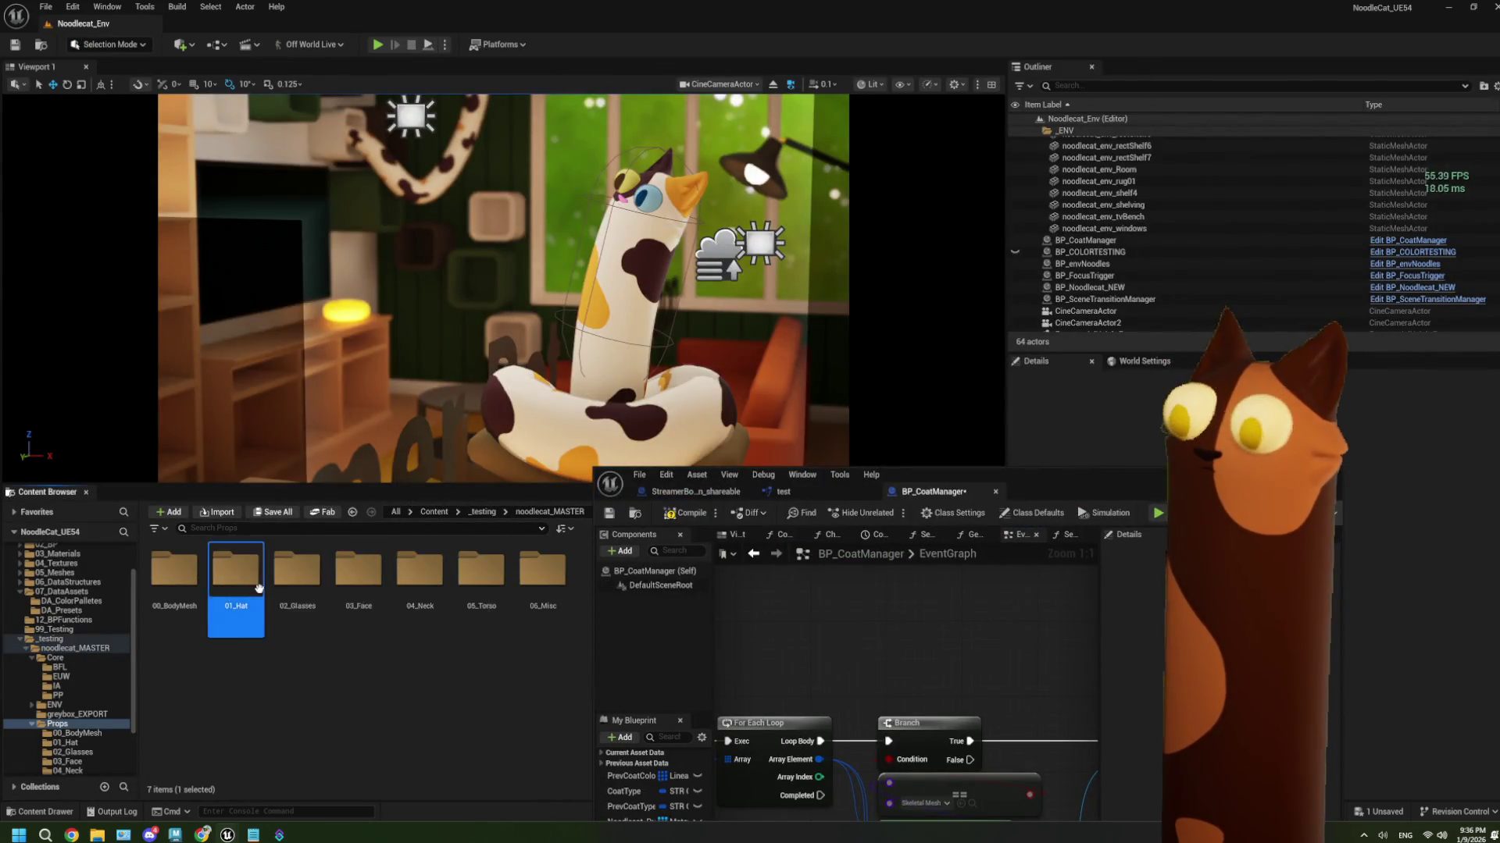
double_click(213, 587)
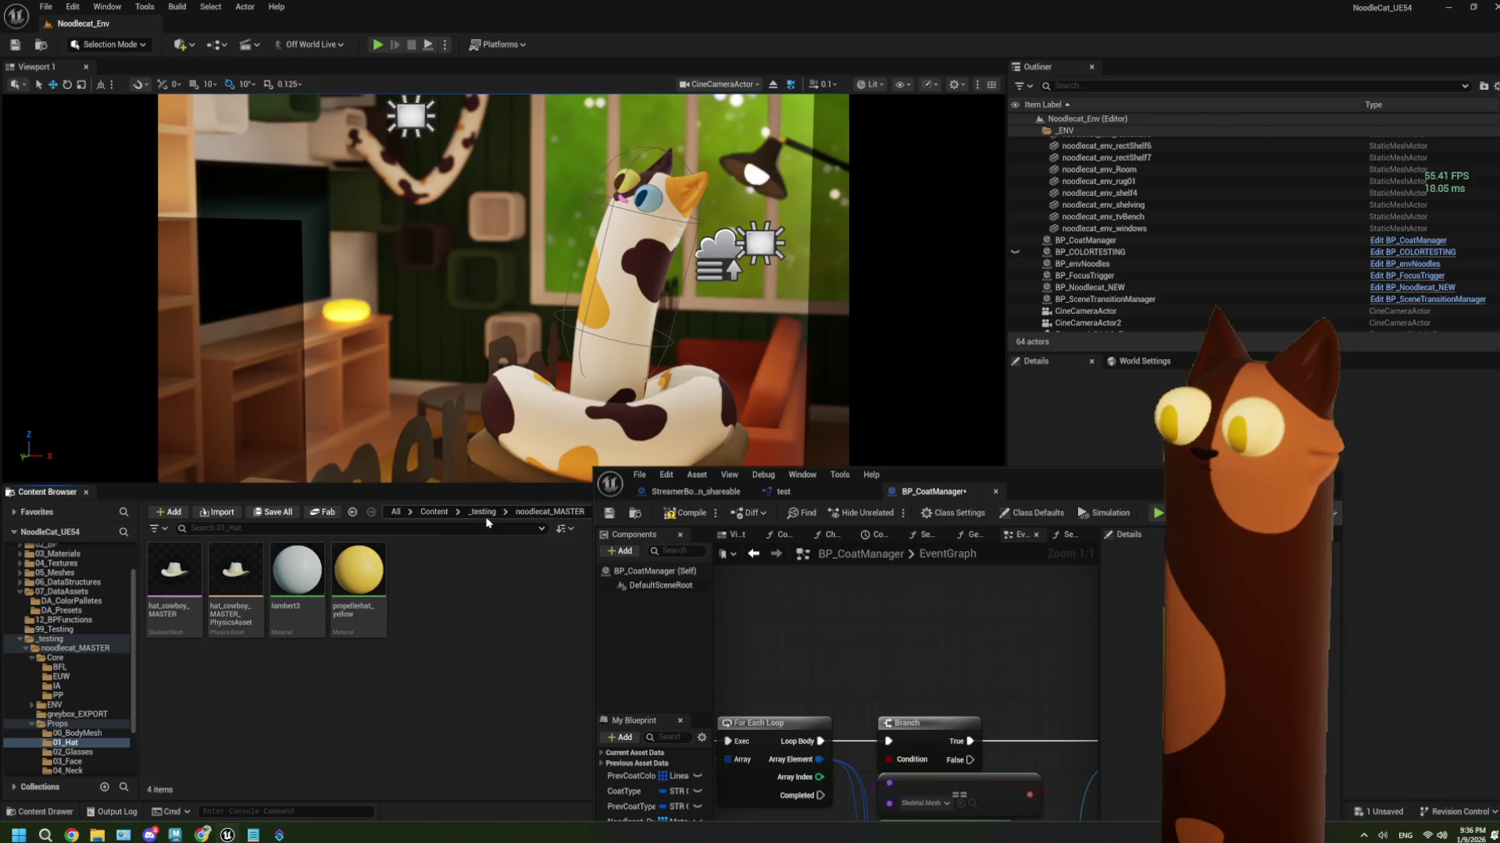
left_click(550, 512)
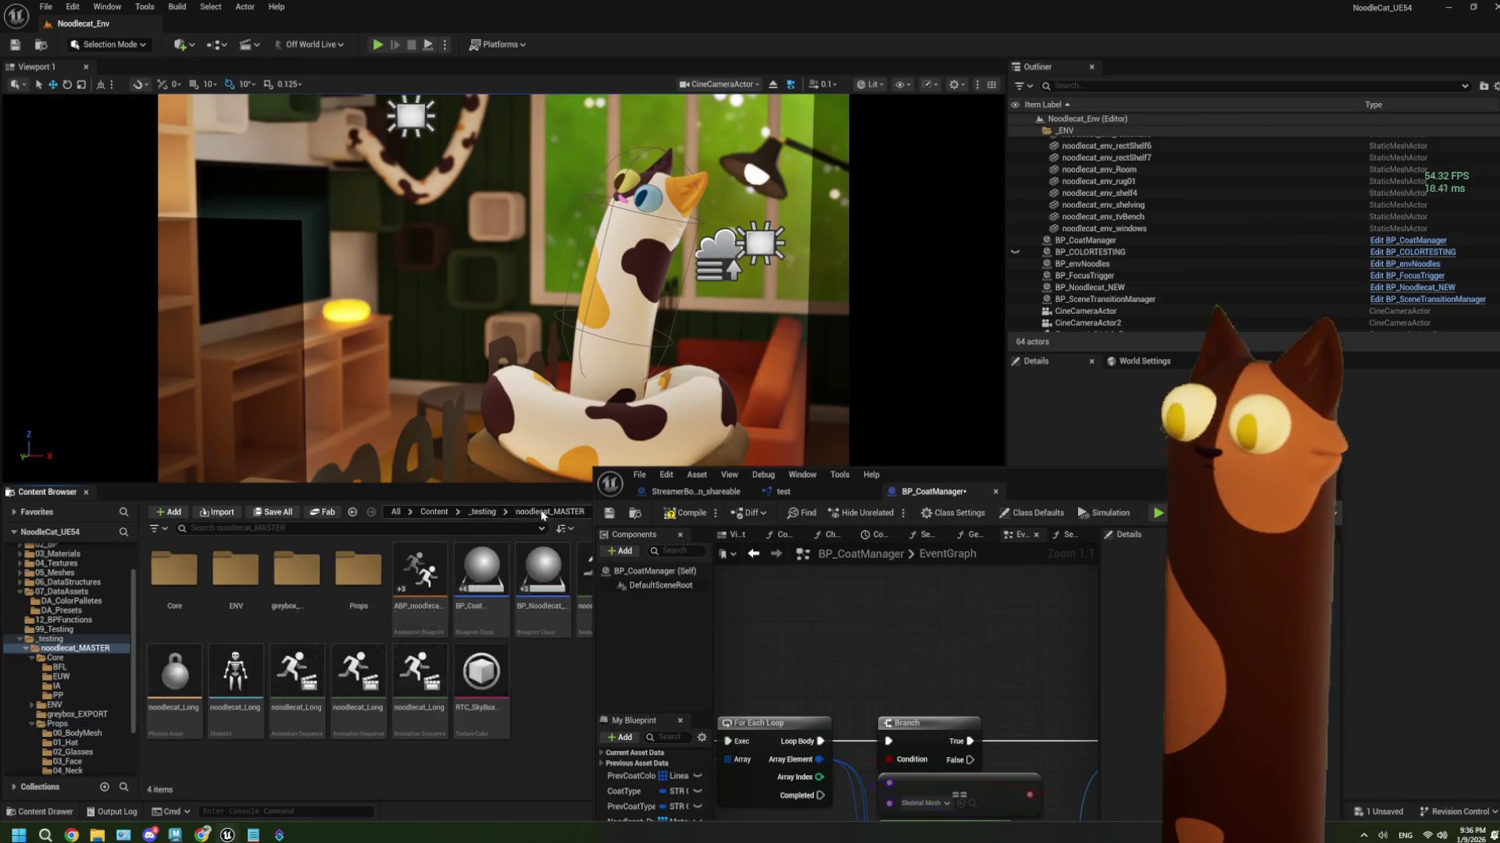
double_click(359, 574)
double_click(296, 574)
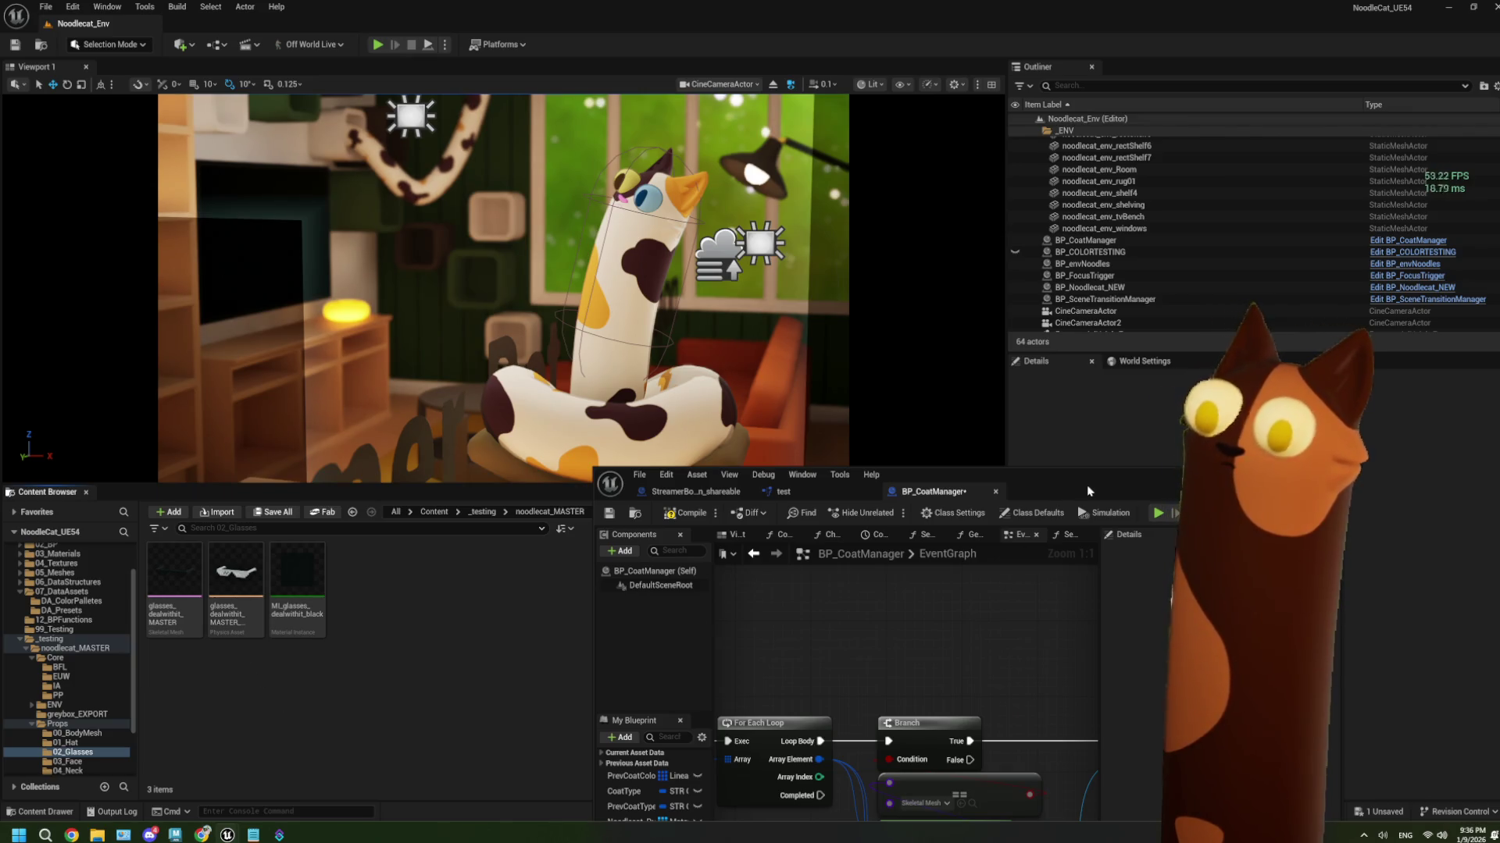
mouse_move(1094, 490)
left_mouse_down()
mouse_move(993, 328)
mouse_move(951, 171)
left_mouse_up()
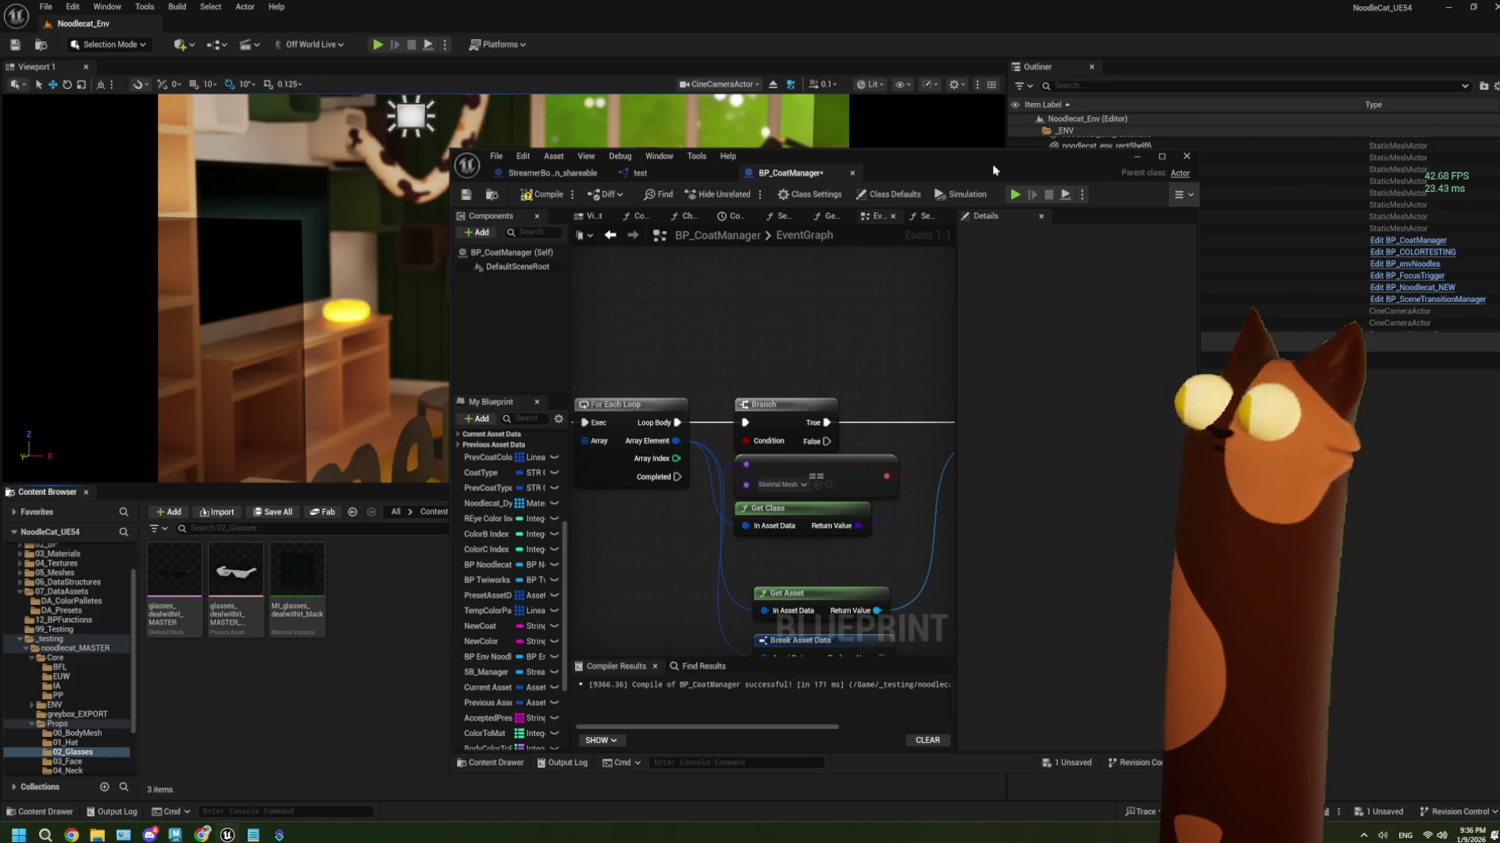
left_click_drag(993, 170, 944, 73)
double_click(945, 73)
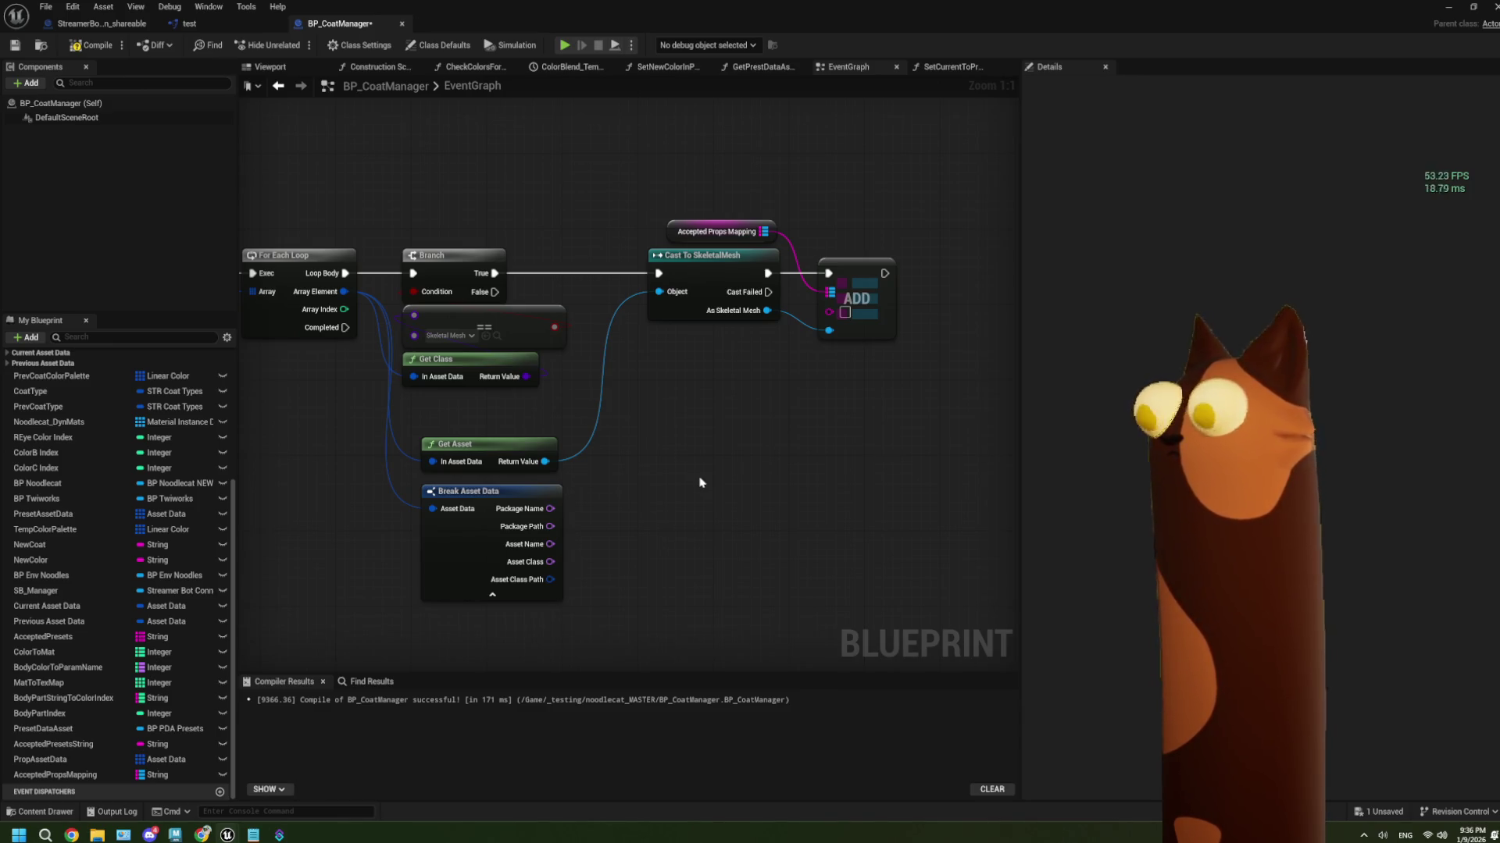
Stack Get Asset and Break Asset Data under Get Class, then switch to Streamer.bot
left_click_drag(474, 442, 469, 408)
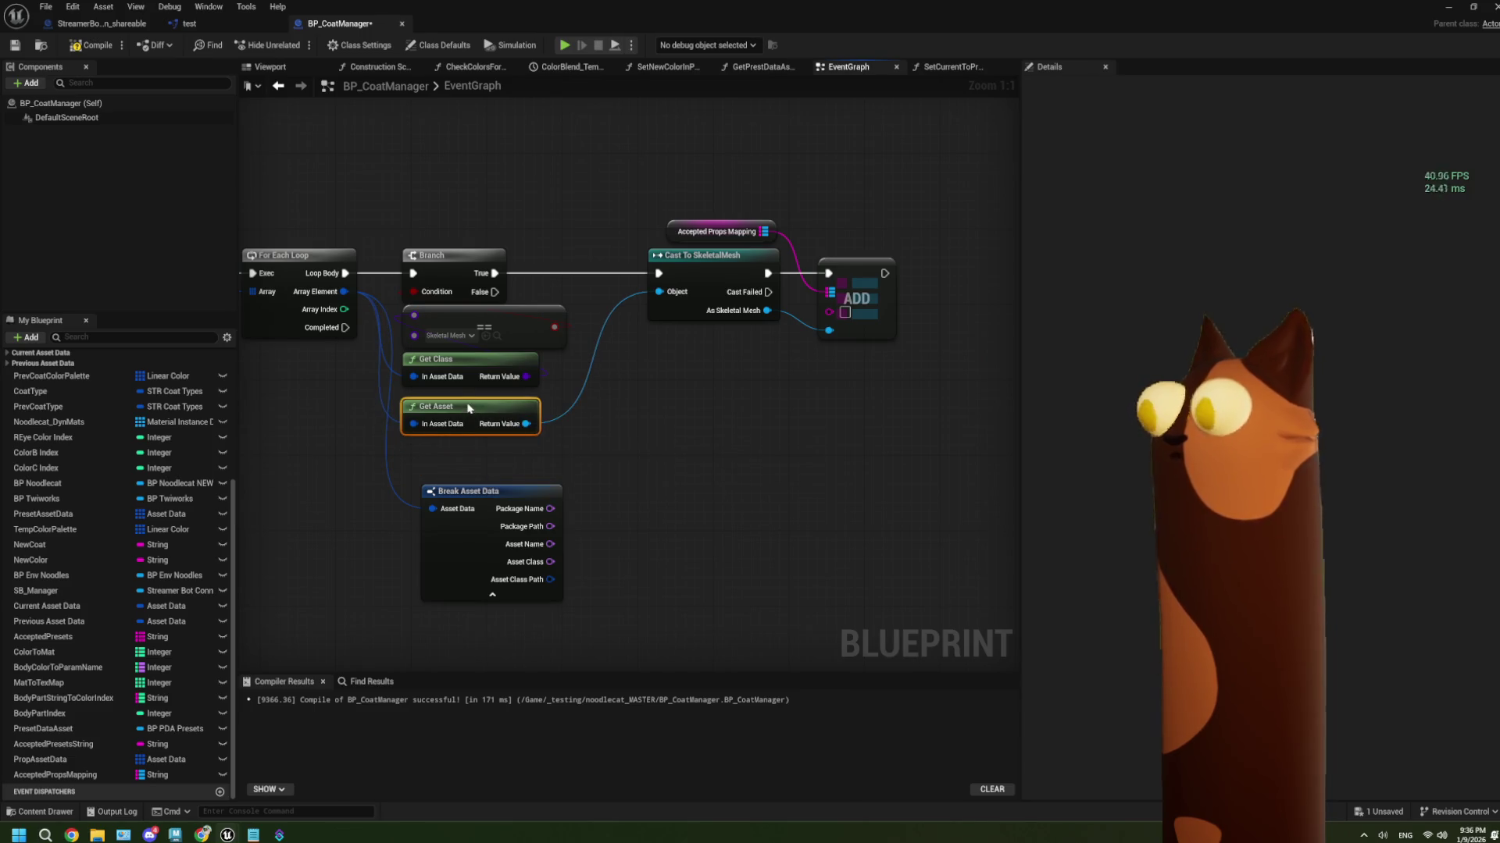
left_click_drag(487, 485, 469, 448)
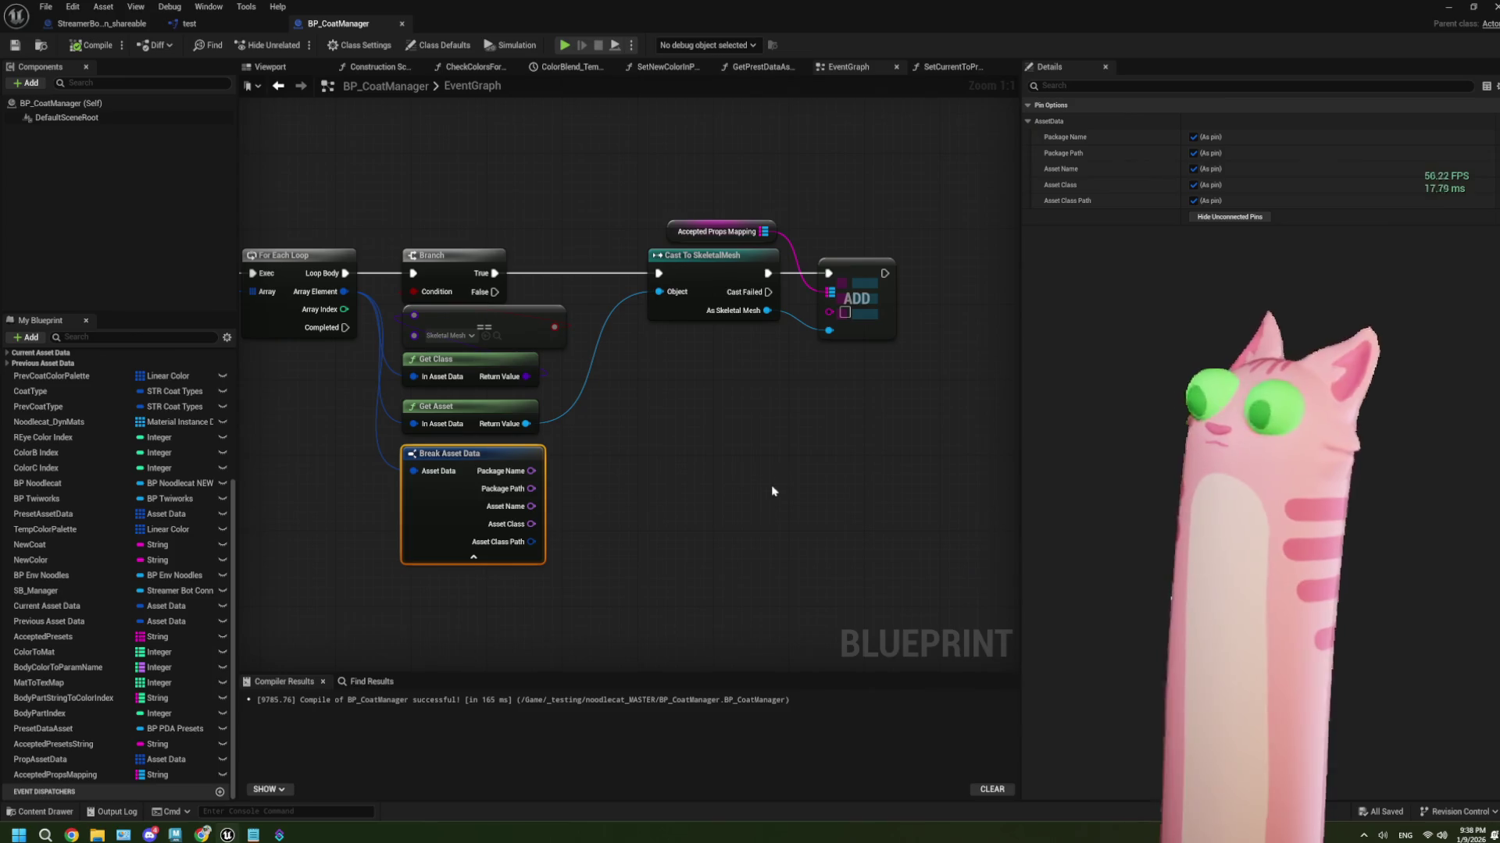
left_click_drag(630, 505, 636, 481)
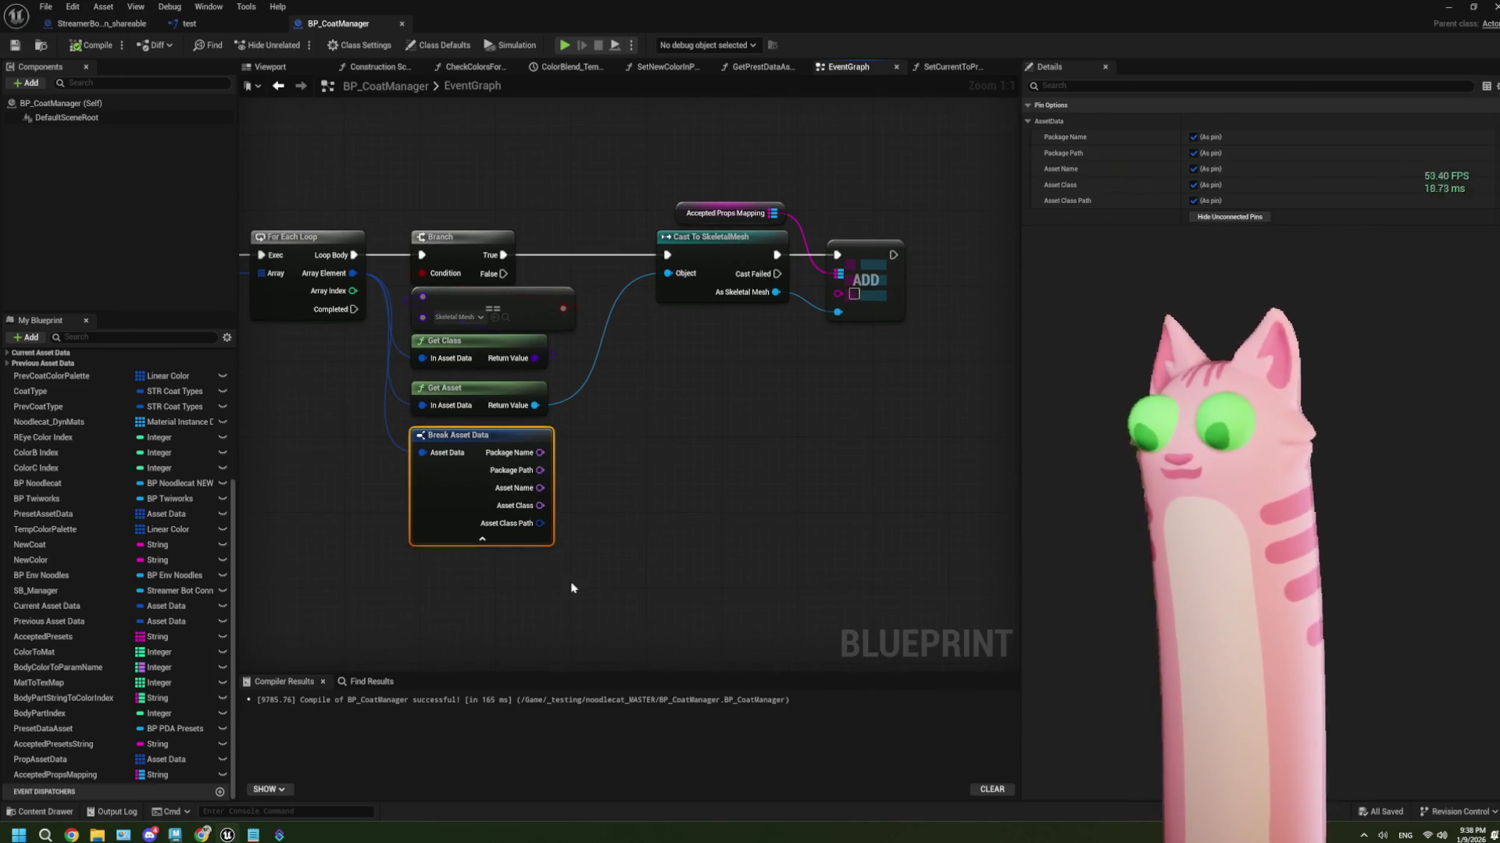
left_click(279, 835)
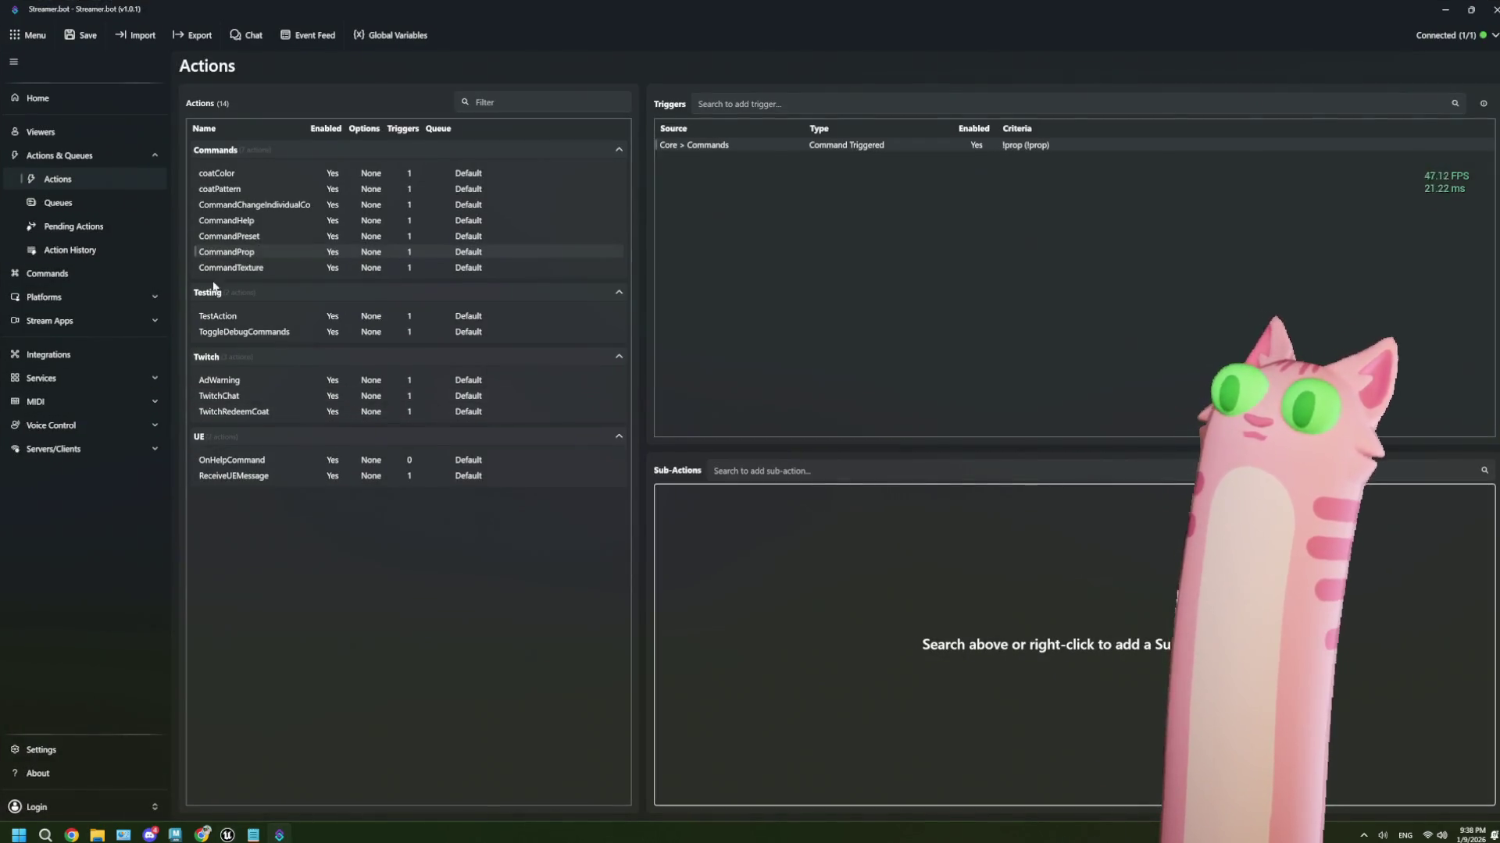
Review Streamer.bot's Action History and Actions list, then return to Unreal Engine
left_click(69, 250)
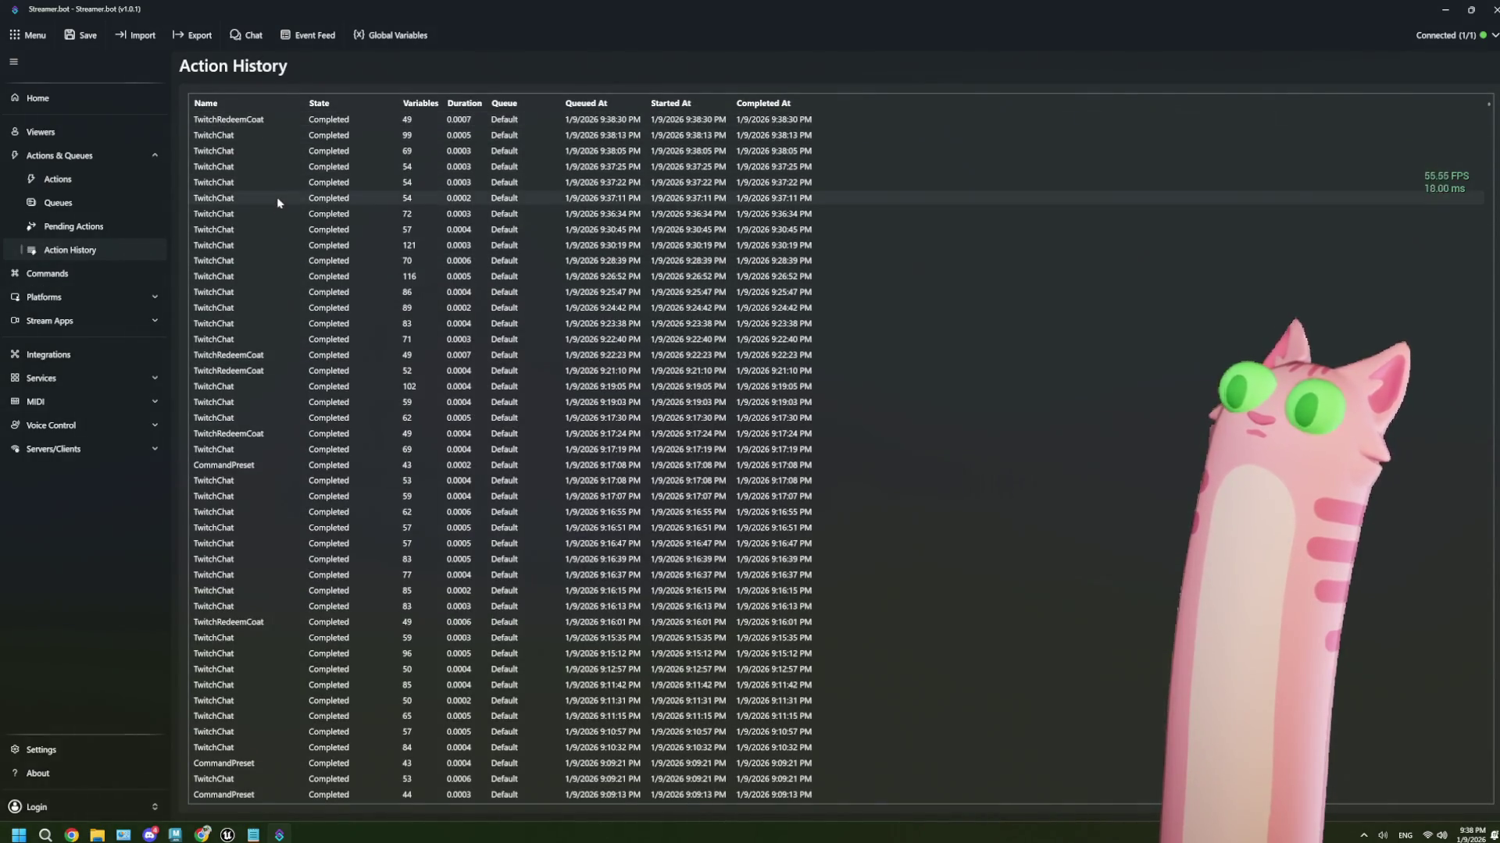
left_click(60, 180)
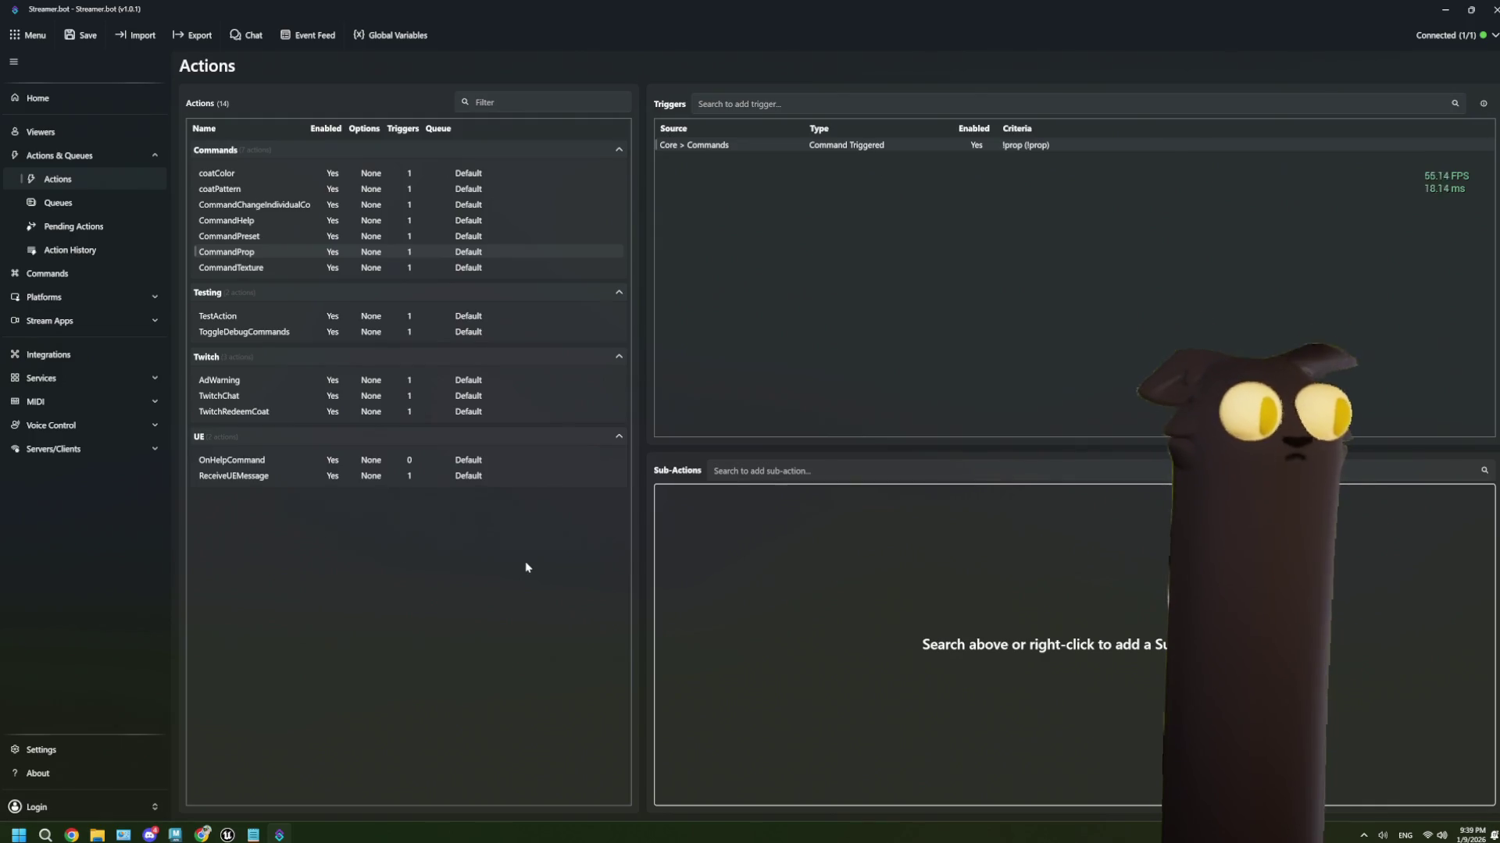
key("alt+Tab")
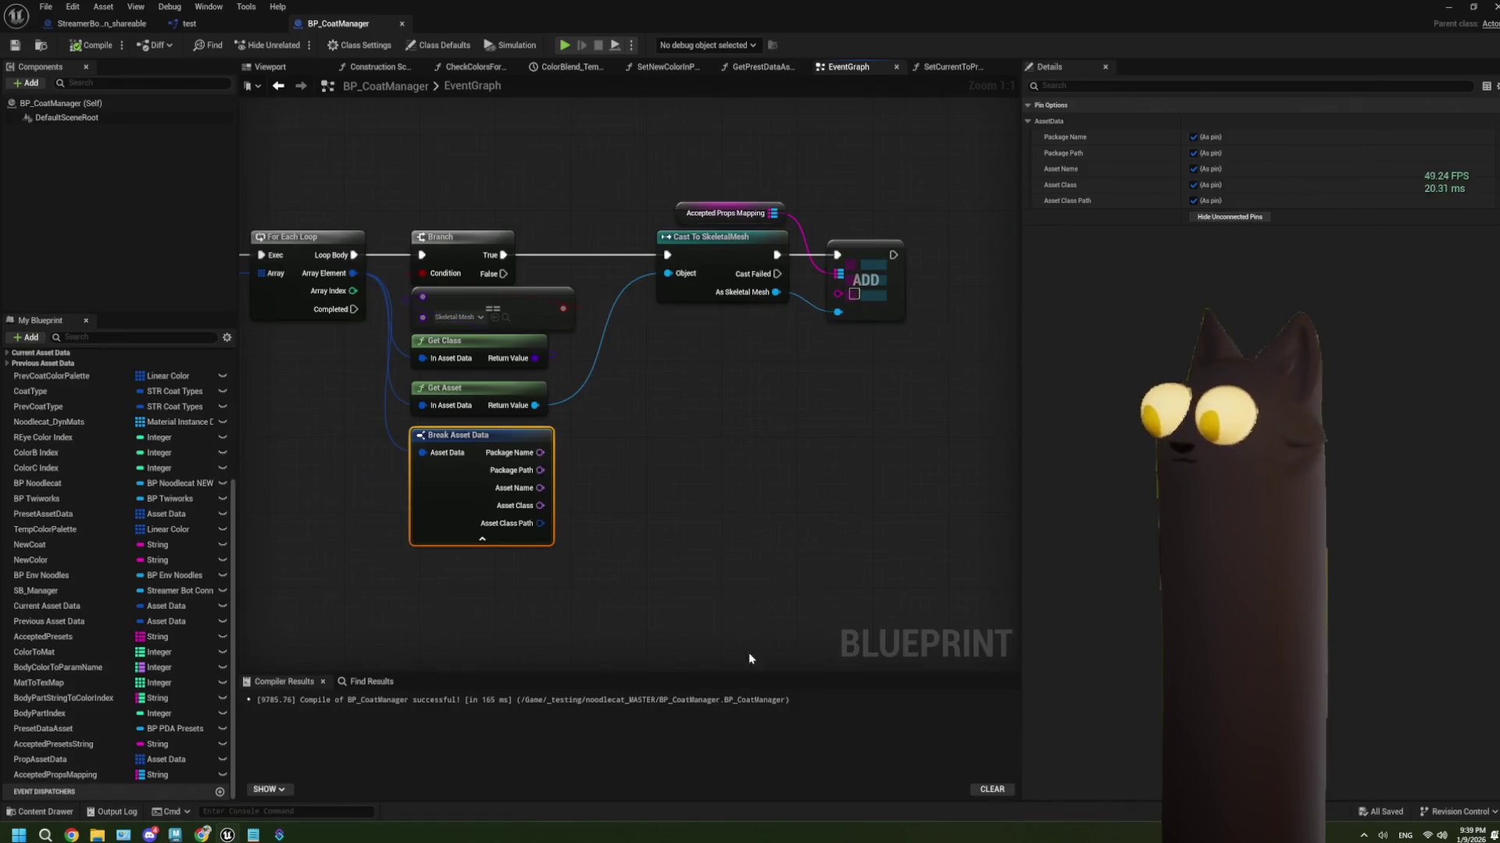
Add a Name-to-String conversion node wired from Break Asset Data's Asset Name output
left_click(666, 570)
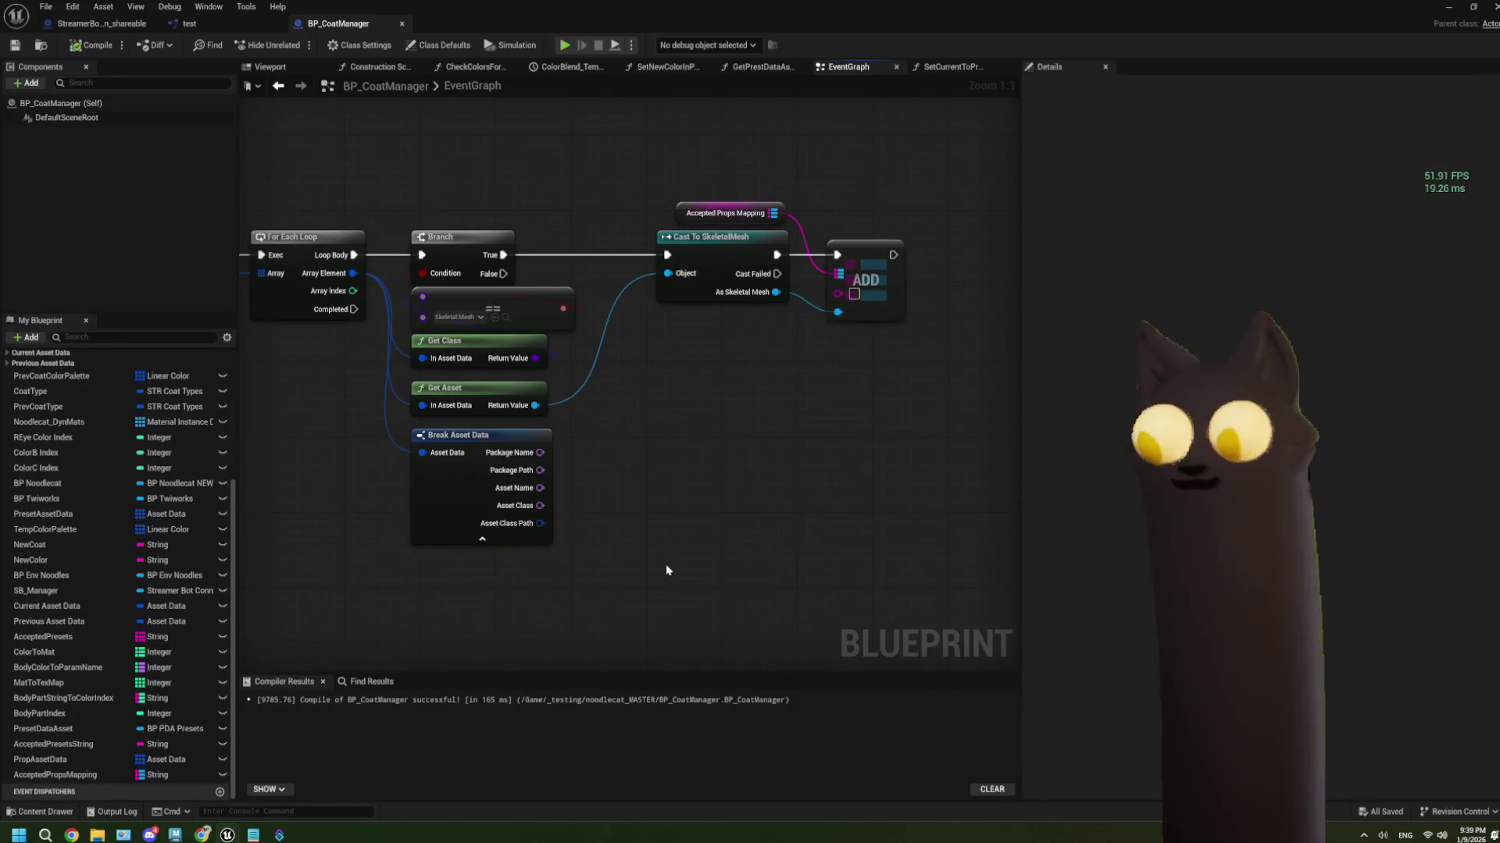
left_click_drag(449, 482, 489, 479)
type("to strig")
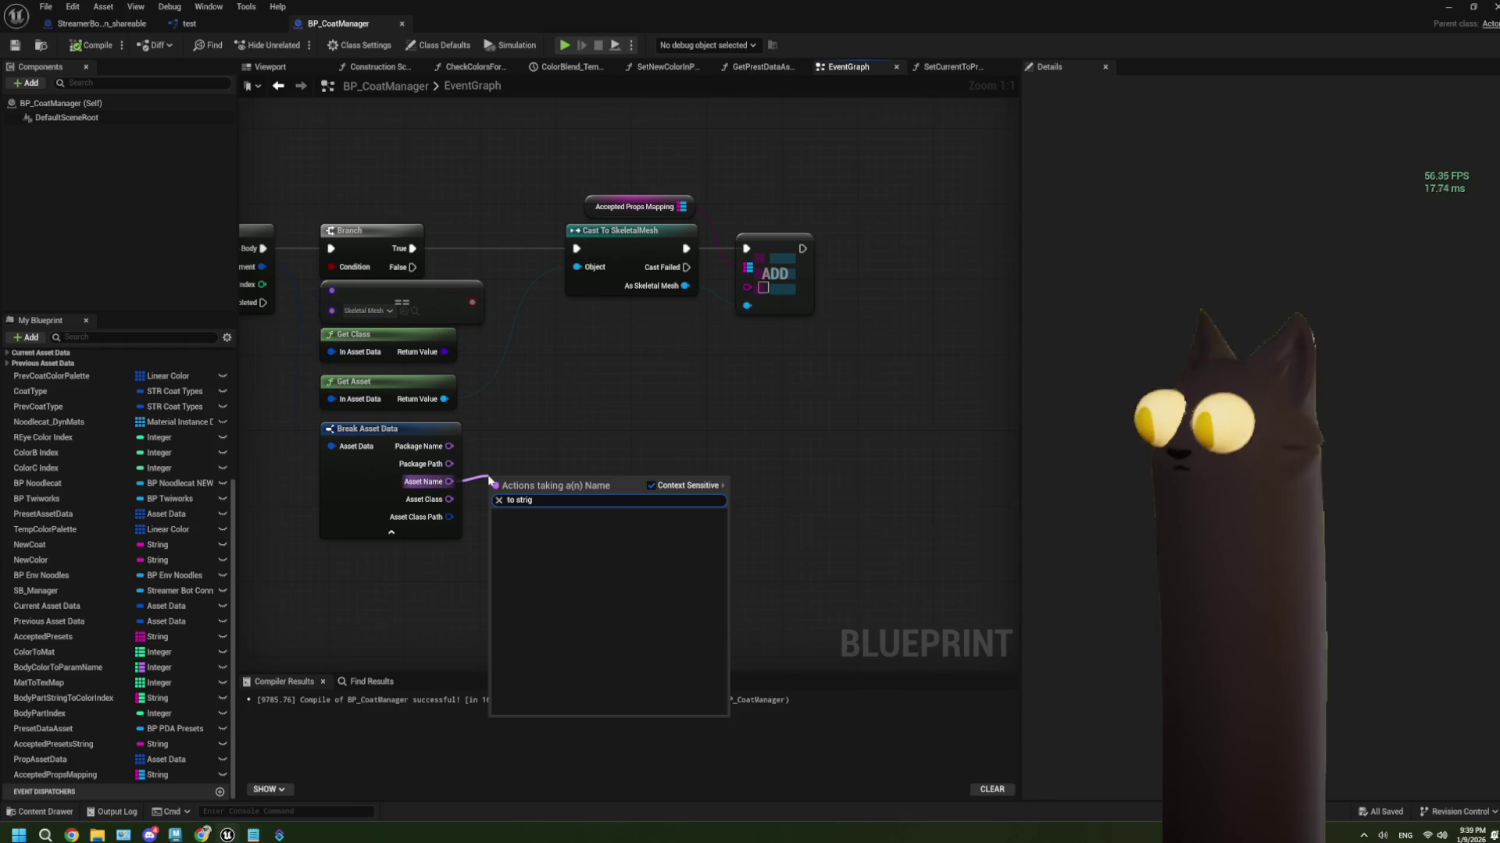
key("BackSpace")
type("ng")
left_click(551, 631)
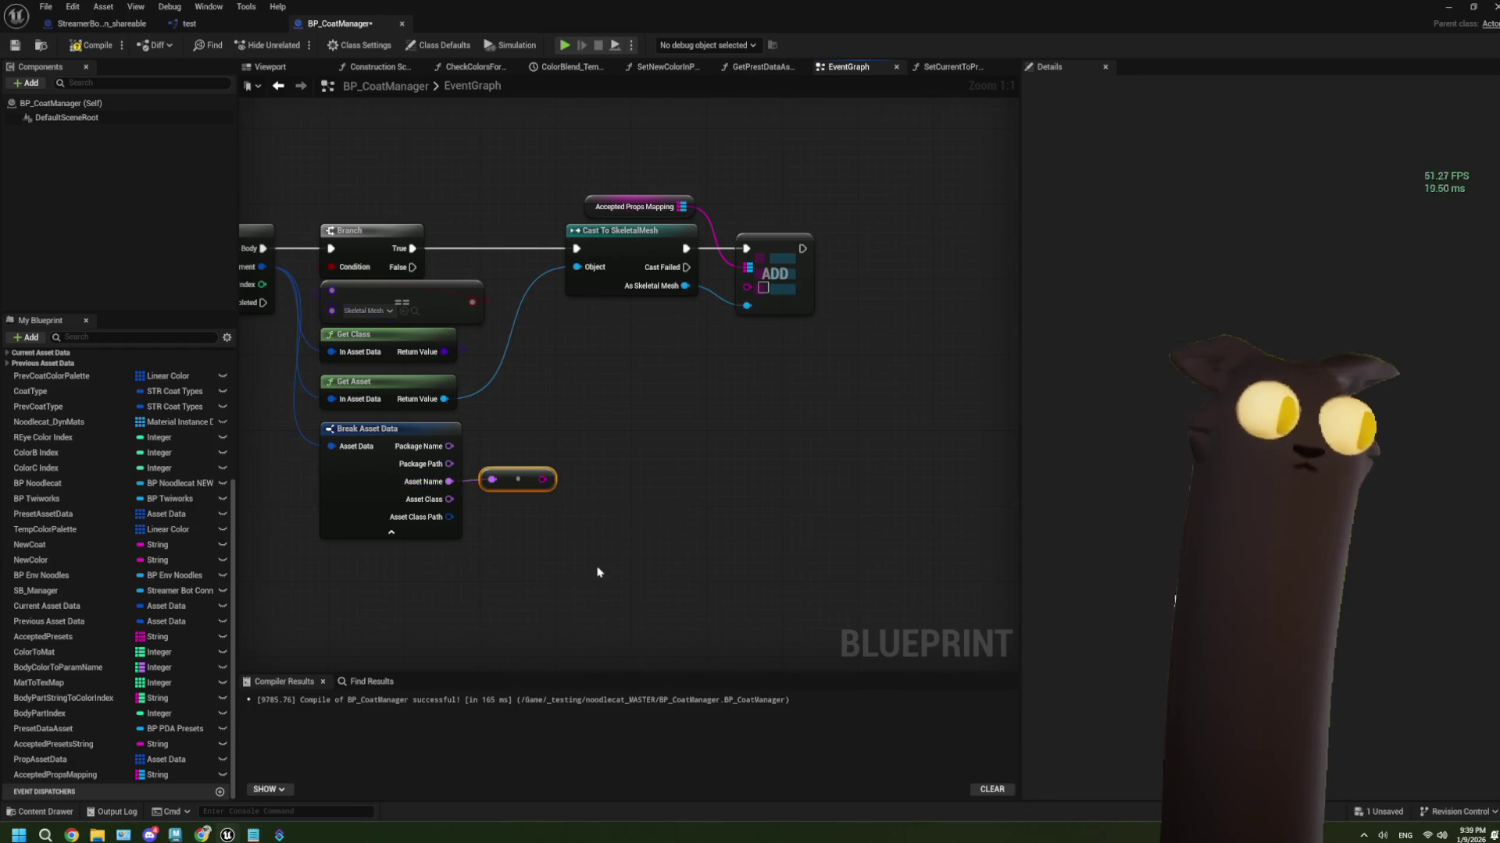
left_click_drag(581, 549, 527, 525)
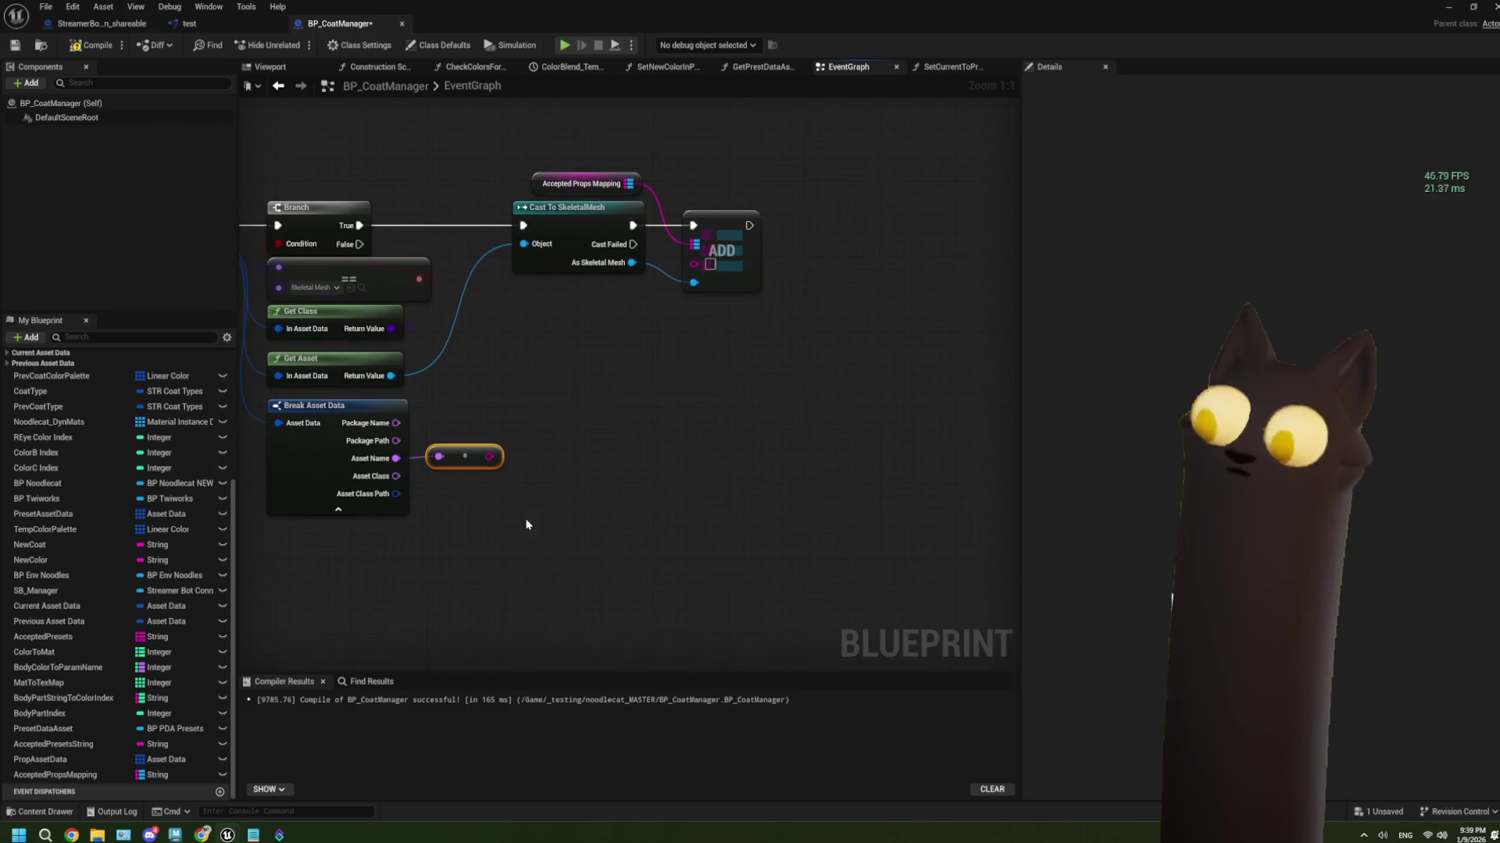
left_click_drag(513, 517, 463, 464)
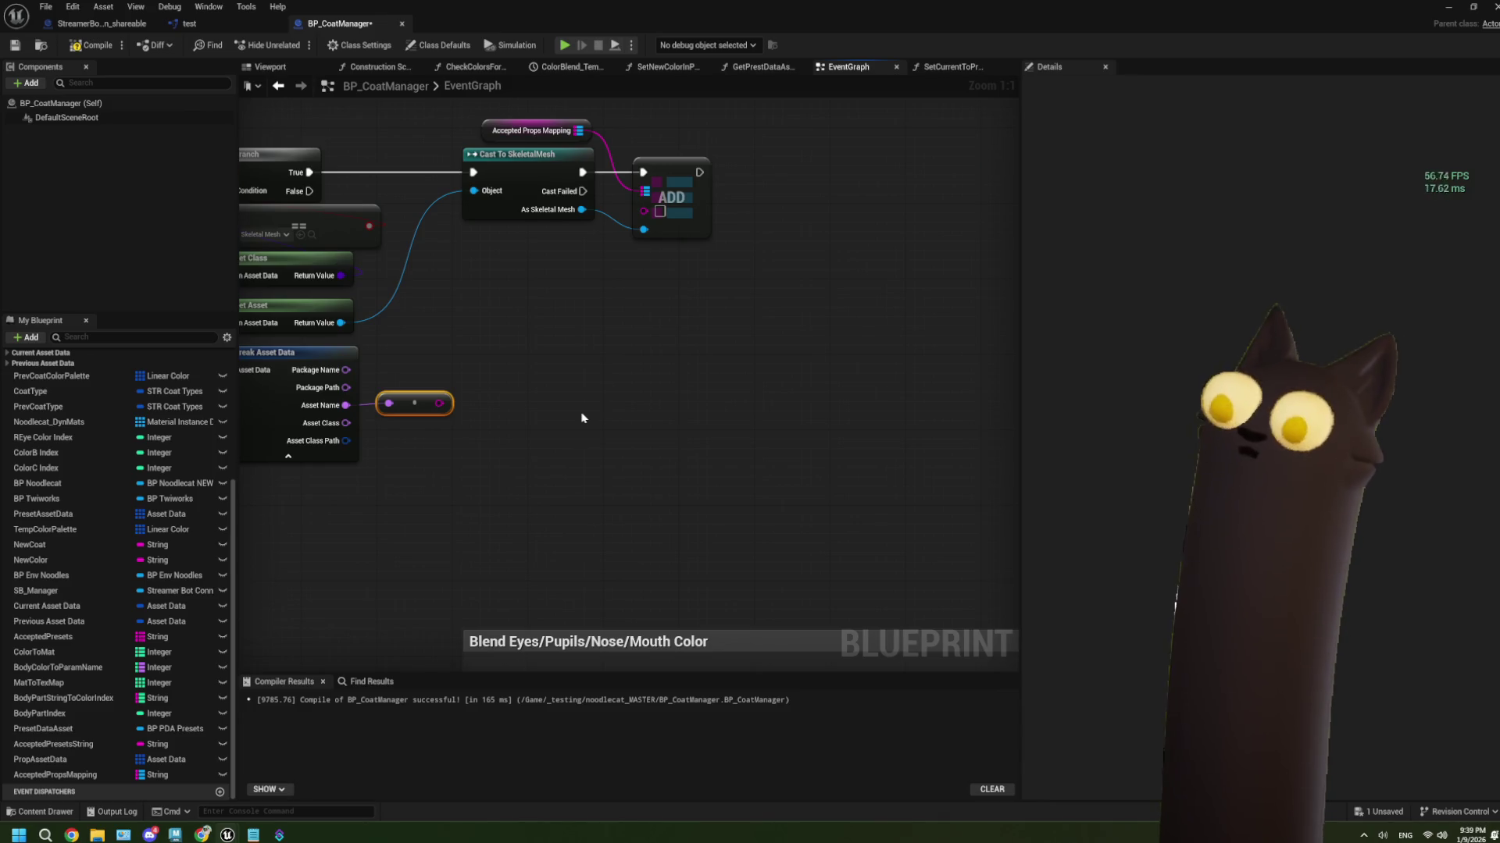
left_click_drag(581, 417, 555, 412)
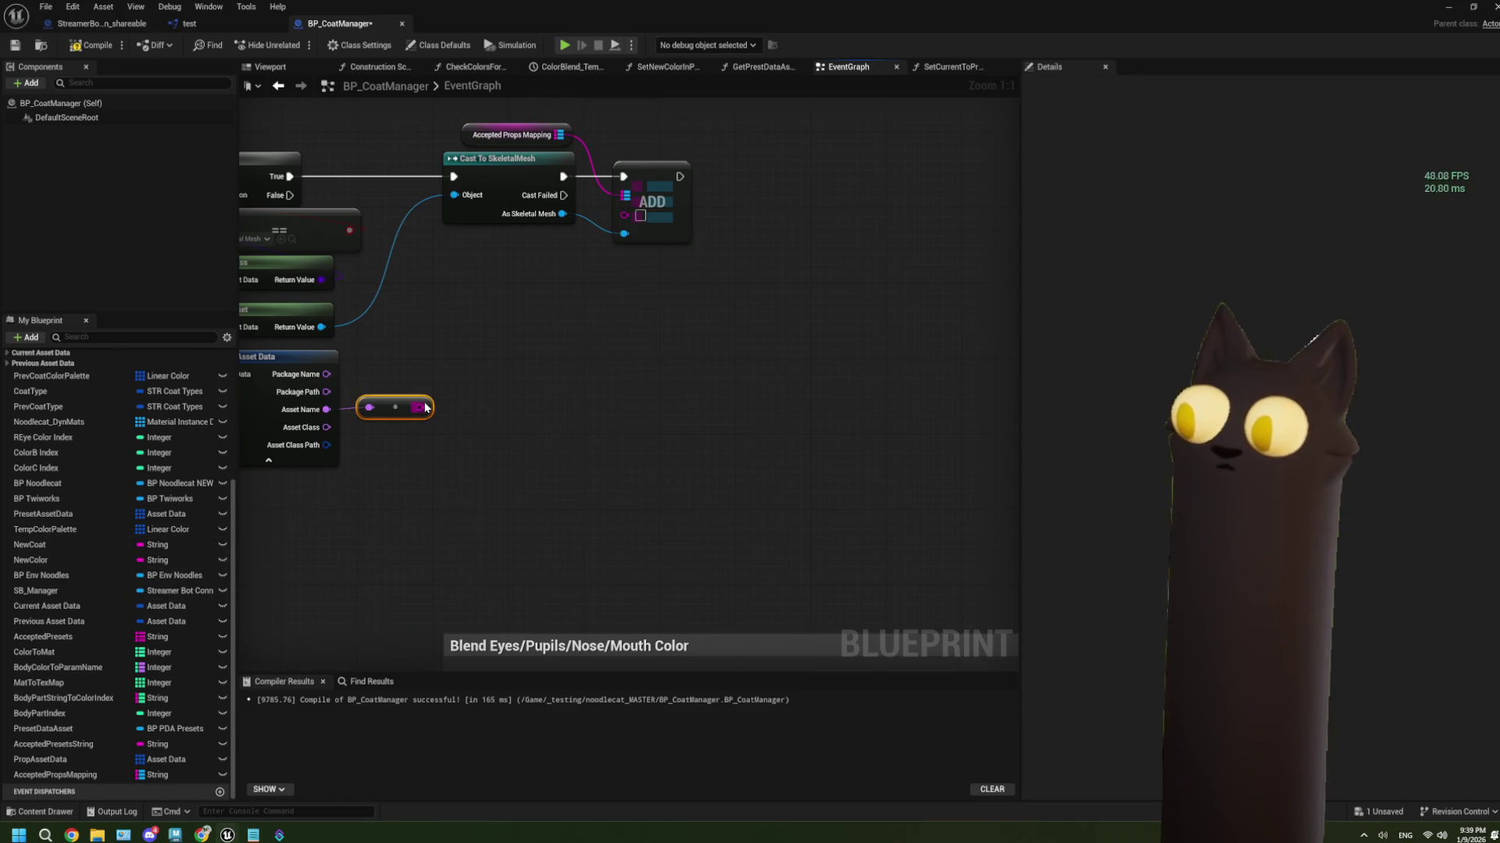
left_click_drag(419, 407, 482, 398)
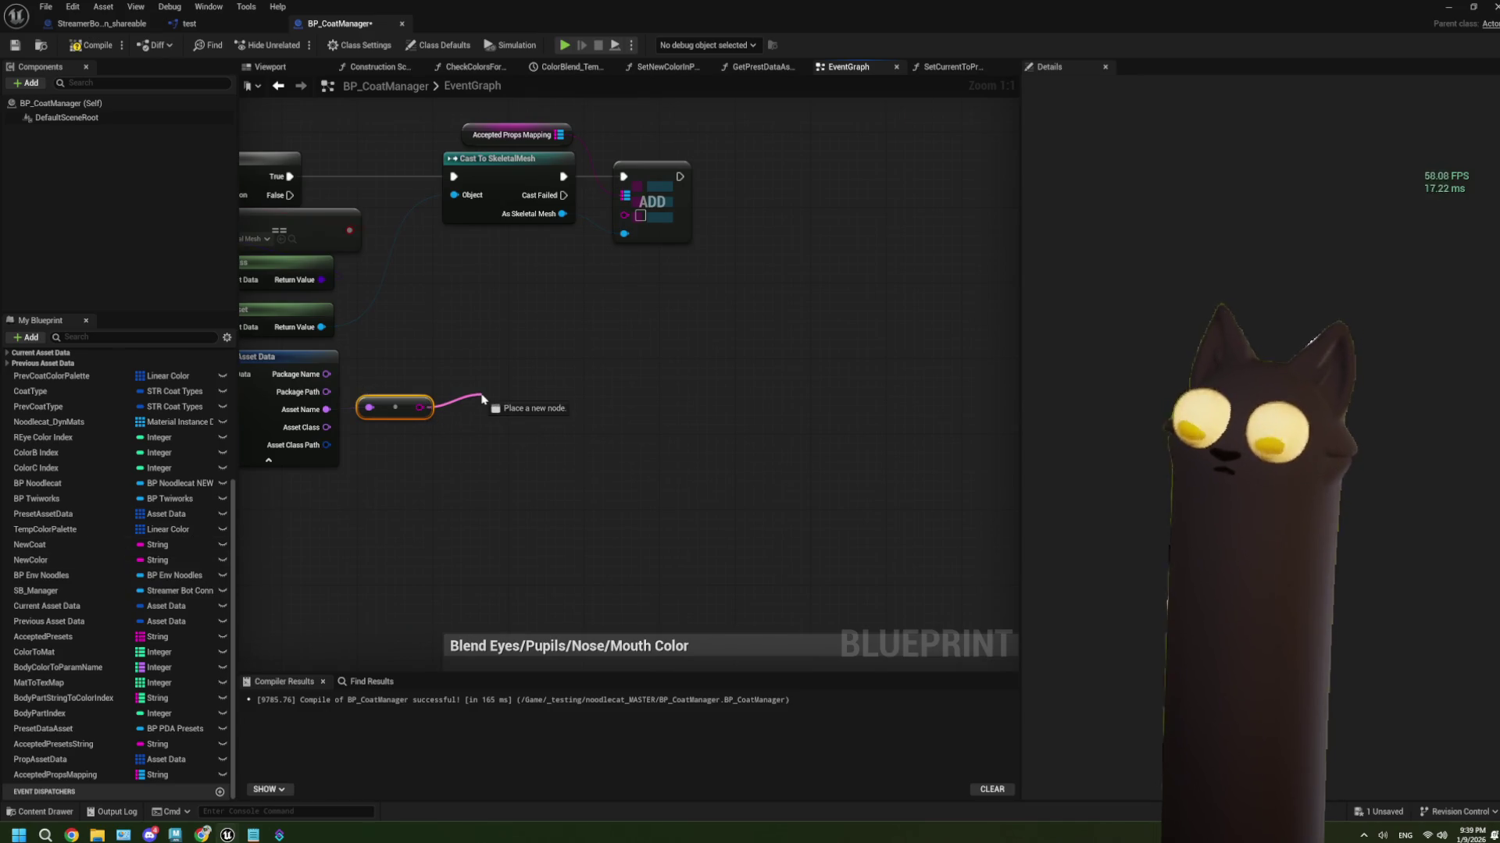
left_click_drag(482, 399, 482, 398)
left_click(344, 486)
Split the converted asset name at '_MASTER' and wire Left S into the map Add key
scroll(639, 444, "down", 3)
scroll(639, 451, "down", 2)
scroll(713, 456, "up", 2)
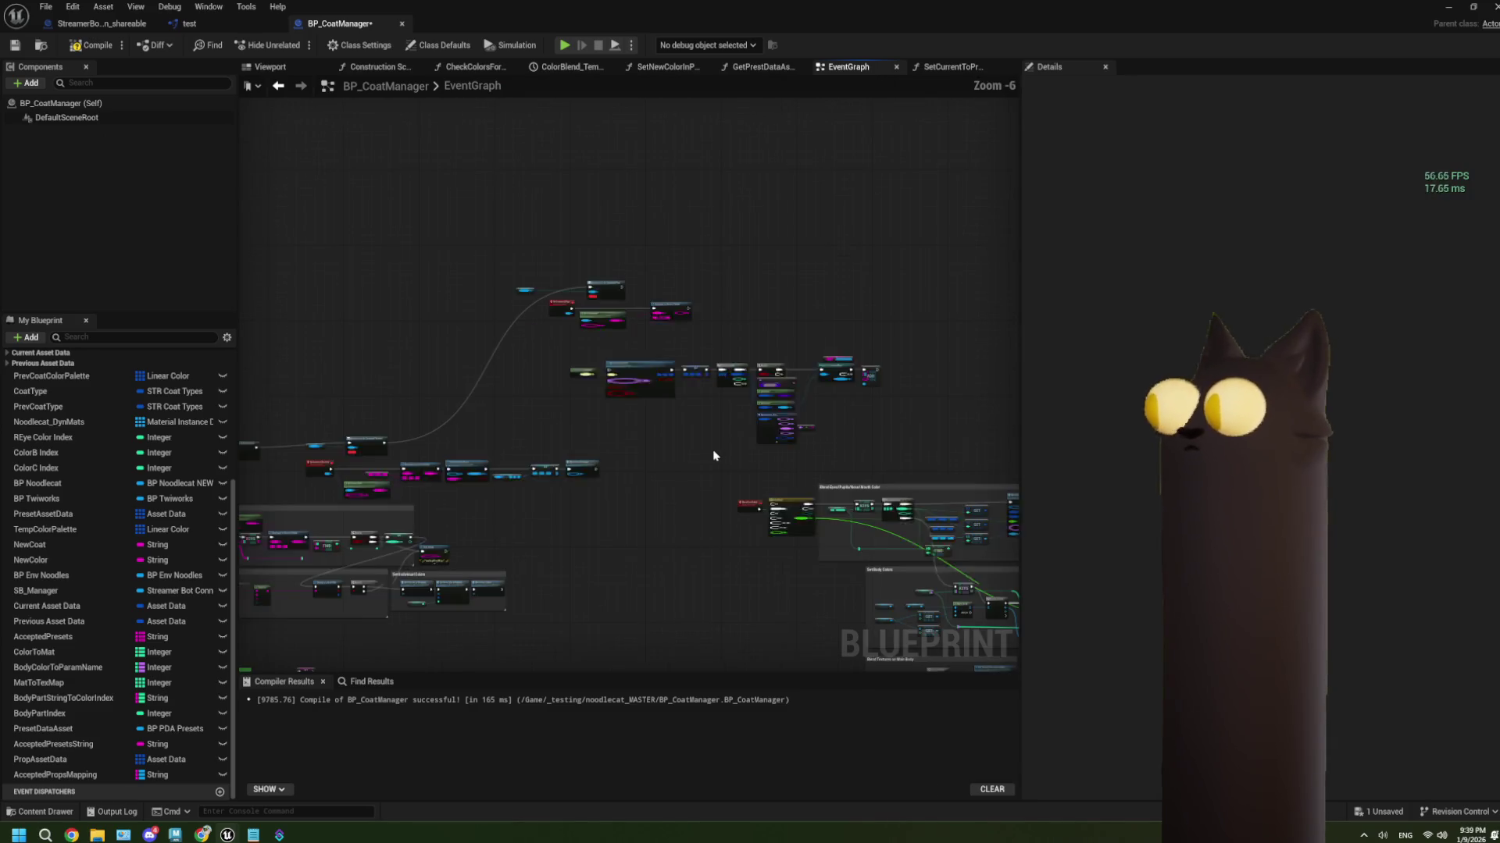
scroll(559, 404, "up", 2)
left_click_drag(484, 371, 558, 389)
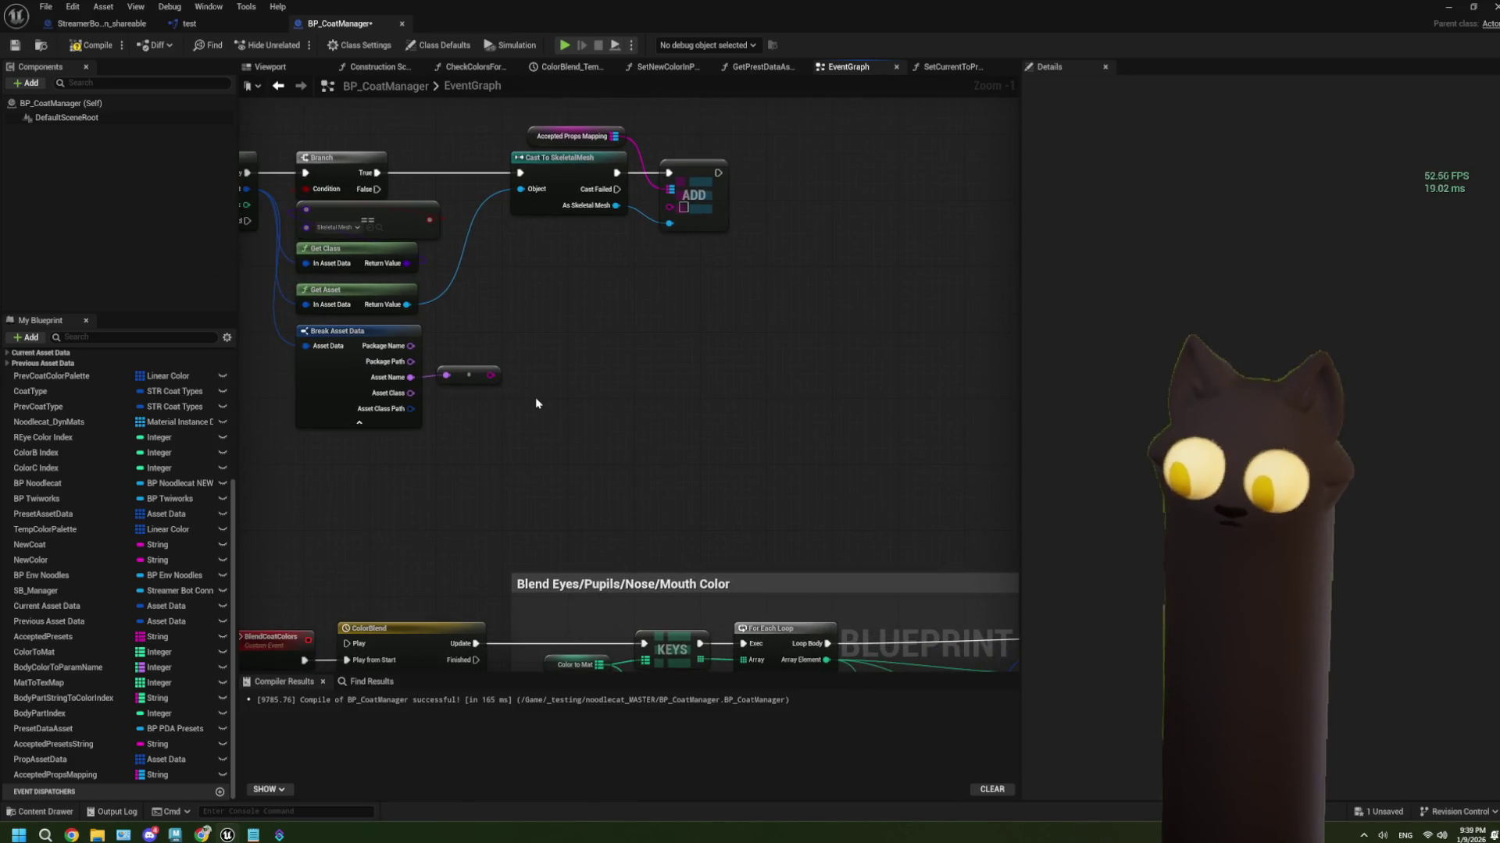
scroll(532, 398, "up", 1)
mouse_move(488, 380)
left_mouse_down()
mouse_move(423, 416)
mouse_move(467, 420)
left_mouse_up()
type("split")
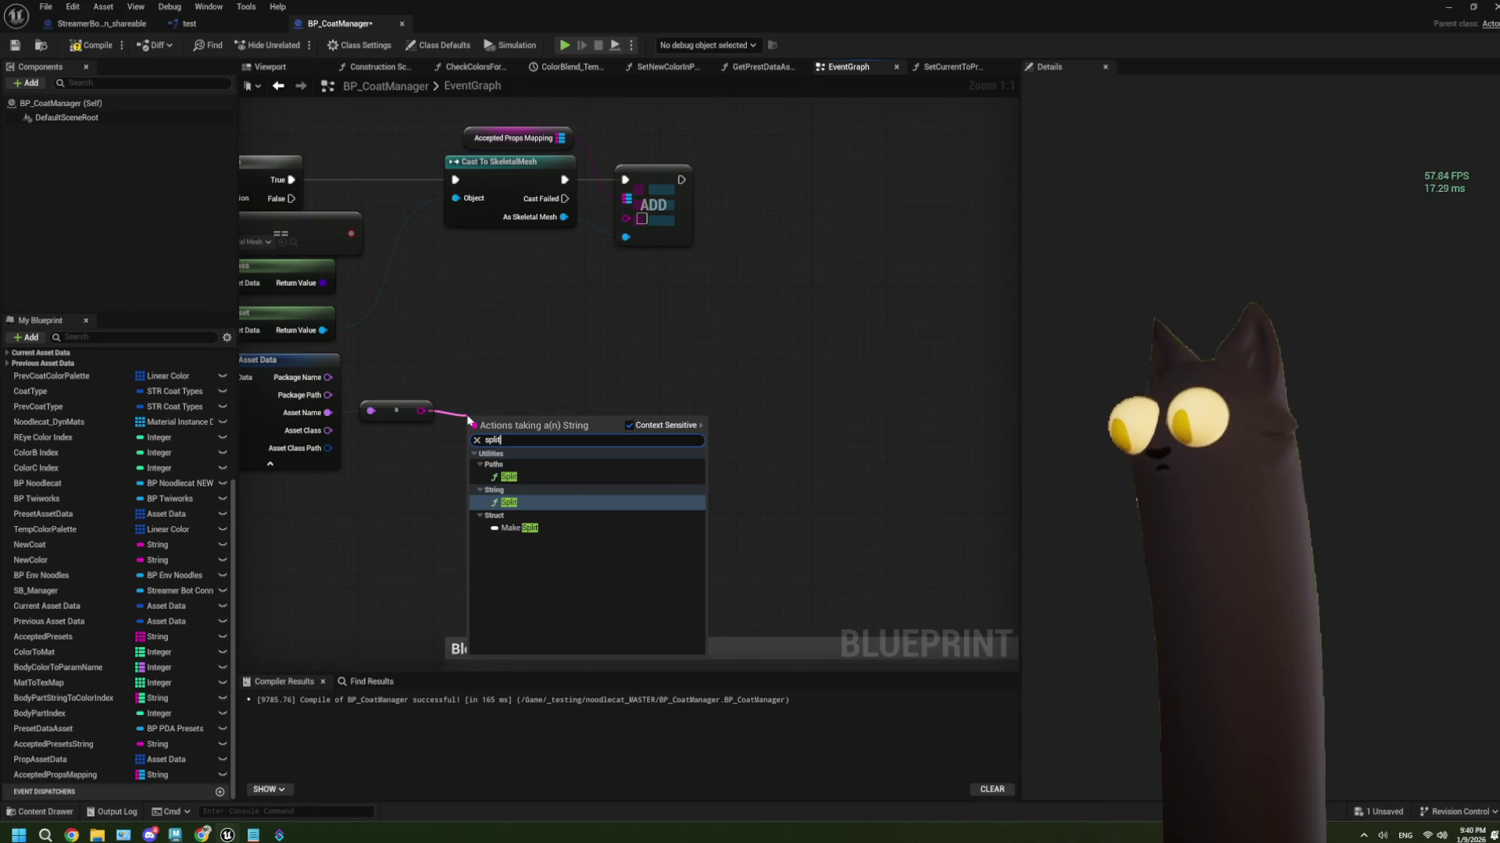
left_click(582, 503)
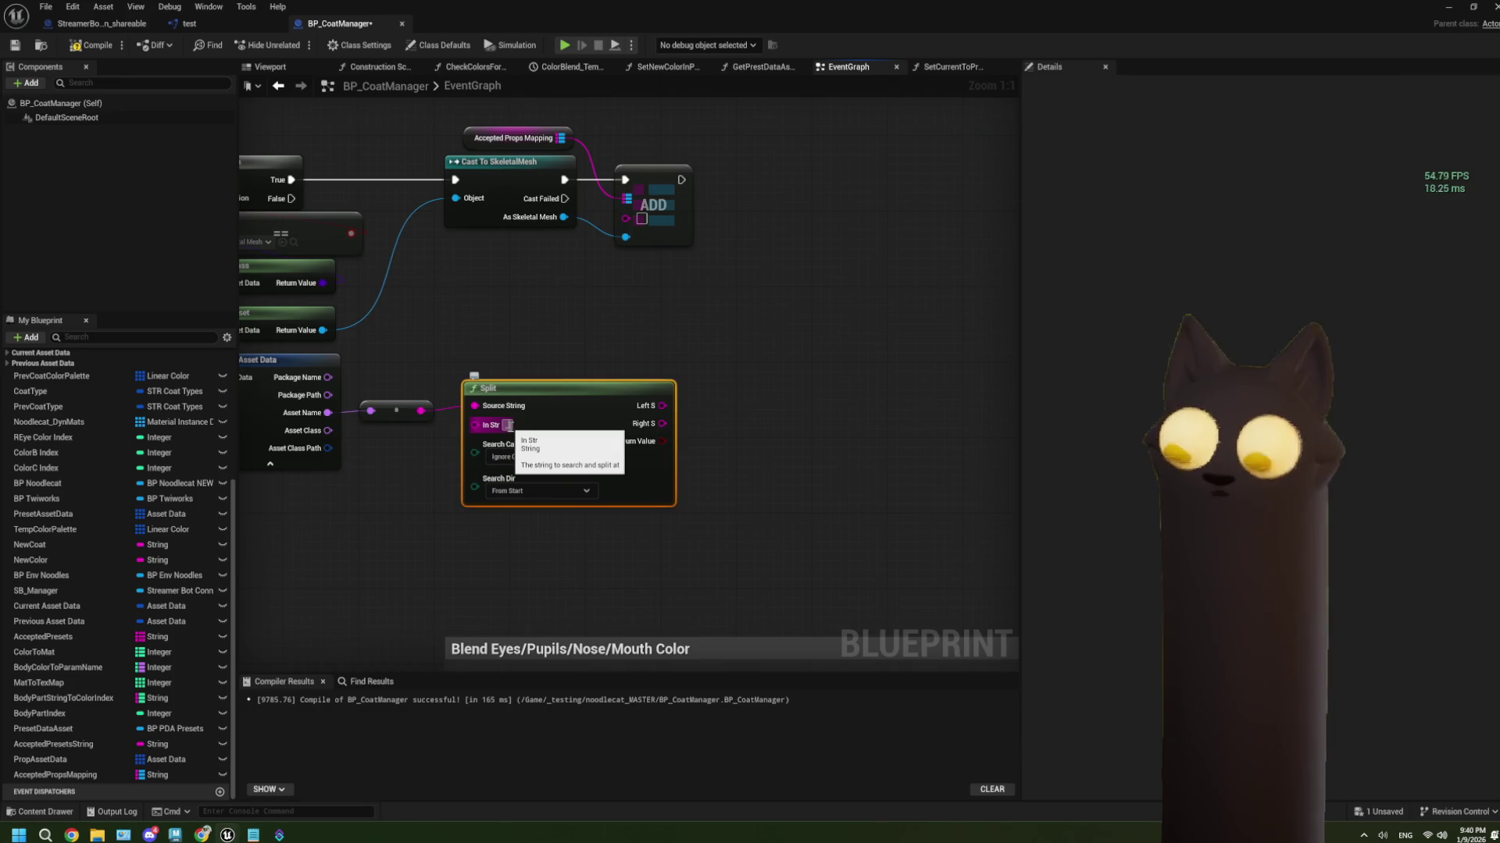
type("_MASTER")
left_click(796, 428)
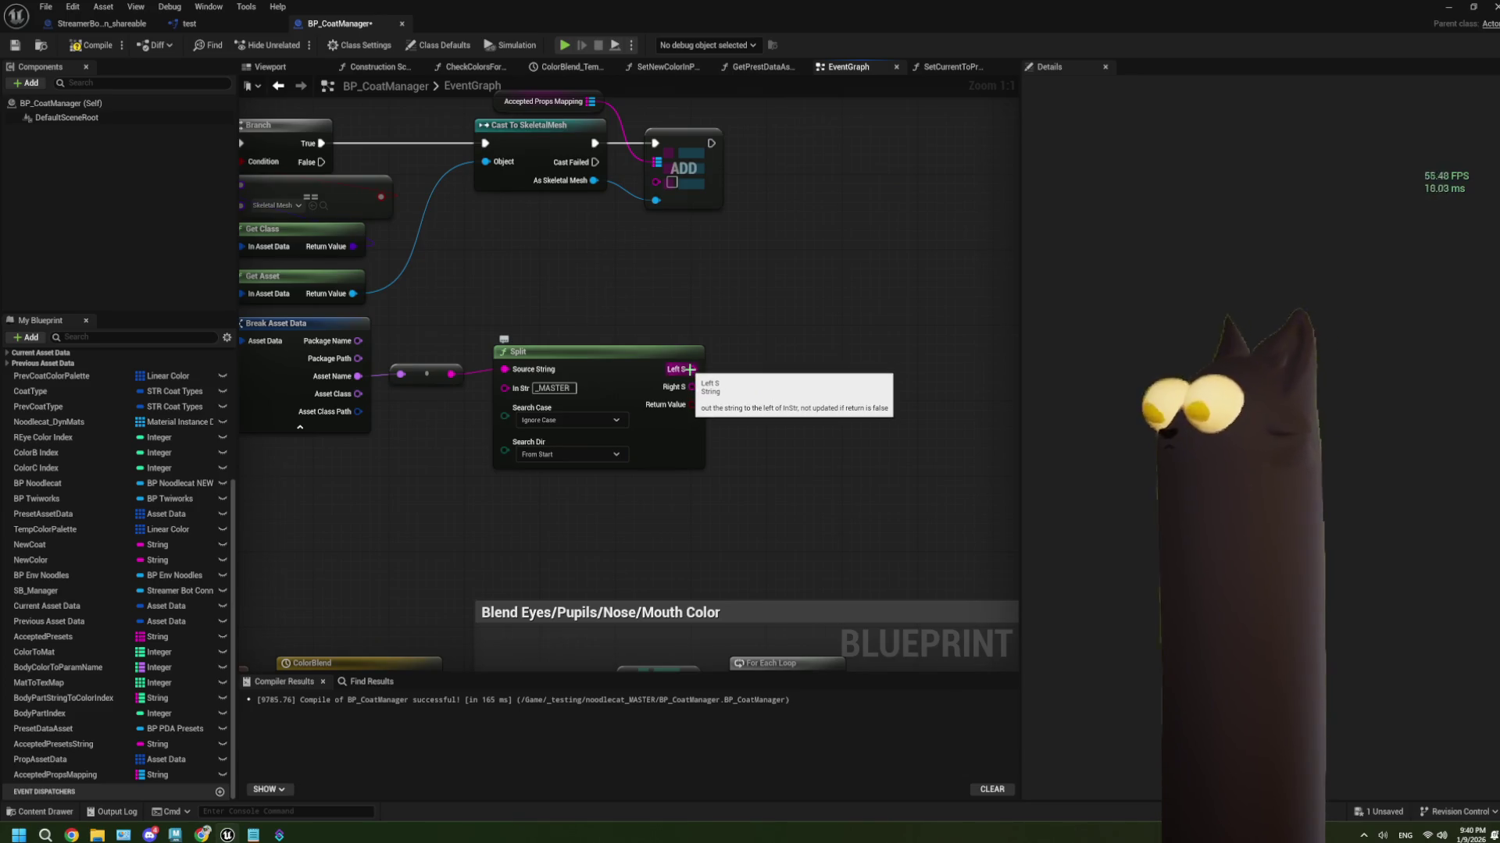
mouse_move(690, 370)
left_mouse_down()
mouse_move(630, 193)
mouse_move(653, 186)
left_mouse_up()
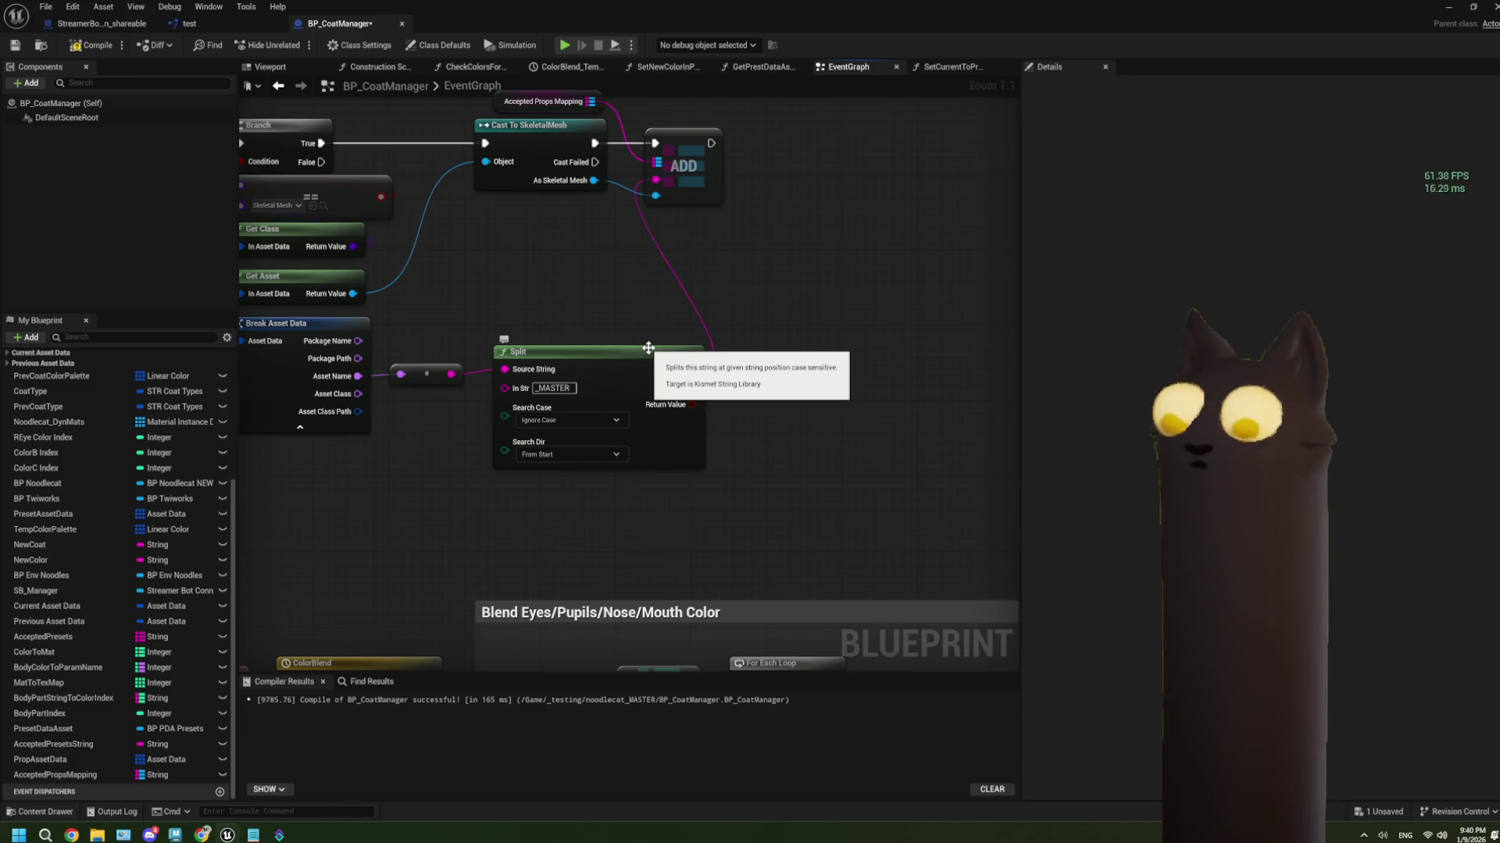
Rename the AcceptedPropsMapping variable to PropsMapping
left_click_drag(748, 356, 767, 402)
left_click_drag(700, 308, 701, 330)
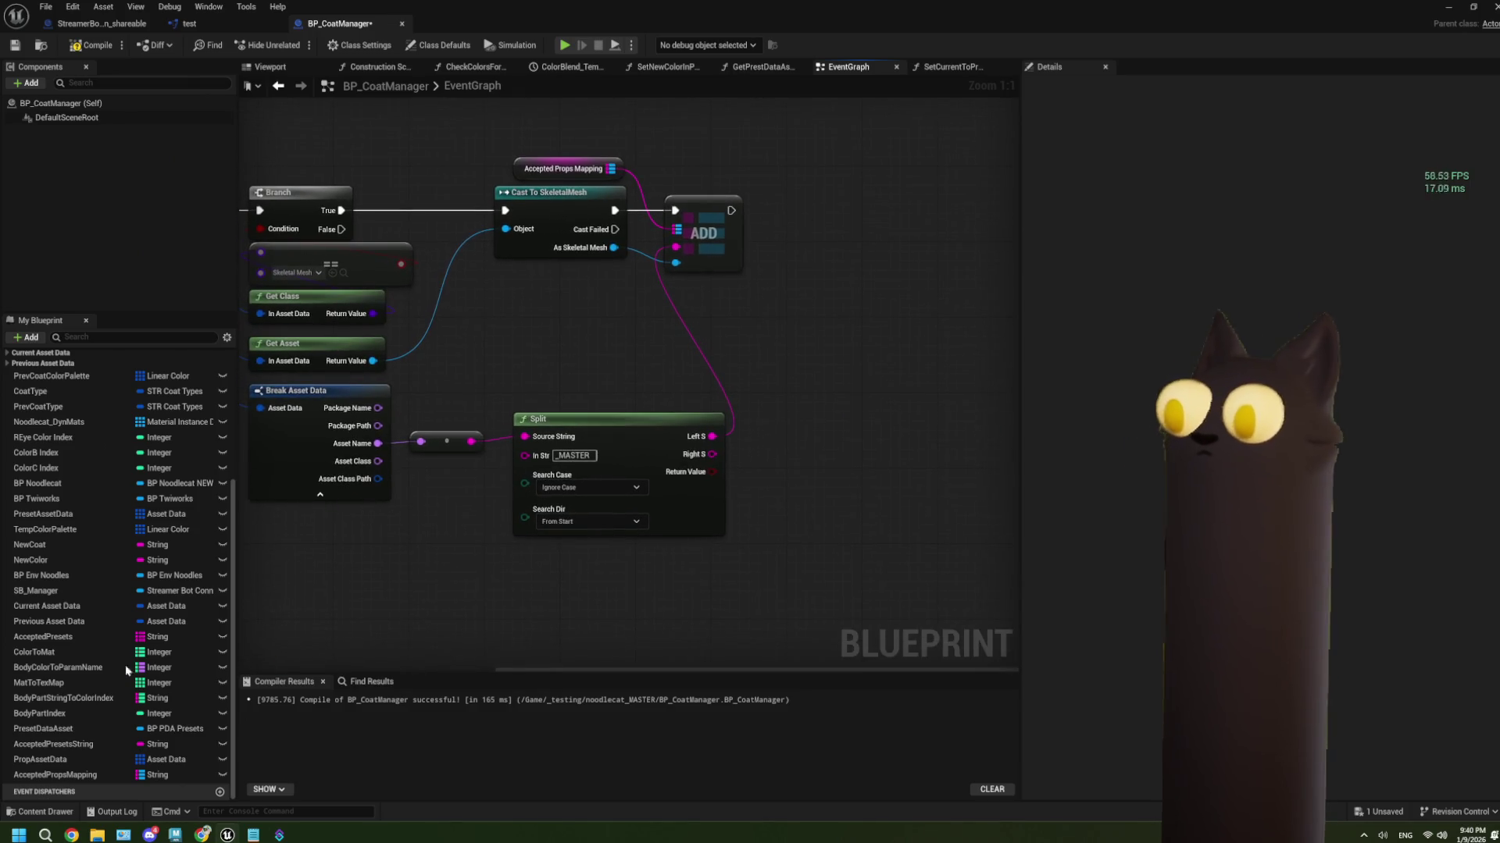
right_click(67, 777)
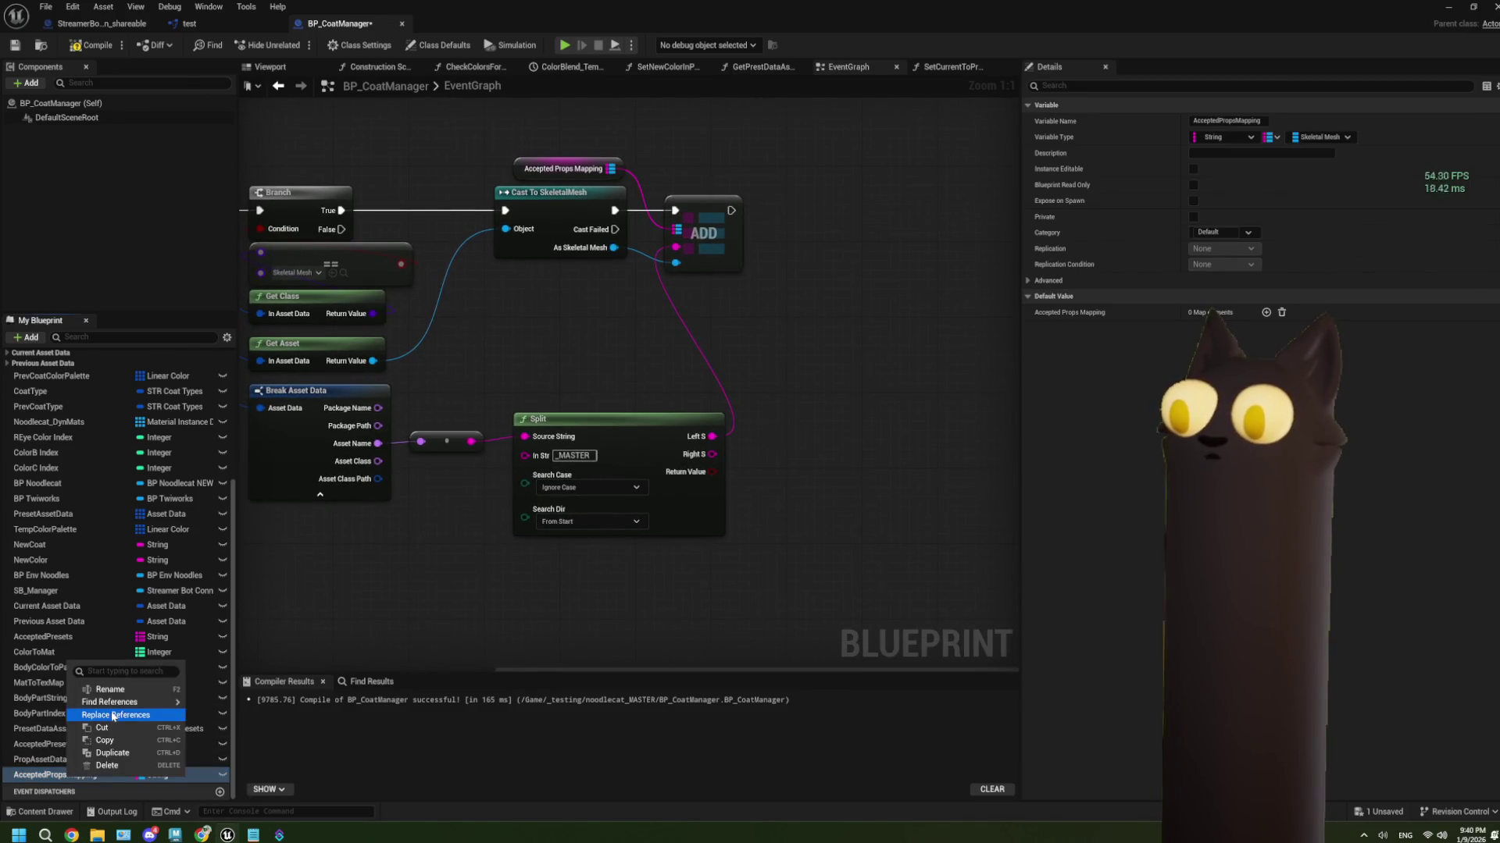
left_click(94, 691)
left_click(54, 774)
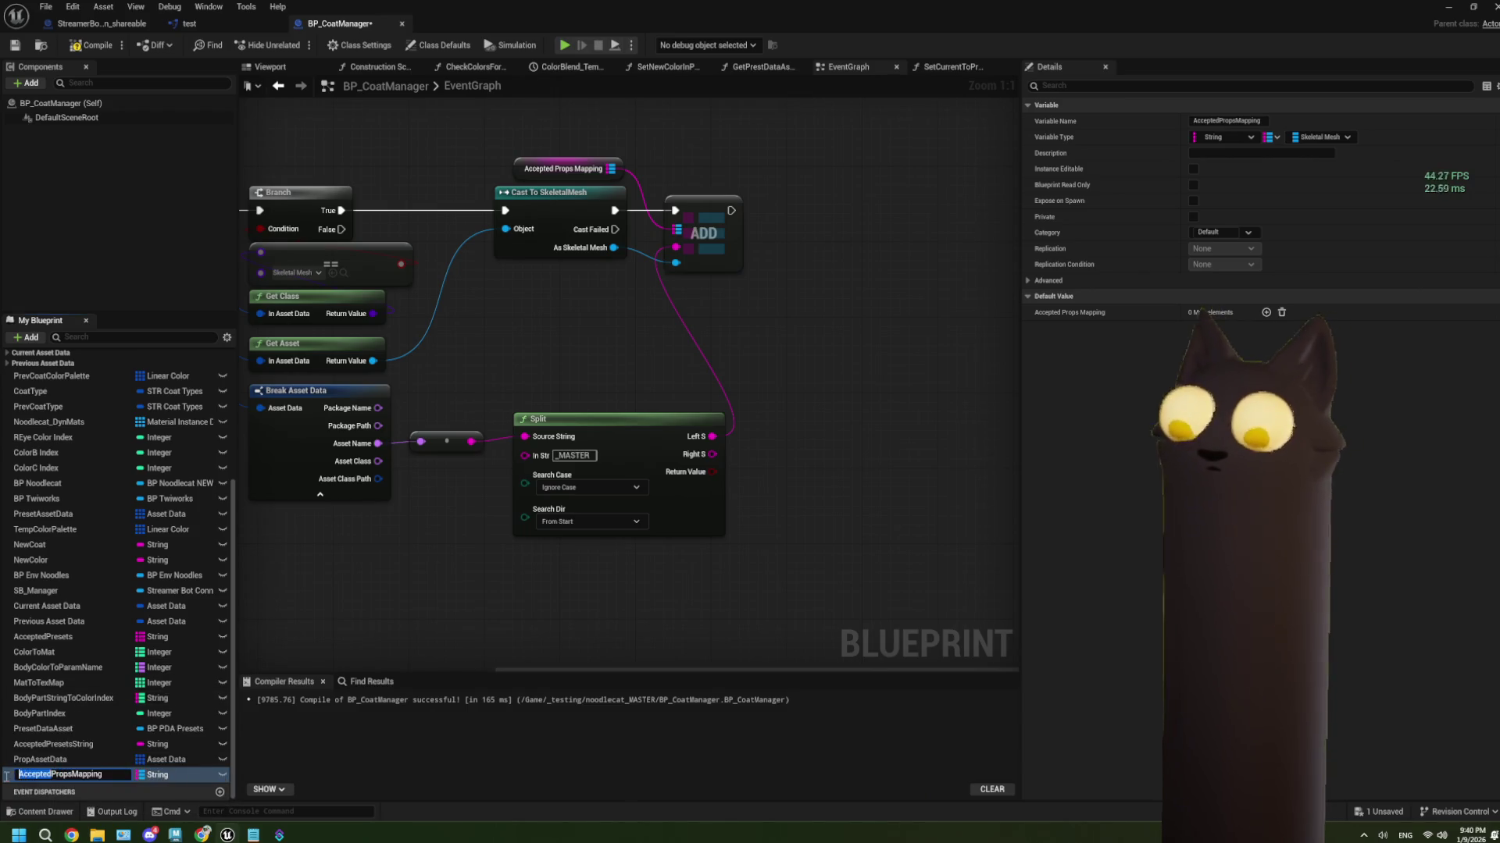
key("BackSpace")
key("BackSpace")
key("BackSpace")
key("Return")
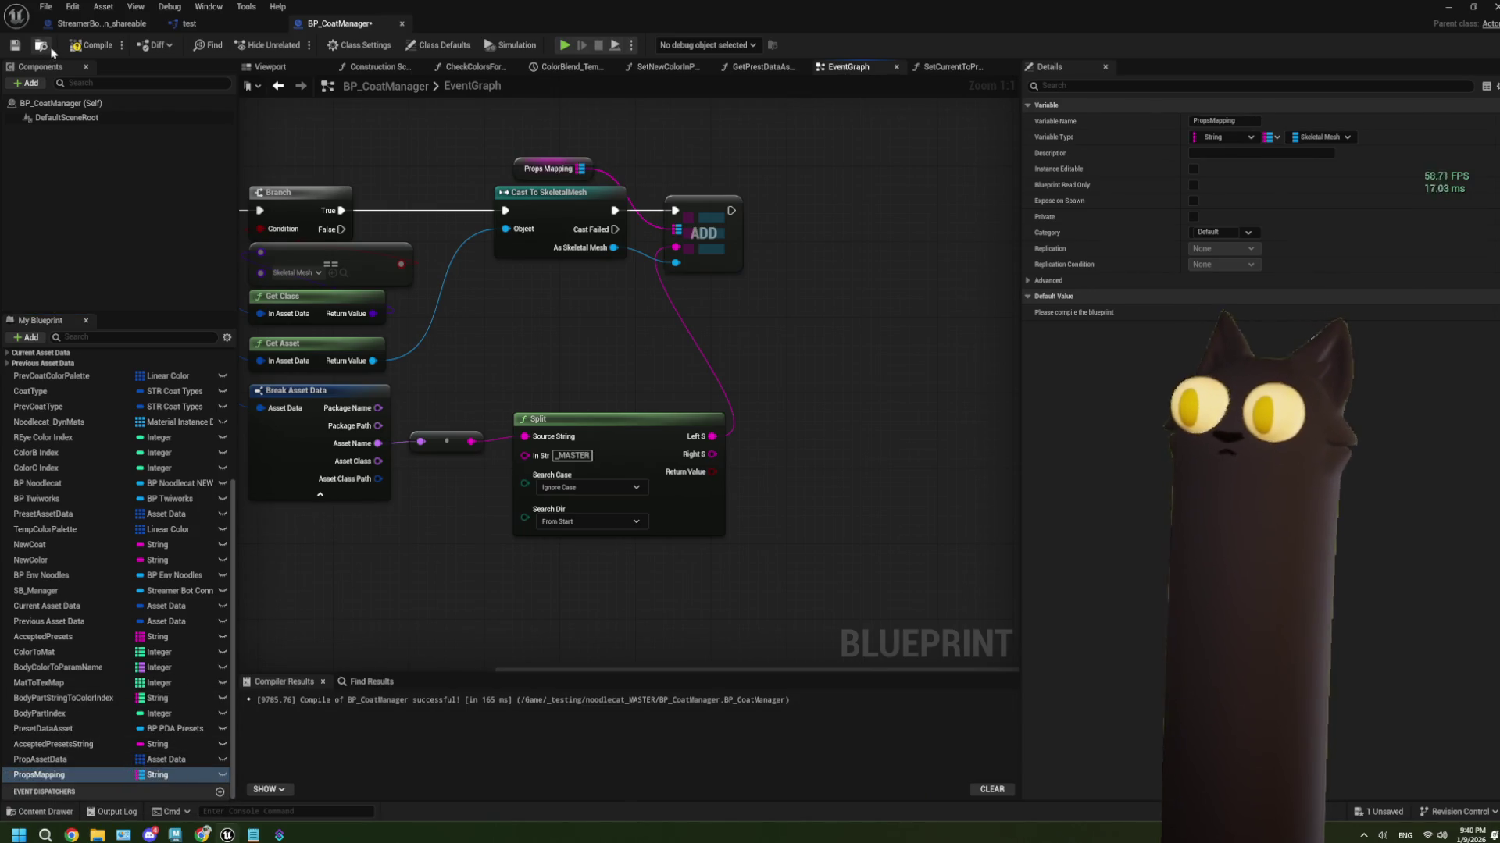
Save the blueprint, nudge the Props Mapping node, and add a new variable
left_click(12, 51)
left_click_drag(618, 324, 516, 354)
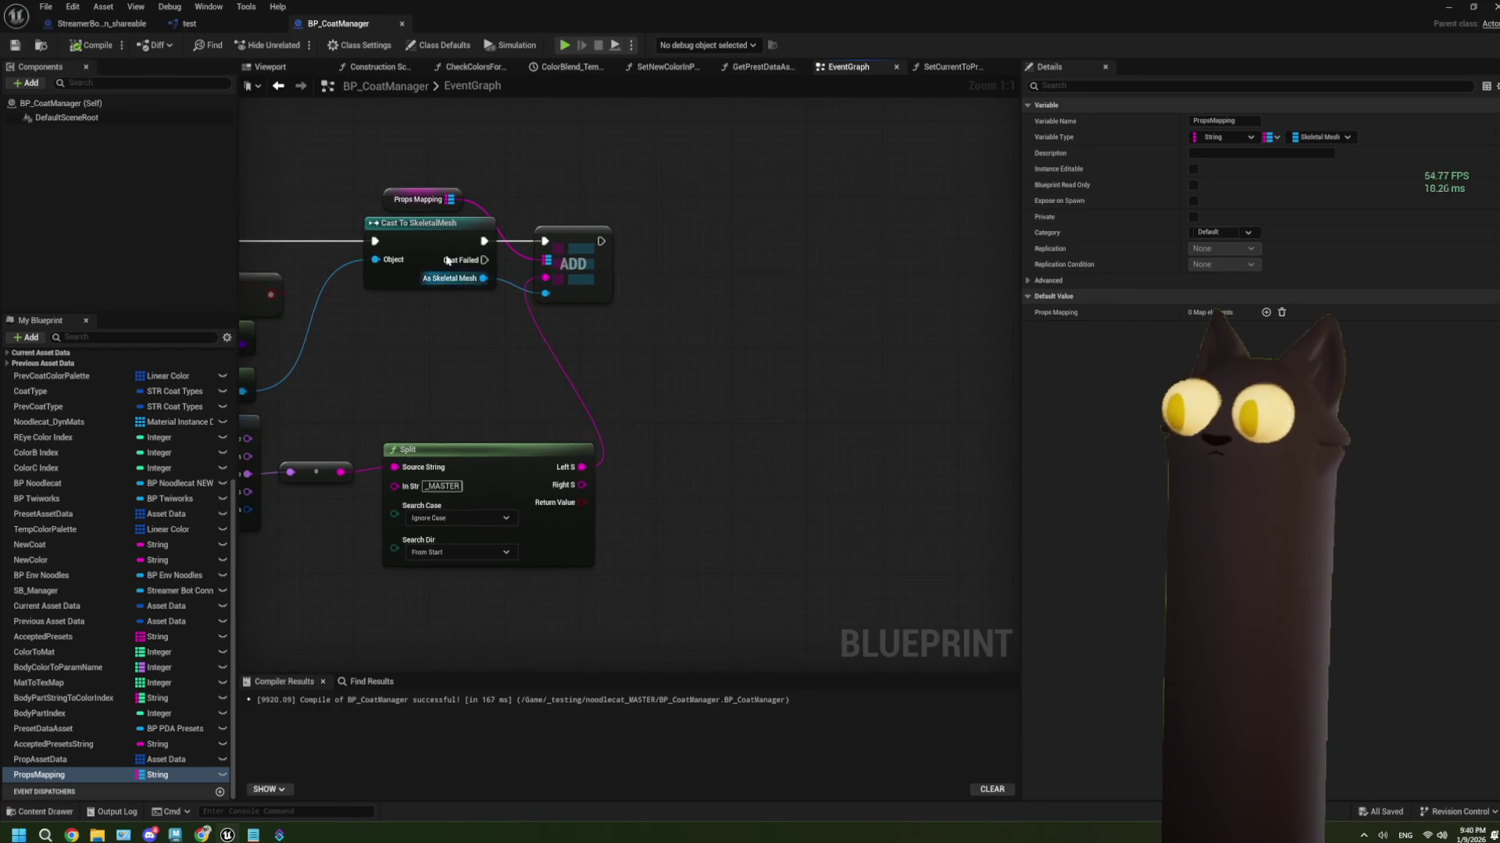
left_click(428, 201)
left_click_drag(429, 201, 431, 201)
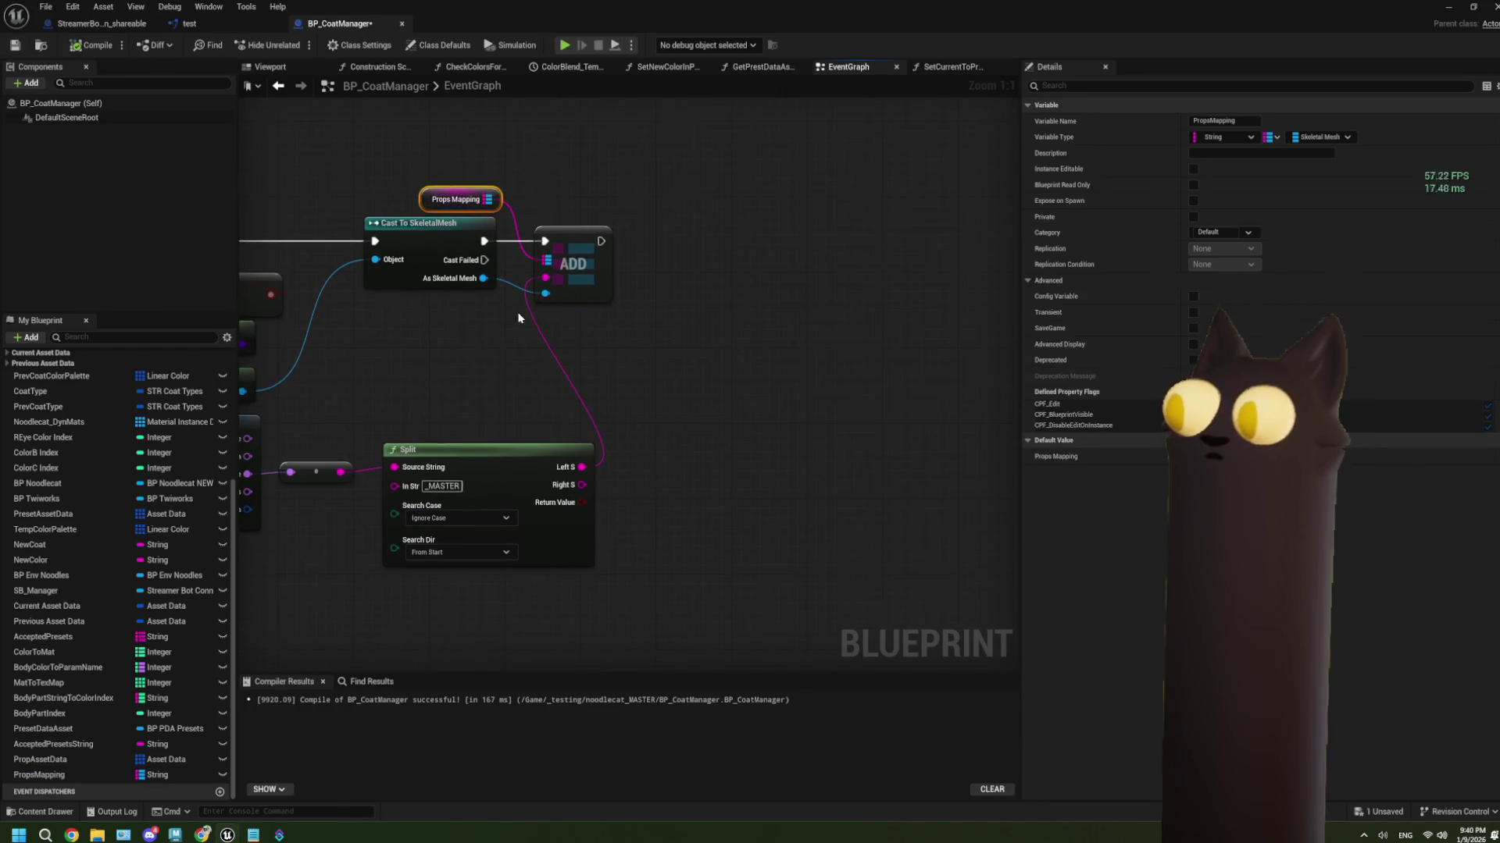
left_click_drag(525, 311, 478, 312)
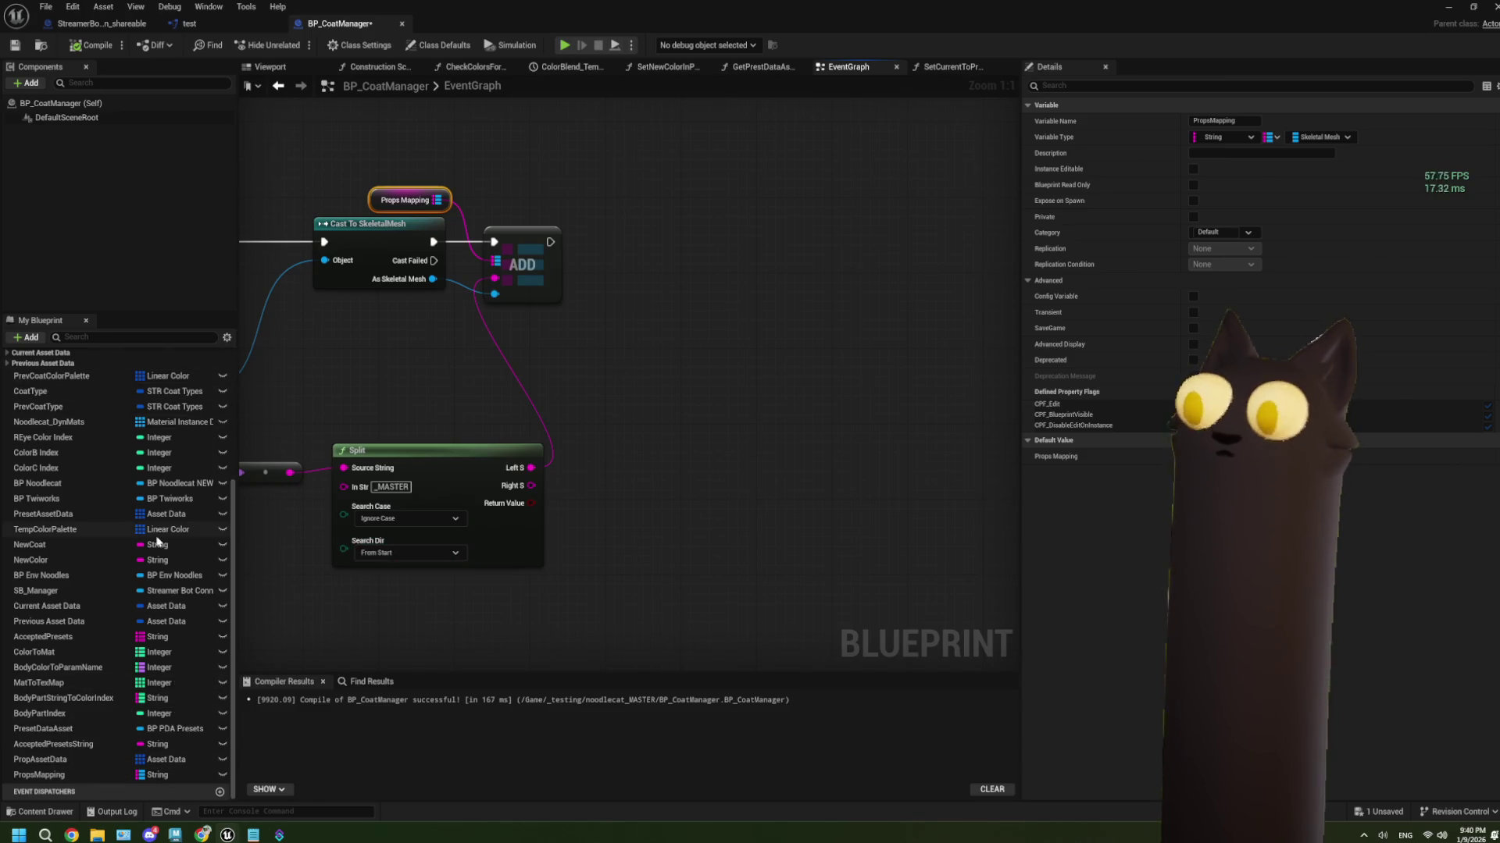
scroll(180, 515, "down", 1)
left_click(28, 337)
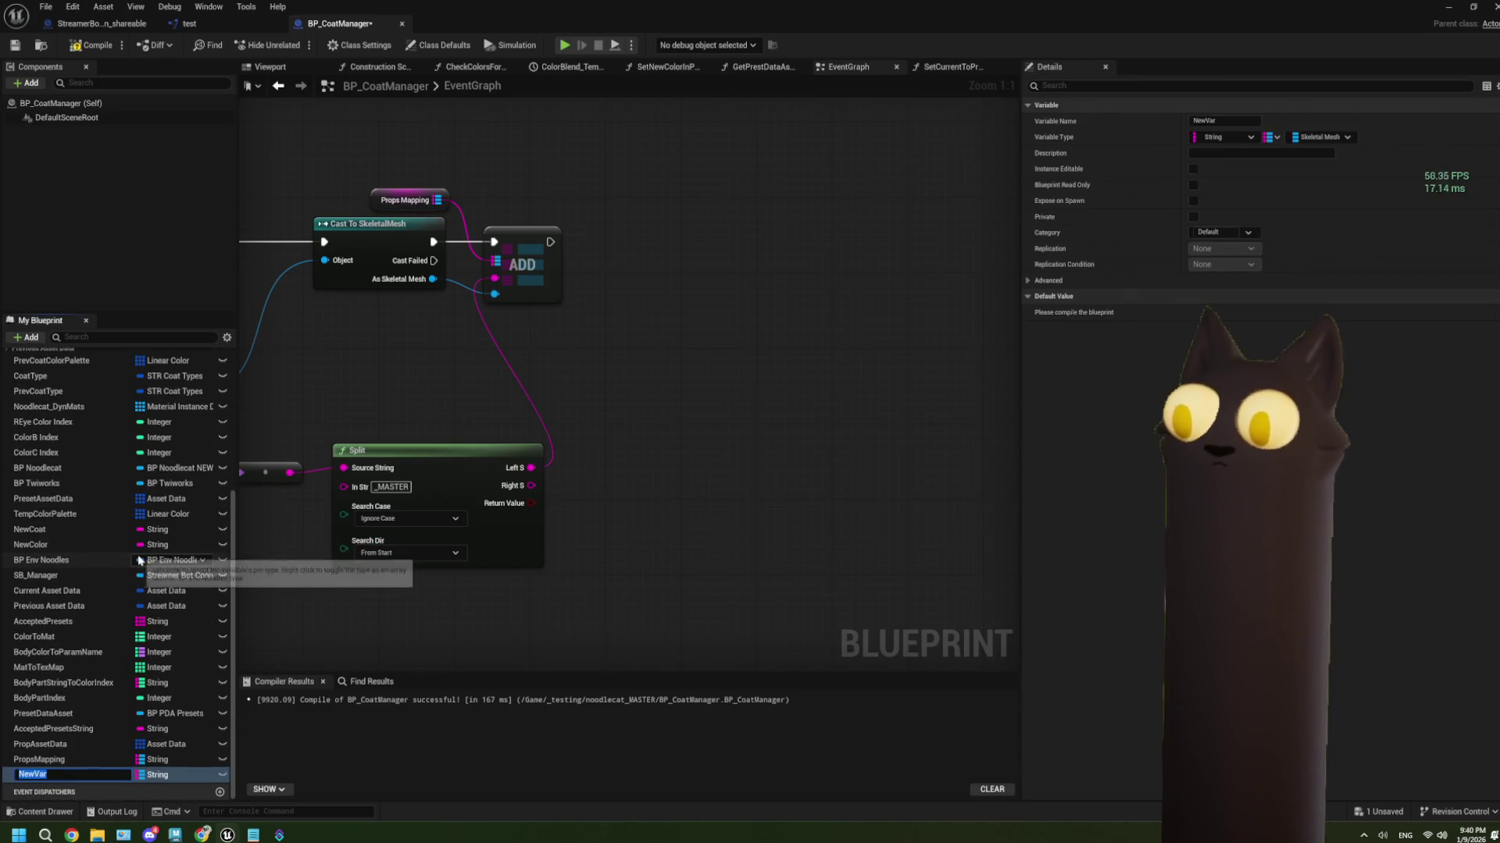
Name the new variable AcceptedProps and make it a String array
type("Ad")
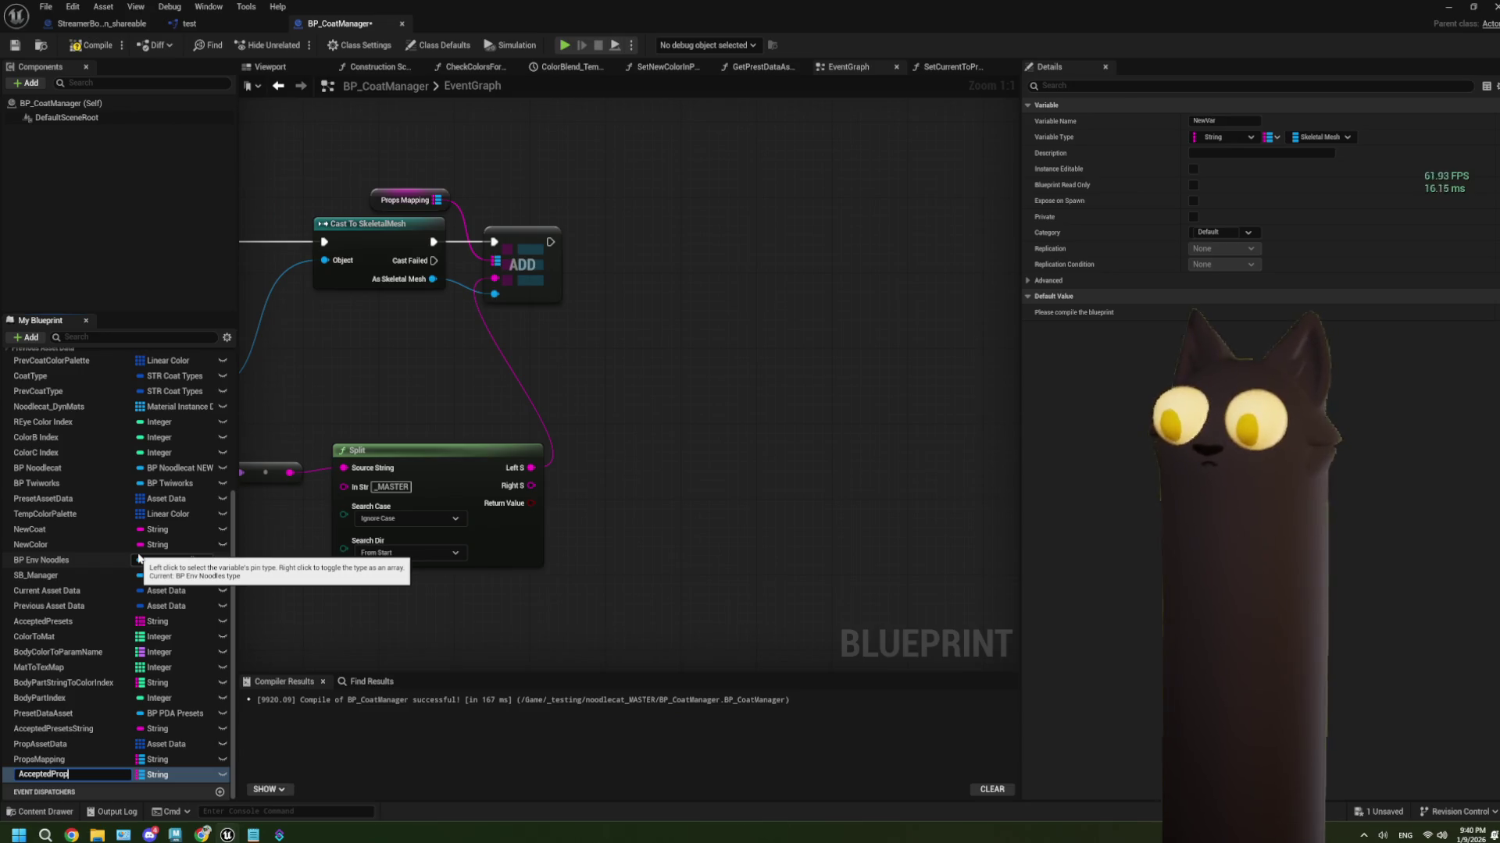
key("Return")
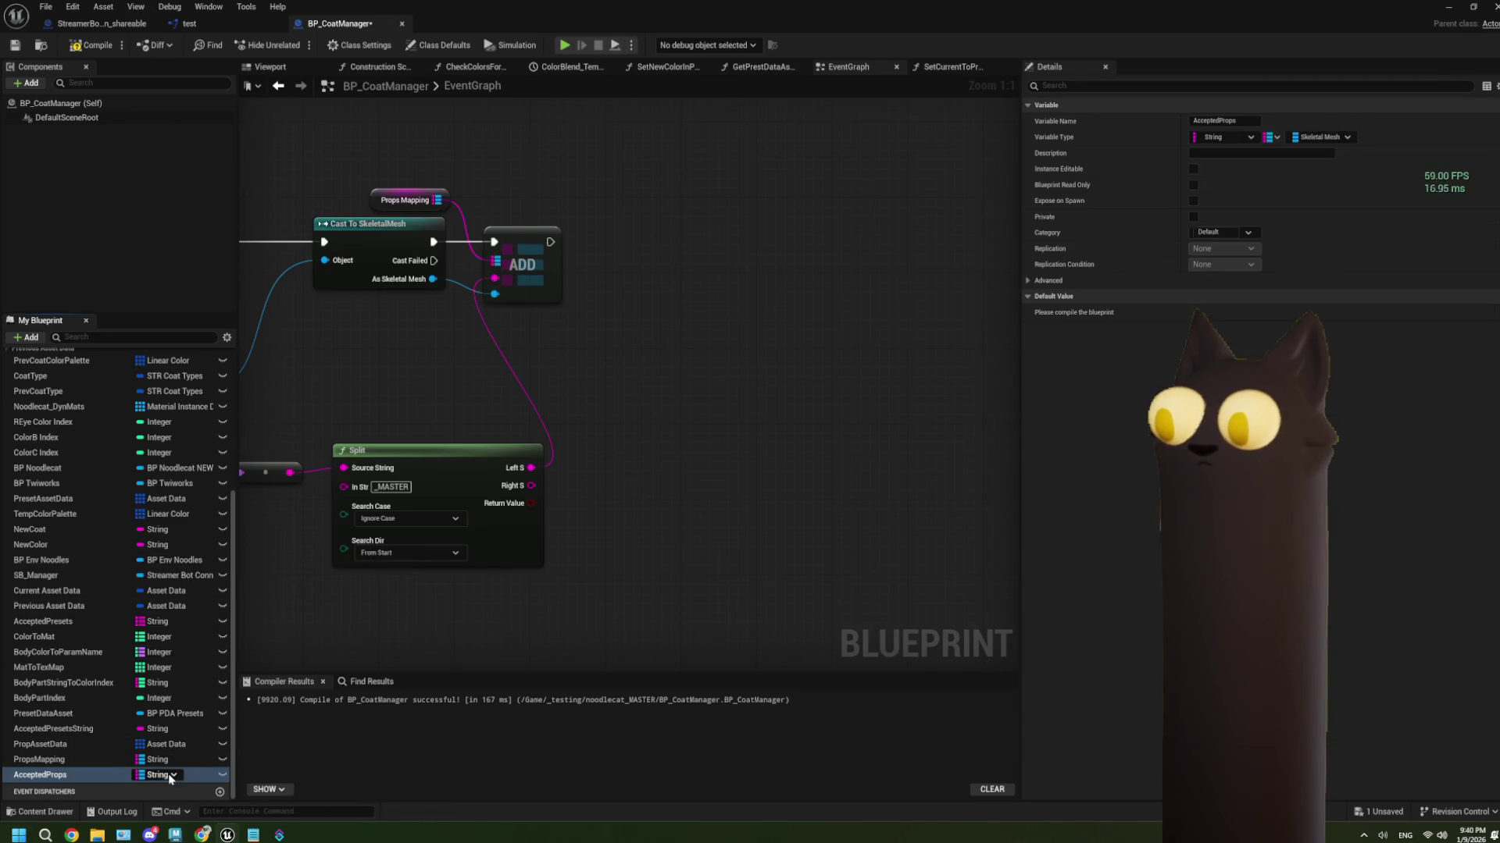
right_click(170, 776)
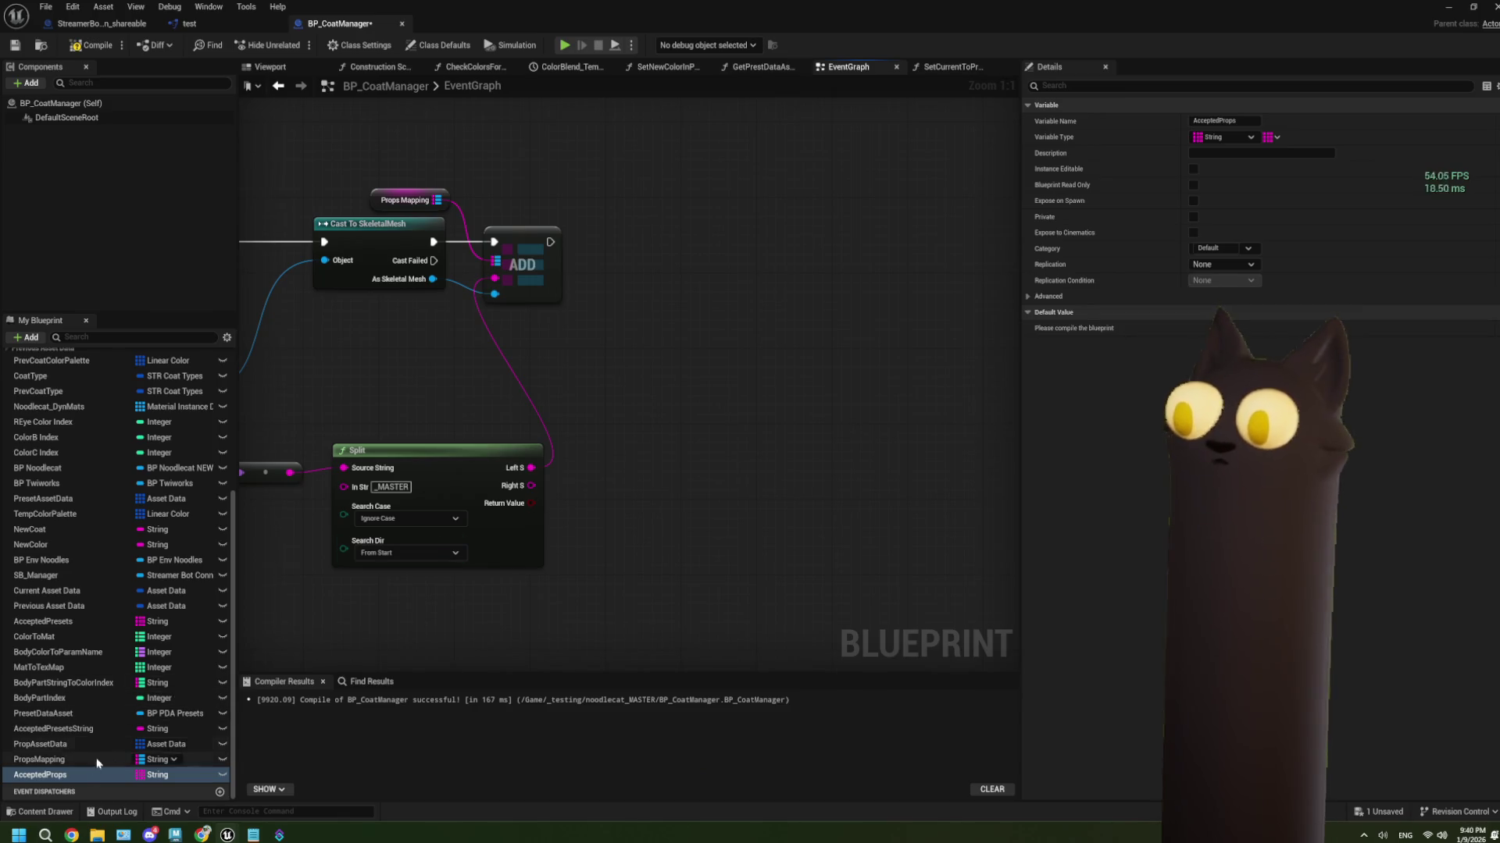
Place an AcceptedProps getter and add an array Add node from it
left_click_drag(609, 306, 609, 306)
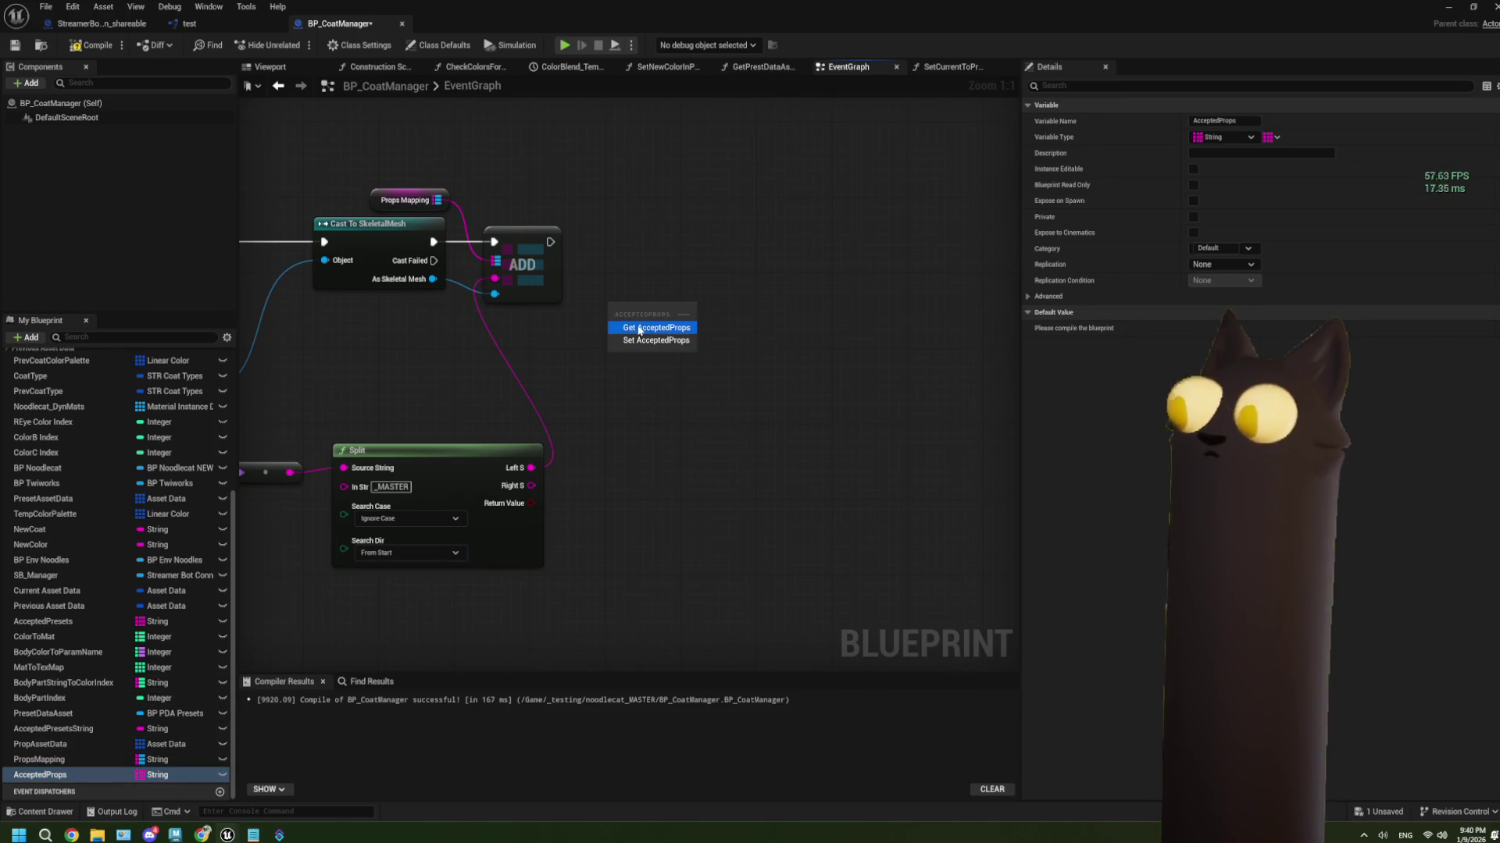
left_click(648, 328)
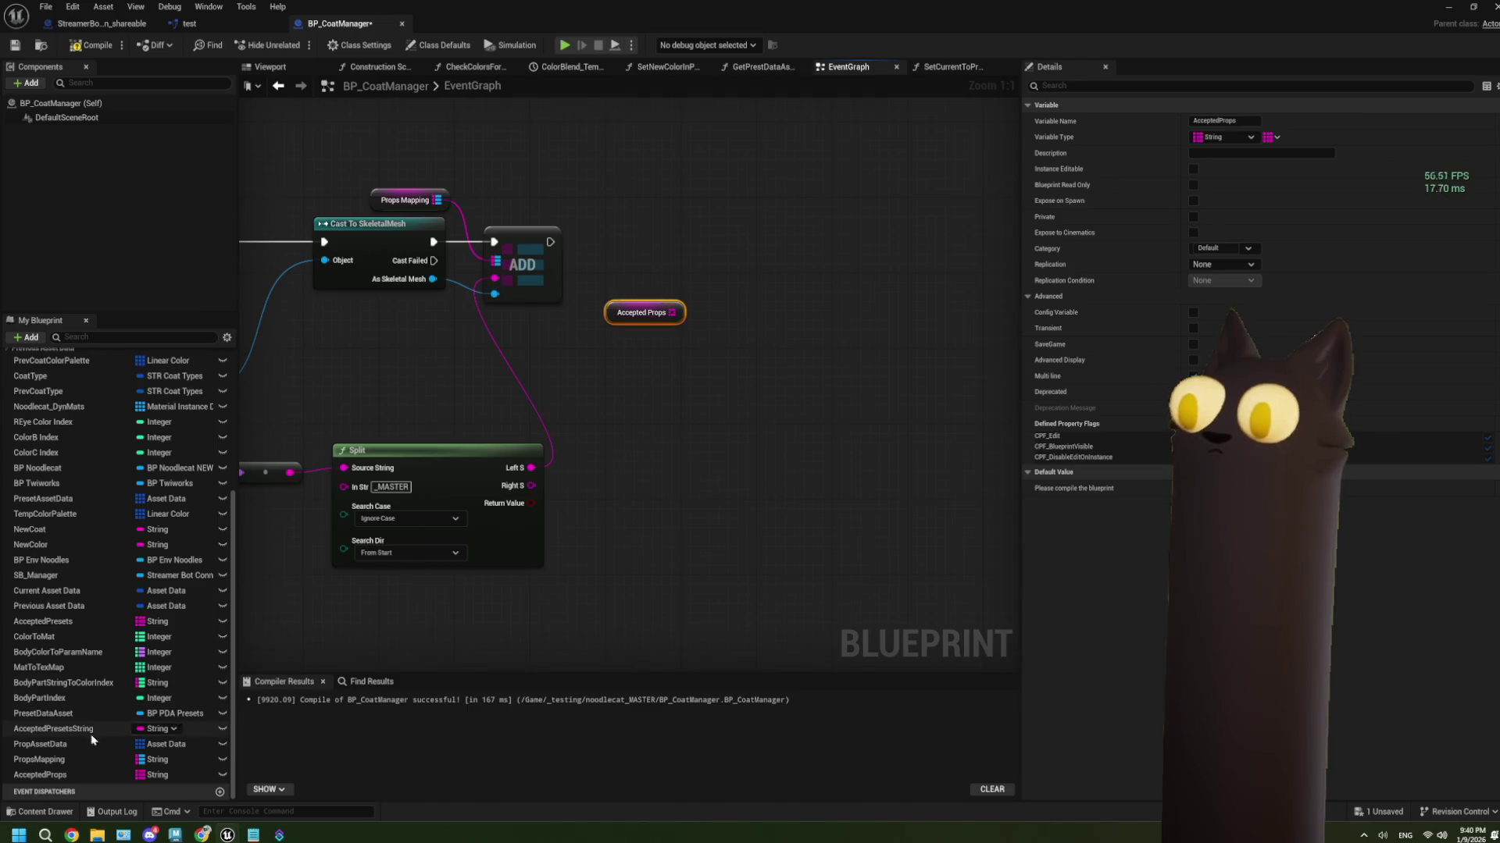
mouse_move(680, 307)
left_mouse_down()
mouse_move(707, 321)
mouse_move(712, 305)
left_mouse_up()
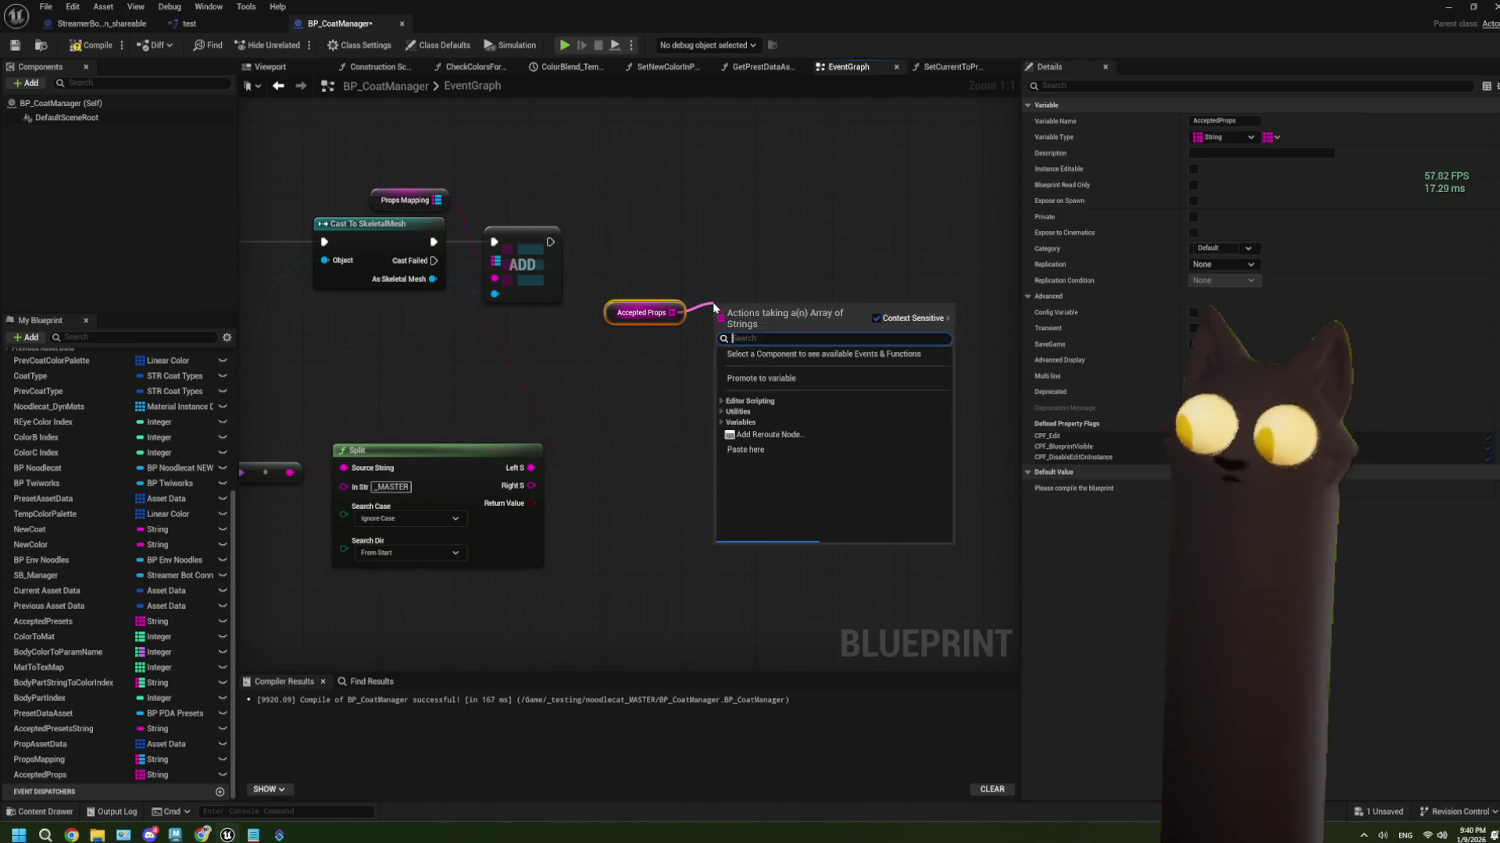
type("add")
left_click(791, 427)
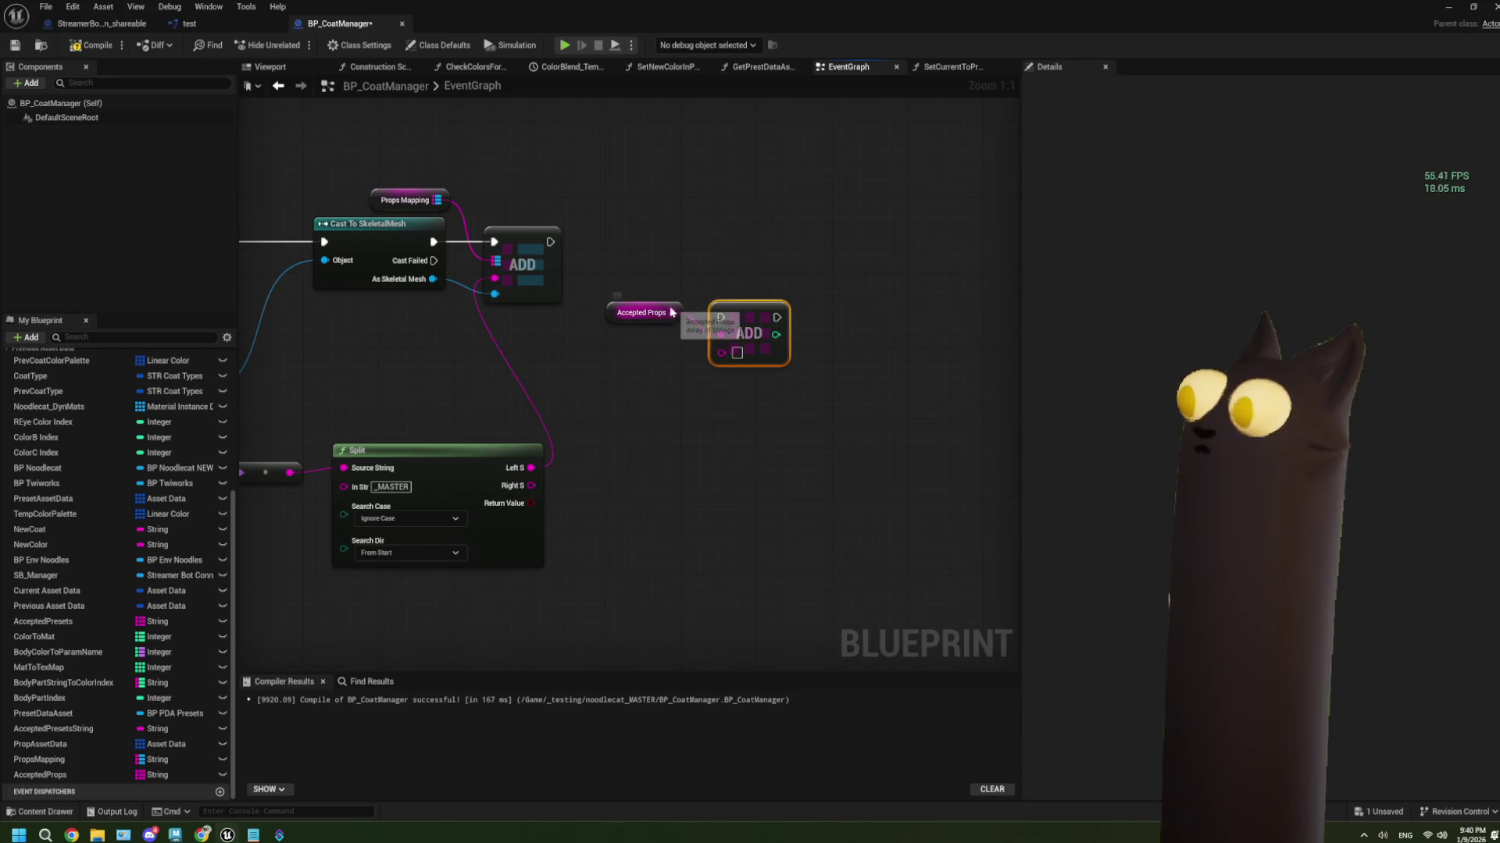
mouse_move(670, 313)
left_mouse_down()
mouse_move(559, 208)
mouse_move(753, 324)
mouse_move(653, 255)
left_mouse_up()
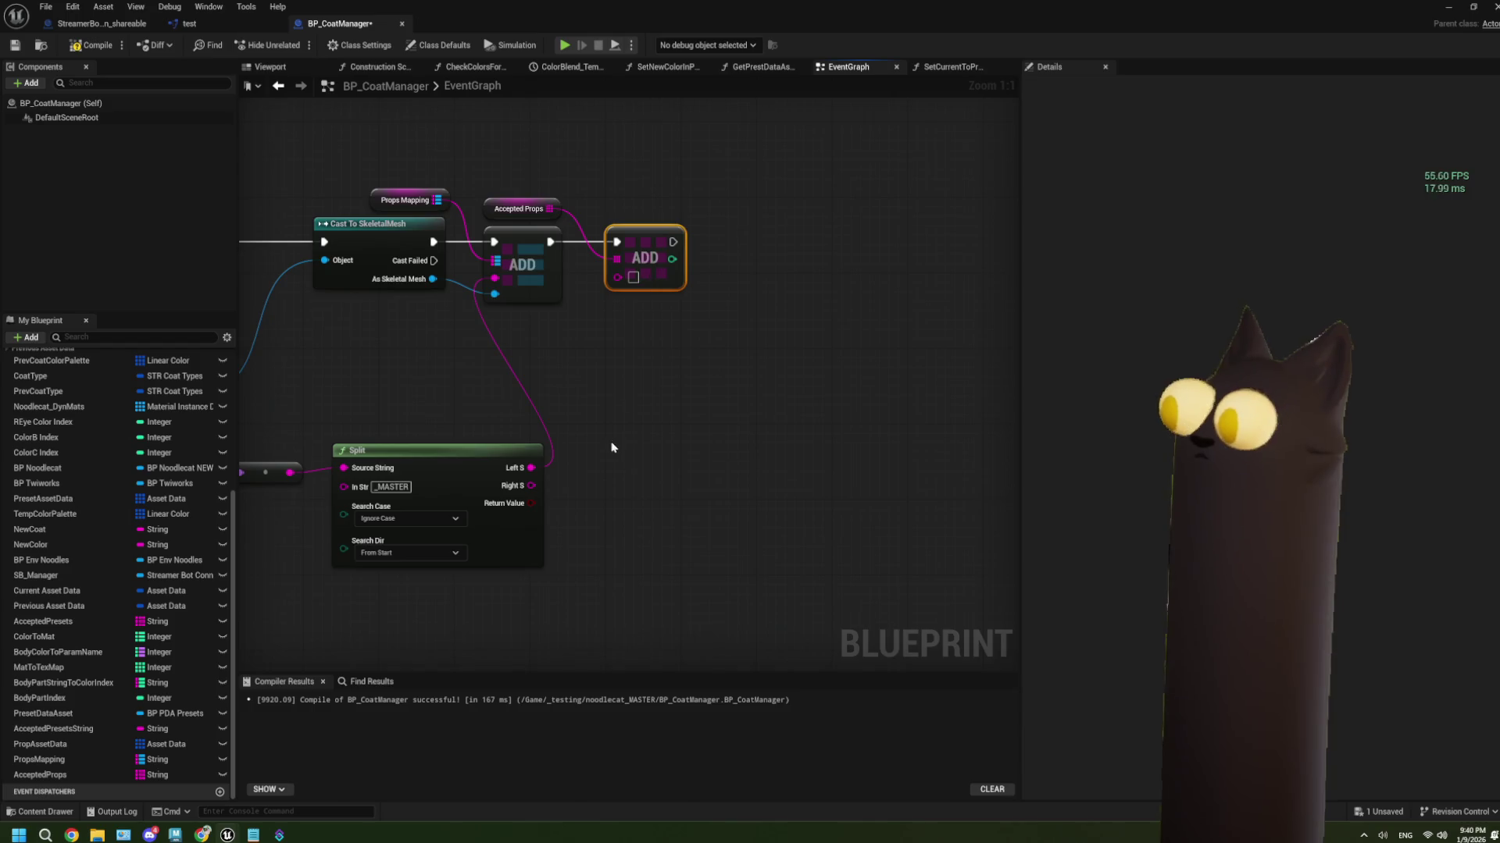
Add a second String Split off Left S and wire its Right S into the AcceptedProps Add
left_click_drag(549, 475, 618, 473)
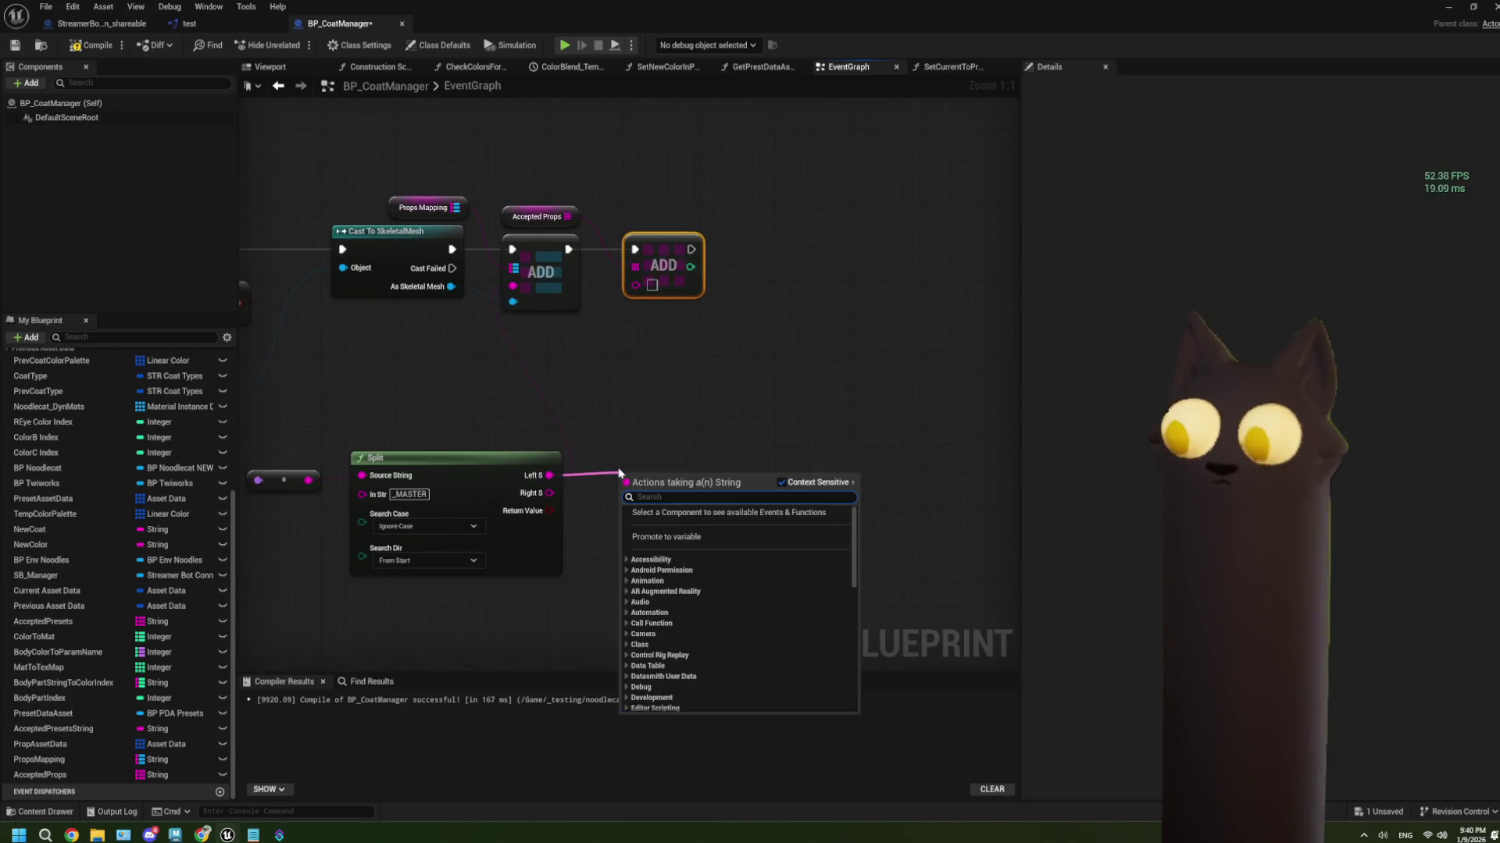
type("slp")
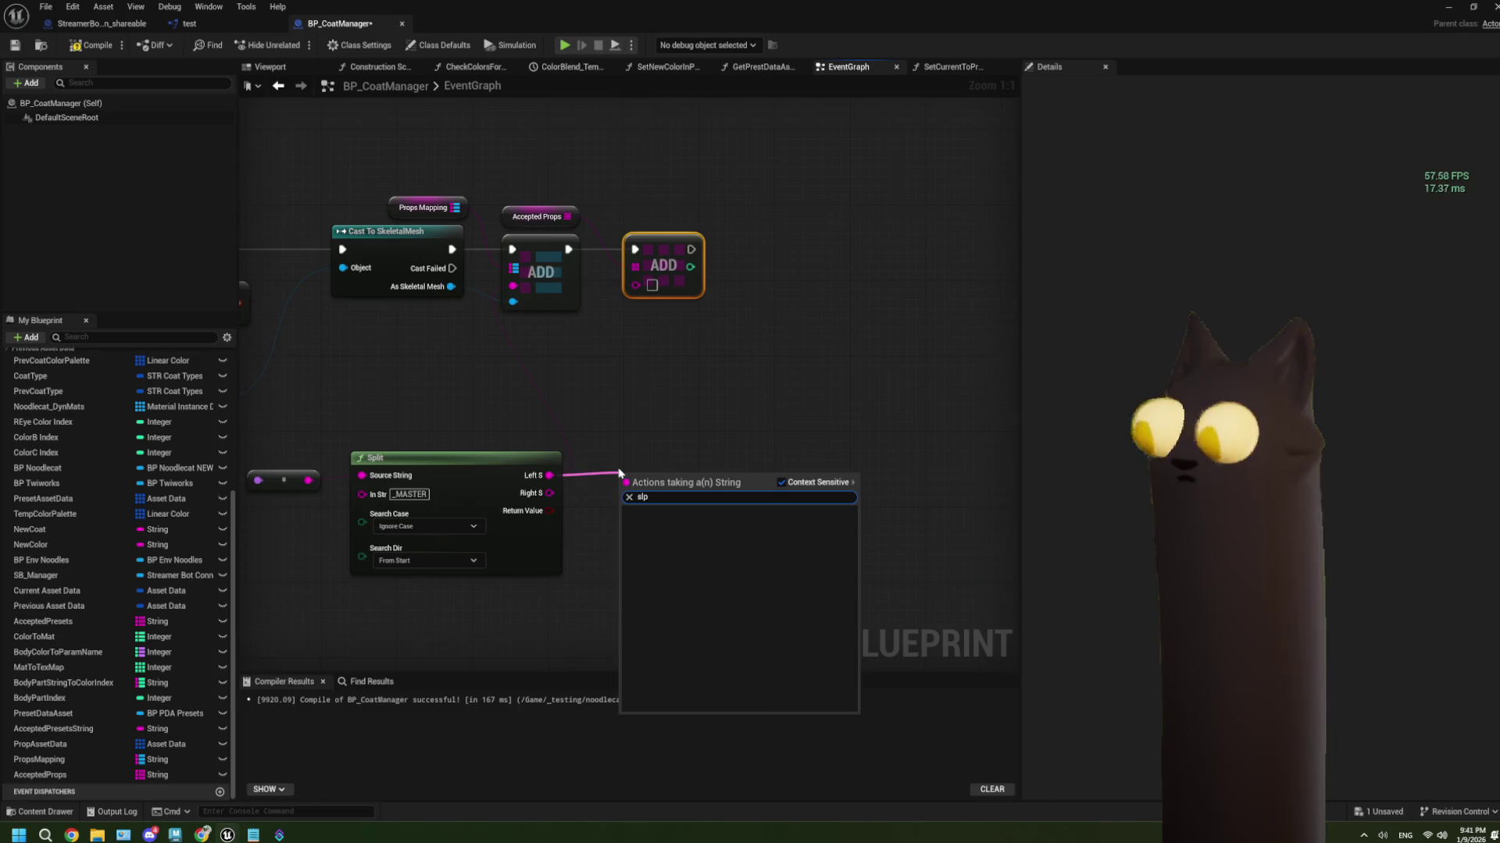
key("BackSpace")
key("BackSpace")
key("BackSpace")
type("apl")
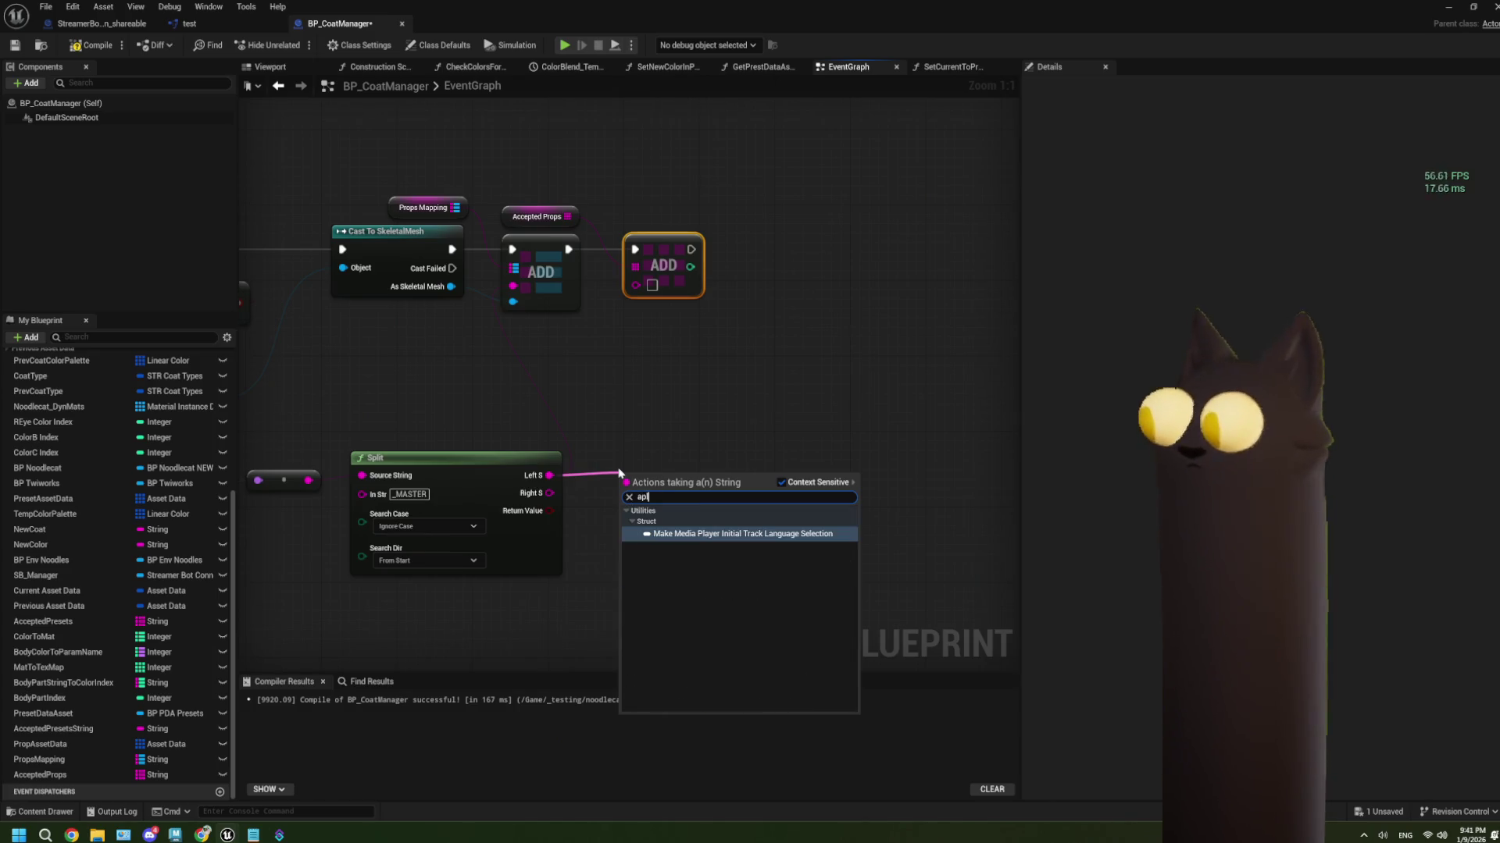
key("BackSpace")
key("BackSpace")
key("BackSpace")
type("split")
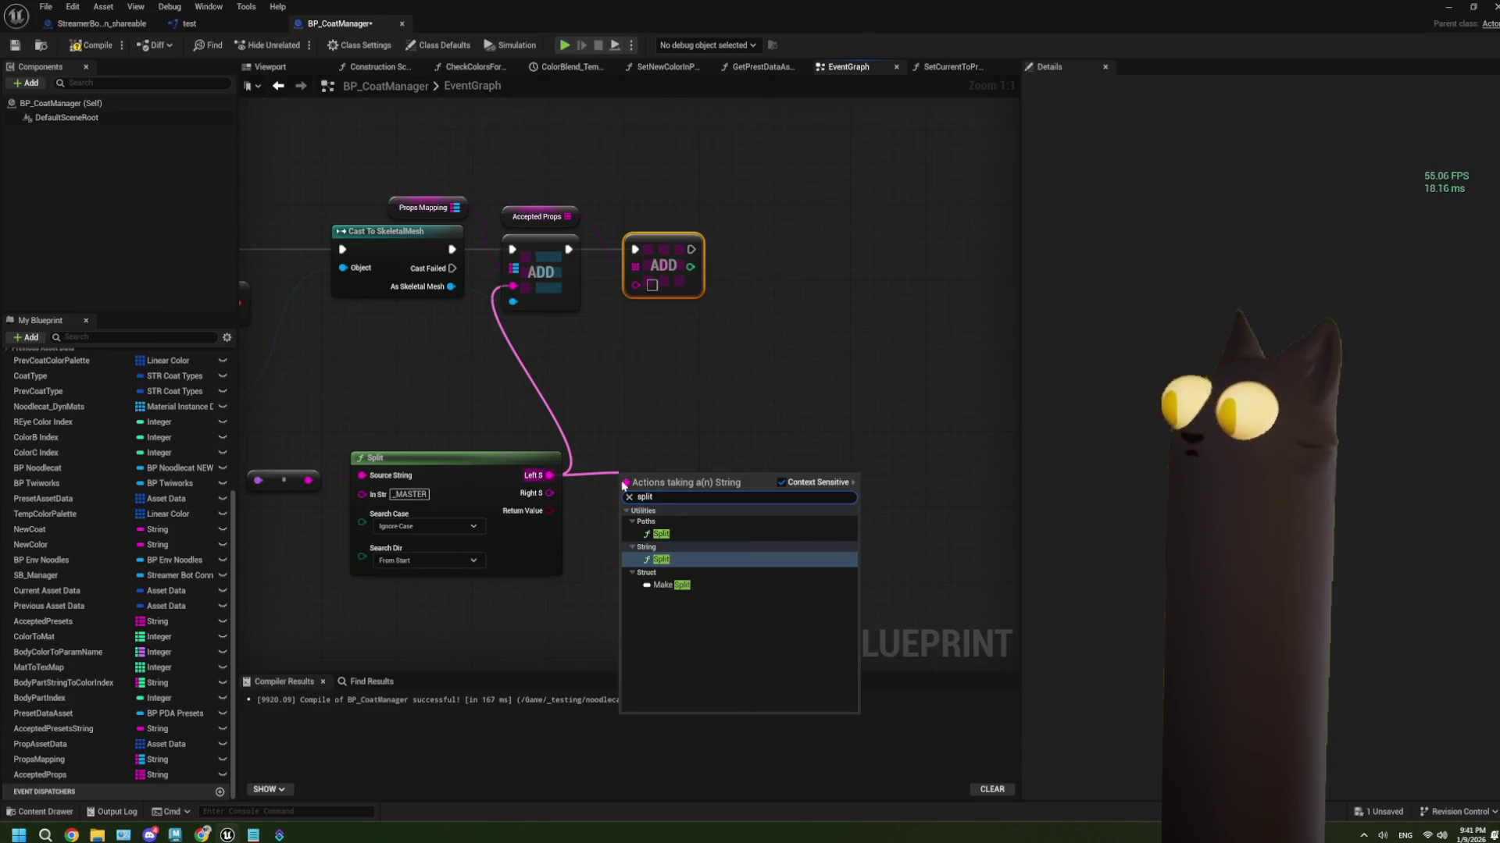
left_click(681, 560)
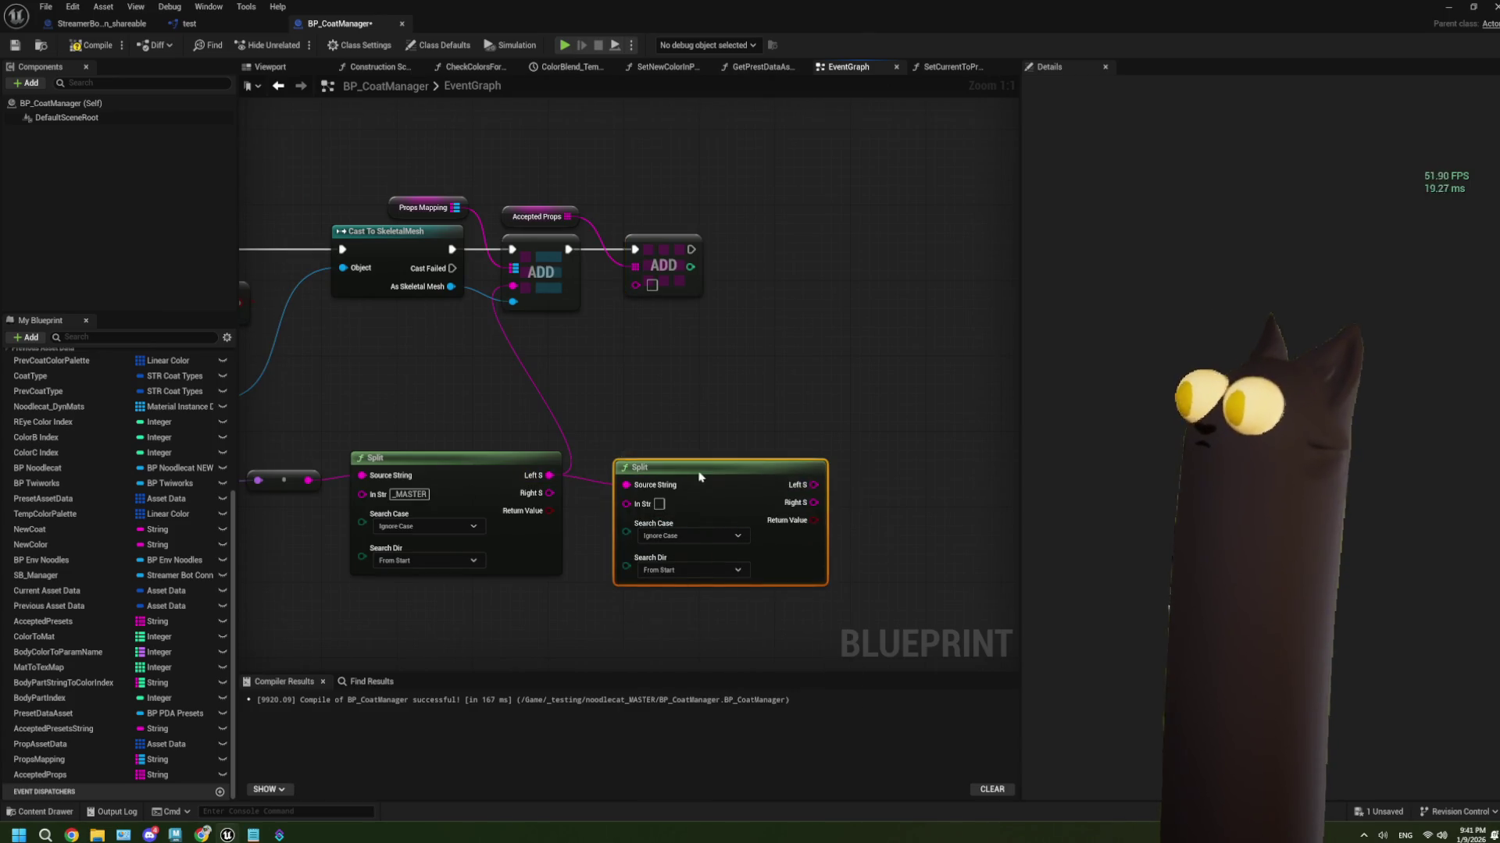
mouse_move(814, 502)
left_mouse_down()
mouse_move(803, 395)
mouse_move(635, 282)
left_mouse_up()
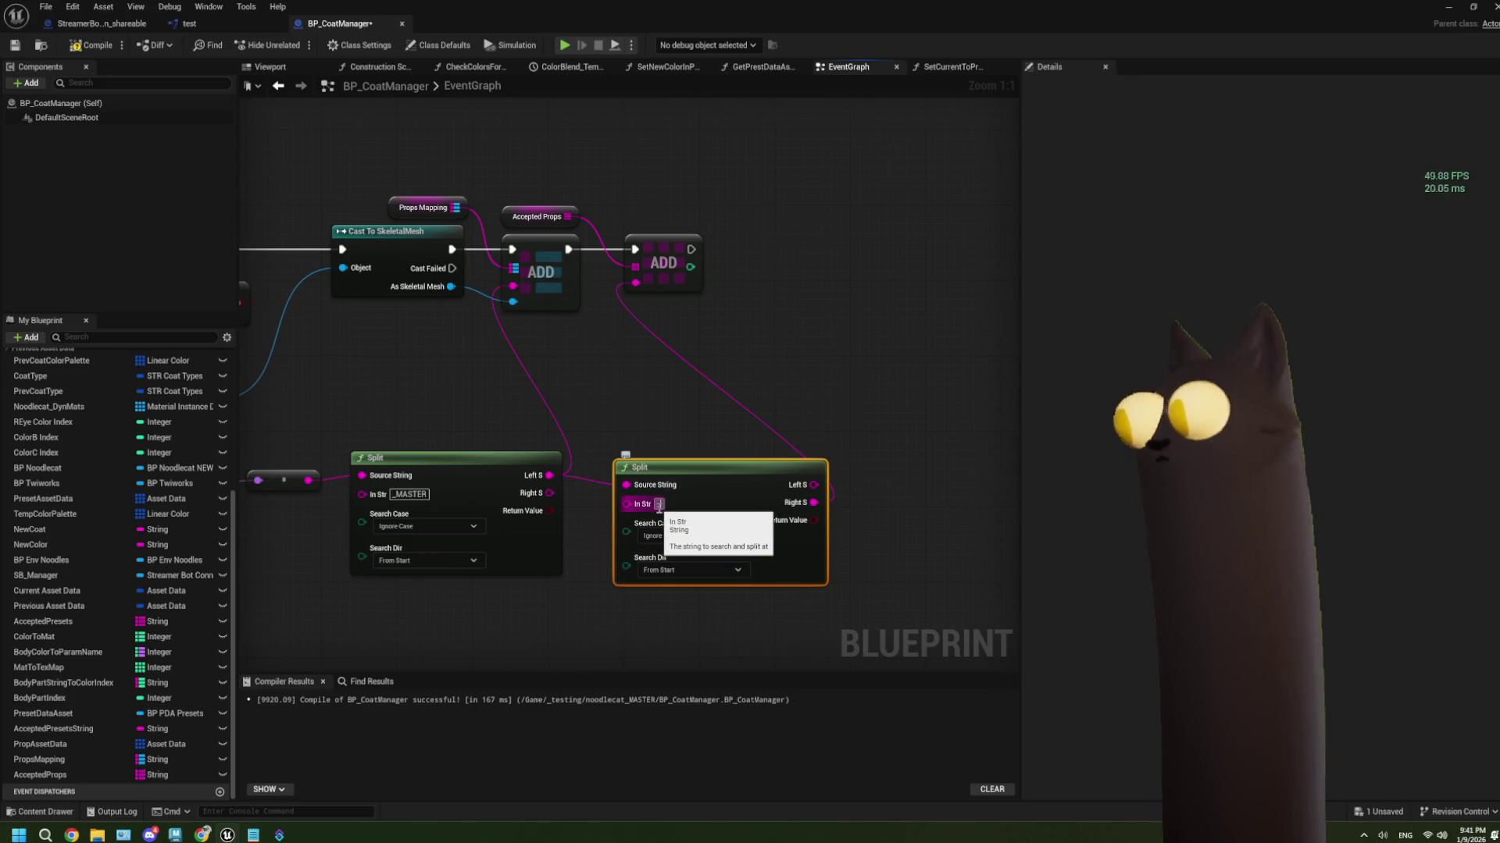
left_click(607, 415)
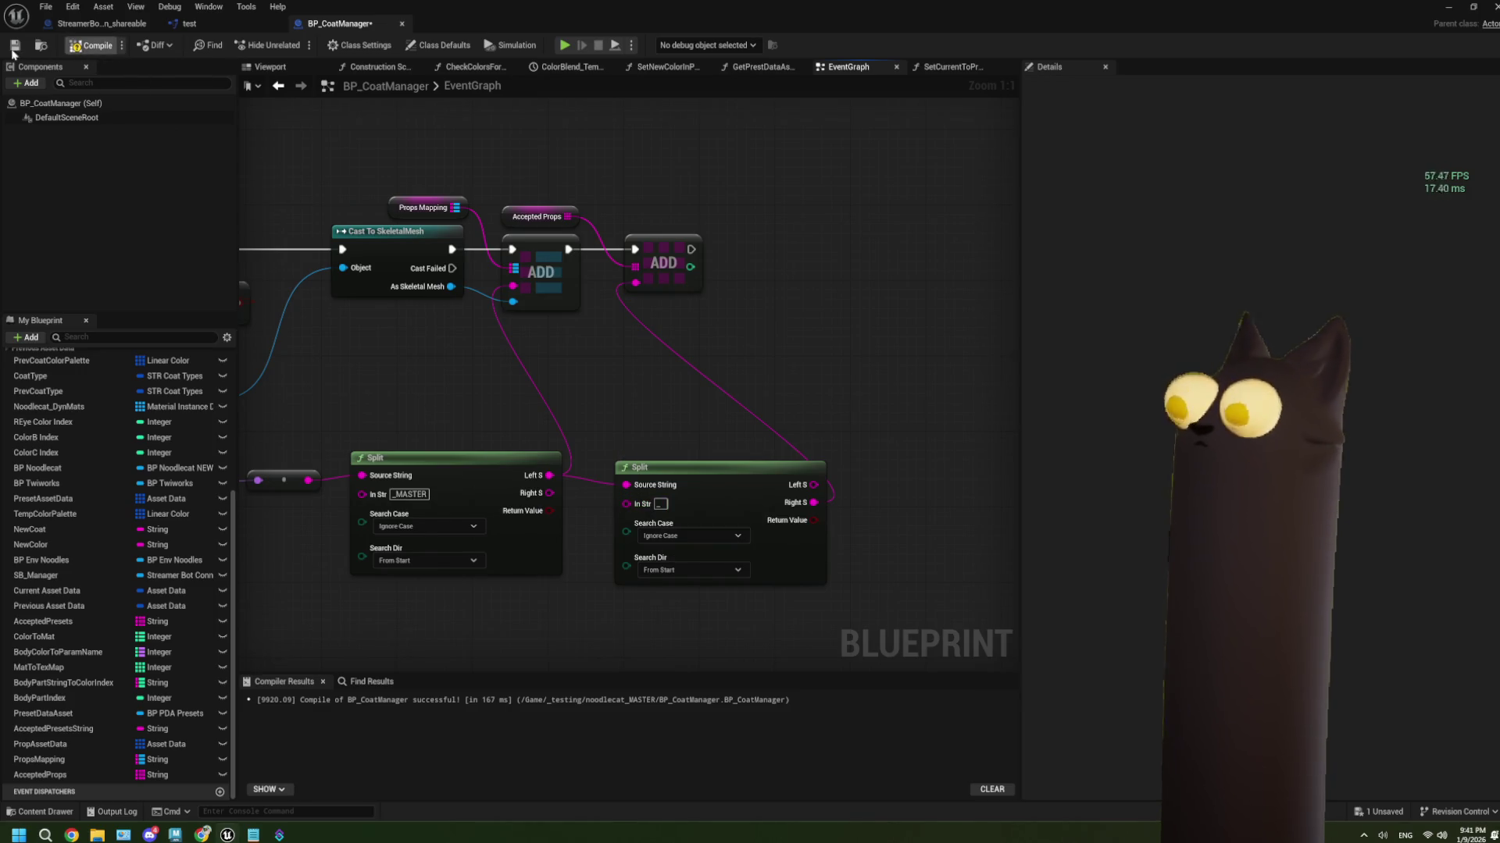
scroll(504, 400, "down", 6)
Bring the asset loop into view; add a Print String off its Completed pin, then delete it
left_click_drag(581, 375, 691, 344)
mouse_move(889, 390)
left_mouse_down()
mouse_move(660, 286)
mouse_move(534, 269)
left_mouse_up()
scroll(686, 316, "up", 2)
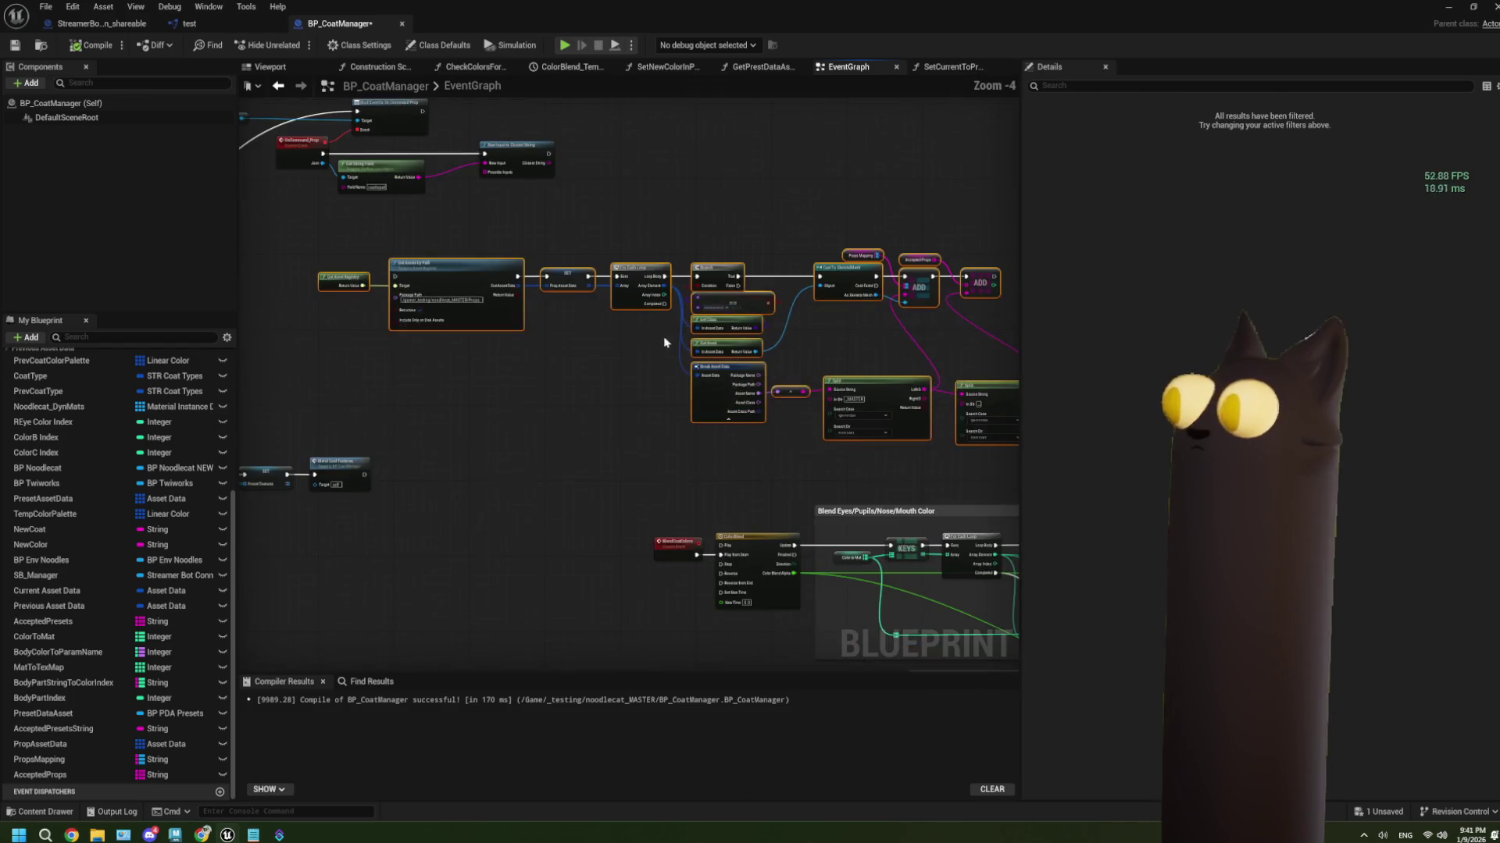
scroll(698, 338, "up", 1)
mouse_move(686, 281)
left_mouse_down()
mouse_move(693, 311)
mouse_move(492, 478)
left_mouse_up()
type("print")
key("Return")
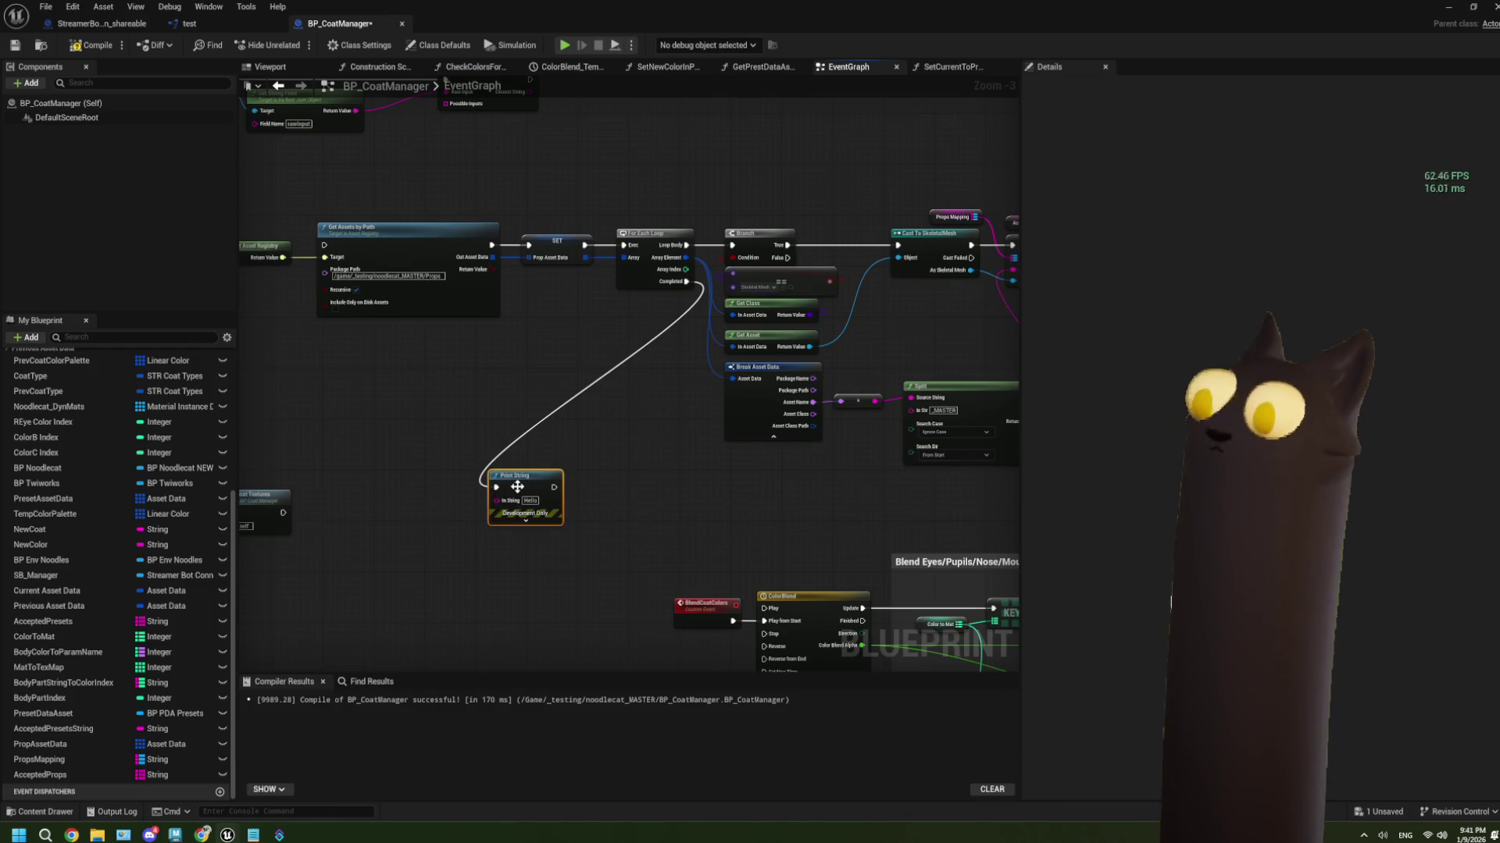
key("Delete")
Add a For Each Loop on the asset loop's Completed pin, looping over an AcceptedProps getter
mouse_move(684, 282)
left_mouse_down()
mouse_move(562, 431)
mouse_move(468, 429)
left_mouse_up()
type("fo")
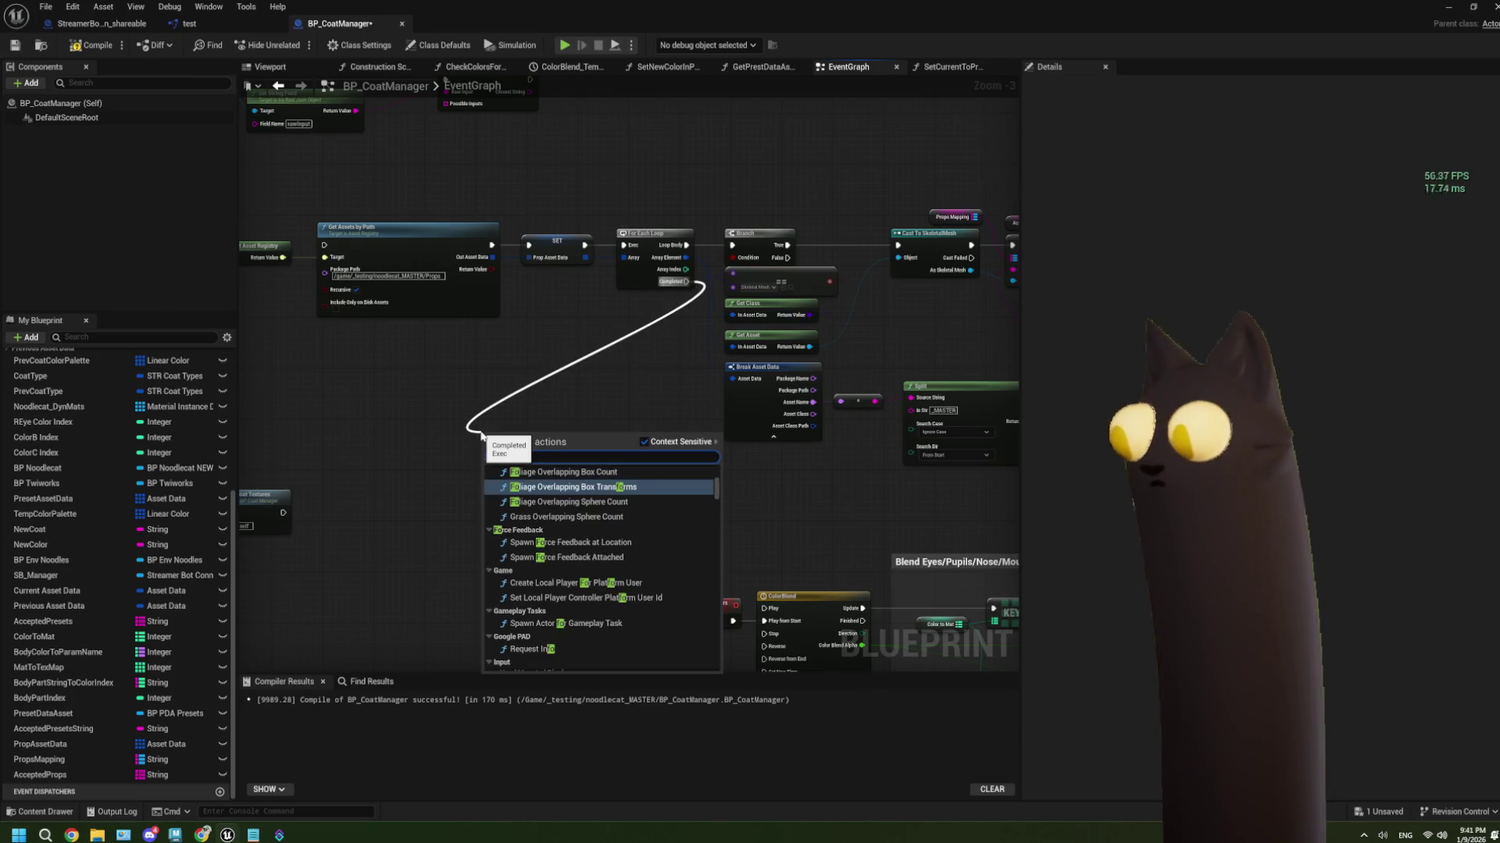
type("r ea")
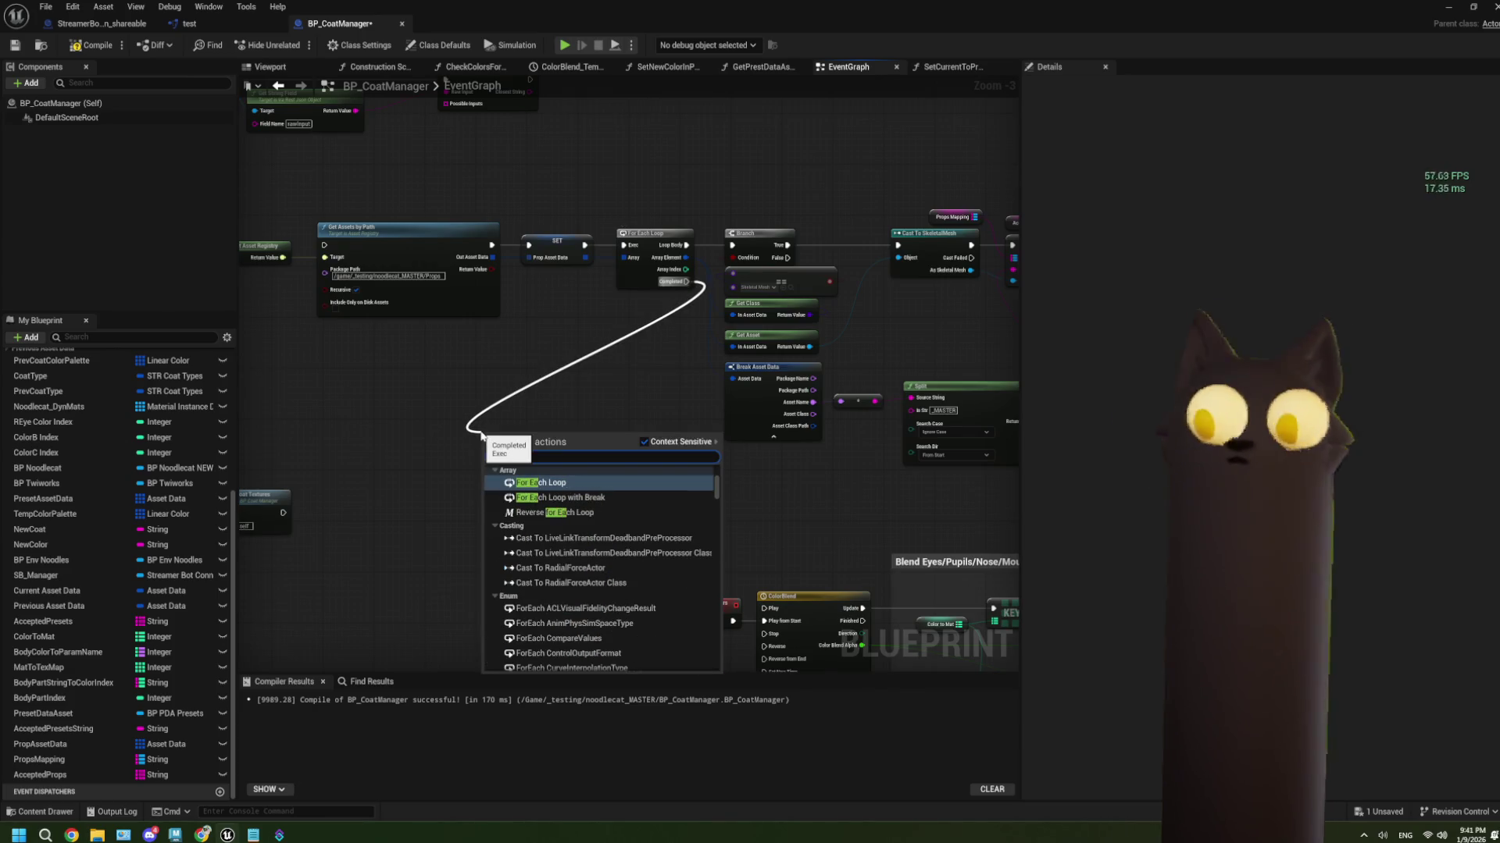
key("Return")
scroll(561, 510, "up", 2)
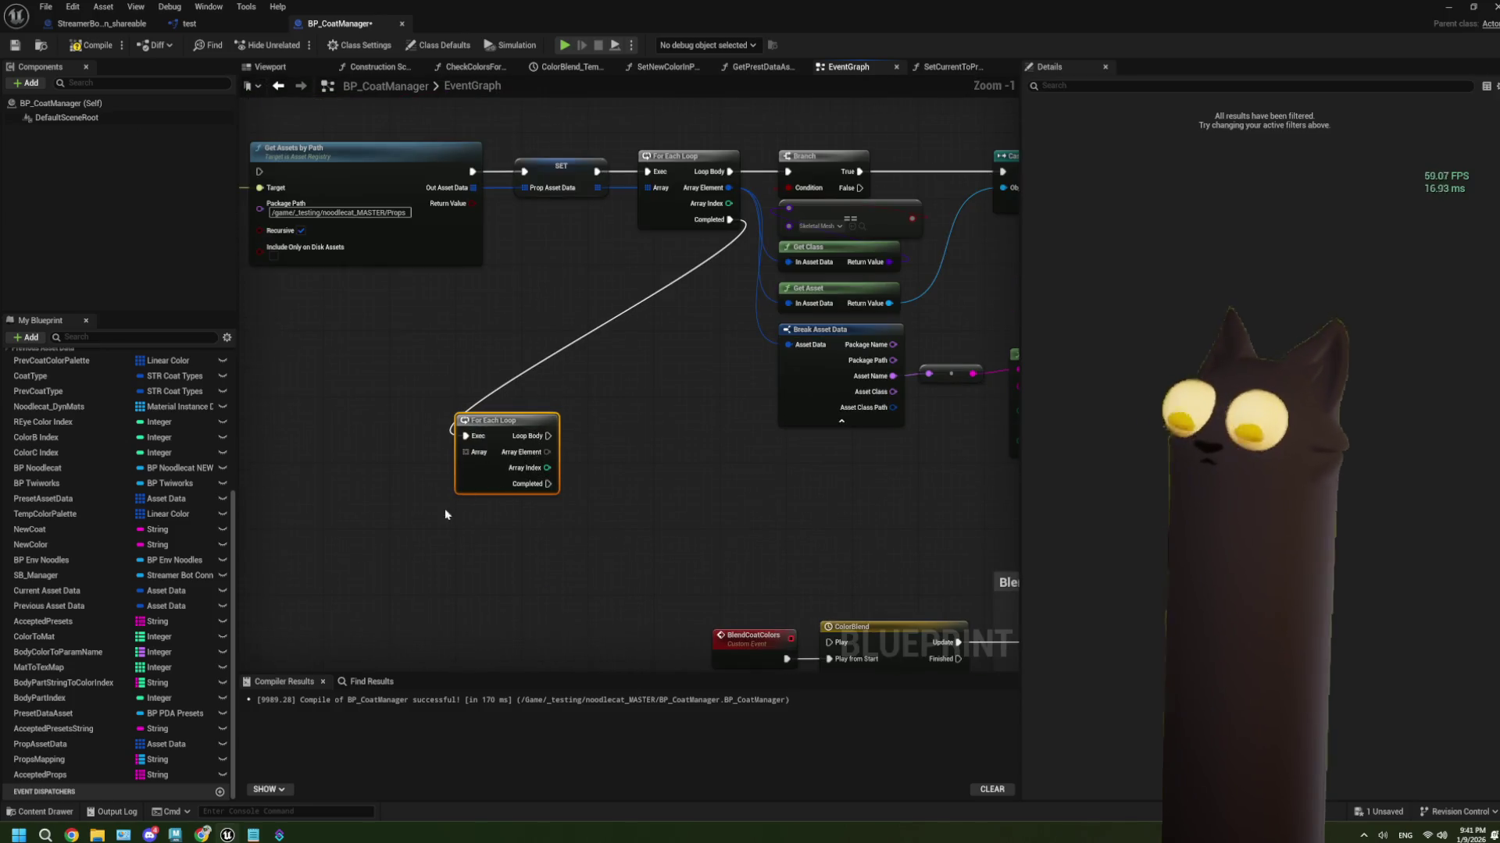
mouse_move(102, 789)
left_mouse_down()
mouse_move(156, 742)
mouse_move(375, 434)
mouse_move(466, 452)
mouse_move(500, 416)
left_mouse_up()
left_click(410, 442)
Print each Array Element with a Print String on the loop body, then compile and save
type("print string")
key("Return")
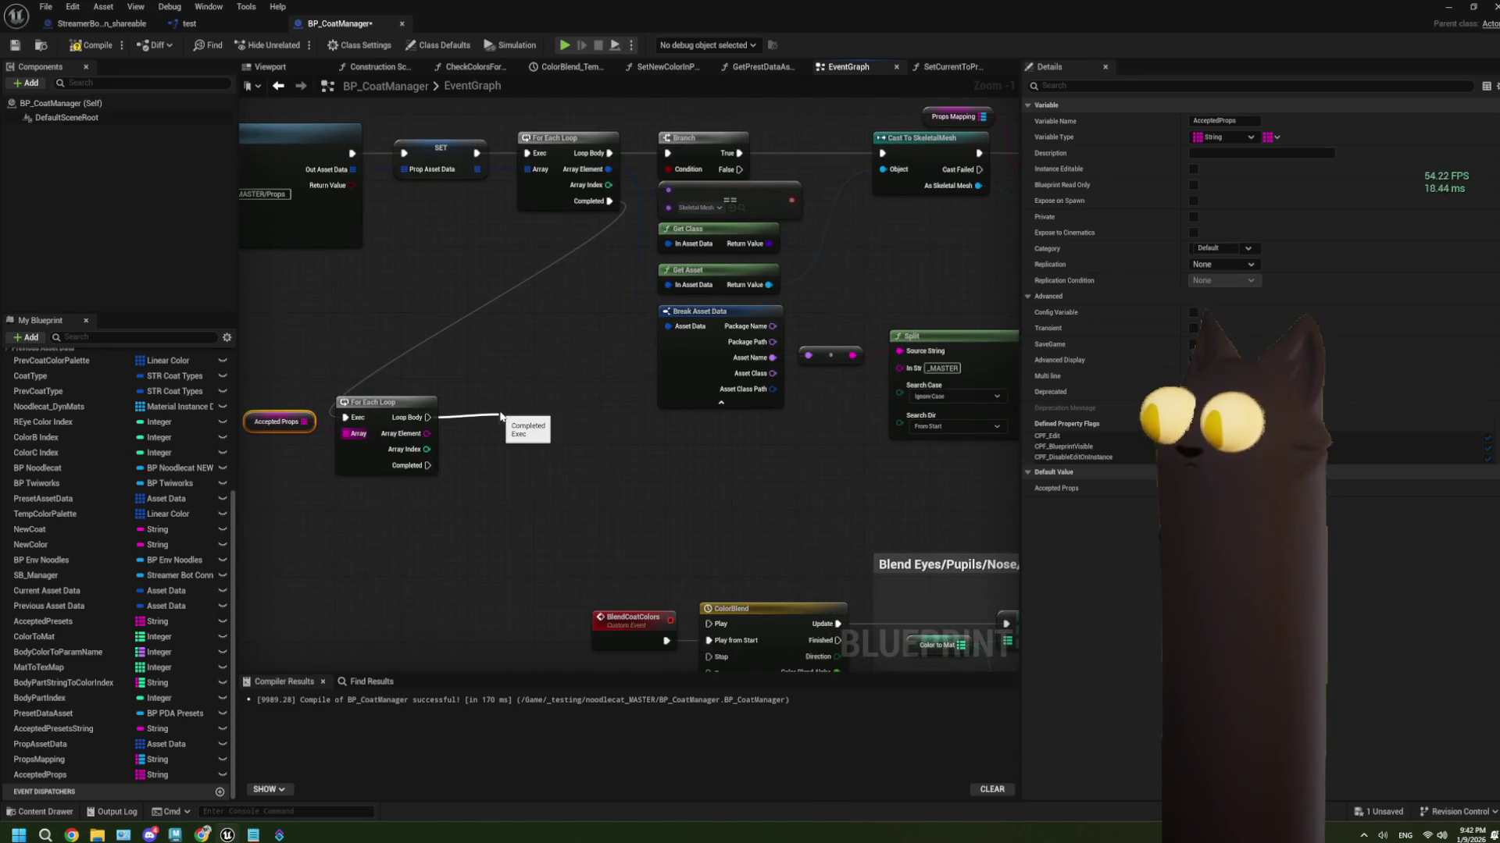
mouse_move(427, 433)
left_mouse_down()
mouse_move(503, 451)
mouse_move(506, 414)
left_mouse_up()
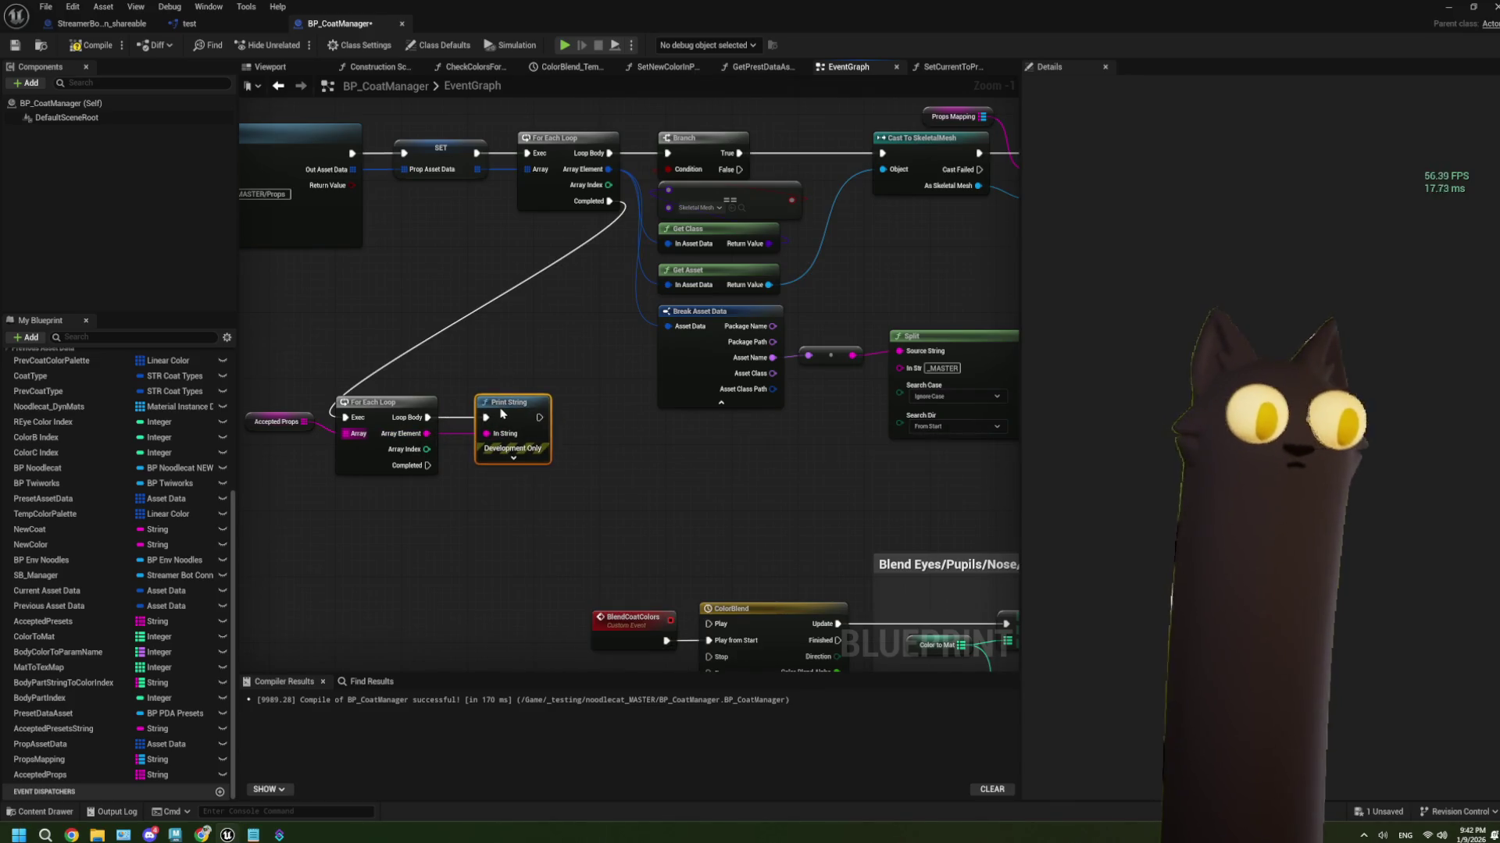
key("F7")
key("ctrl+s")
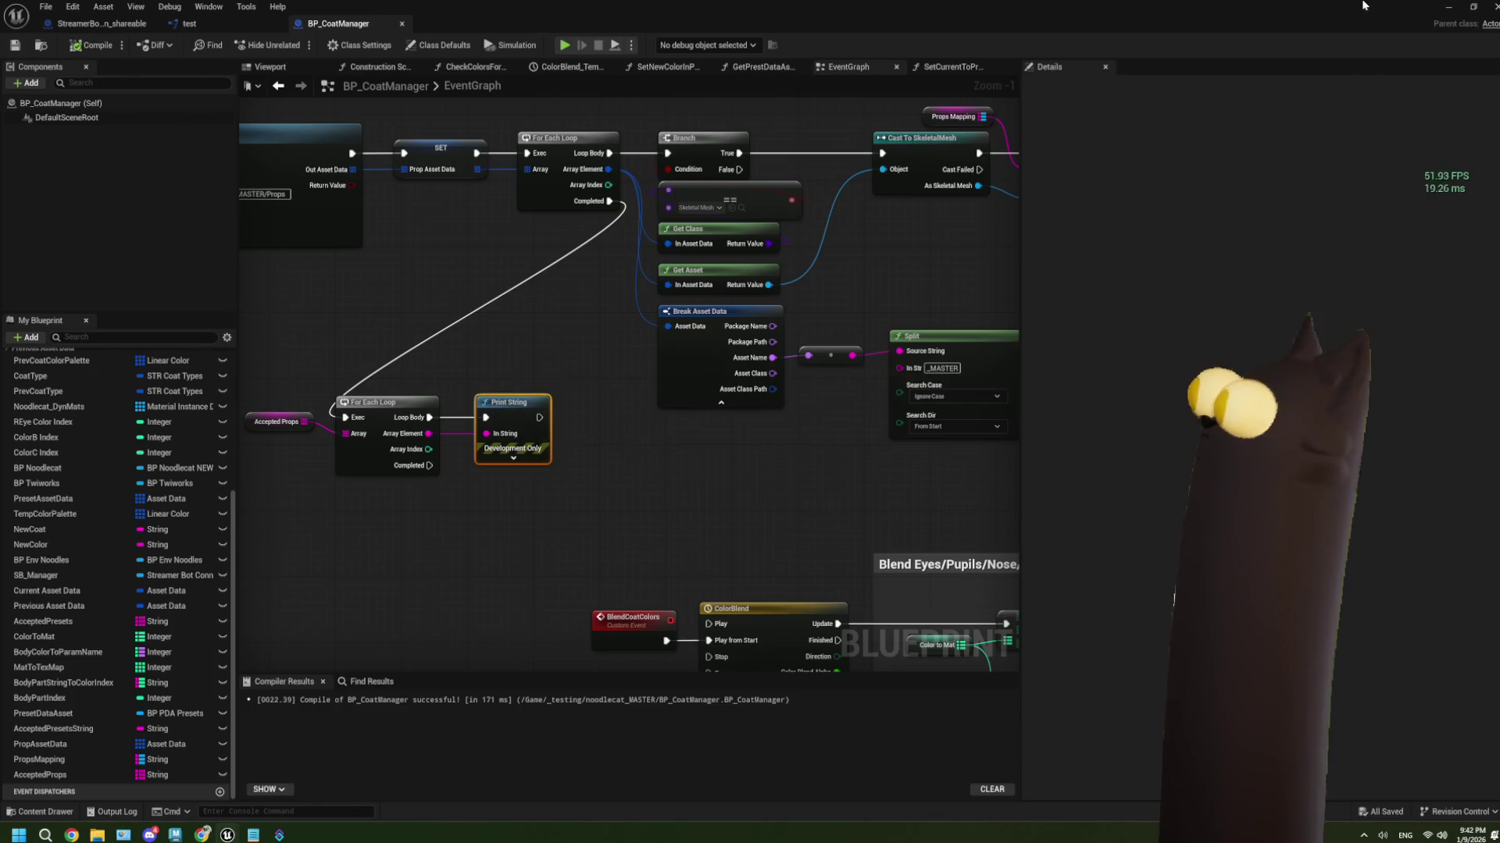
Give the Print String a light purple text colour and a 10-second duration
left_click(509, 460)
left_click(529, 485)
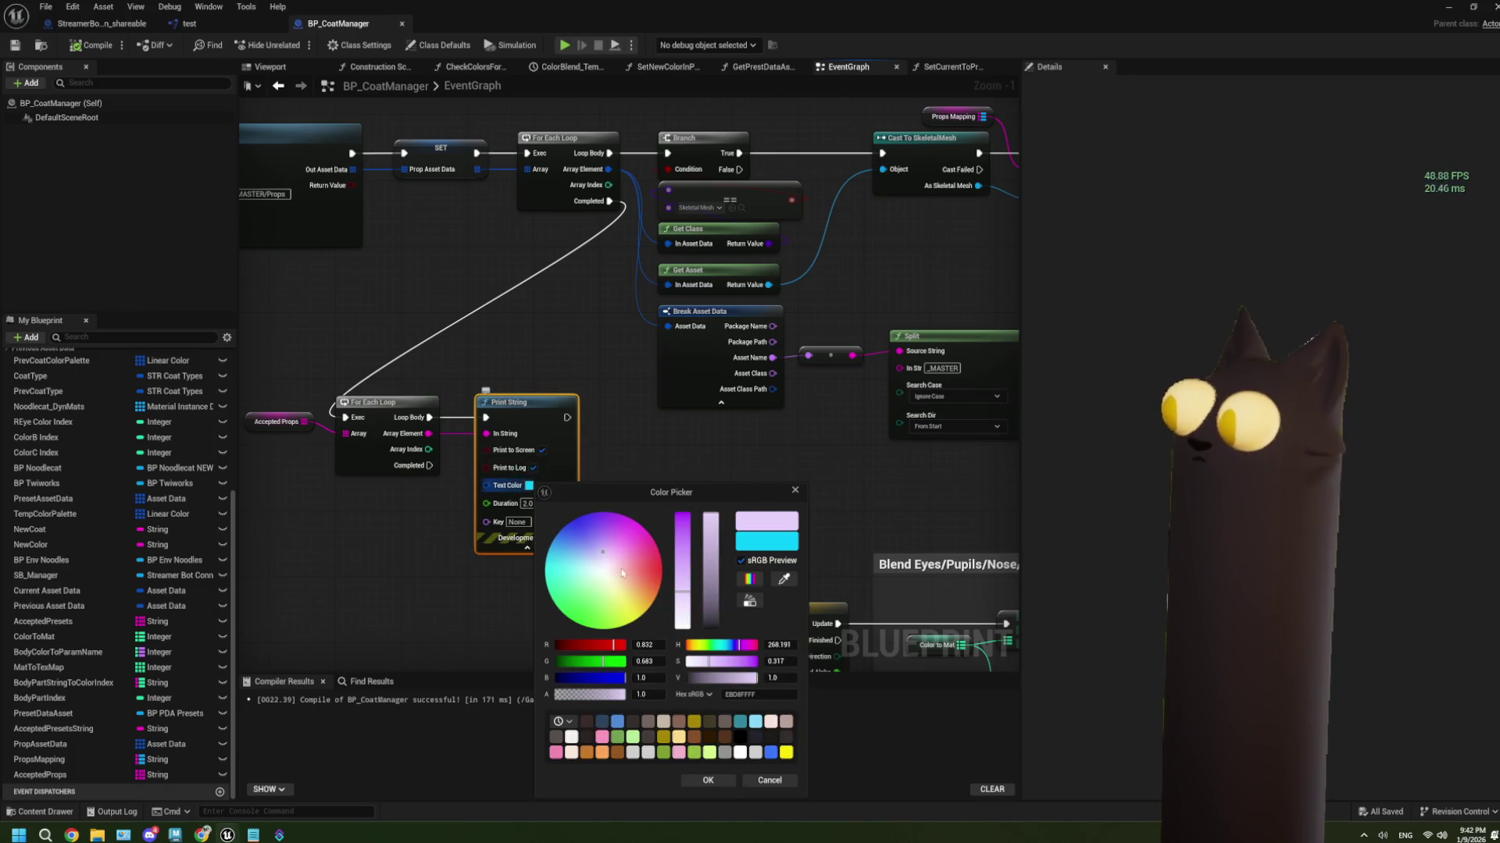
left_click(705, 780)
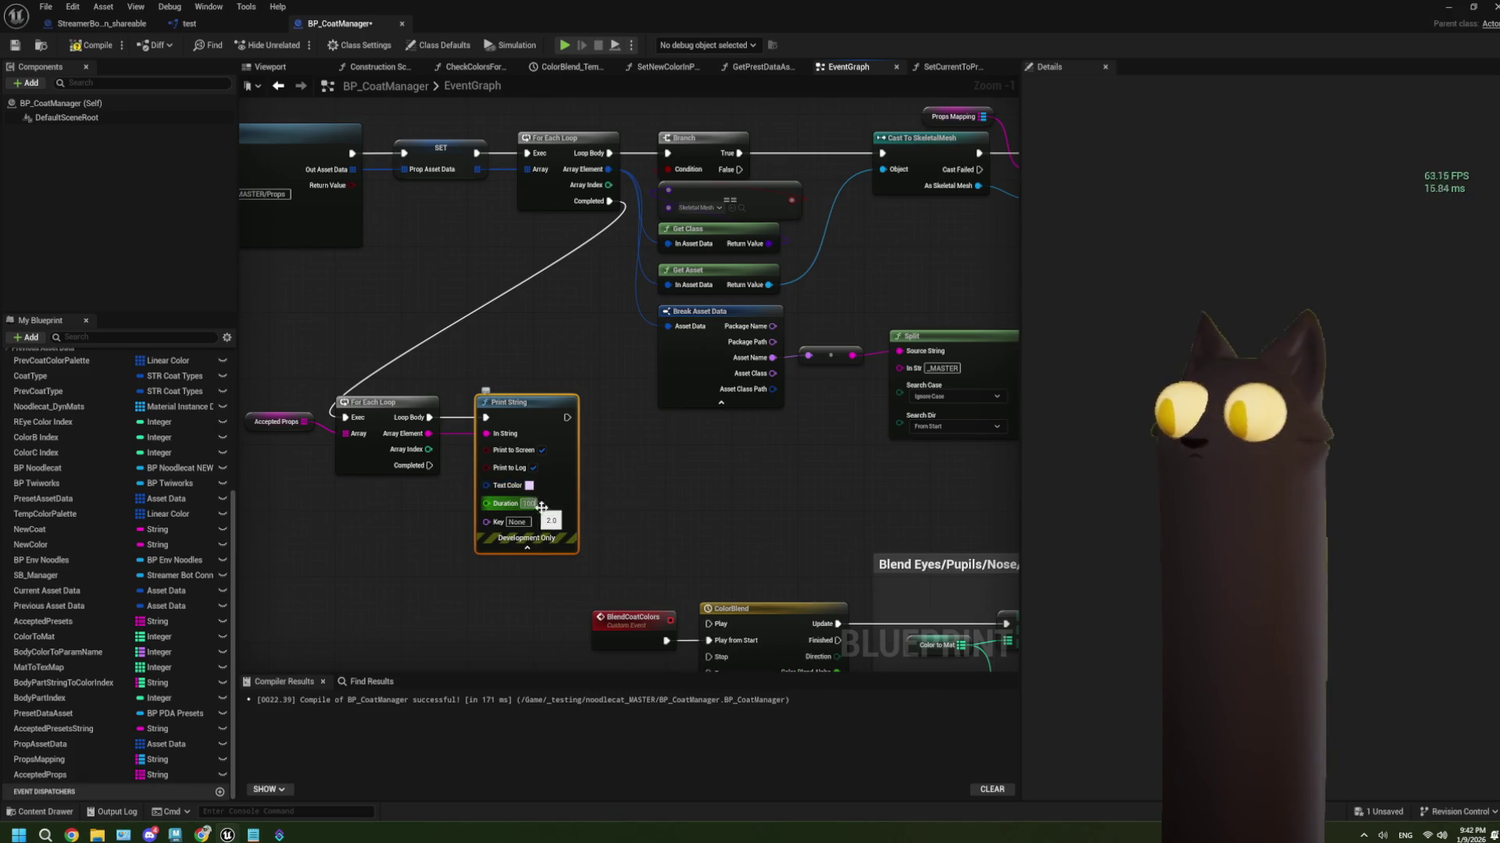
left_click(607, 513)
Compile and save BP_CoatManager, then minimize the blueprint editor
left_click(88, 45)
left_click(13, 47)
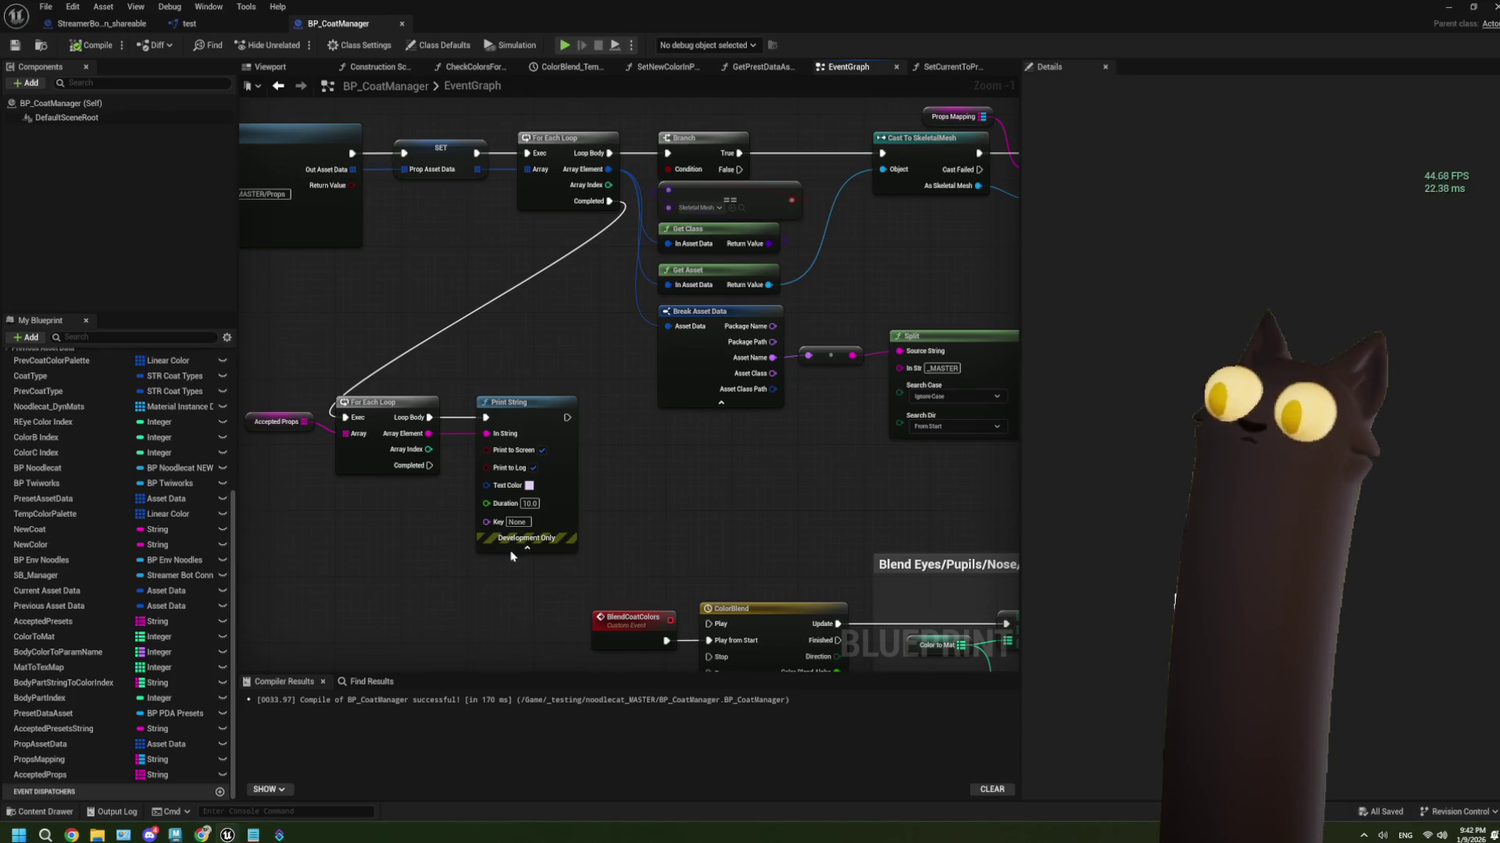
left_click(1447, 9)
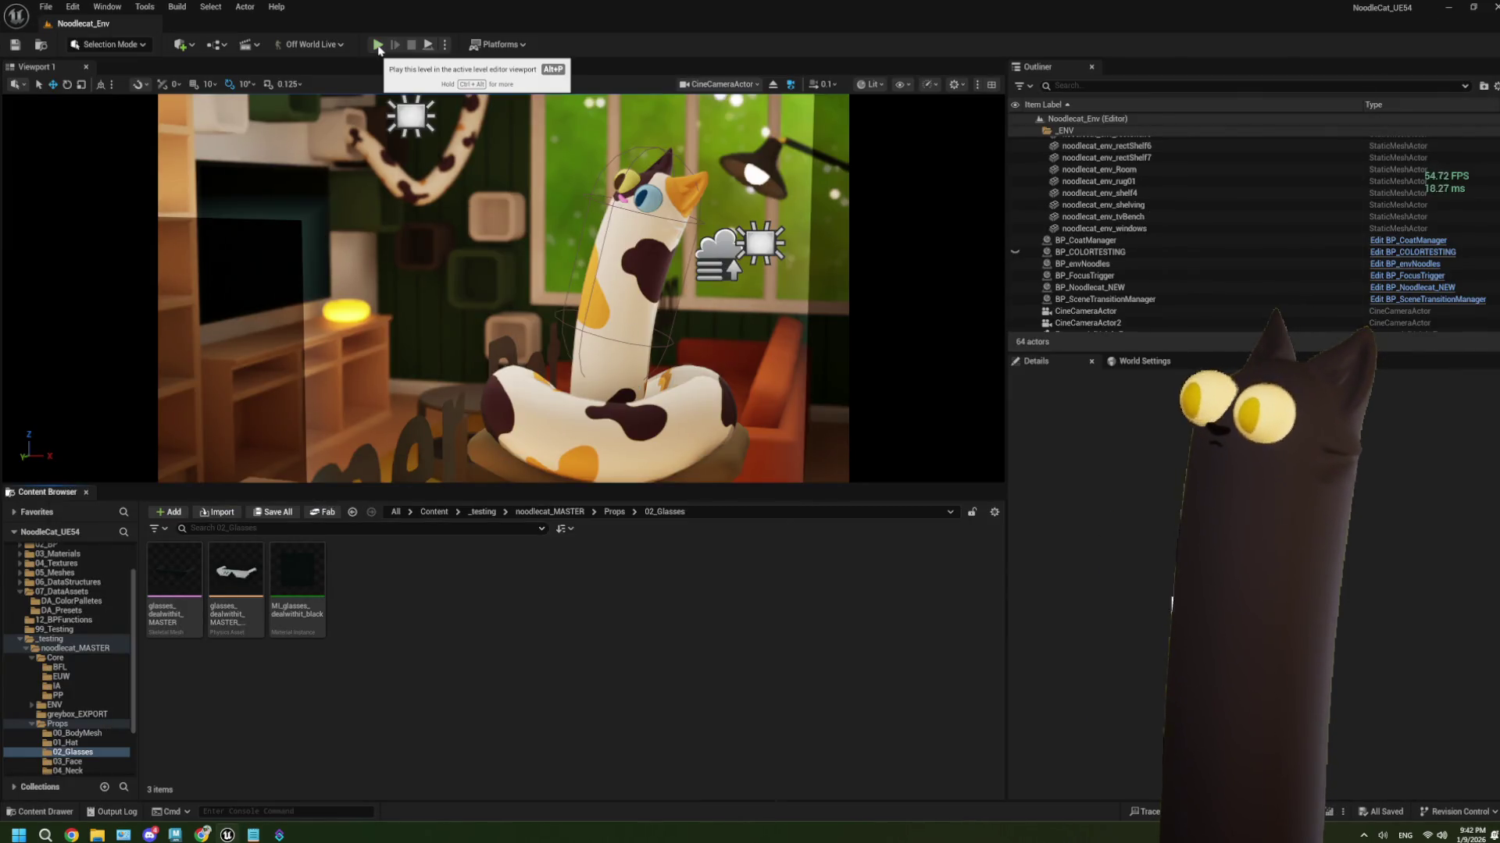
Open glasses_dealwithit_MASTER from 02_Glasses, then return to and pan the BP_CoatManager graph
double_click(174, 574)
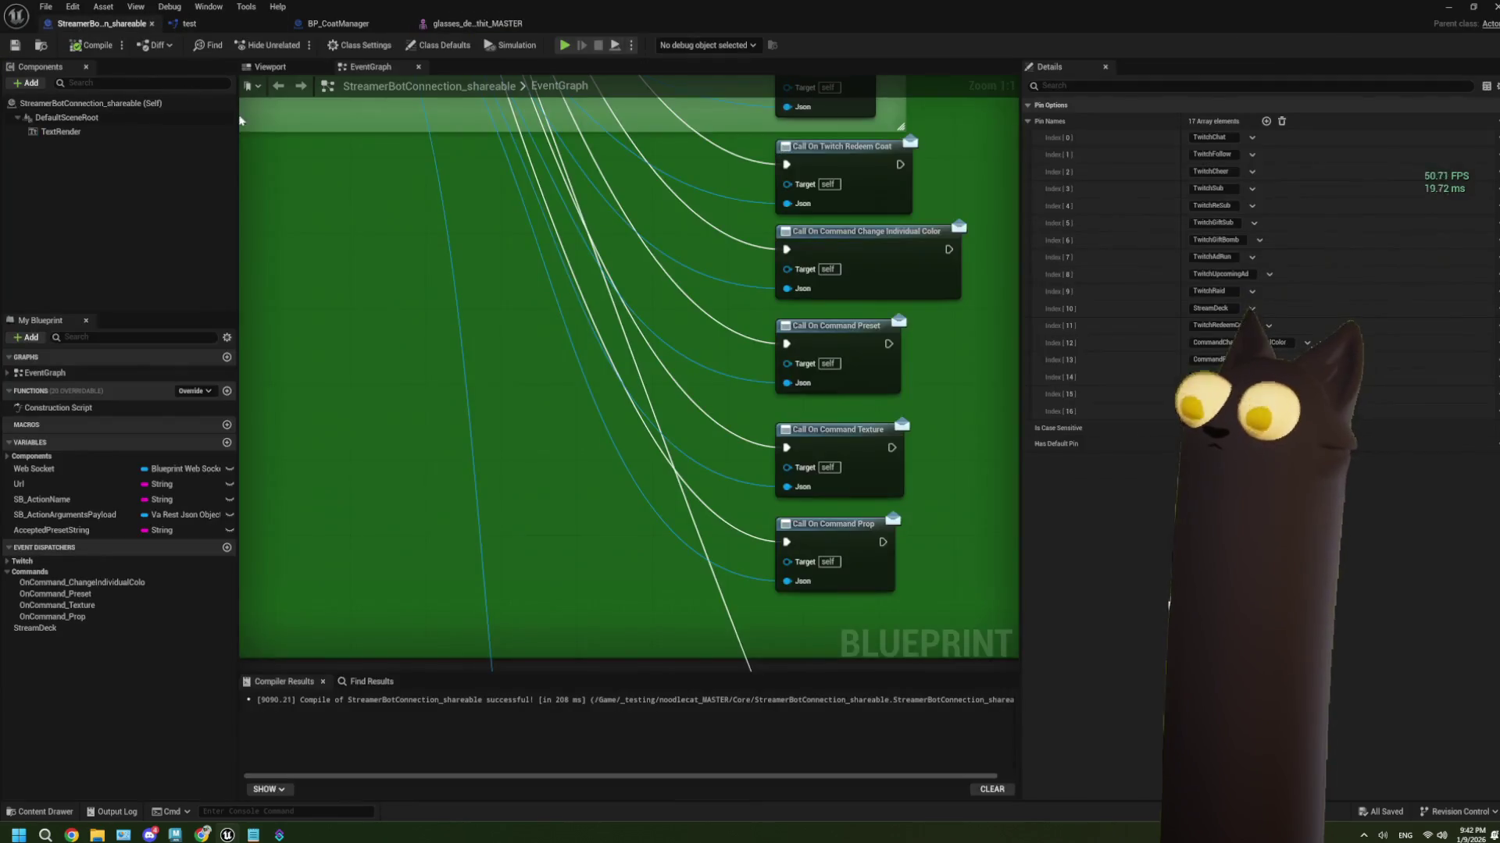
left_click(336, 24)
scroll(593, 392, "down", 1)
mouse_move(593, 392)
left_mouse_down()
mouse_move(619, 401)
mouse_move(586, 451)
mouse_move(696, 449)
left_mouse_up()
scroll(696, 449, "down", 6)
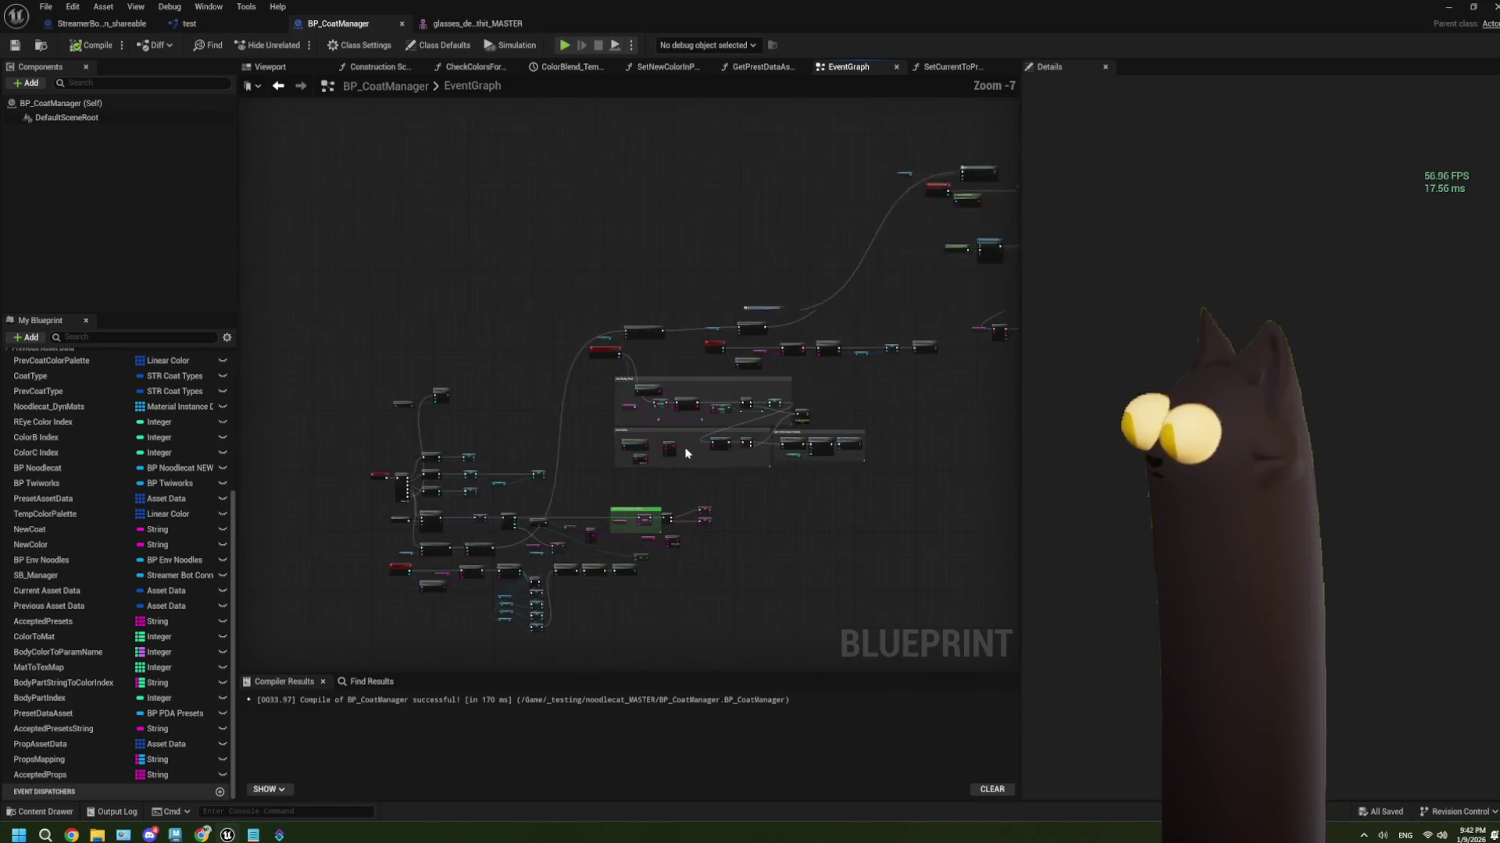
Select the upper-right node group and move it out of the way
left_click_drag(654, 283, 944, 366)
left_click_drag(688, 297, 646, 294)
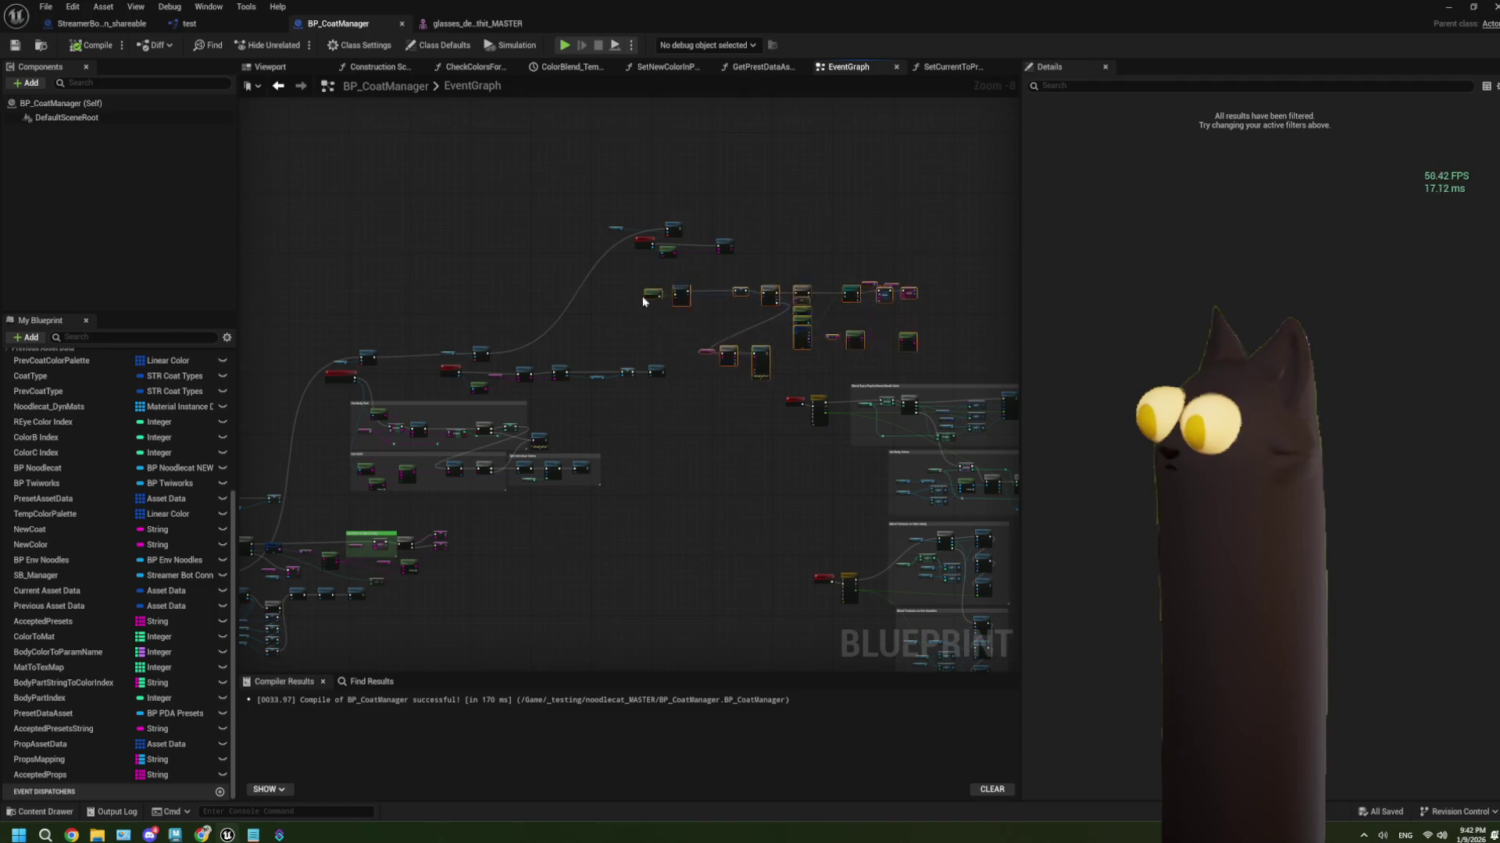
scroll(645, 294, "up", 3)
mouse_move(375, 403)
left_mouse_down()
mouse_move(633, 278)
mouse_move(672, 144)
mouse_move(564, 460)
mouse_move(578, 222)
mouse_move(410, 199)
mouse_move(395, 178)
left_mouse_up()
Compile and save BP_CoatManager, then start a Play-in-Editor test of the level
left_click(93, 45)
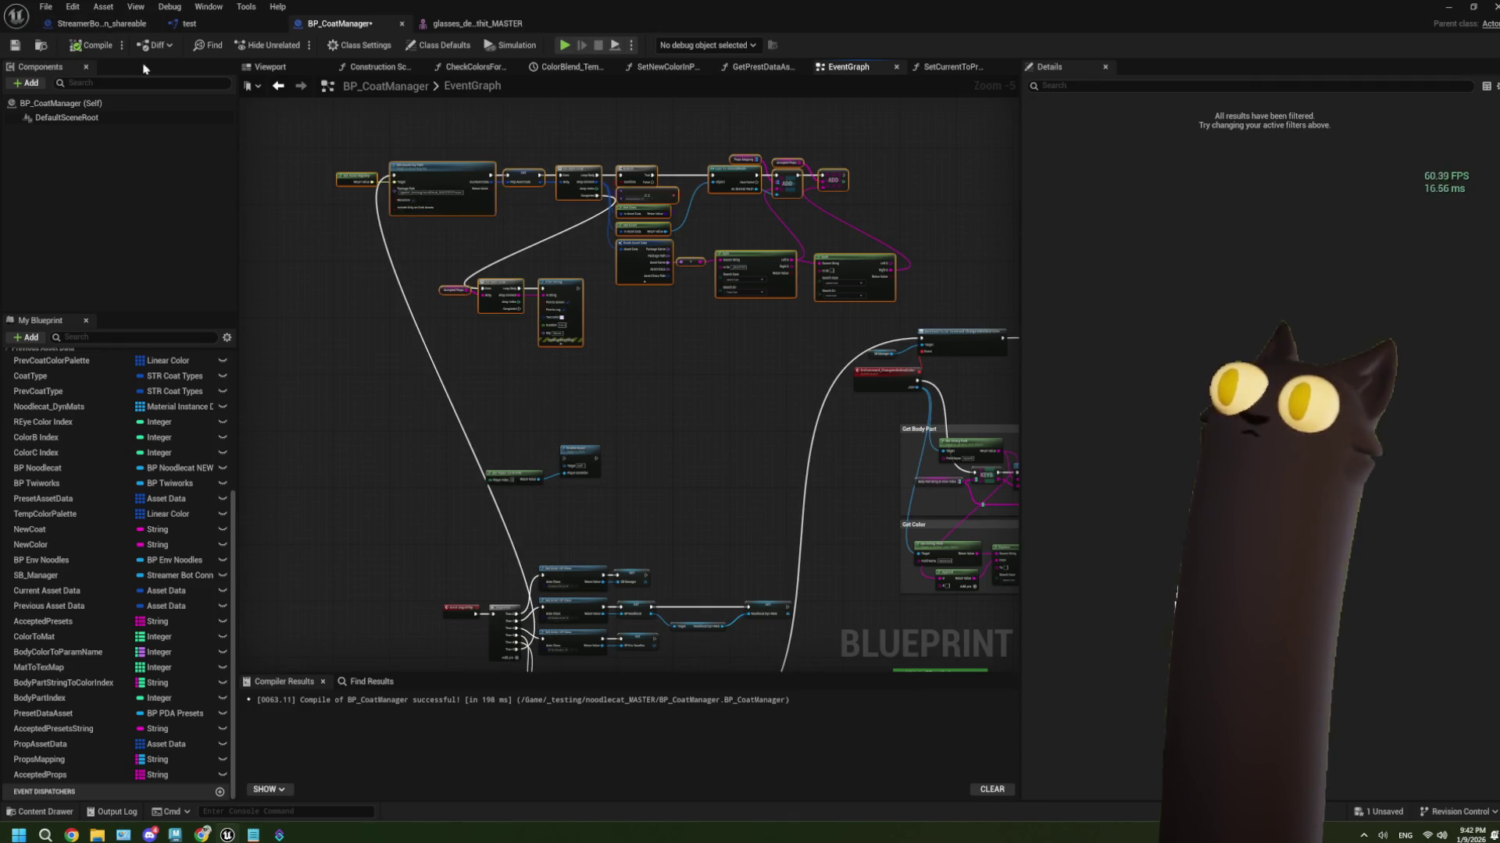
left_click(22, 48)
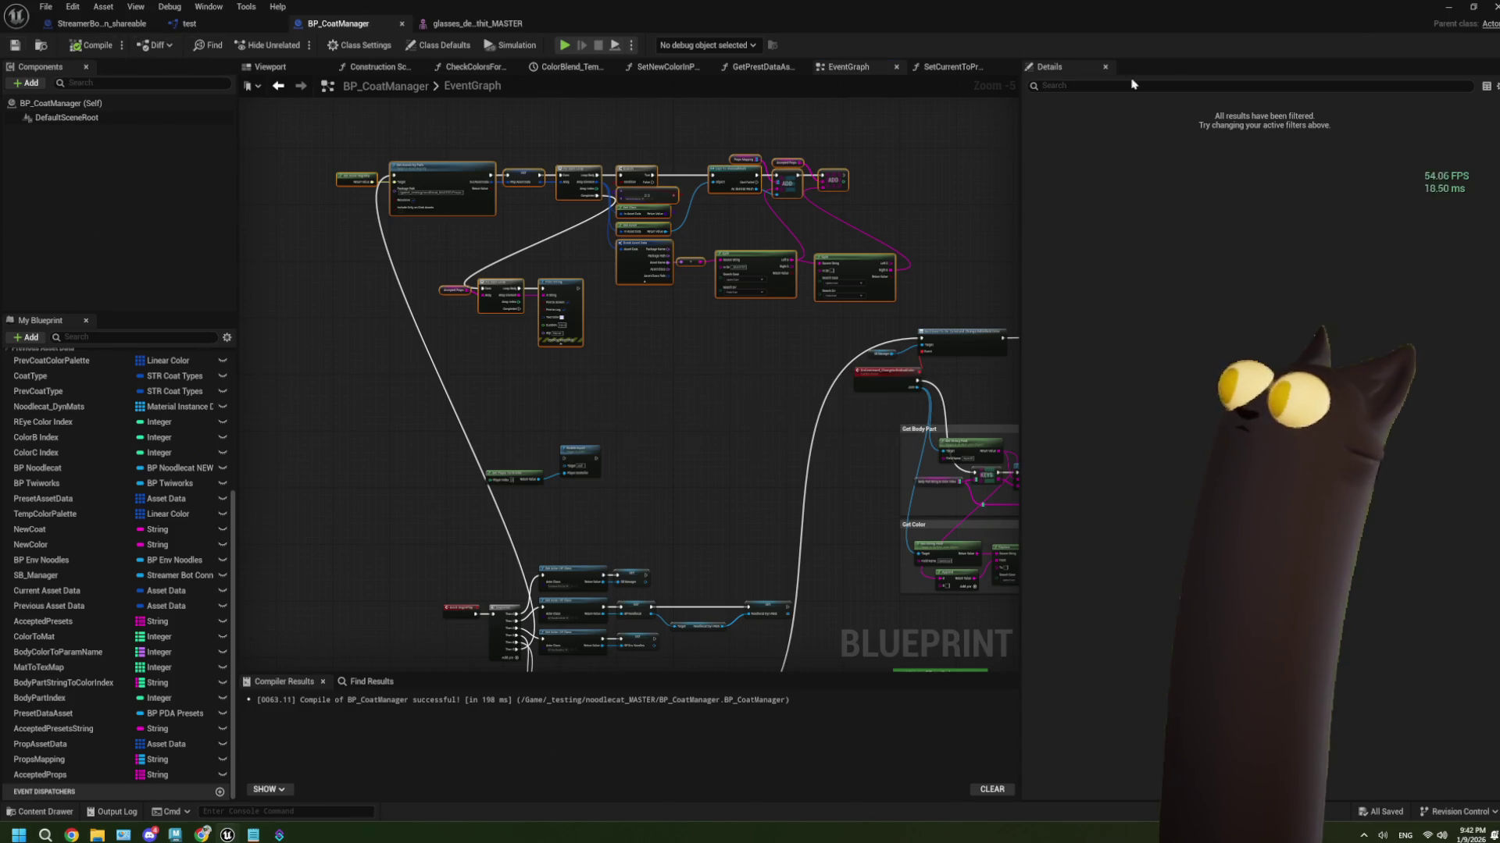
scroll(436, 178, "up", 2)
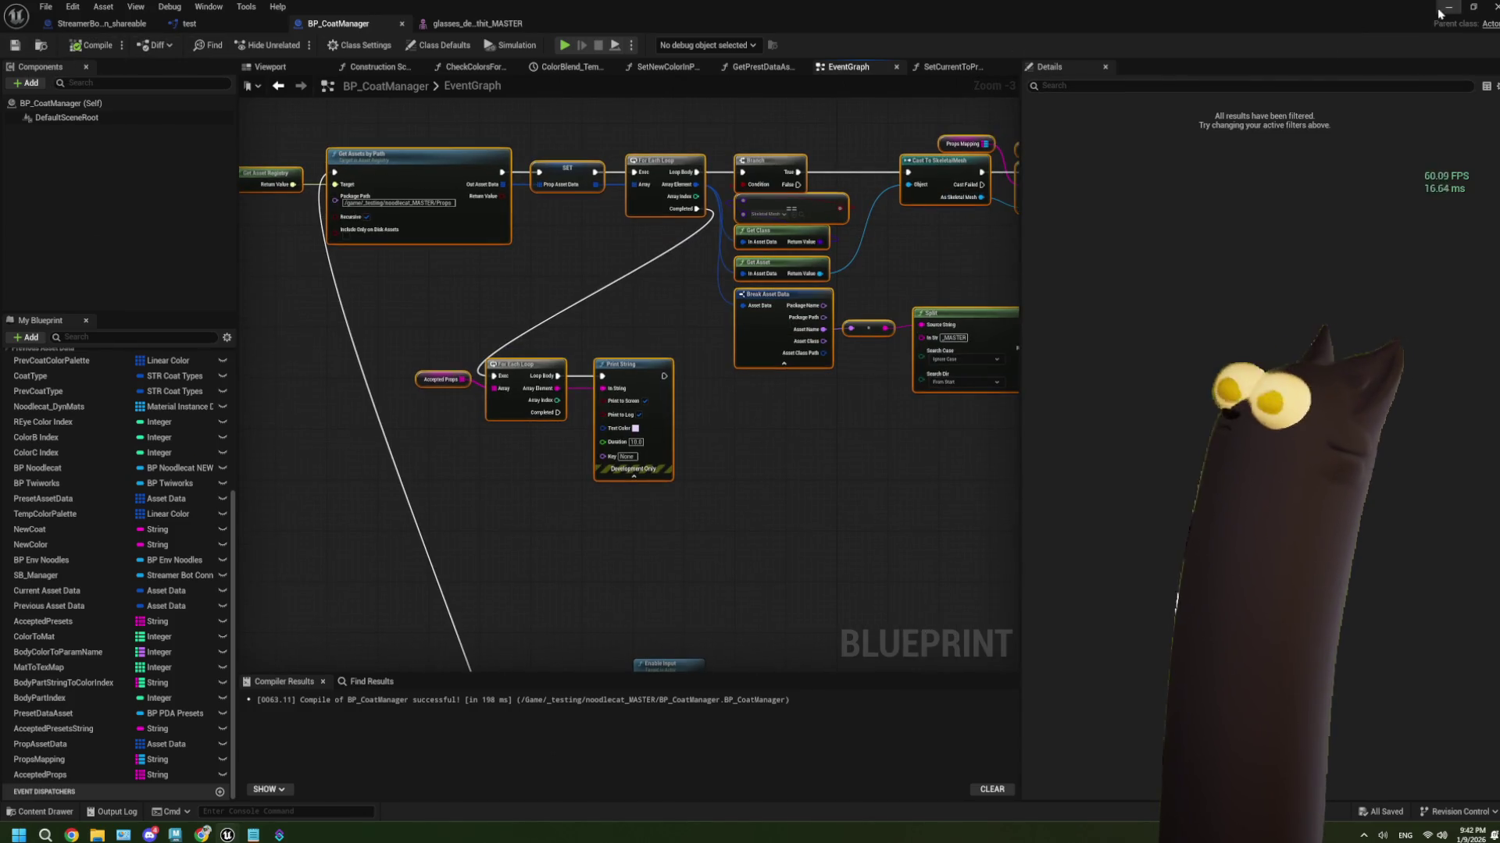
left_click(1447, 7)
left_click(378, 44)
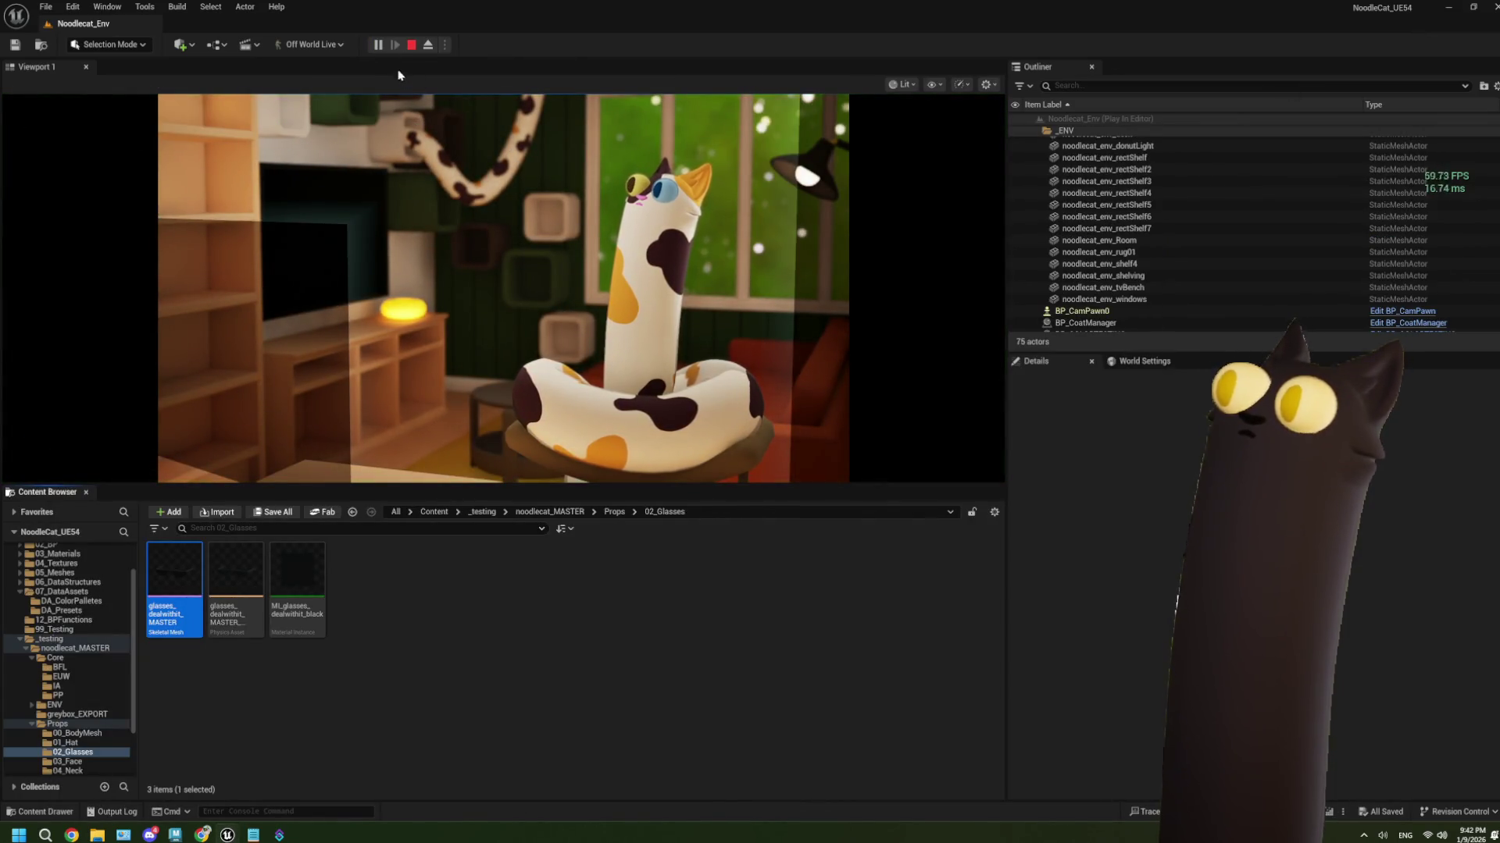
Stop the play session, then run and stop a second Play-in-Editor test
left_click(411, 45)
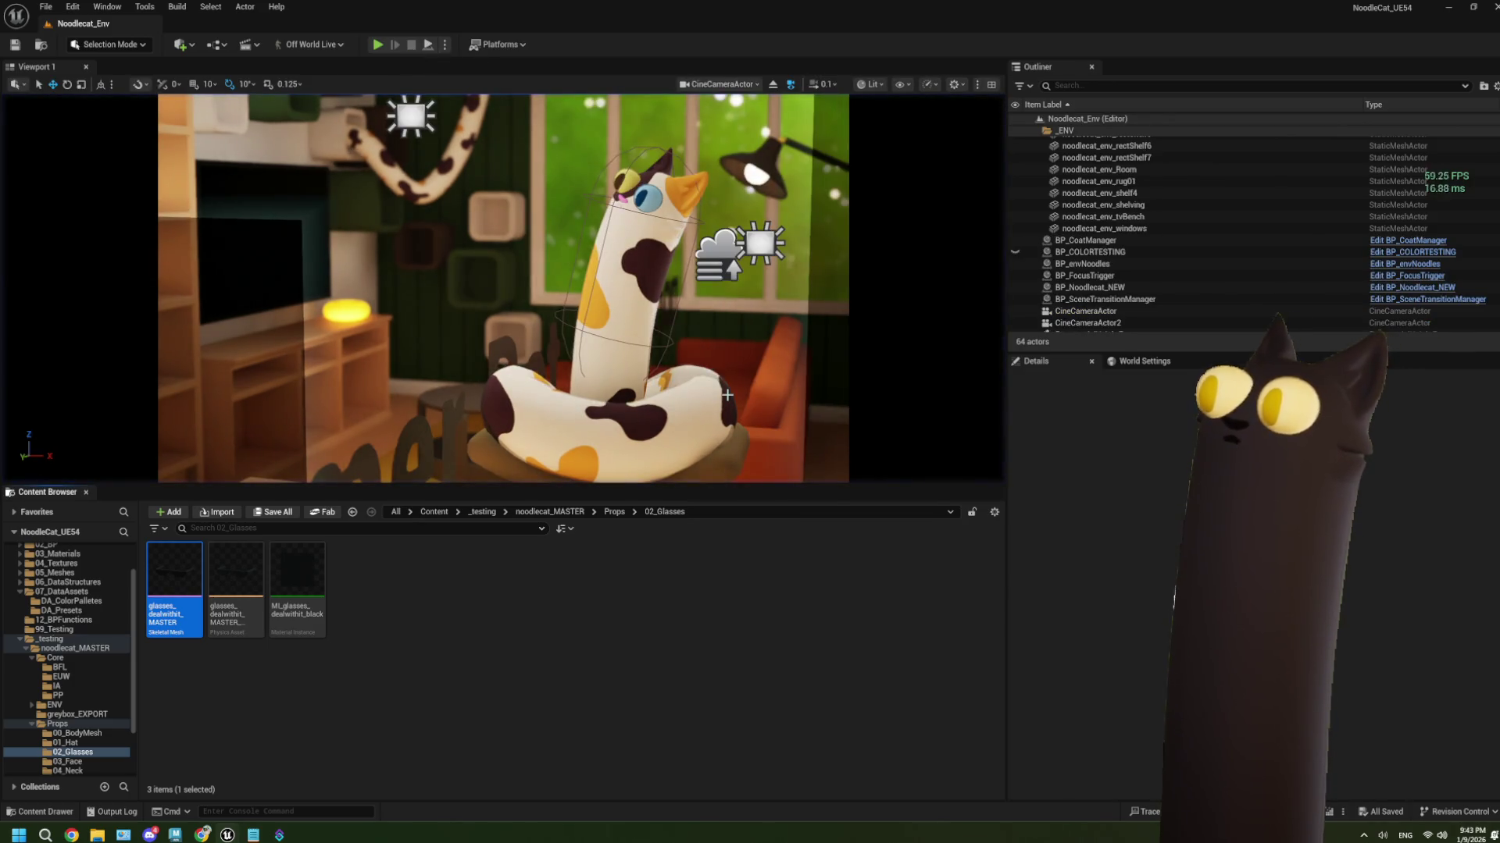
left_click(570, 627)
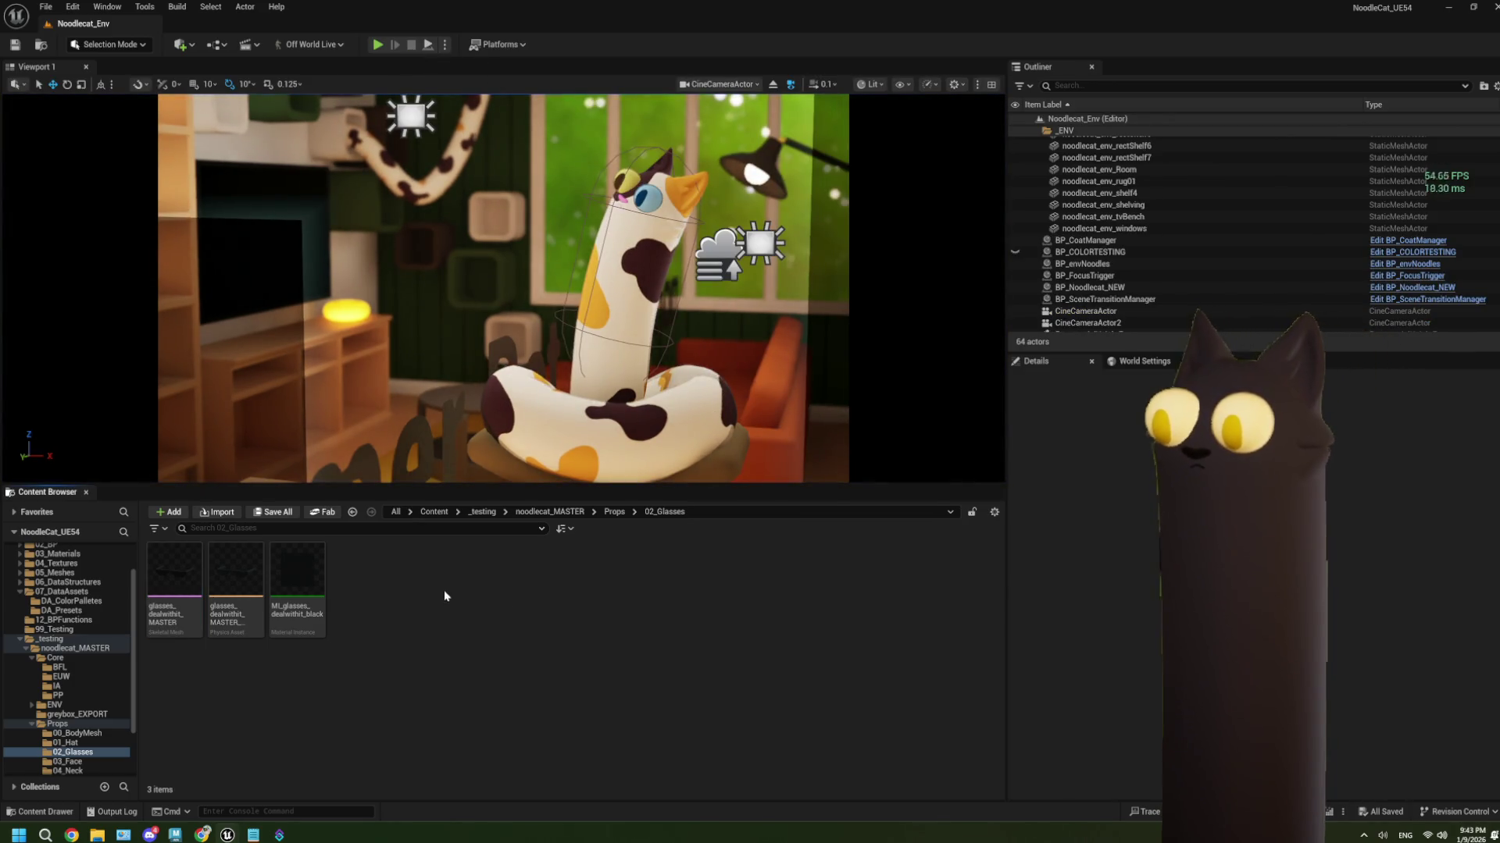
scroll(91, 701, "down", 3)
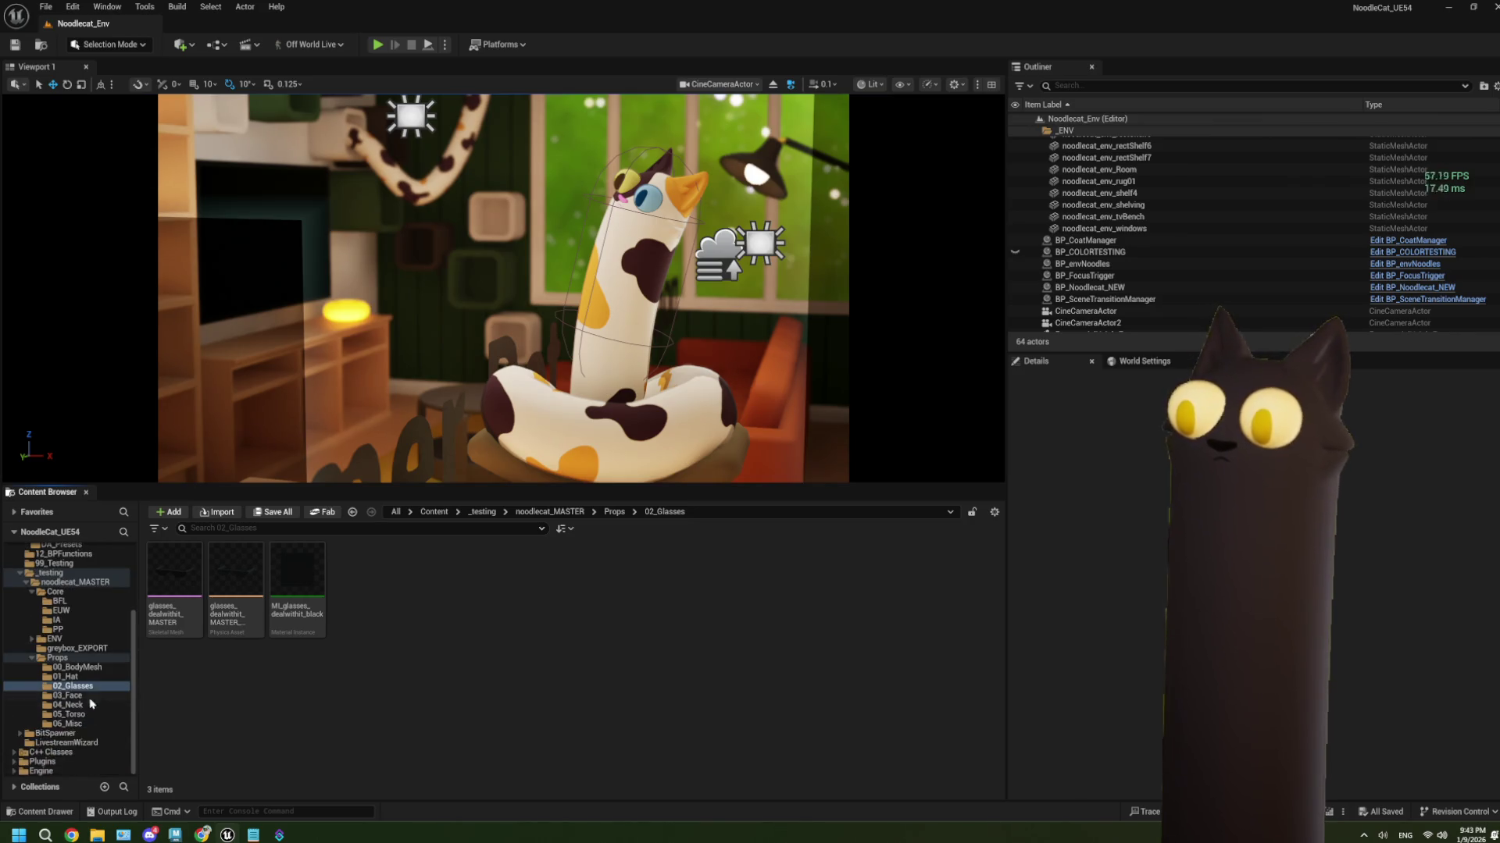
scroll(79, 633, "up", 3)
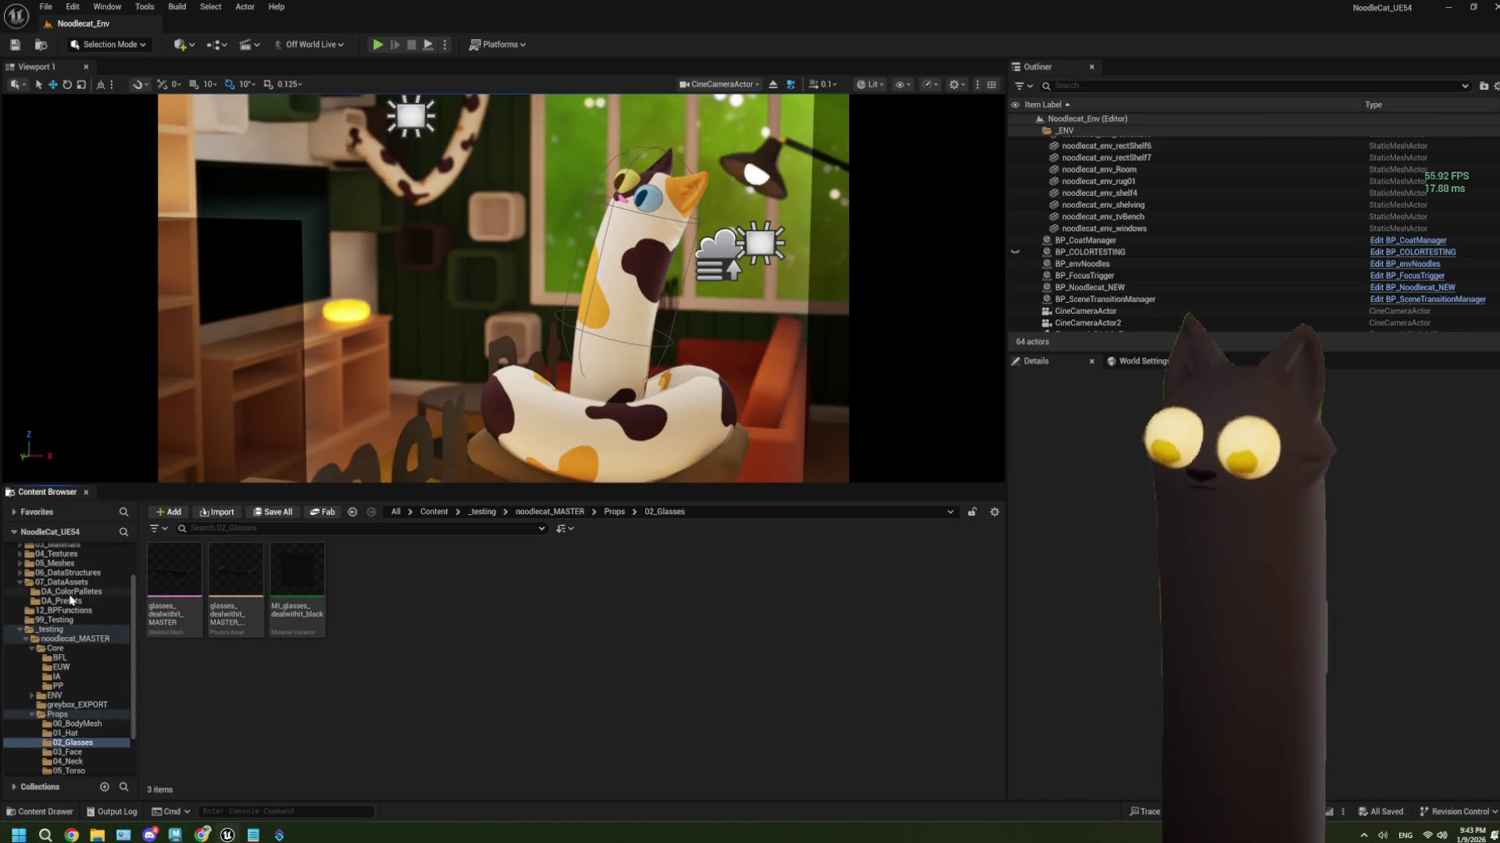
left_click(377, 46)
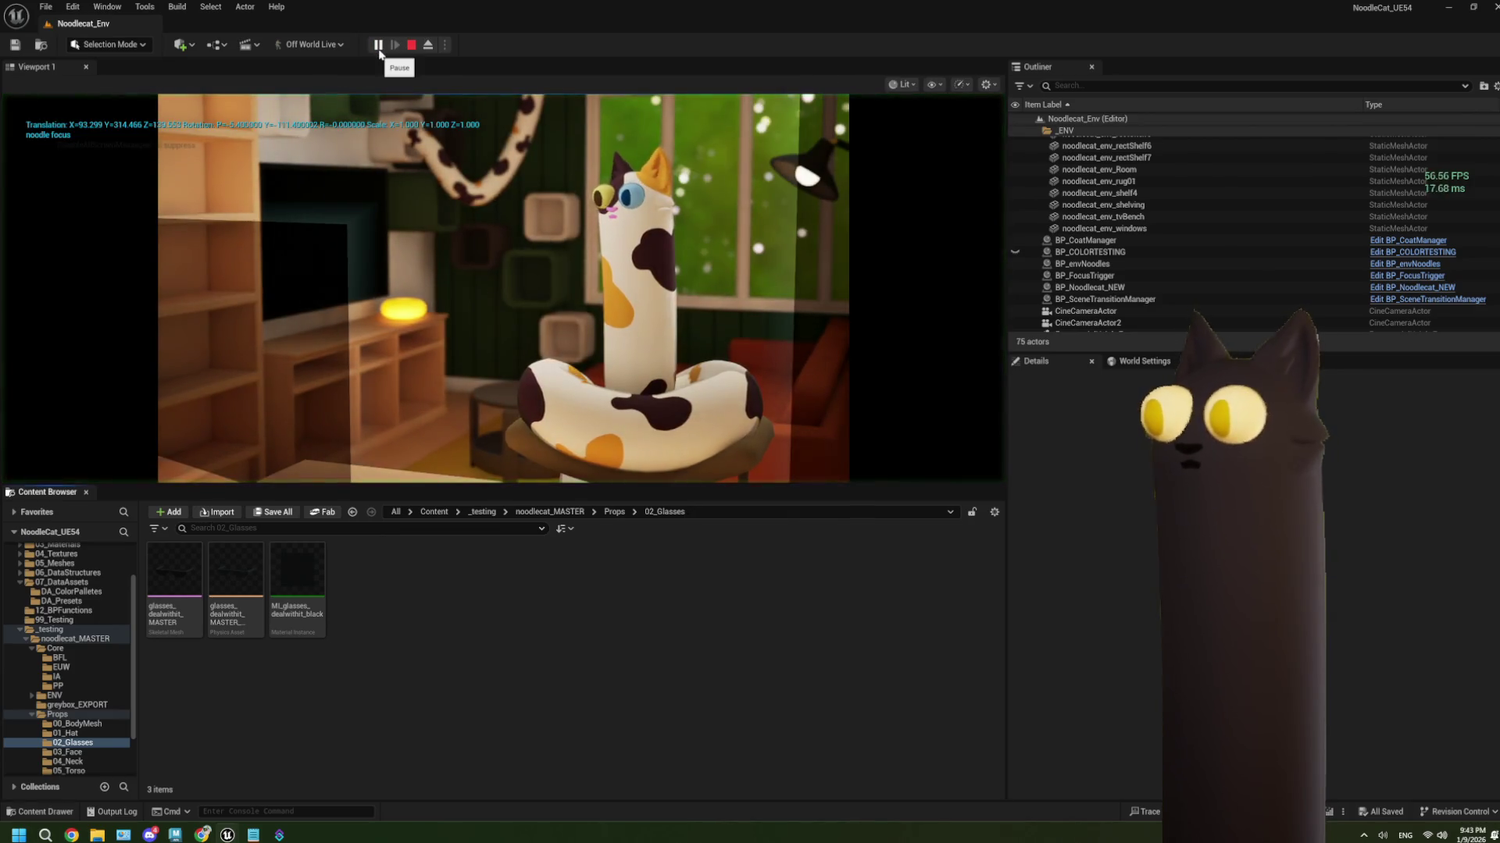
left_click(412, 47)
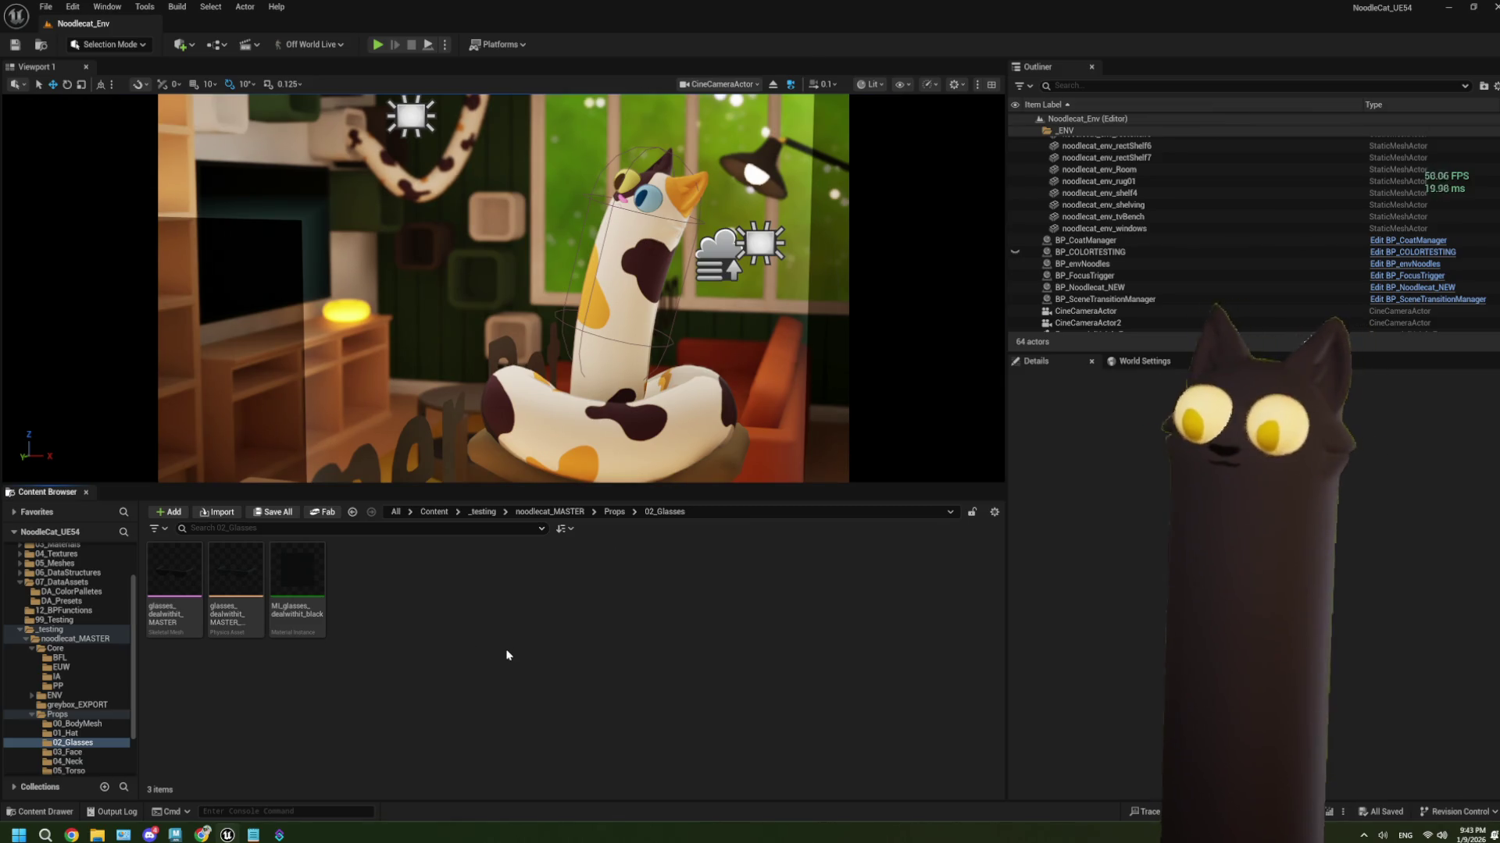
Open the glasses skeletal mesh to inspect it, then return to the BP_CoatManager graph
scroll(63, 703, "down", 3)
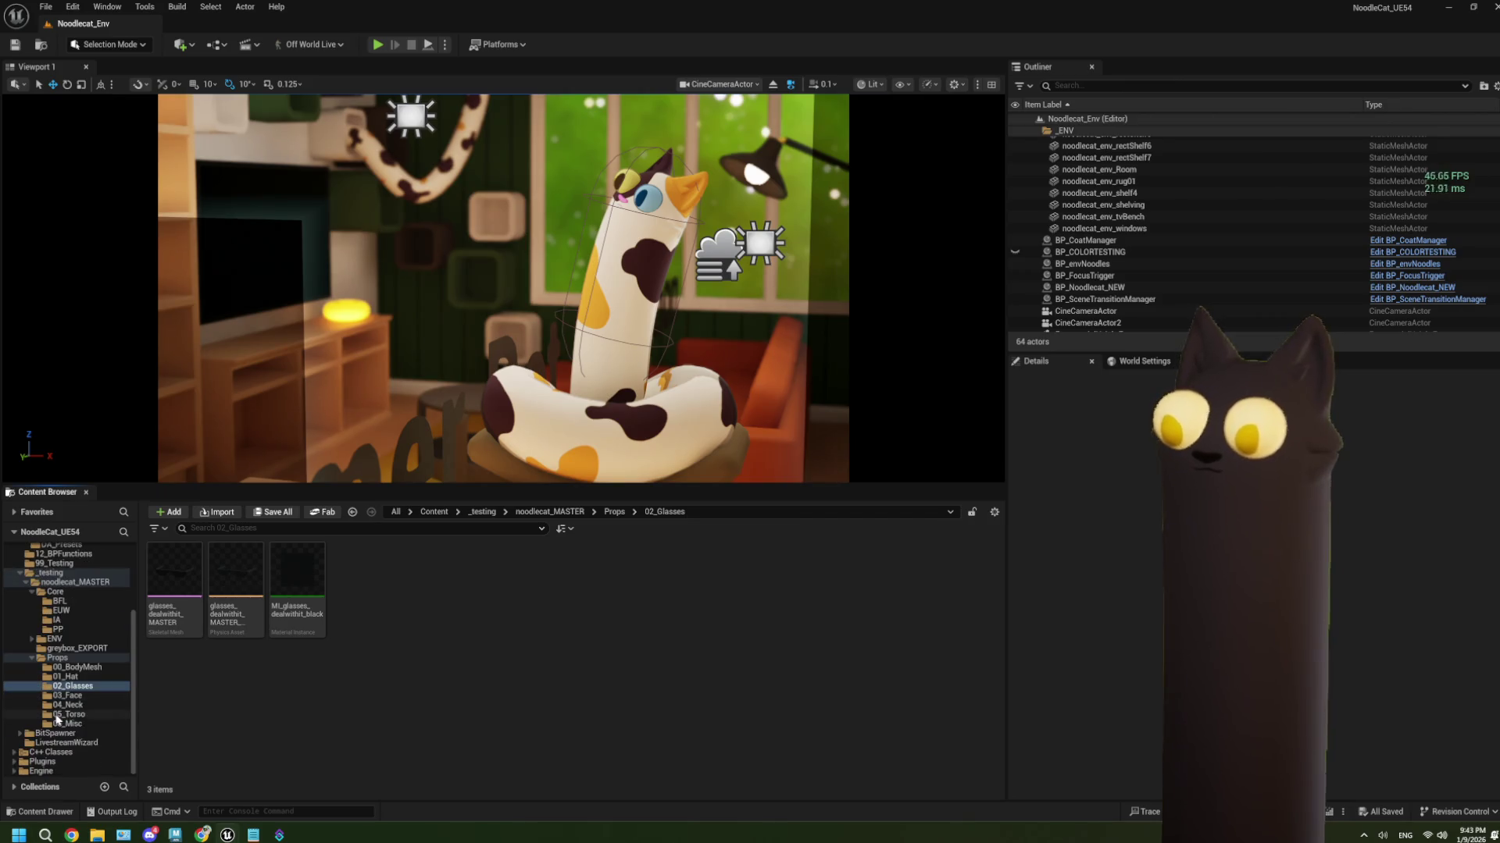
double_click(174, 570)
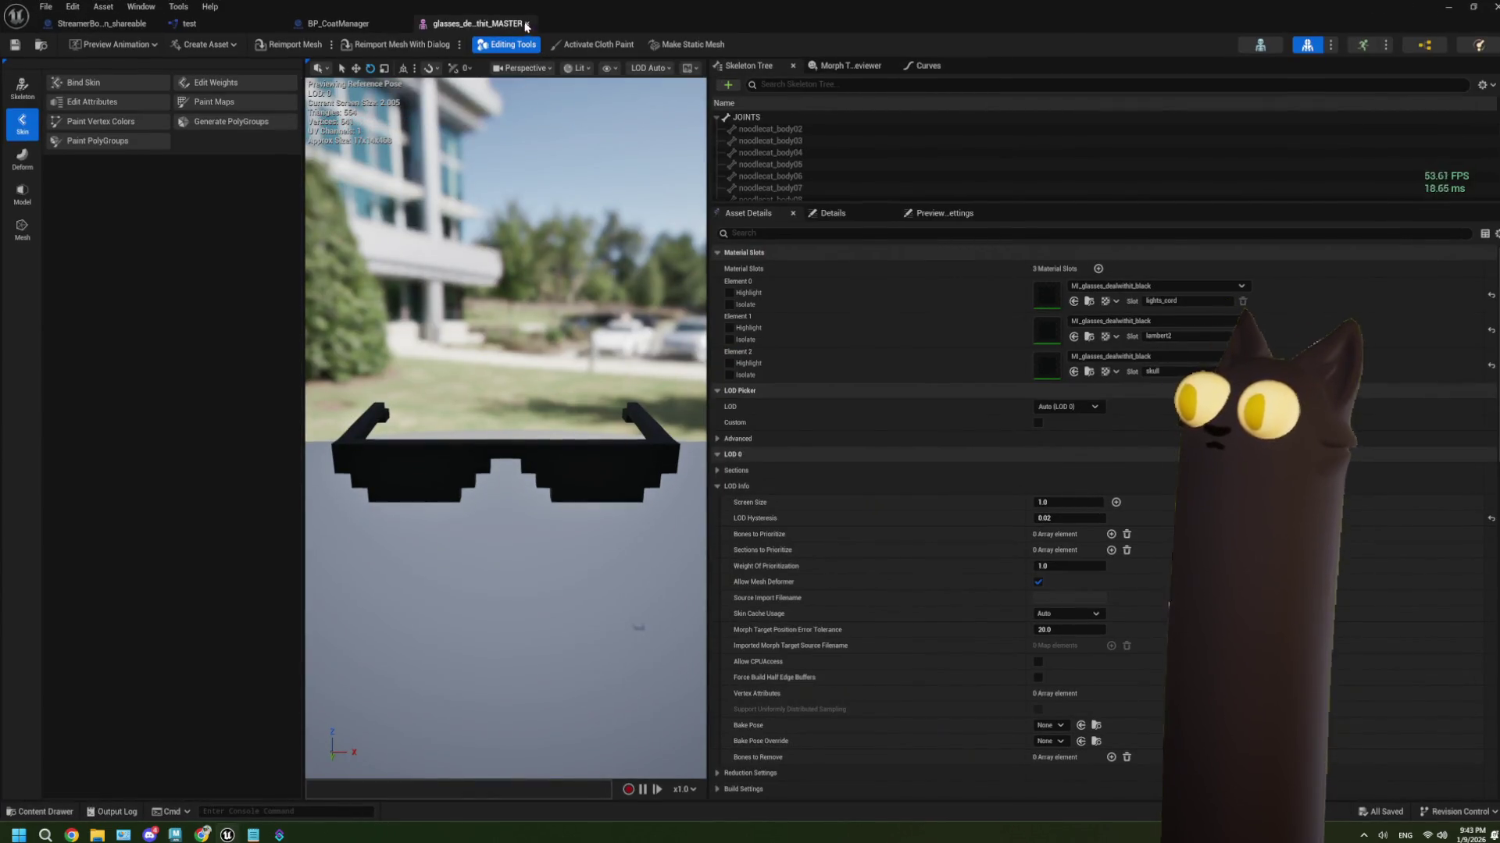
left_click(313, 24)
scroll(553, 300, "up", 3)
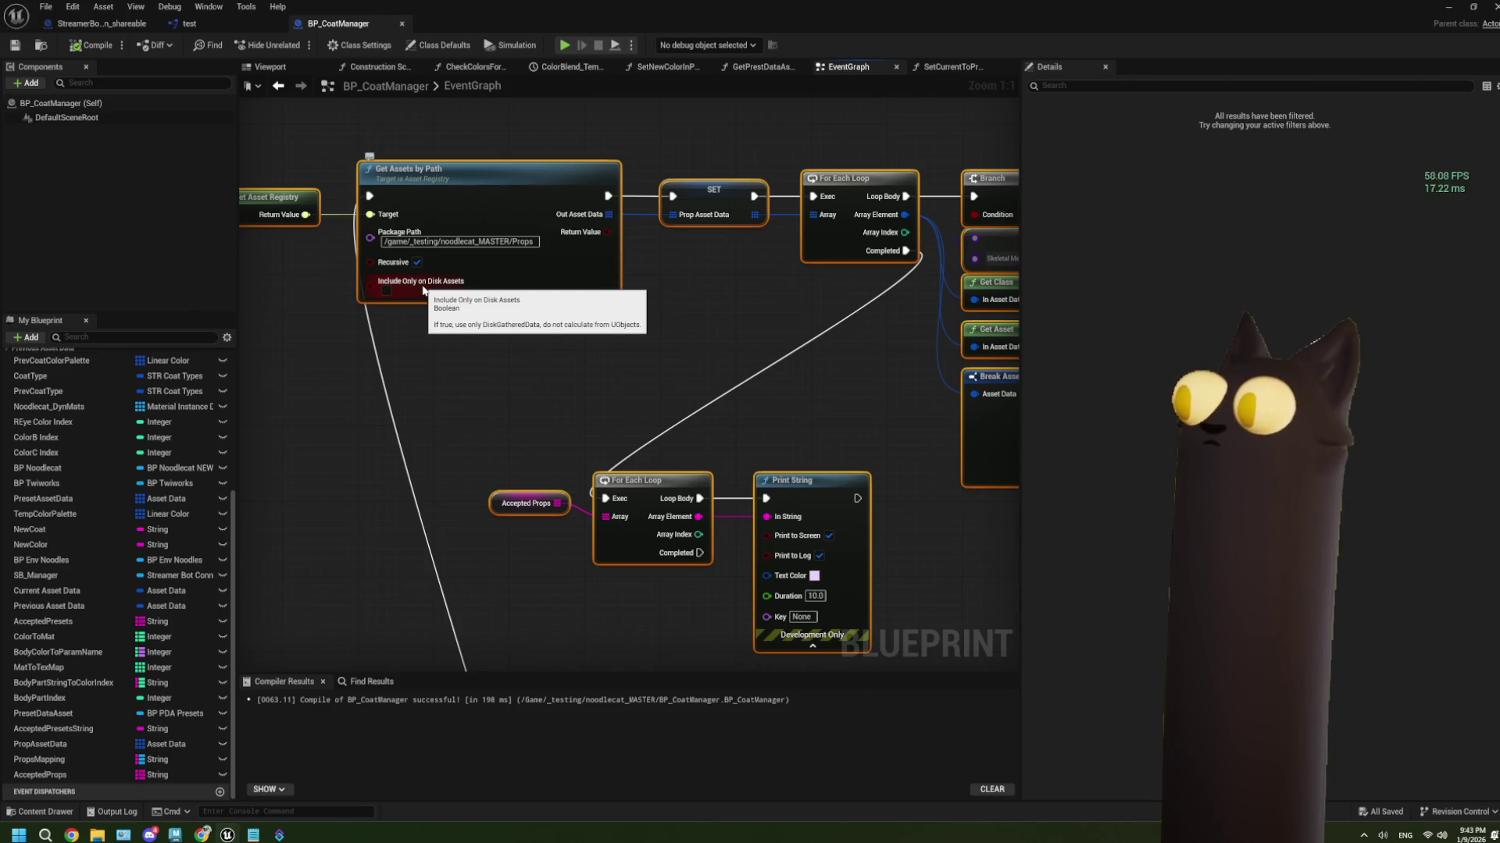
Add a Print String on Branch True that prints the second Split's Right S
left_click_drag(771, 335, 601, 354)
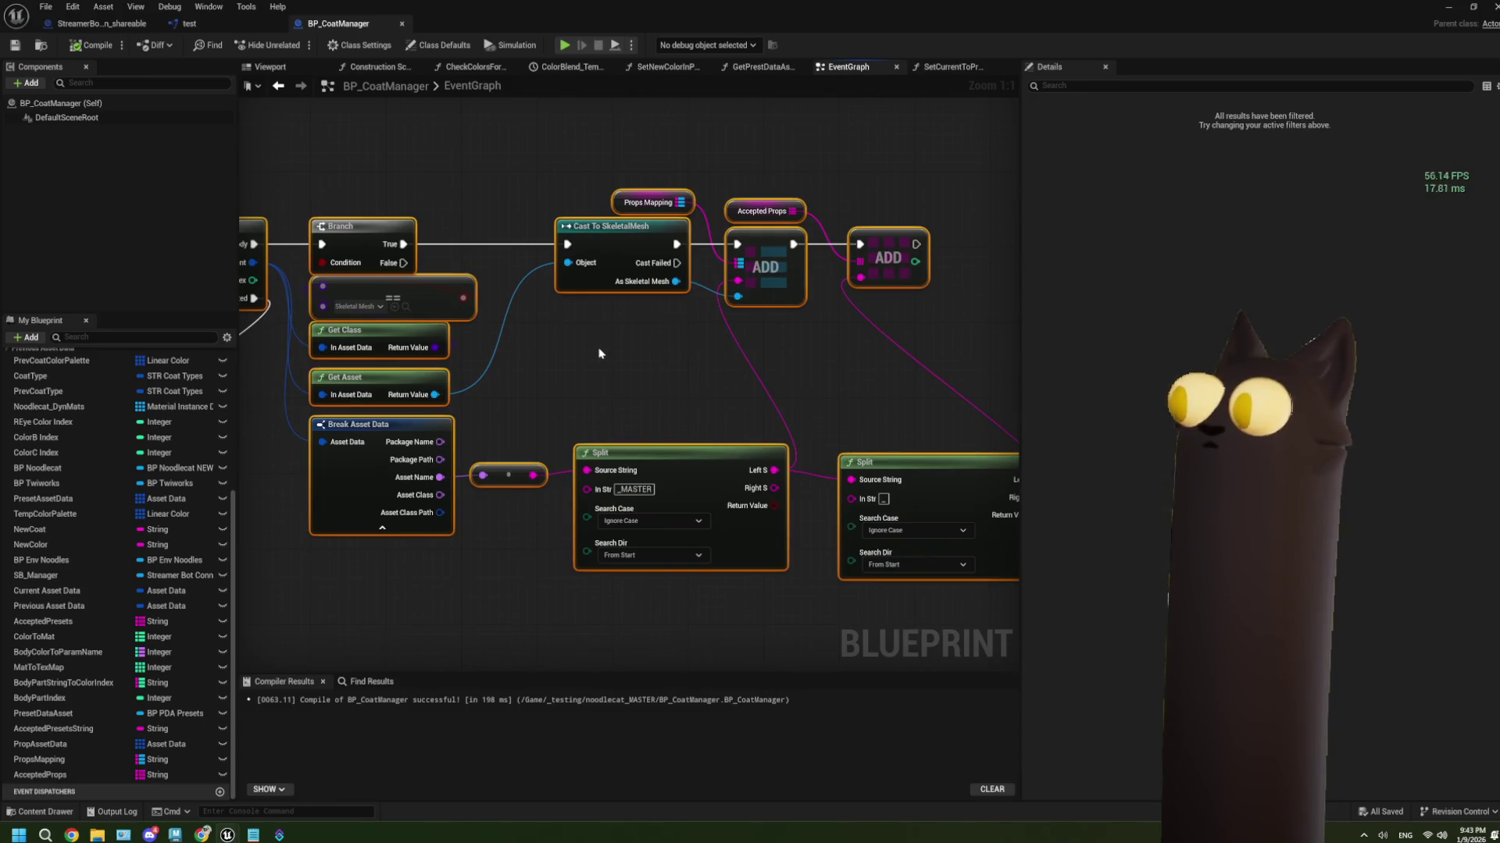
left_click_drag(614, 349, 678, 356)
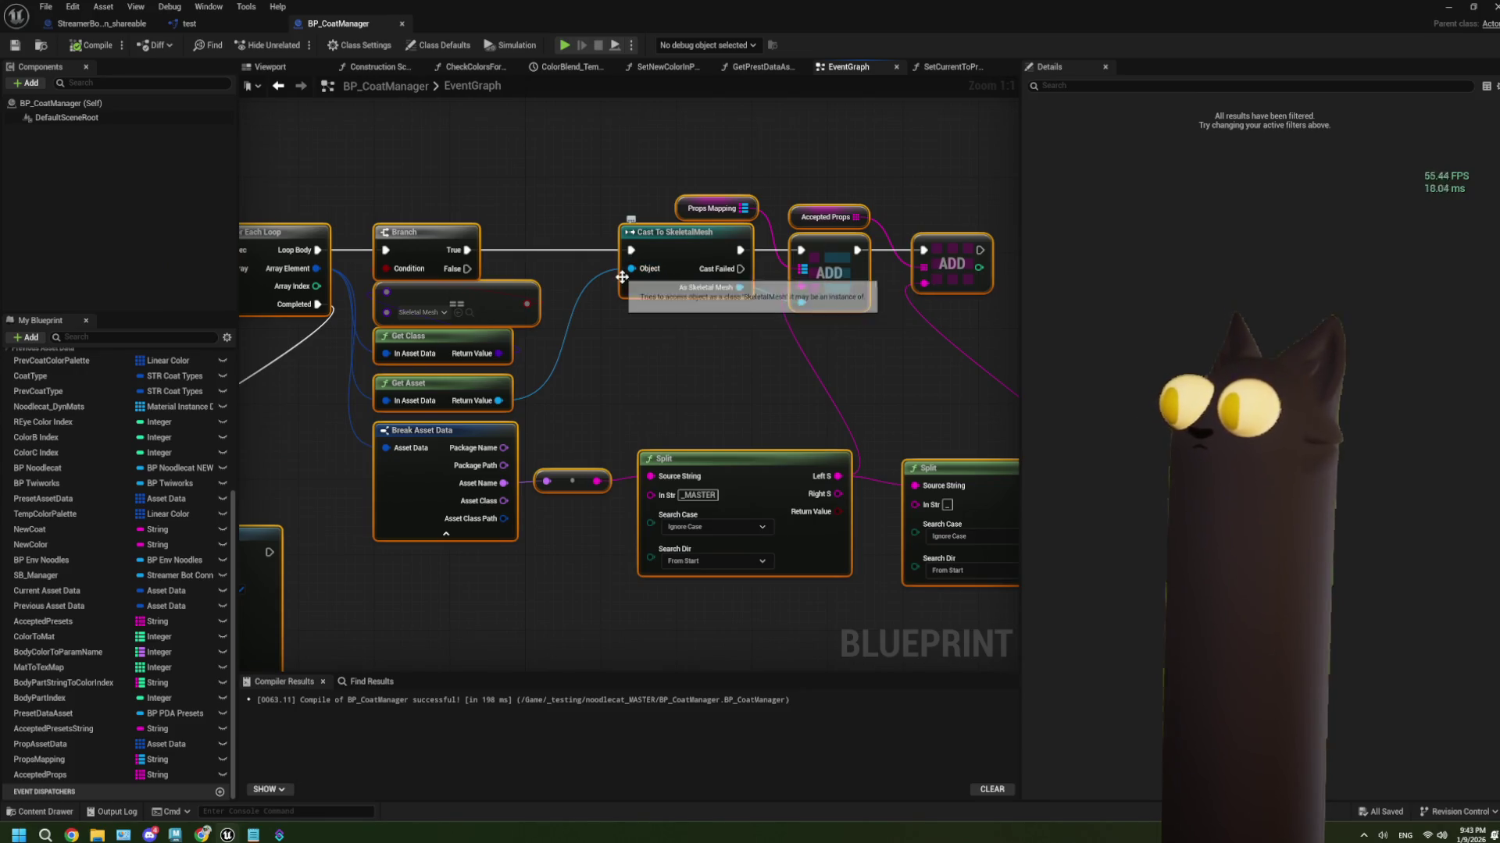
left_click_drag(467, 249, 504, 155)
type("print")
key("Return")
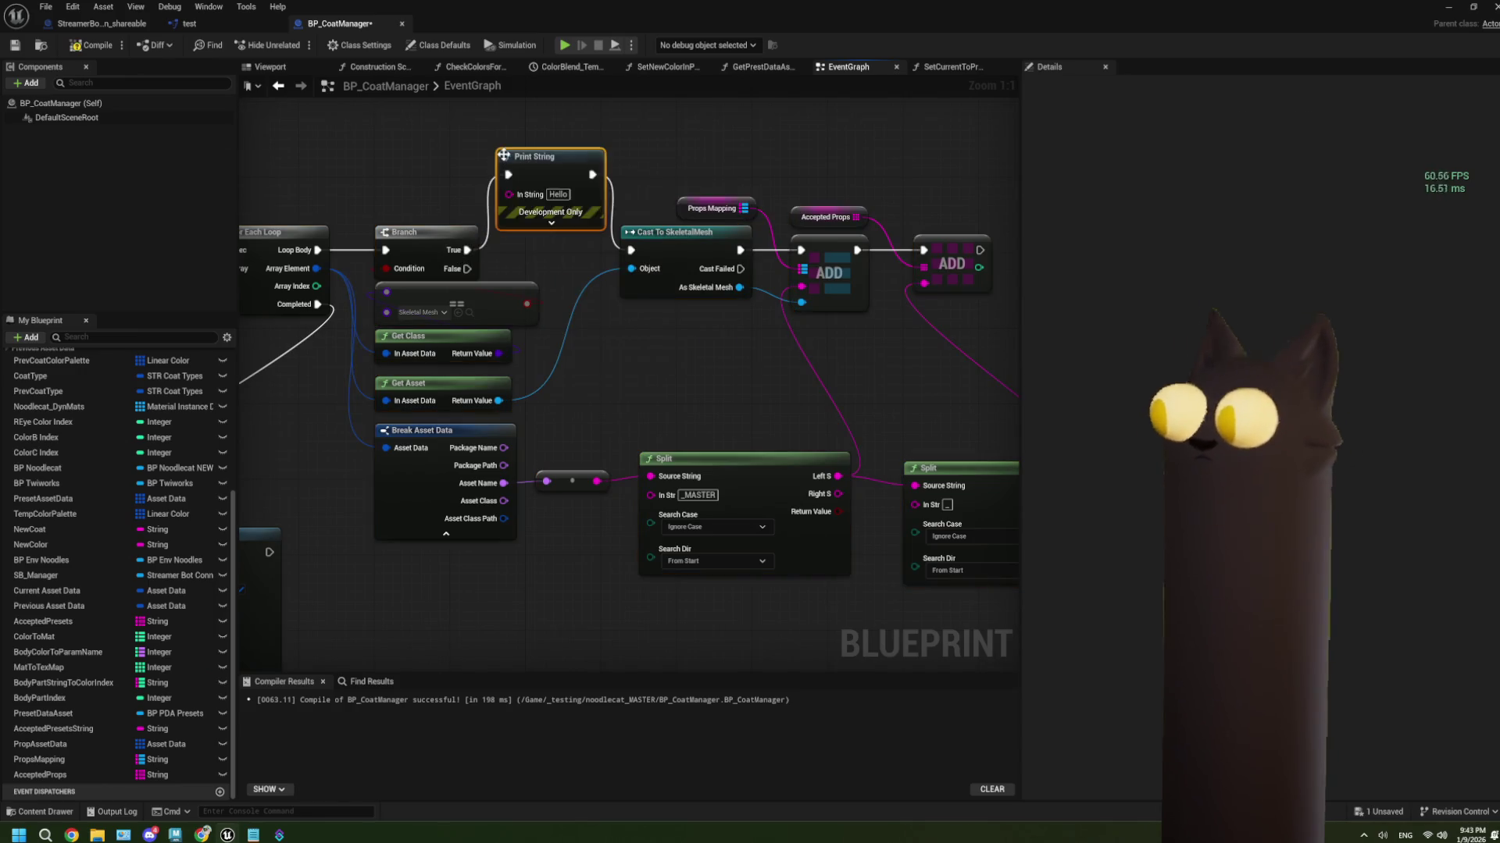
left_click_drag(877, 474, 727, 481)
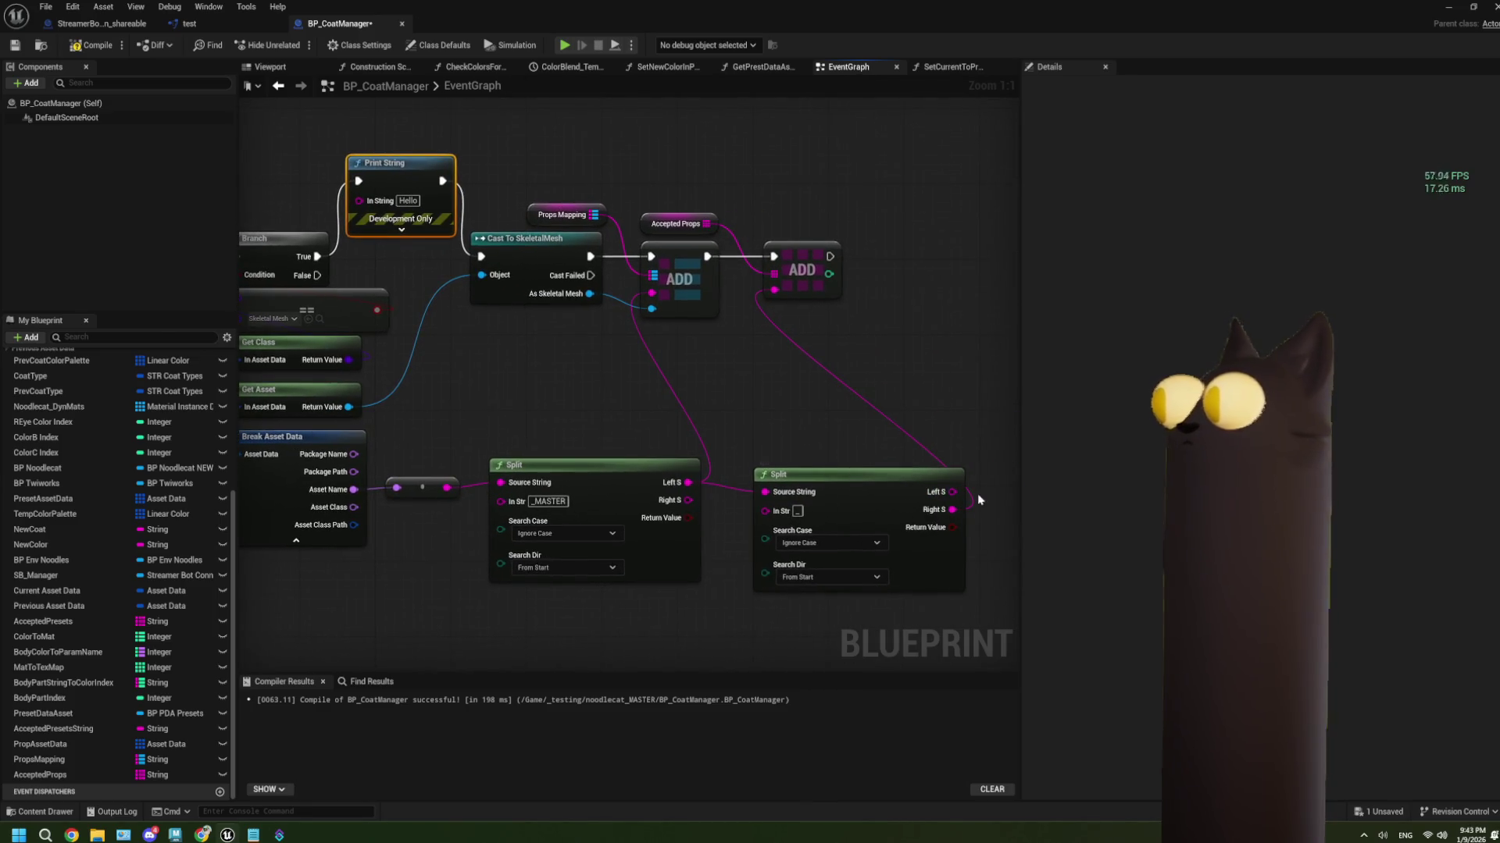
mouse_move(952, 509)
left_mouse_down()
mouse_move(494, 364)
mouse_move(357, 210)
left_mouse_up()
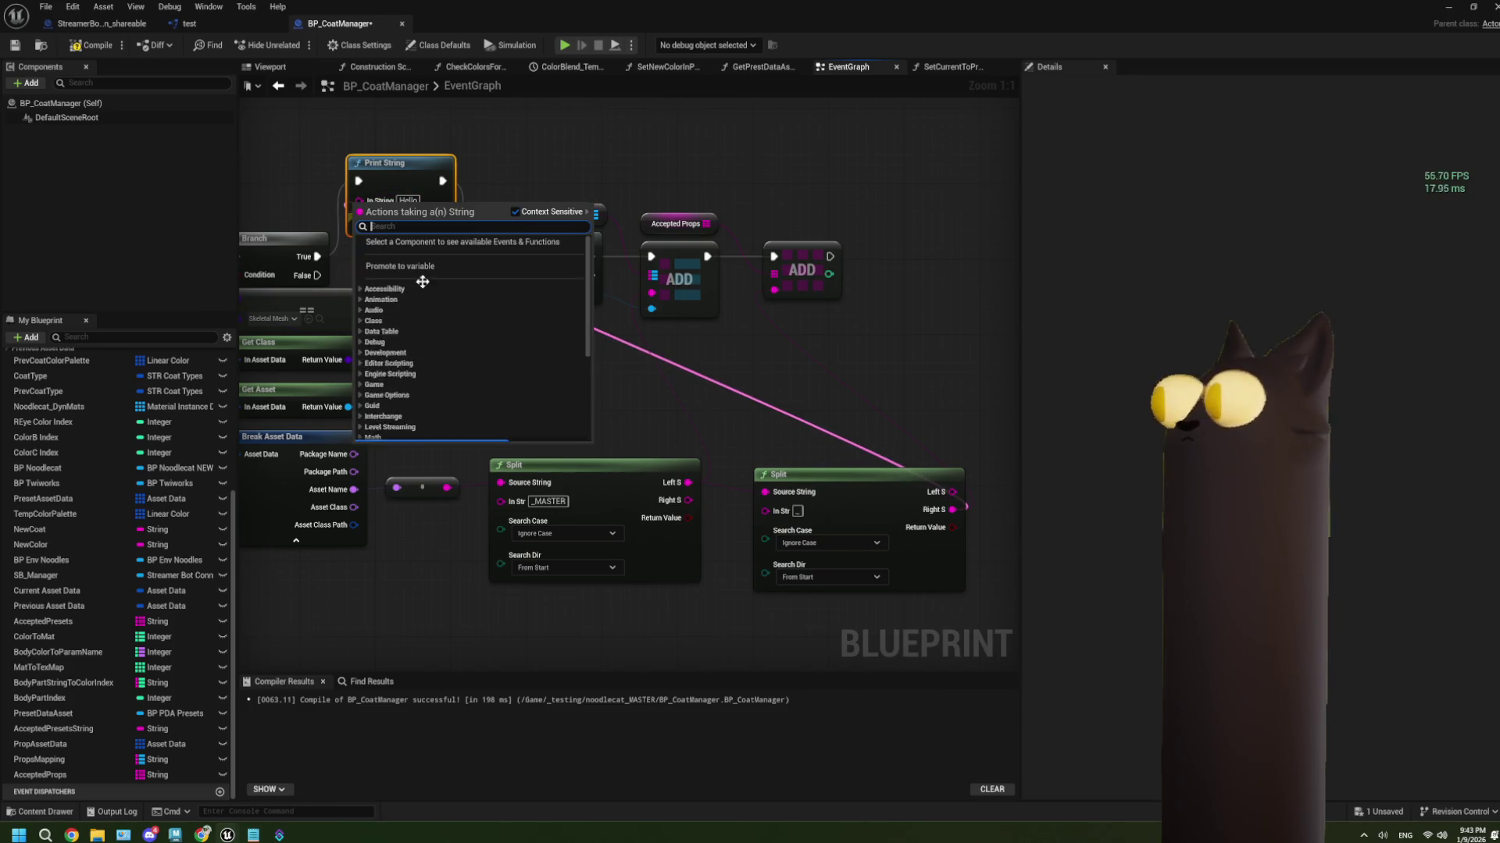
key("Escape")
mouse_move(952, 509)
left_mouse_down()
mouse_move(336, 209)
mouse_move(370, 204)
left_mouse_up()
Compile and save the blueprint, then start a Play-in-Editor test
key("F7")
key("ctrl+s")
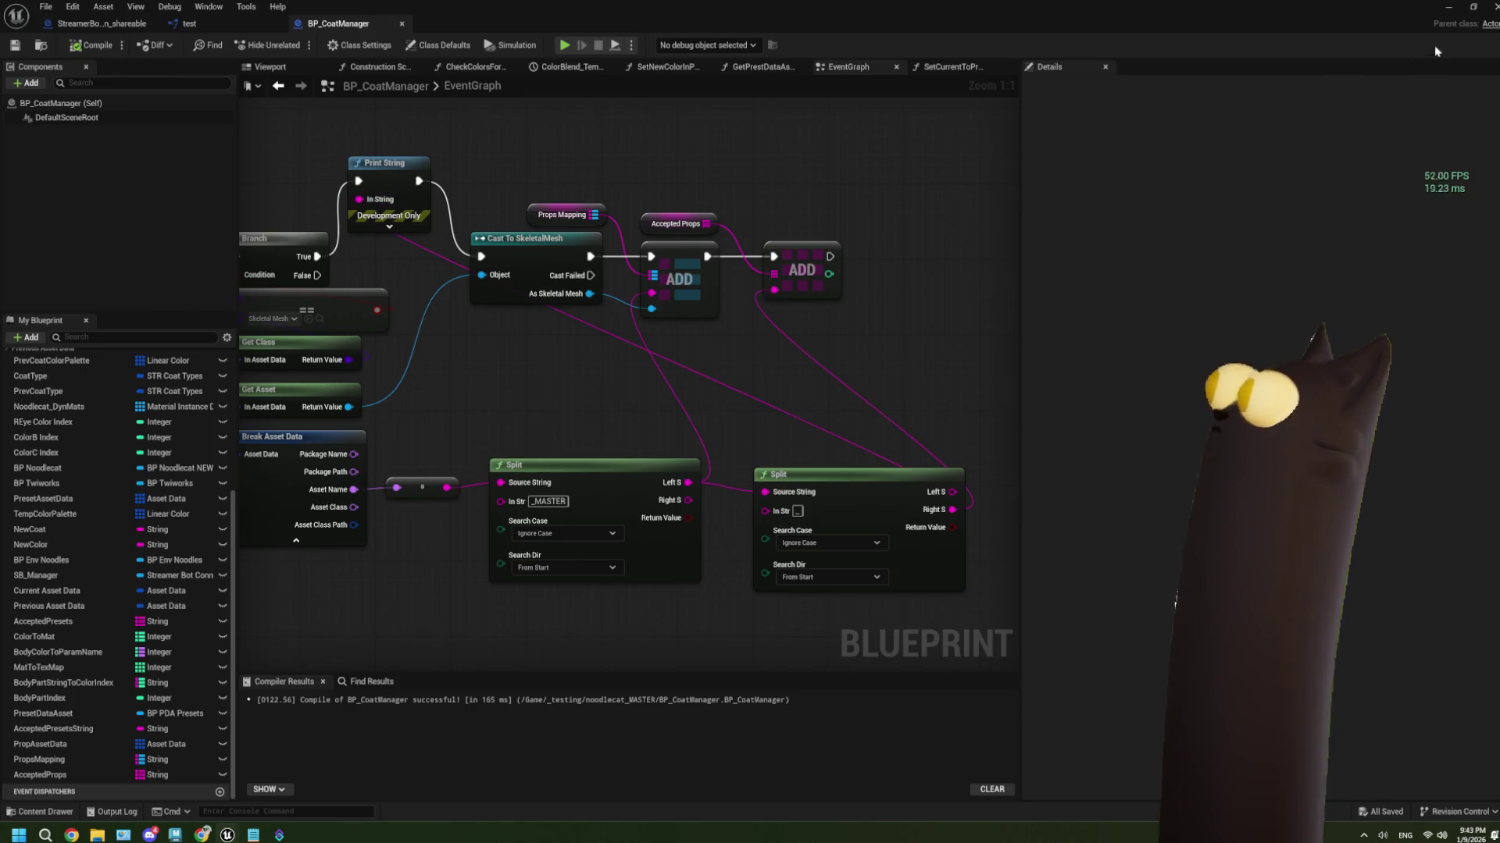
left_click(1448, 7)
left_click(378, 45)
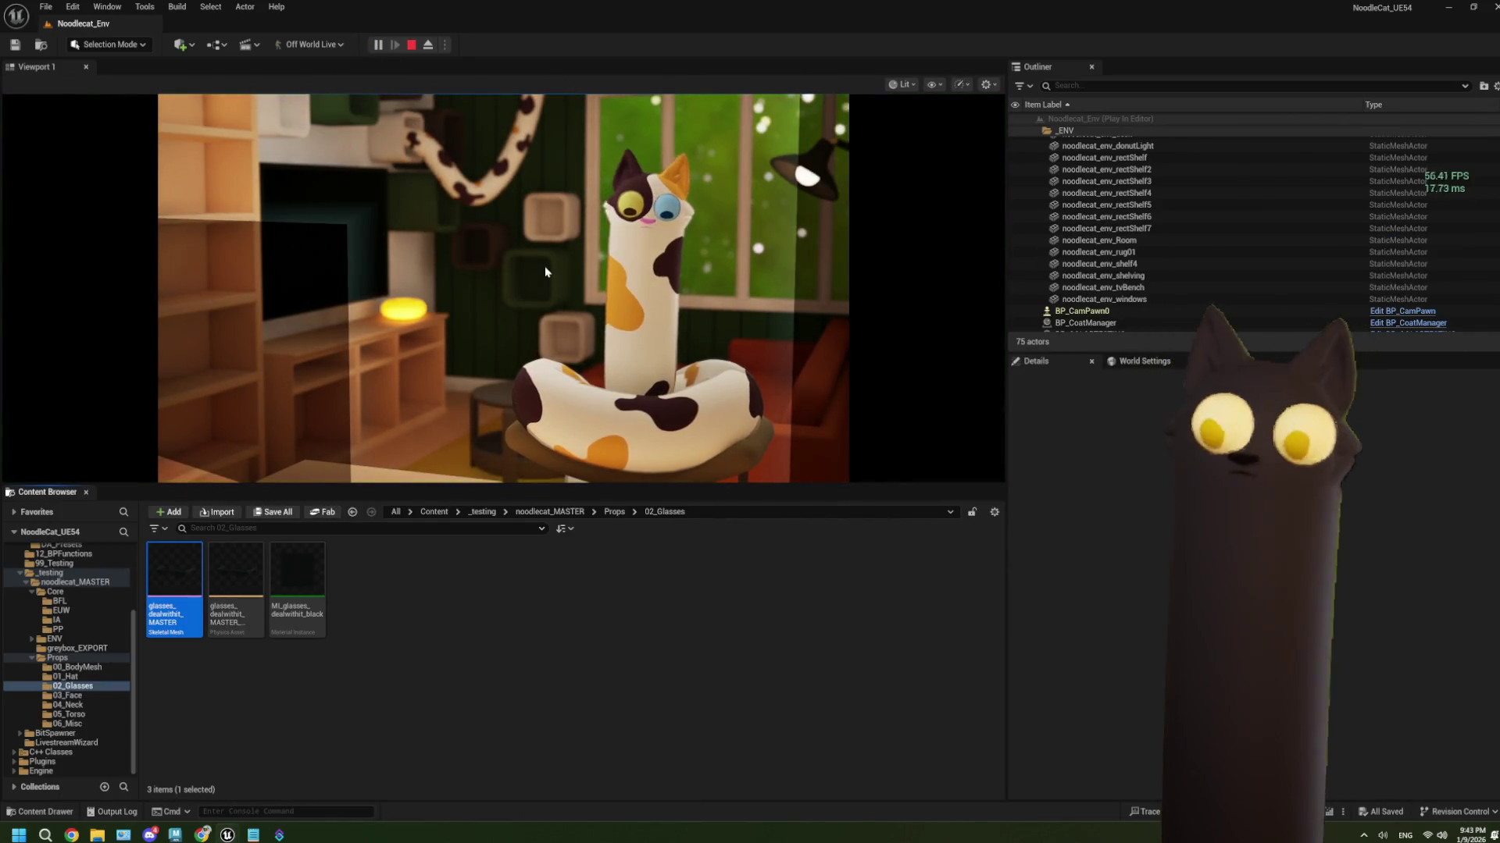
Return to the BP_CoatManager graph and route the Print String's execution into Cast To SkeletalMesh
double_click(166, 591)
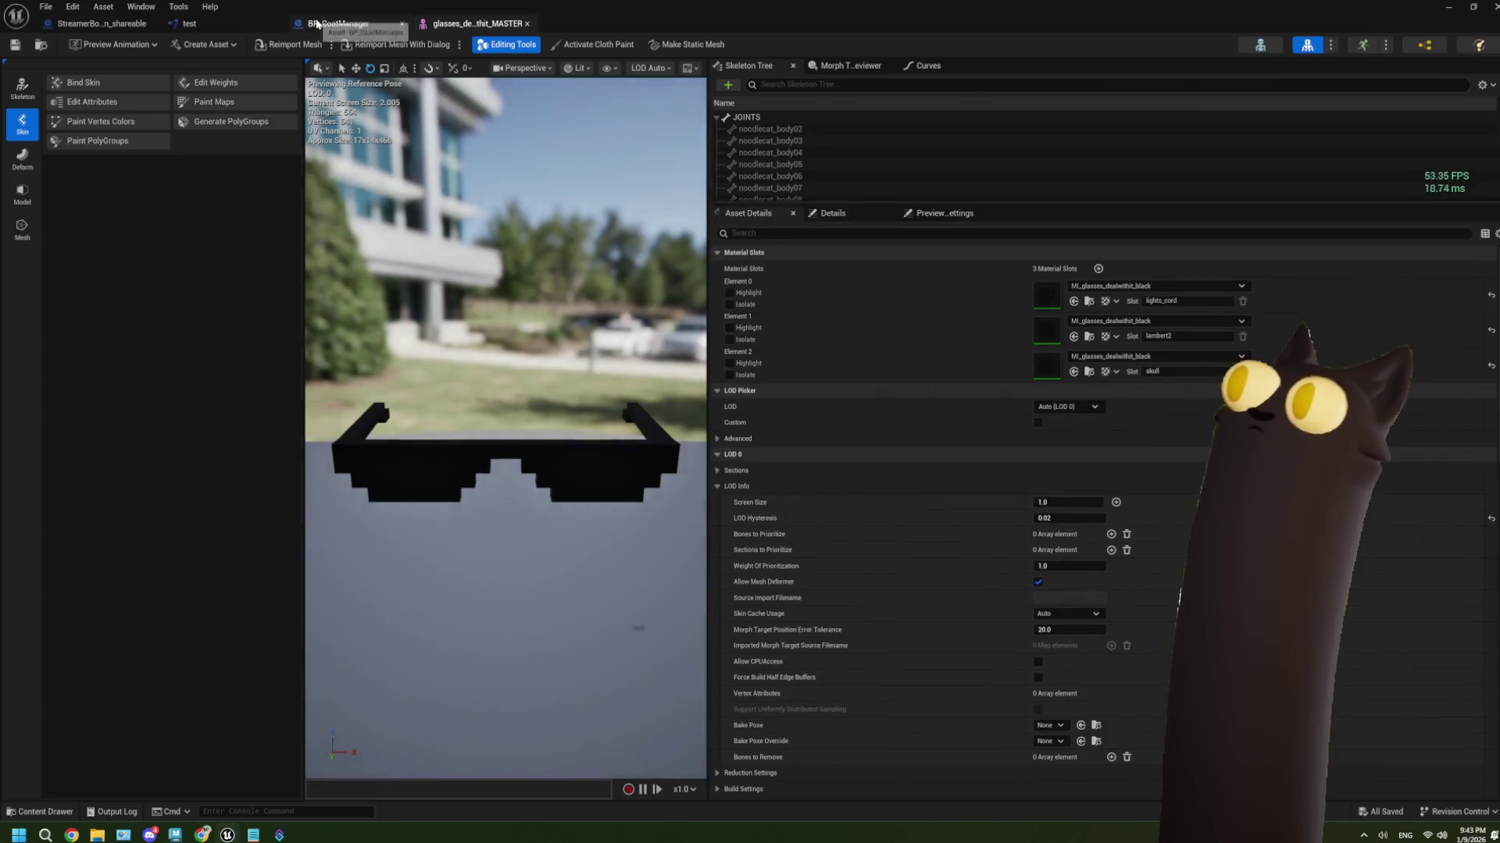
left_click(338, 23)
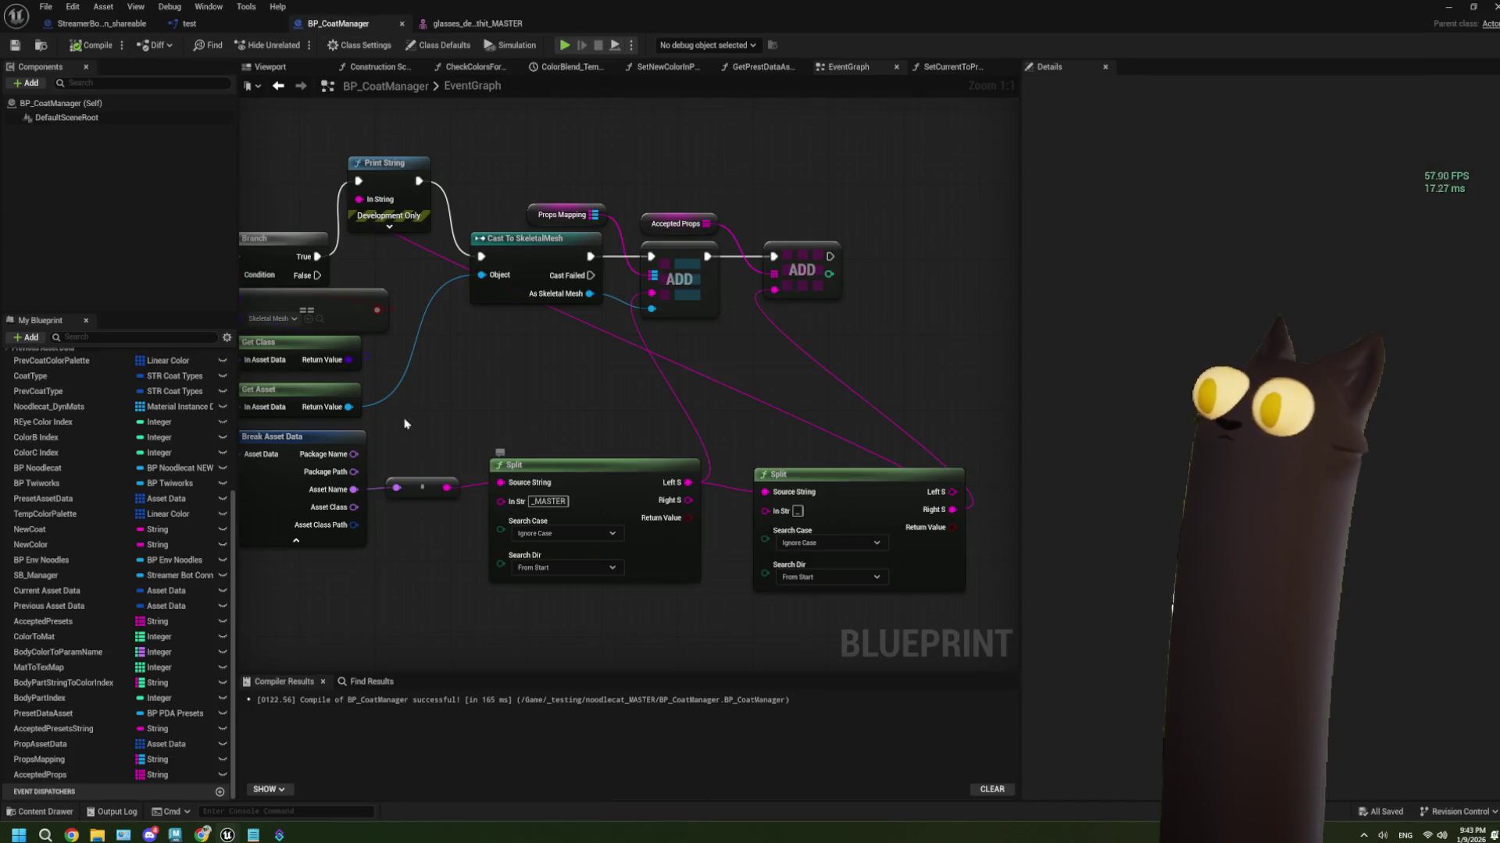
mouse_move(521, 361)
left_mouse_down()
mouse_move(423, 367)
mouse_move(698, 365)
left_mouse_up()
scroll(698, 366, "down", 3)
mouse_move(648, 443)
left_mouse_down()
mouse_move(560, 388)
mouse_move(500, 203)
mouse_move(468, 345)
mouse_move(487, 381)
left_mouse_up()
scroll(488, 381, "up", 2)
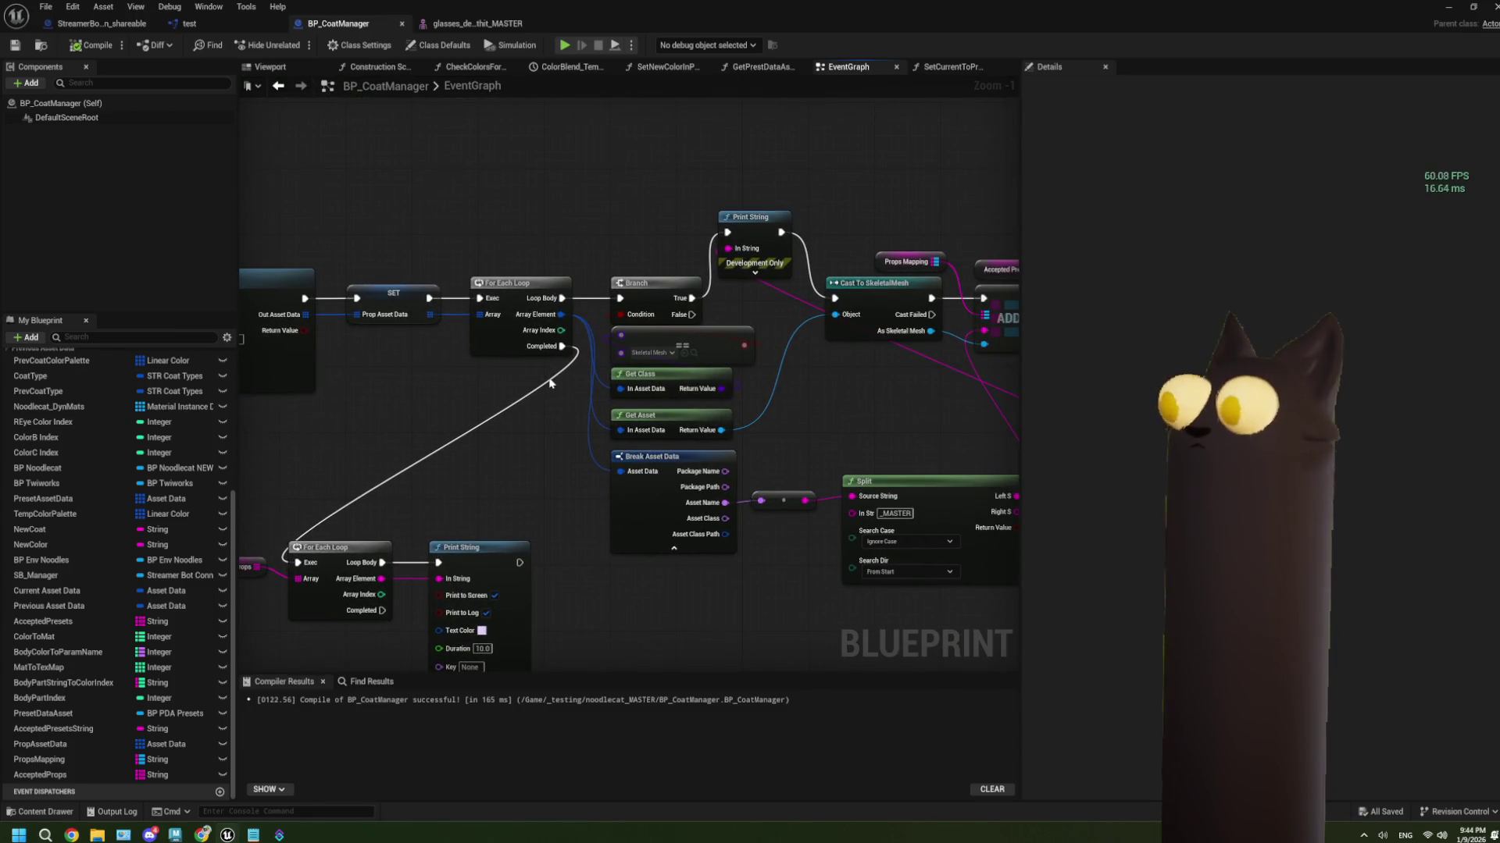
scroll(567, 384, "up", 1)
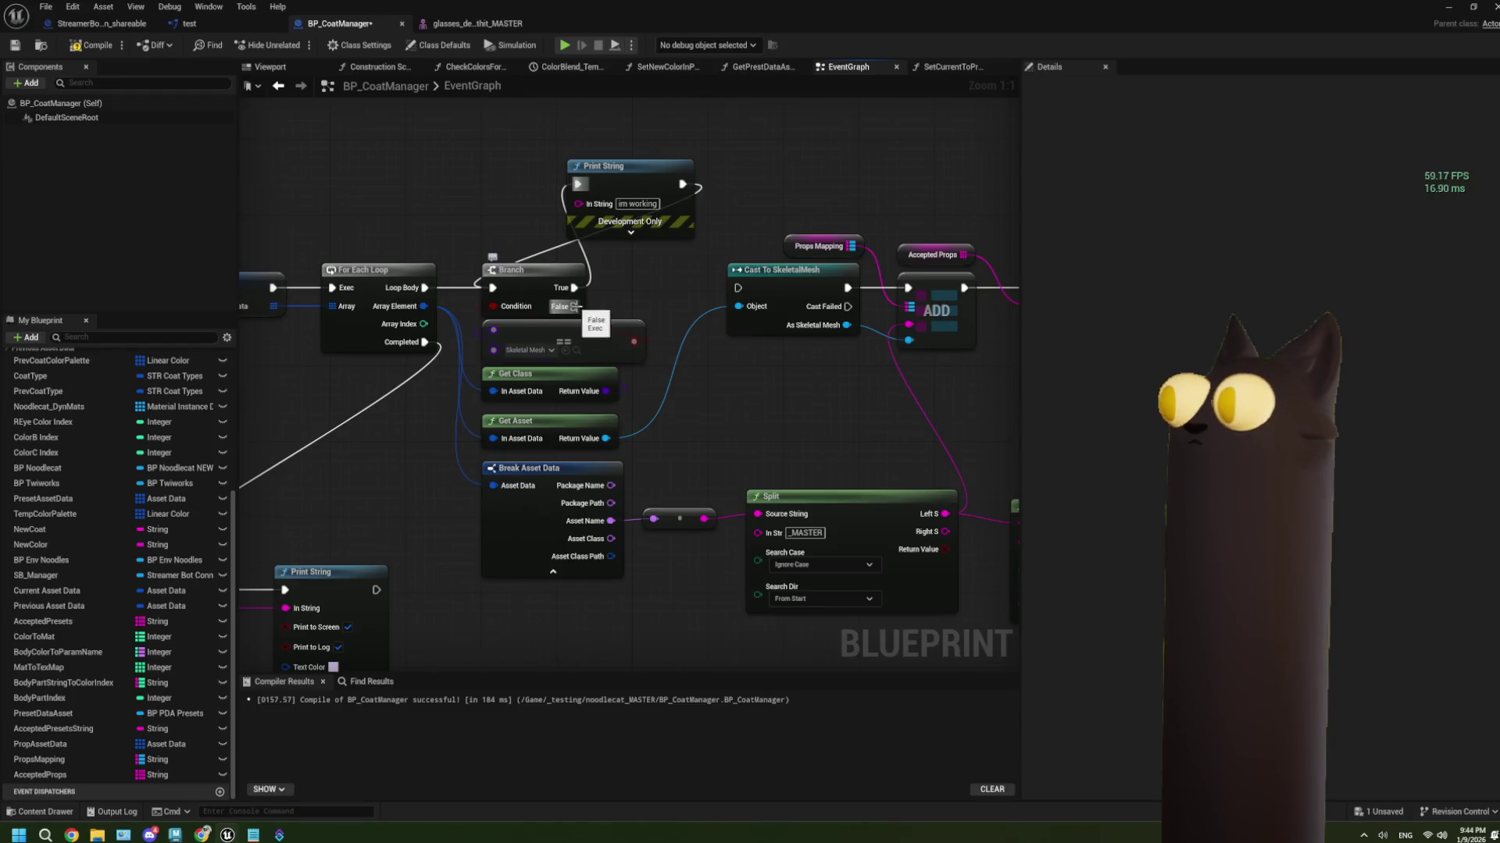
left_click_drag(676, 191, 738, 288)
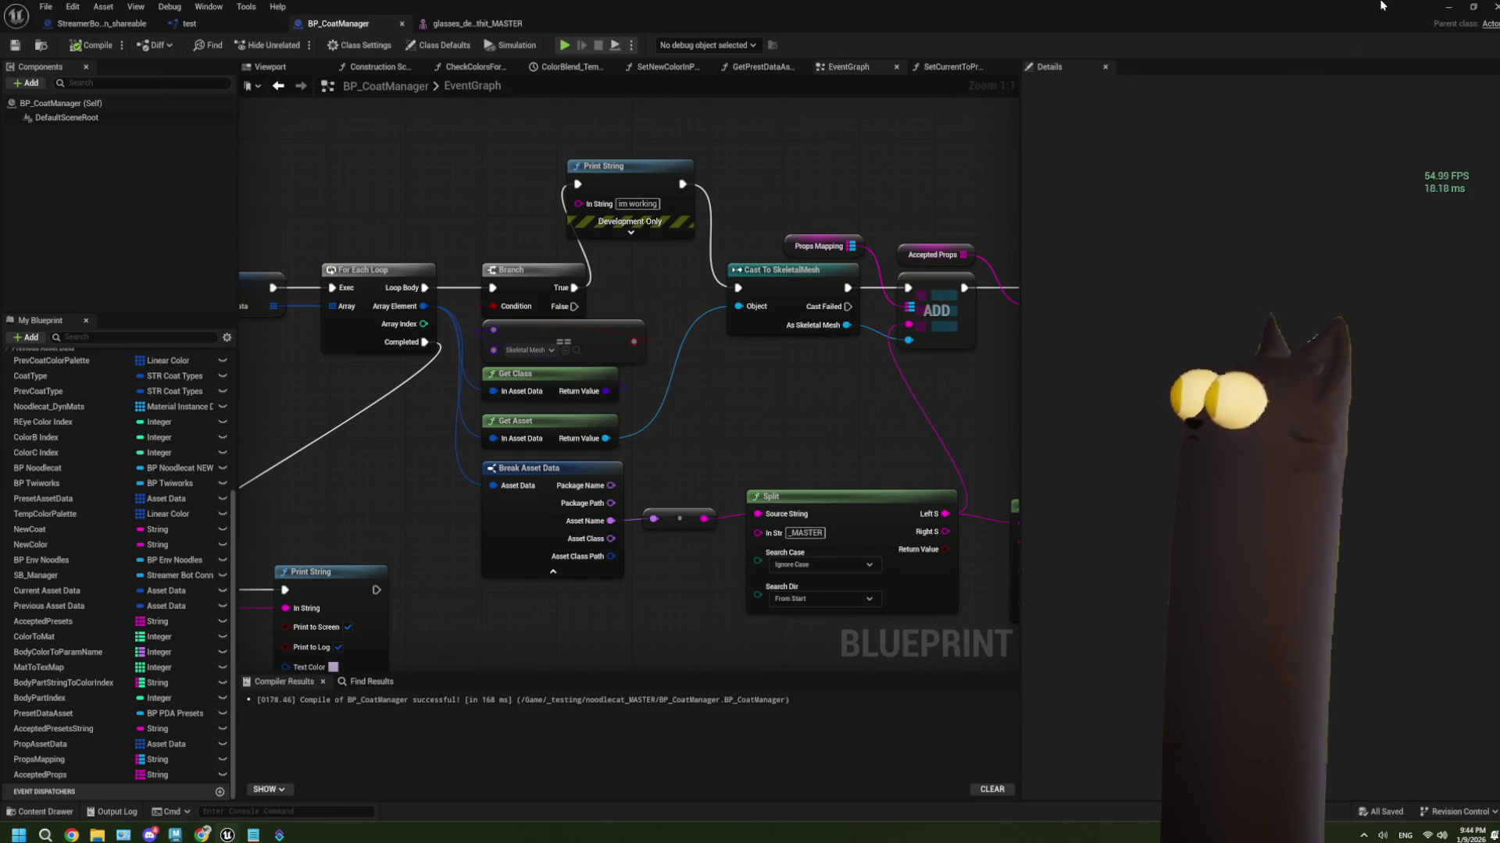
Run and end another Play-in-Editor test of the level
left_click(1448, 6)
left_click(378, 45)
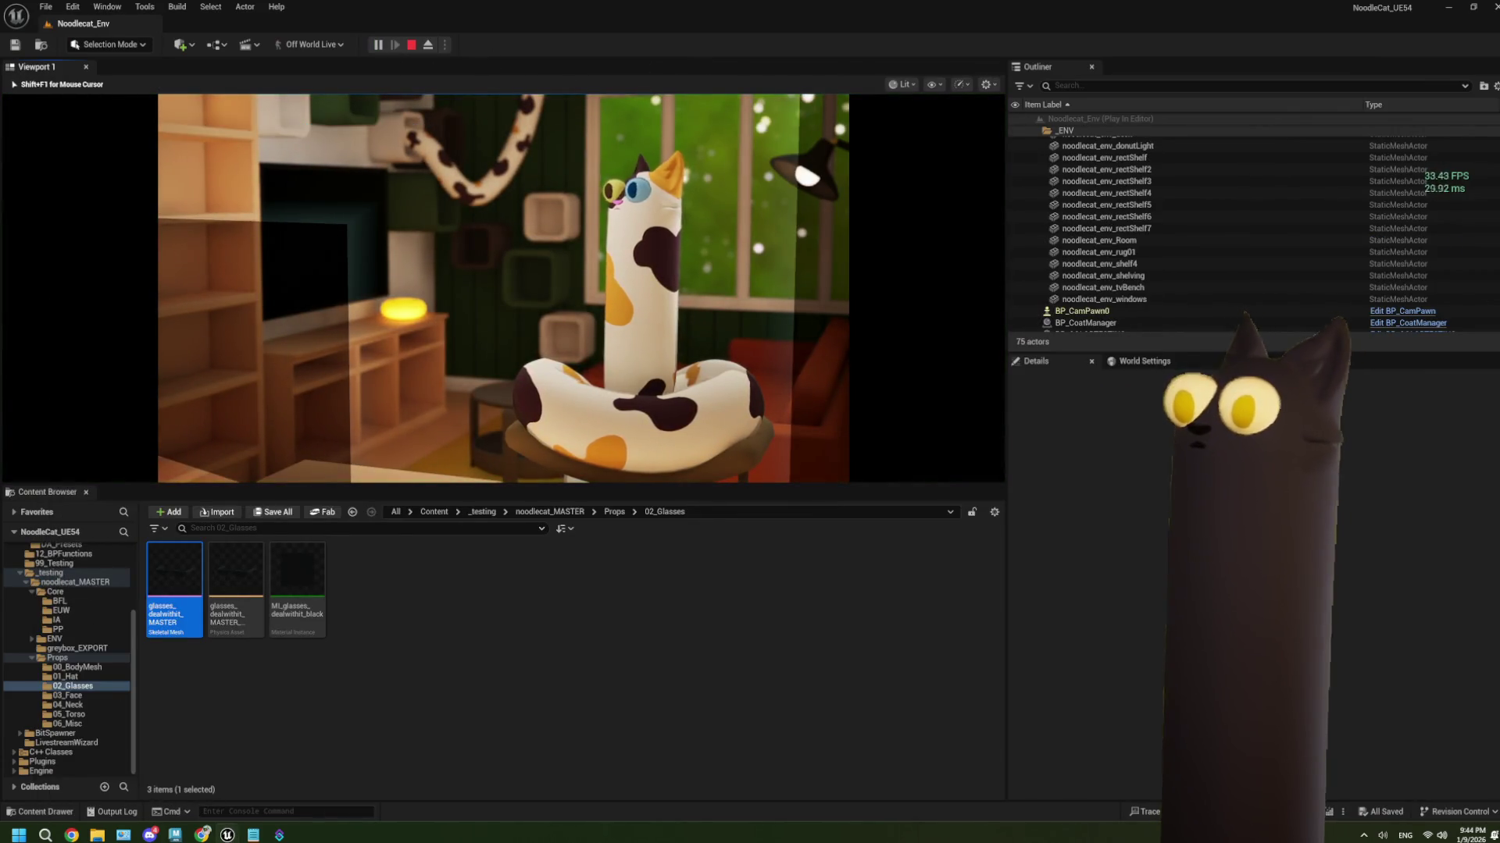
key("Escape")
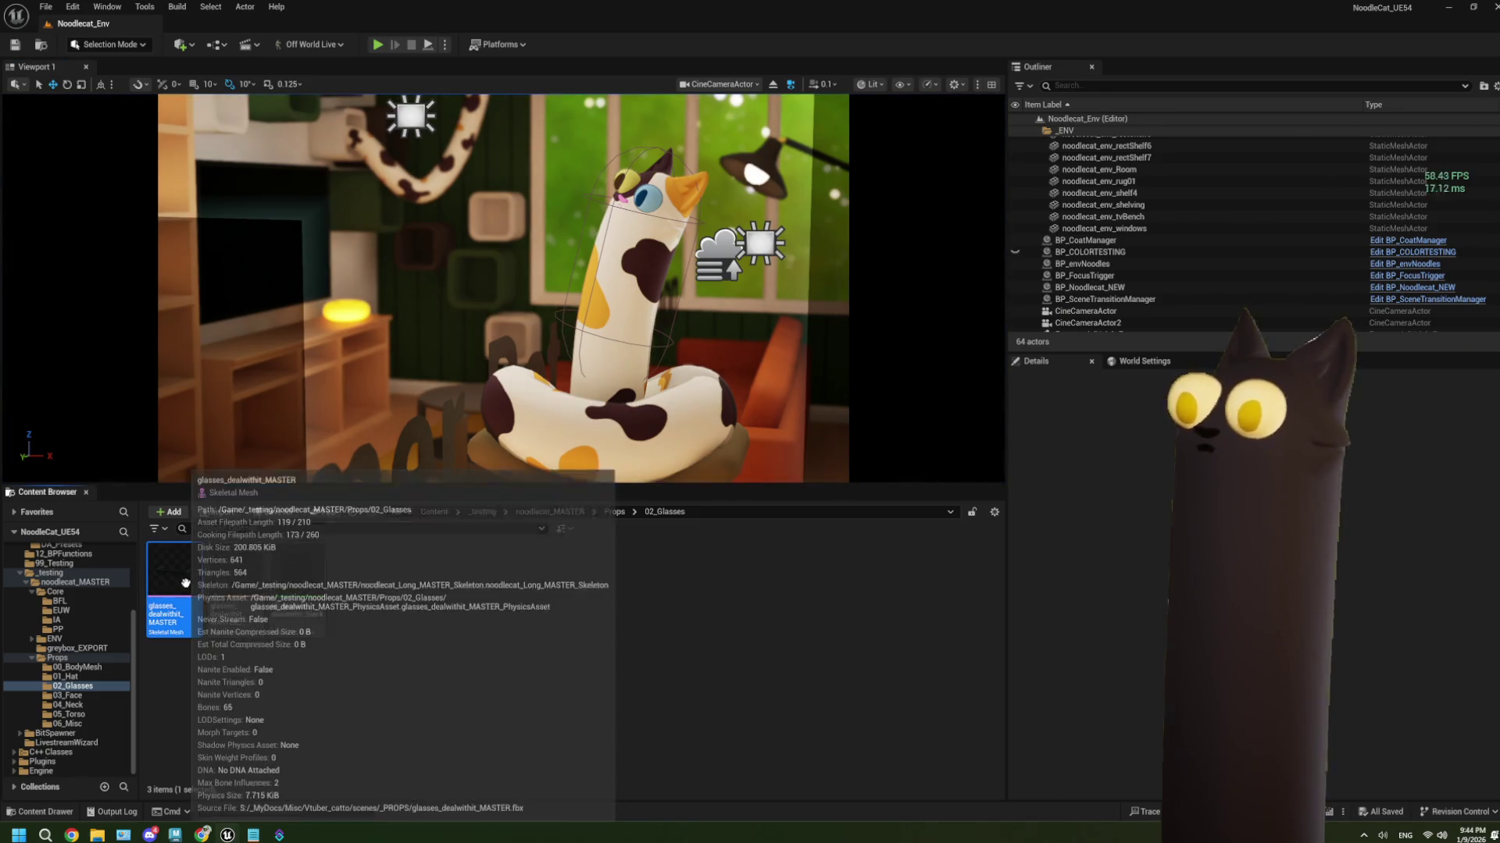
Return to BP_CoatManager and bring Get Assets by Path, AcceptedProps and ADD nodes into view
double_click(178, 601)
left_click(338, 23)
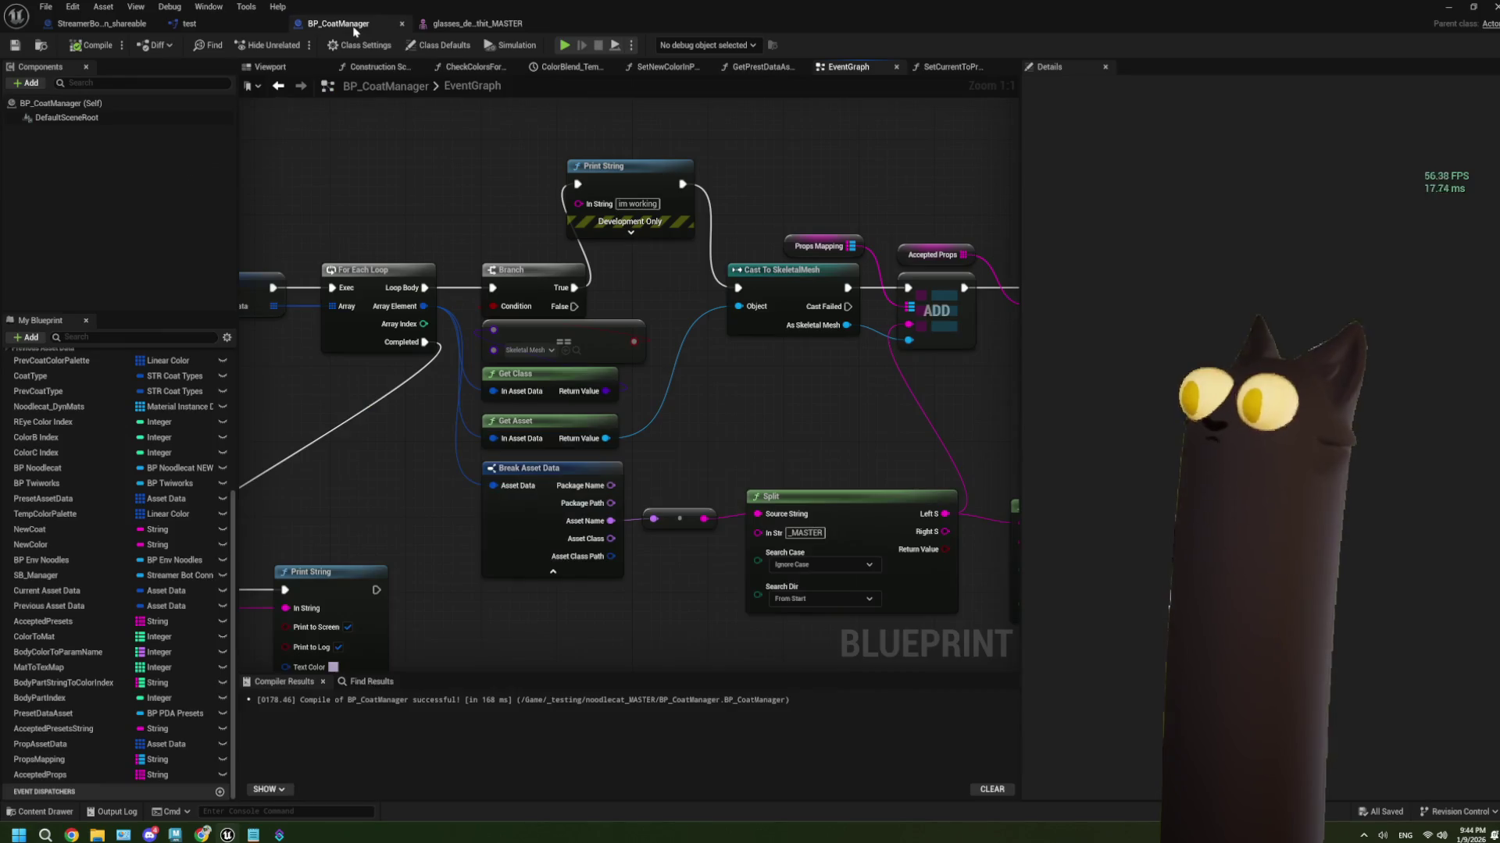
mouse_move(696, 418)
left_mouse_down()
mouse_move(818, 412)
mouse_move(521, 439)
left_mouse_up()
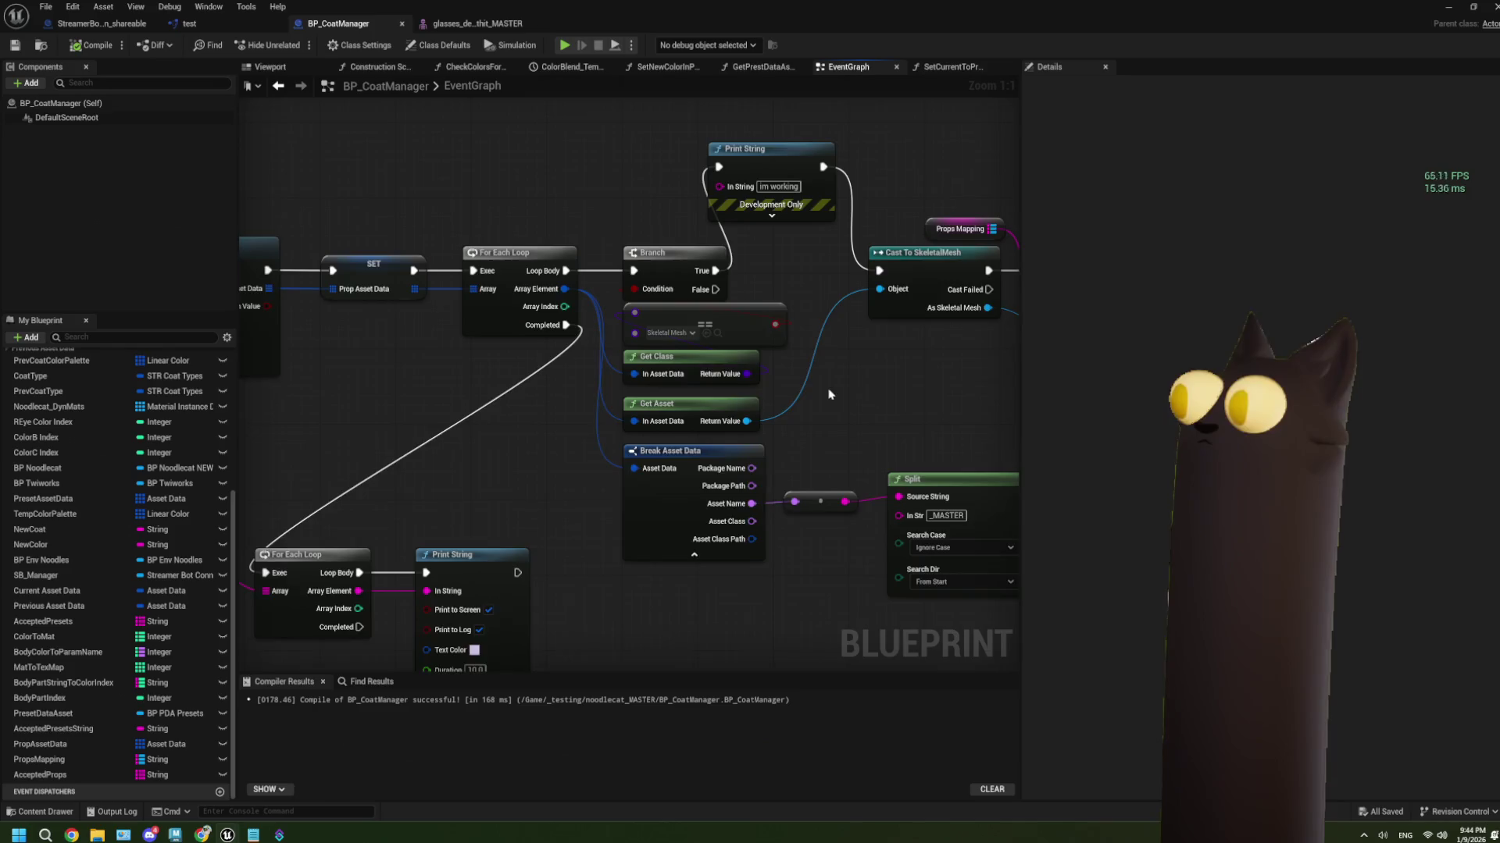
left_click_drag(830, 394, 672, 400)
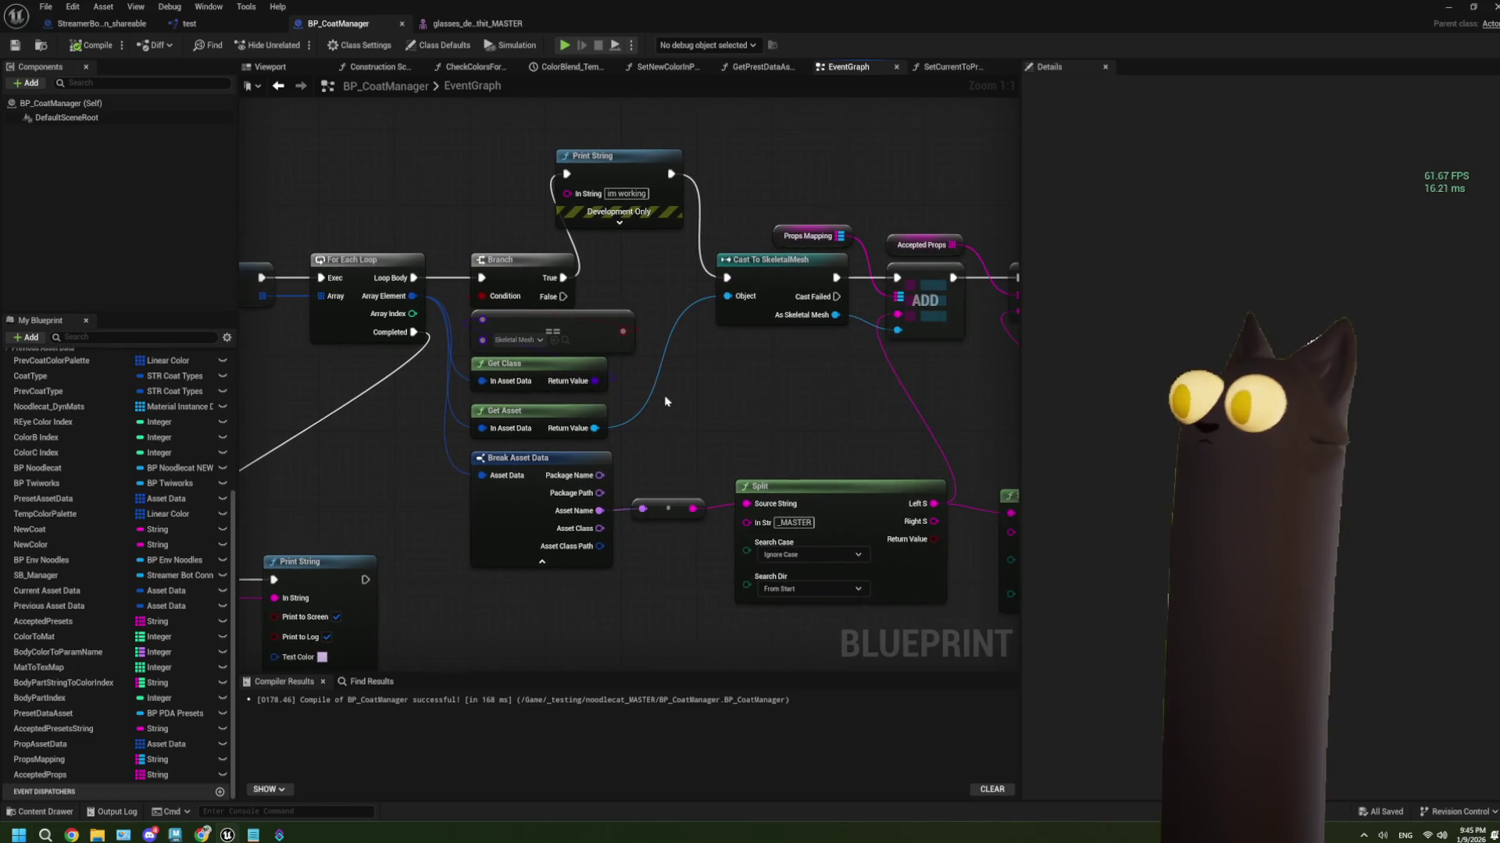
Search the == node's class list for skeletal mesh, keep Skeletal Mesh, and bring up the forum's reference blueprint
left_click(506, 344)
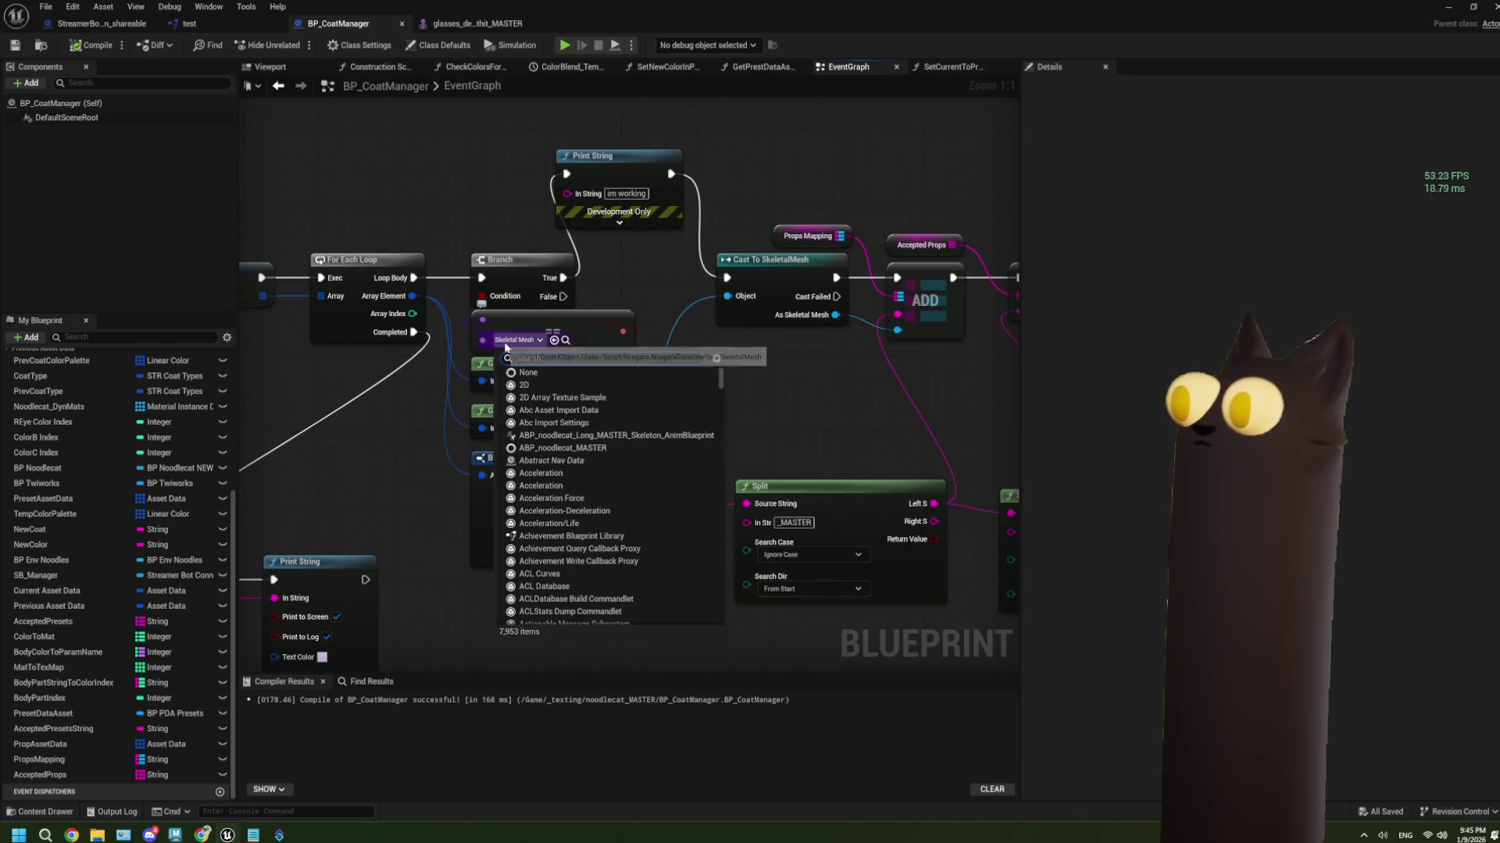
type("skeletal")
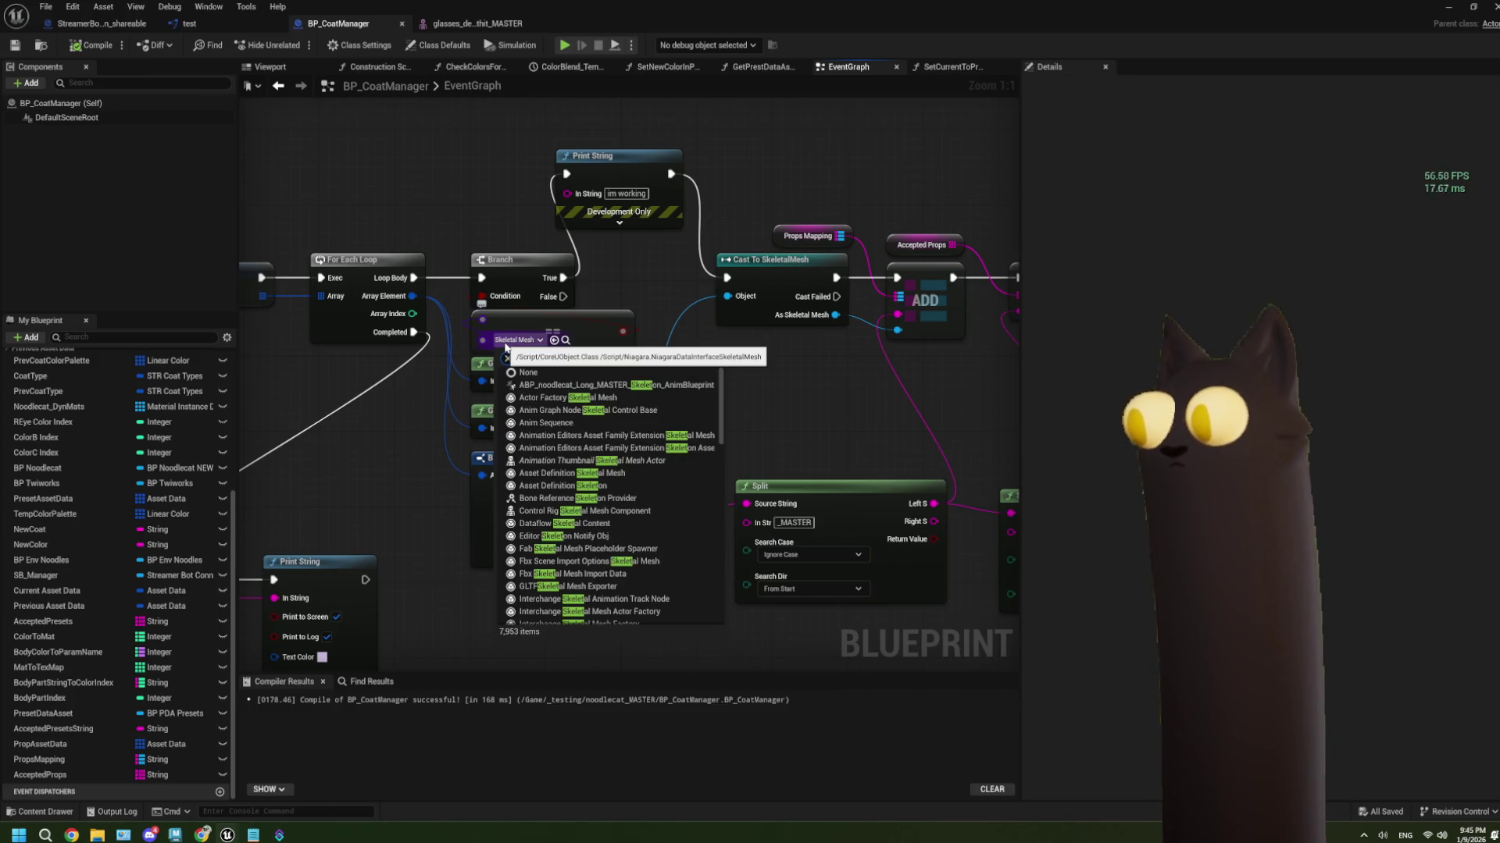
type(" mesh")
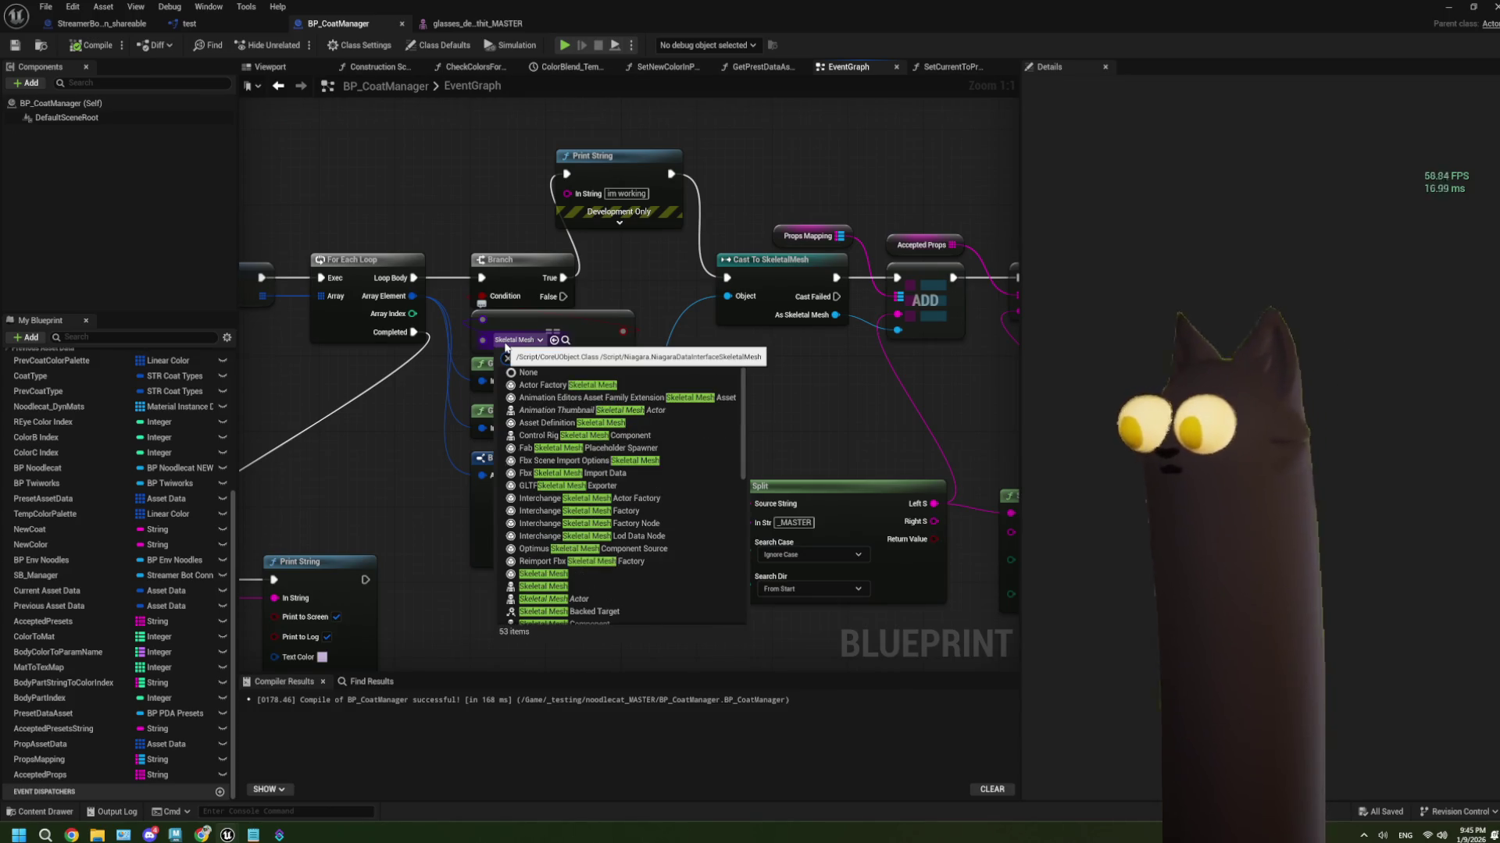
scroll(587, 547, "down", 2)
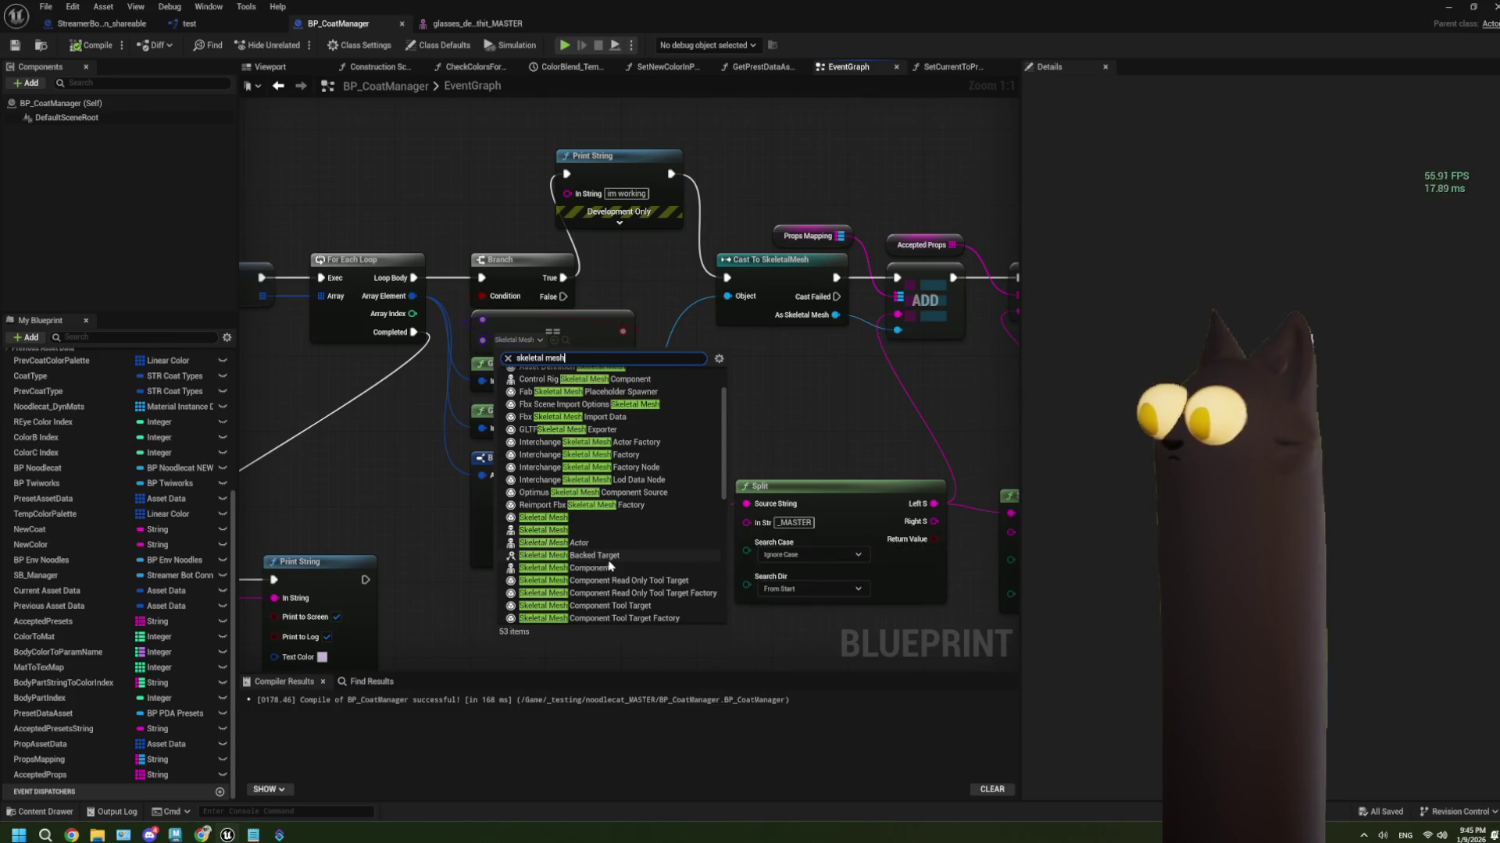
scroll(609, 549, "down", 1)
scroll(610, 549, "down", 10)
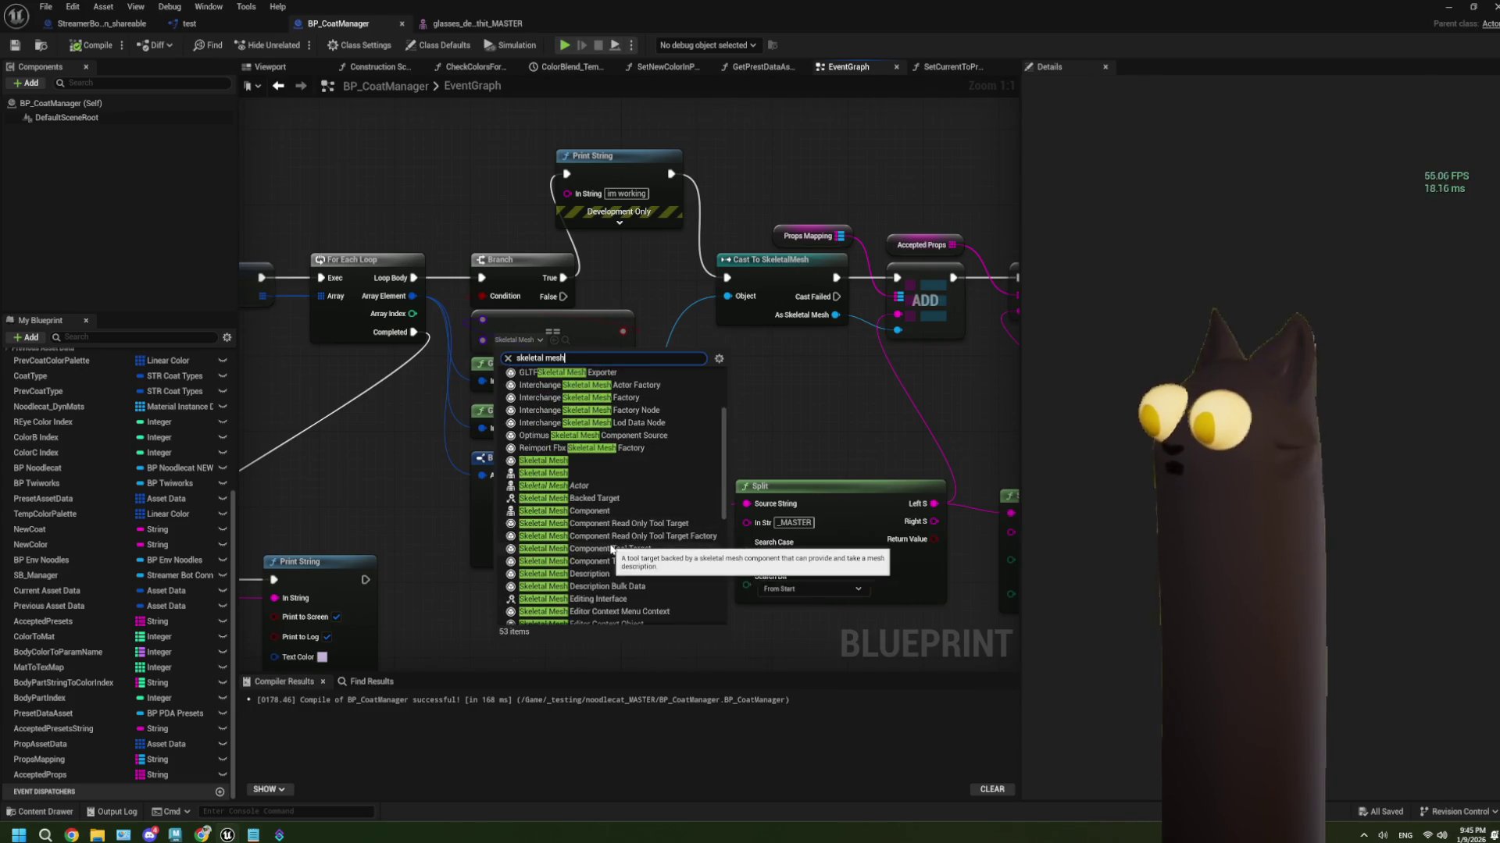
scroll(611, 549, "down", 3)
scroll(611, 549, "down", 2)
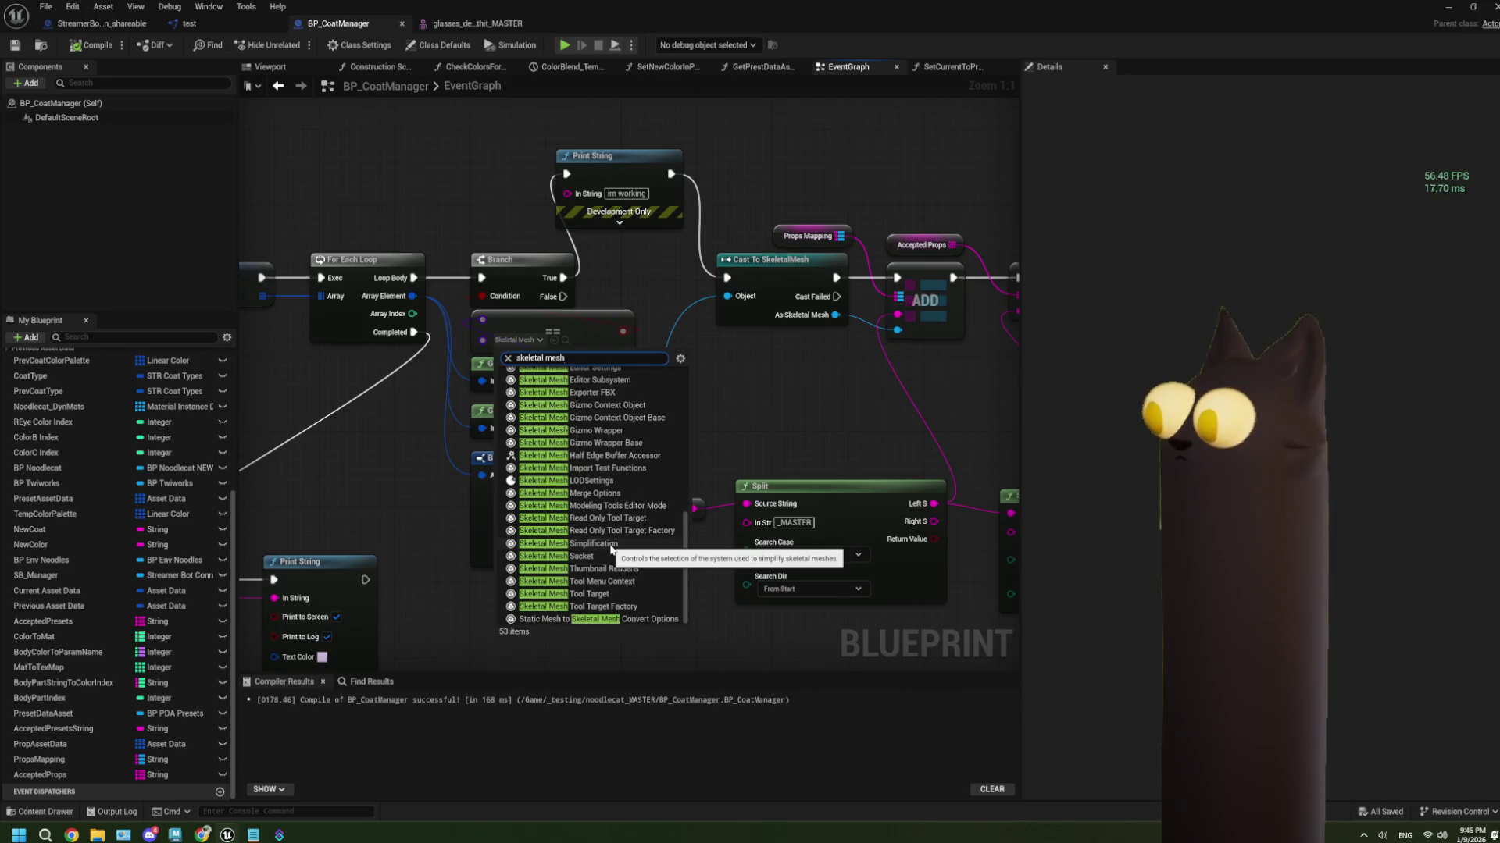
scroll(611, 549, "up", 10)
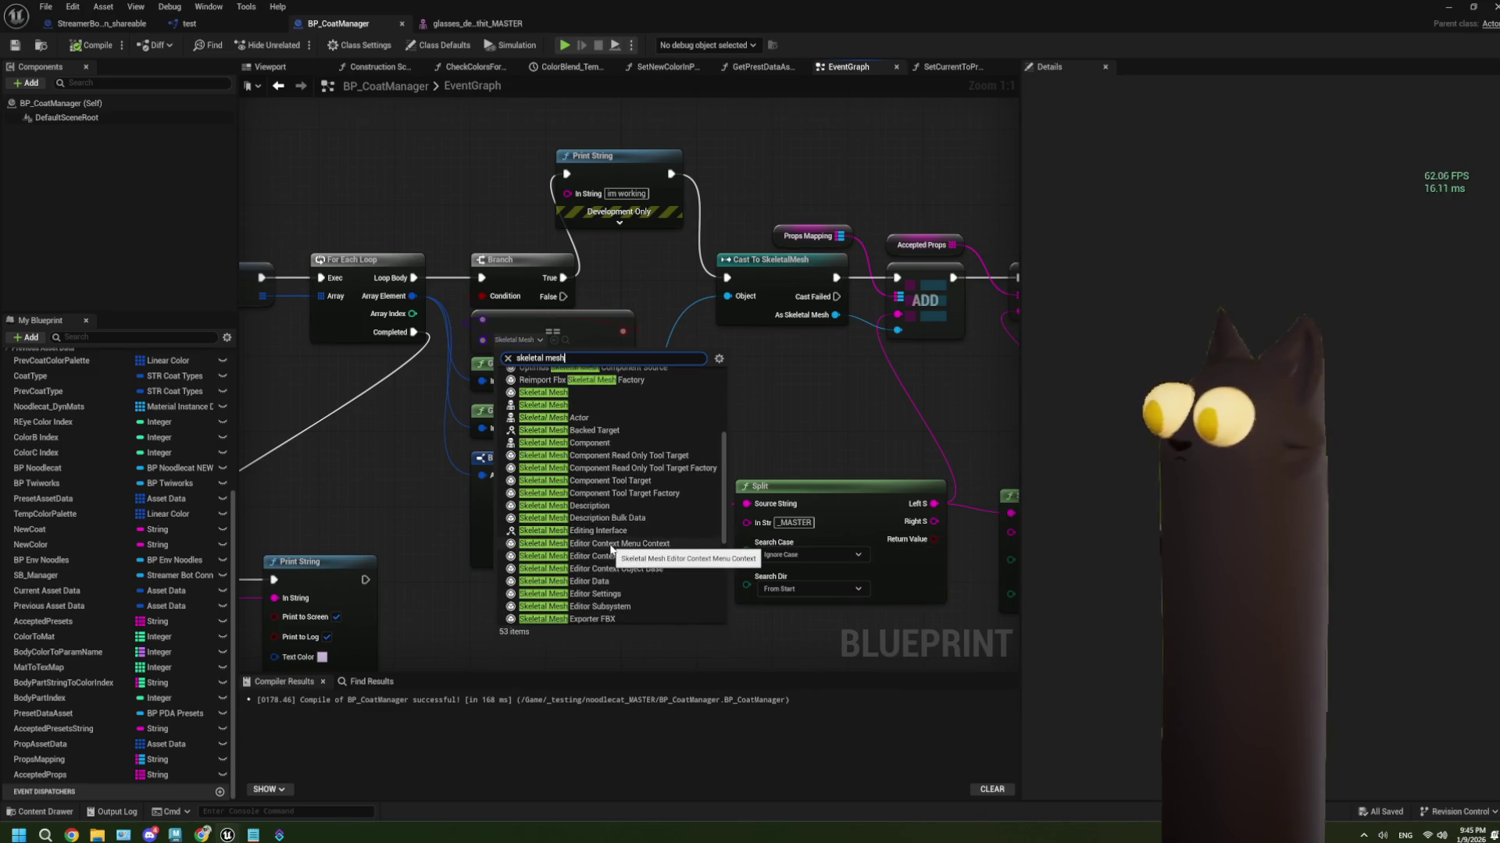
scroll(611, 549, "up", 5)
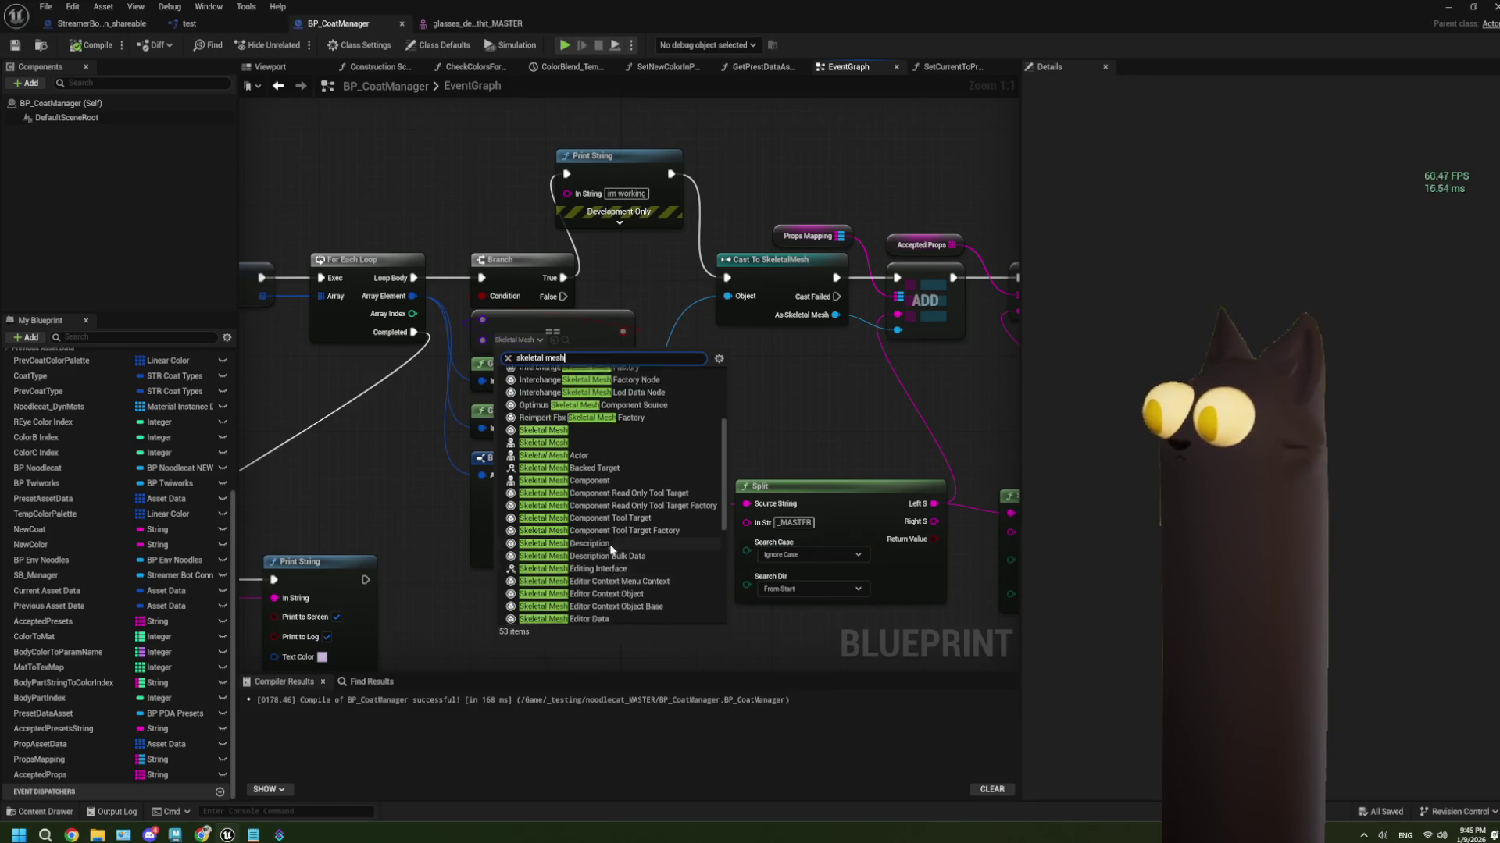
scroll(611, 549, "up", 1)
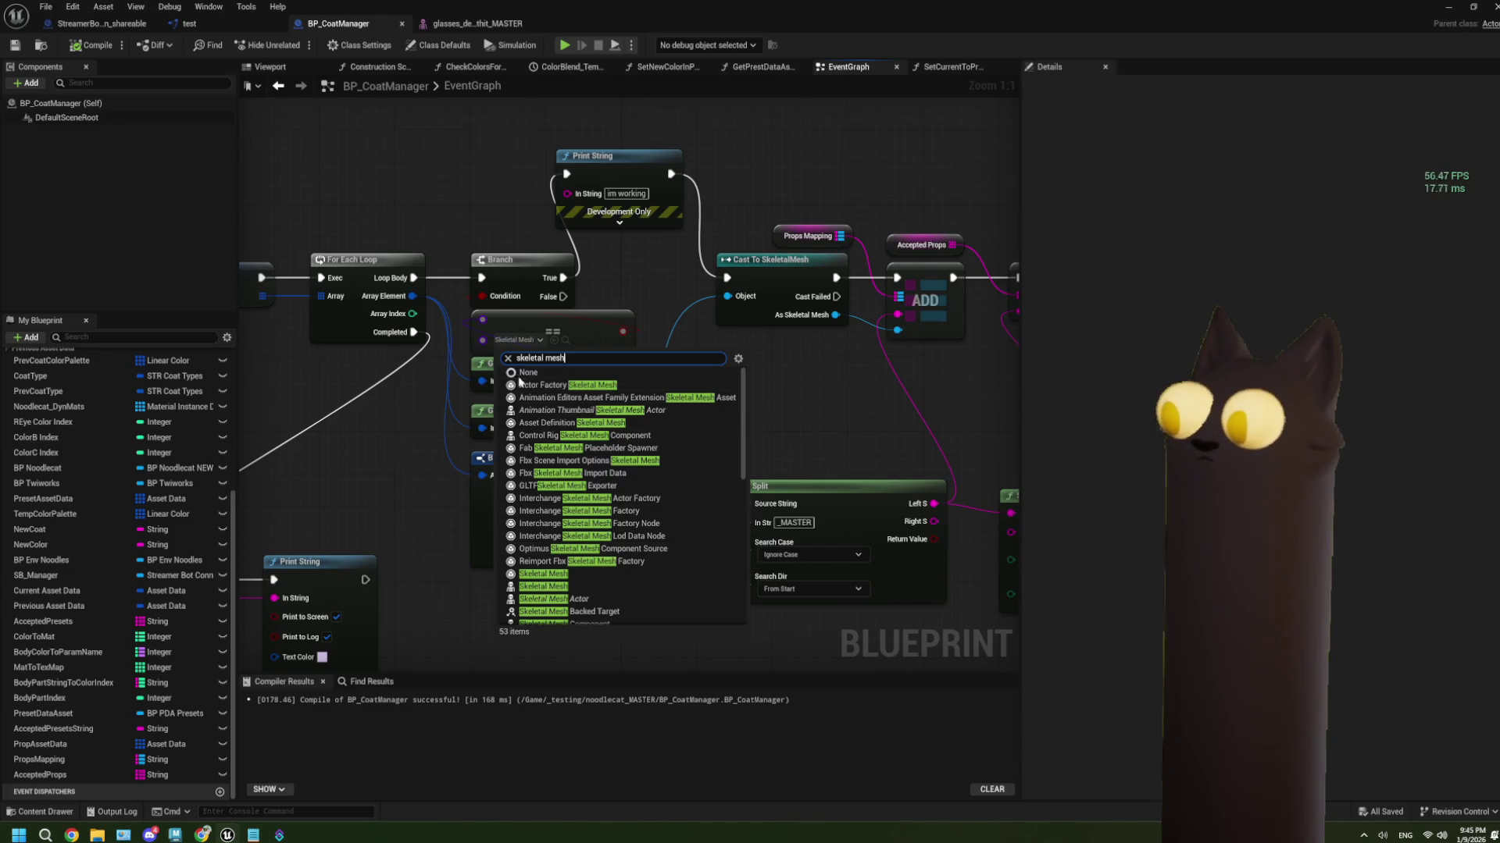
scroll(637, 510, "down", 3)
left_click(637, 510)
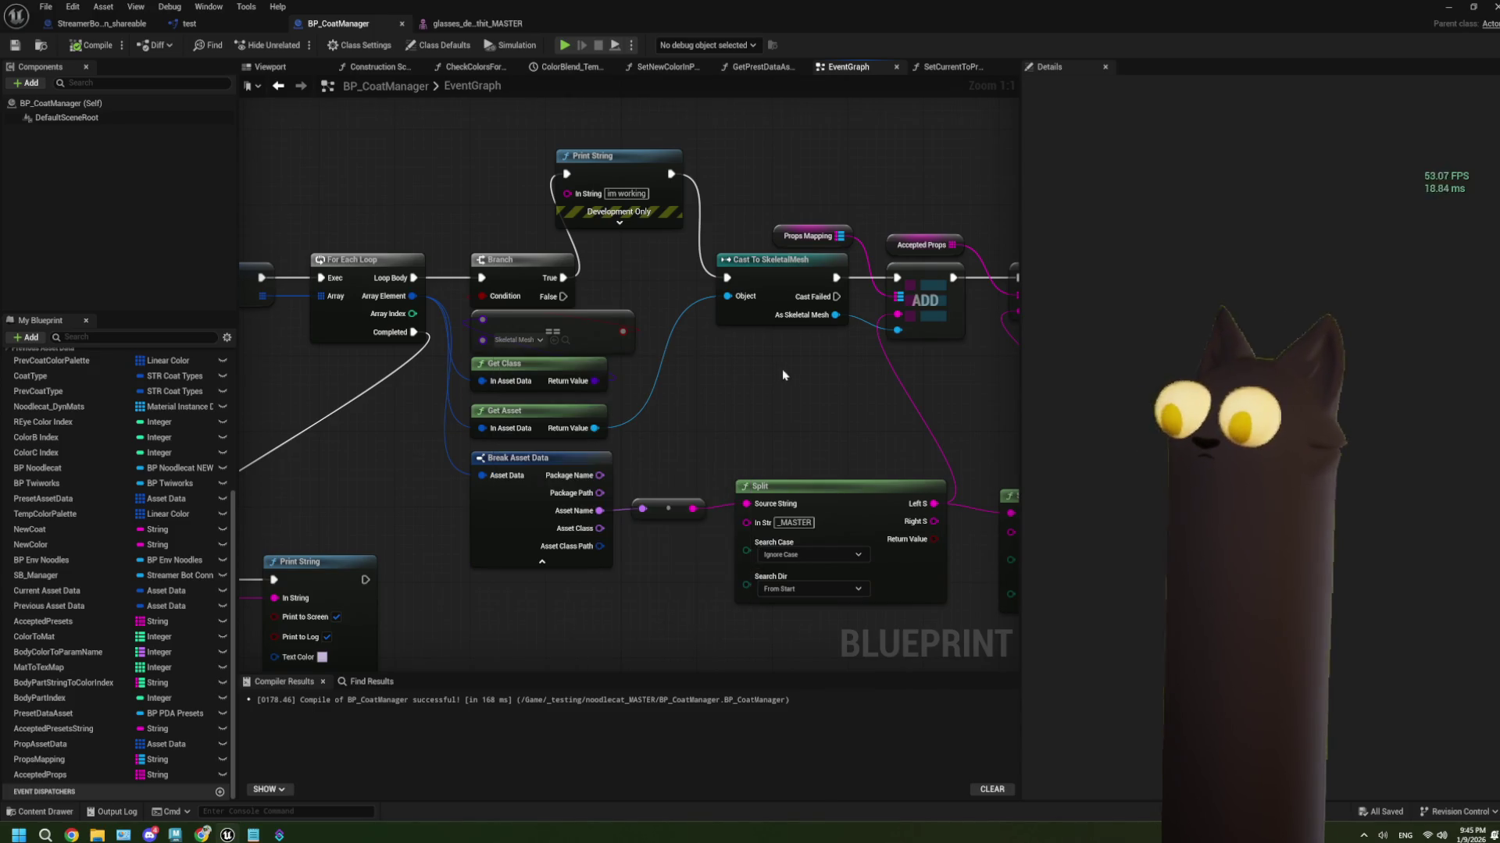
left_click(207, 837)
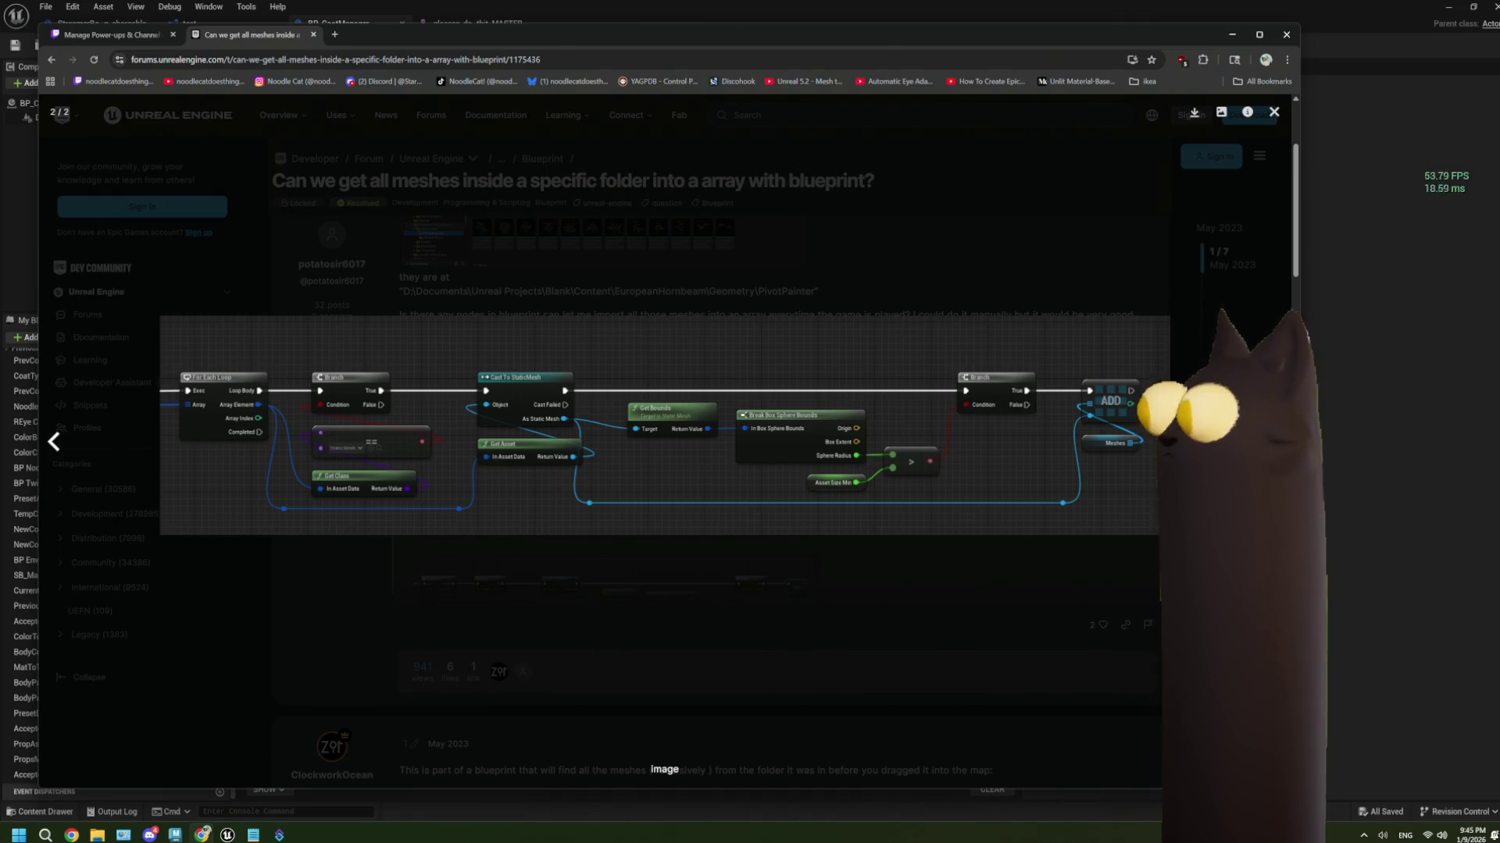
Switch from Chrome back to the BP_CoatManager Blueprint editor
left_click(1331, 437)
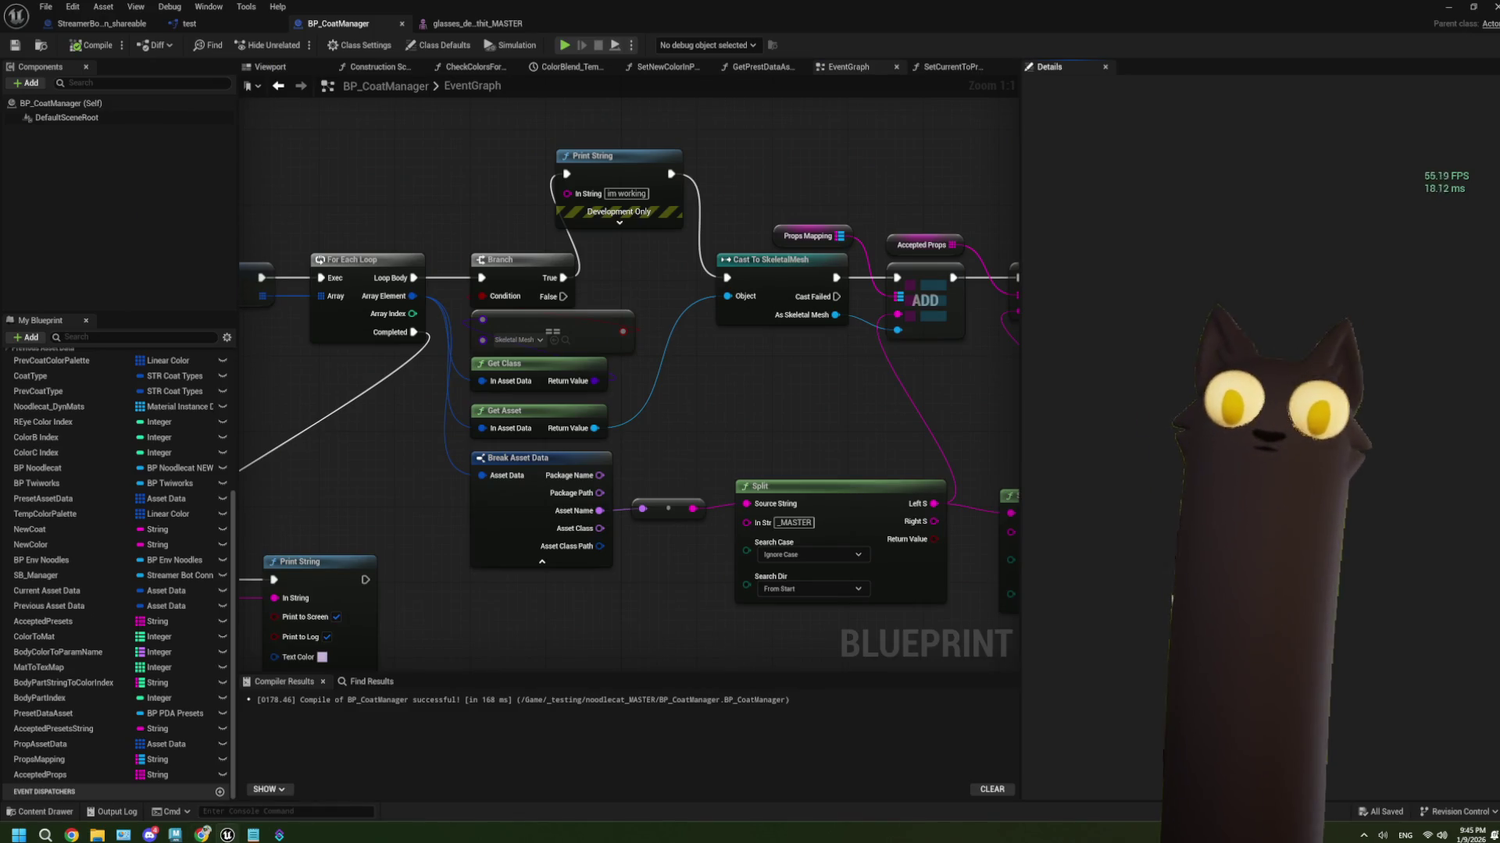
Move glasses_dealwithit_MASTER into the Props folder, open it, and close the older mesh editor tab
key("alt+Tab")
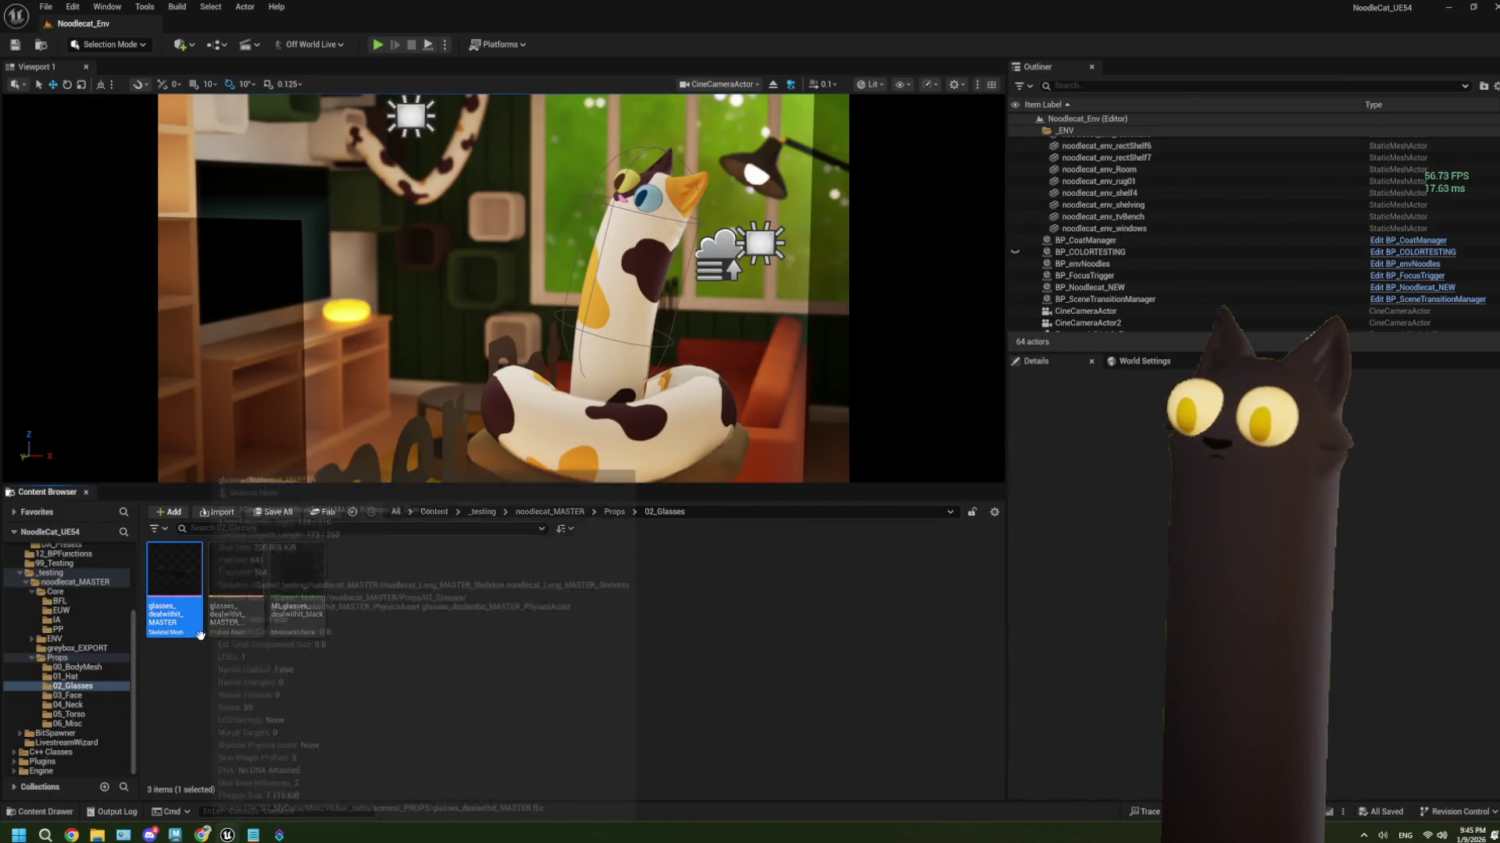
mouse_move(136, 634)
left_mouse_down()
mouse_move(119, 673)
mouse_move(92, 671)
left_mouse_up()
left_click(117, 681)
left_click(57, 657)
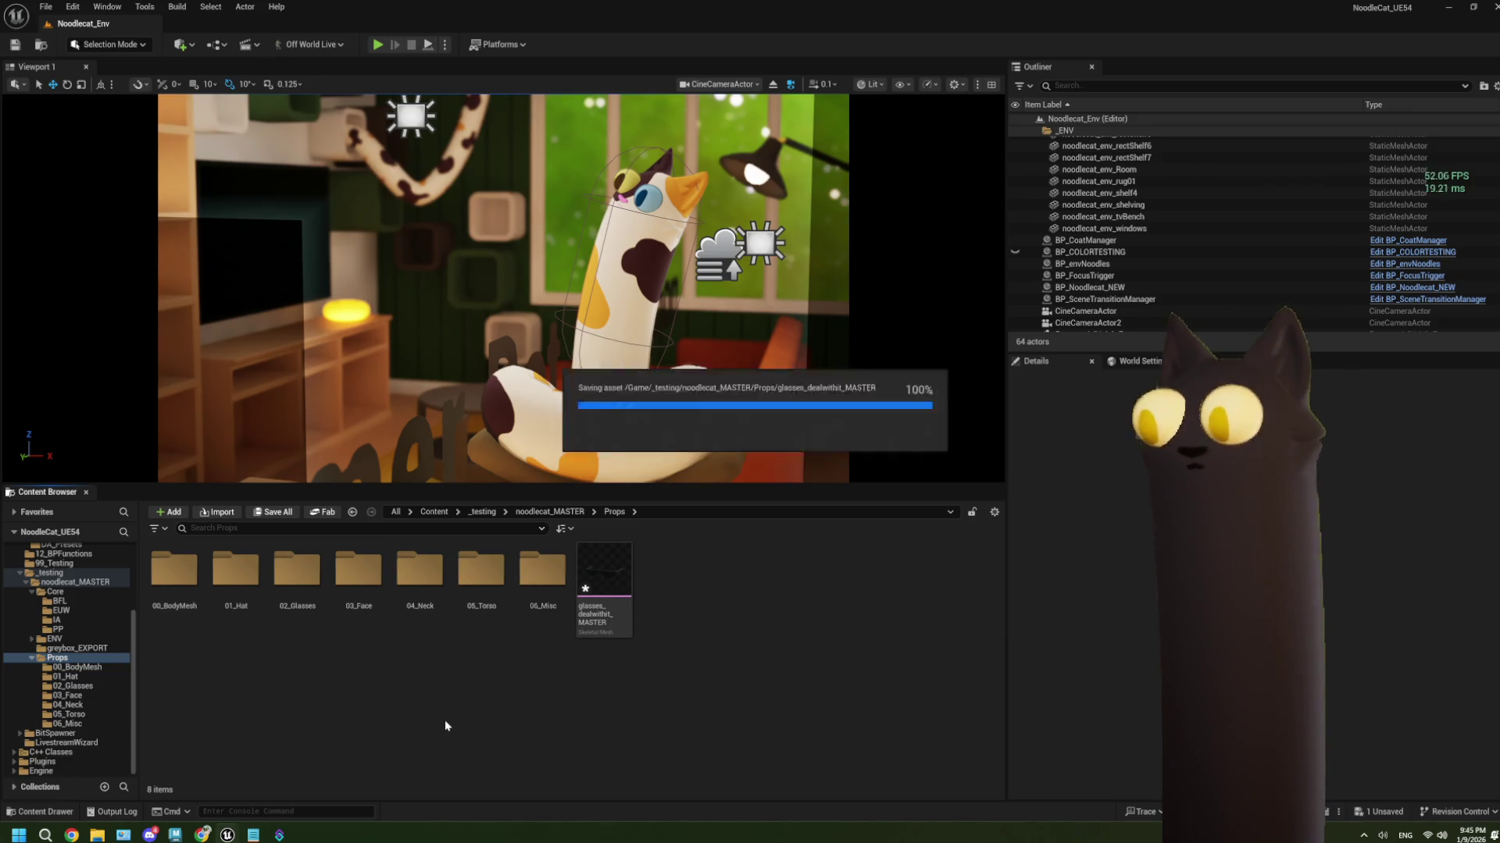
double_click(603, 578)
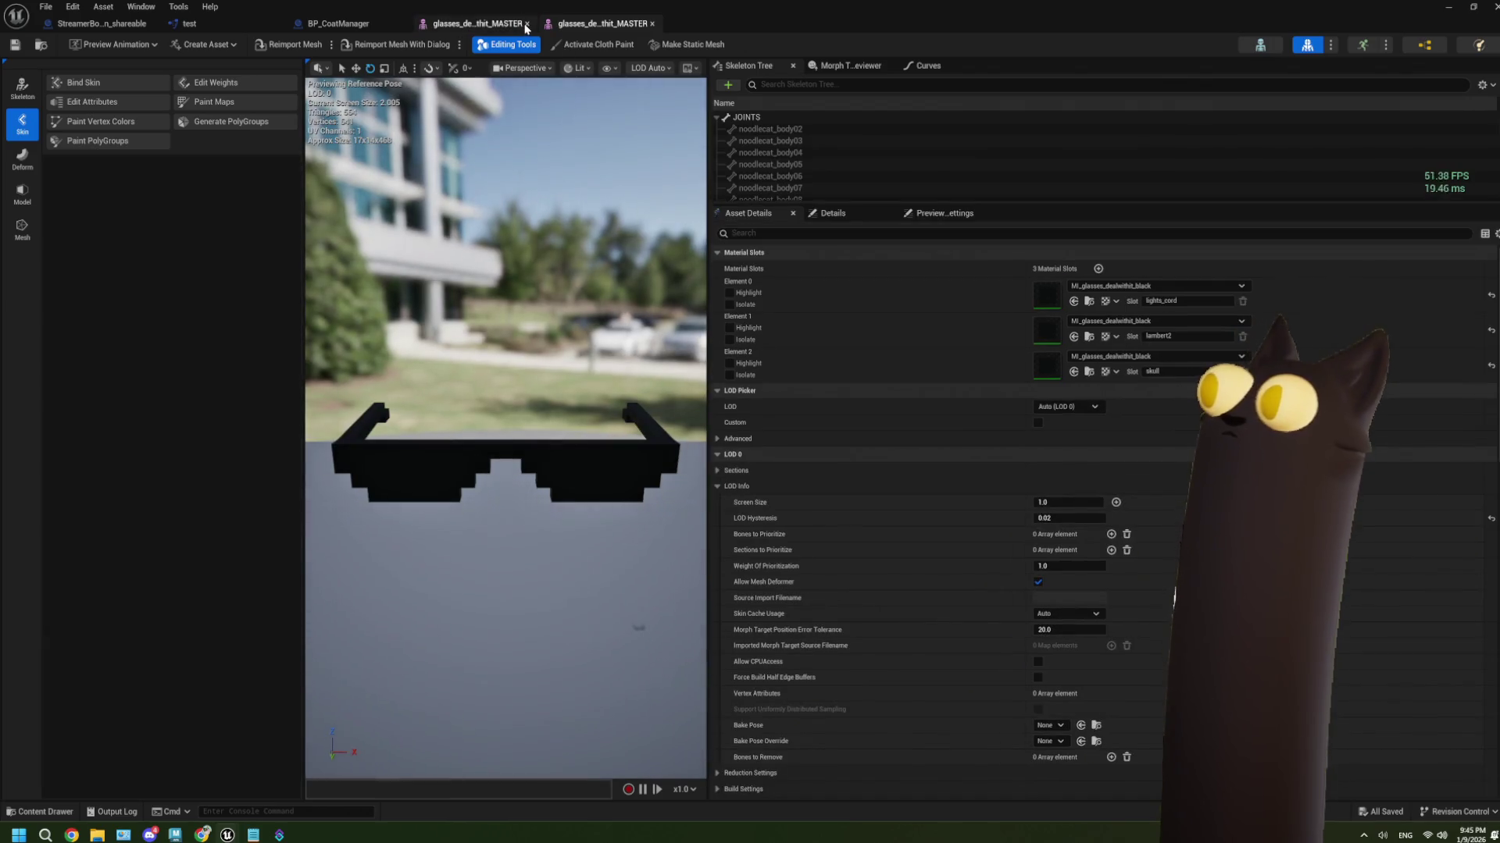
left_click(527, 23)
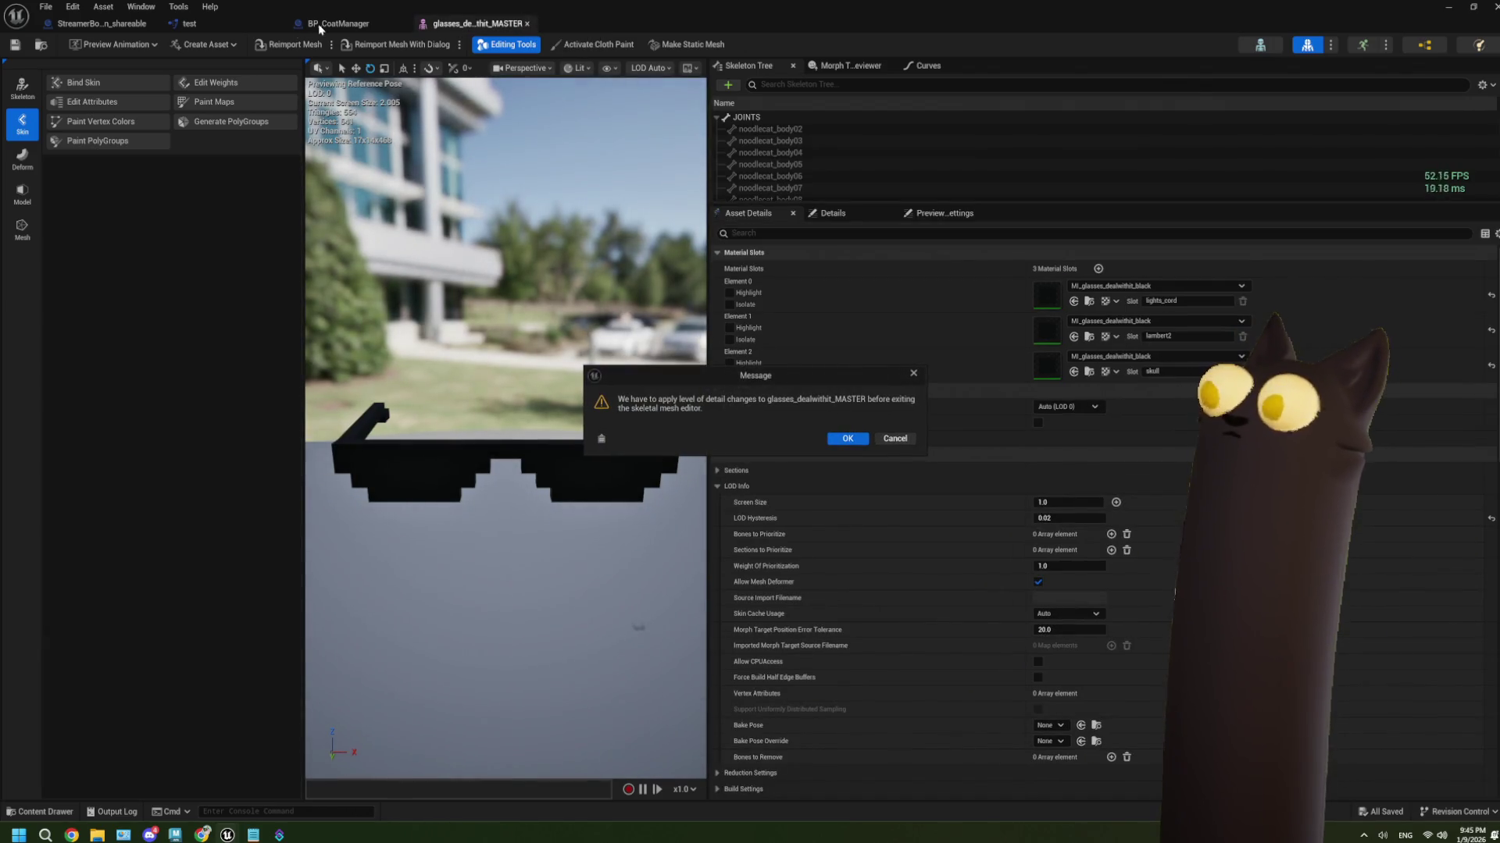
Accept the LOD changes, then feed the asset name into Print String instead of 'im working'
left_click(834, 444)
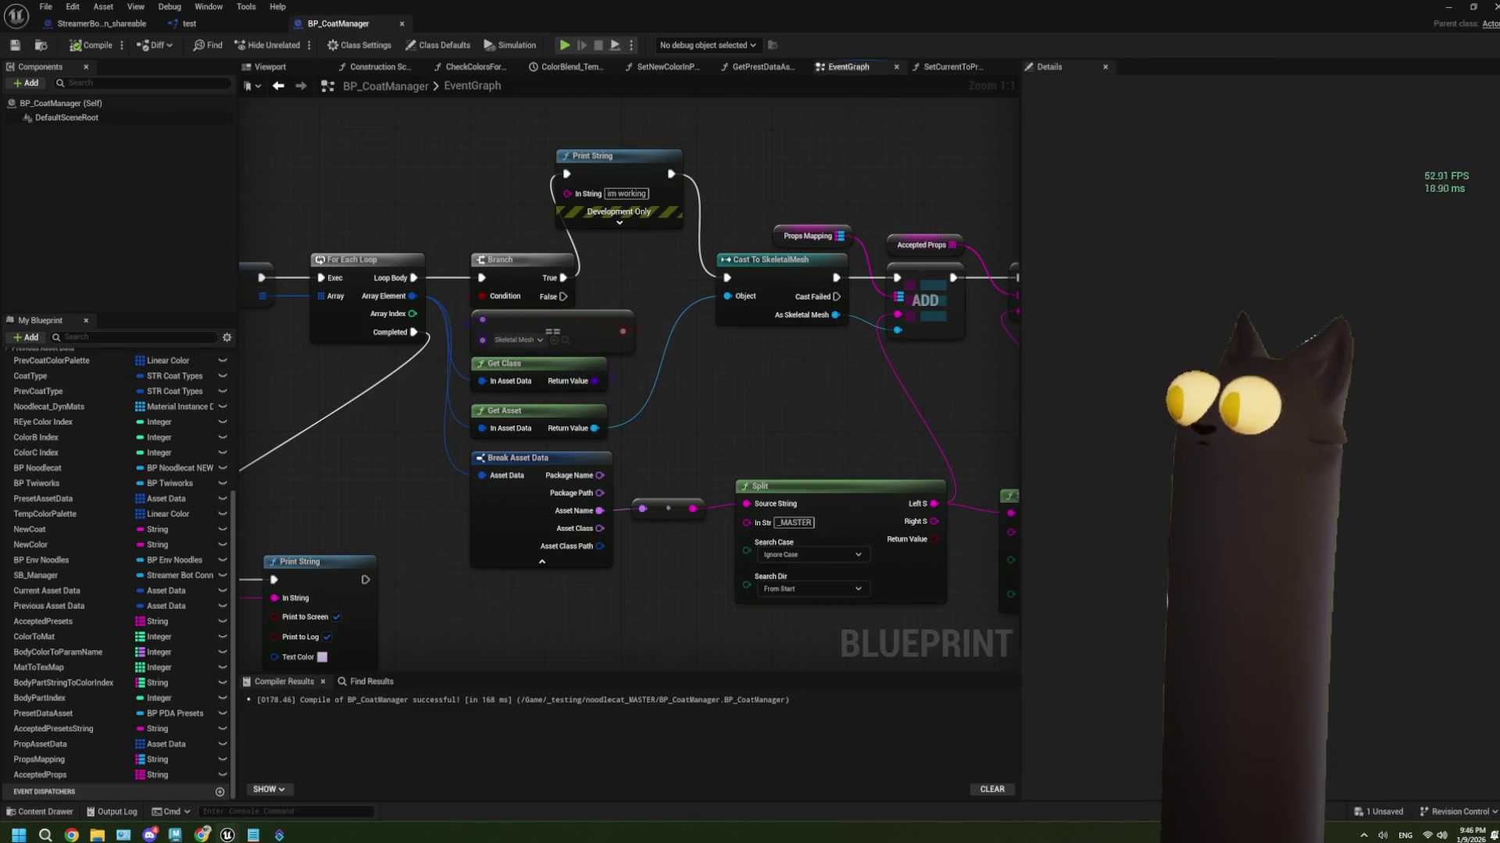
left_click_drag(715, 400, 611, 380)
left_click(476, 396)
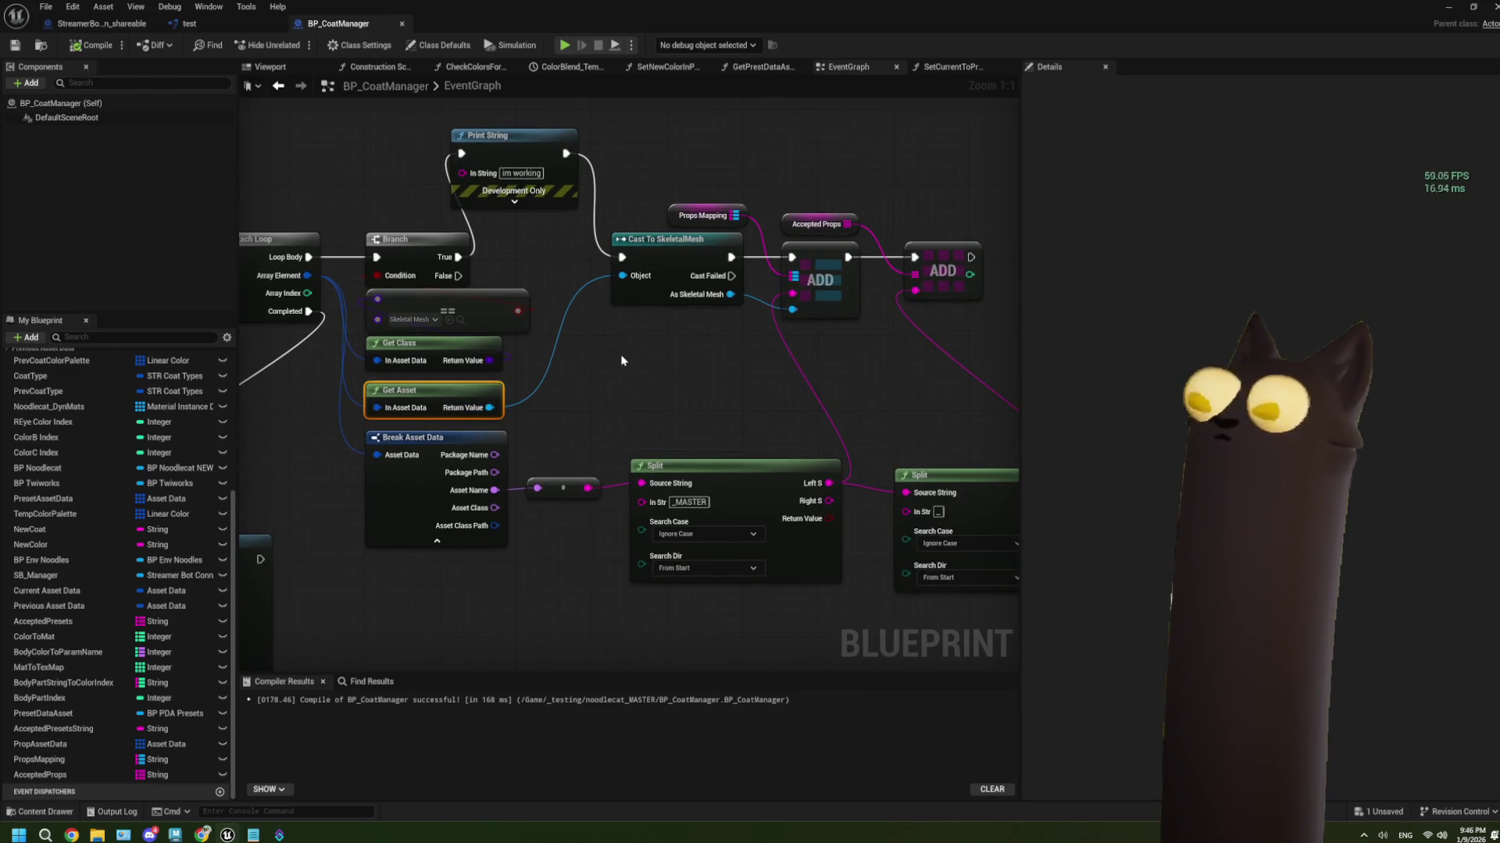
key("ctrl+s")
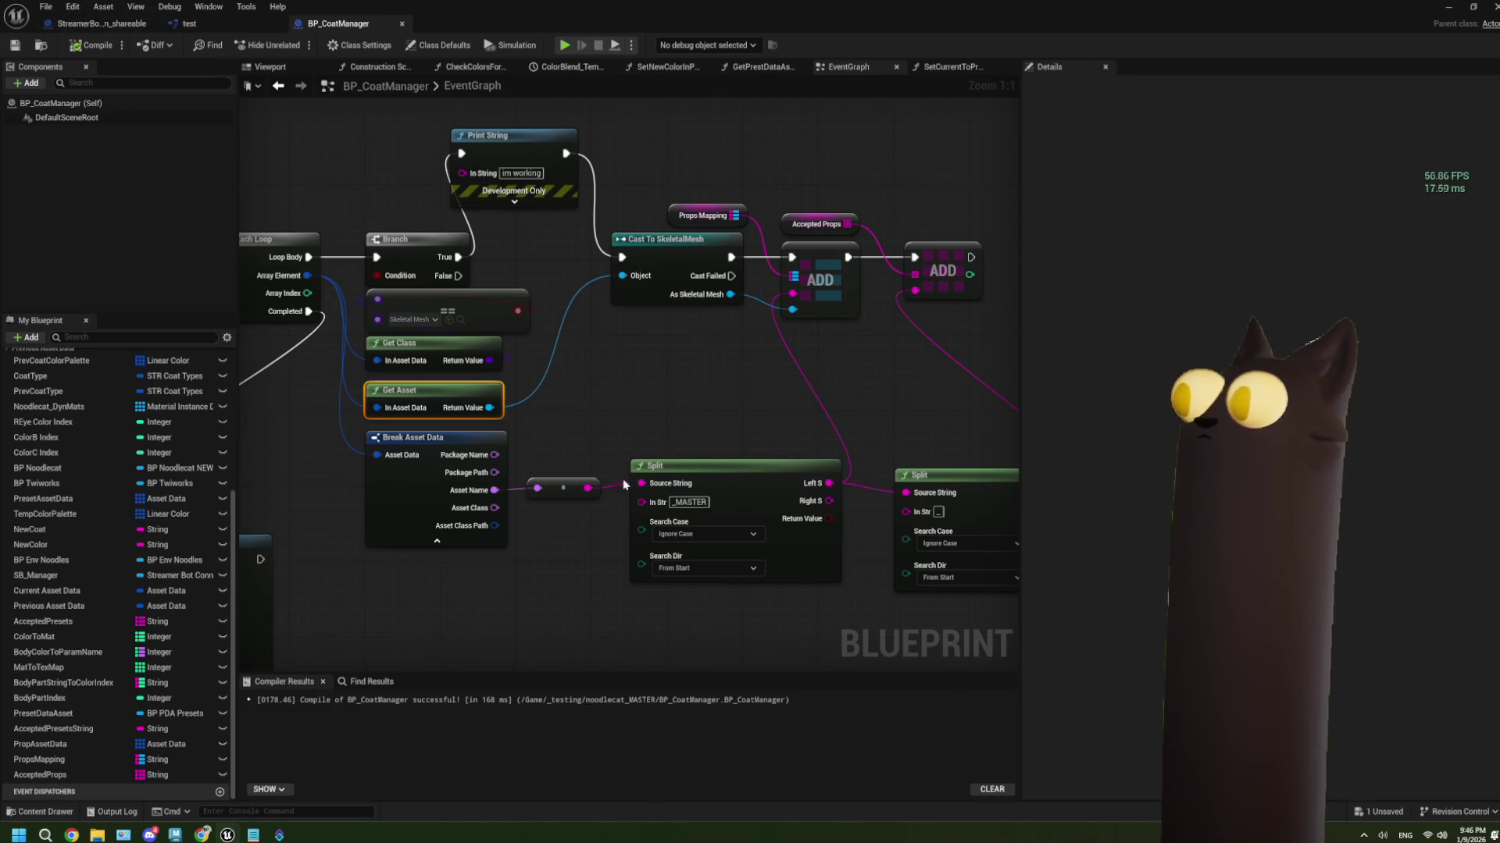
left_click_drag(587, 487, 461, 171)
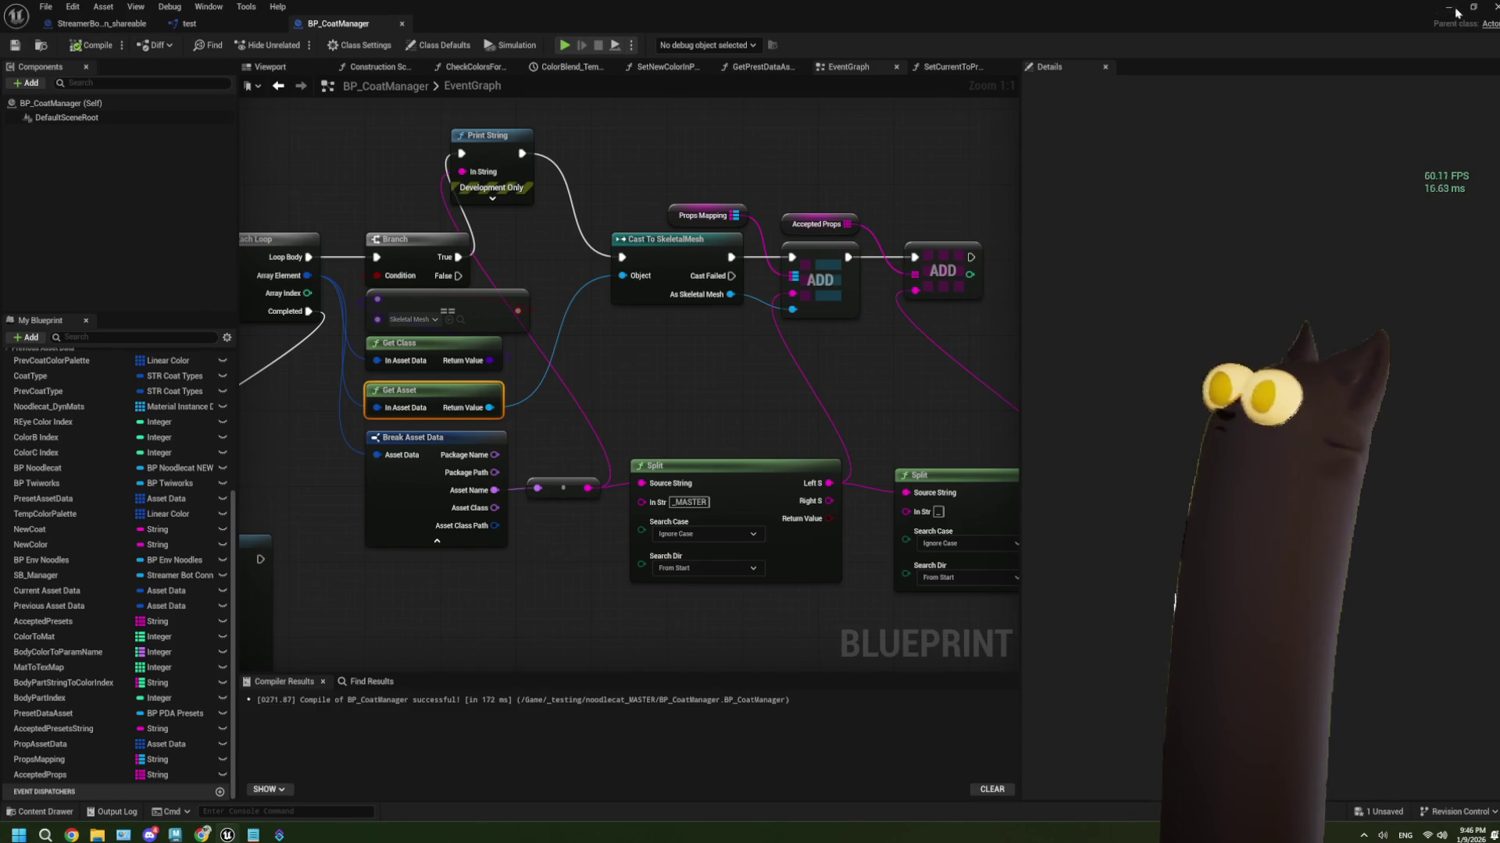
left_click(1457, 12)
Run a quick Play-in-Editor test, then save the unsaved glasses asset
left_click(377, 45)
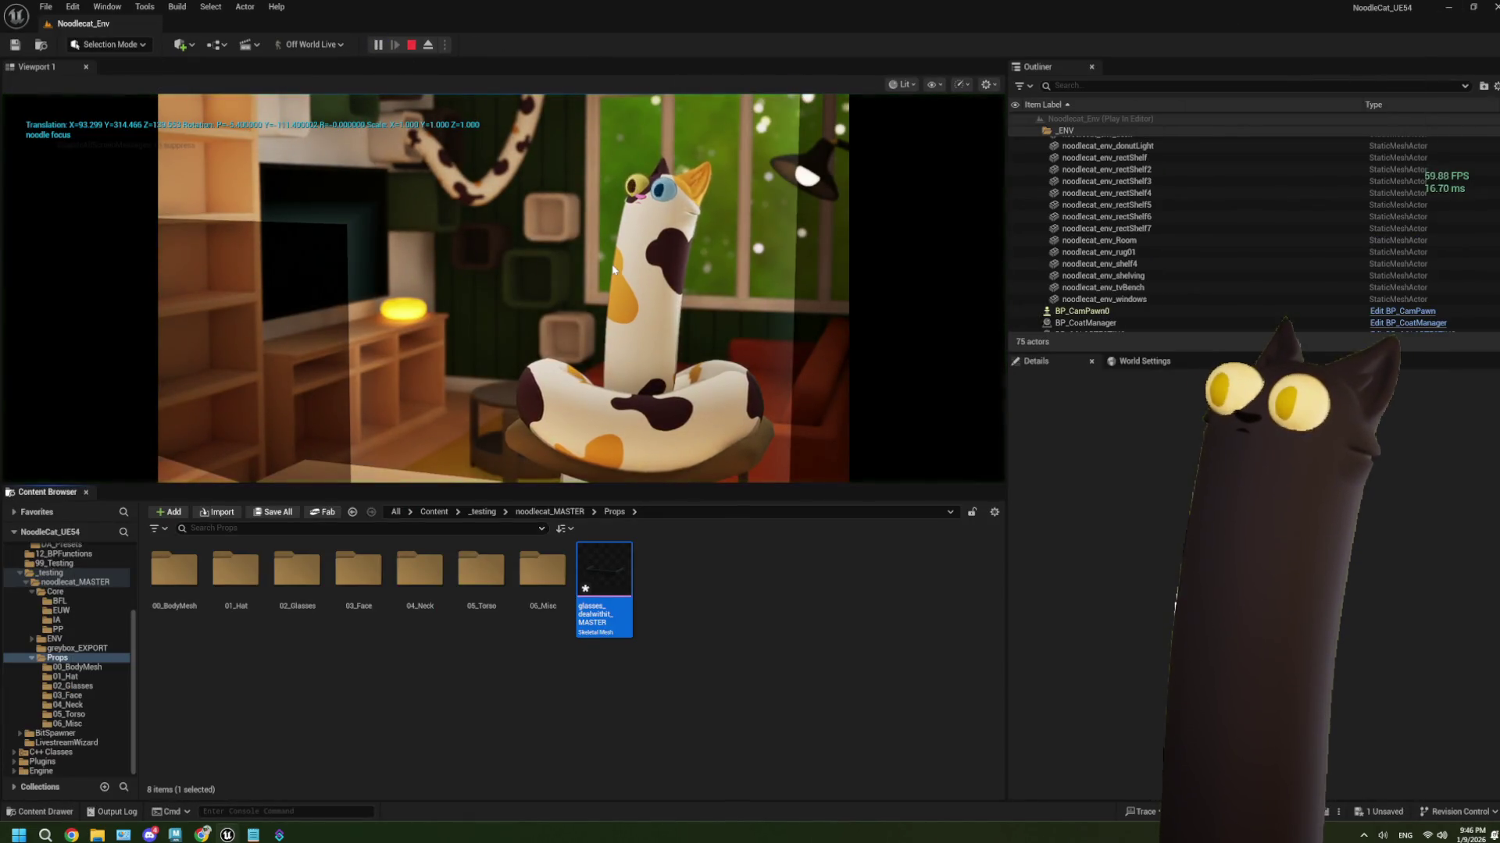
left_click(413, 46)
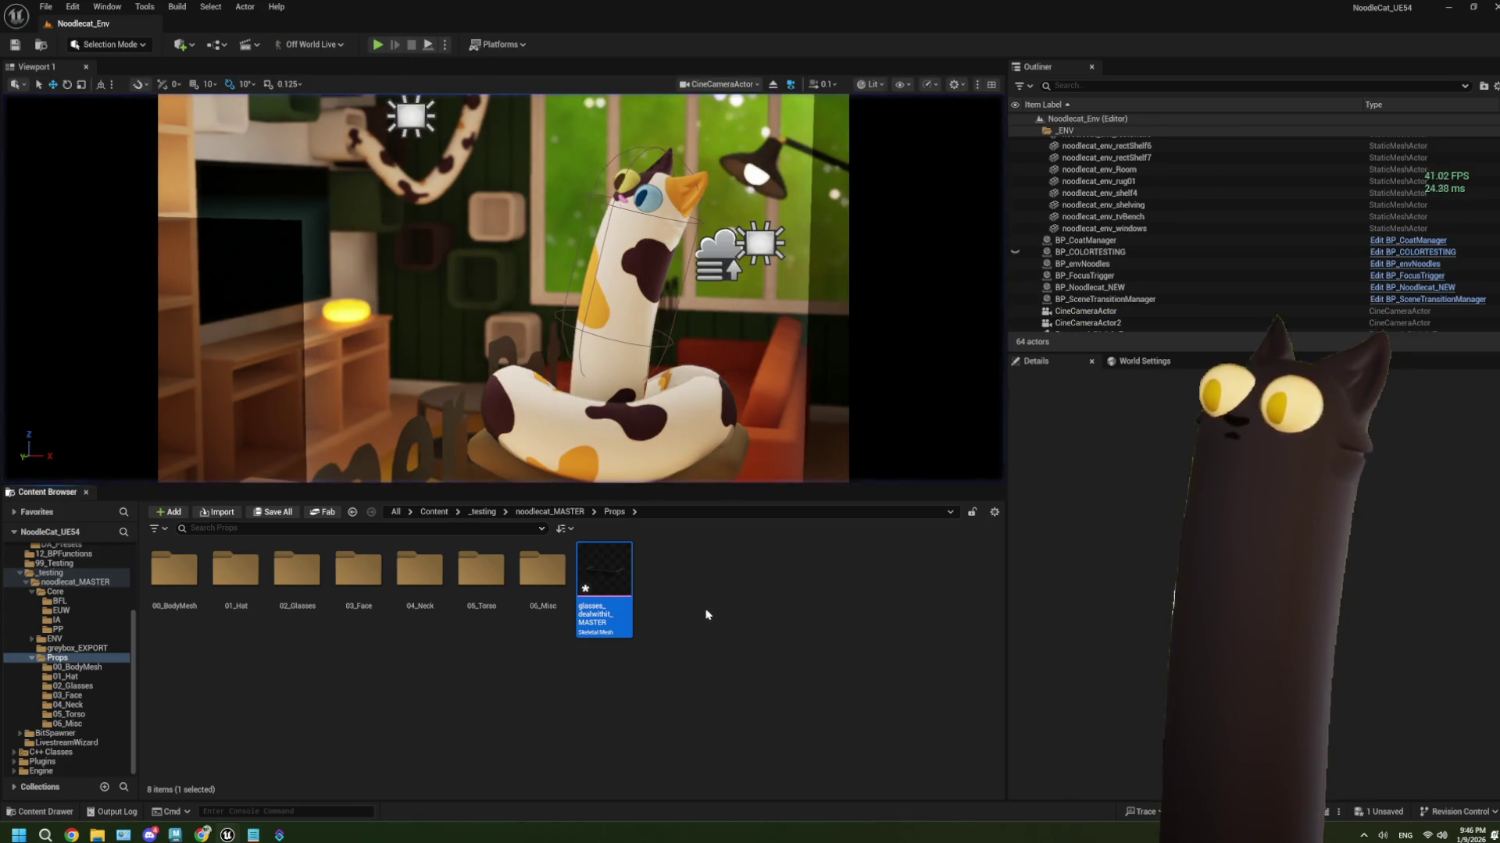
left_click(654, 605)
key("ctrl+shift+s")
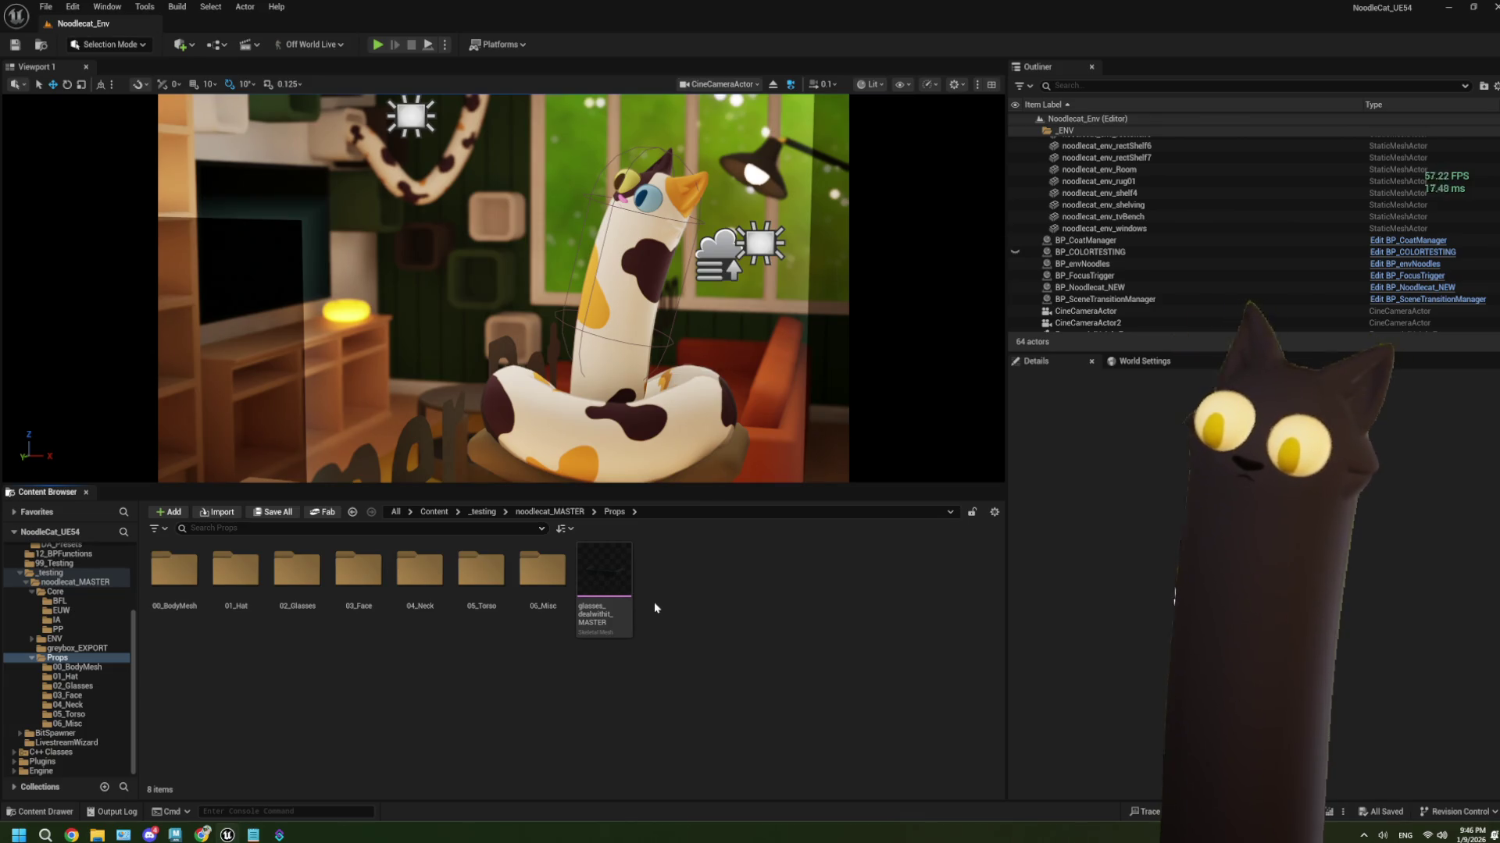
Reopen BP_CoatManager from the noodlecat_MASTER folder and bring its asset-gathering loop into view
left_click(61, 583)
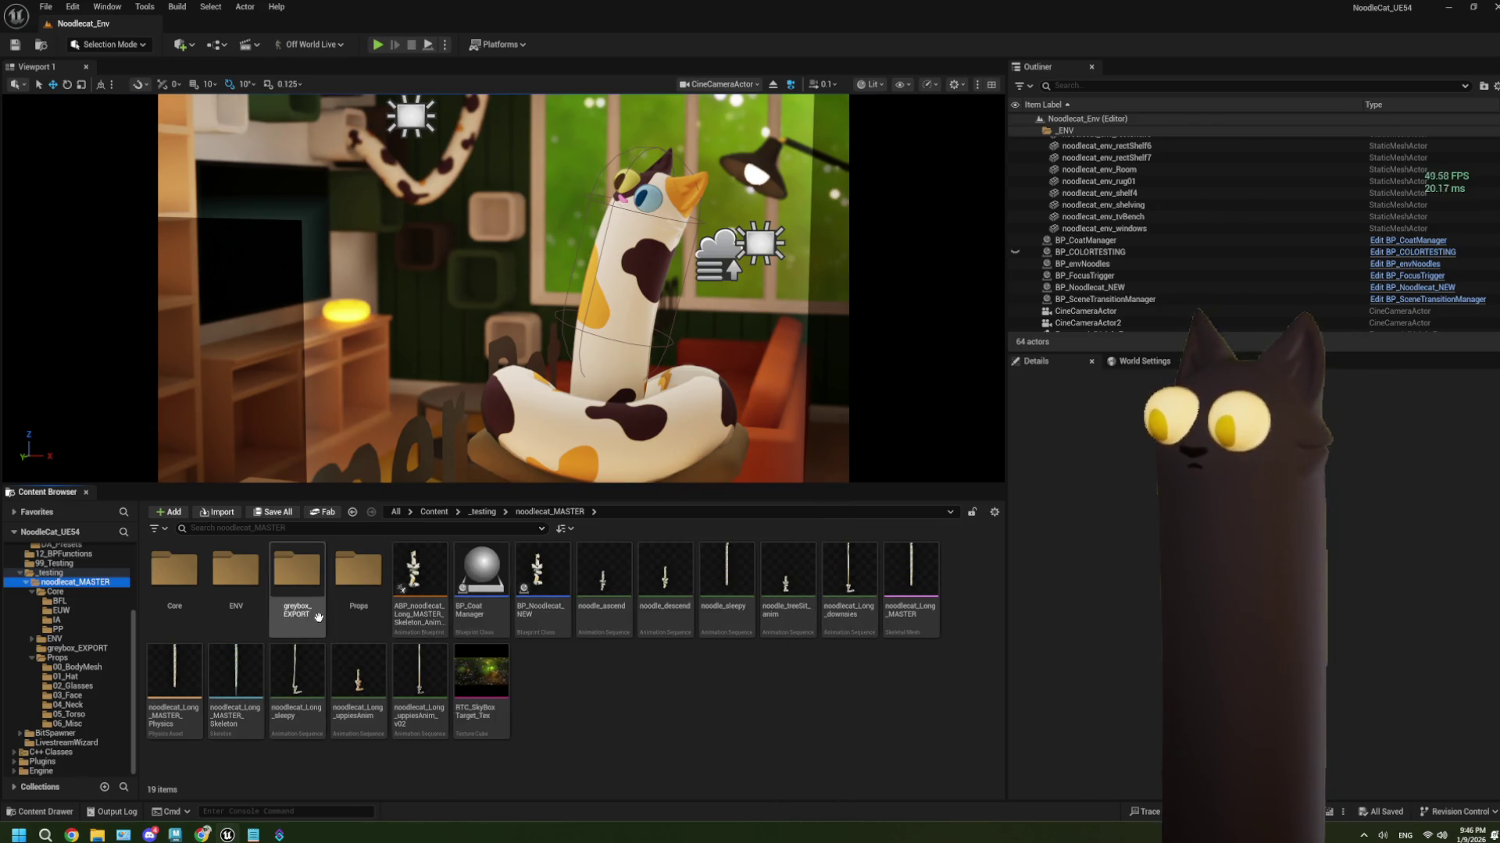
double_click(512, 582)
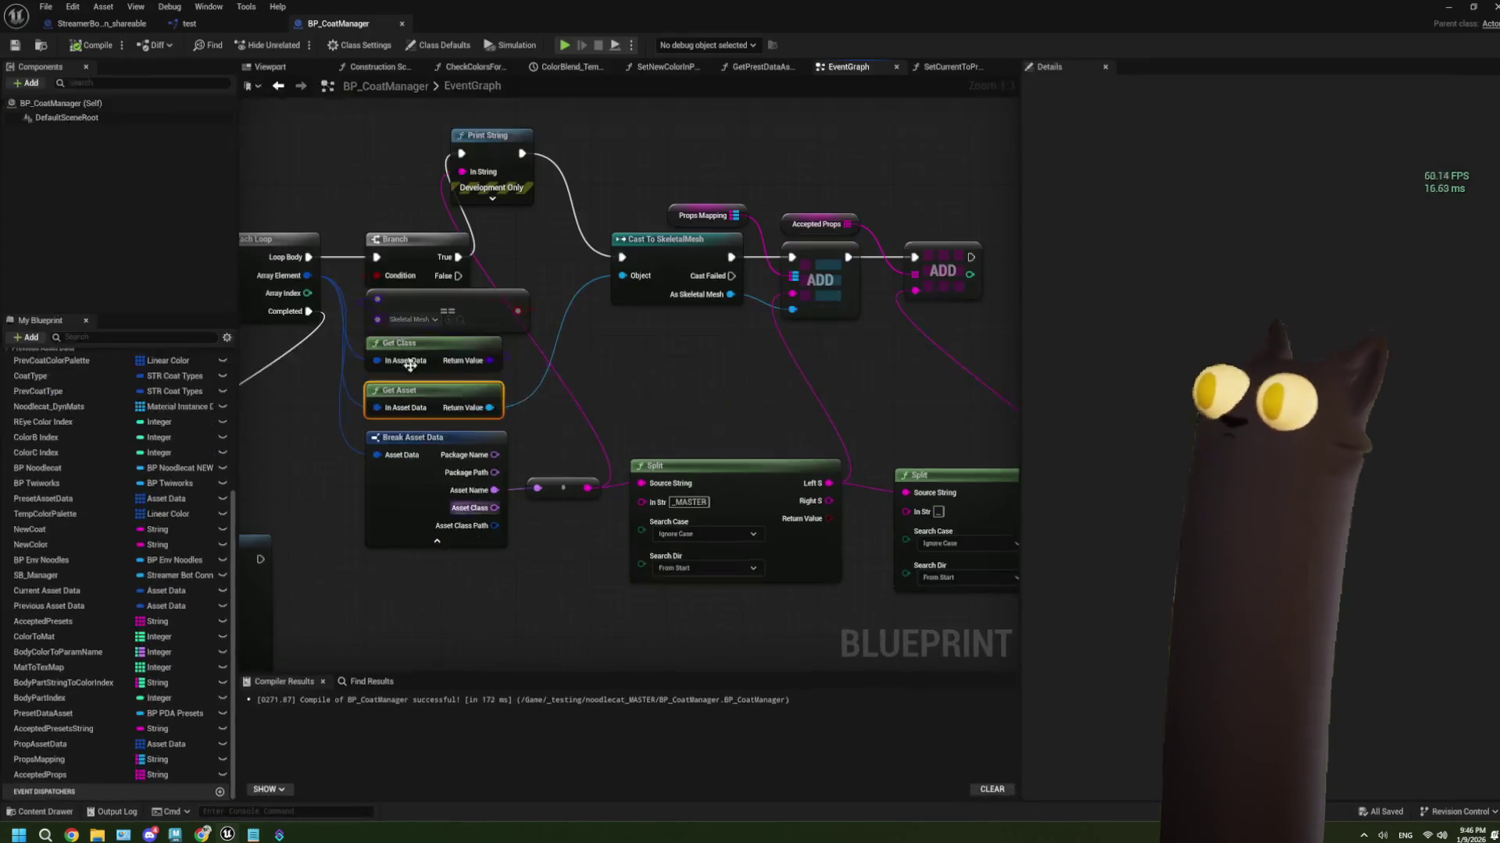
left_click(135, 24)
left_click(338, 24)
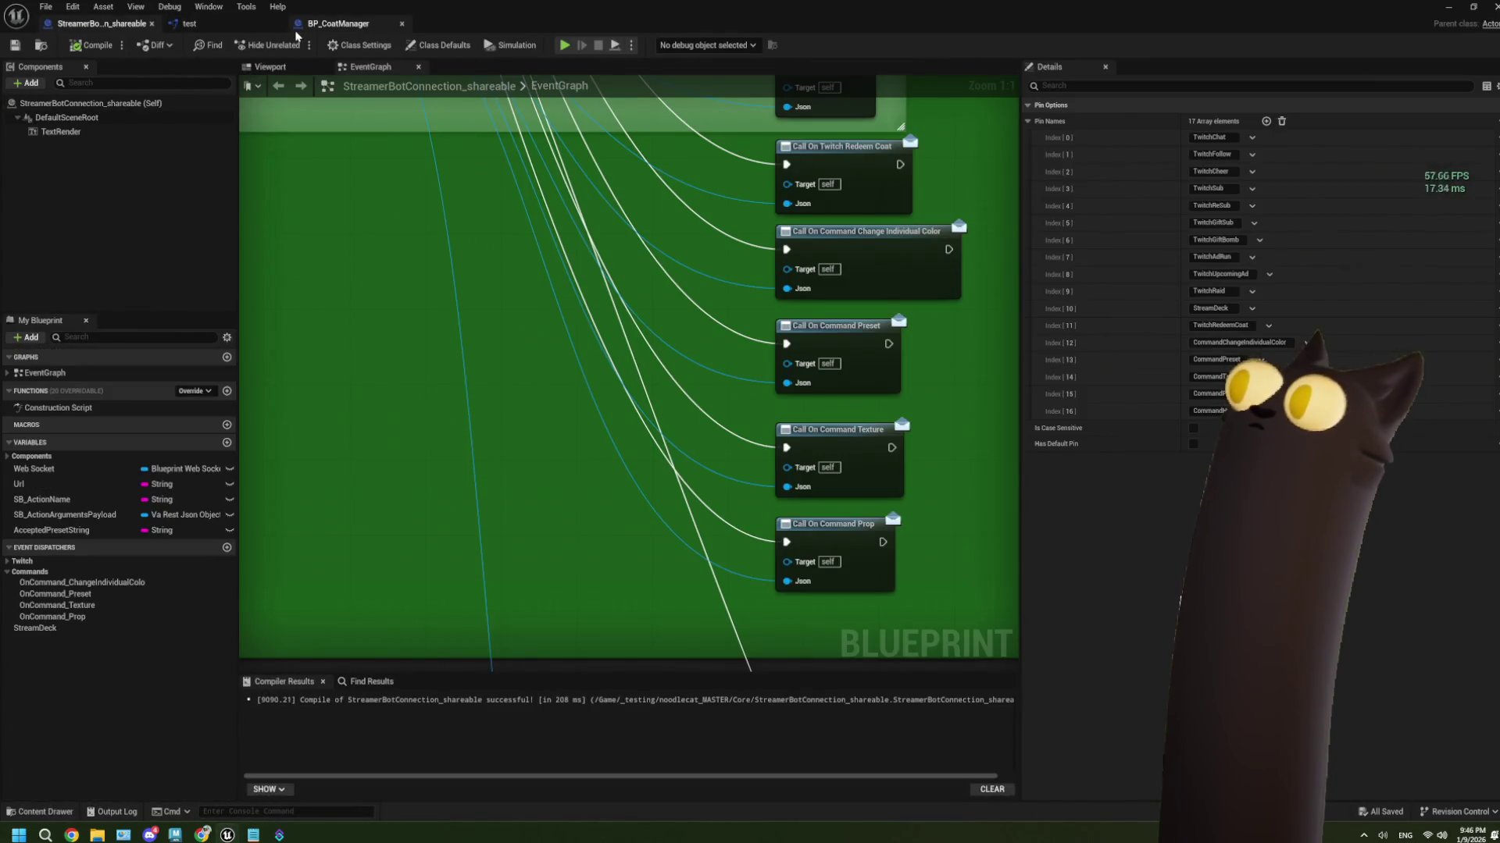
mouse_move(643, 397)
left_mouse_down()
mouse_move(617, 376)
mouse_move(751, 409)
left_mouse_up()
scroll(542, 409, "down", 3)
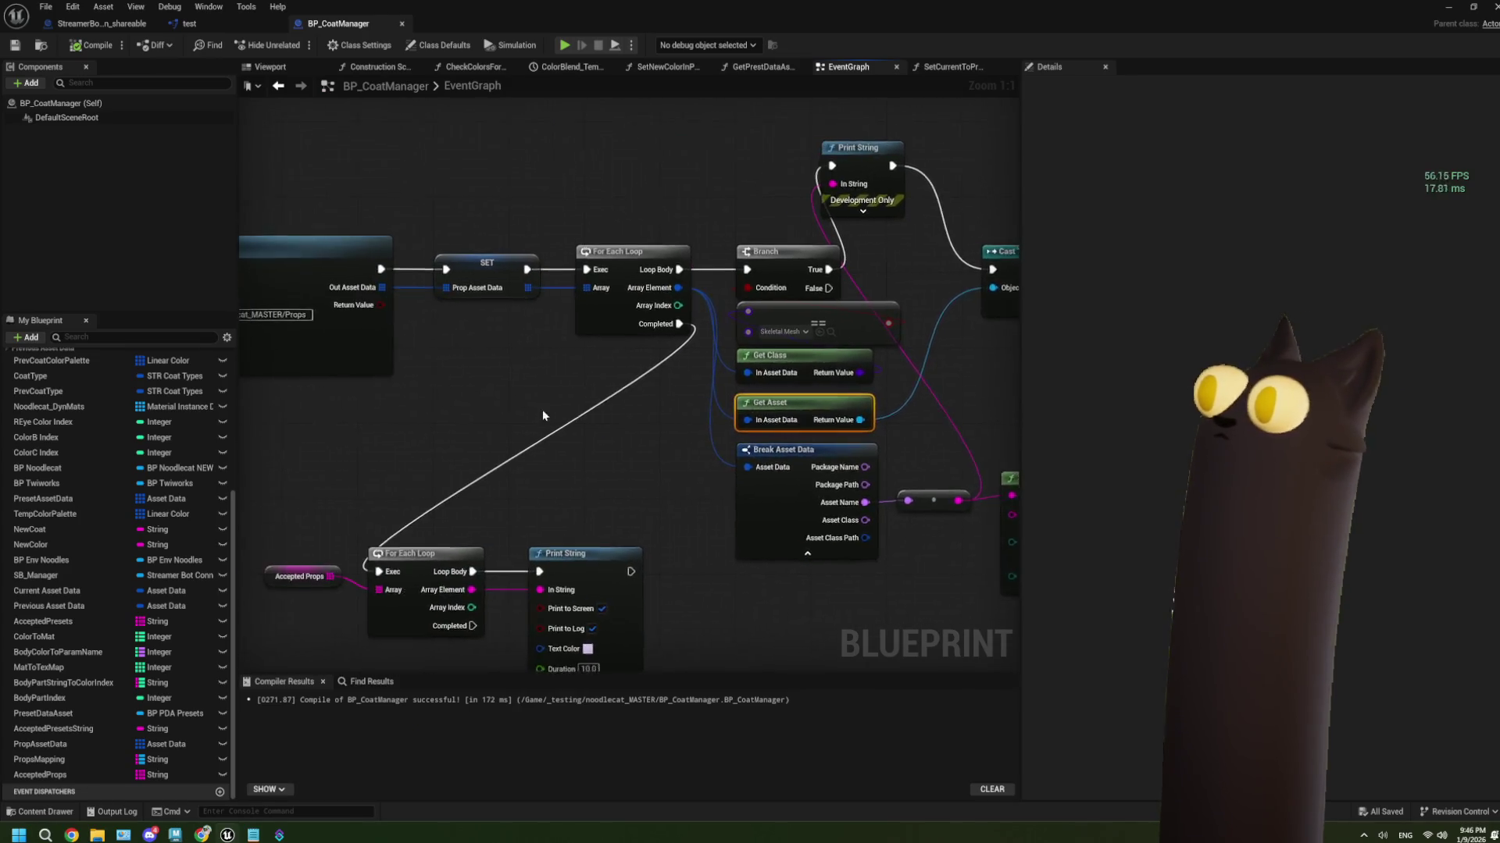
scroll(536, 536, "down", 2)
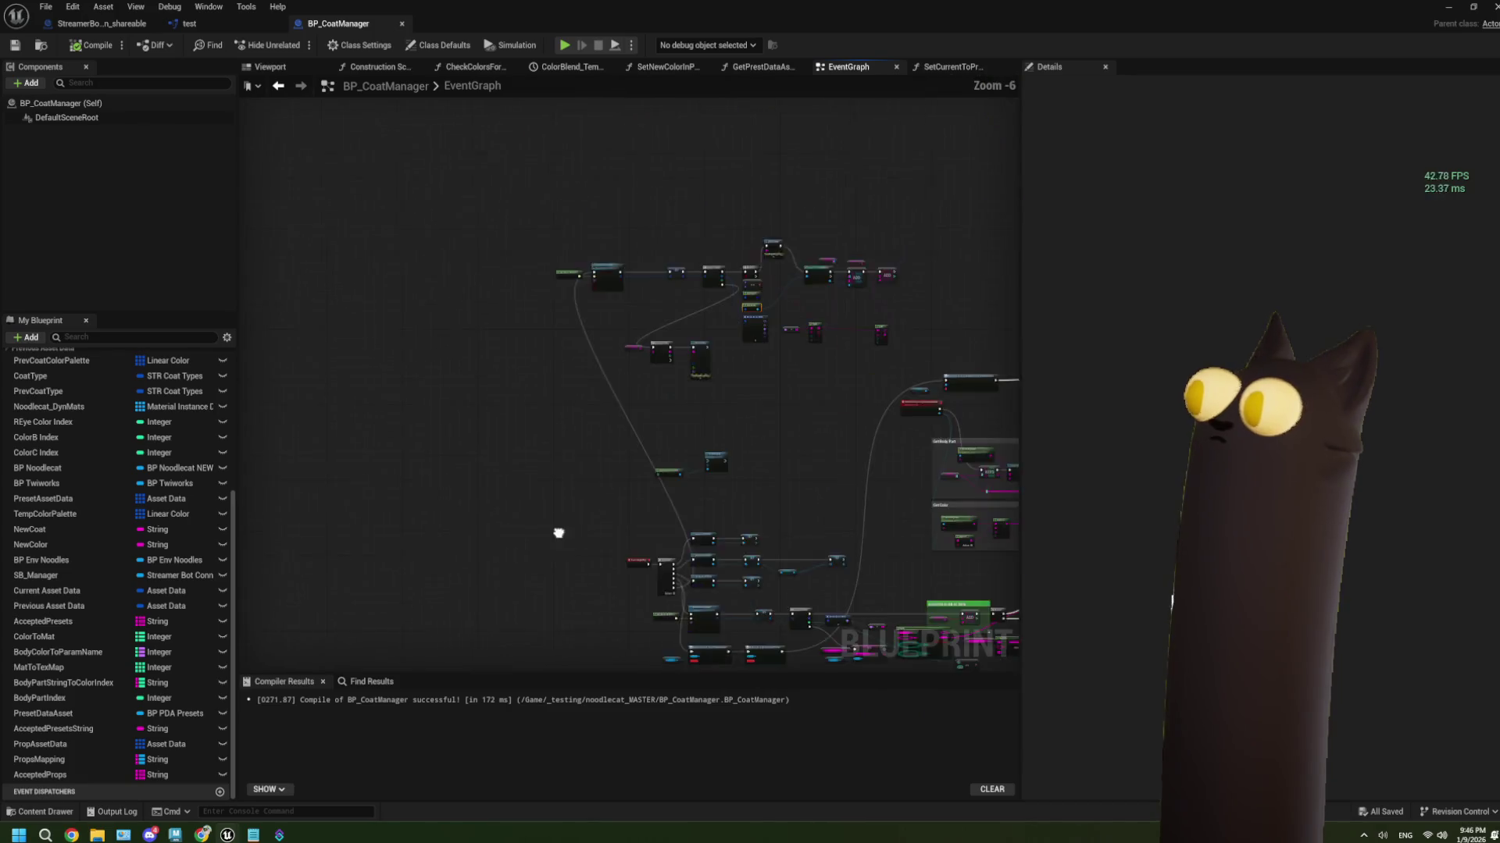
scroll(559, 532, "up", 5)
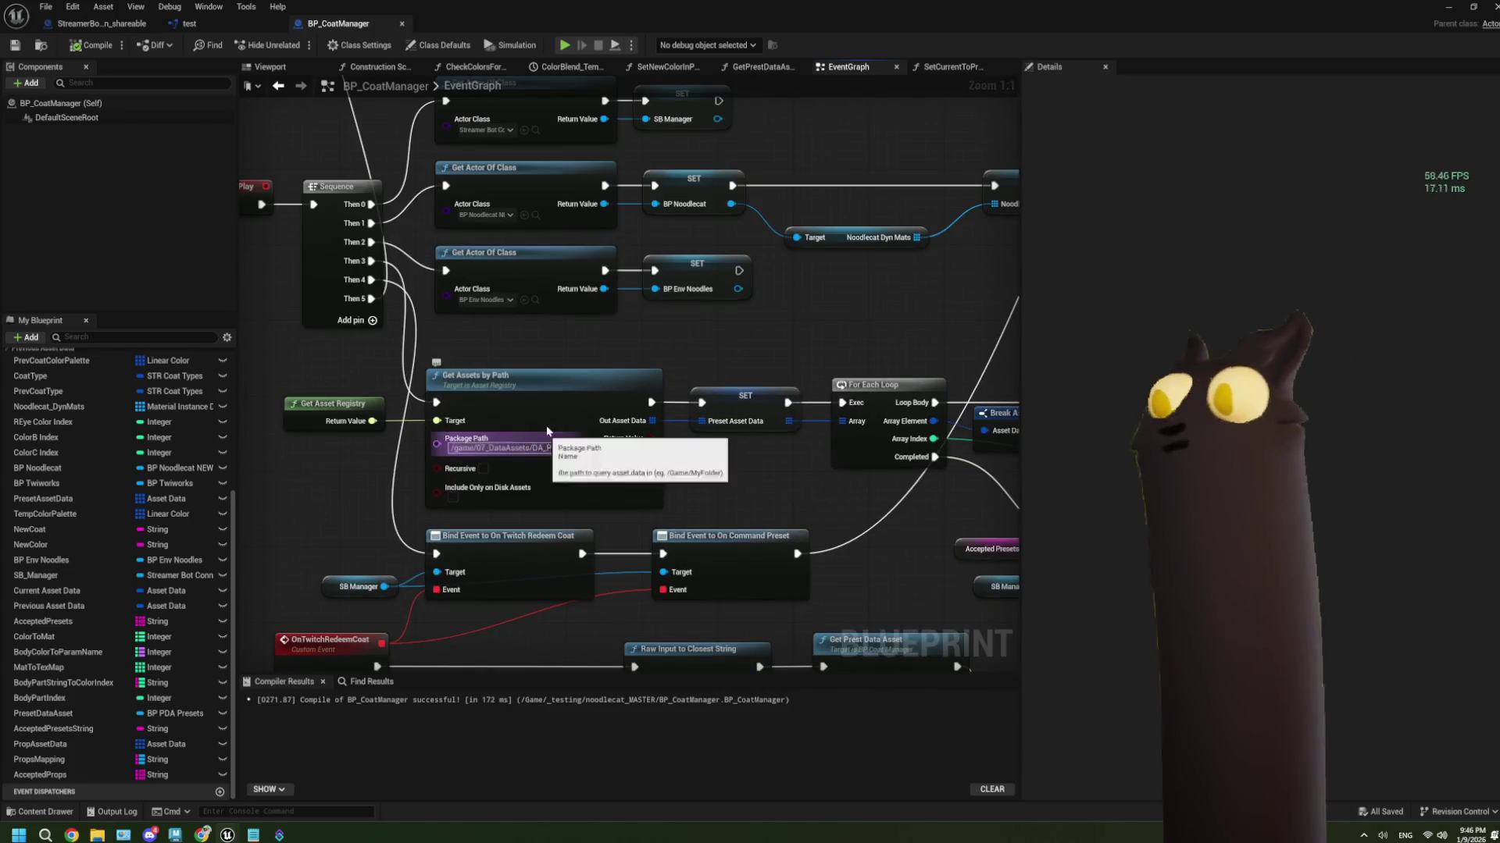
scroll(460, 351, "down", 6)
scroll(468, 336, "up", 6)
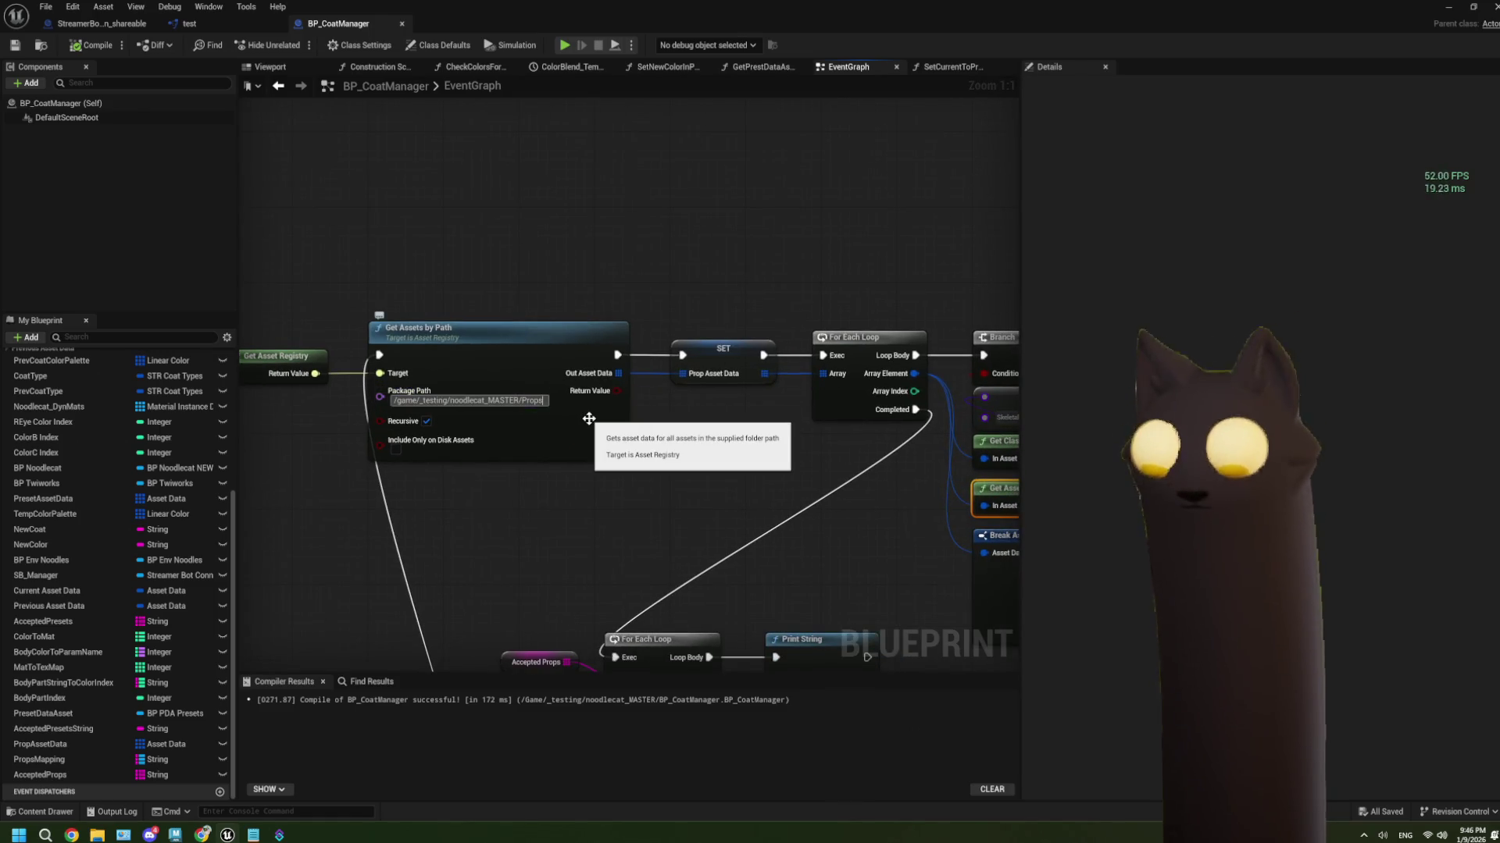
left_click_drag(588, 419, 381, 371)
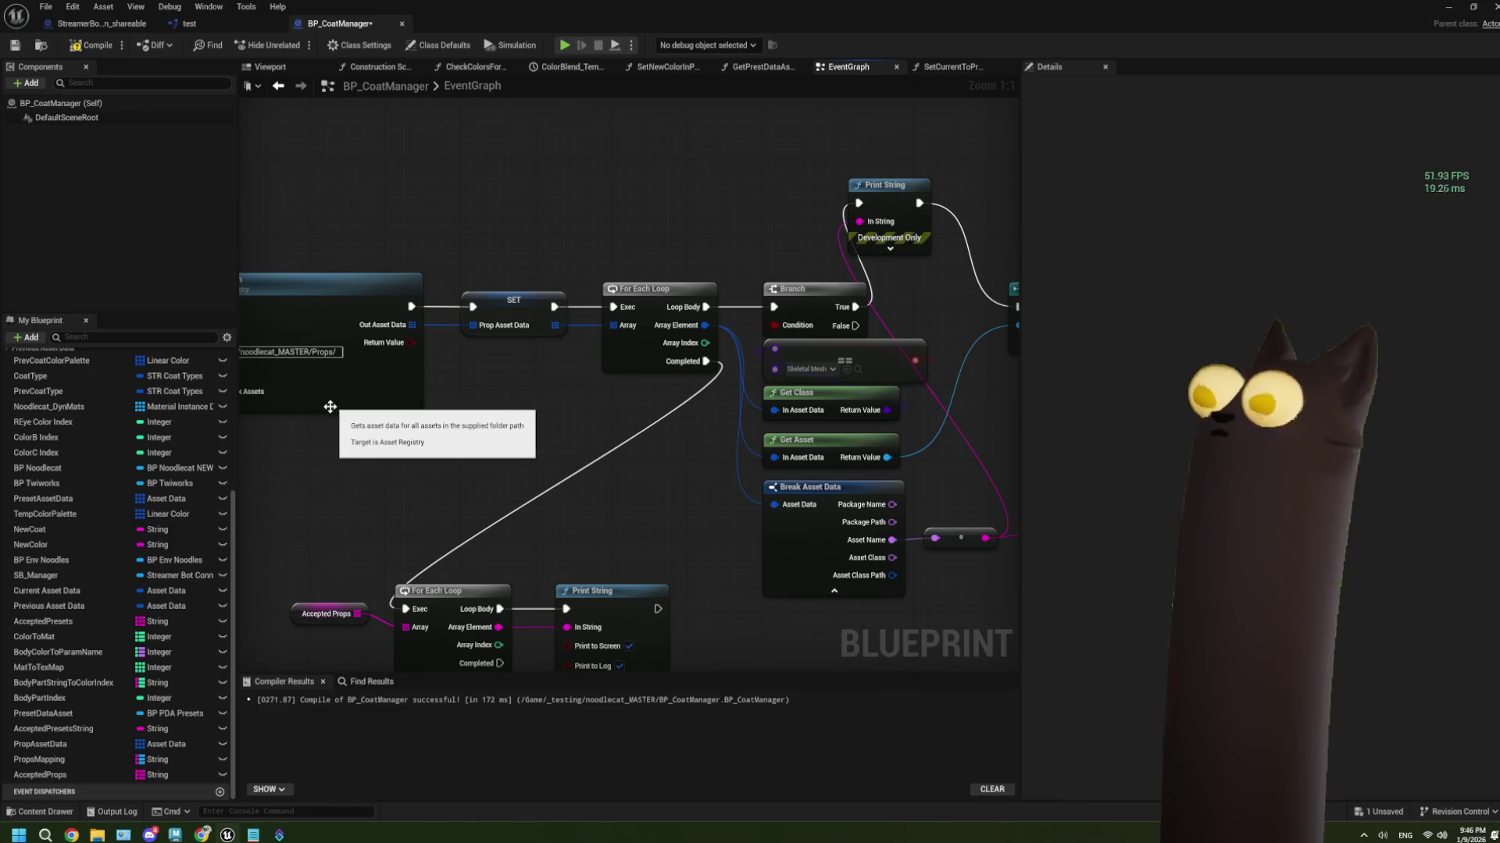
Compile BP_CoatManager and run another Play-in-Editor test of the level
left_click(110, 43)
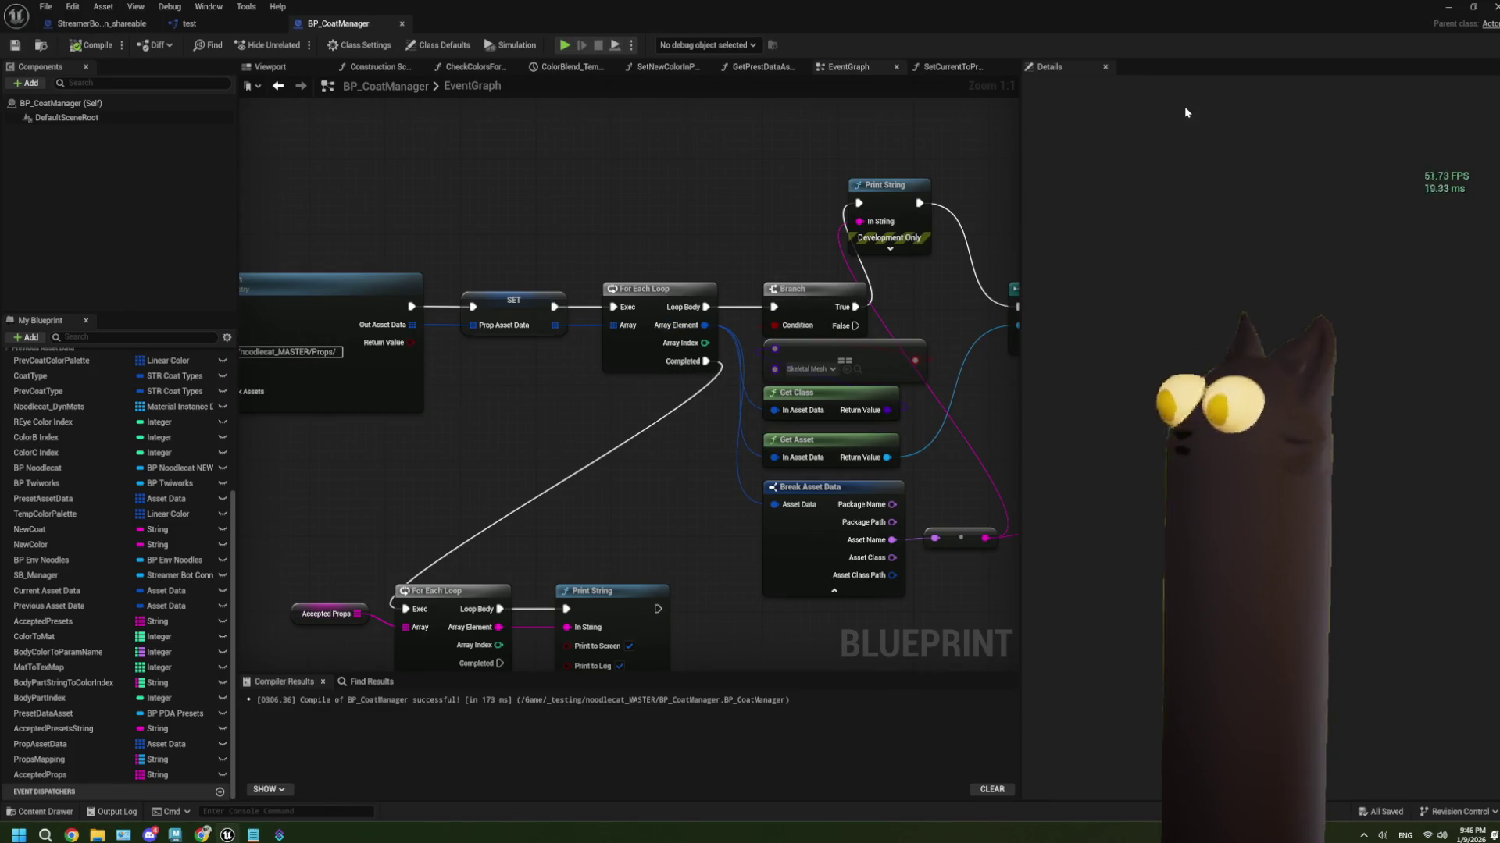
left_click_drag(833, 255, 752, 244)
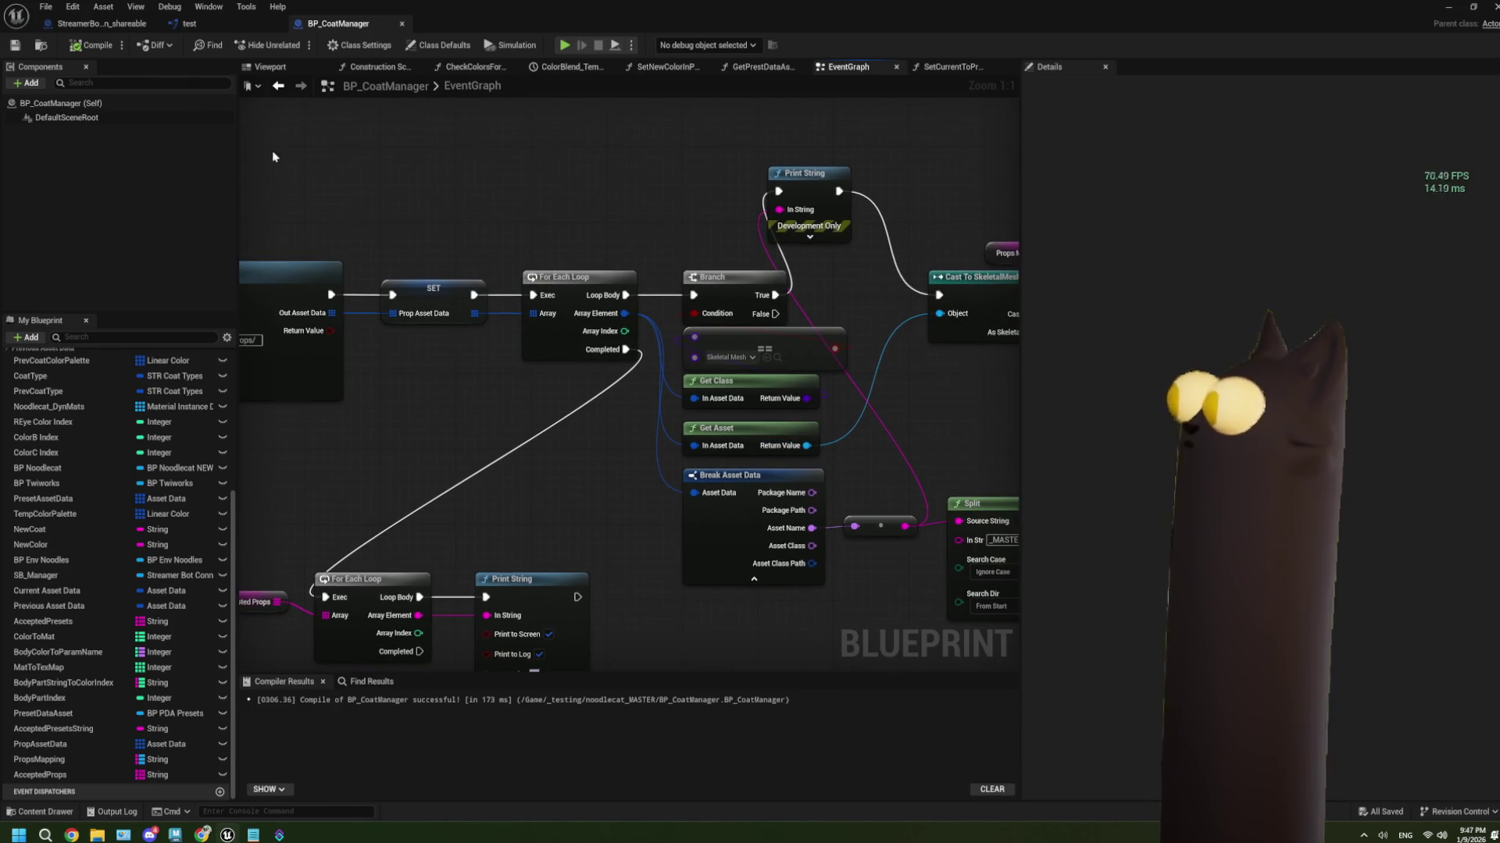
left_click(1448, 7)
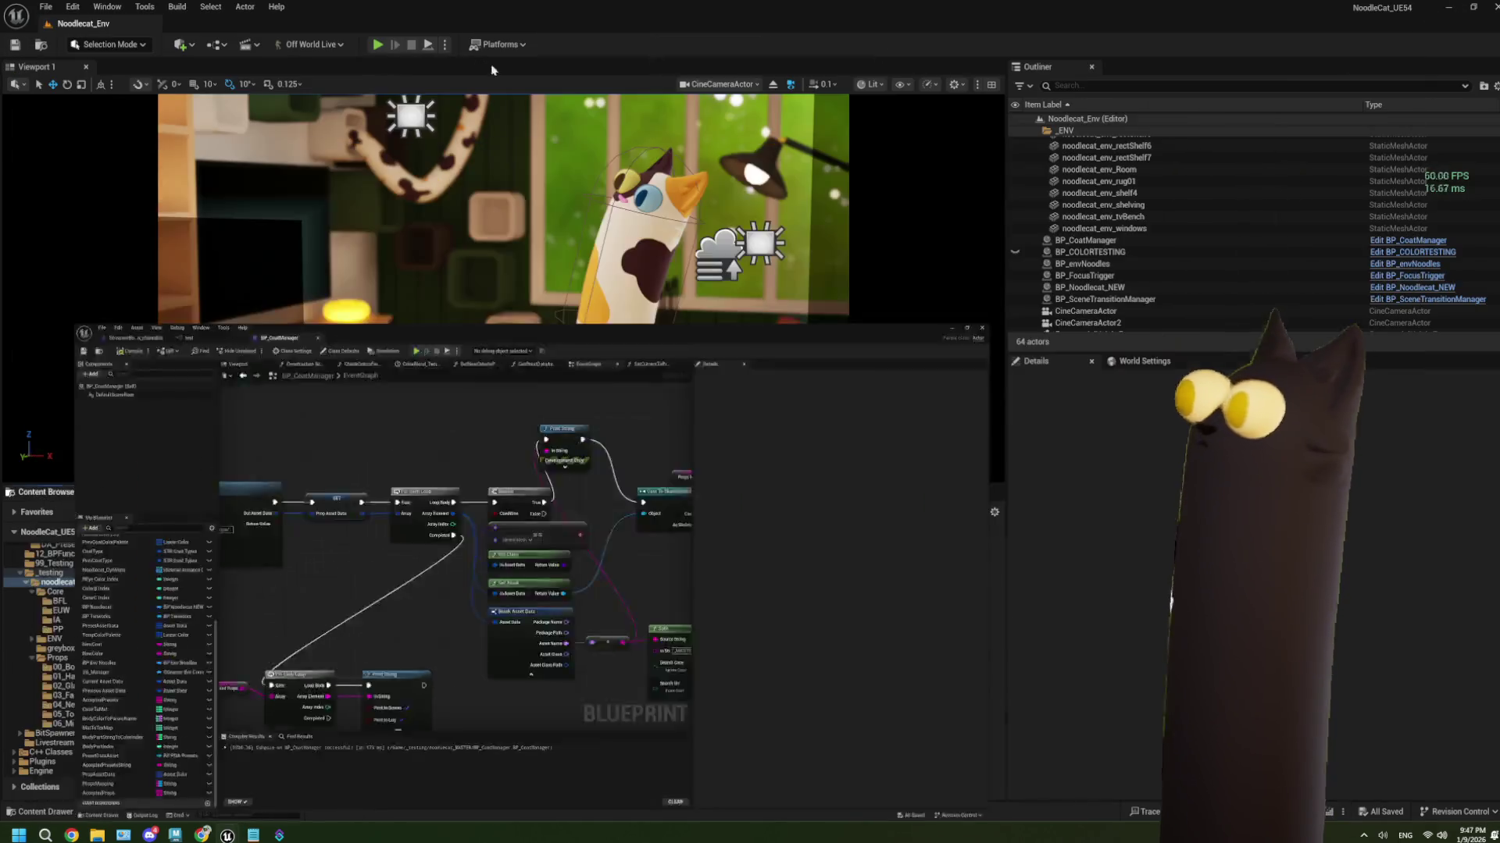
left_click(379, 45)
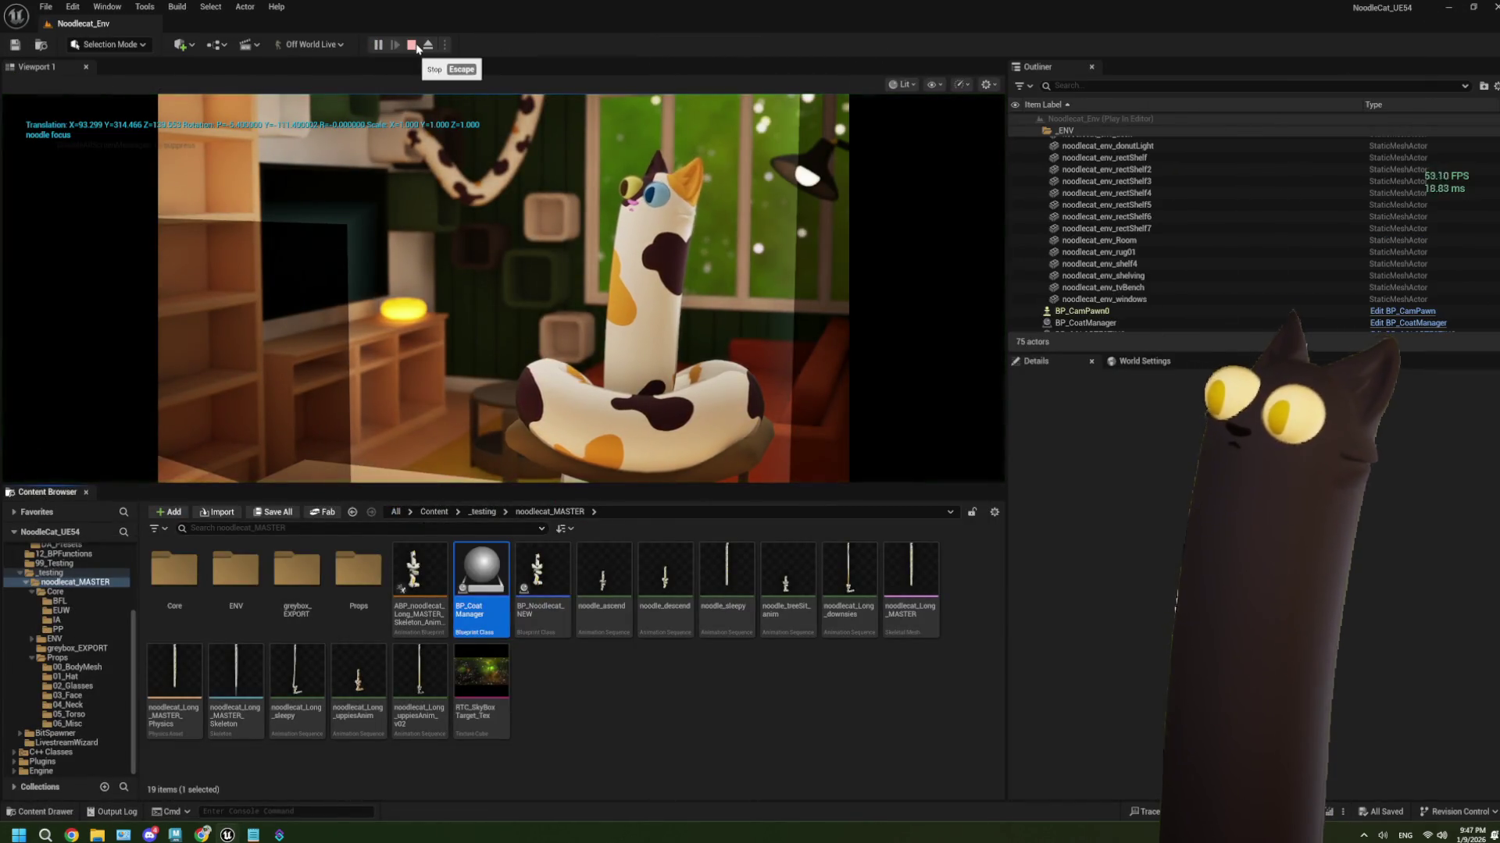
left_click(411, 44)
Reopen the BP_CoatManager graph at the Split, Cast, ADD and SET nodes in a smaller window
double_click(481, 578)
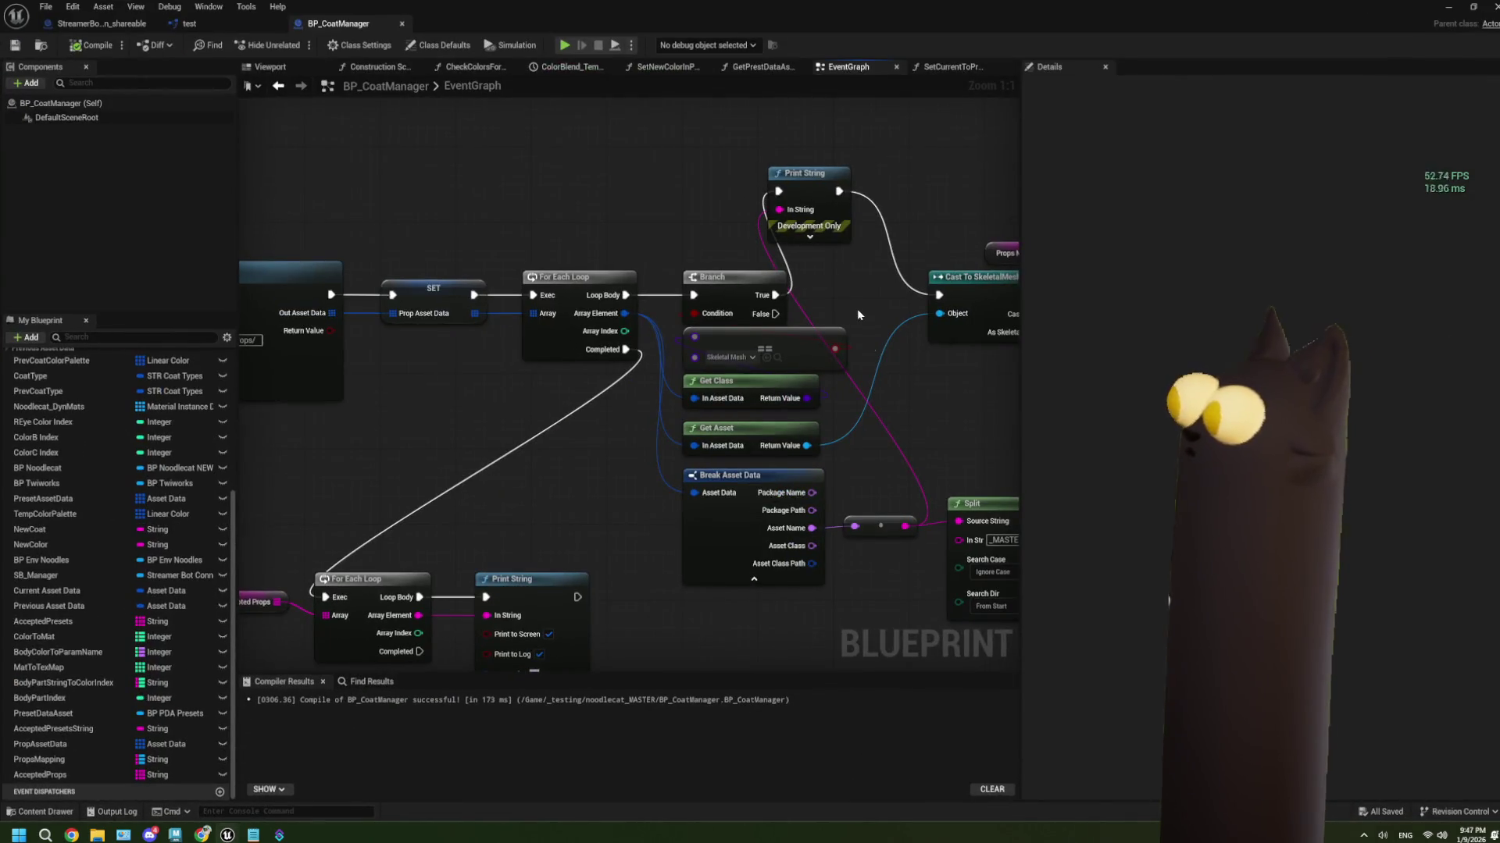
left_click_drag(856, 308, 641, 264)
left_click_drag(481, 341, 684, 375)
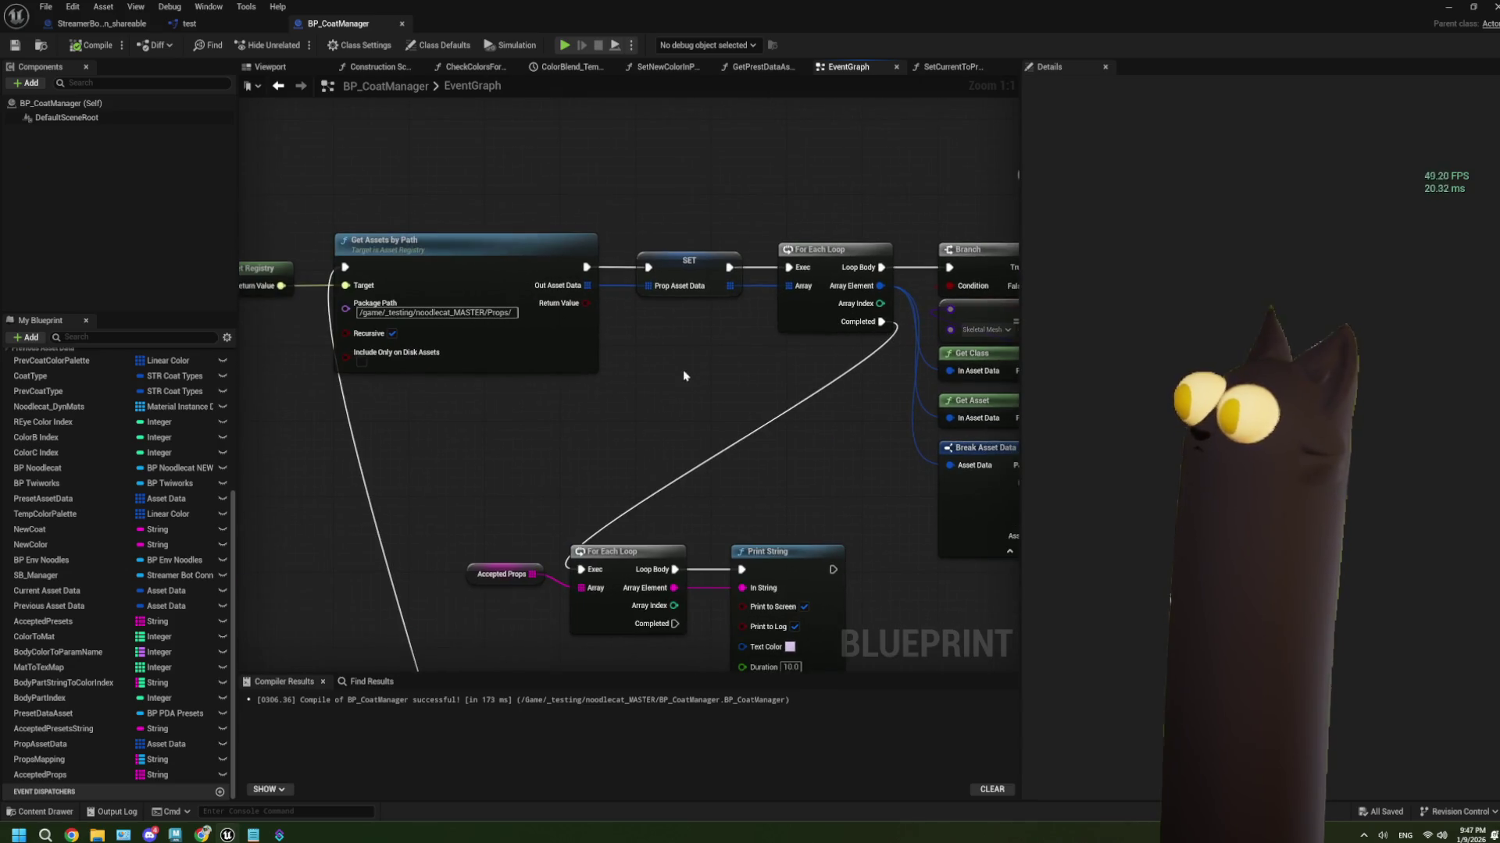
double_click(825, 24)
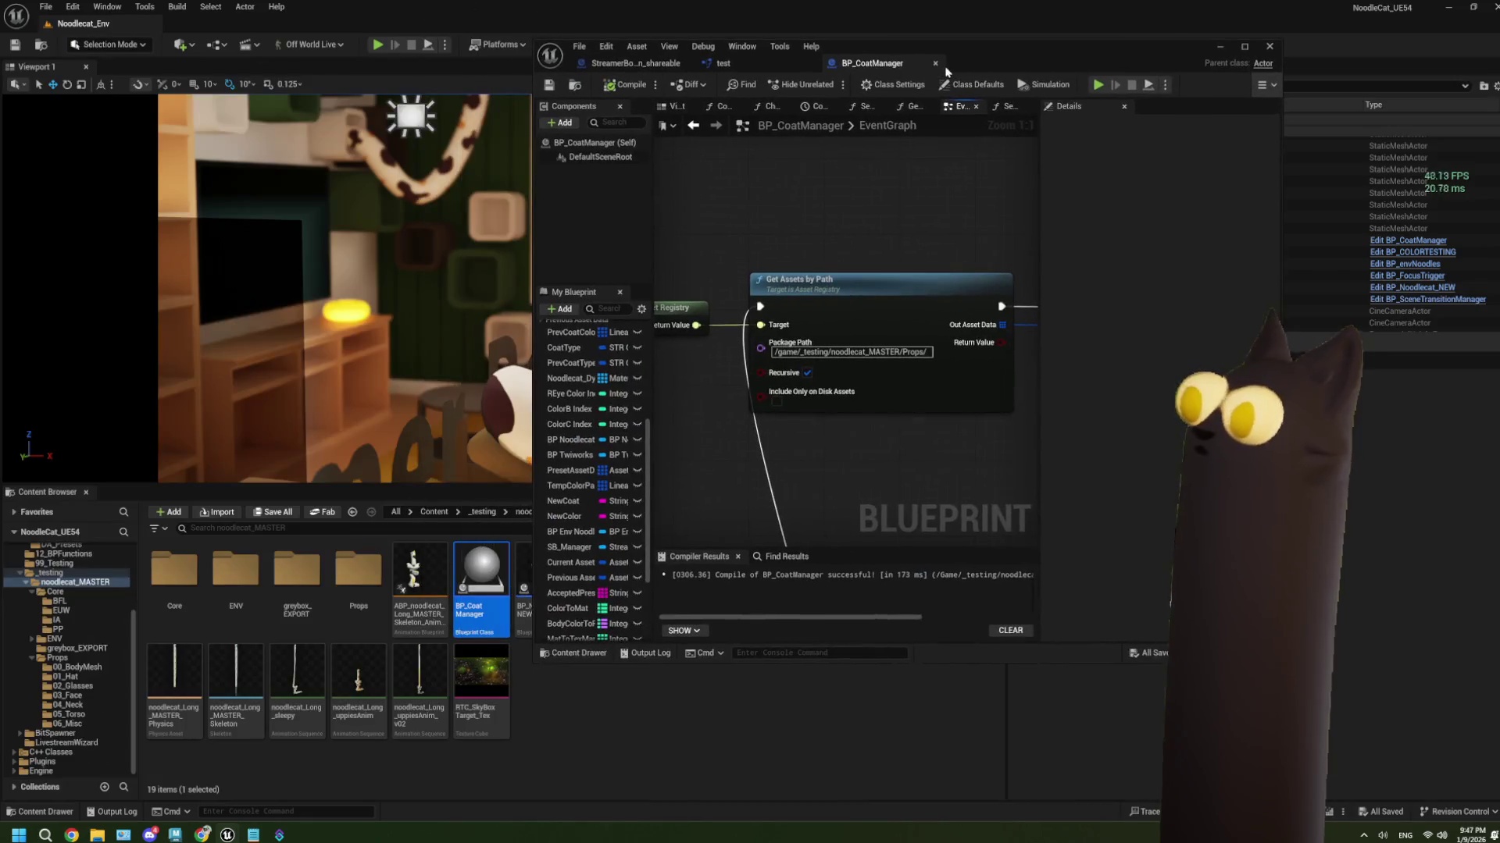
Open the Props folder, turn off Recursive on Get Assets by Path, and play-test
left_click_drag(1055, 62, 1148, 40)
mouse_move(469, 584)
double_click(359, 592)
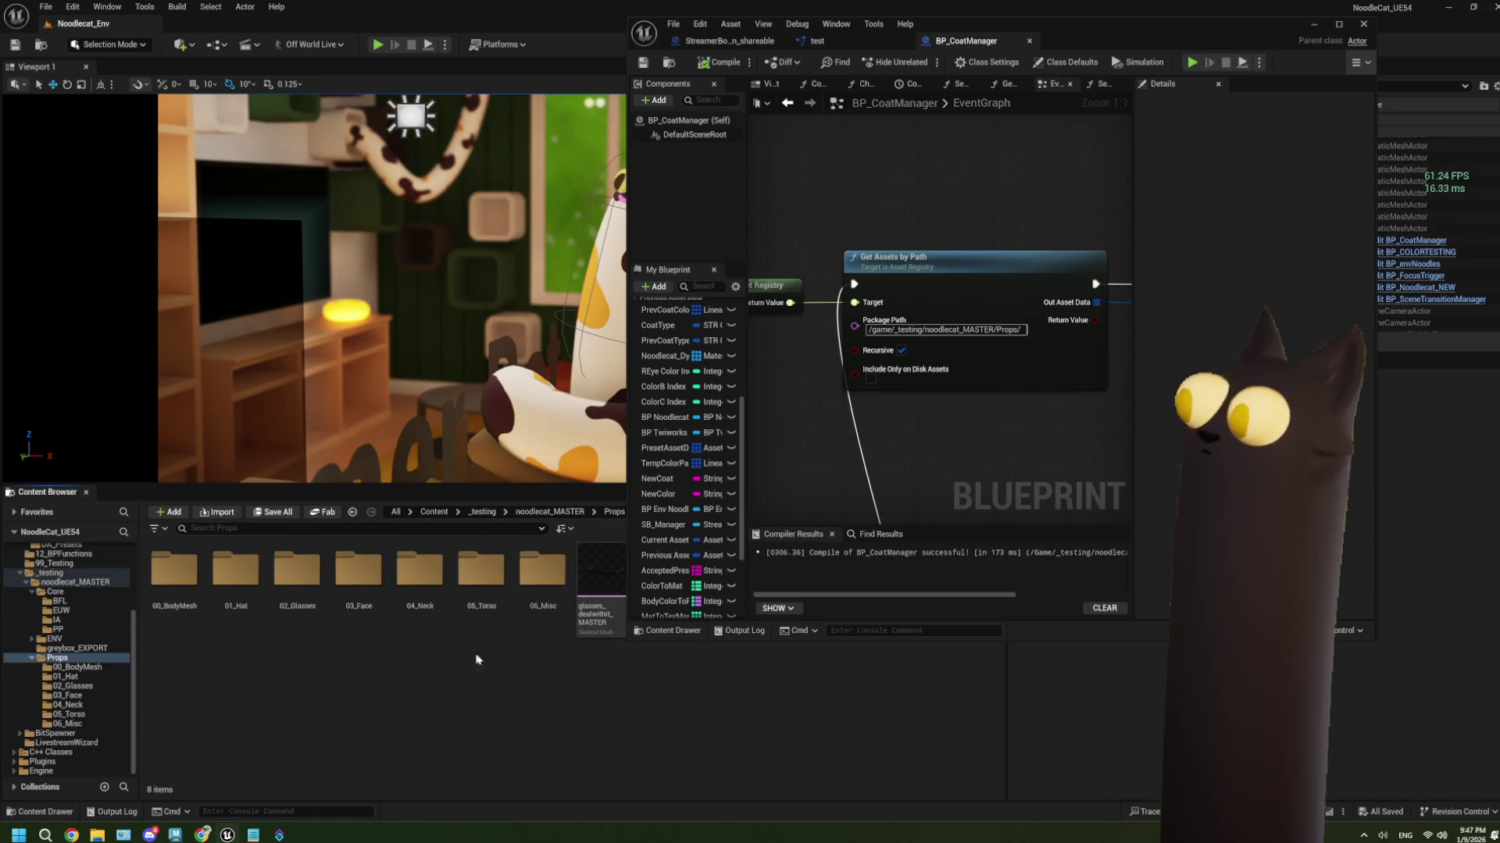
mouse_move(587, 585)
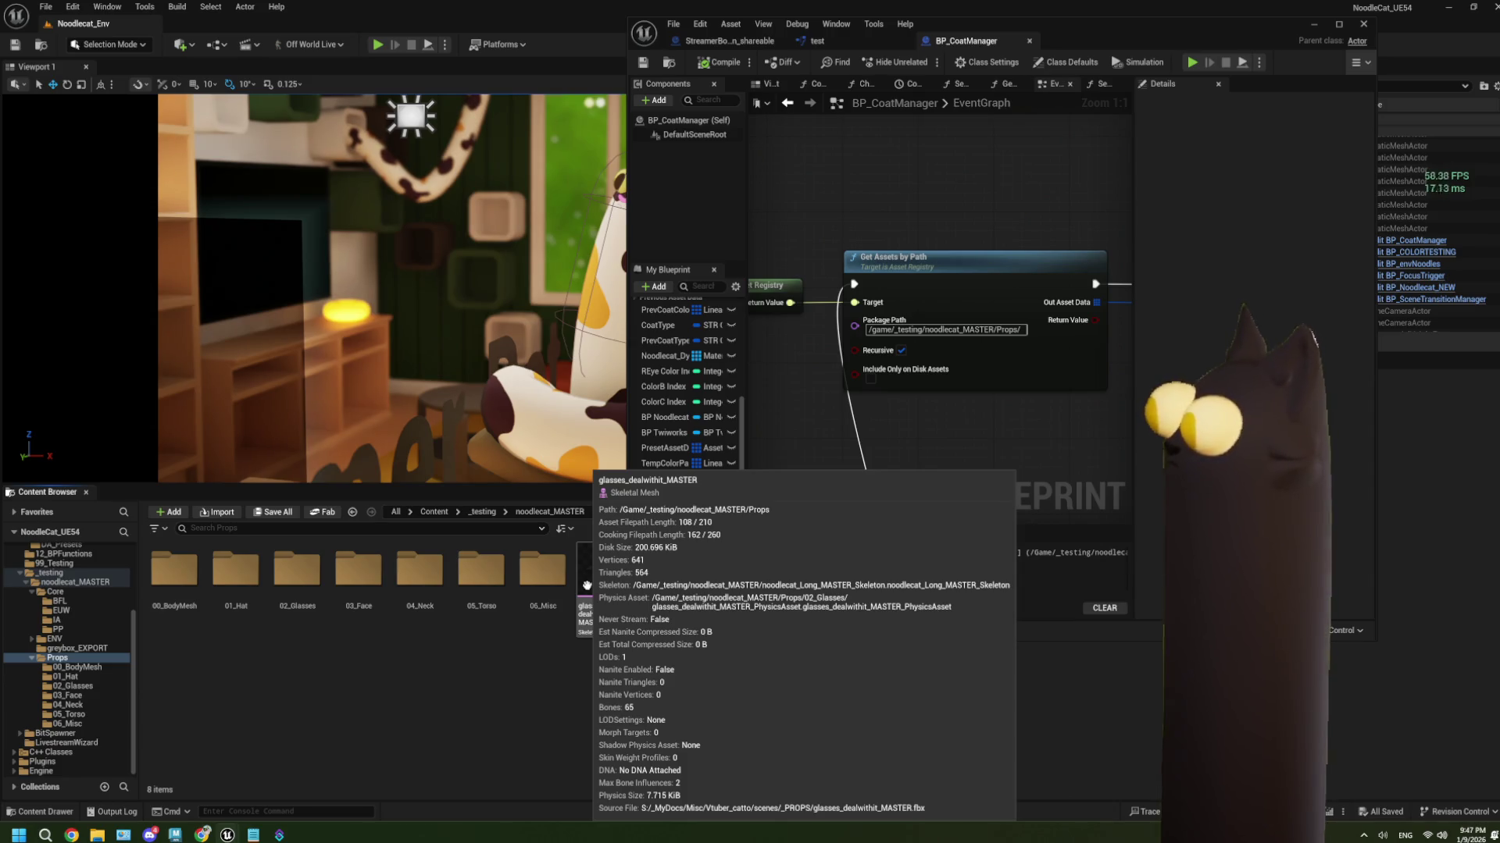
left_click(901, 350)
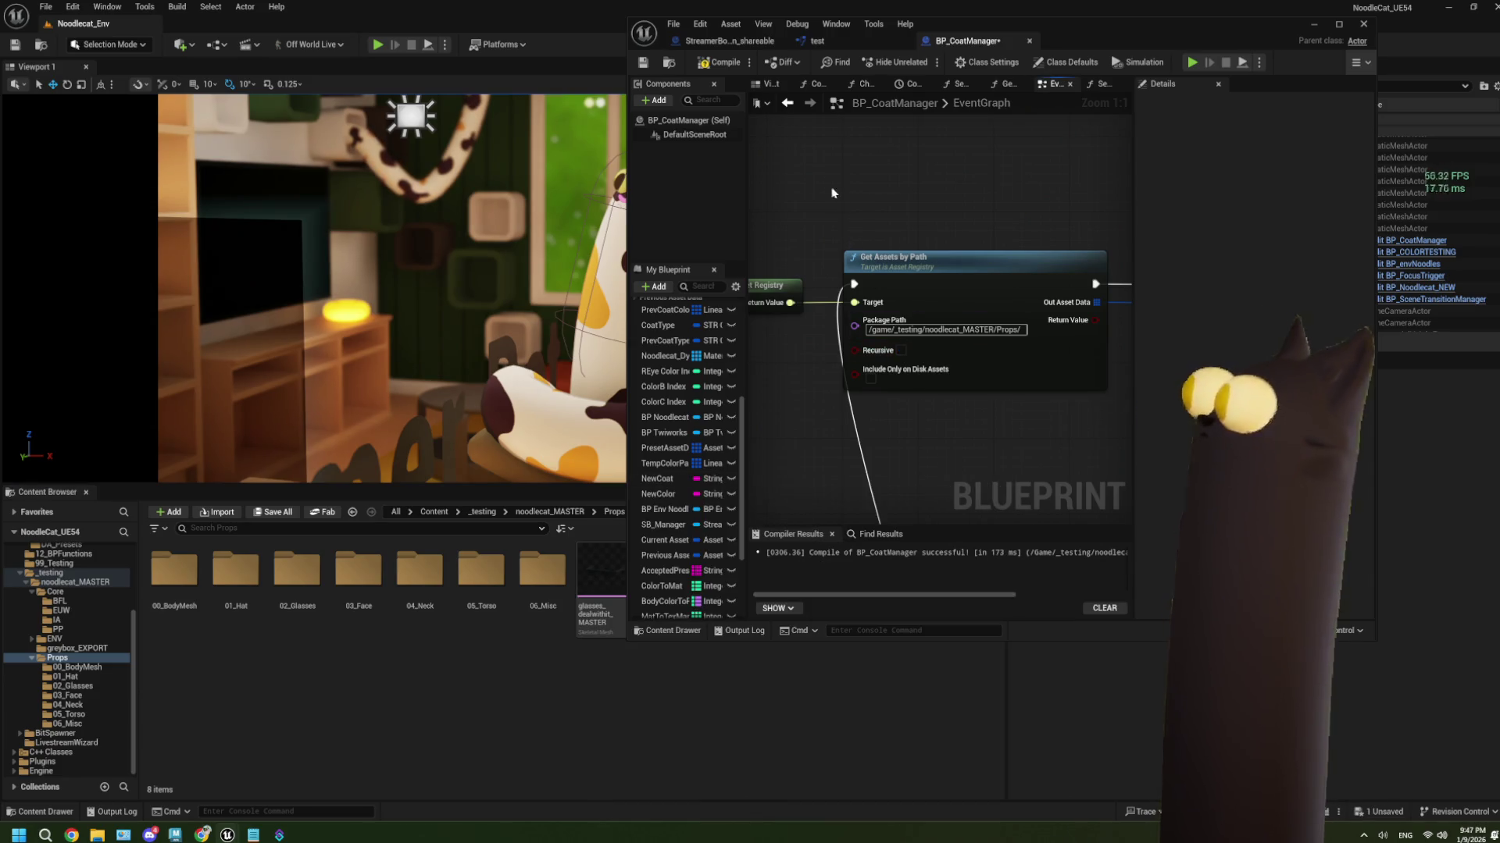
left_click(383, 46)
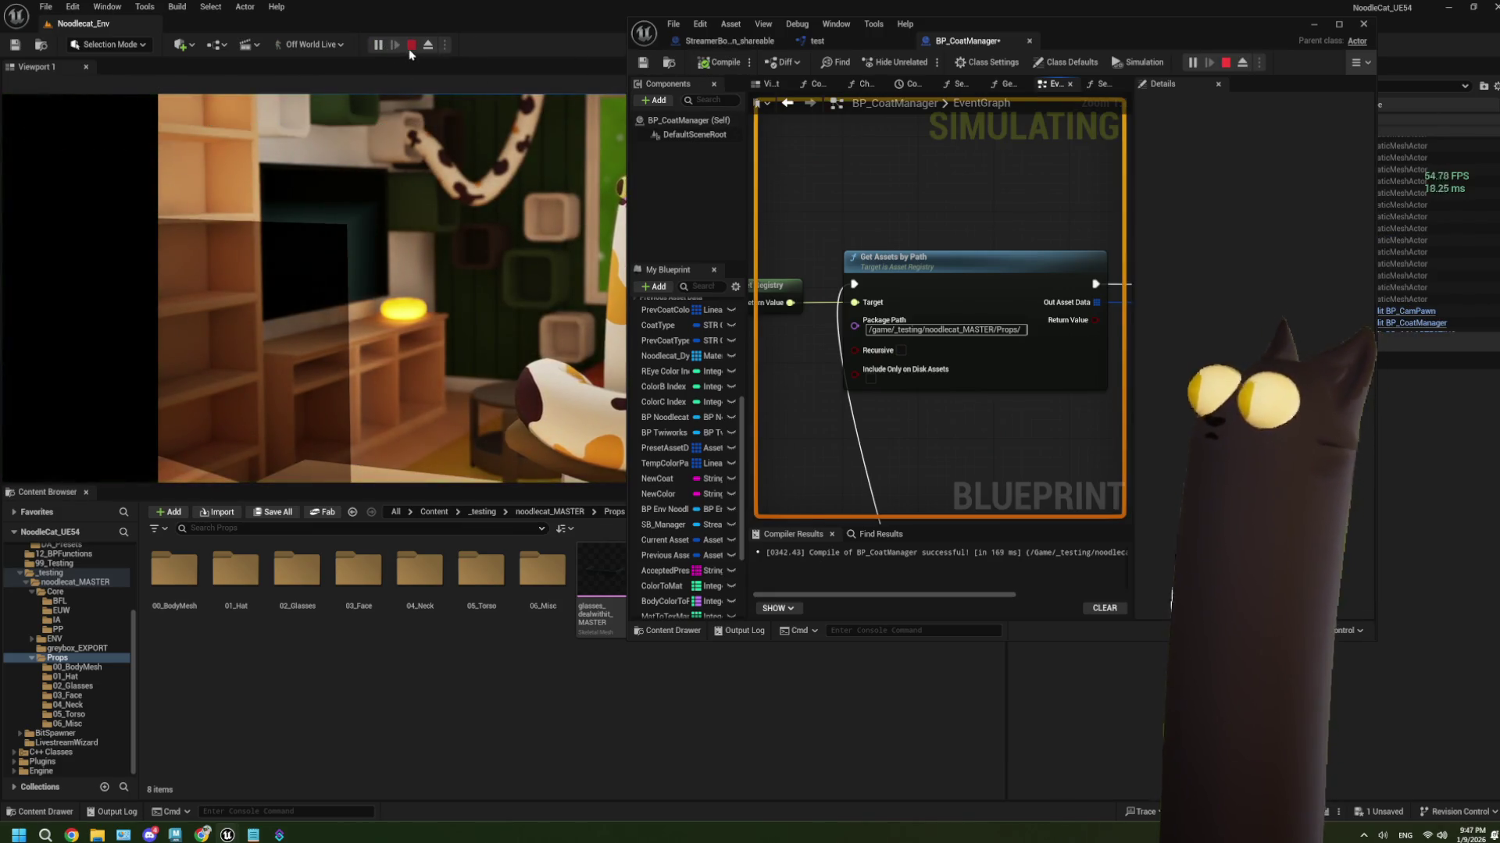
left_click(411, 45)
Route Loop Body into Print String, break its link to the cast node, save and play-test
scroll(968, 414, "down", 2)
mouse_move(890, 423)
left_mouse_down()
mouse_move(1049, 388)
mouse_move(836, 374)
left_mouse_up()
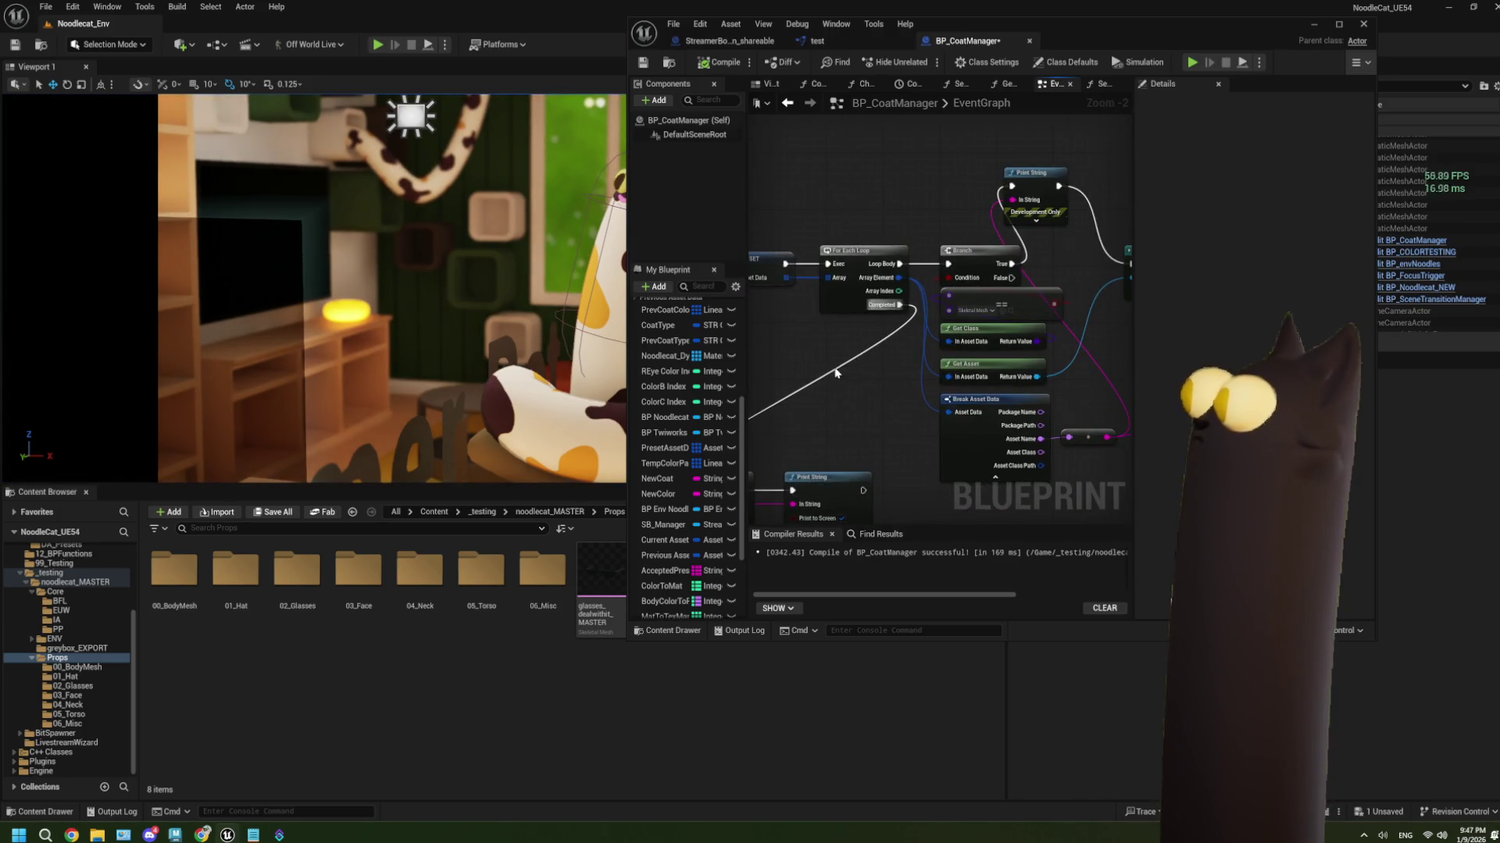
left_click_drag(954, 425, 894, 423)
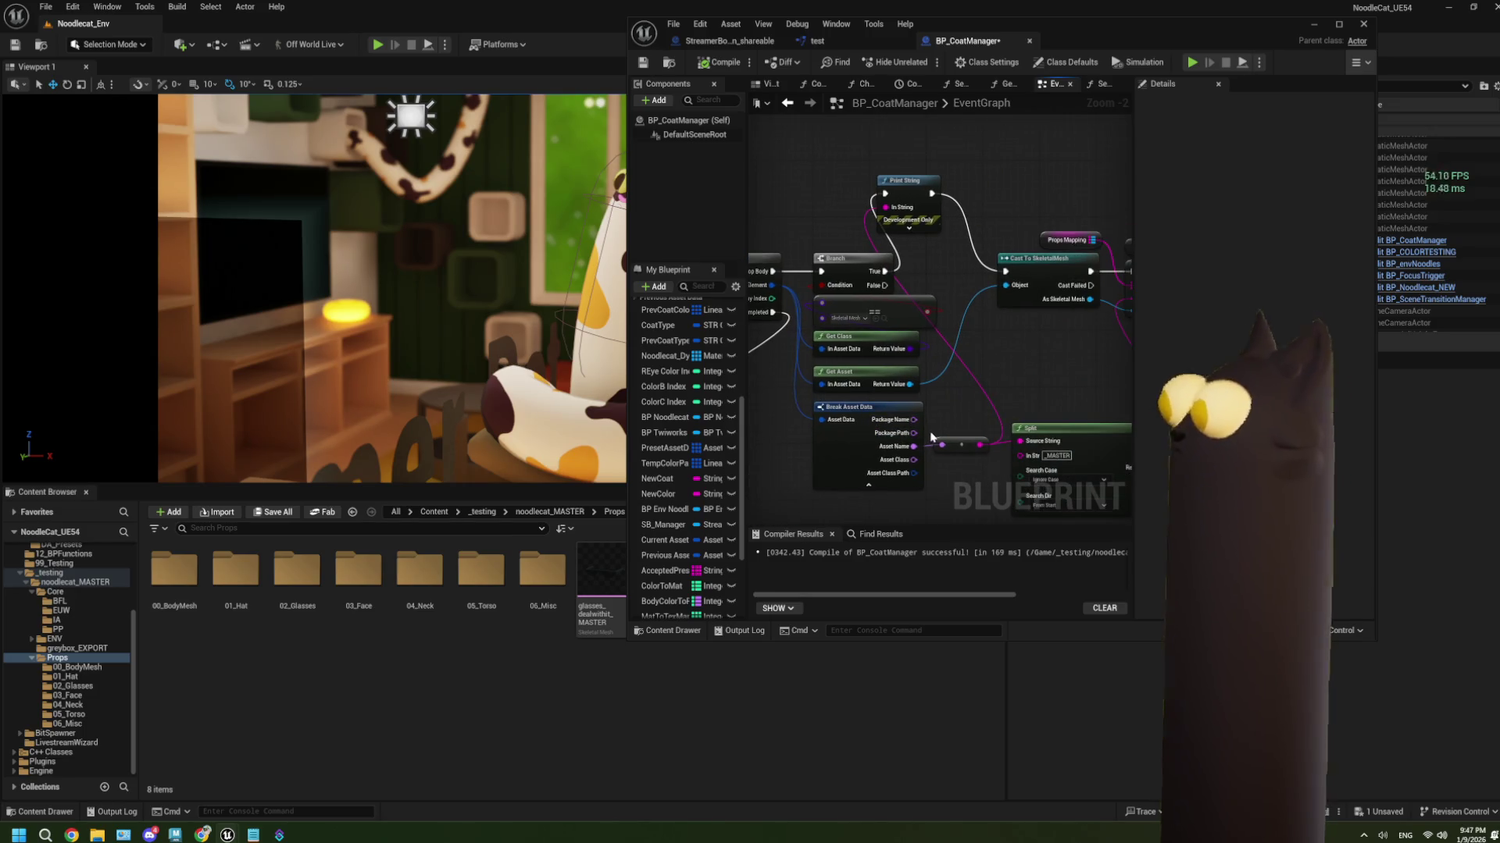
left_click_drag(916, 423, 940, 418)
left_click_drag(800, 270, 912, 191)
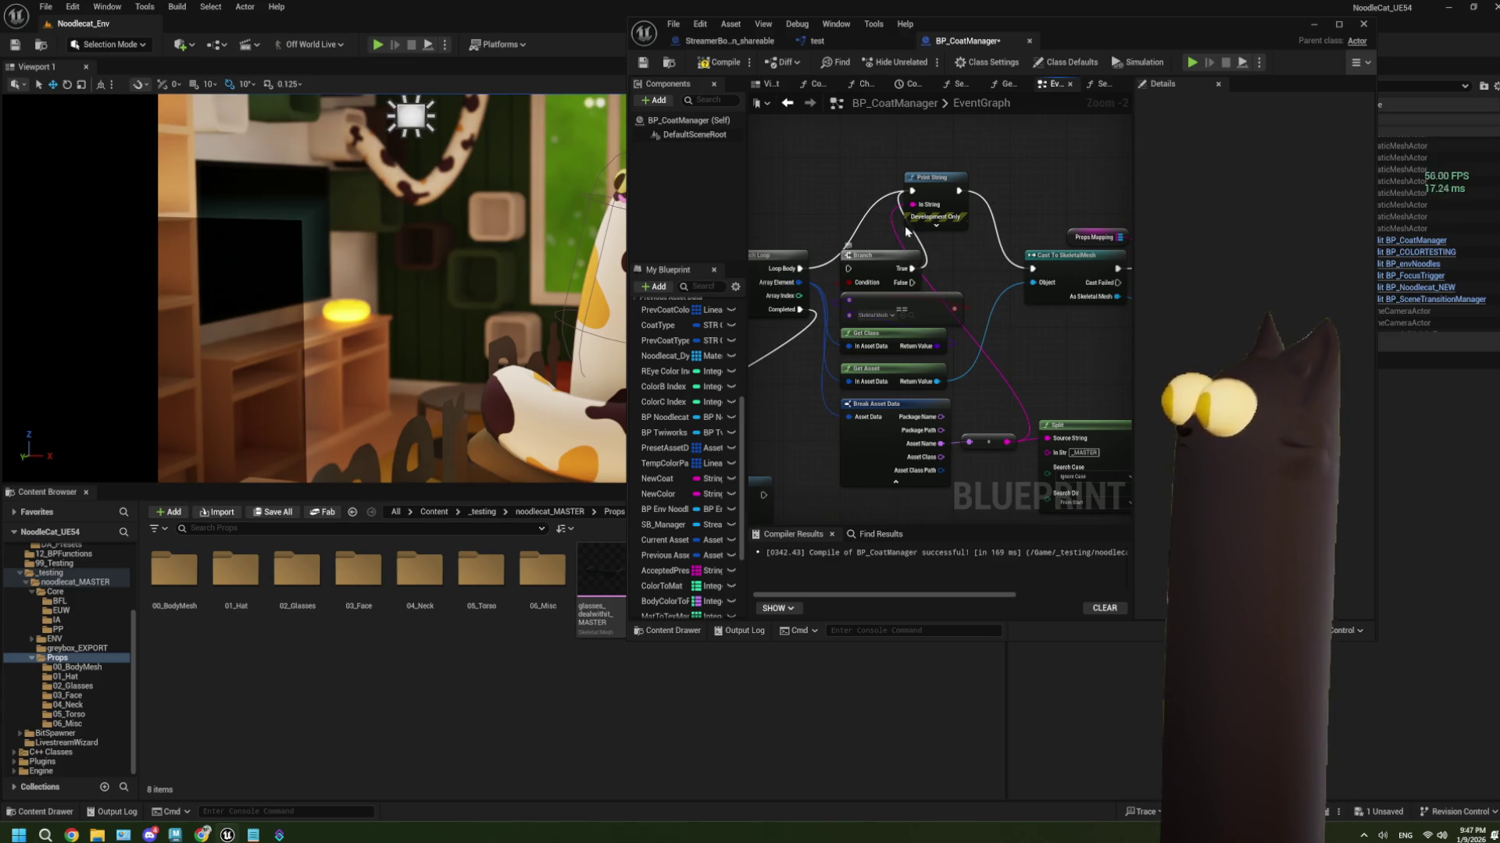
right_click(960, 193)
left_click(991, 227)
left_click(648, 65)
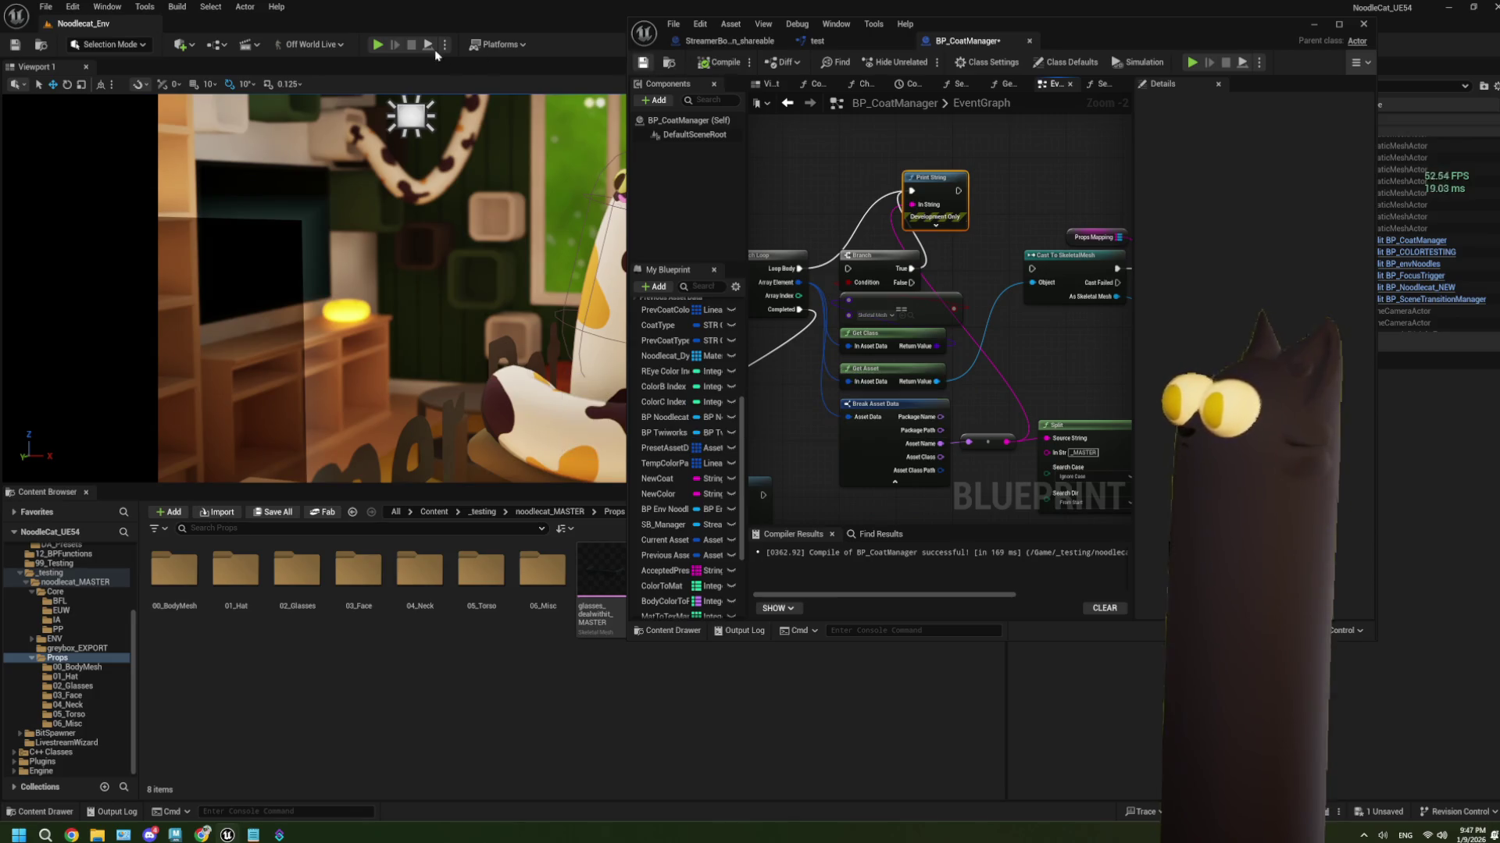
left_click(379, 45)
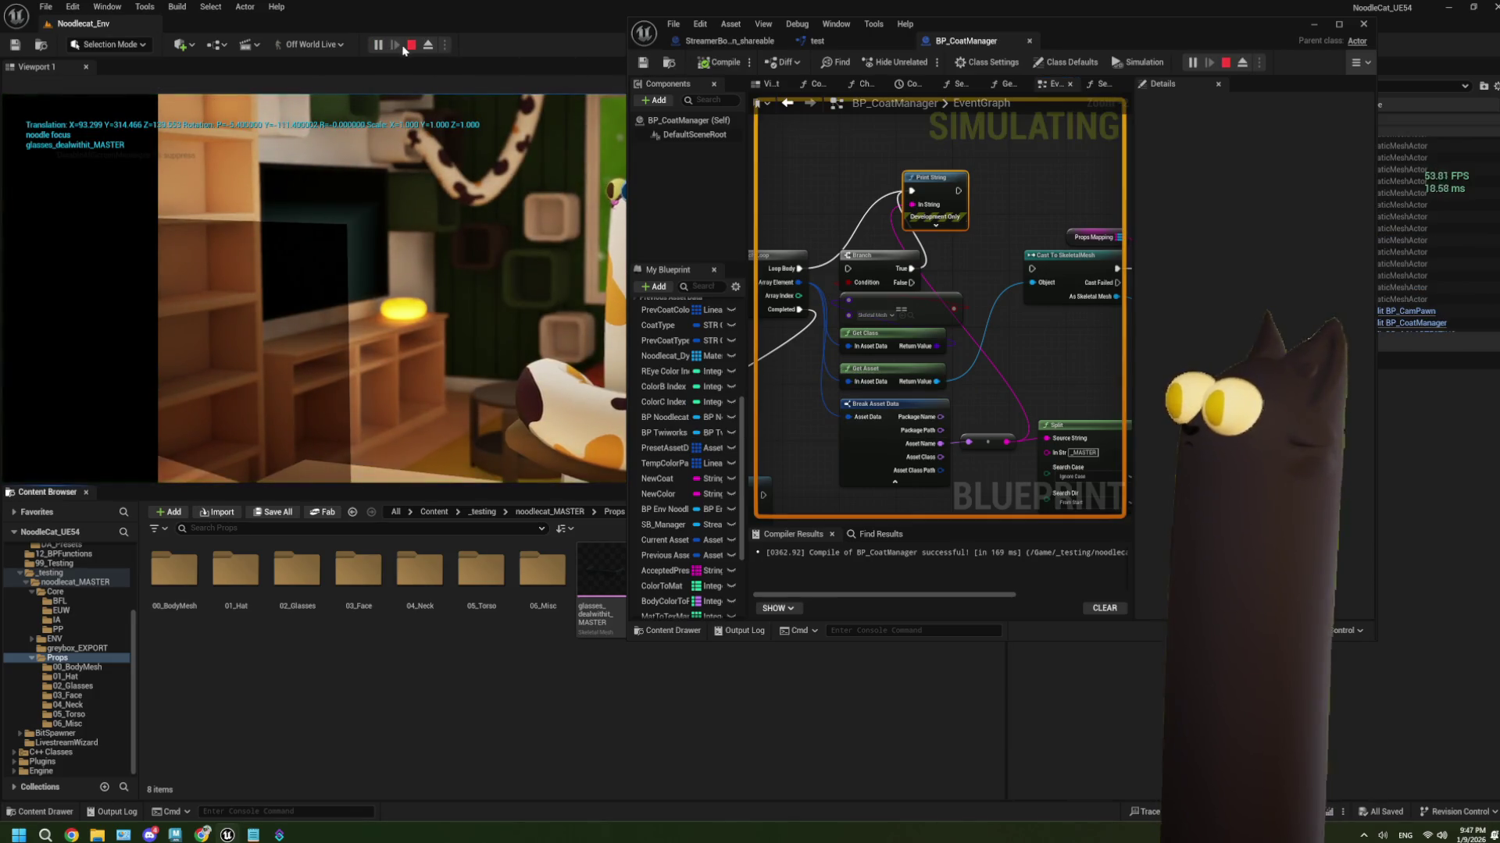
left_click(411, 45)
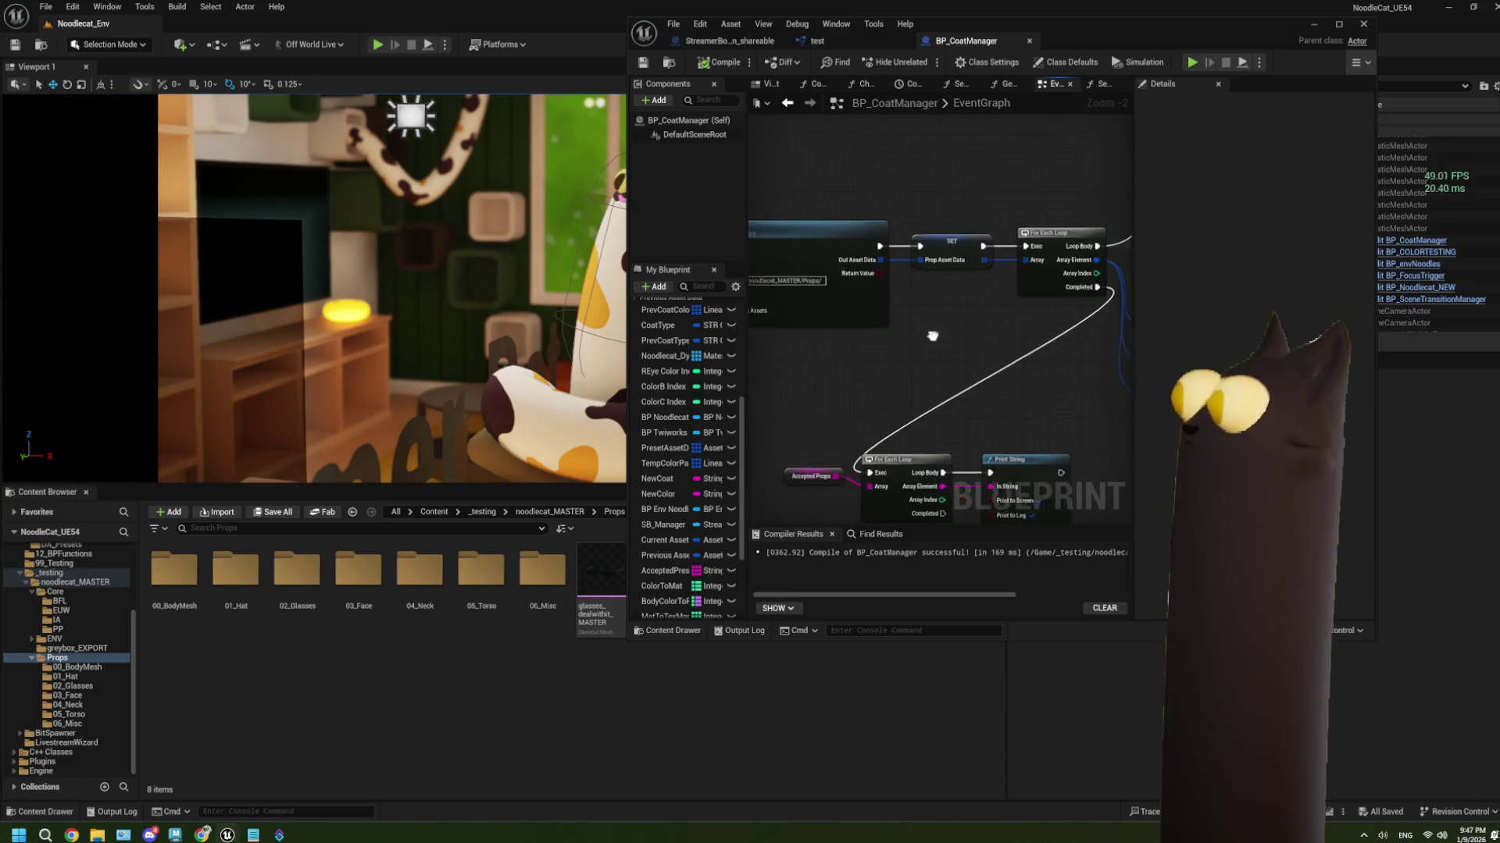
Turn Recursive back on, compile and save, and run another play test
left_click(986, 300)
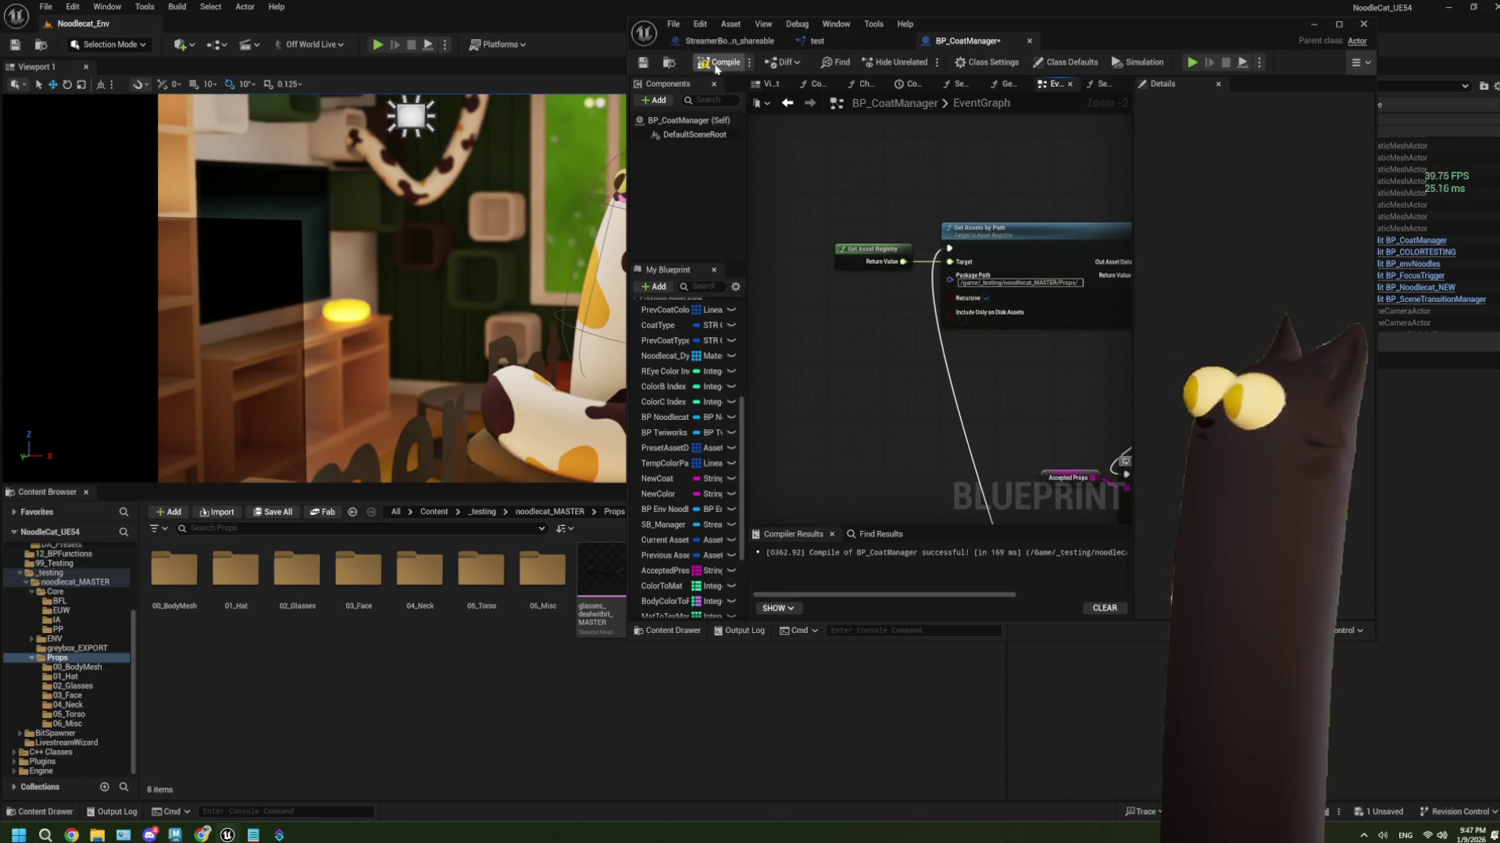
left_click(642, 66)
left_click(378, 45)
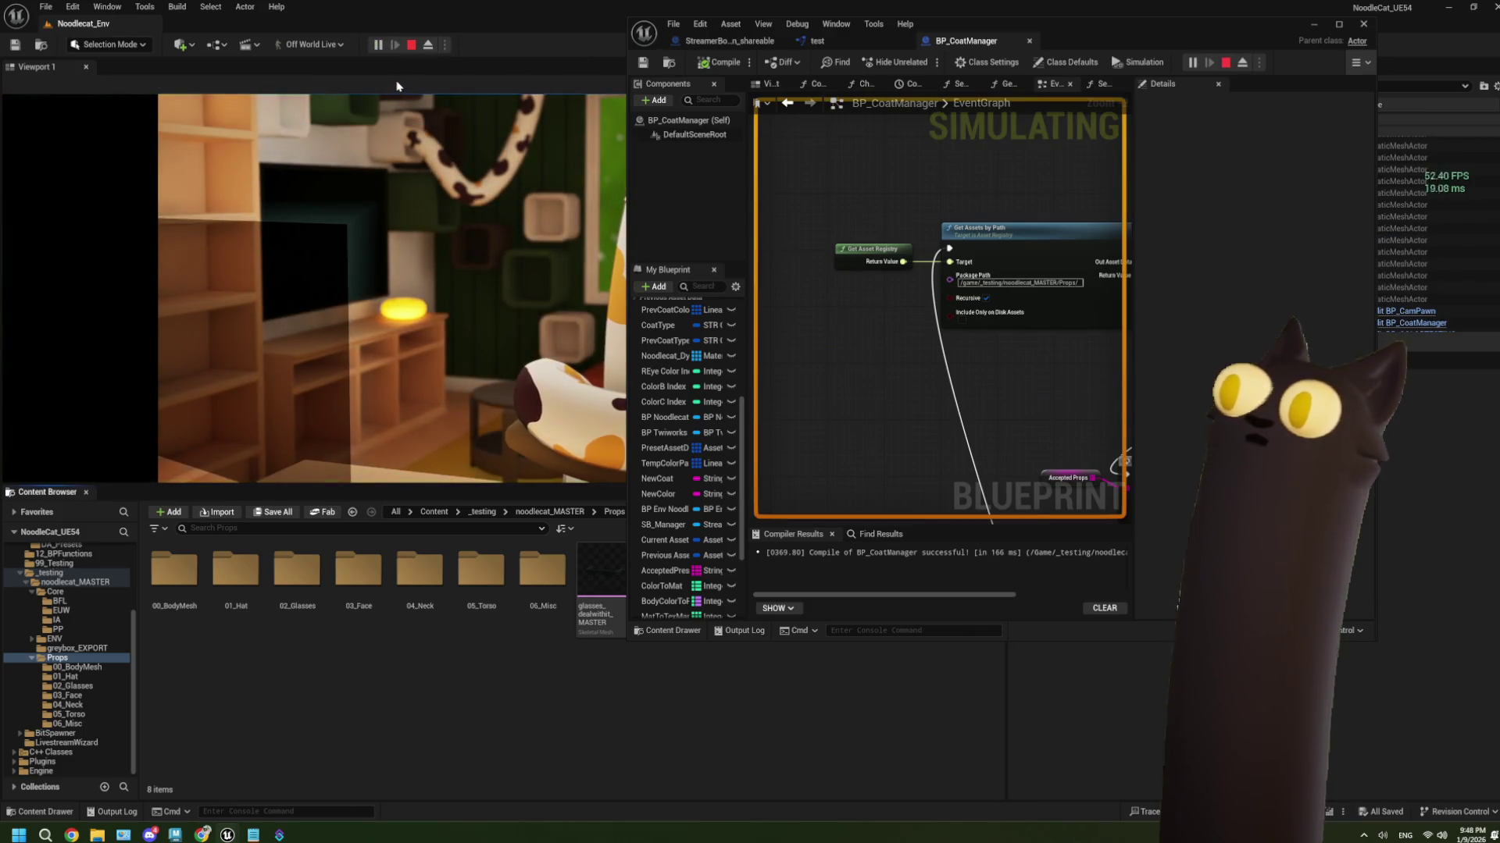
left_click(412, 45)
Delete the debug Print String node and reconnect Loop Body to Branch
scroll(881, 349, "down", 4)
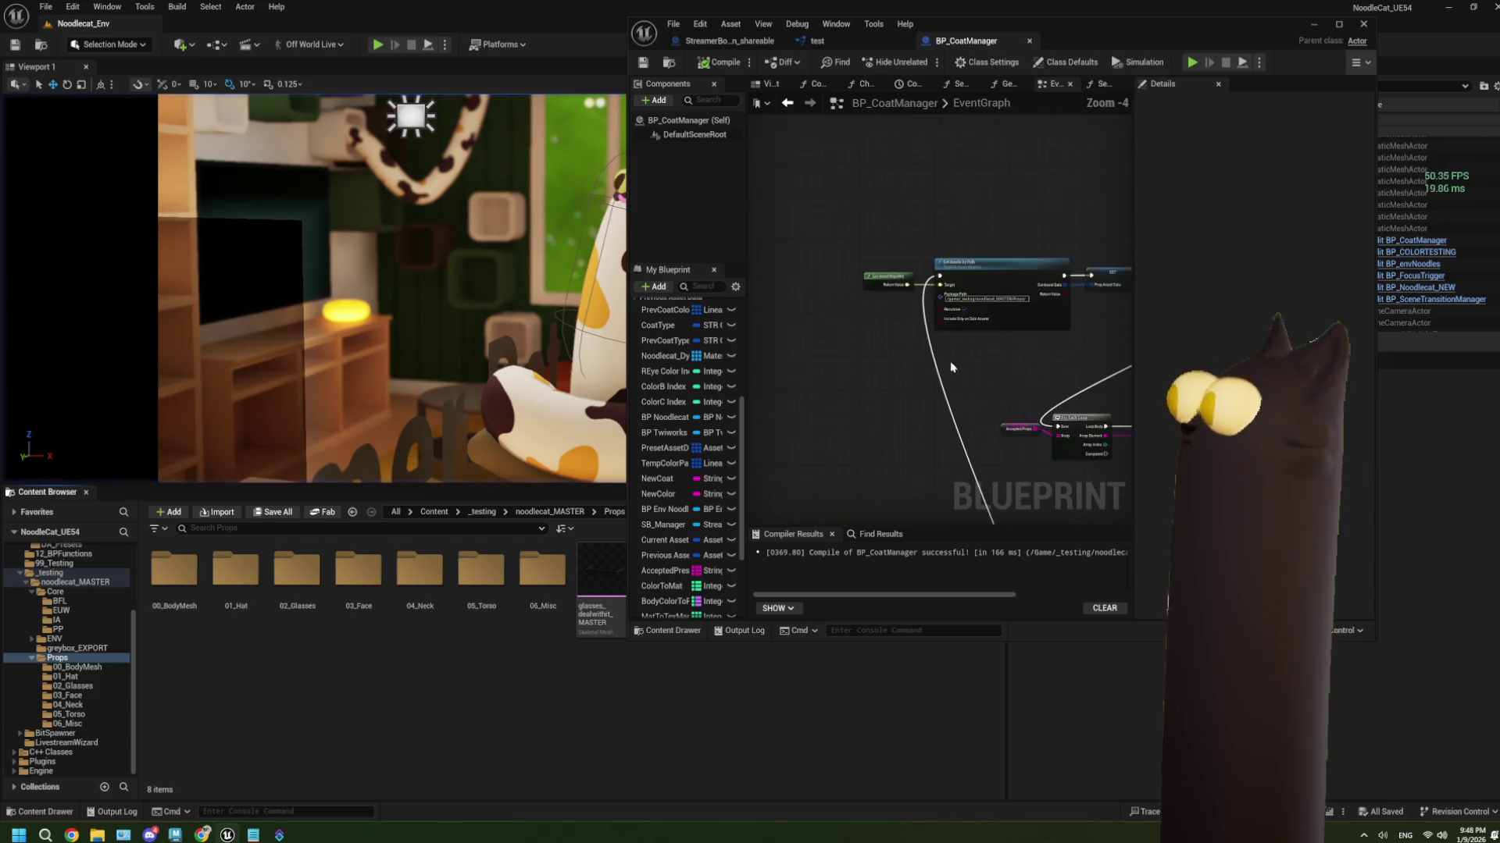
scroll(881, 349, "down", 1)
scroll(984, 182, "up", 1)
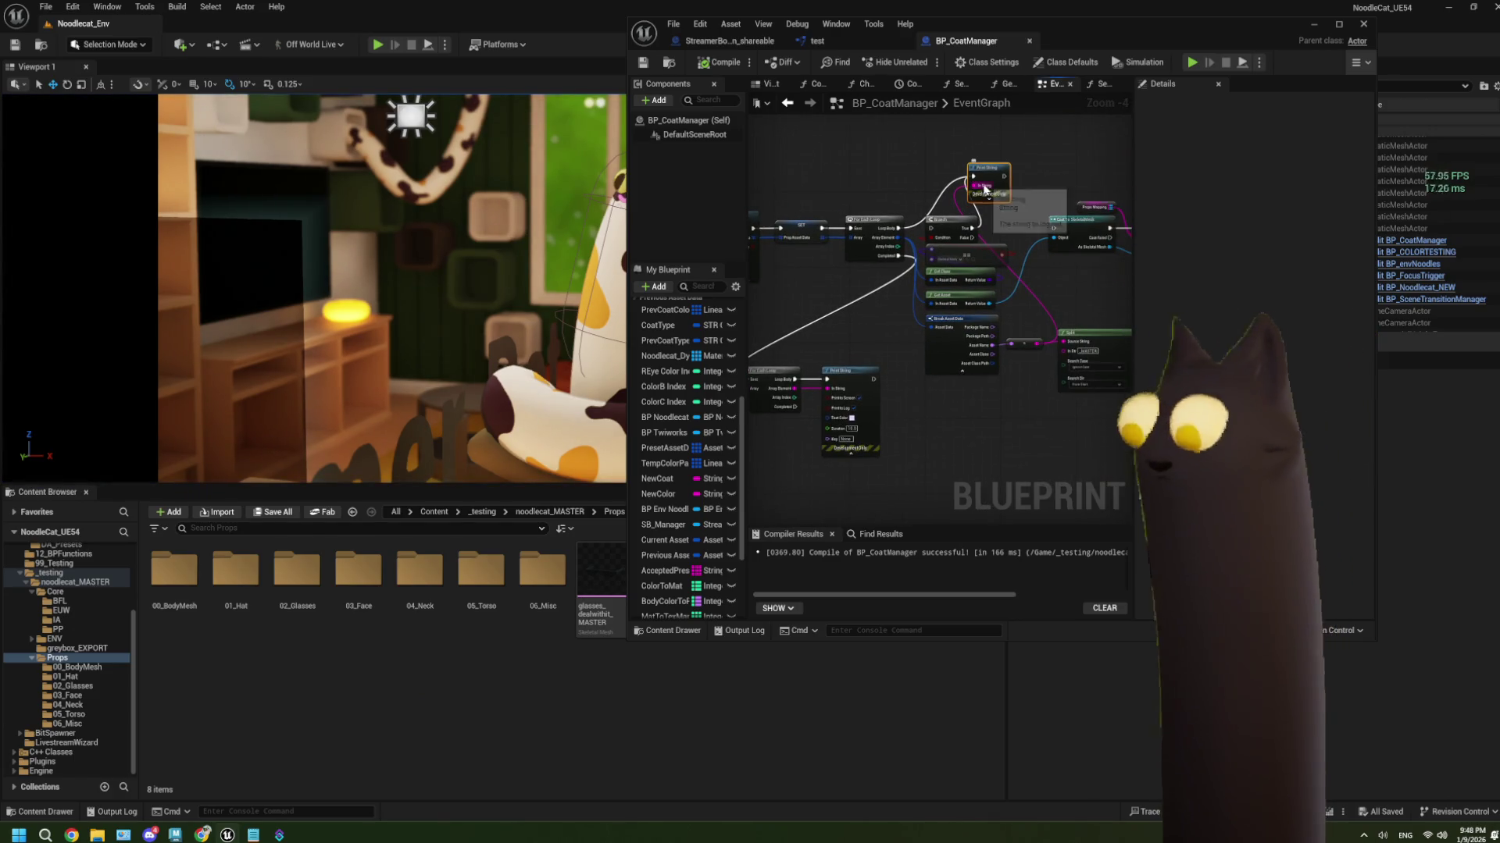
key("Delete")
scroll(890, 222, "up", 2)
left_click_drag(867, 210, 1014, 211)
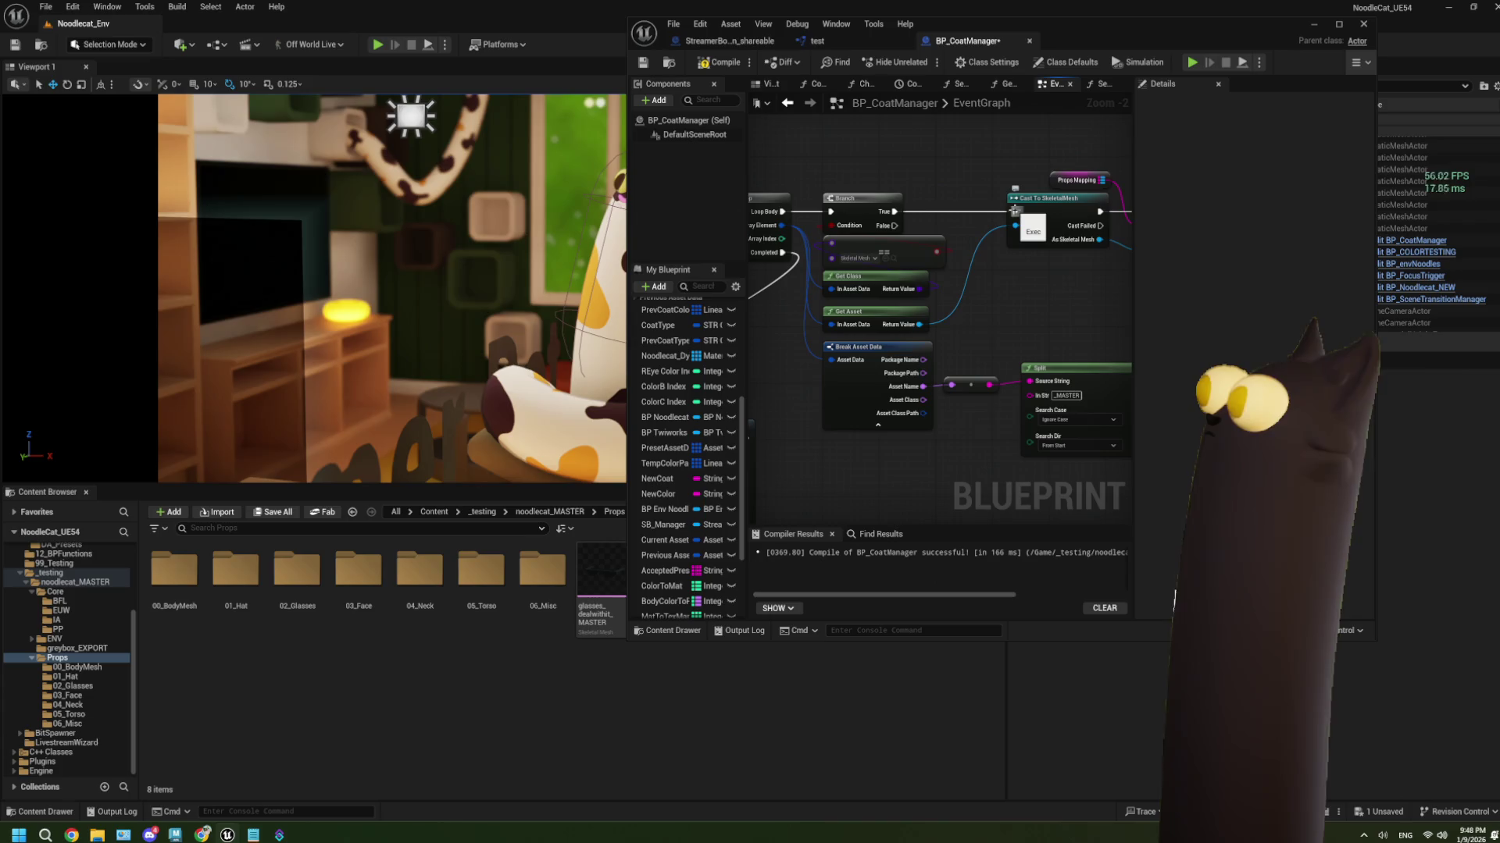
left_click(1338, 27)
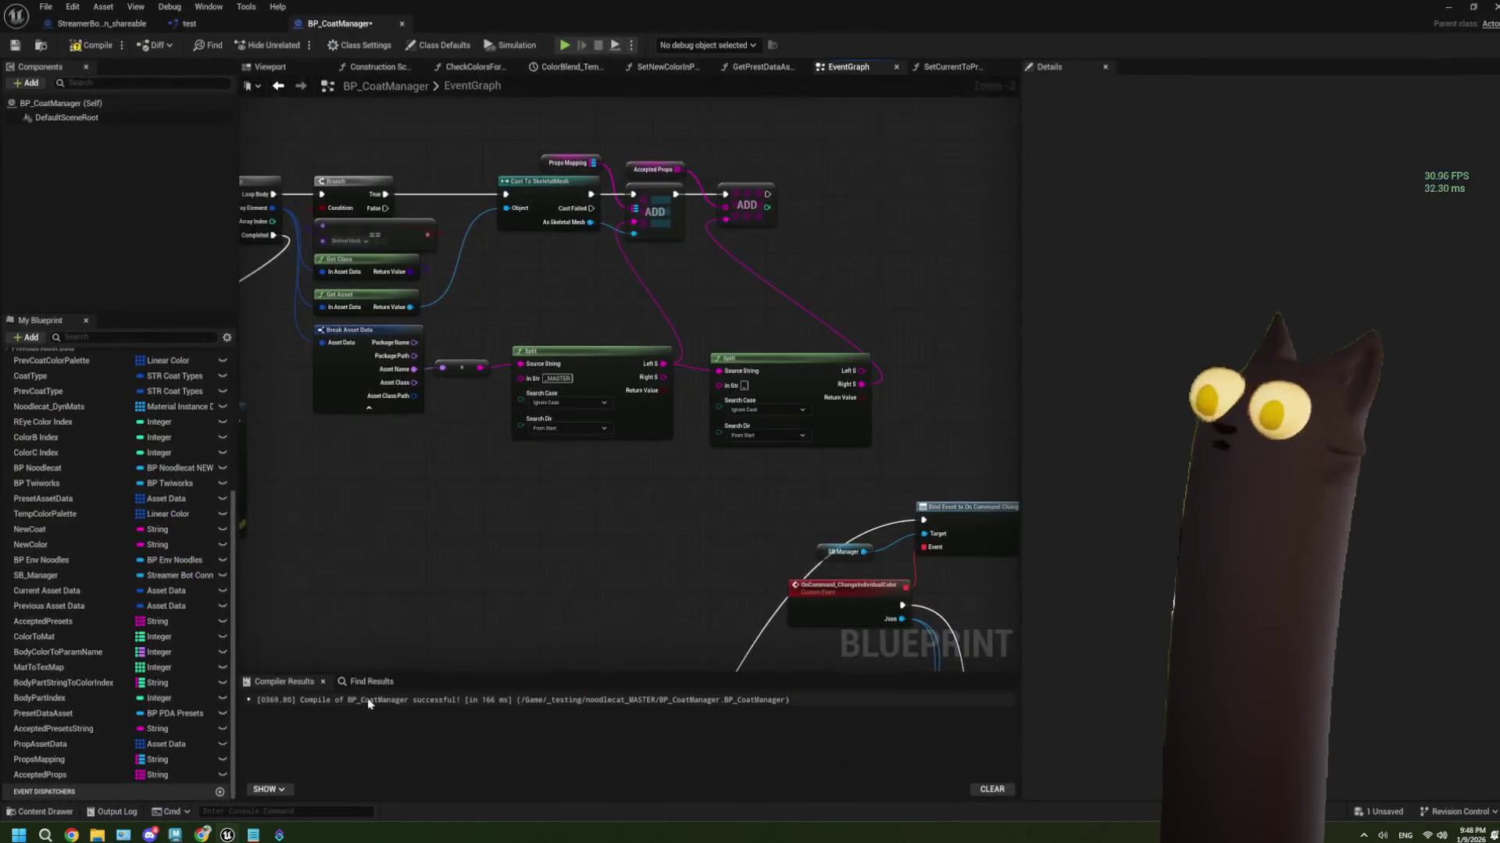
Check the forum reference screenshot, then minimize the blueprint to show the Props folder's glasses mesh
left_click(214, 835)
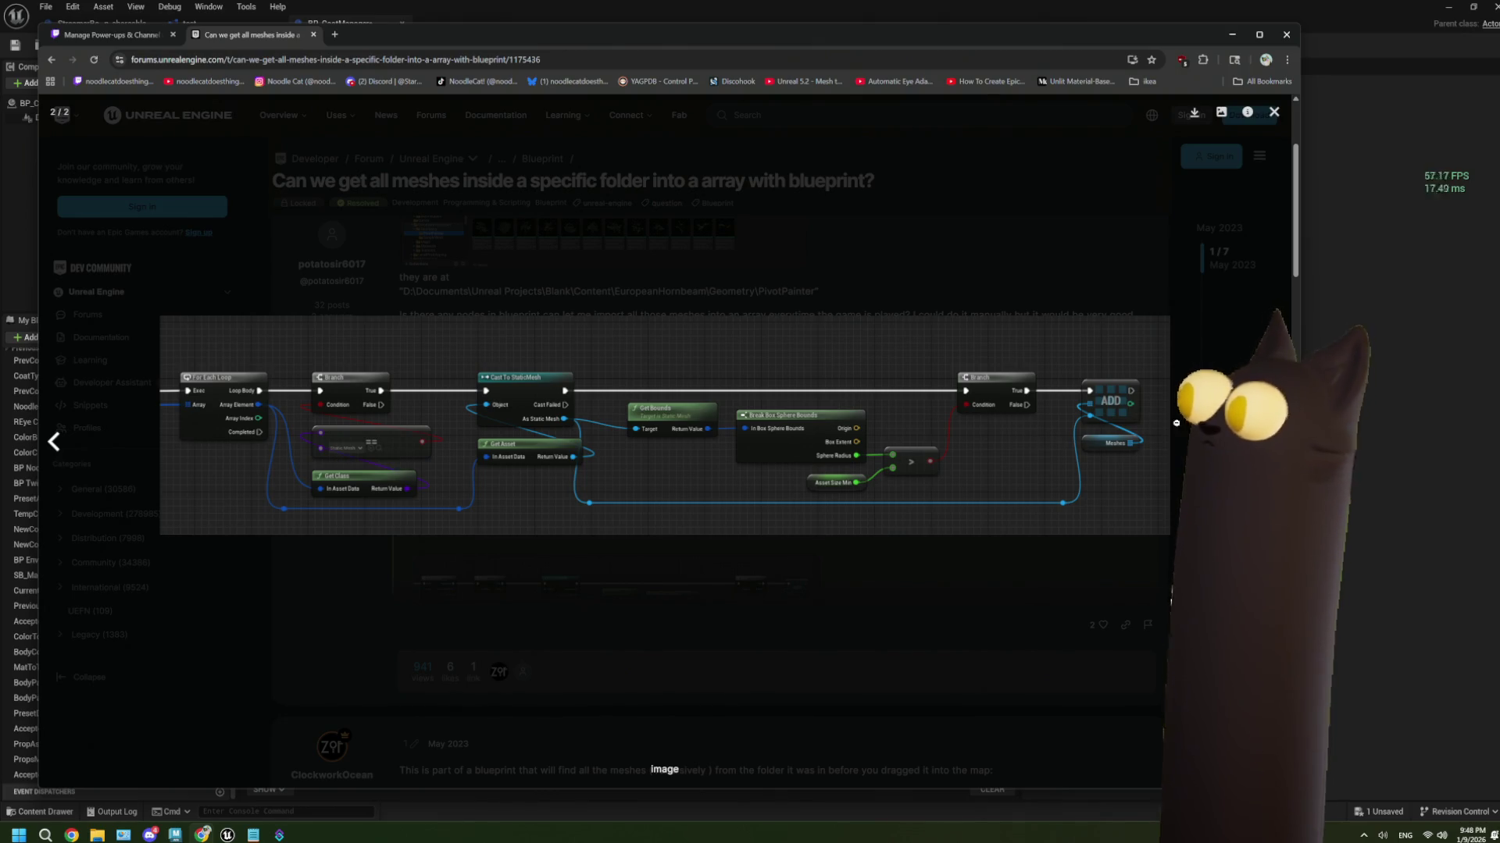
left_click(1358, 392)
left_click(1449, 8)
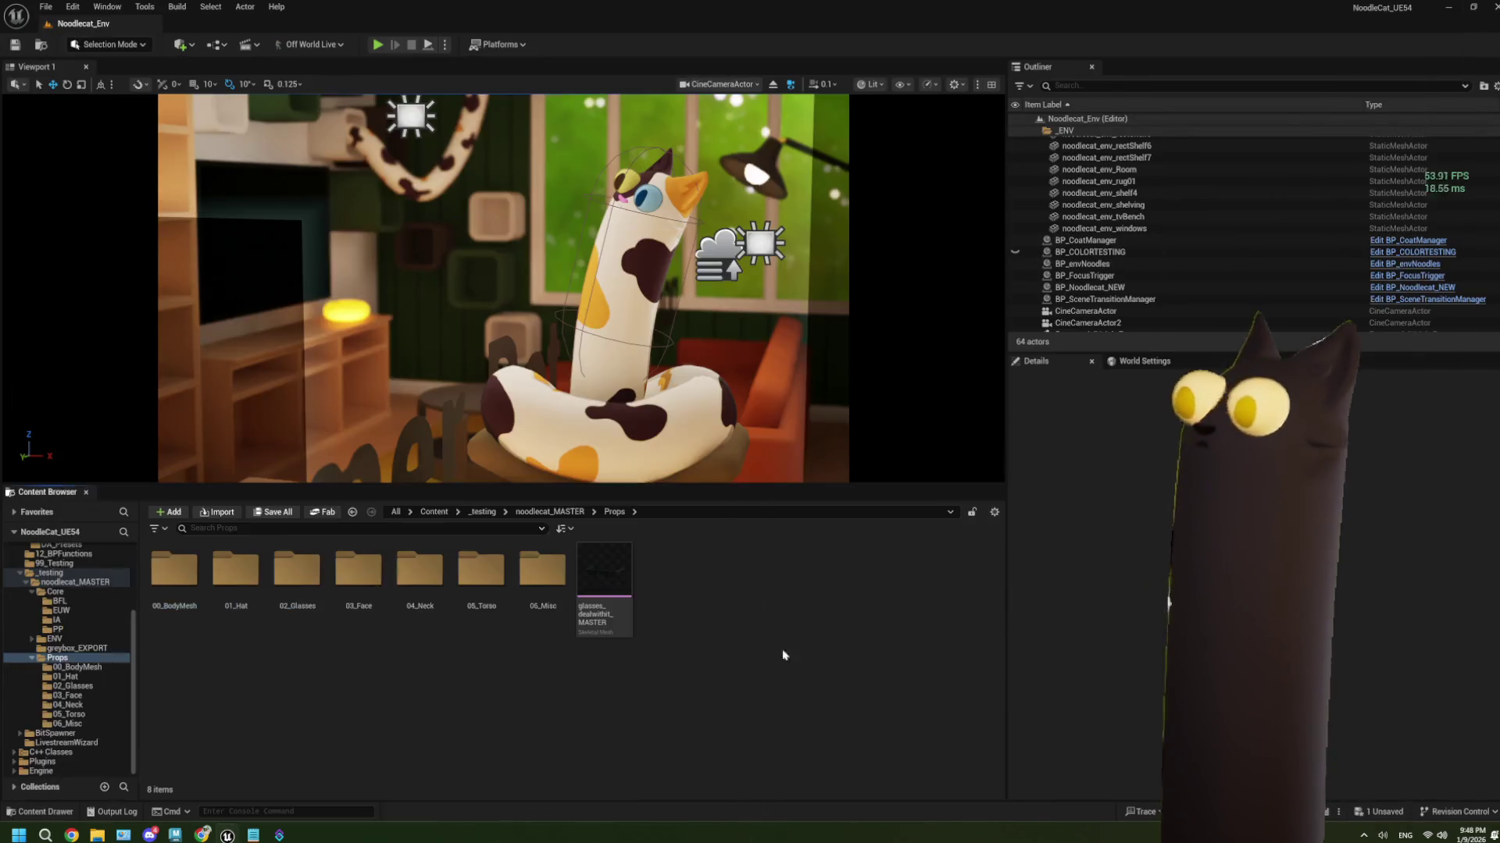
mouse_move(600, 591)
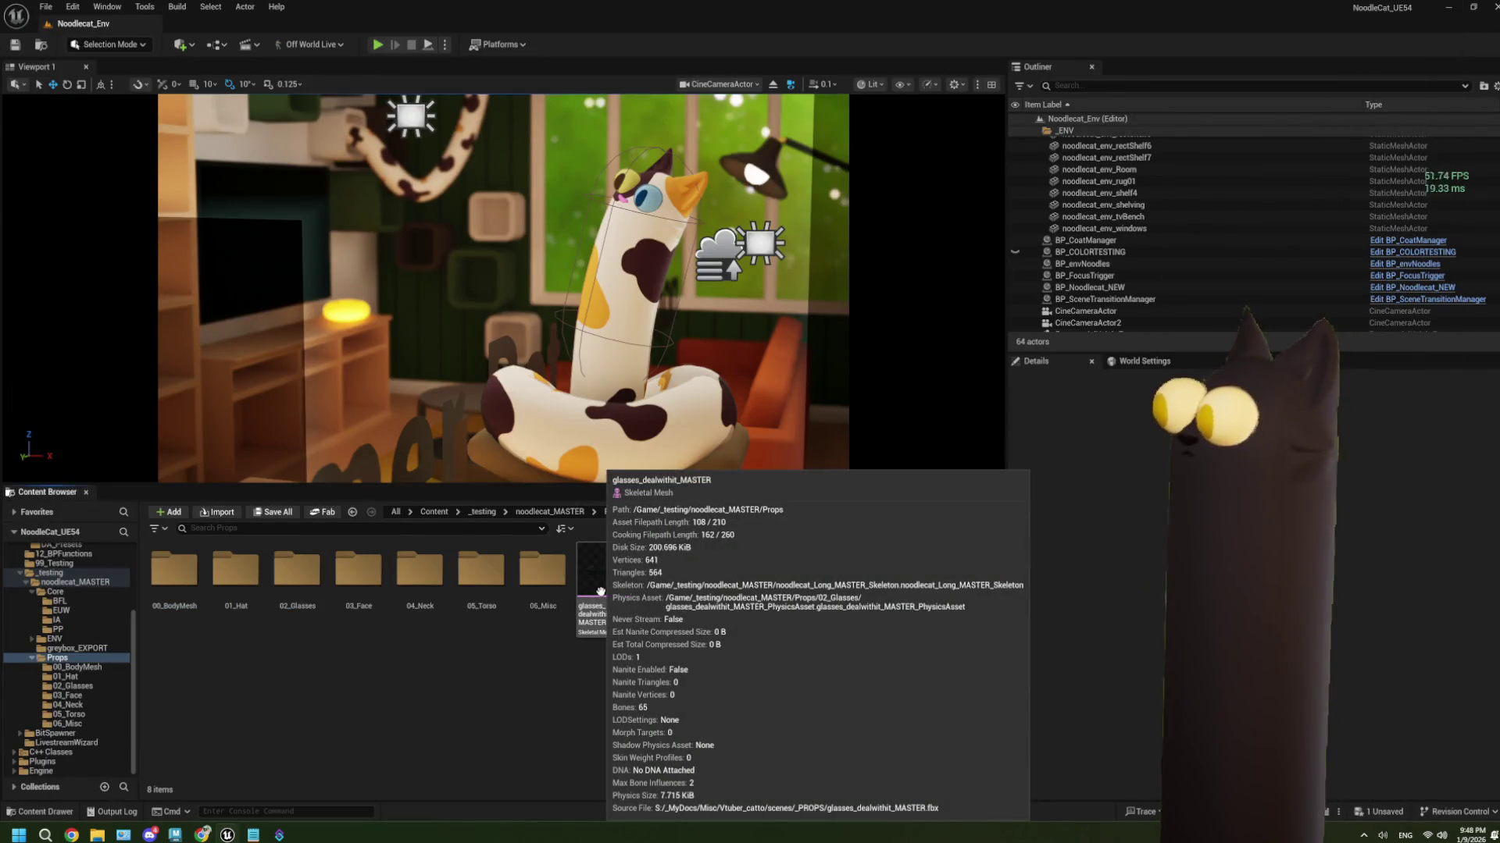
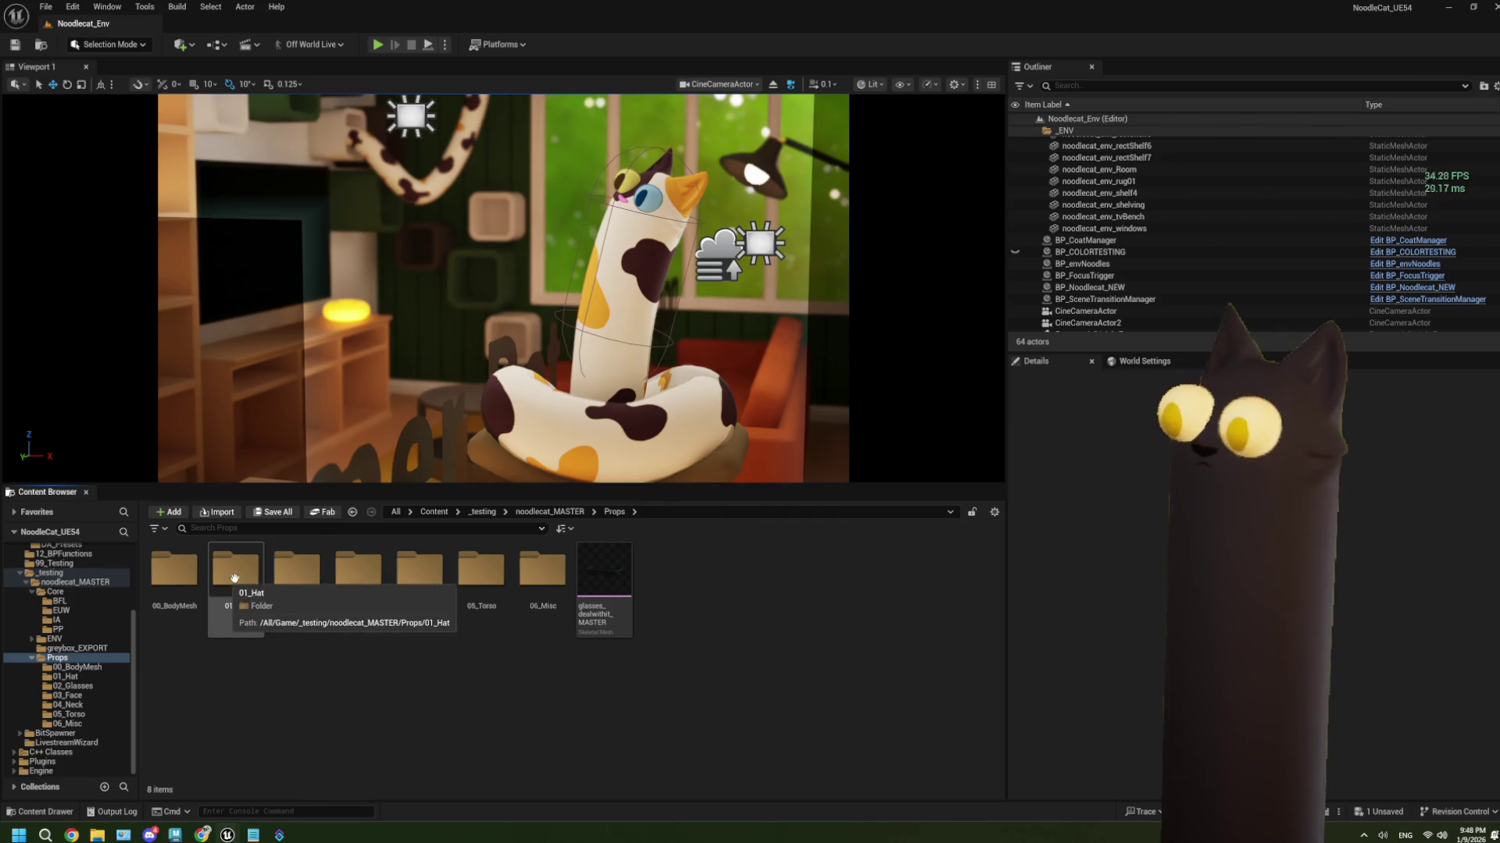
Delete the glasses_dealwithit_MASTER asset from the Props folder
left_click(621, 588)
key("Delete")
left_click(700, 611)
Open the 01_Hat folder and bring the BP_CoatManager Blueprint editor forward
double_click(216, 585)
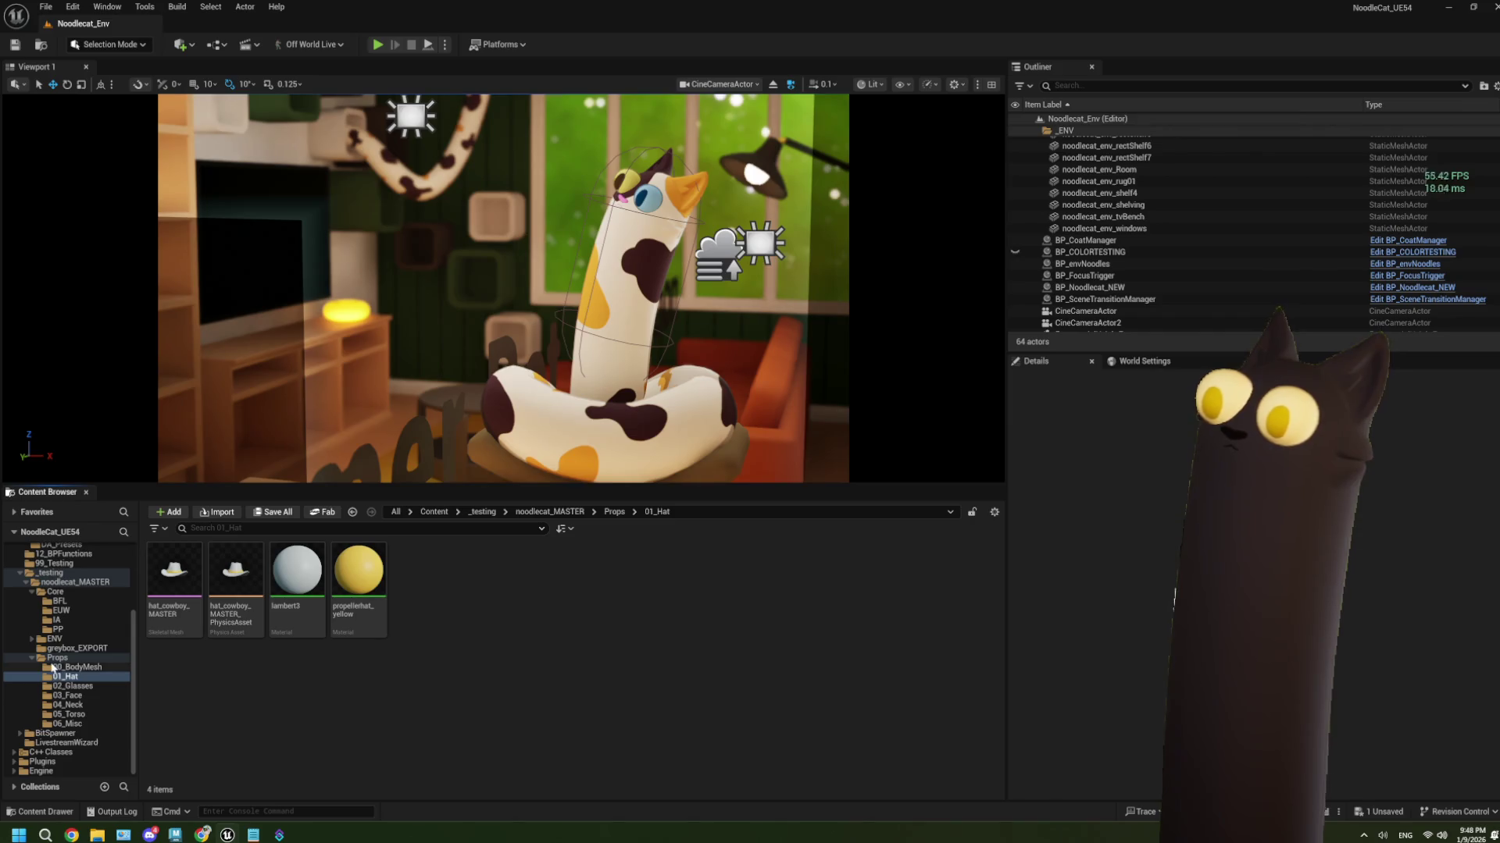
mouse_move(232, 836)
left_click(290, 761)
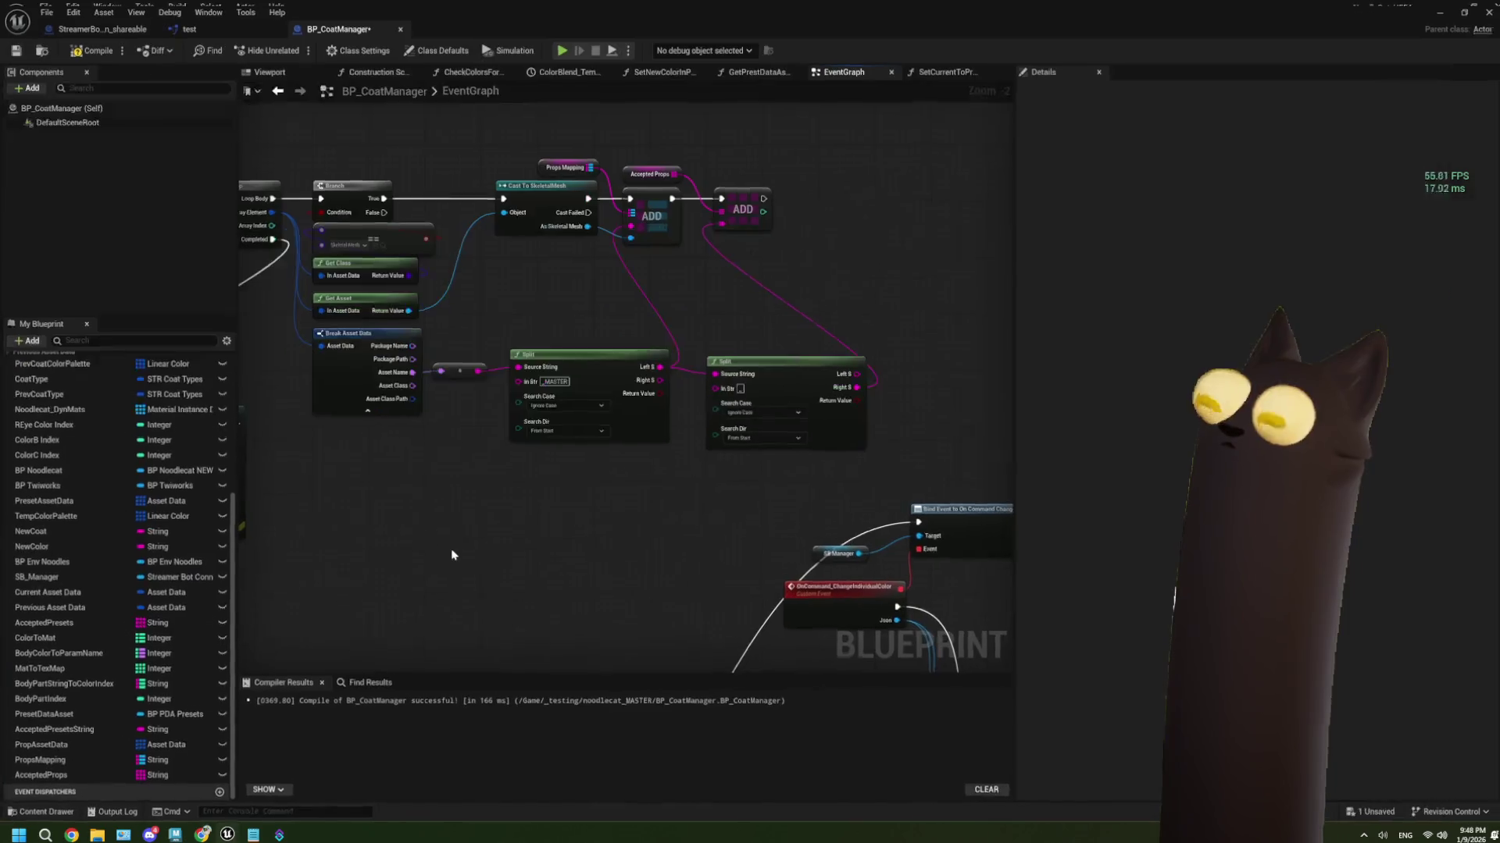
Make the props loop's equality node compare Skeletal Mesh, then return to the level editor
scroll(550, 588, "up", 2)
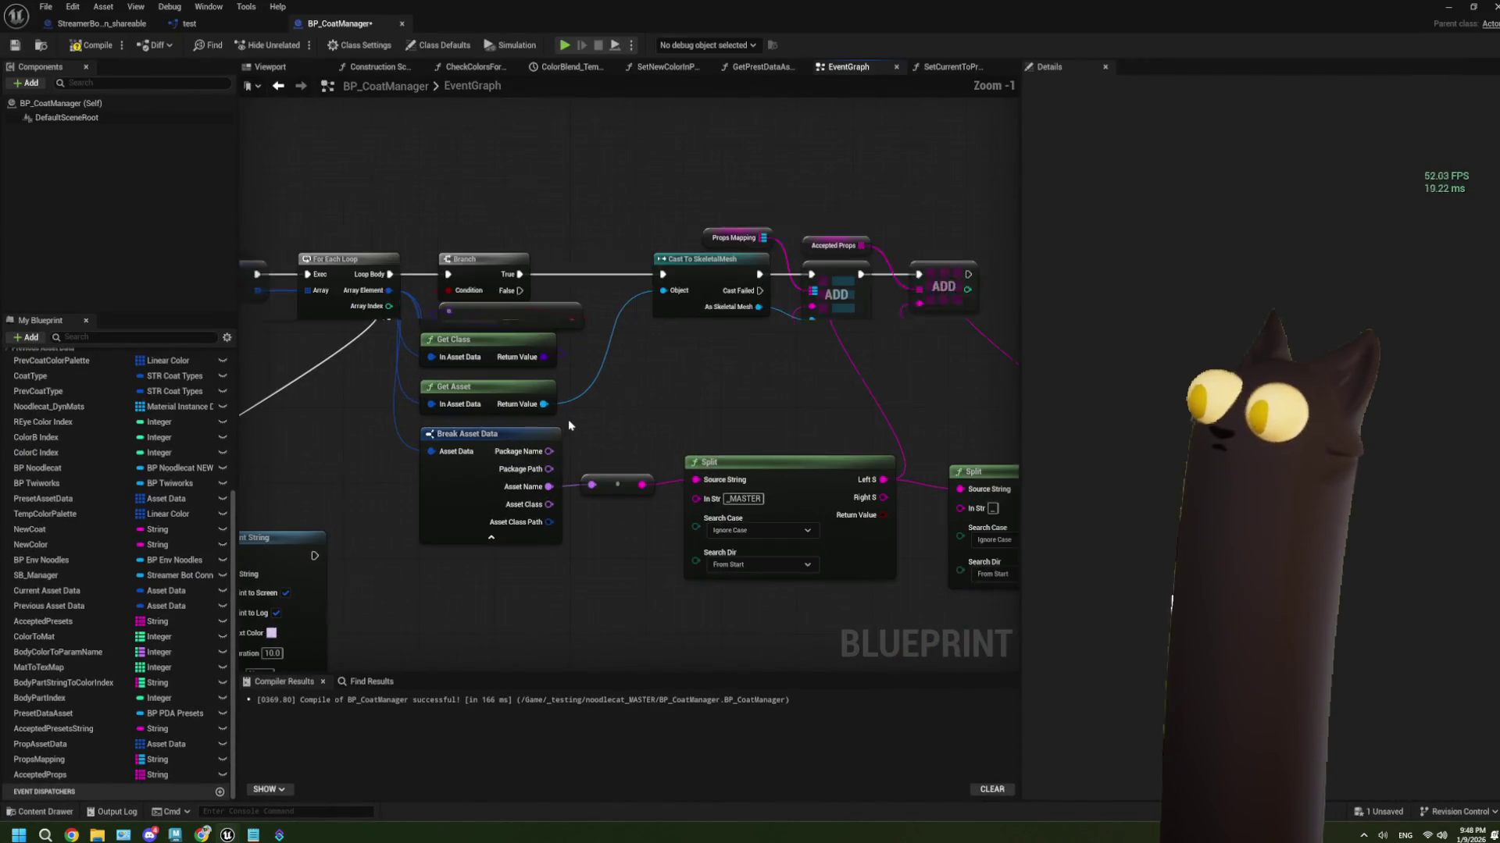
mouse_move(609, 394)
left_mouse_down()
mouse_move(570, 385)
mouse_move(668, 374)
left_mouse_up()
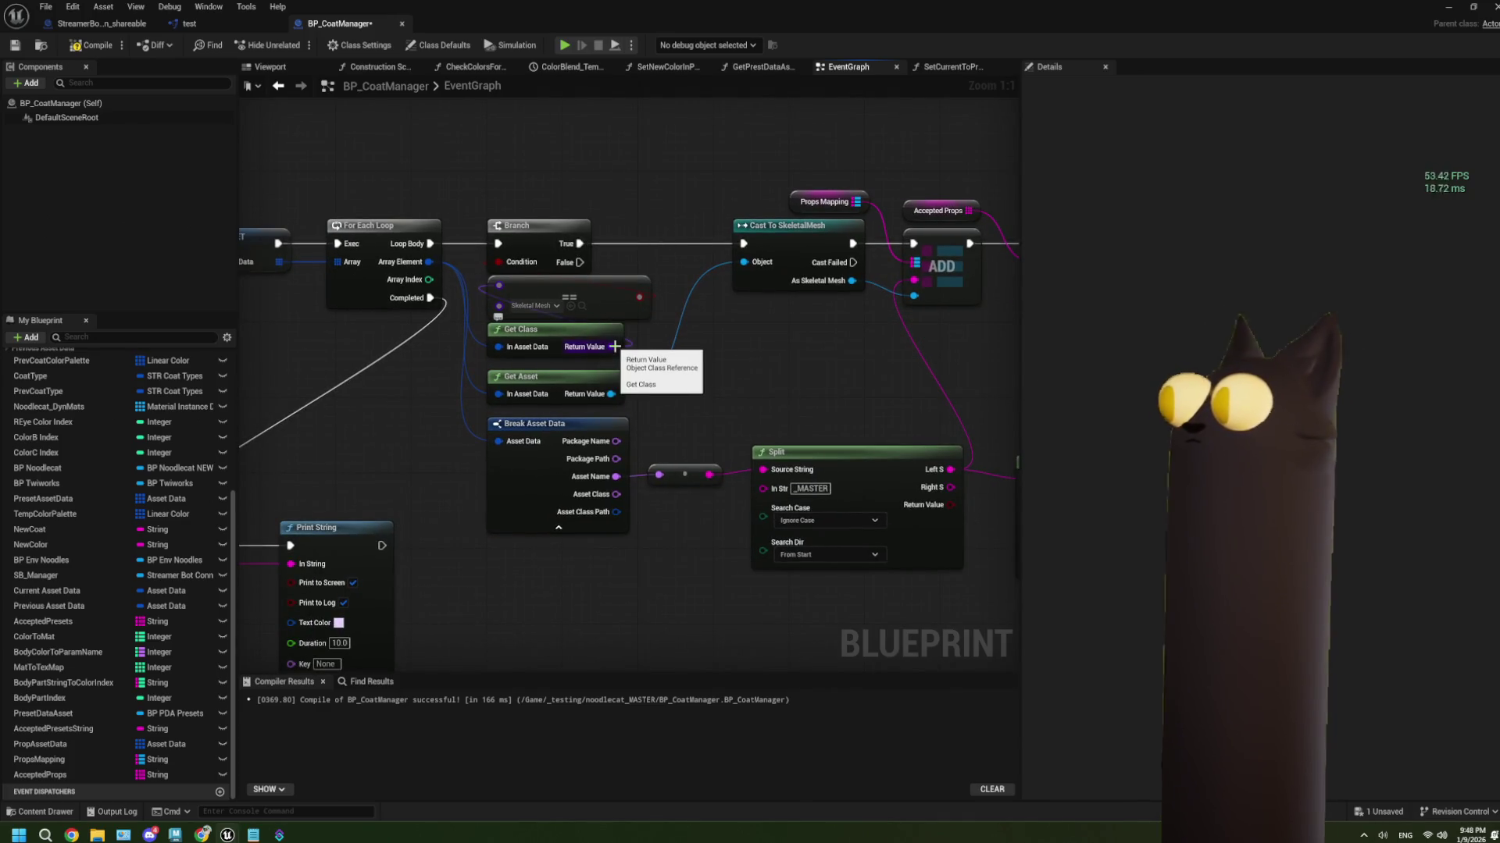
left_click(547, 307)
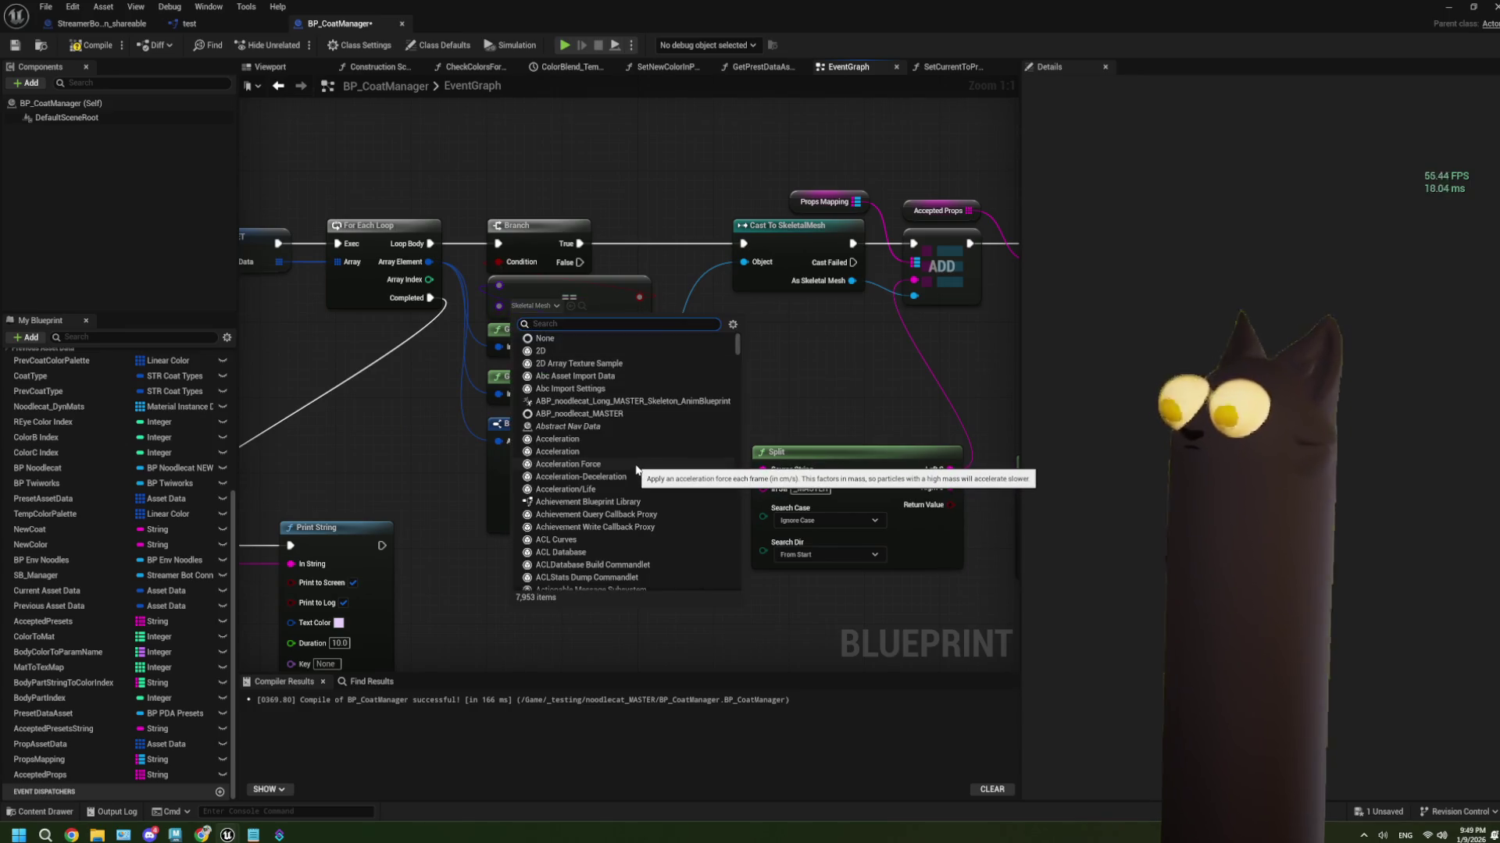
type("skelet")
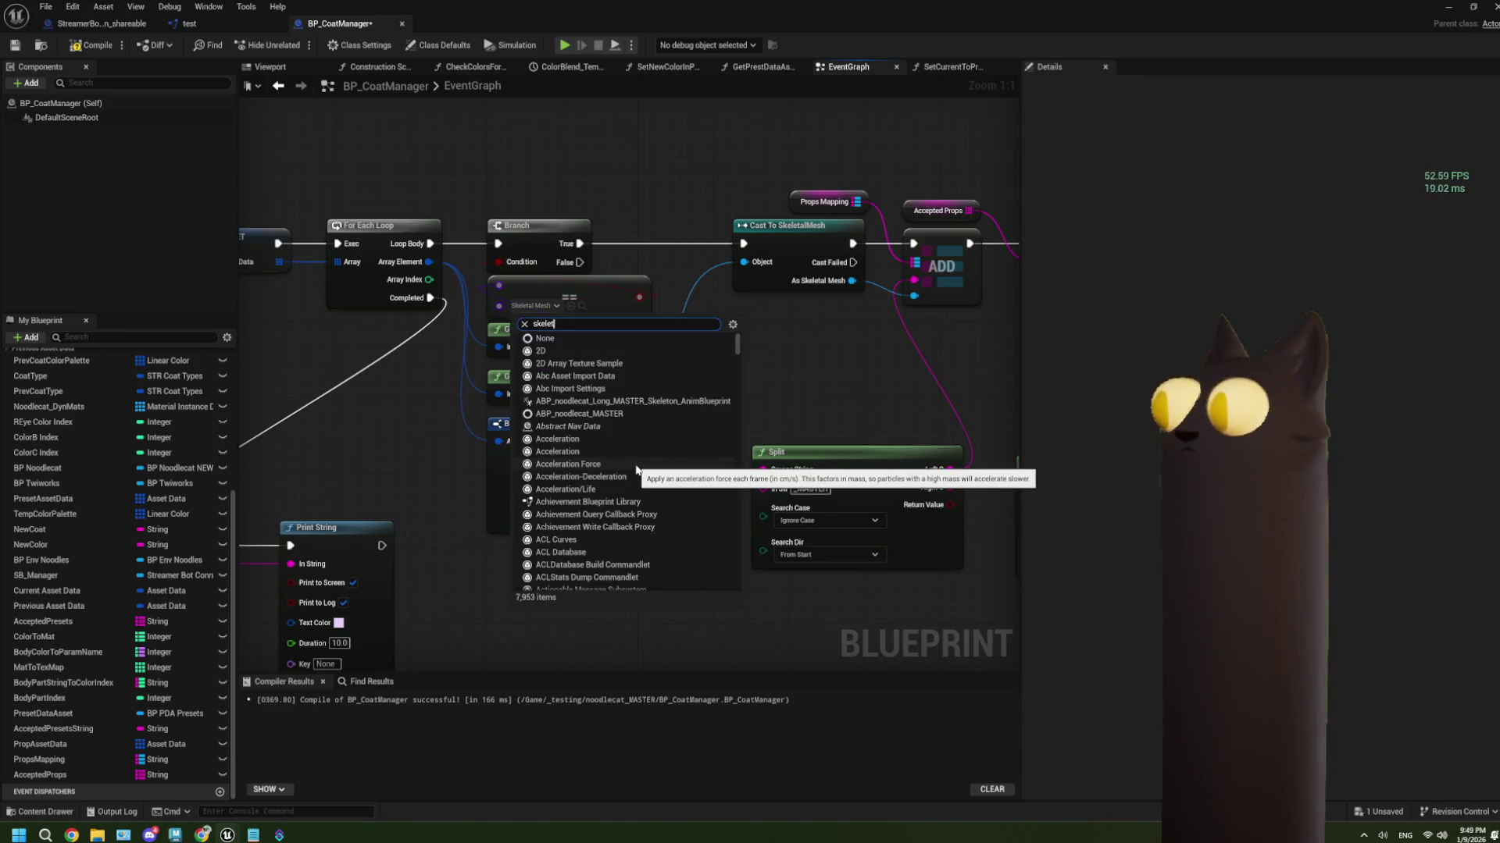
type("al")
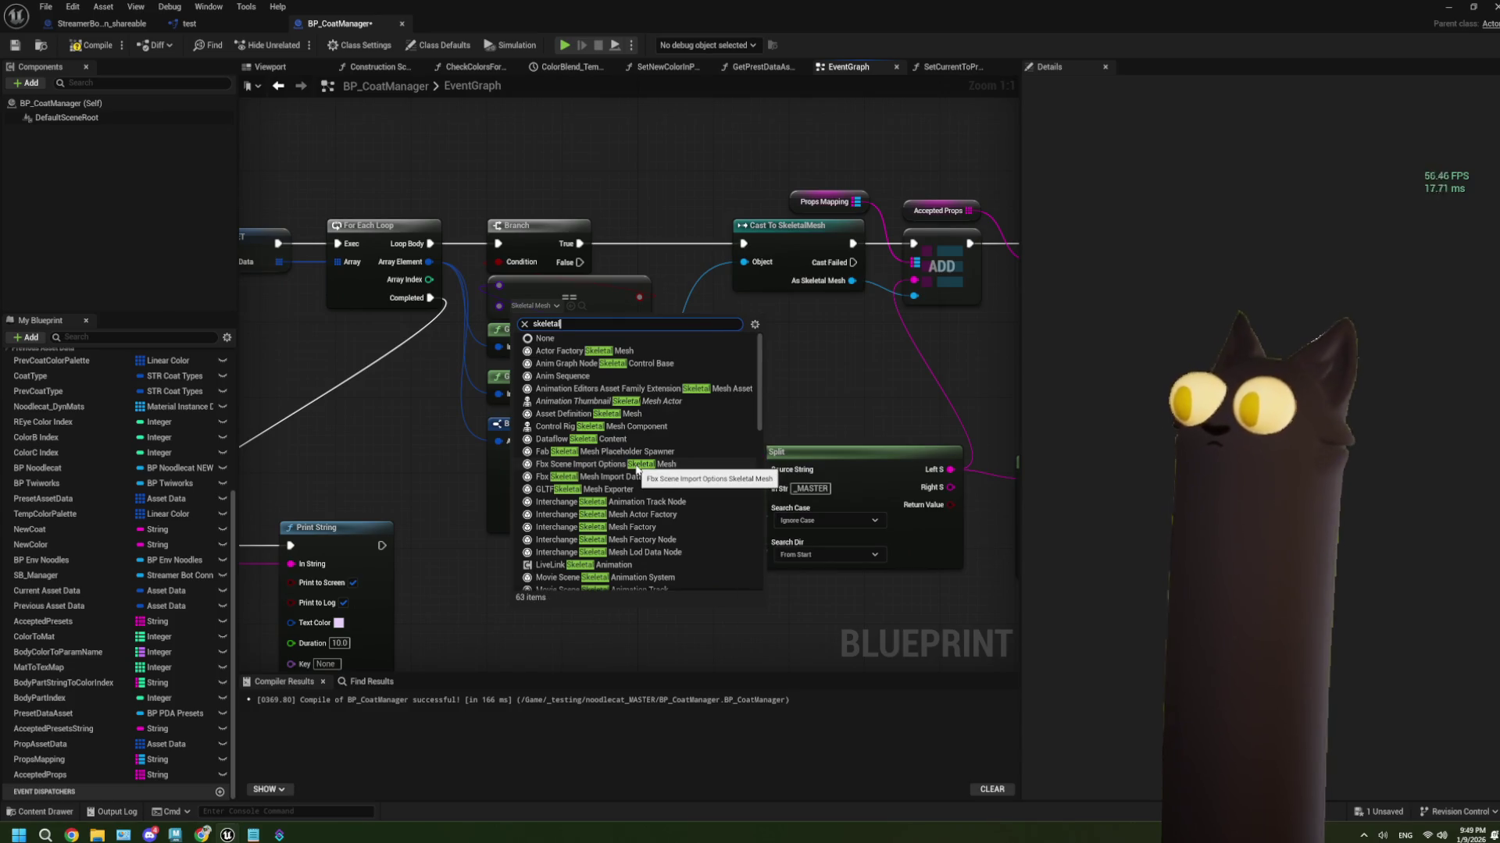
type(" mesh")
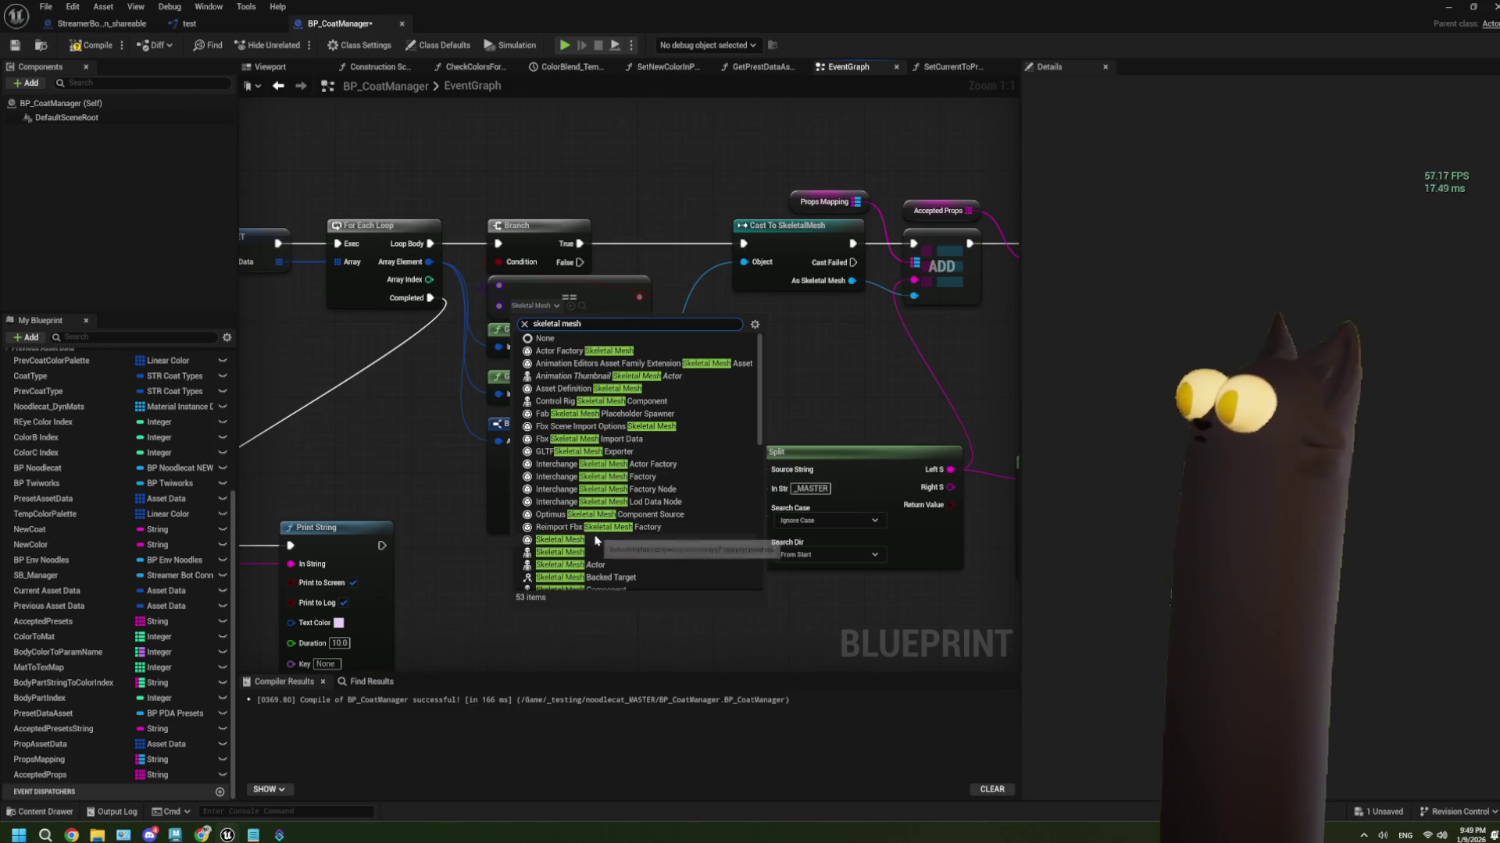
left_click(595, 539)
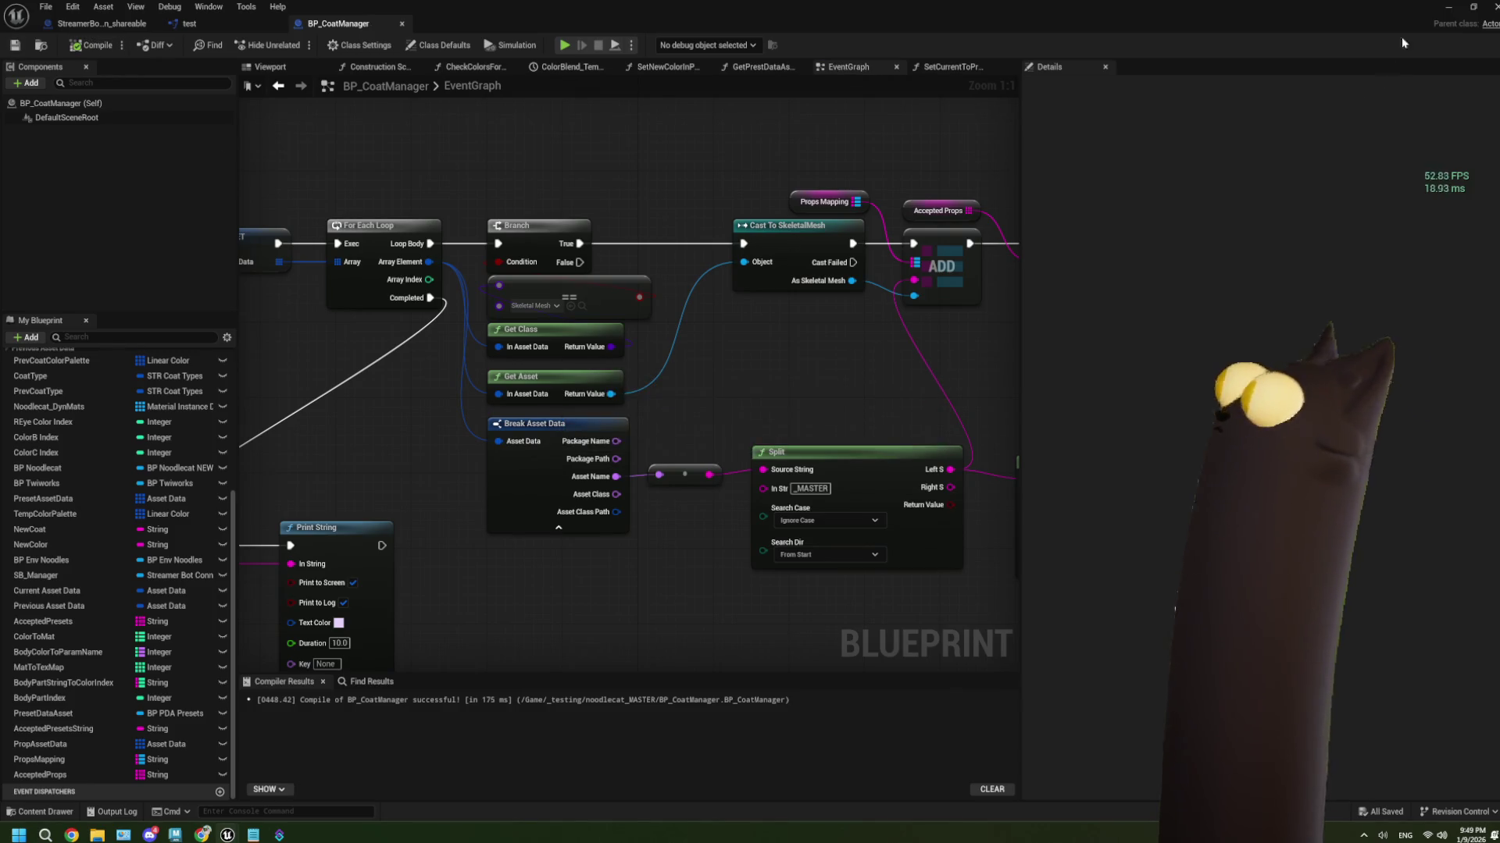
left_click(1473, 6)
left_click(404, 7)
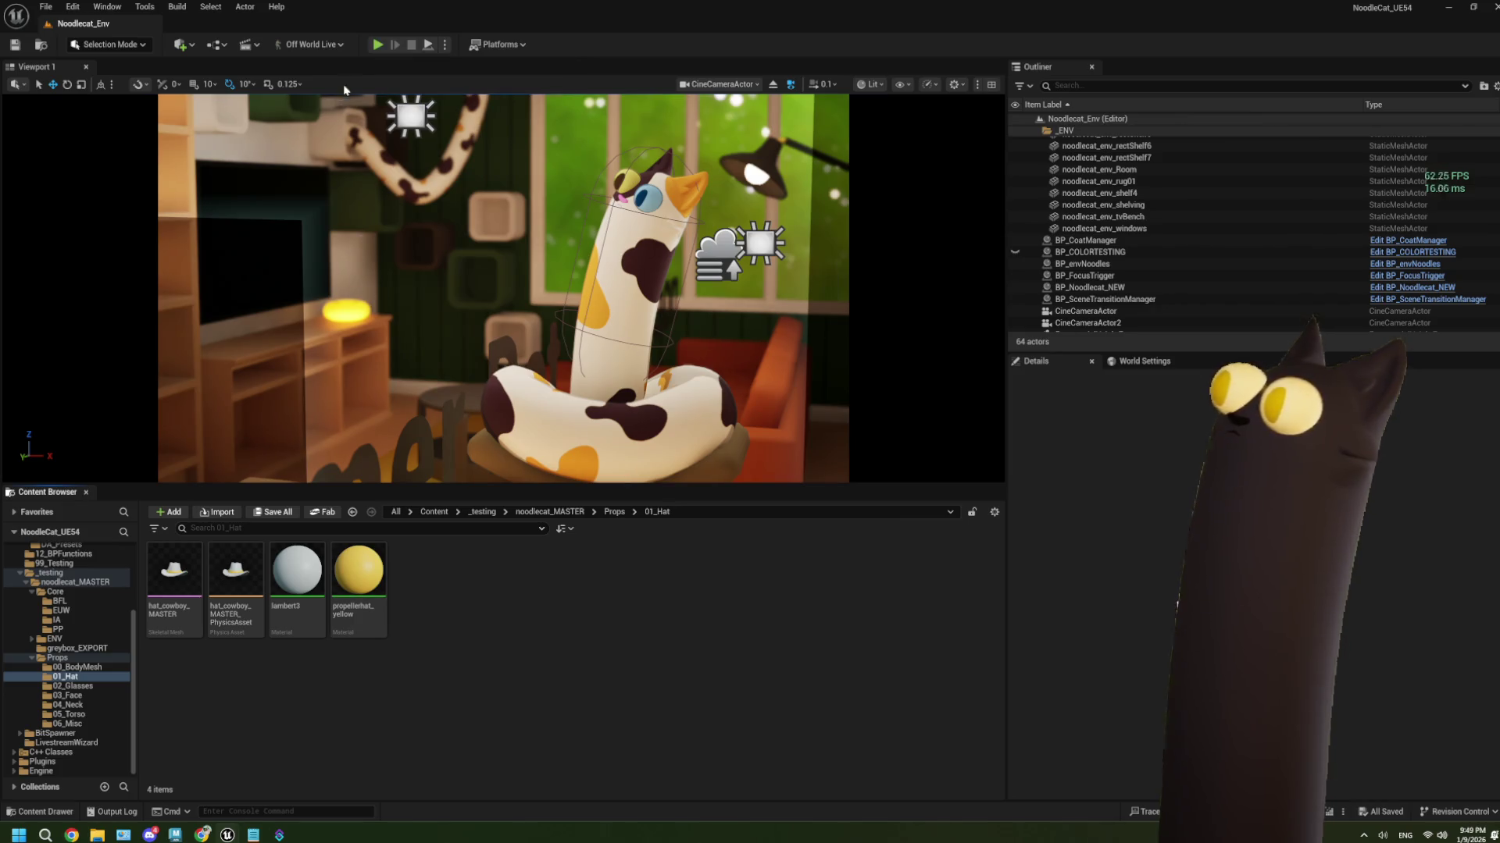
Run two Play-in-Editor test sessions, then open hat_cowboy_MASTER in its editor
left_click(377, 47)
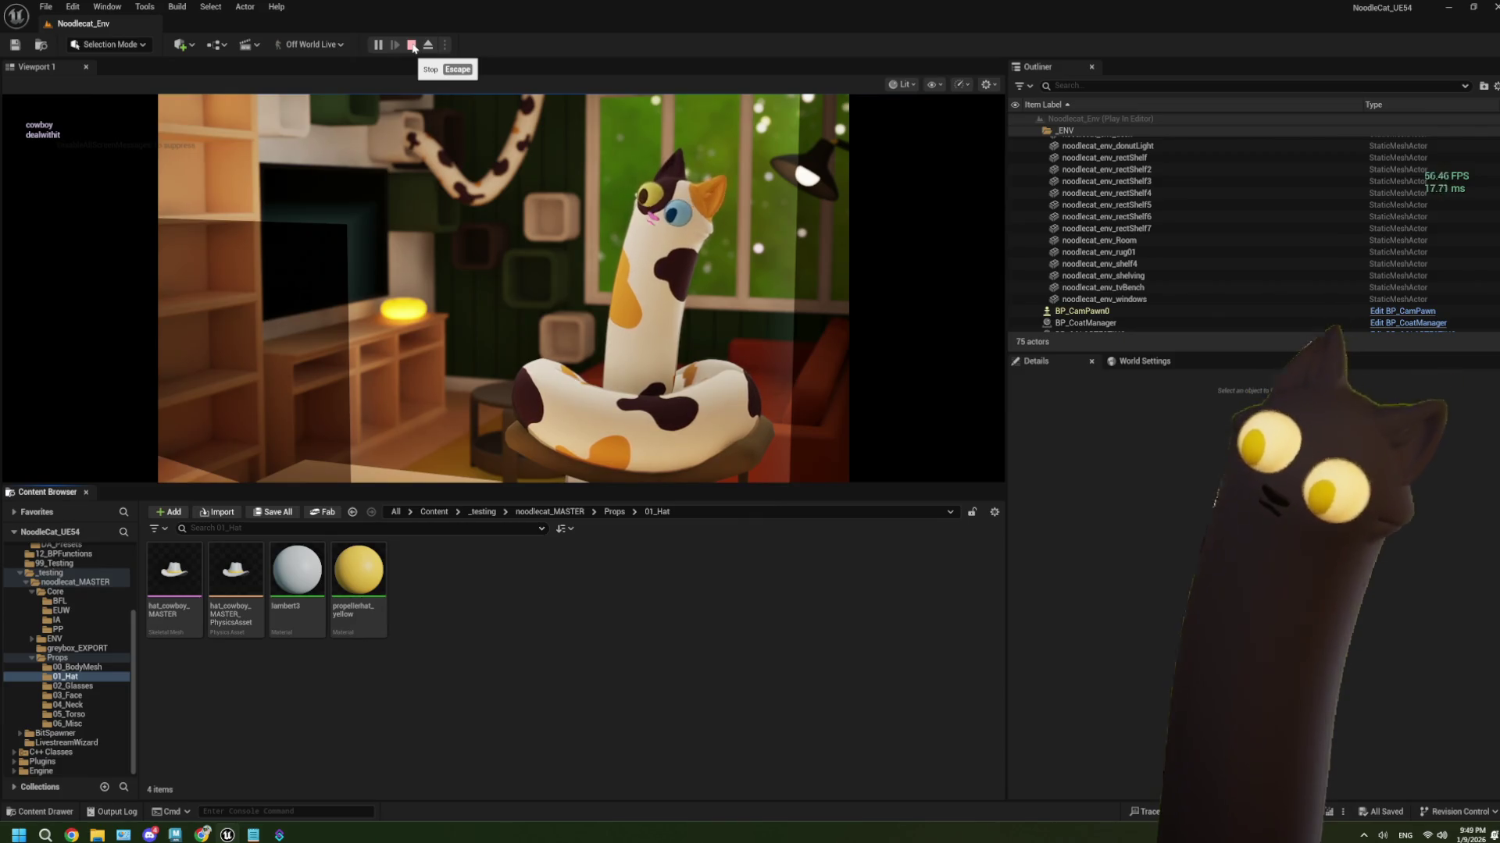
left_click(412, 46)
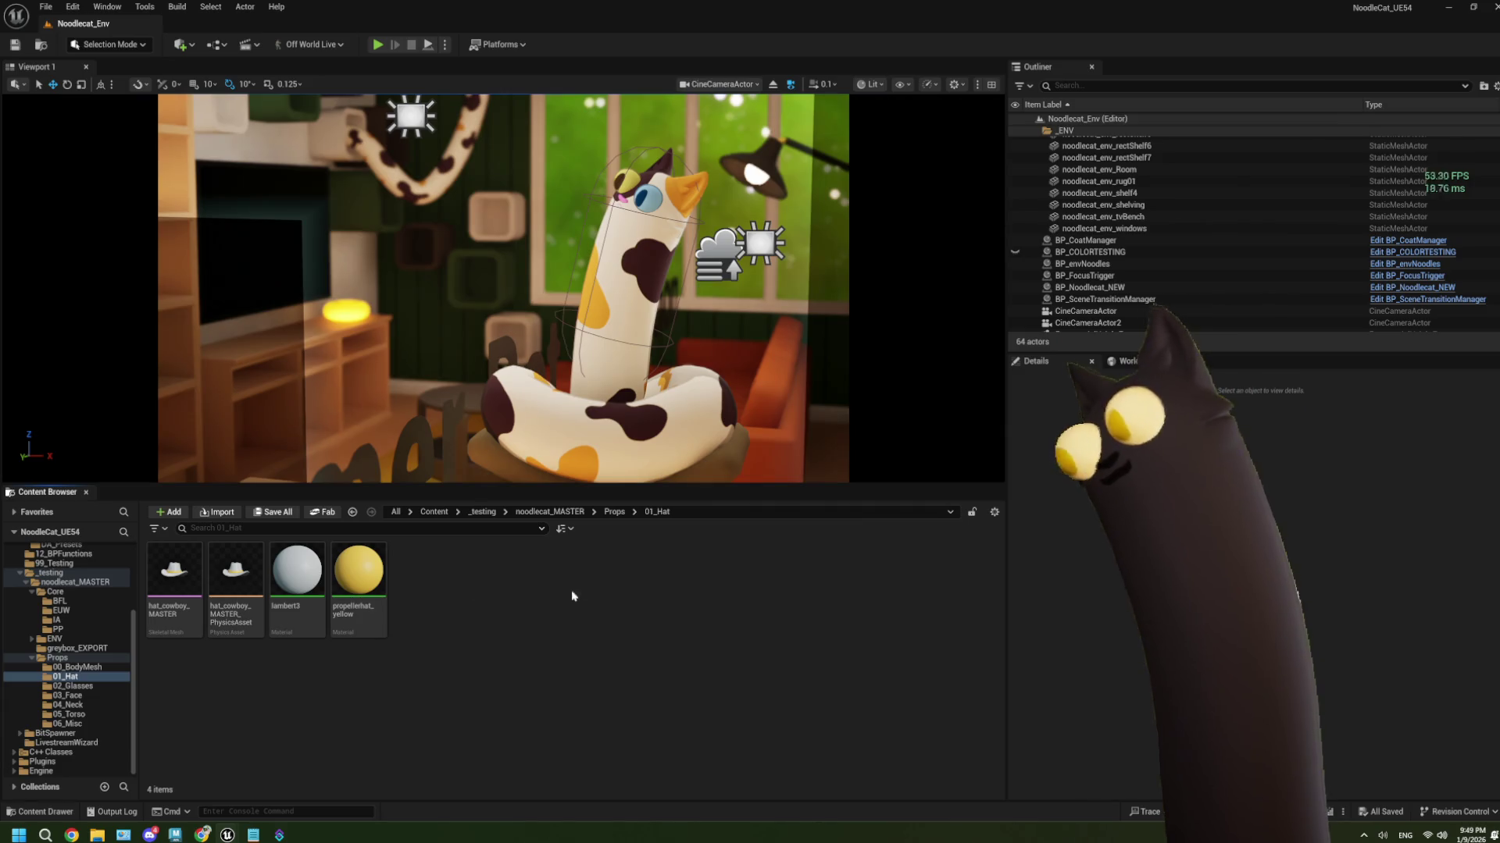
left_click(378, 45)
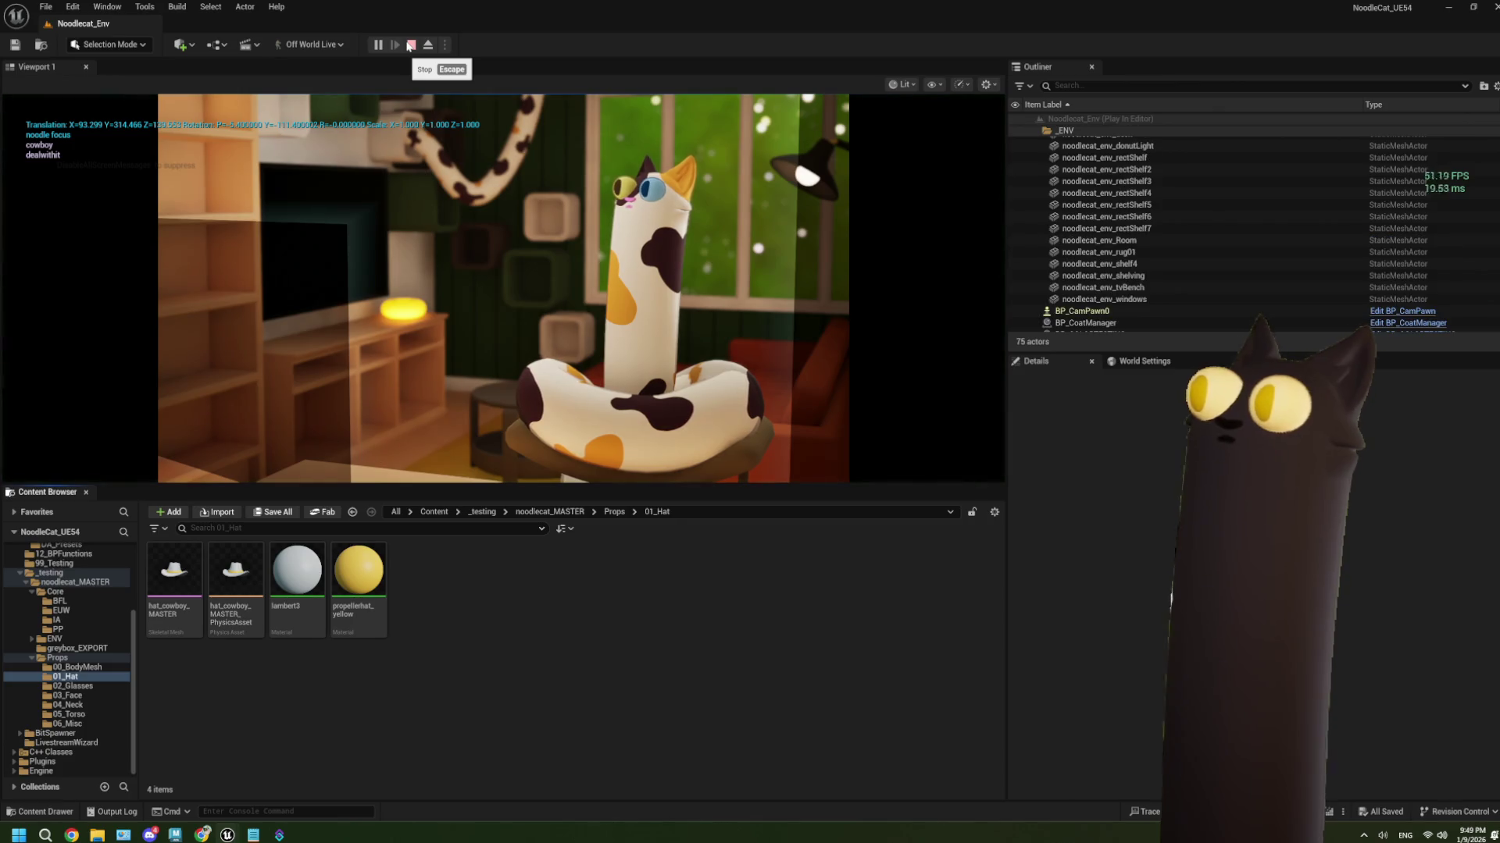
left_click(411, 45)
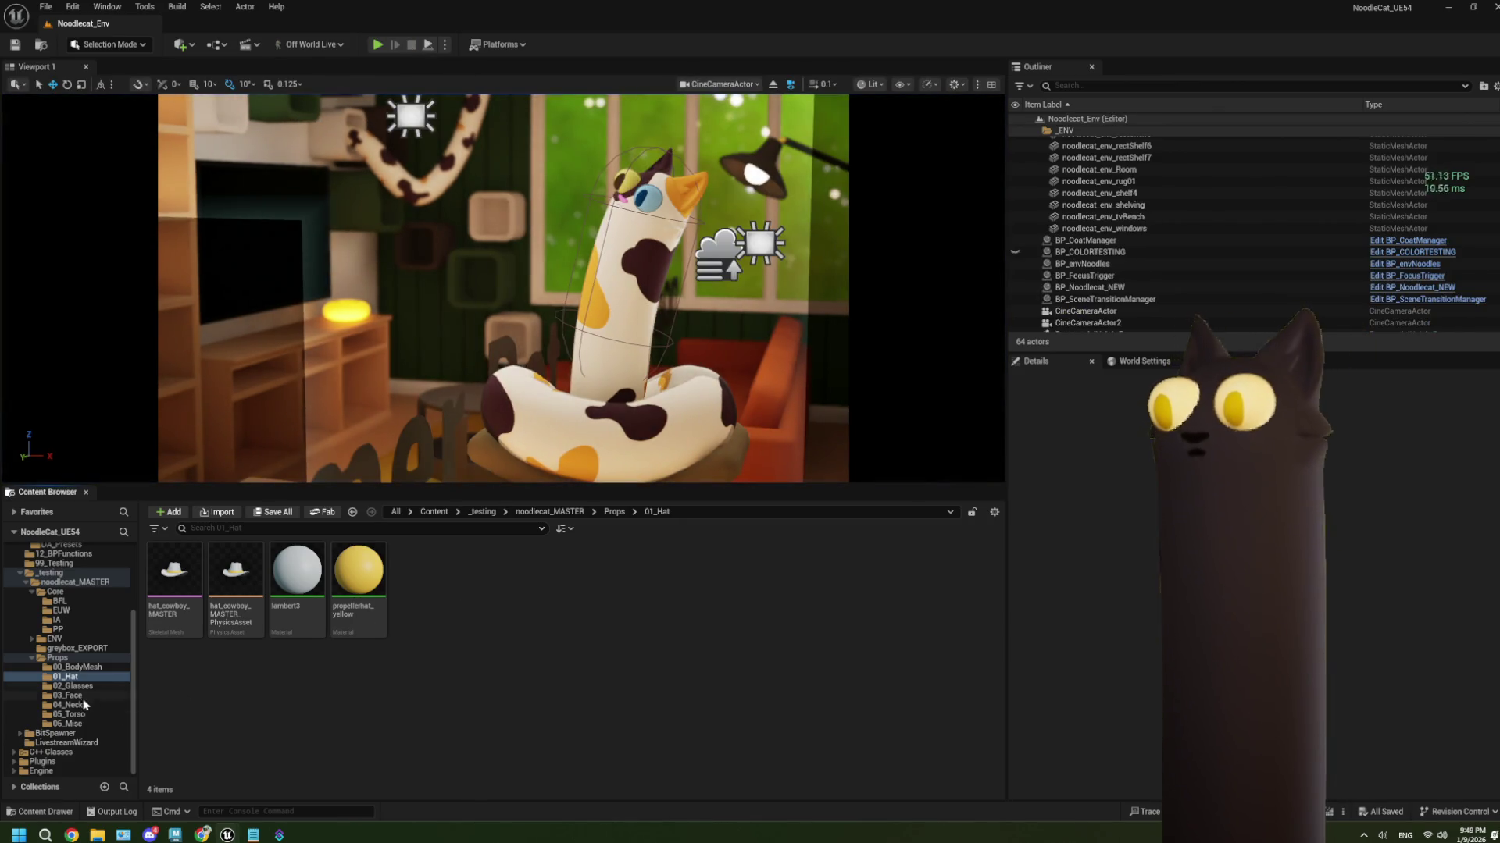
double_click(174, 570)
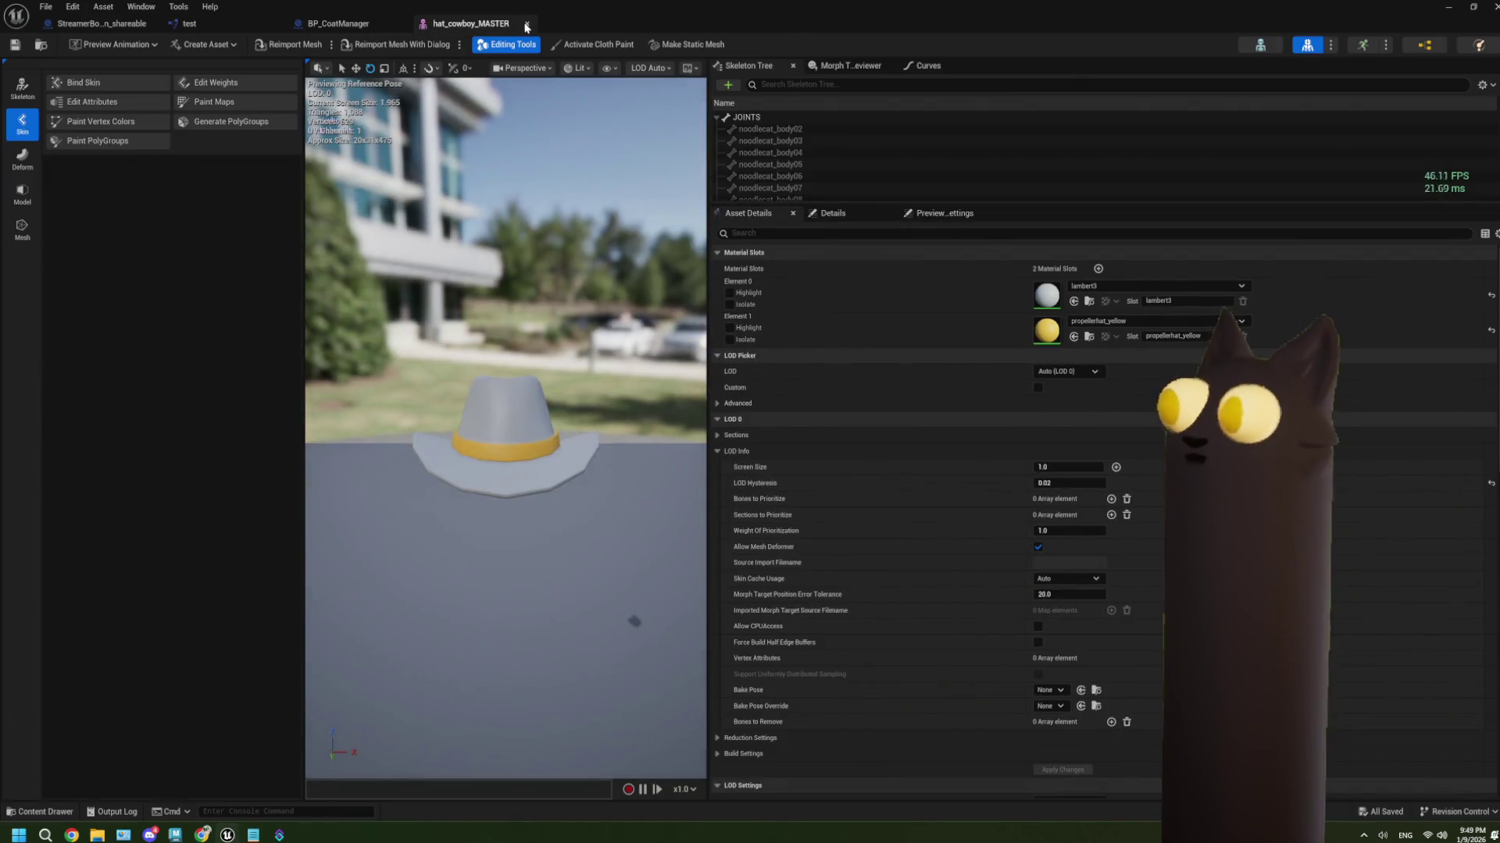
Close the cowboy hat editor and nudge the second Split node up and left
left_click(526, 24)
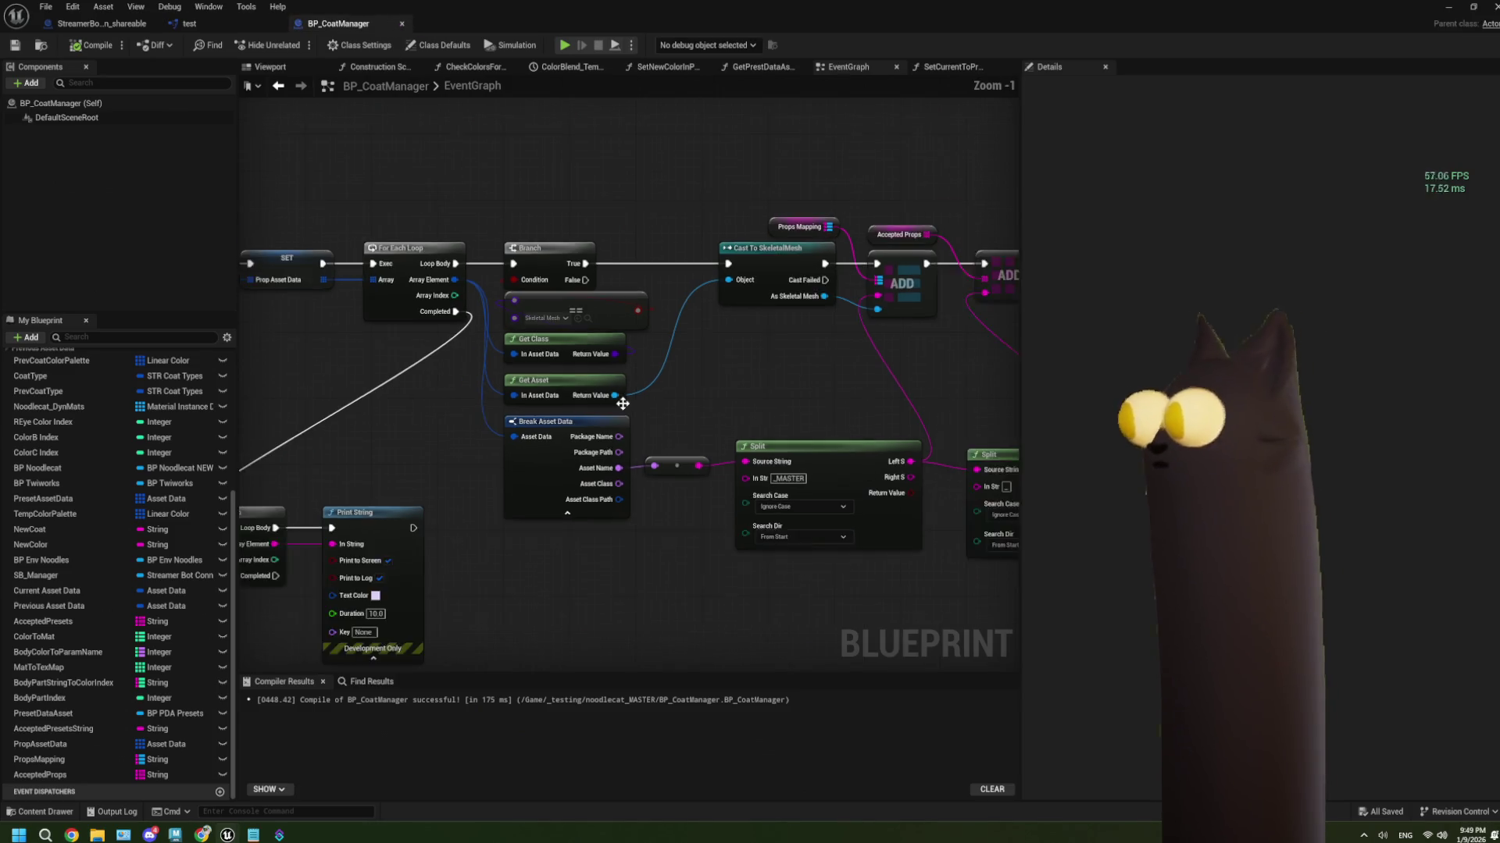
left_click_drag(769, 420, 581, 395)
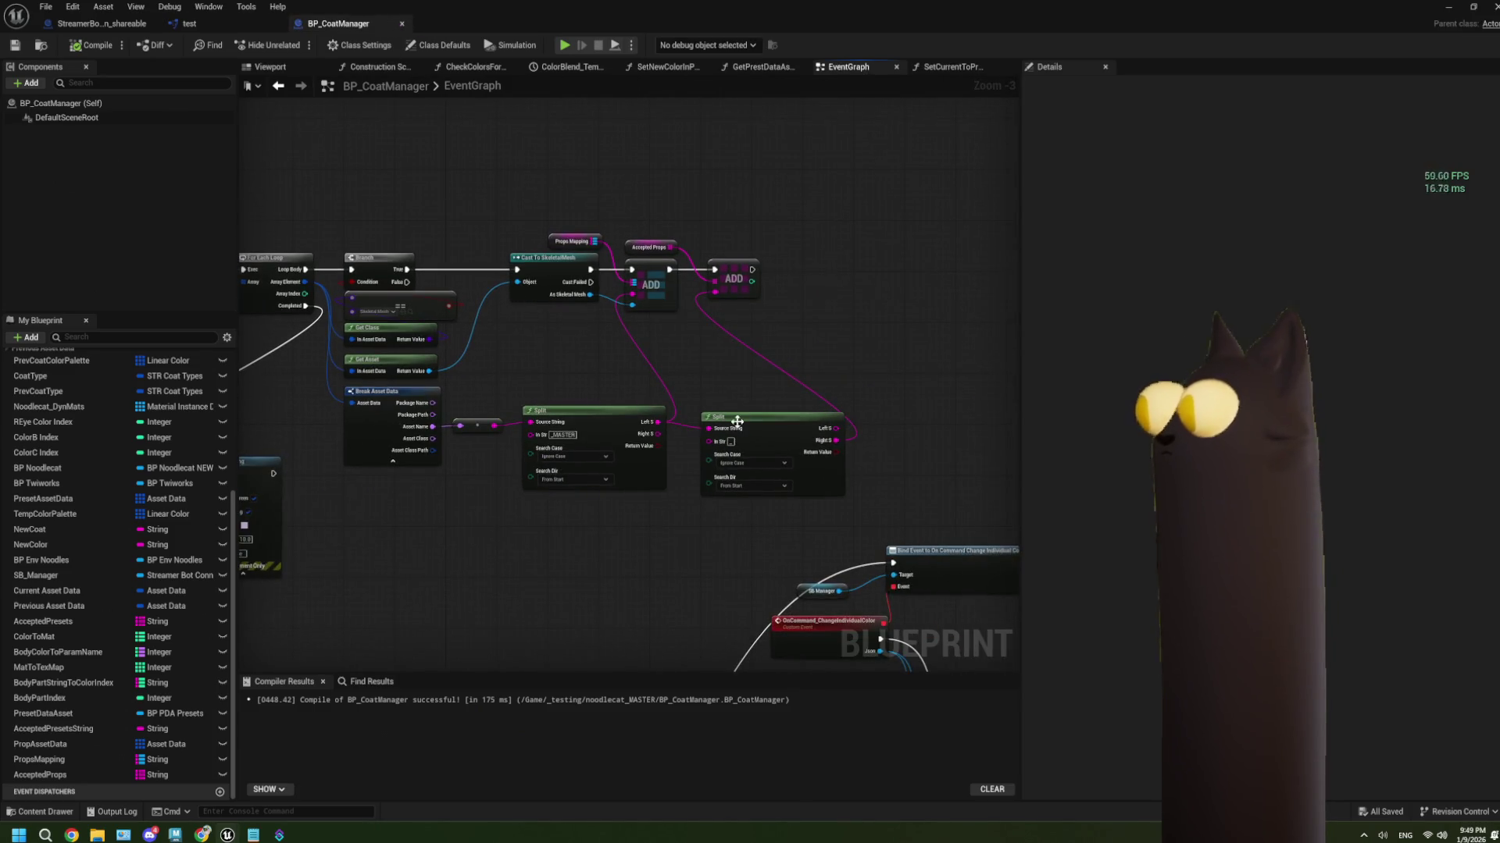
left_click_drag(736, 422, 722, 416)
scroll(721, 404, "up", 2)
Inspect the Accepted Props and Props Mapping nodes, then save BP_CoatManager
left_click(630, 201)
left_click(542, 193)
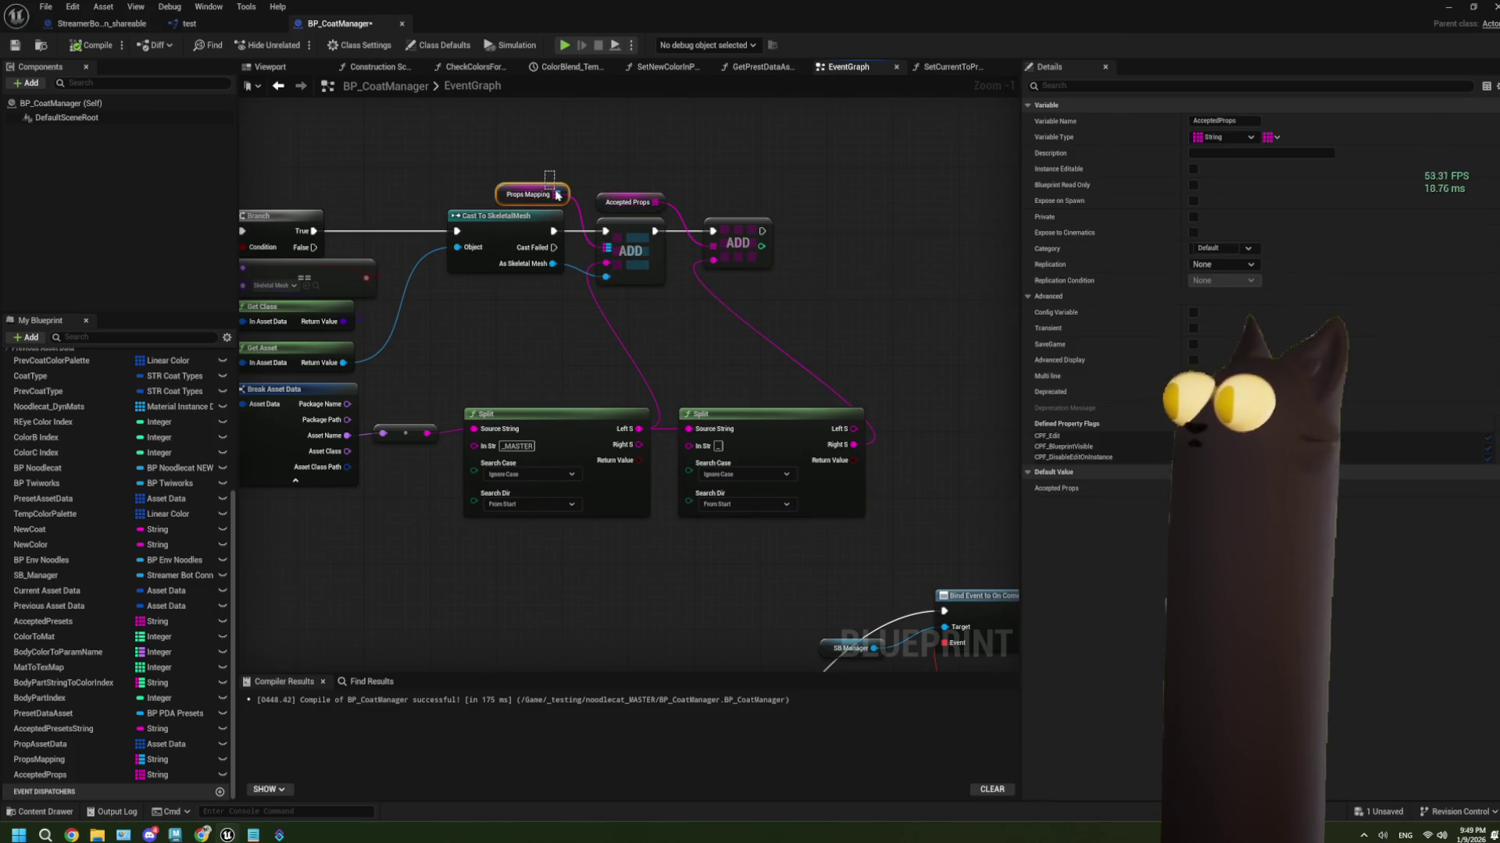
mouse_move(565, 335)
left_mouse_down()
mouse_move(670, 292)
mouse_move(646, 289)
left_mouse_up()
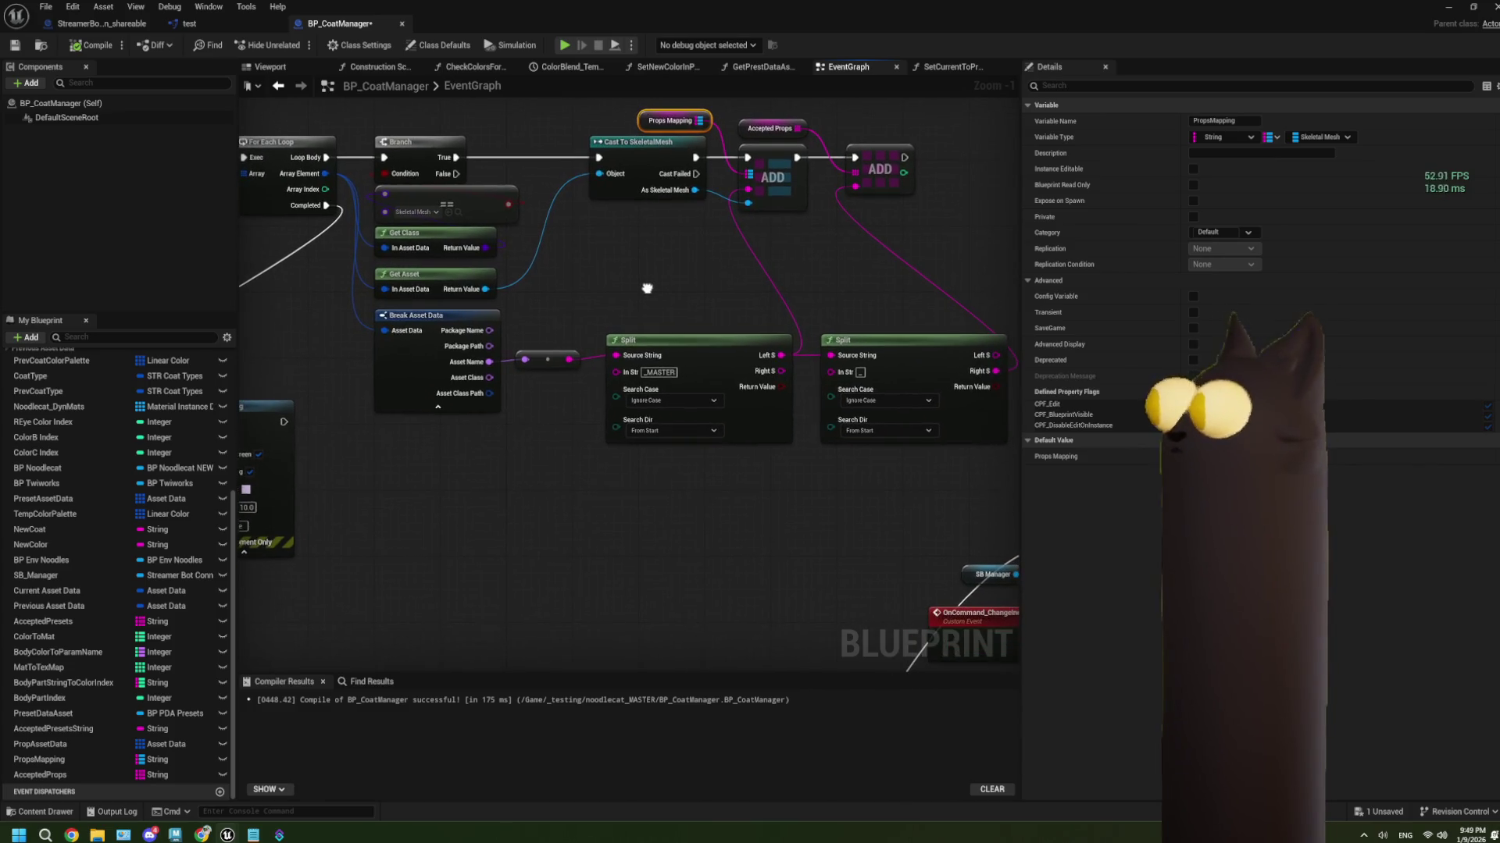
key("ctrl+s")
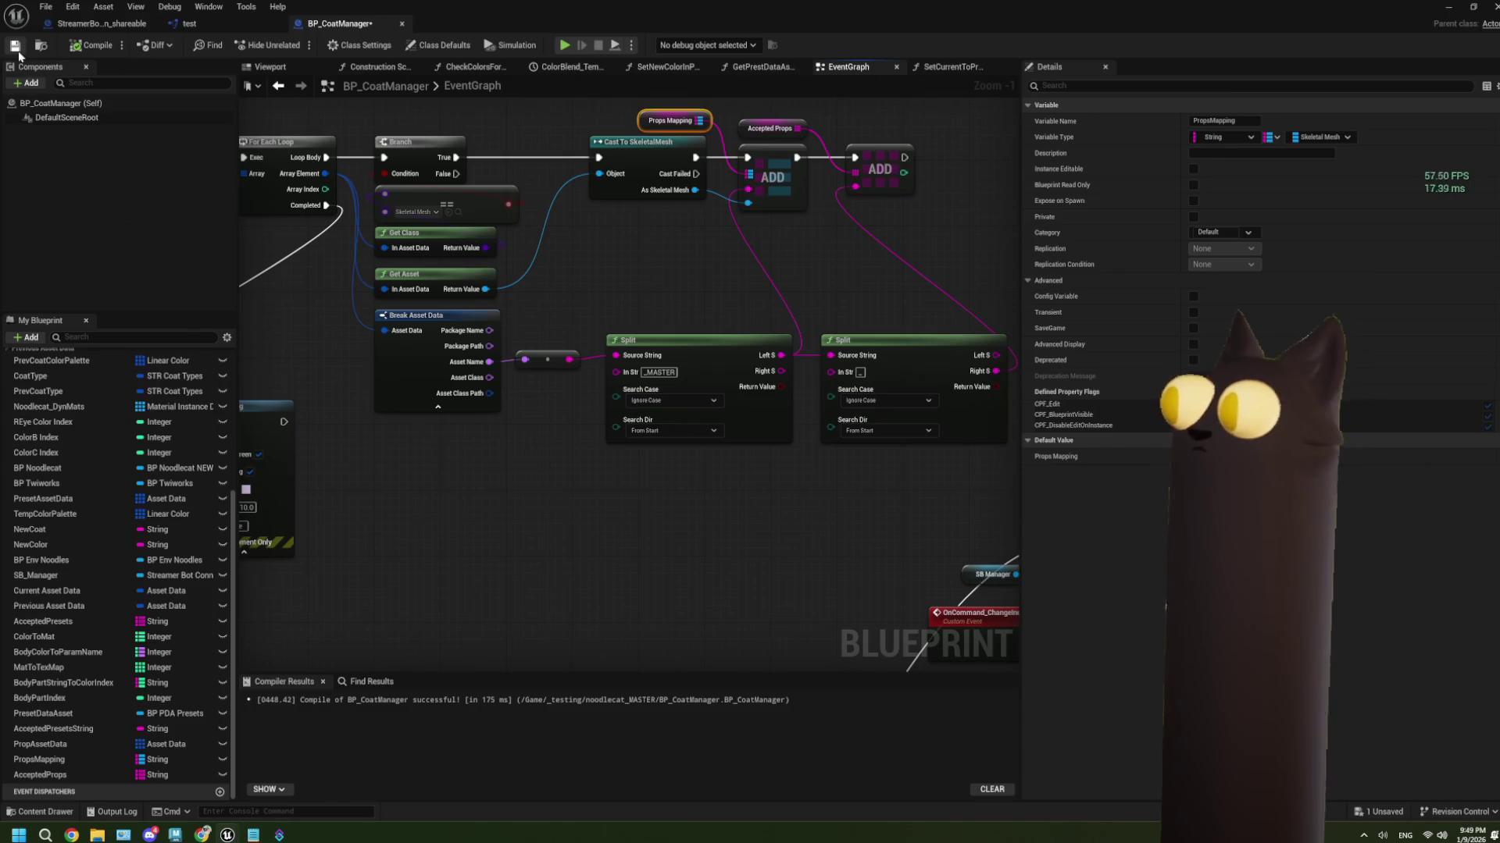
scroll(623, 410, "down", 3)
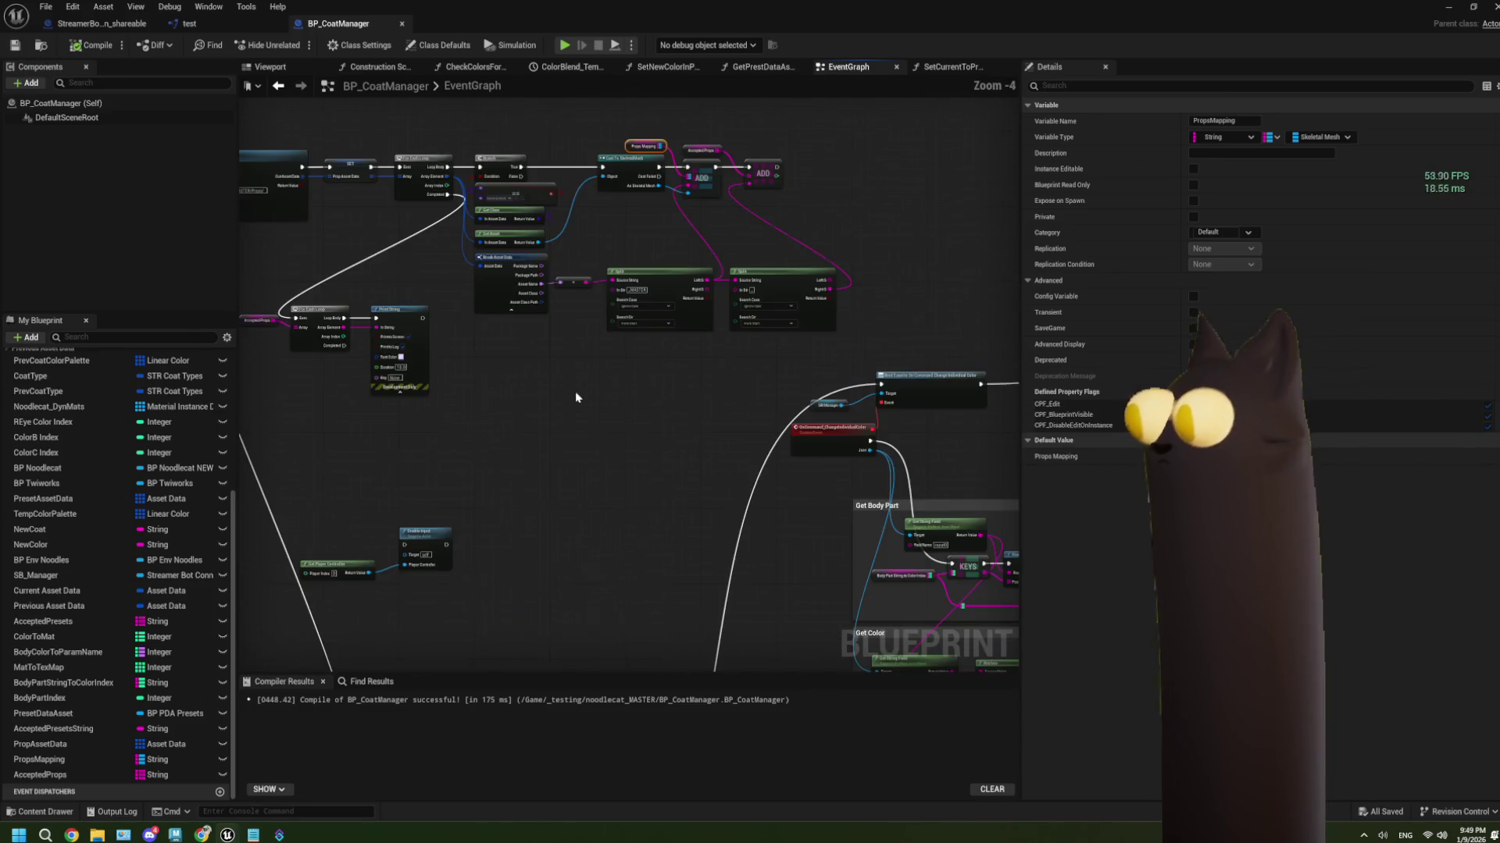
Delete the leftover For Each Loop and Print String nodes
scroll(606, 369, "up", 2)
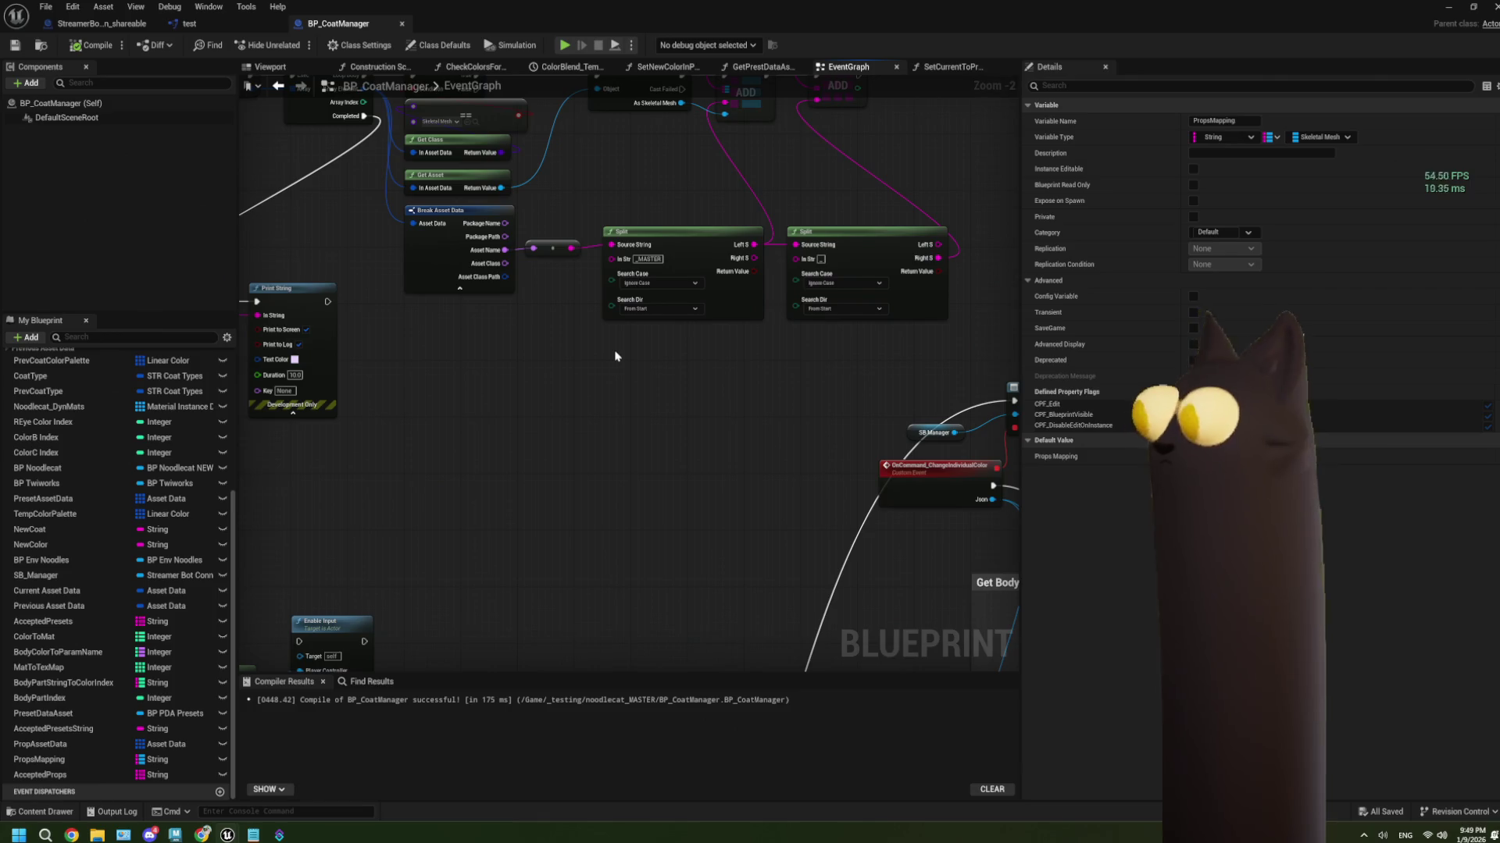
mouse_move(614, 356)
left_mouse_down()
mouse_move(659, 344)
mouse_move(513, 428)
mouse_move(478, 363)
left_mouse_up()
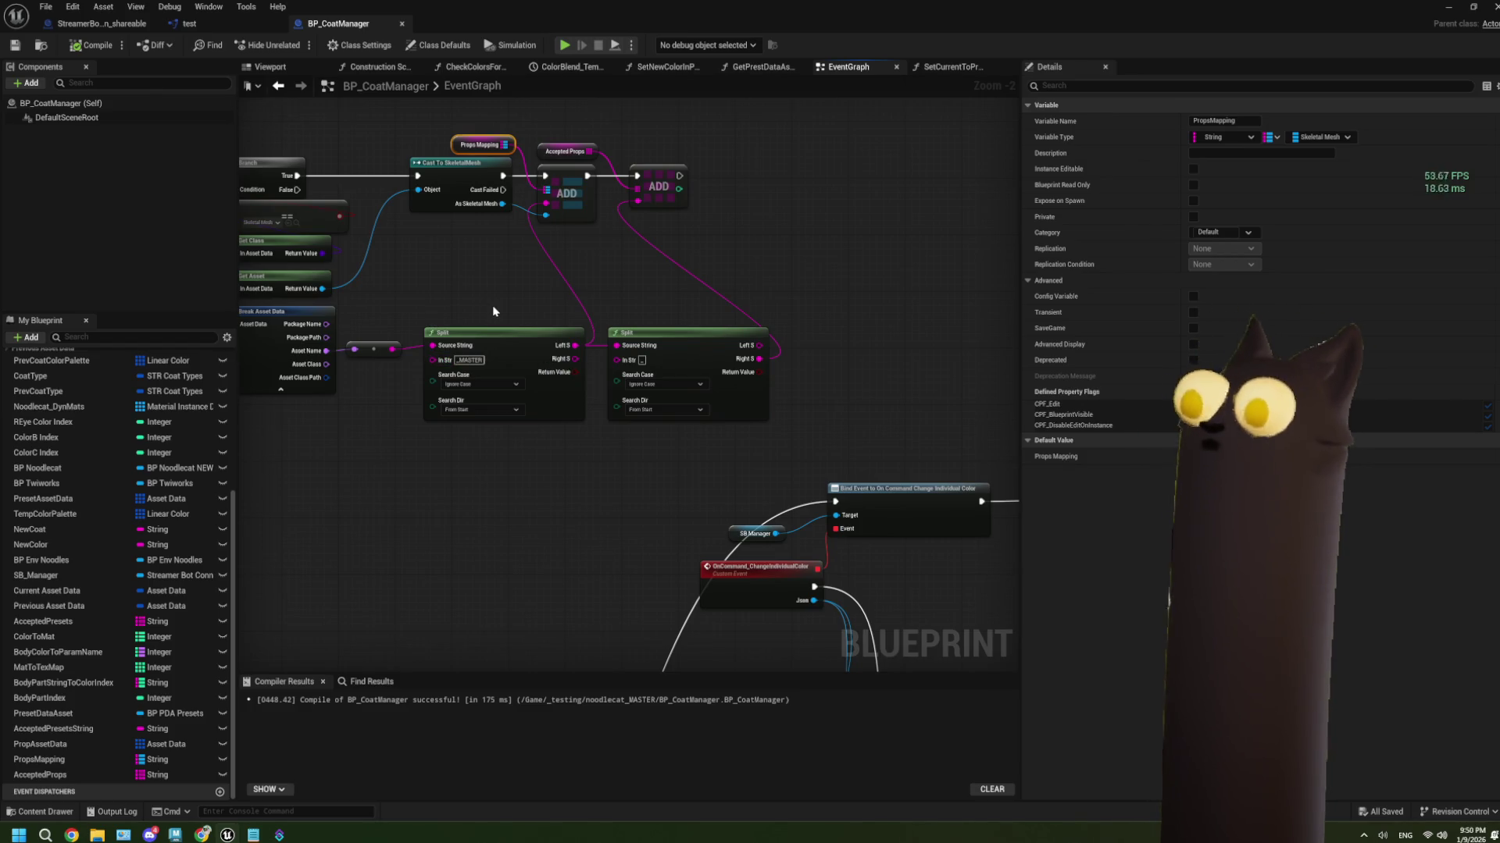
scroll(481, 292, "down", 3)
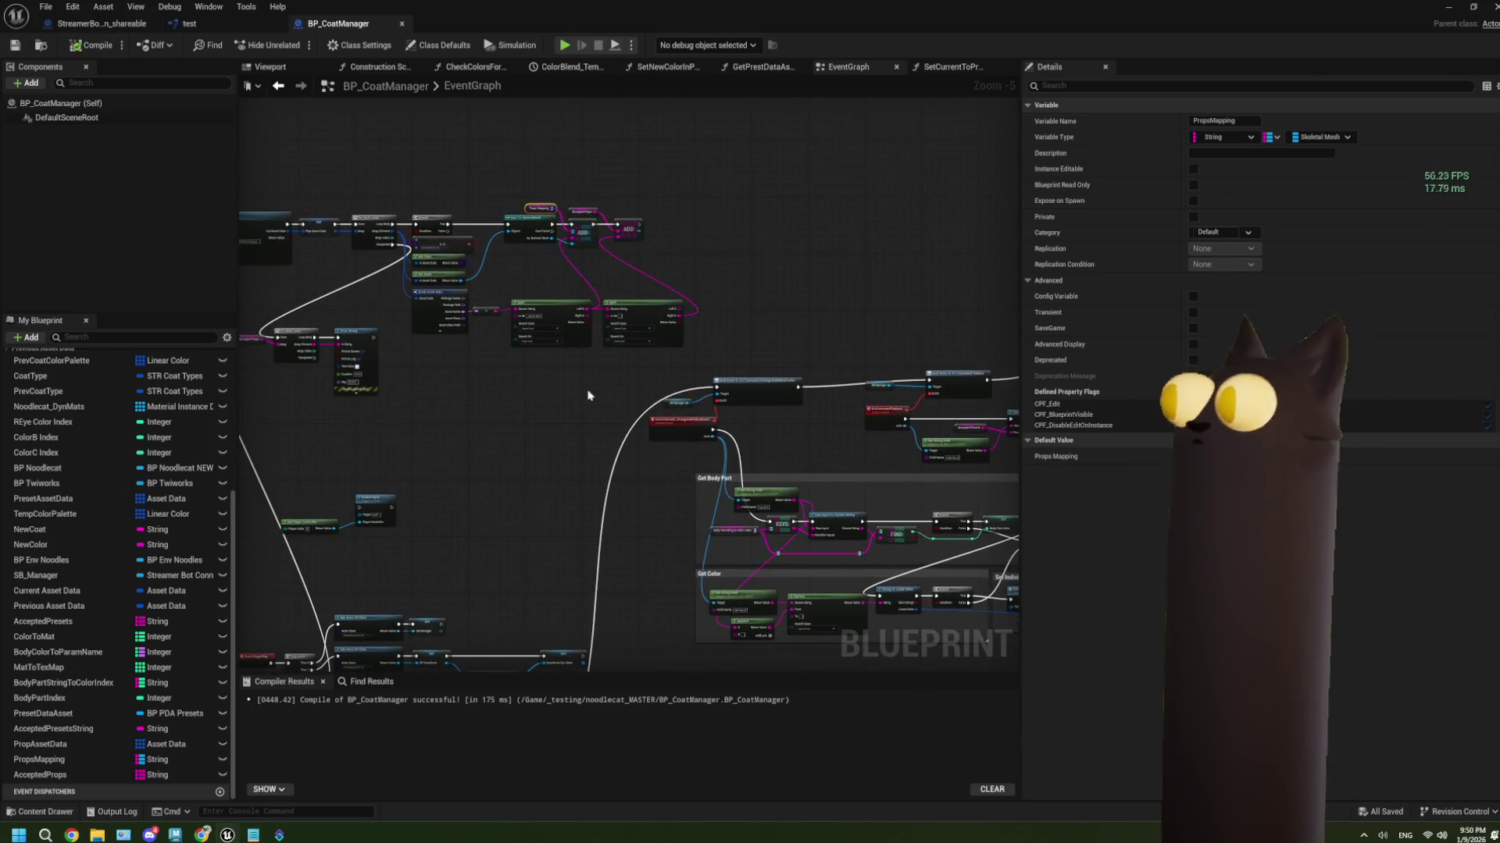
scroll(527, 396, "up", 1)
left_click_drag(507, 440, 374, 306)
key("Delete")
Move the lower node cluster and the SB_Manager node further down the graph
scroll(550, 313, "down", 3)
scroll(551, 312, "up", 2)
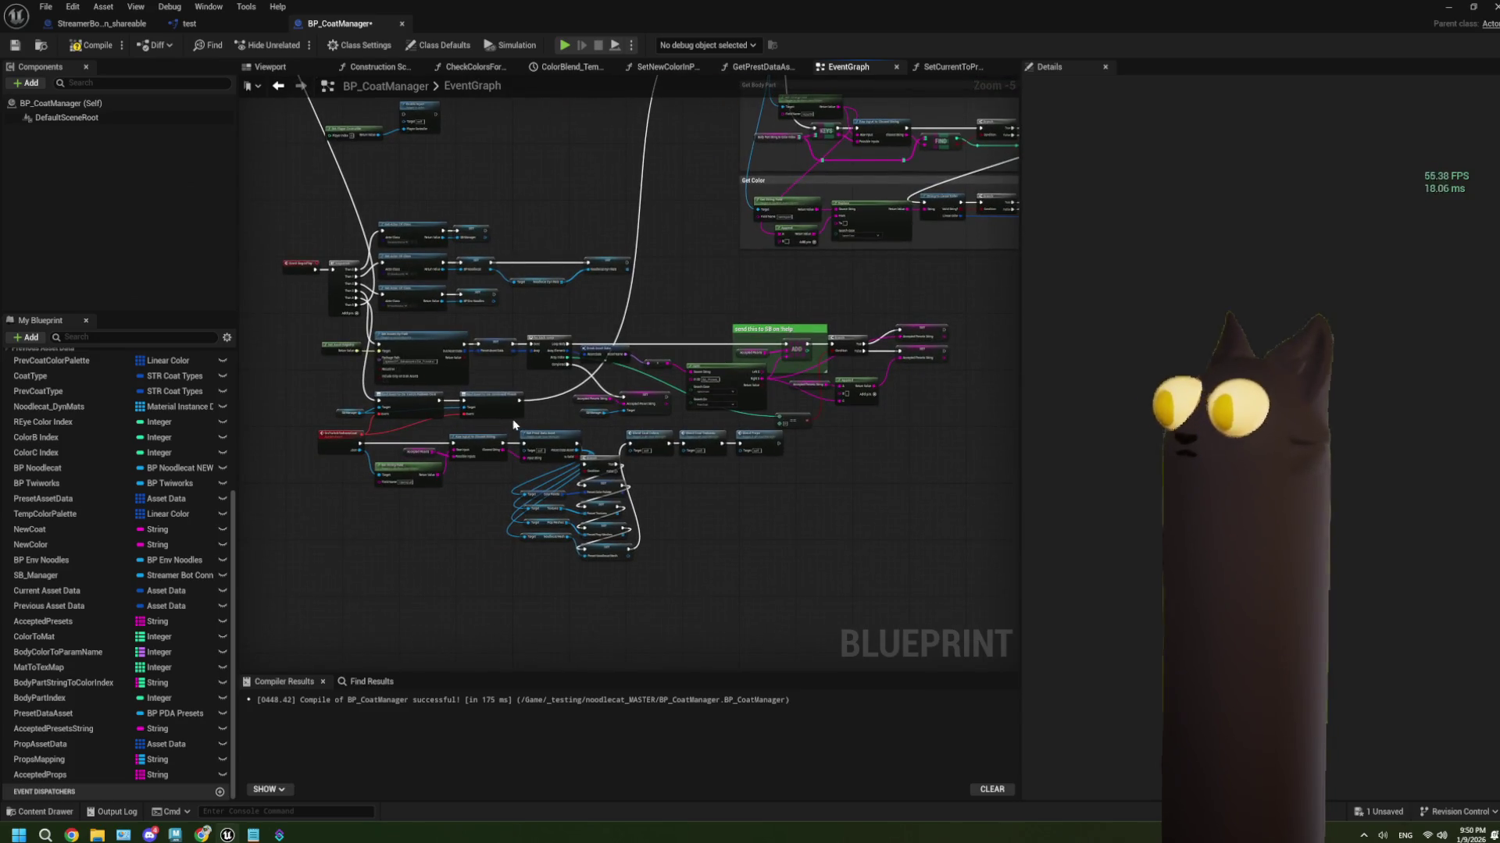
scroll(717, 589, "up", 1)
scroll(719, 606, "down", 2)
mouse_move(771, 630)
left_mouse_down()
mouse_move(535, 495)
mouse_move(466, 492)
left_mouse_up()
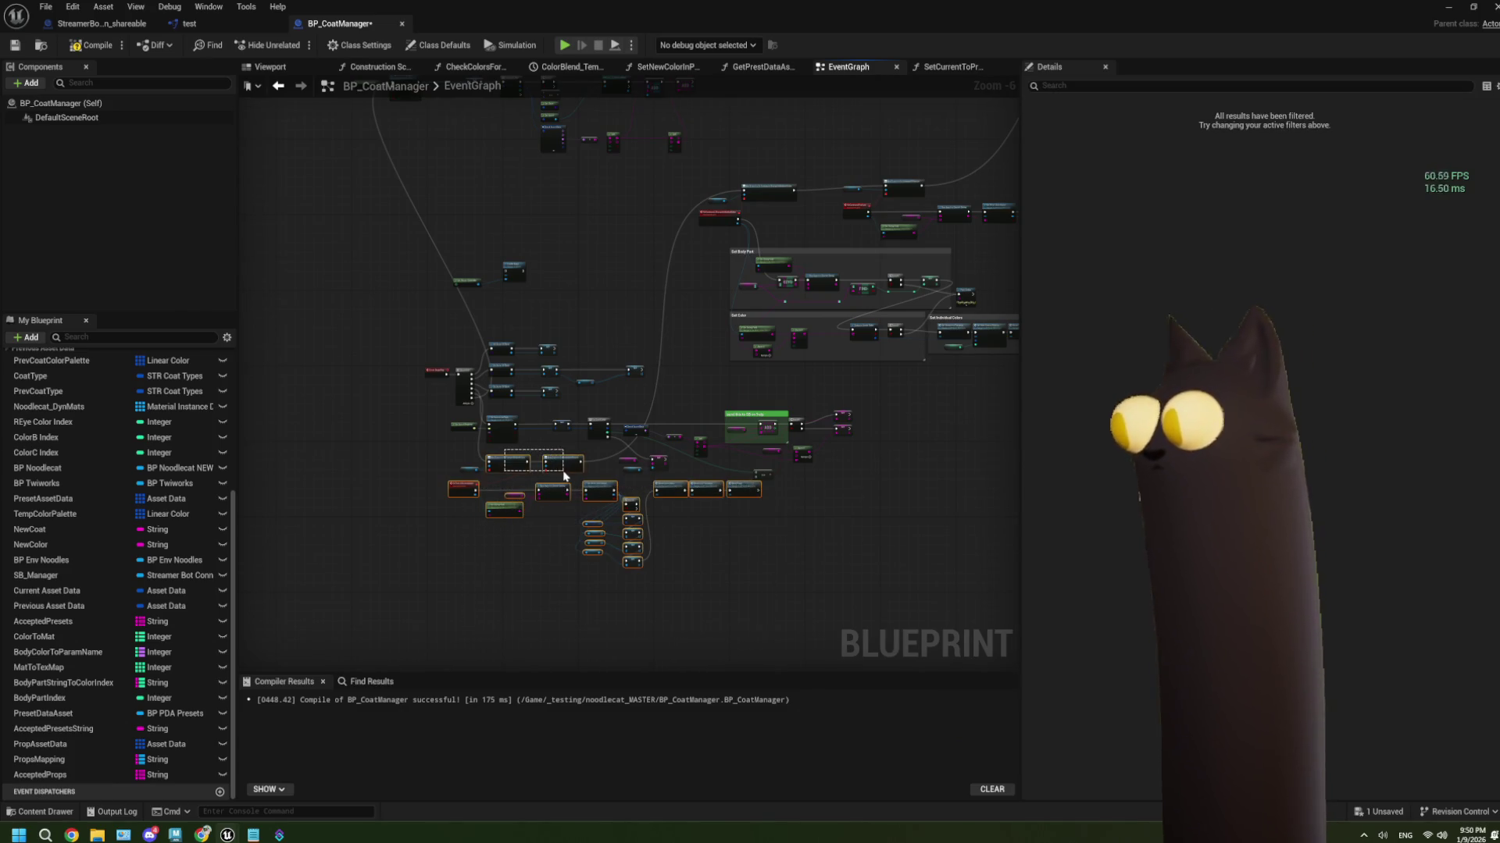
left_click_drag(565, 471, 563, 575)
left_click(468, 469)
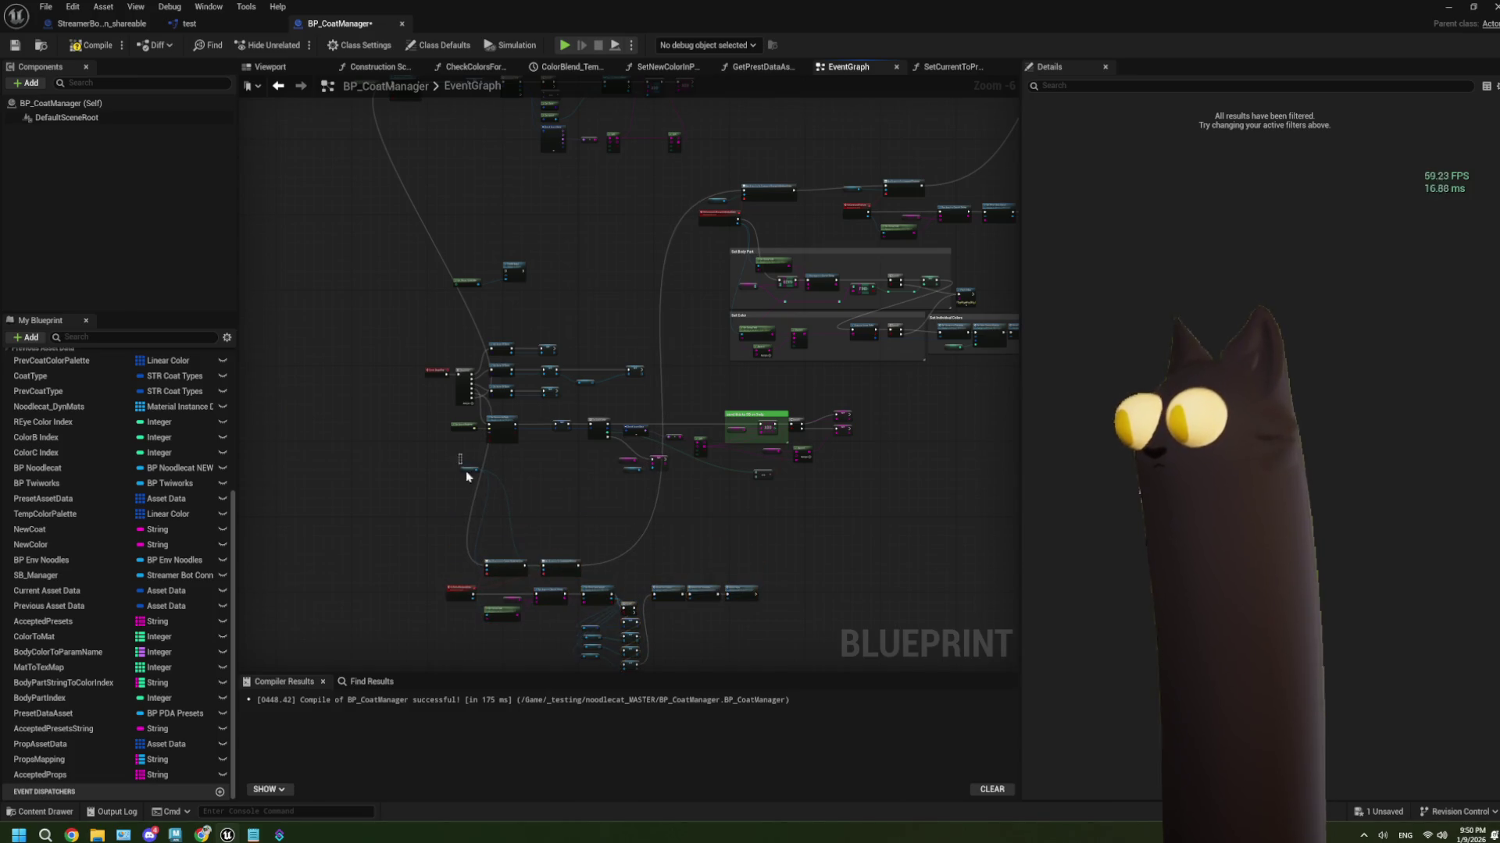
left_click_drag(469, 470, 453, 573)
scroll(452, 573, "up", 2)
scroll(452, 462, "down", 2)
left_click_drag(358, 425, 753, 608)
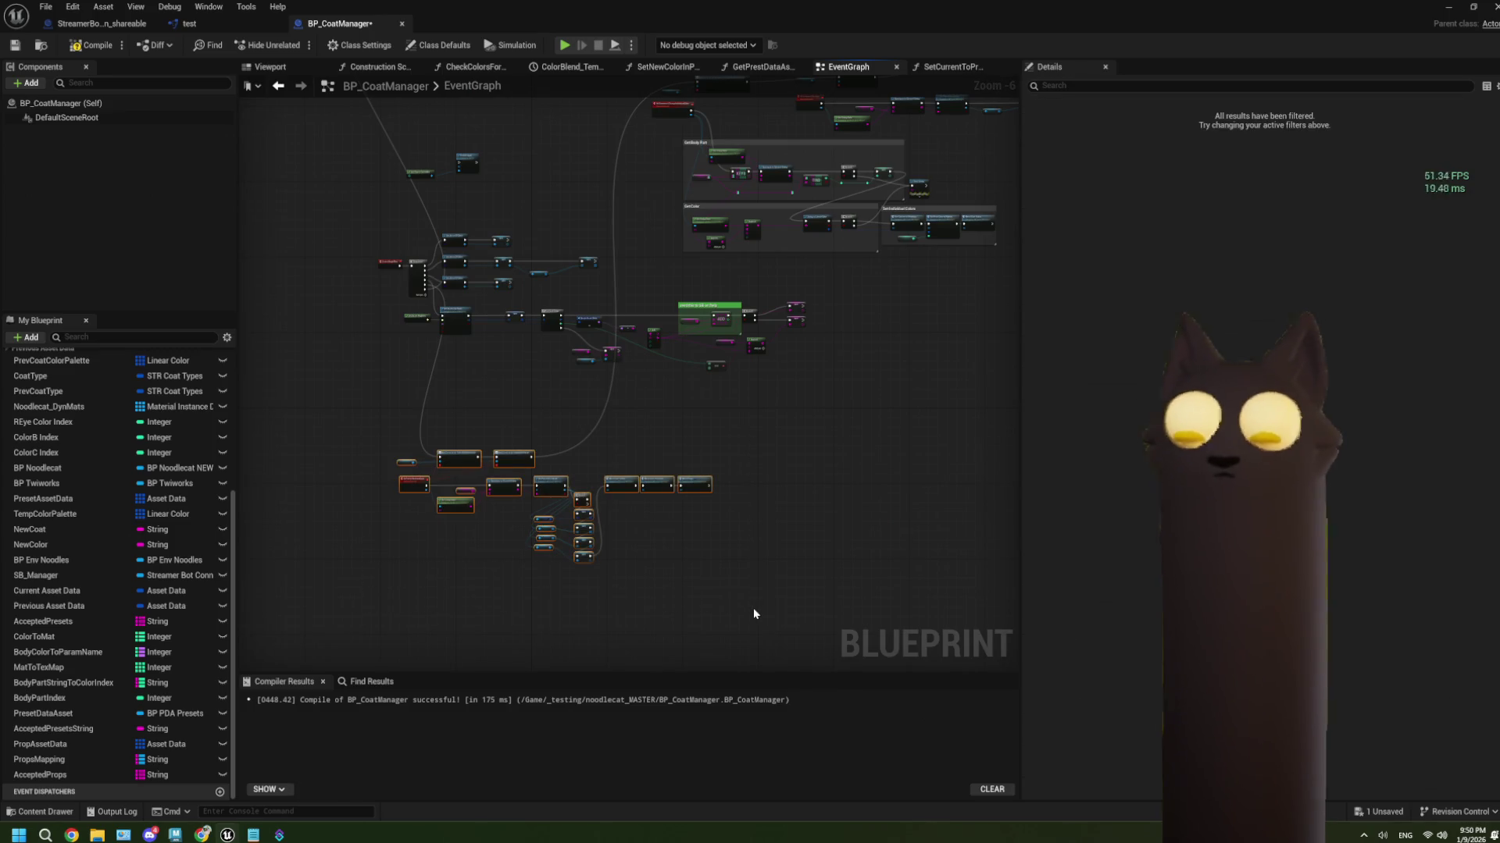
Wrap the selected cluster in a comment titled 'Set Full Preset'
key("c")
scroll(405, 456, "up", 4)
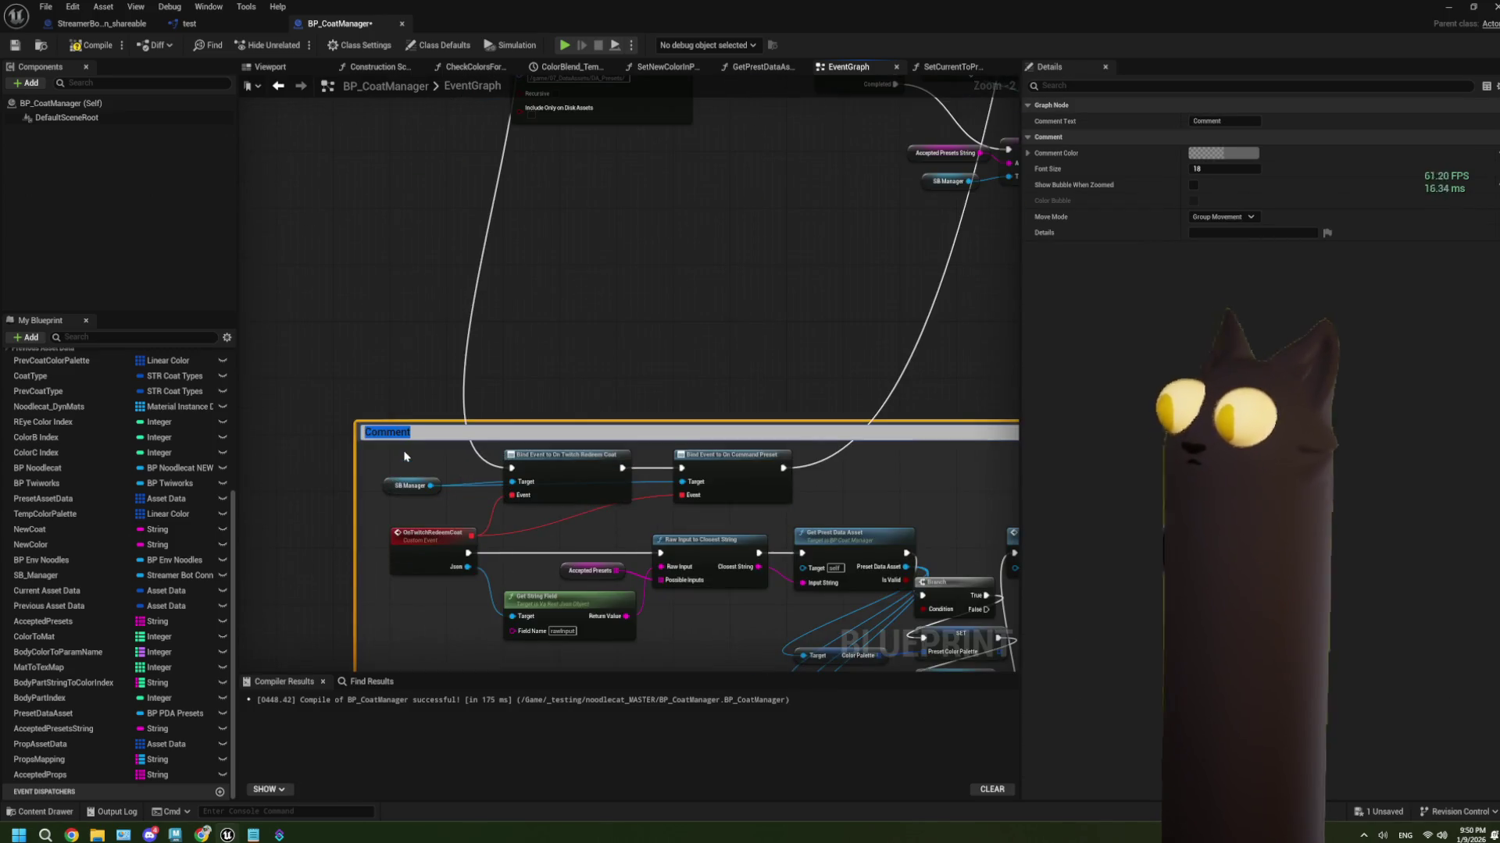
type("Set Full Preset")
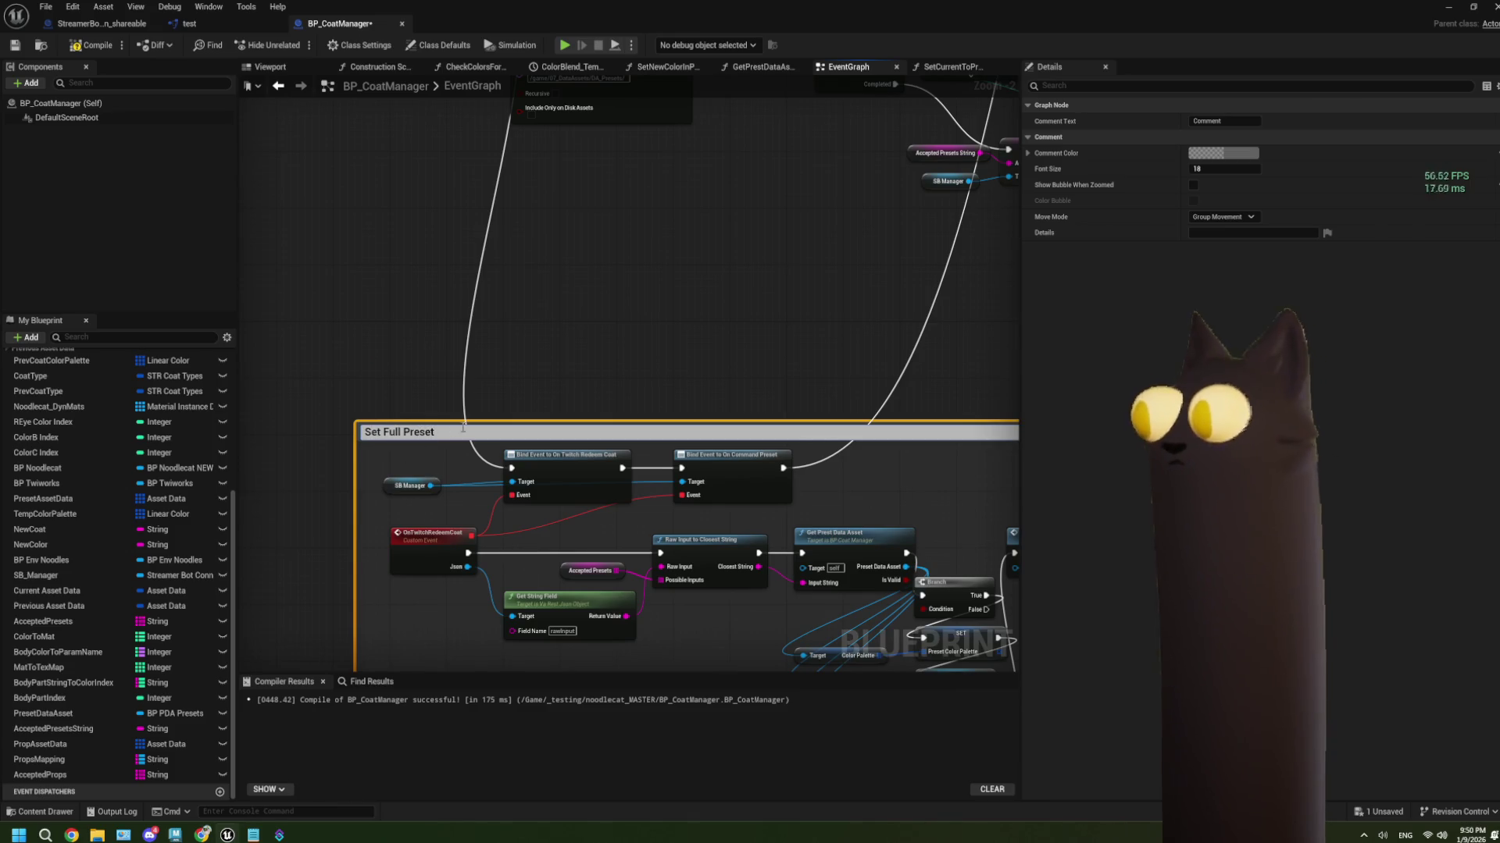
left_click(713, 306)
scroll(785, 350, "down", 4)
scroll(606, 412, "up", 2)
Delete the outdated 'send this to SB' help comment while keeping its nodes
left_click(731, 295)
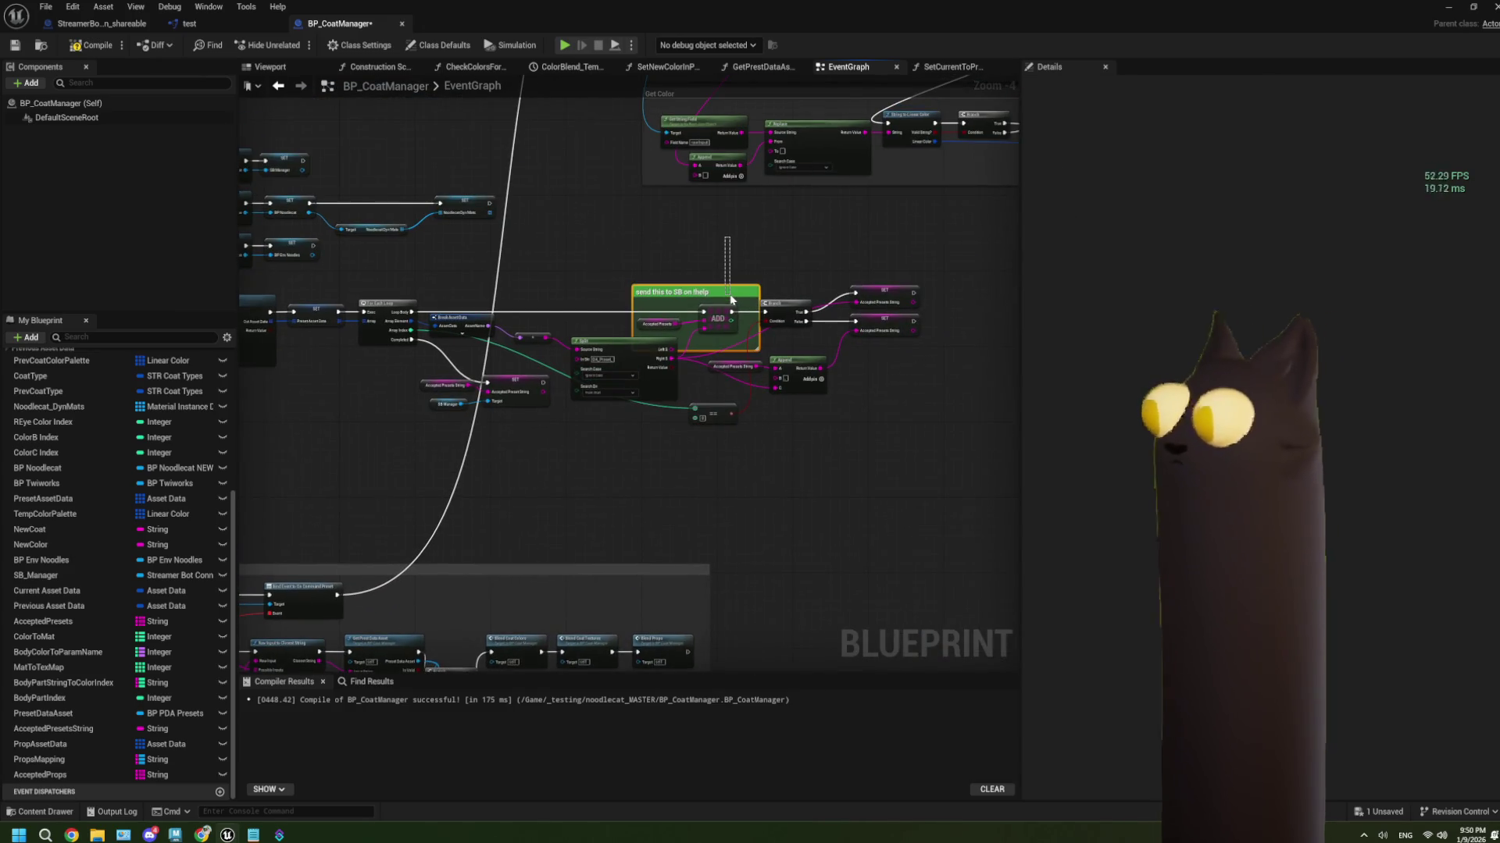
key("Delete")
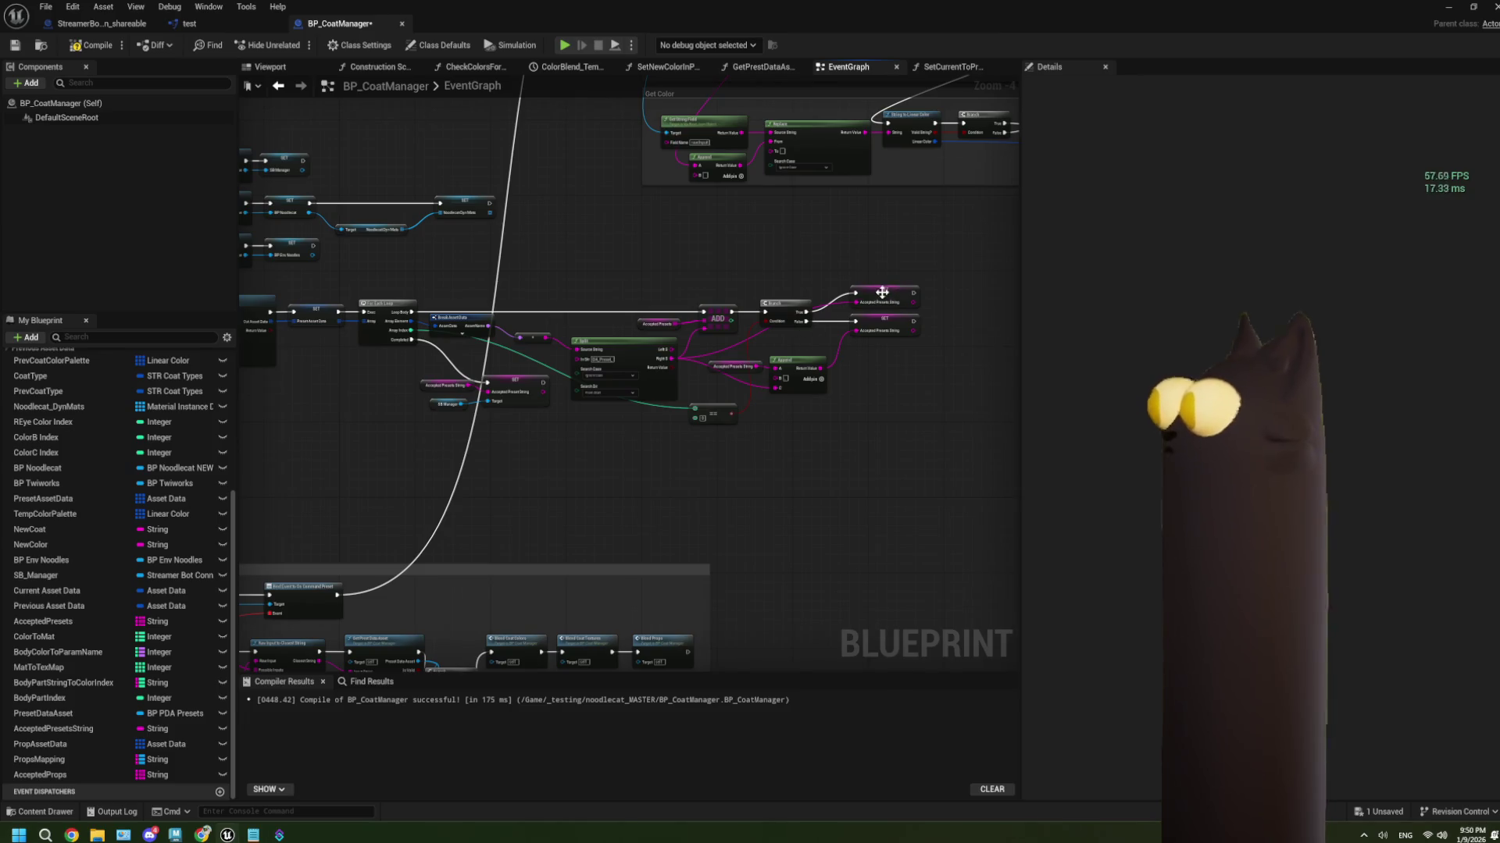
scroll(701, 391, "down", 3)
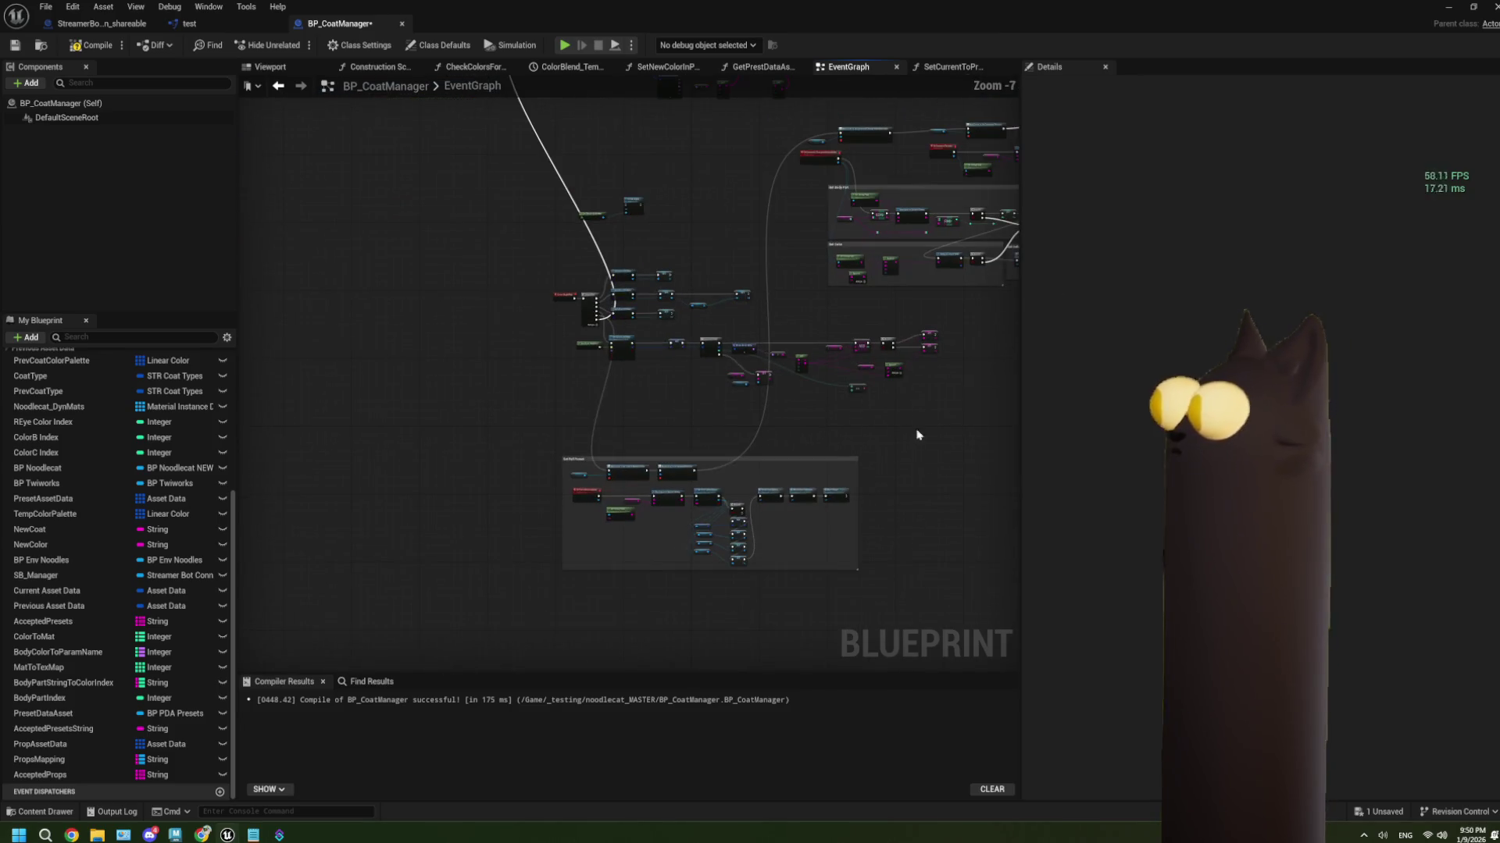
Group the middle preset-loading nodes in a 'Get Preset Data Info' comment and reposition it
left_click_drag(799, 392, 536, 332)
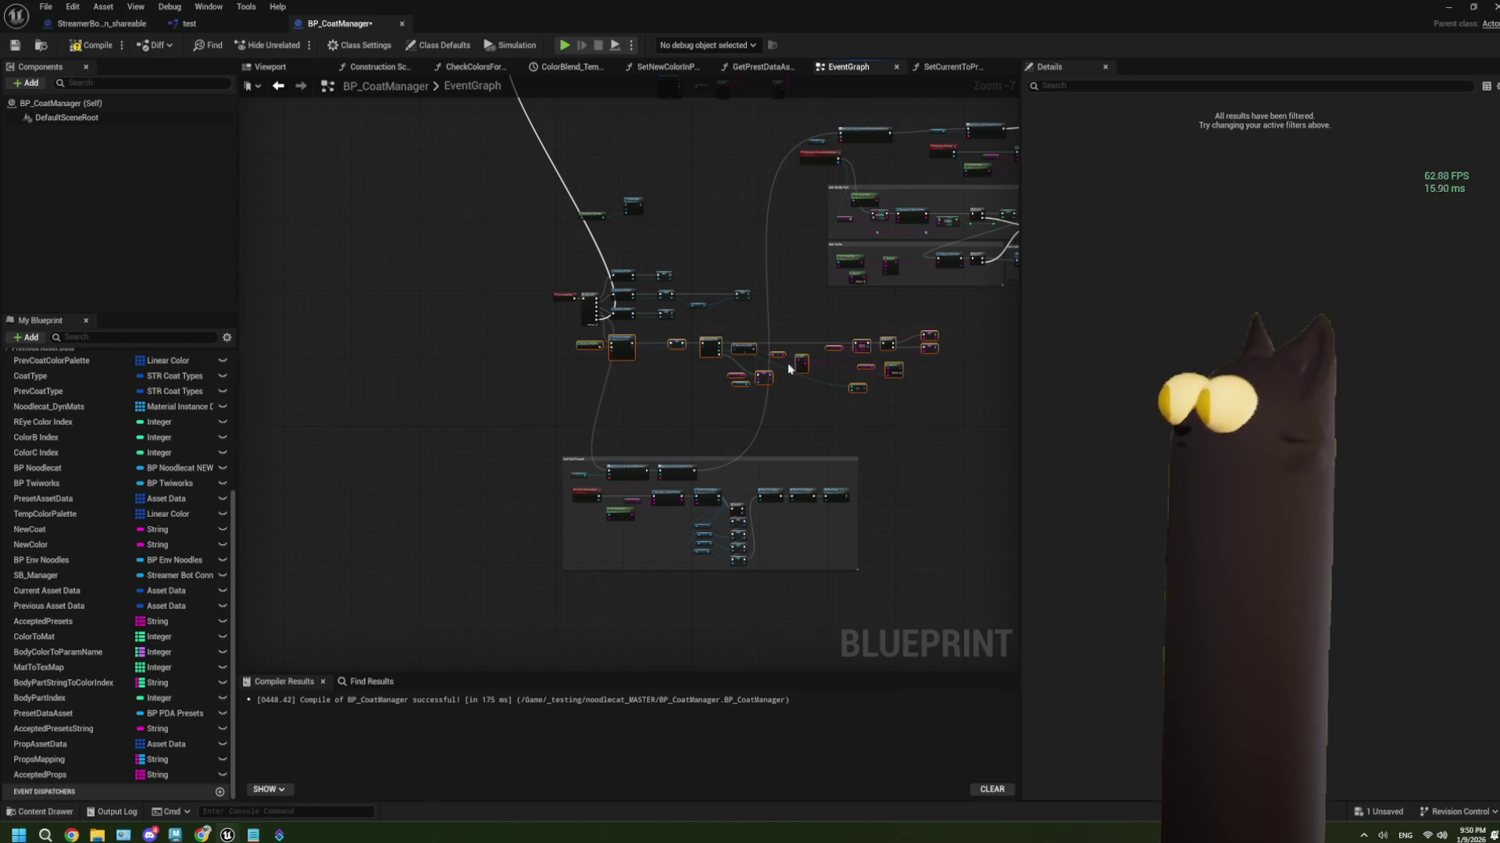
scroll(688, 386, "up", 3)
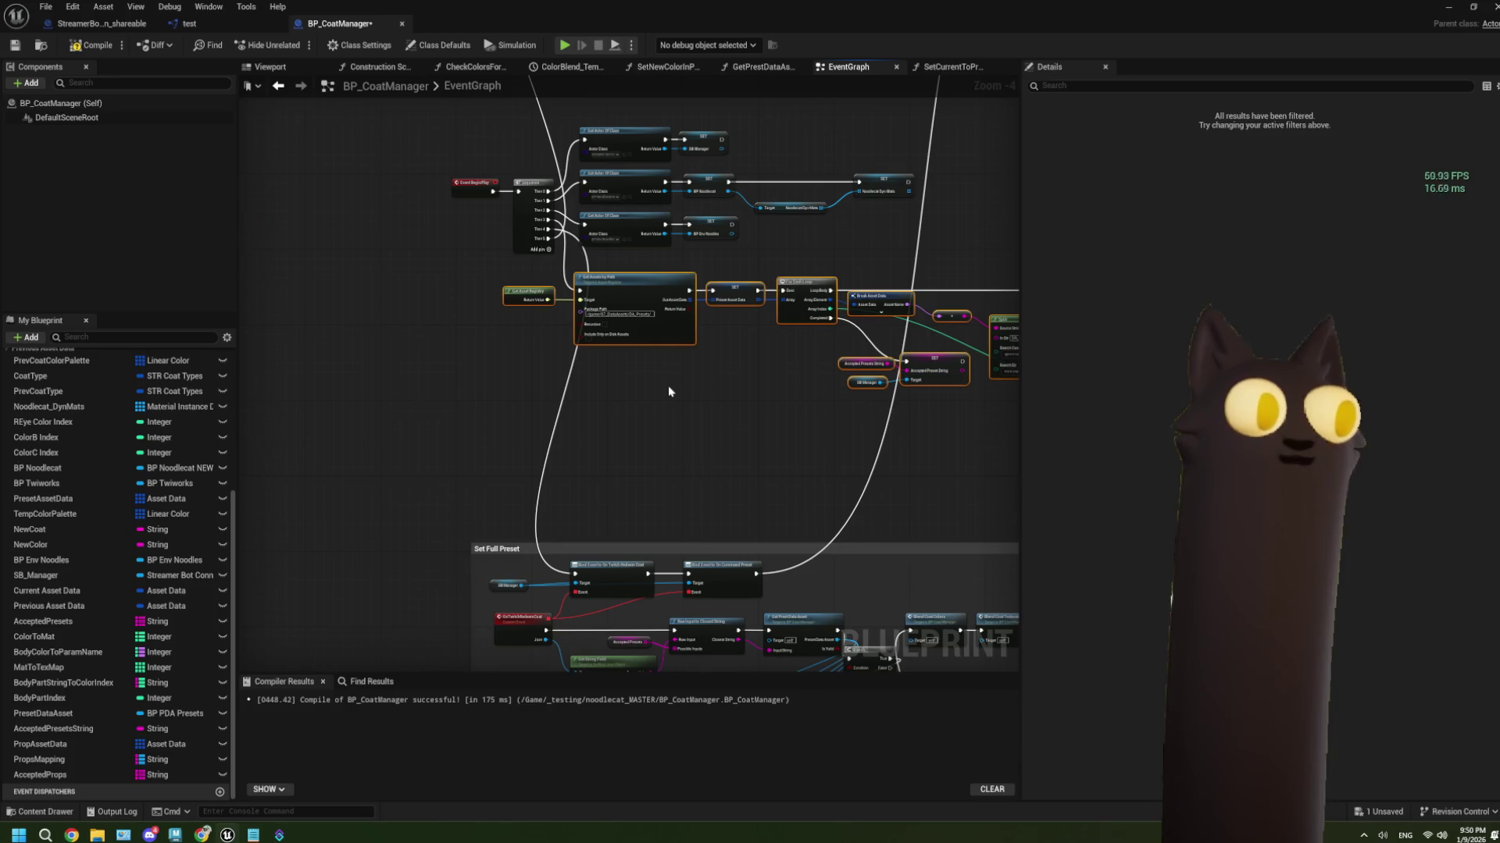
scroll(669, 392, "down", 2)
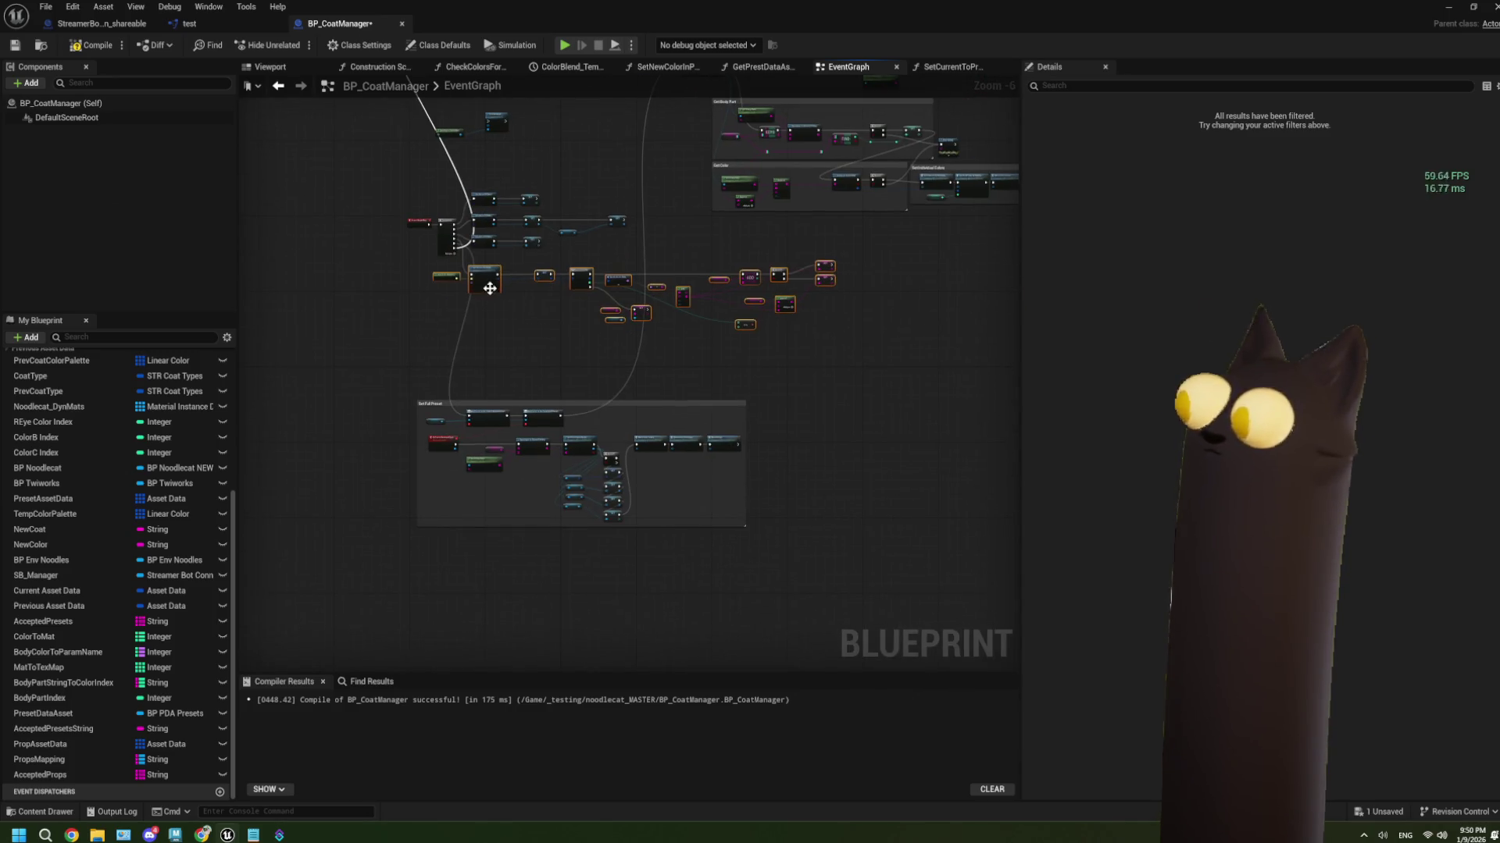
left_click_drag(502, 306, 502, 317)
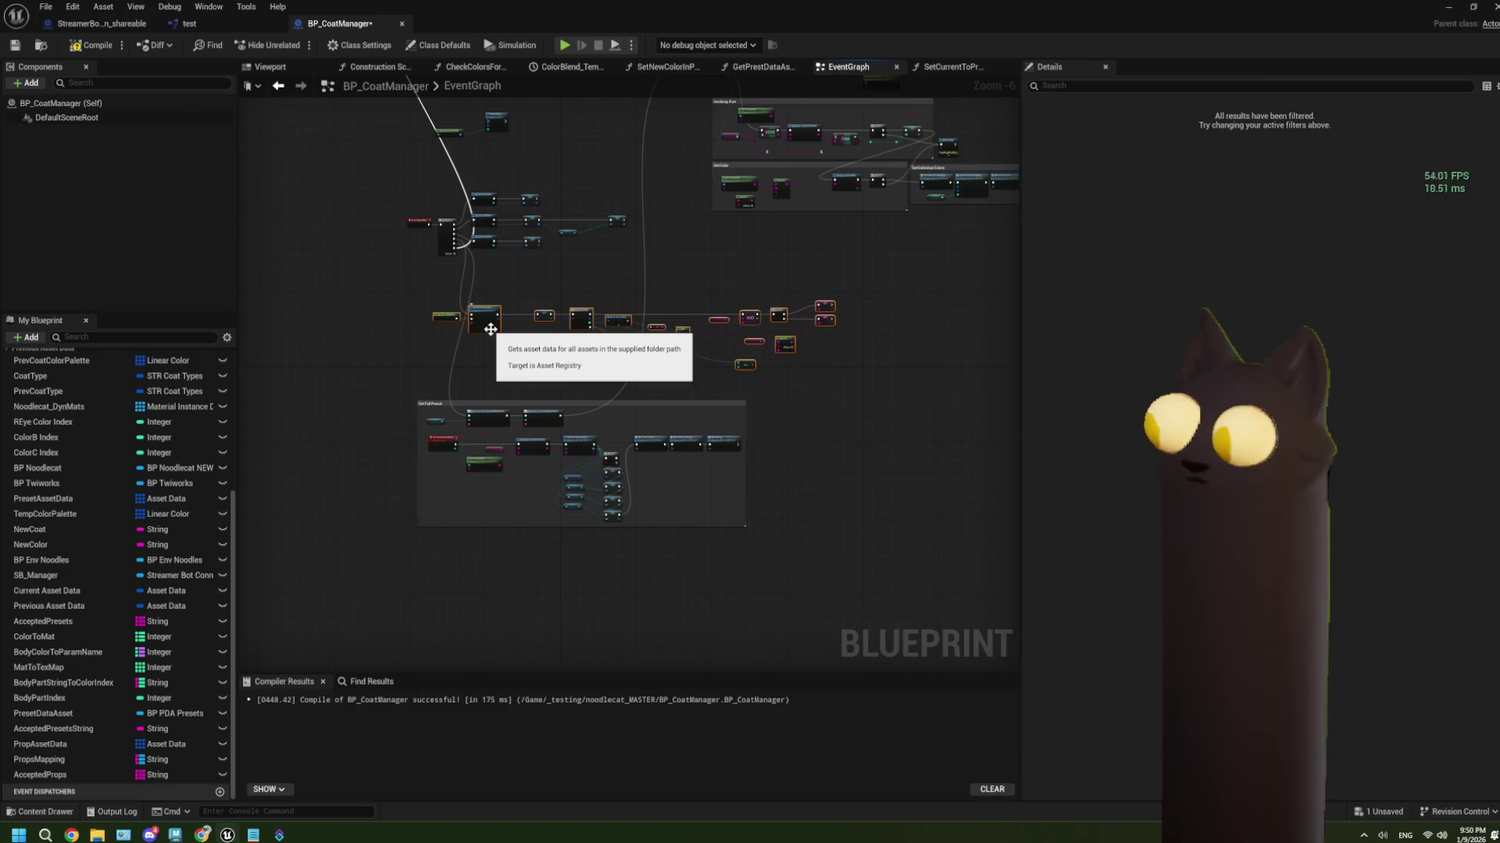
key("c")
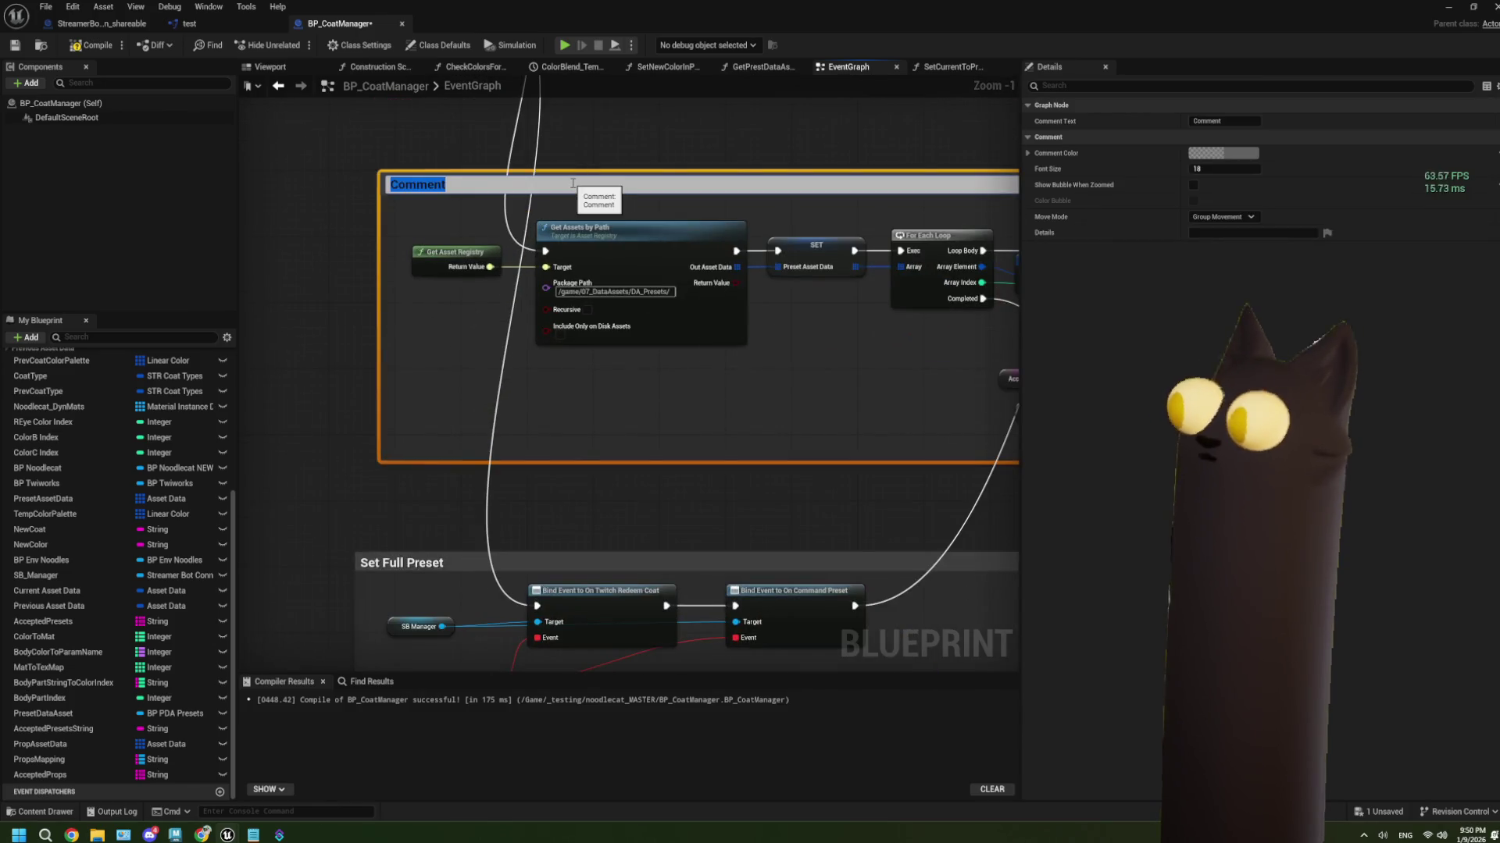
type("Ge")
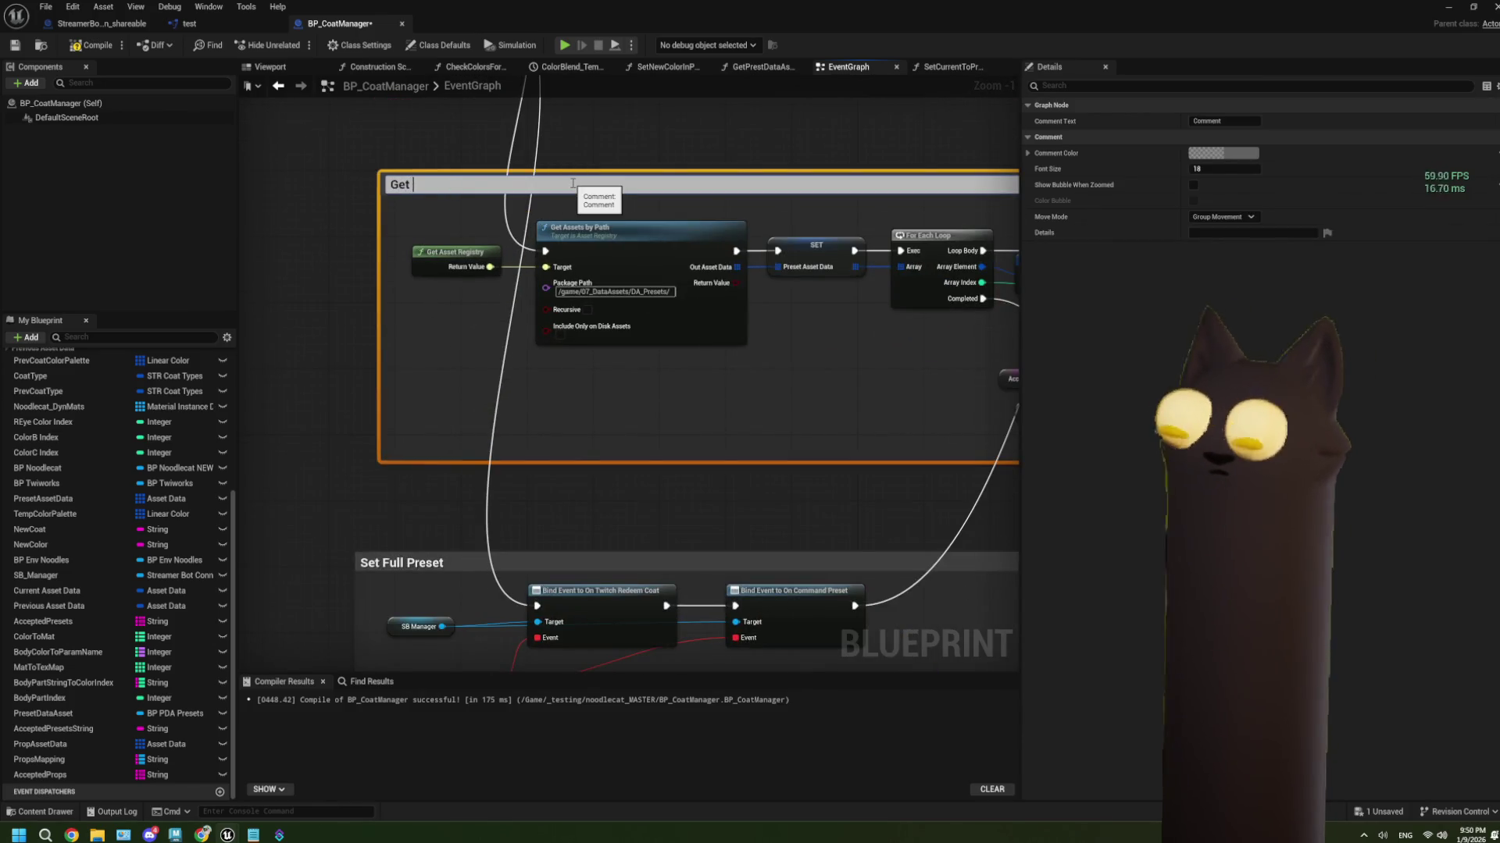
type("t Data Info")
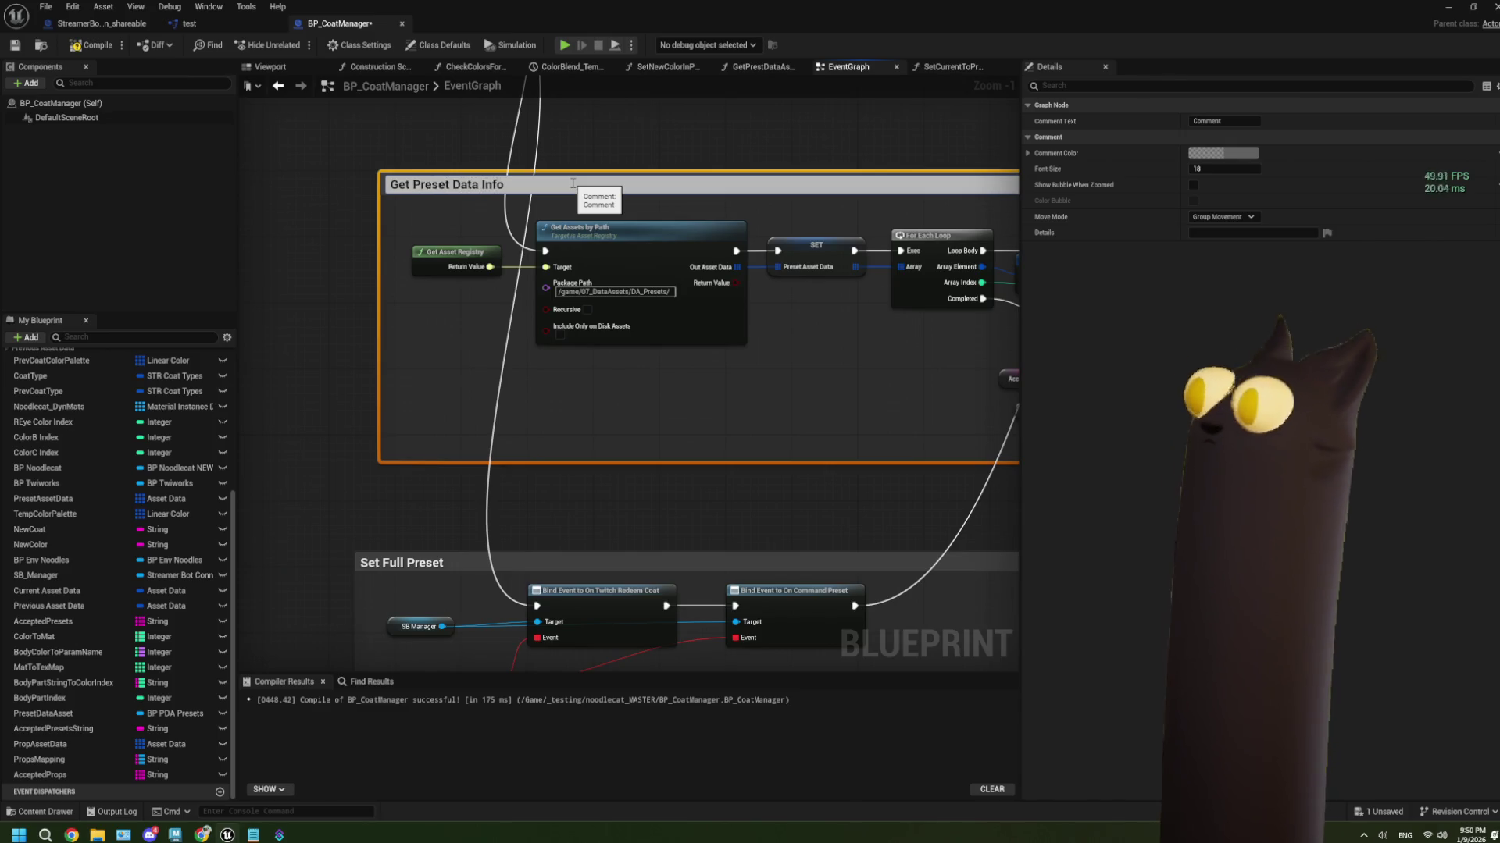
key("Return")
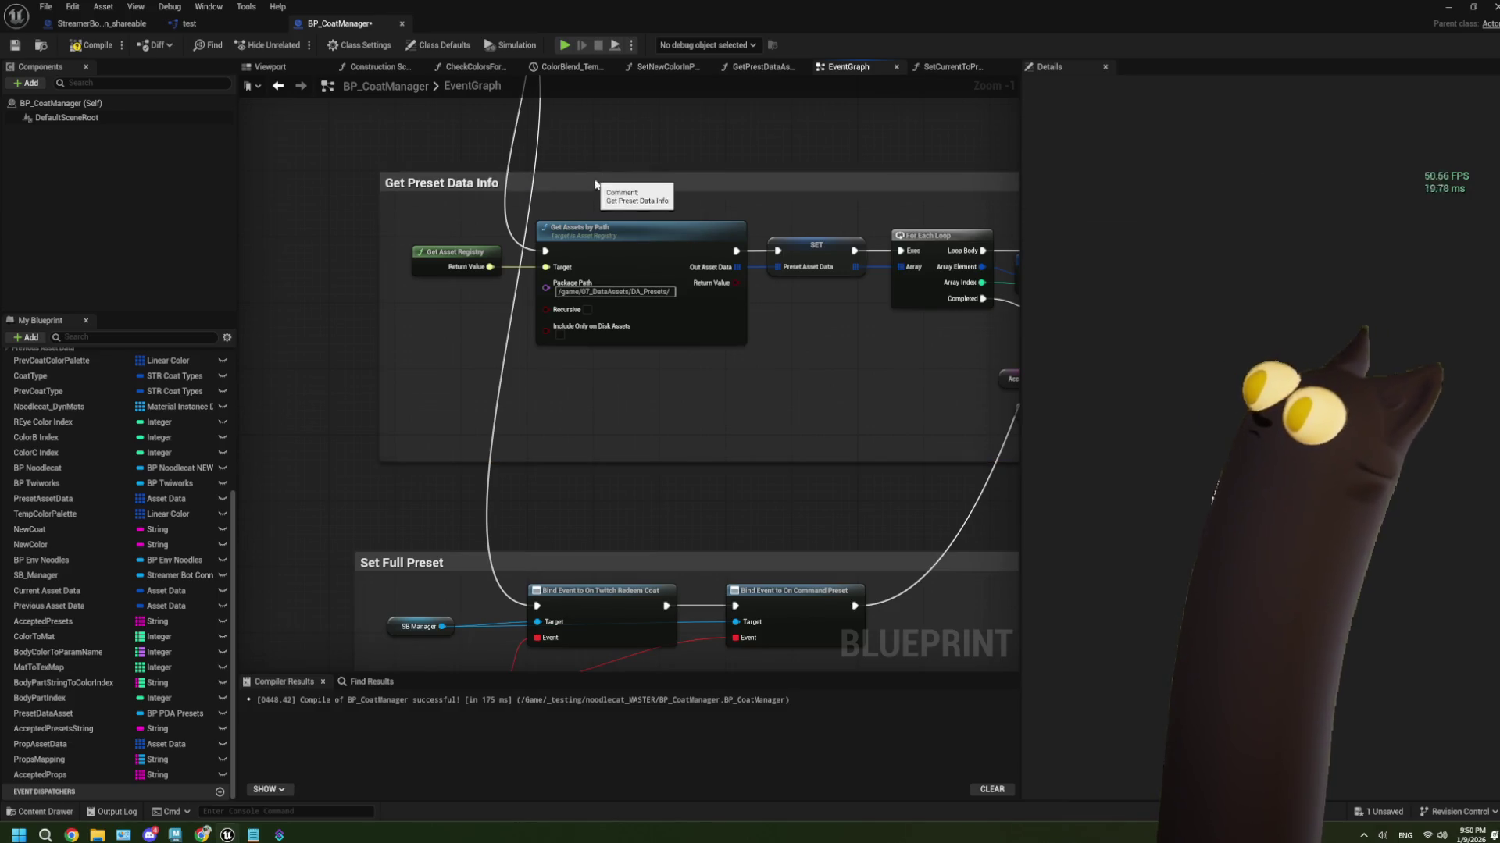
left_click_drag(598, 185, 571, 251)
scroll(571, 250, "down", 4)
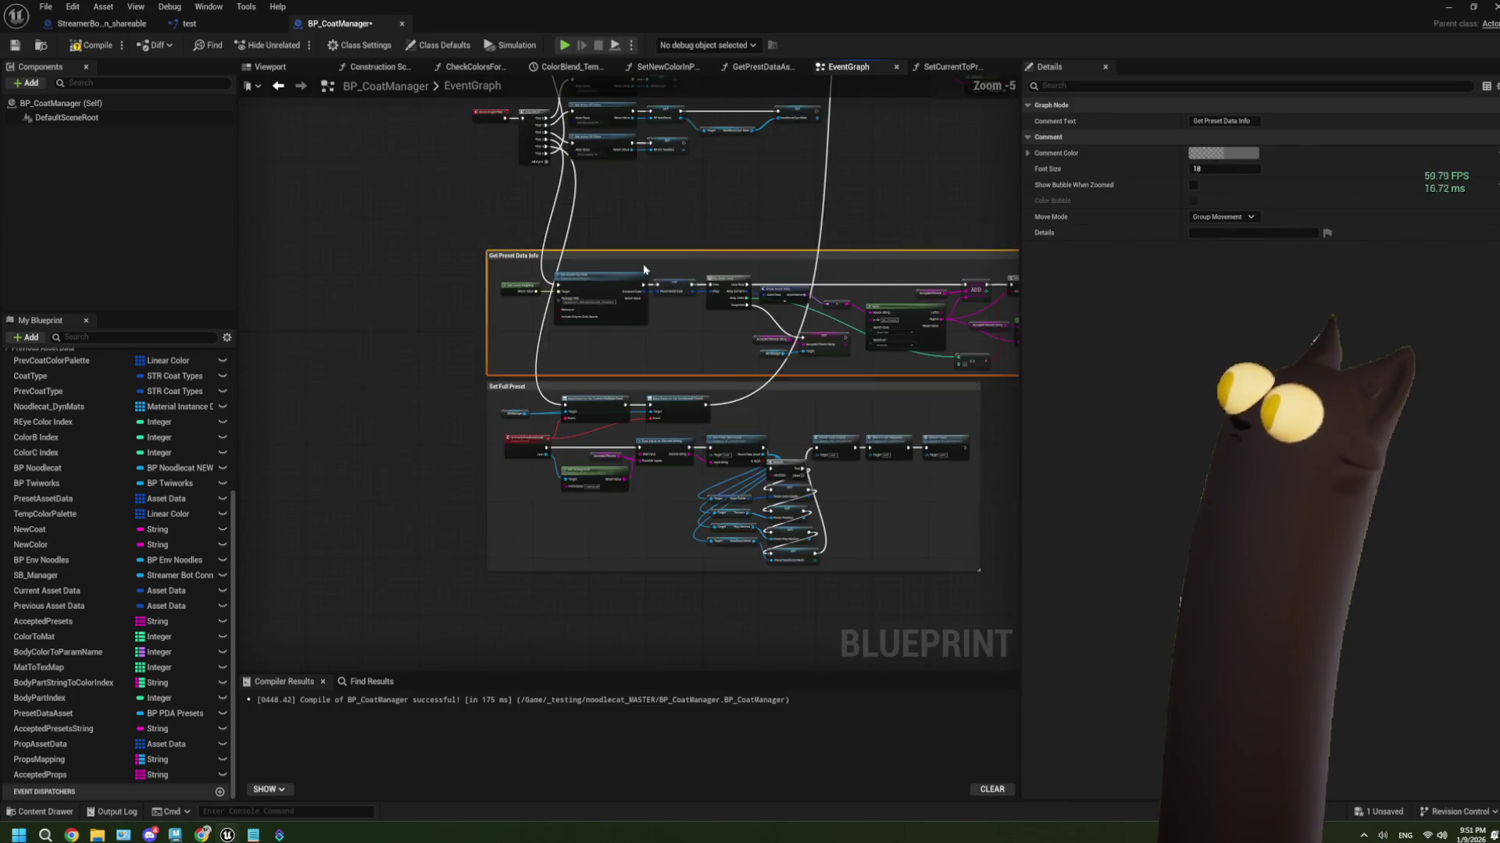
scroll(648, 420, "up", 2)
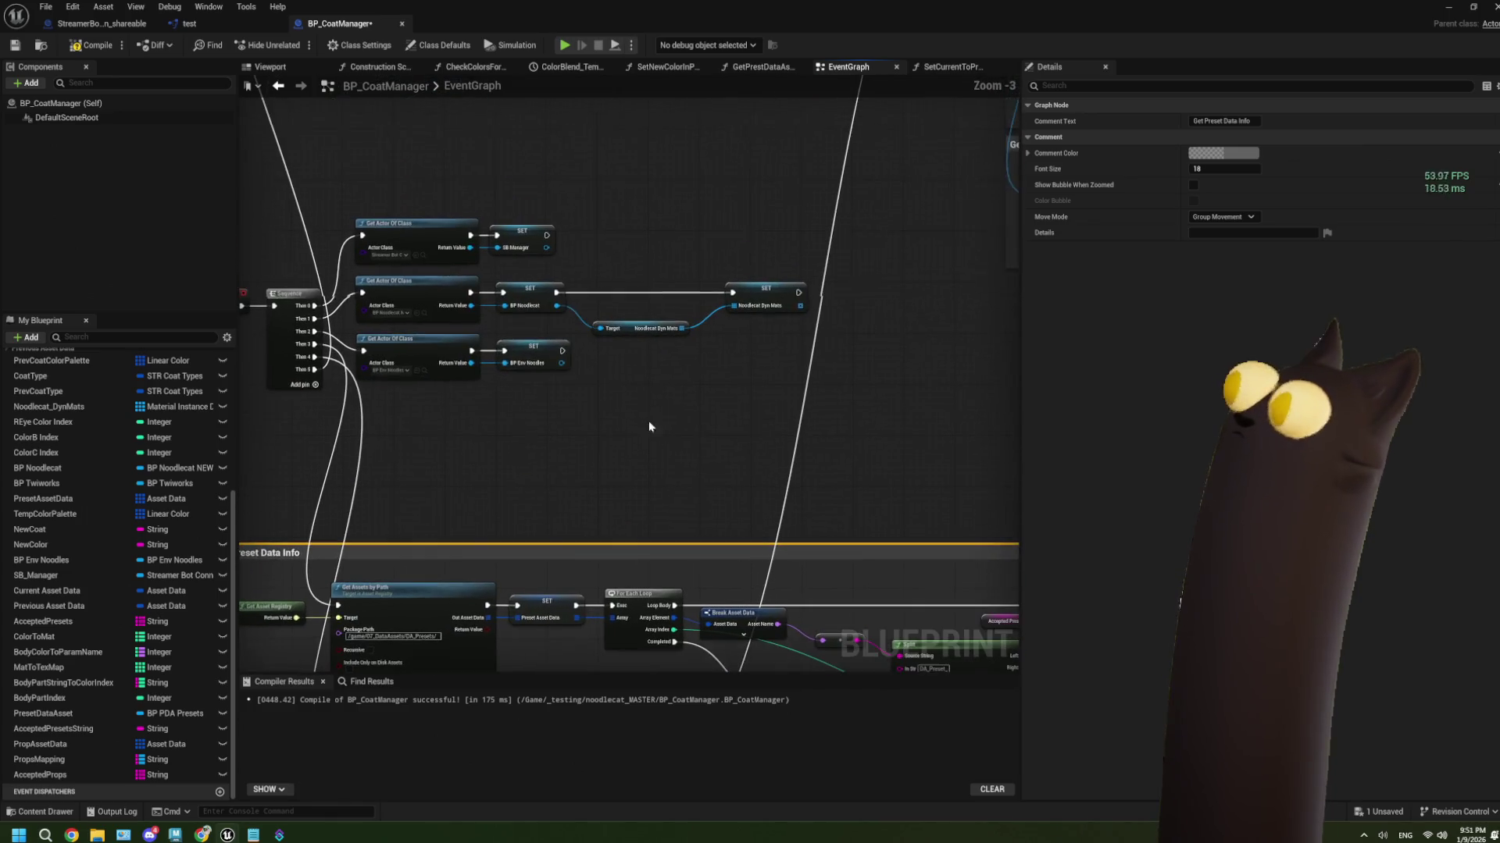
Wrap the Get Actor Of Class nodes in a 'Get Stuff from other places' comment
mouse_move(773, 440)
left_mouse_down()
mouse_move(405, 204)
mouse_move(426, 258)
mouse_move(516, 241)
left_mouse_up()
left_click_drag(424, 202, 934, 457)
type("c")
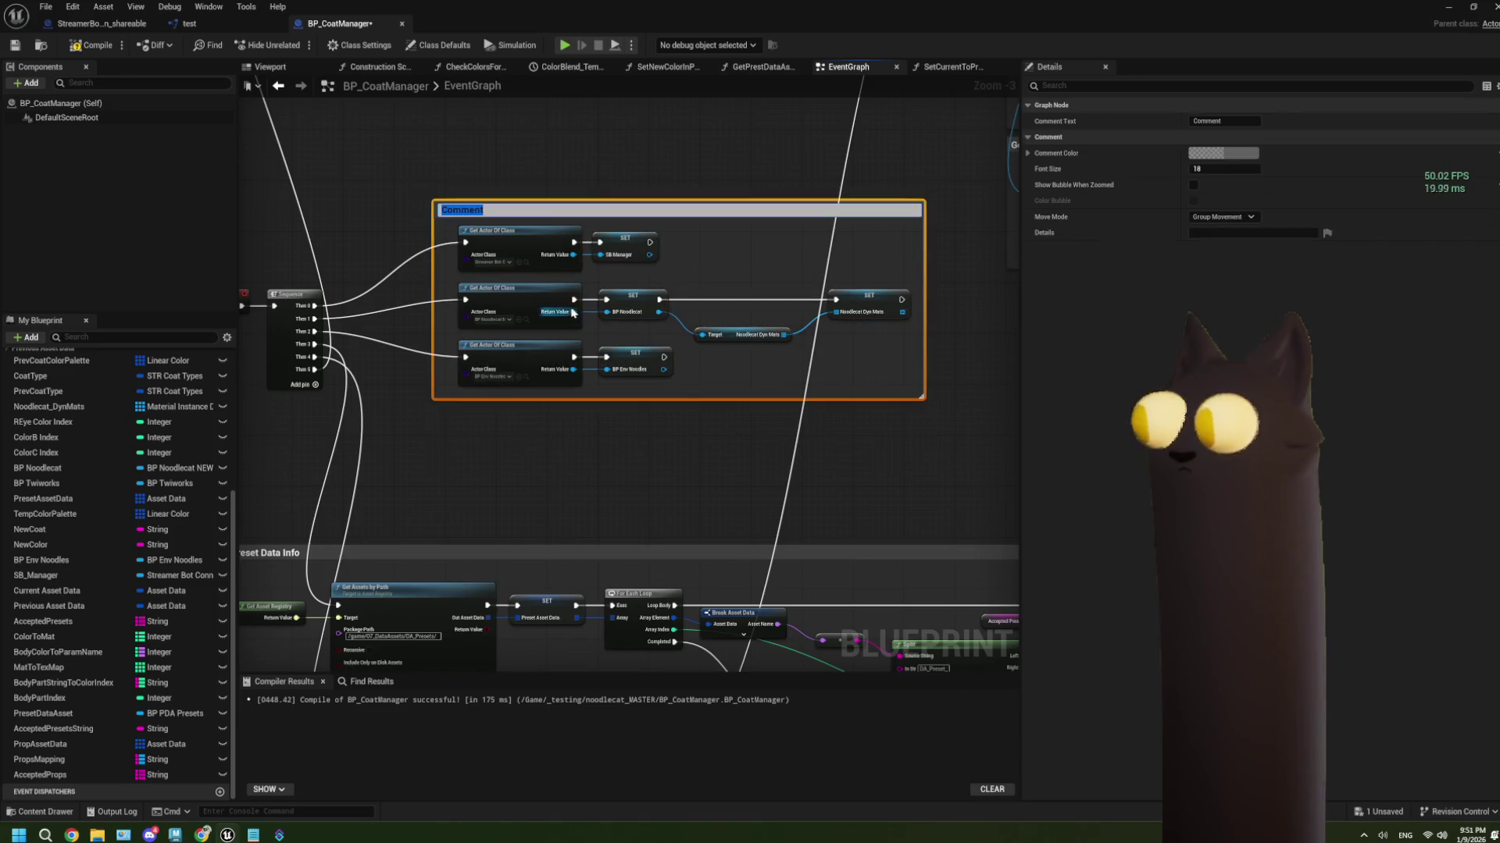
type("Get Stuff from other places")
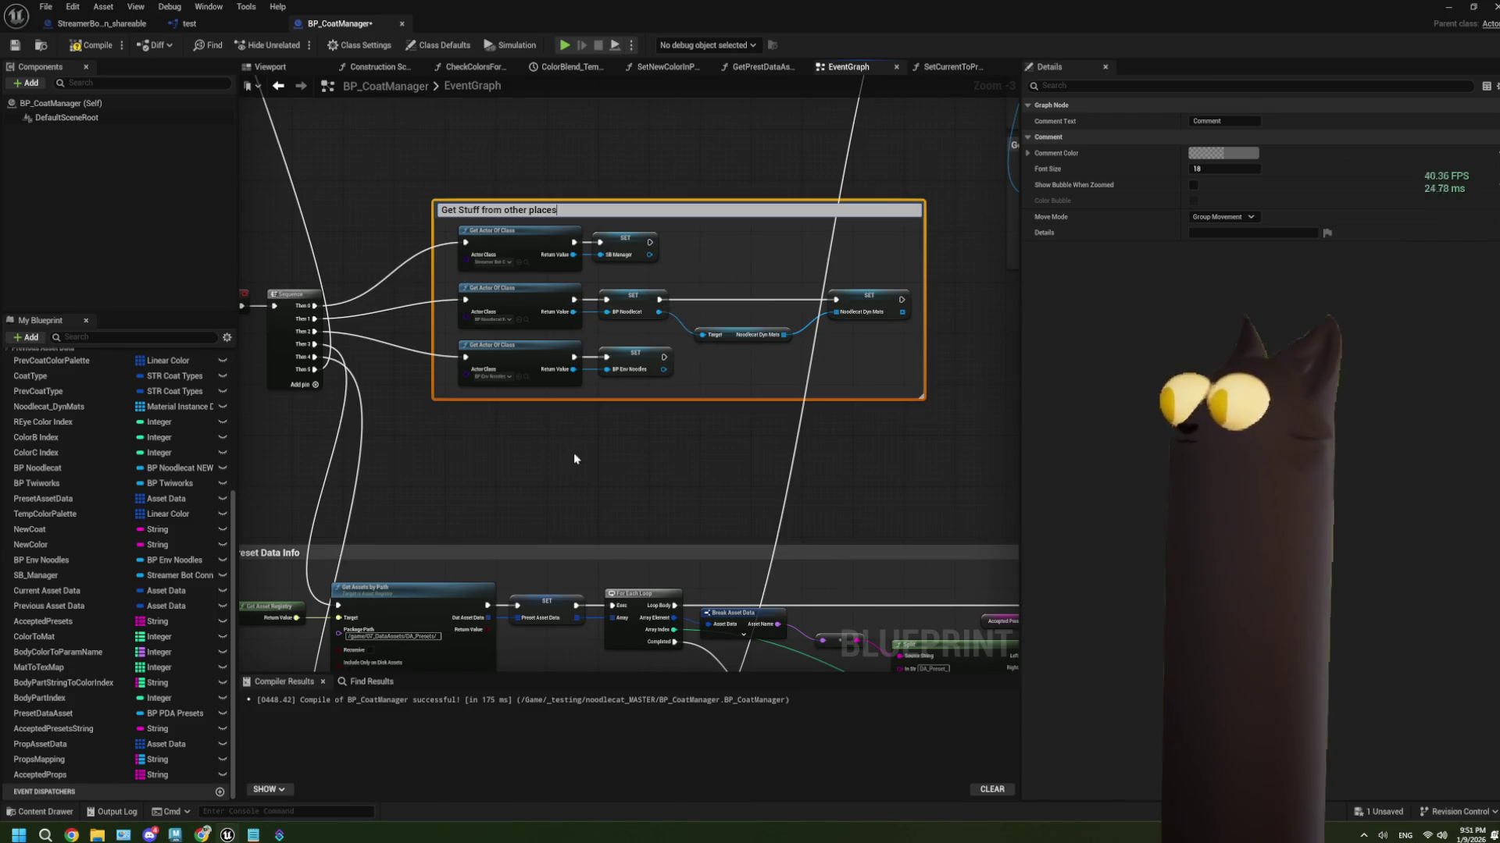
left_click(577, 453)
scroll(546, 320, "down", 5)
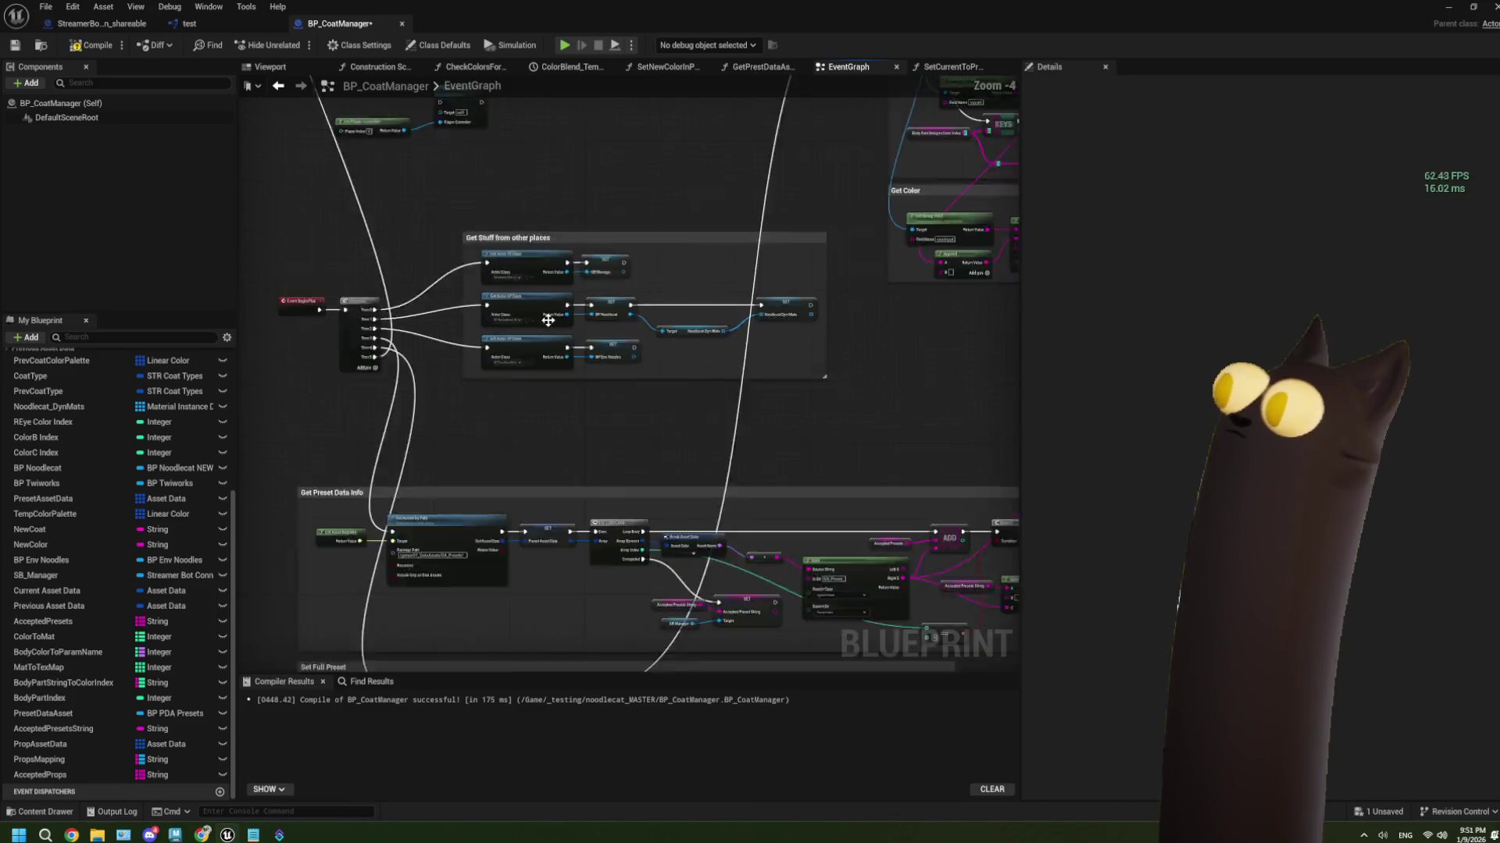
Move the prop asset-loading nodes below Set Full Preset under a 'Get Prop Asset Data' comment
left_click_drag(471, 219, 536, 254)
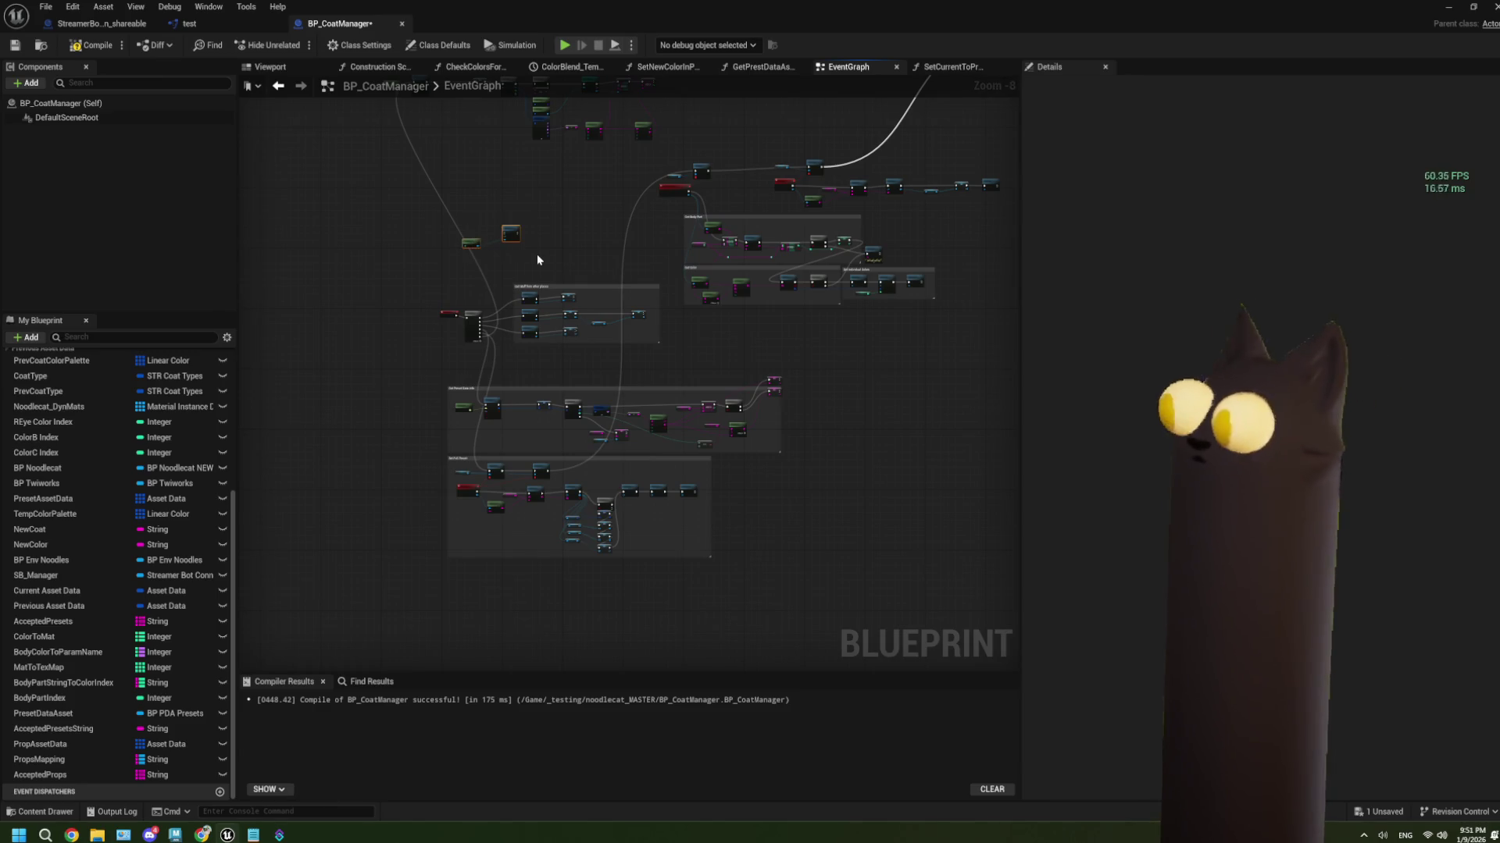
scroll(545, 204, "down", 2)
left_click_drag(362, 162, 581, 244)
mouse_move(395, 190)
left_mouse_down()
mouse_move(488, 603)
mouse_move(447, 568)
left_mouse_up()
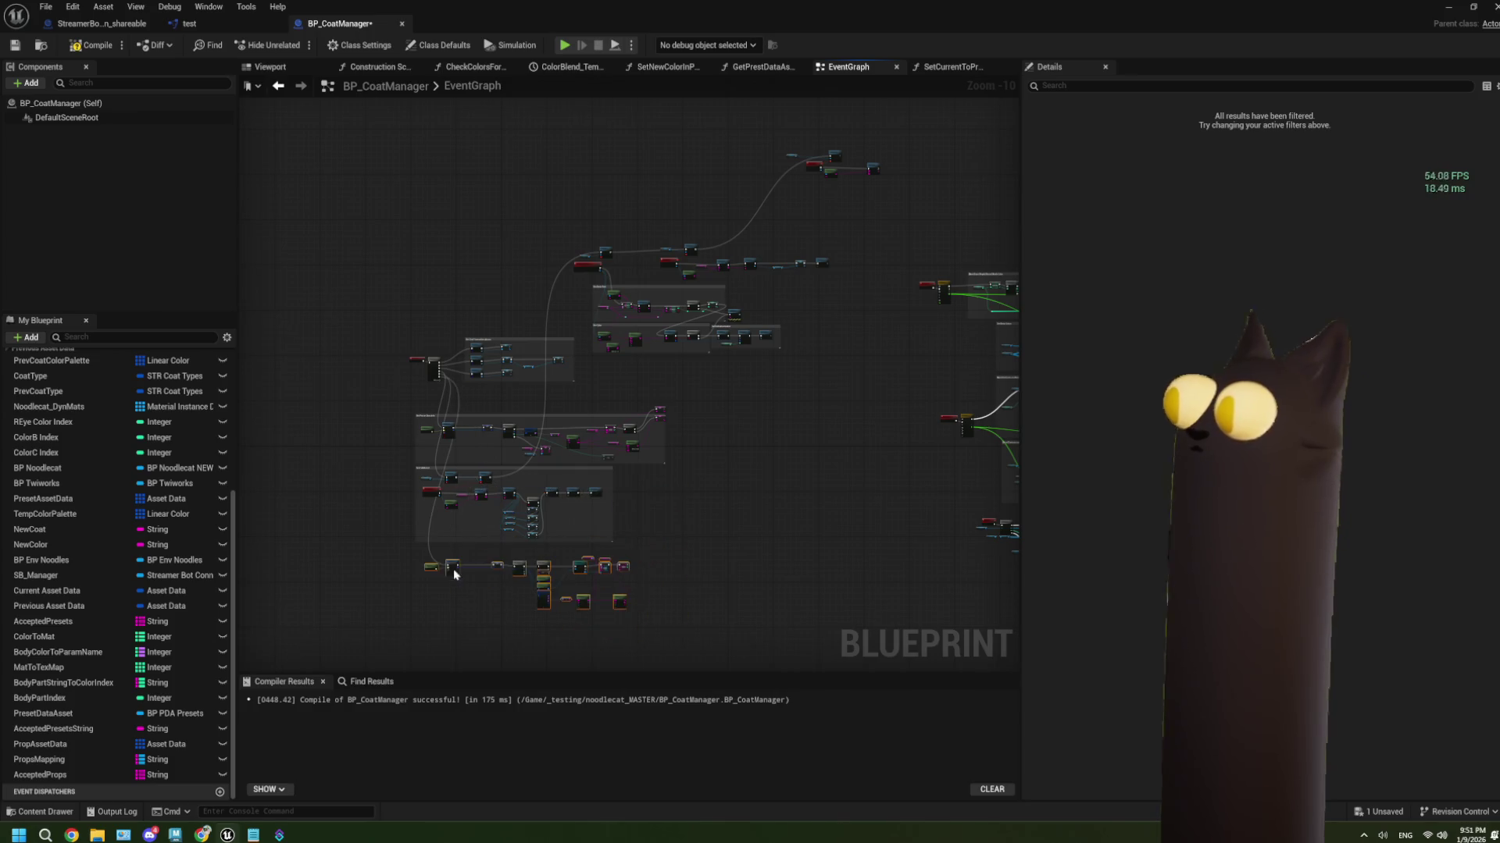
scroll(468, 621, "up", 4)
scroll(482, 478, "up", 3)
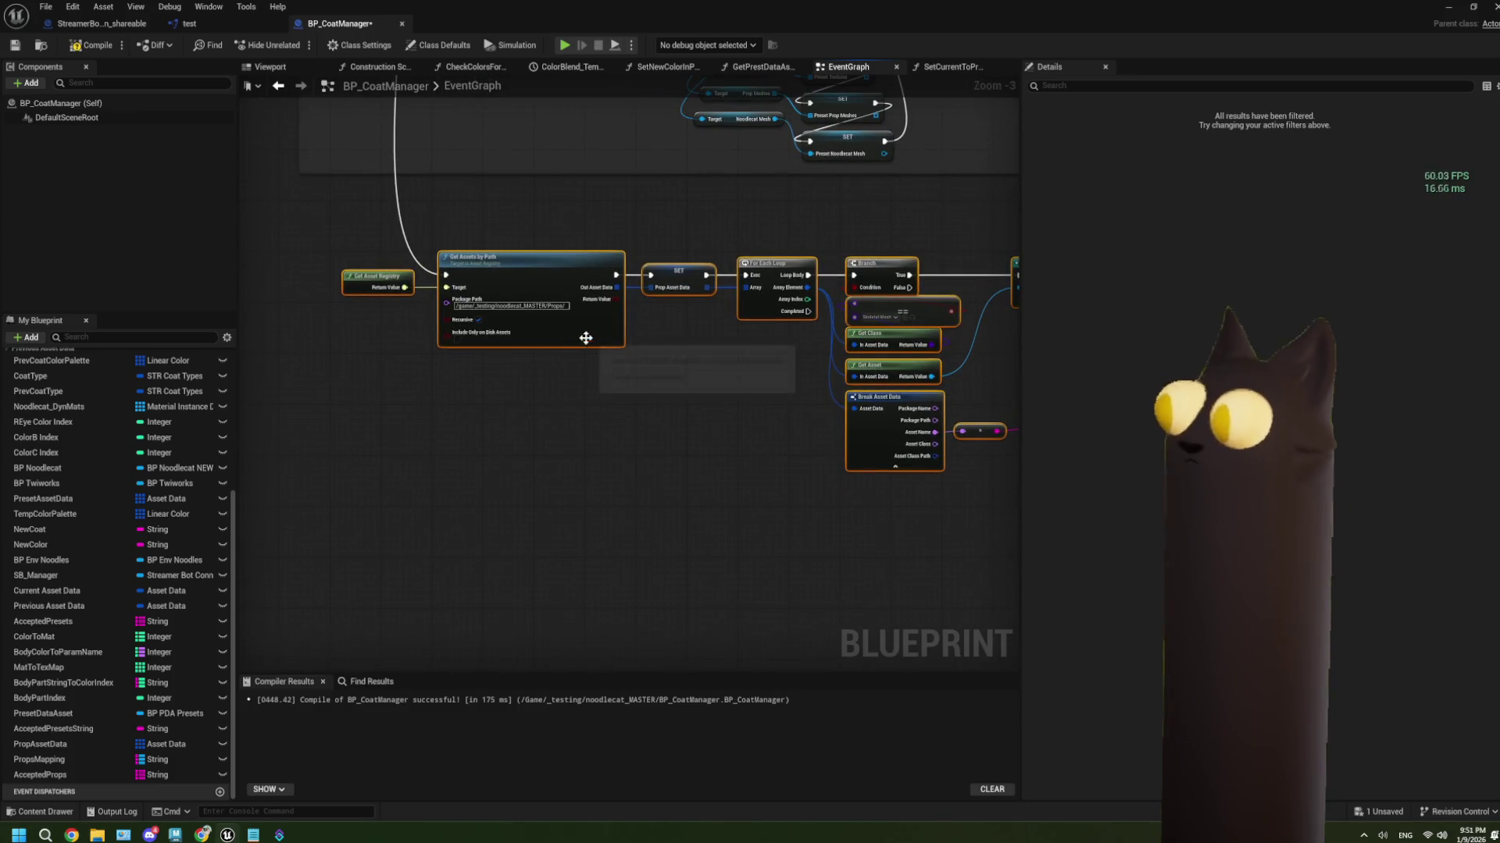
left_click_drag(579, 335, 582, 391)
type("c")
type("Get Prop")
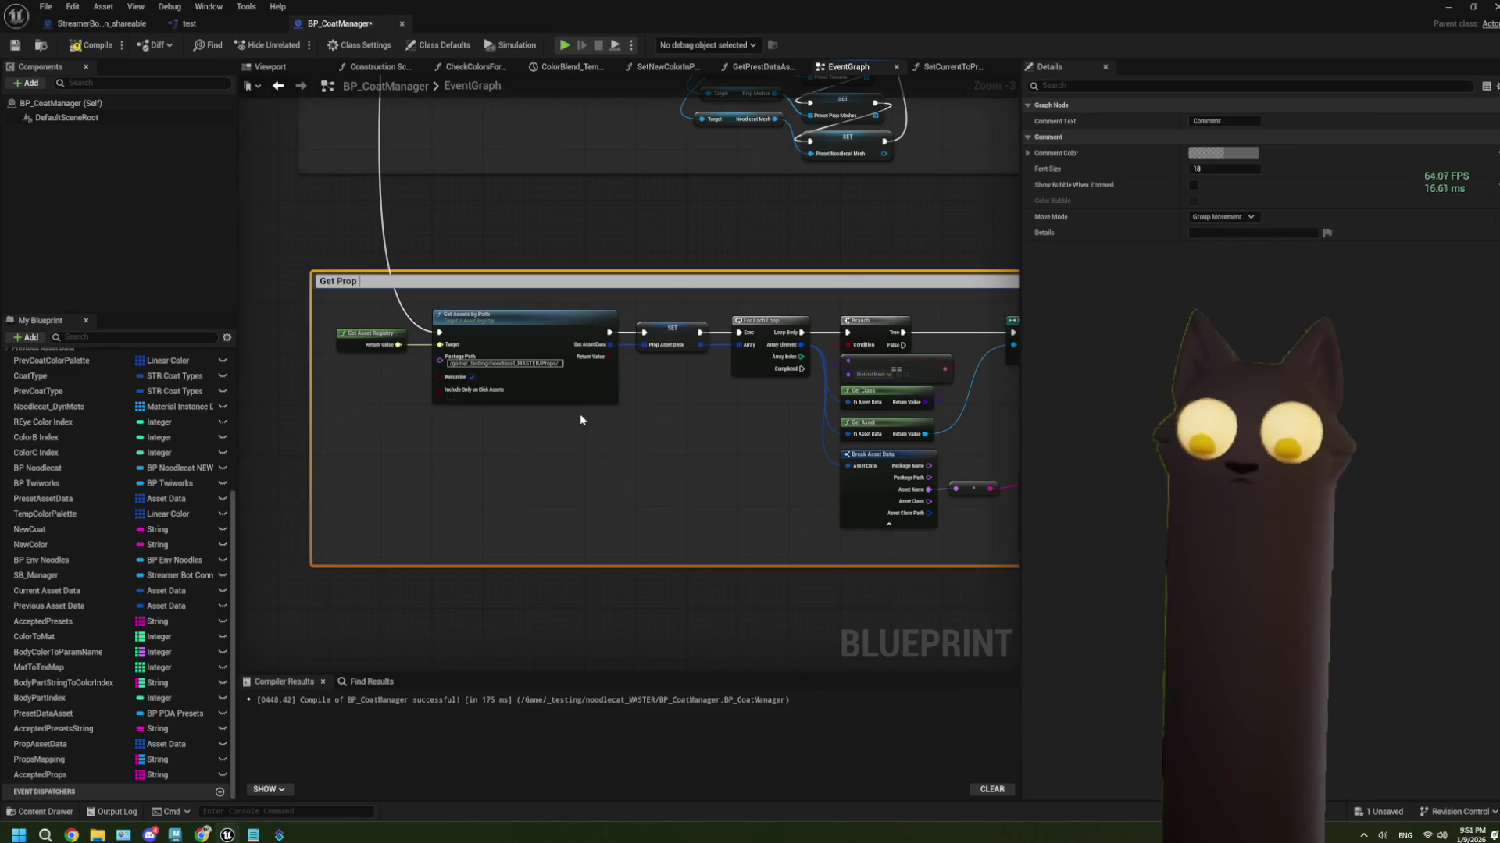
type("set Data")
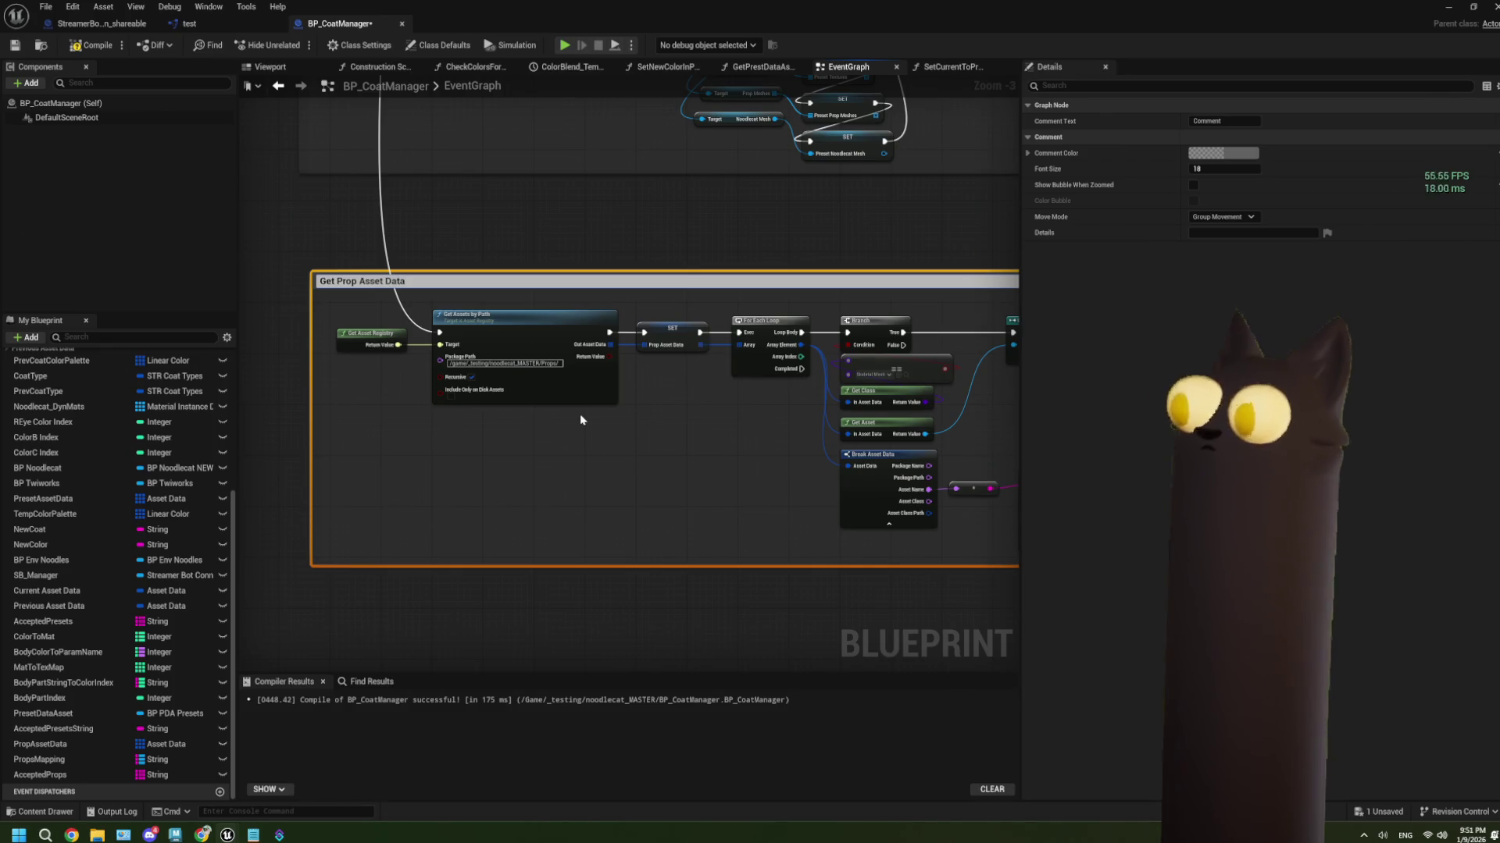
key("Return")
left_click_drag(454, 286, 441, 198)
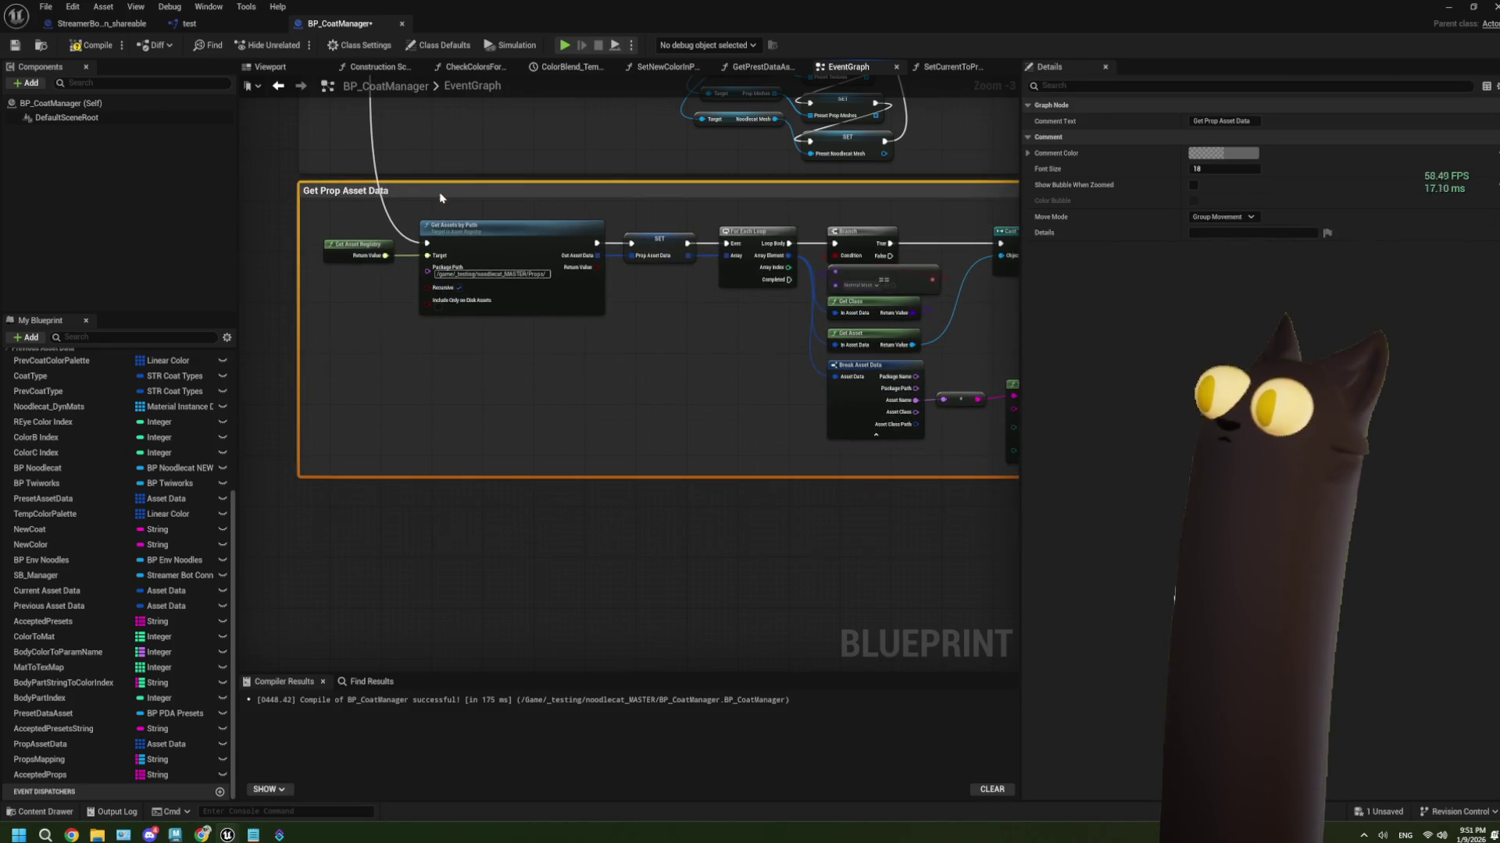
Shift the 'Get Stuff from other places' group to the left
scroll(560, 372, "down", 2)
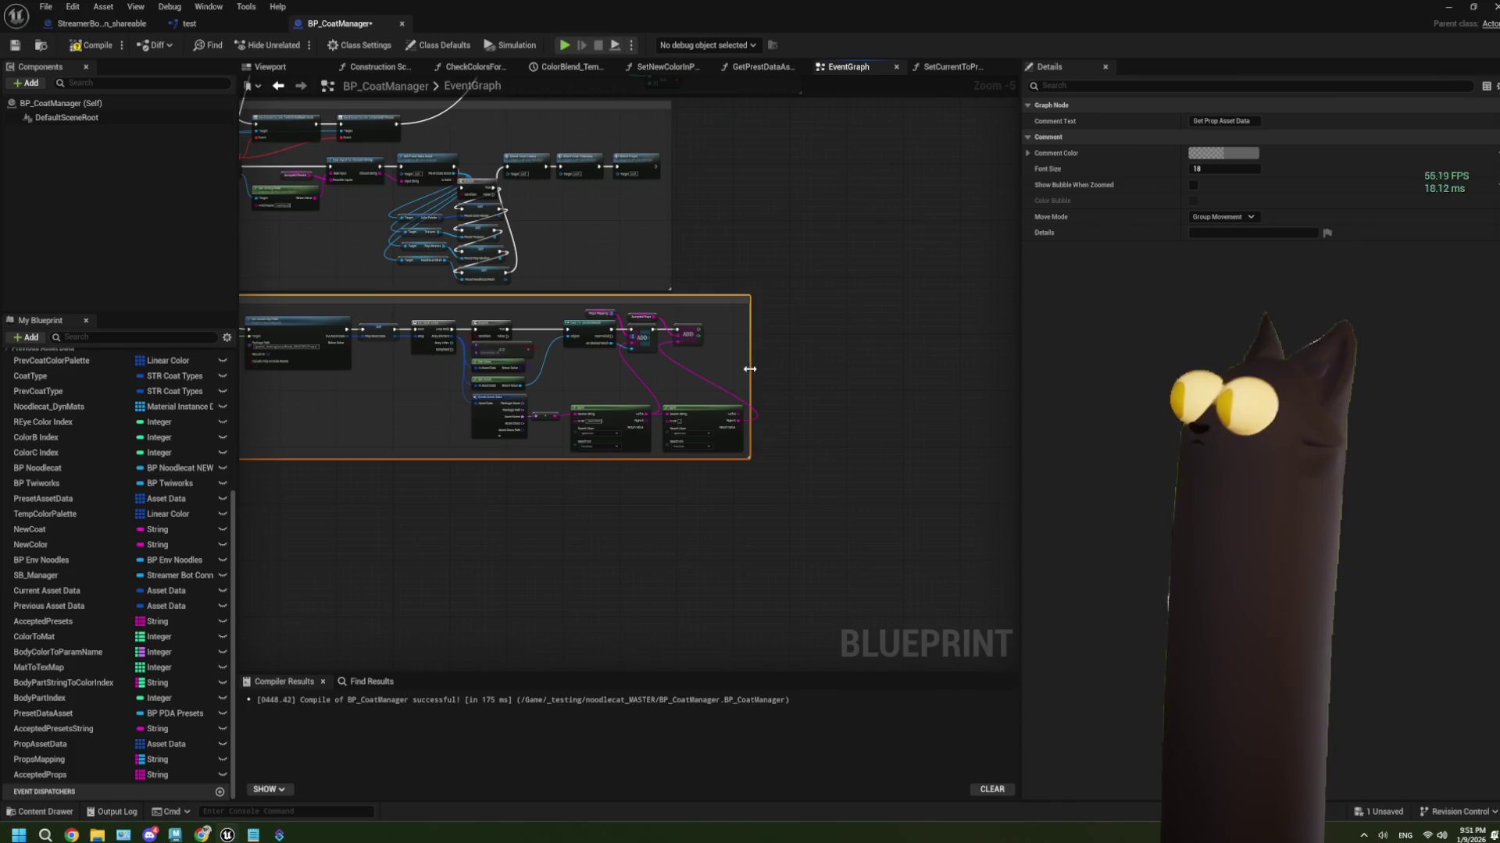
scroll(784, 430, "down", 3)
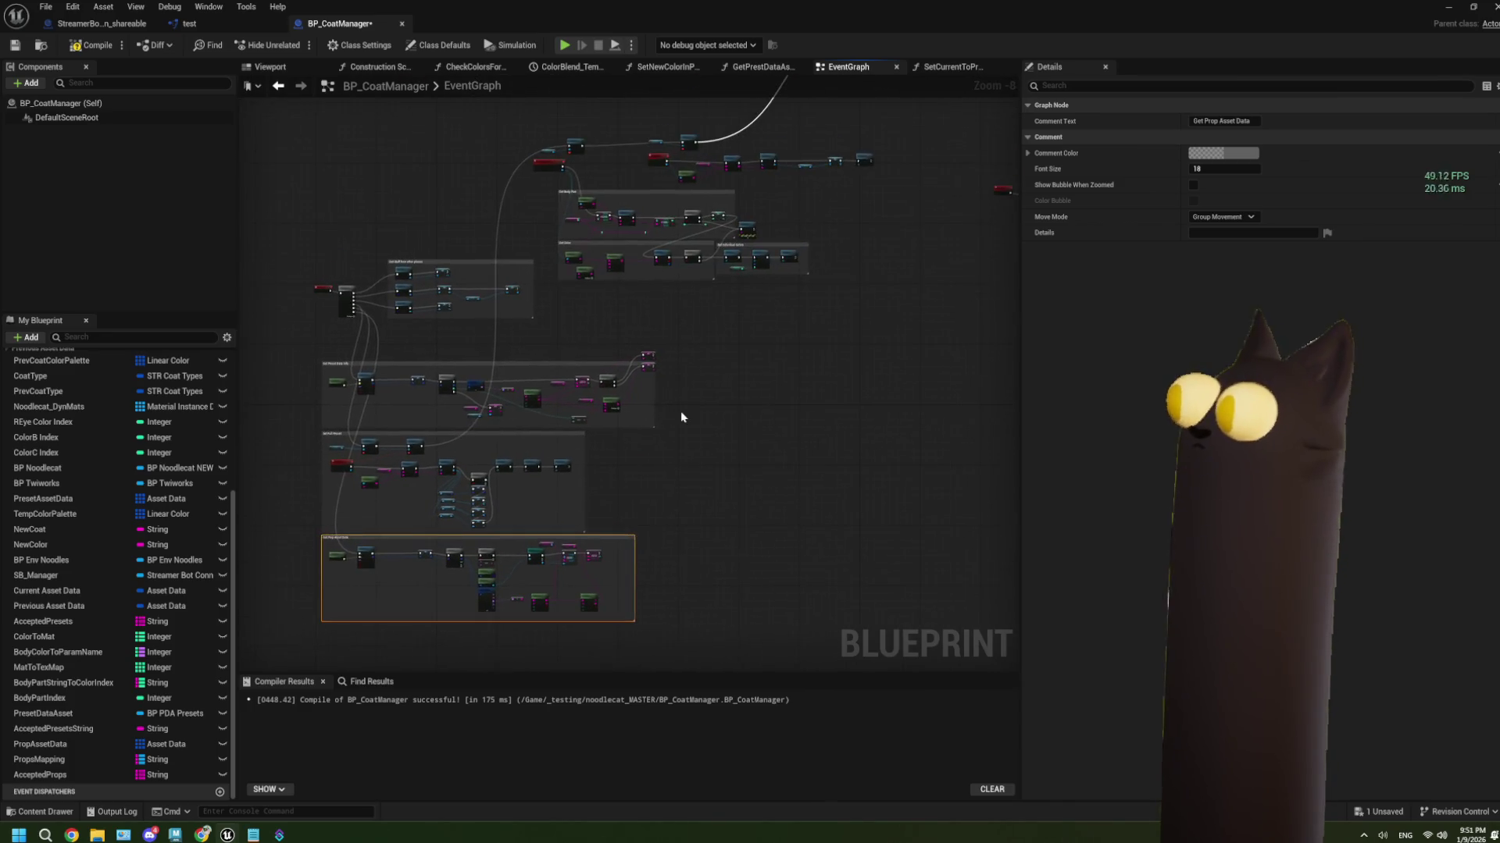
left_click_drag(681, 417, 620, 483)
scroll(523, 292, "up", 1)
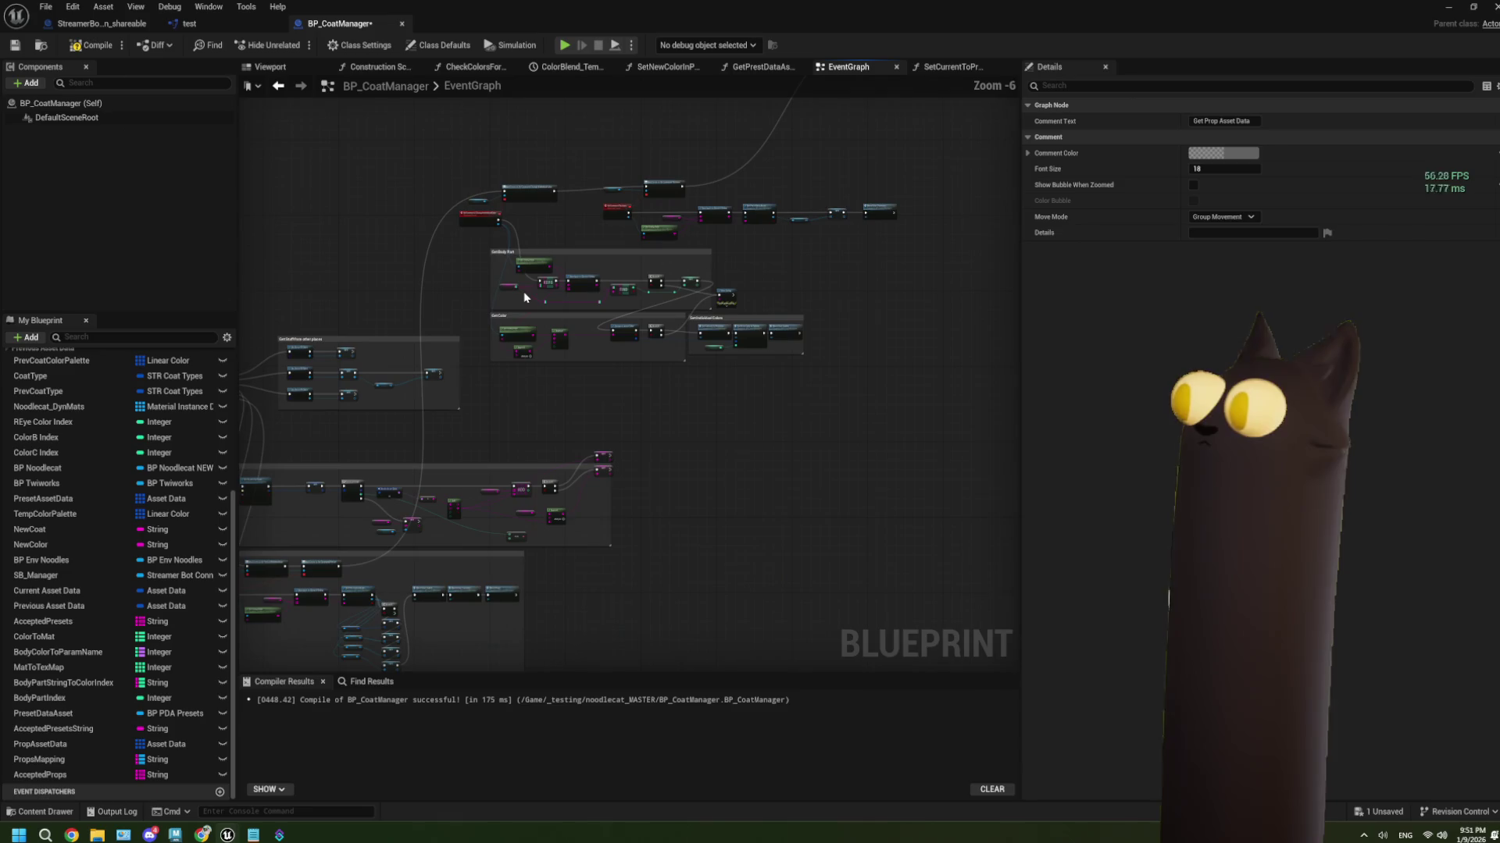
scroll(465, 330, "up", 1)
scroll(464, 329, "up", 2)
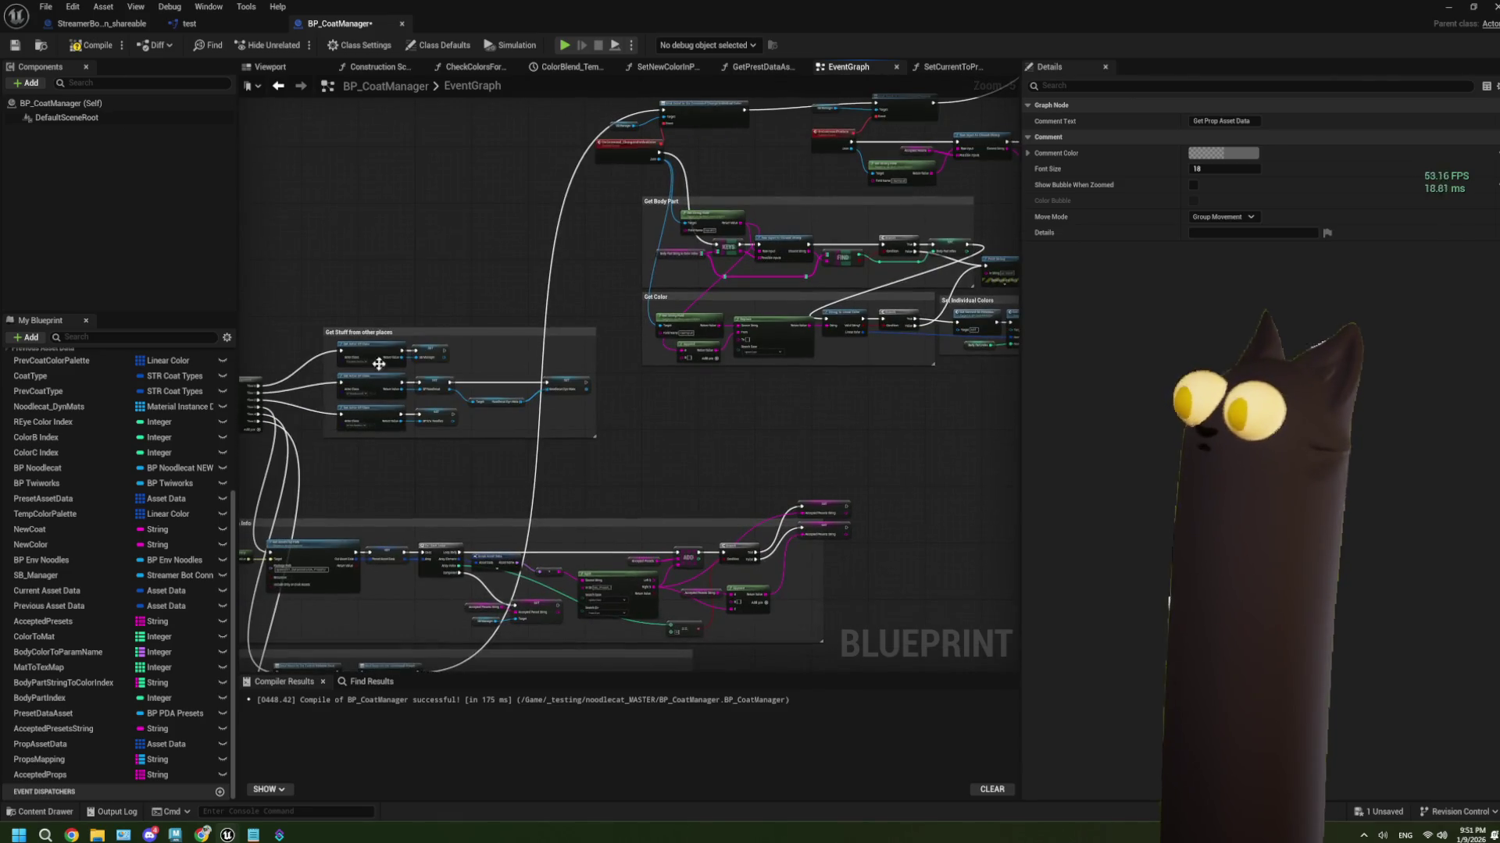
left_click_drag(436, 333, 386, 344)
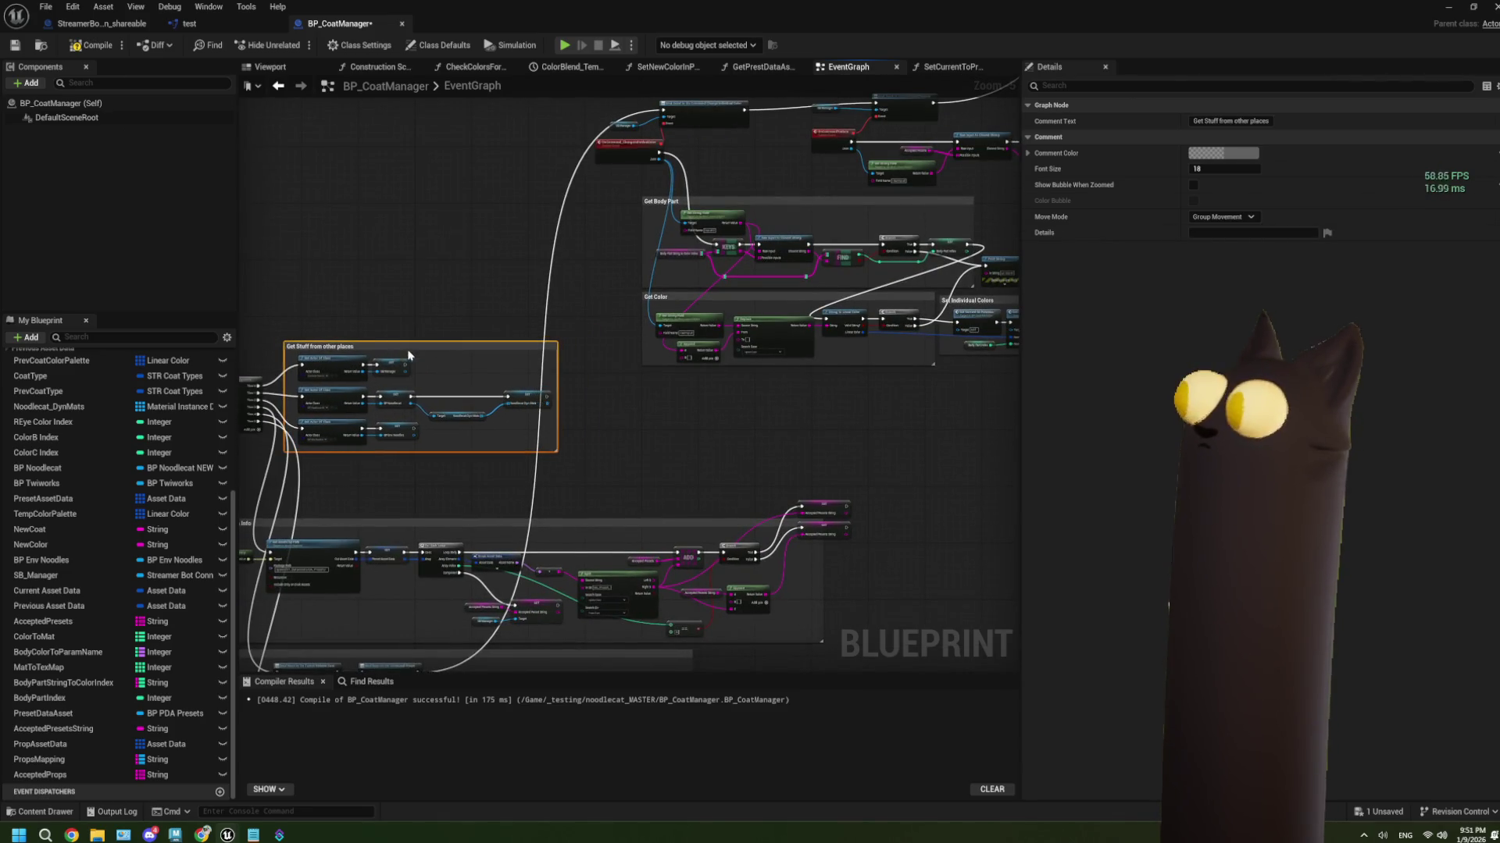
scroll(386, 344, "down", 2)
scroll(375, 214, "up", 1)
Wrap the five texture command nodes in a 'Set Textures' comment and move it up-right
left_click_drag(375, 213, 478, 307)
scroll(487, 285, "up", 2)
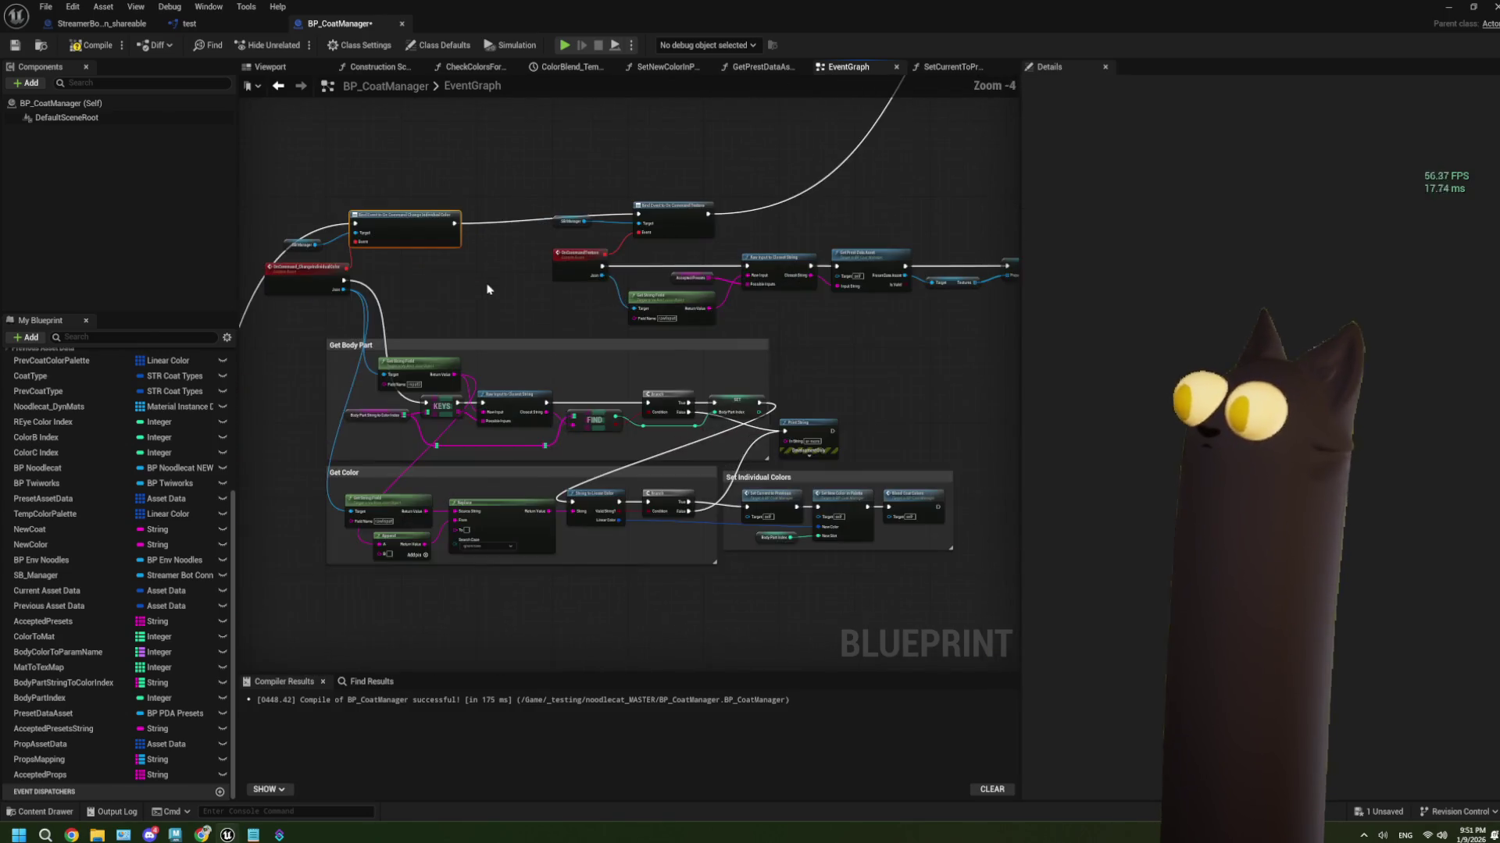
mouse_move(583, 193)
left_mouse_down()
mouse_move(520, 262)
mouse_move(539, 270)
left_mouse_up()
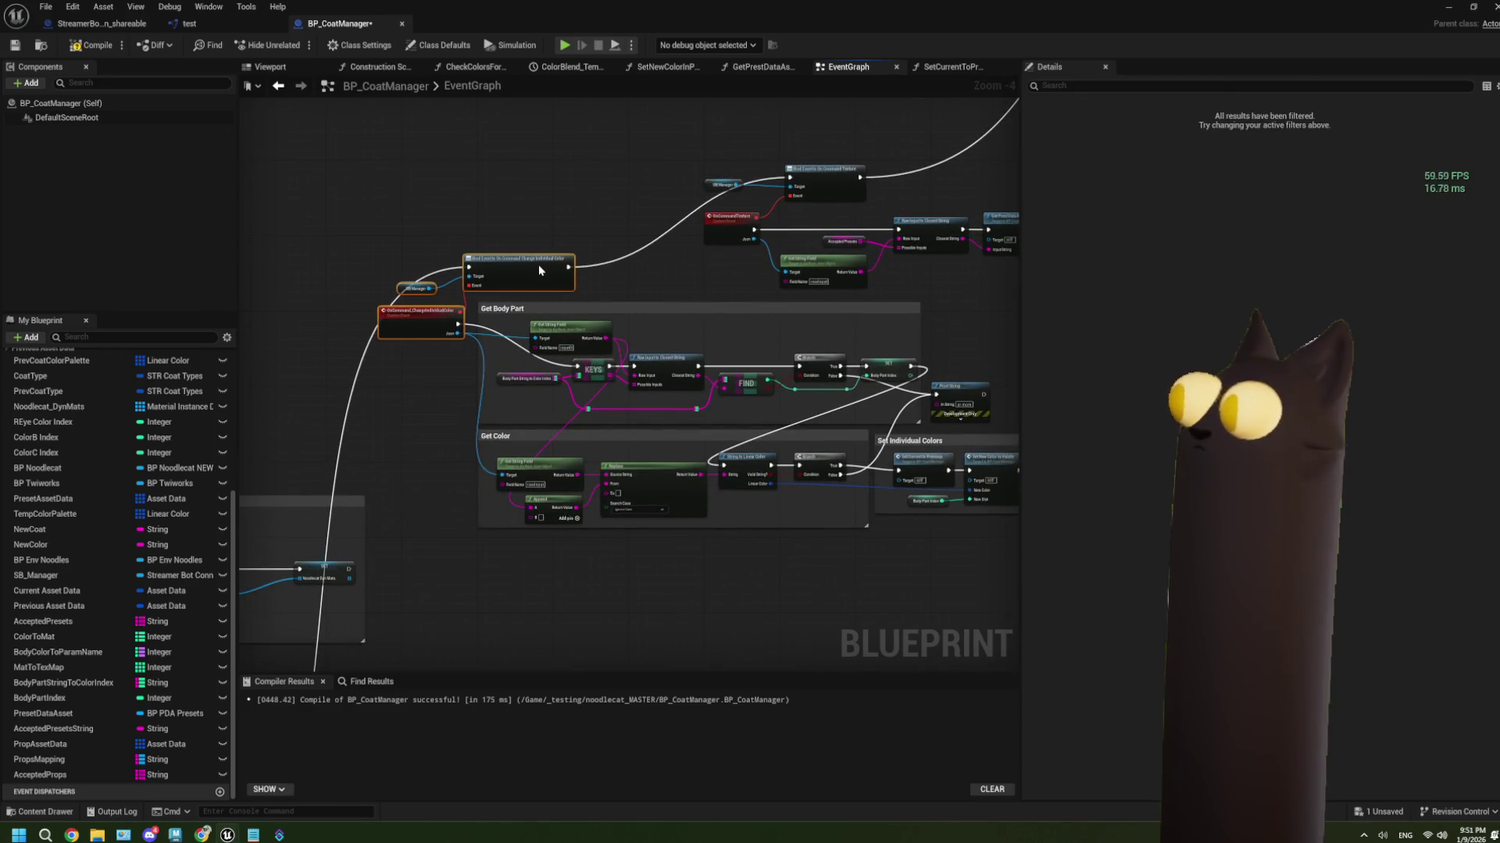
scroll(696, 291, "down", 3)
left_click_drag(492, 252, 685, 333)
scroll(462, 315, "up", 4)
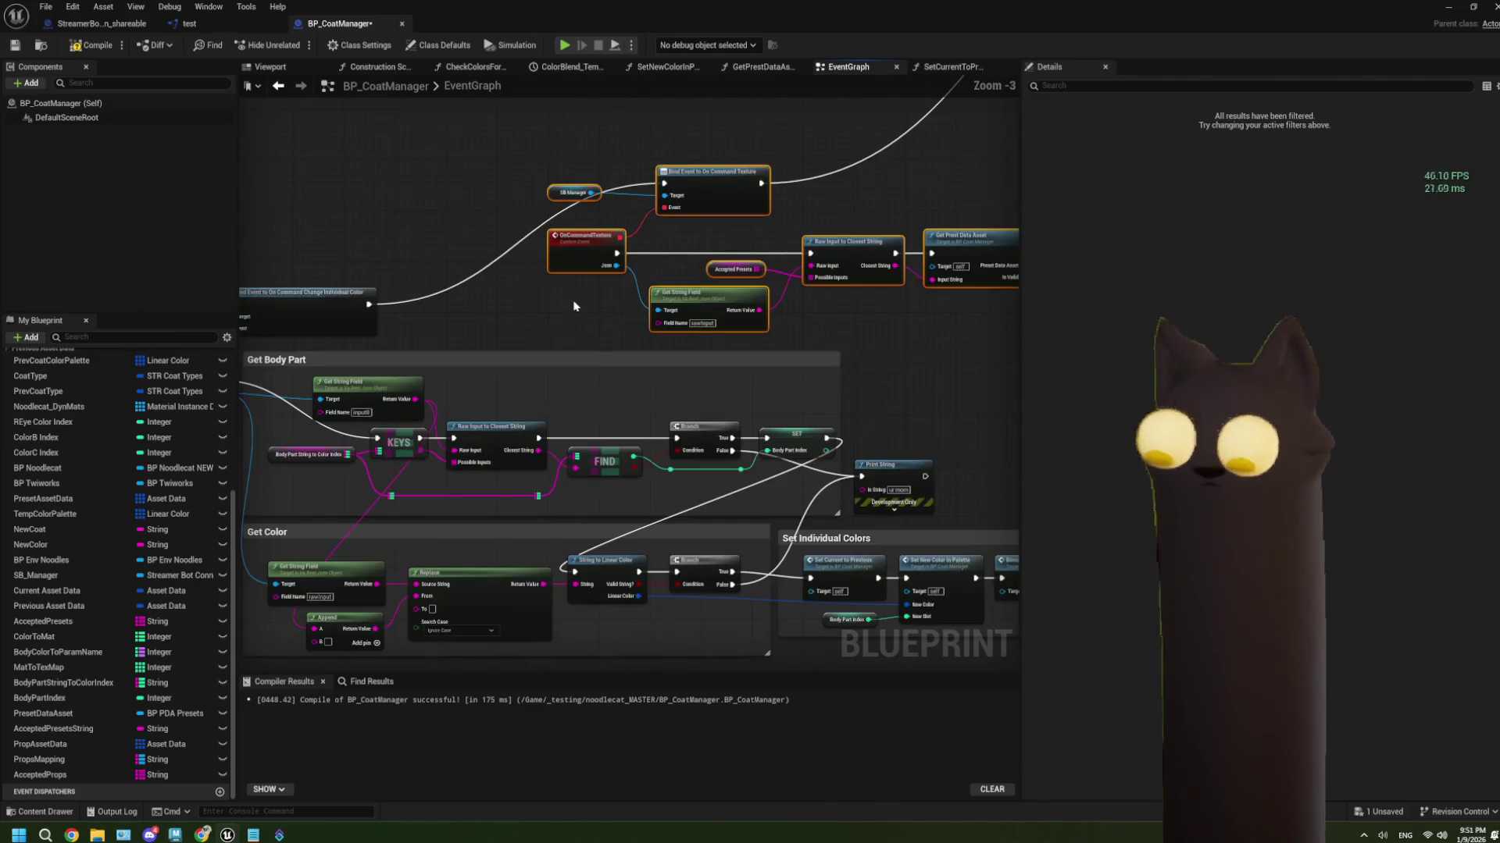
type("cSet Textures")
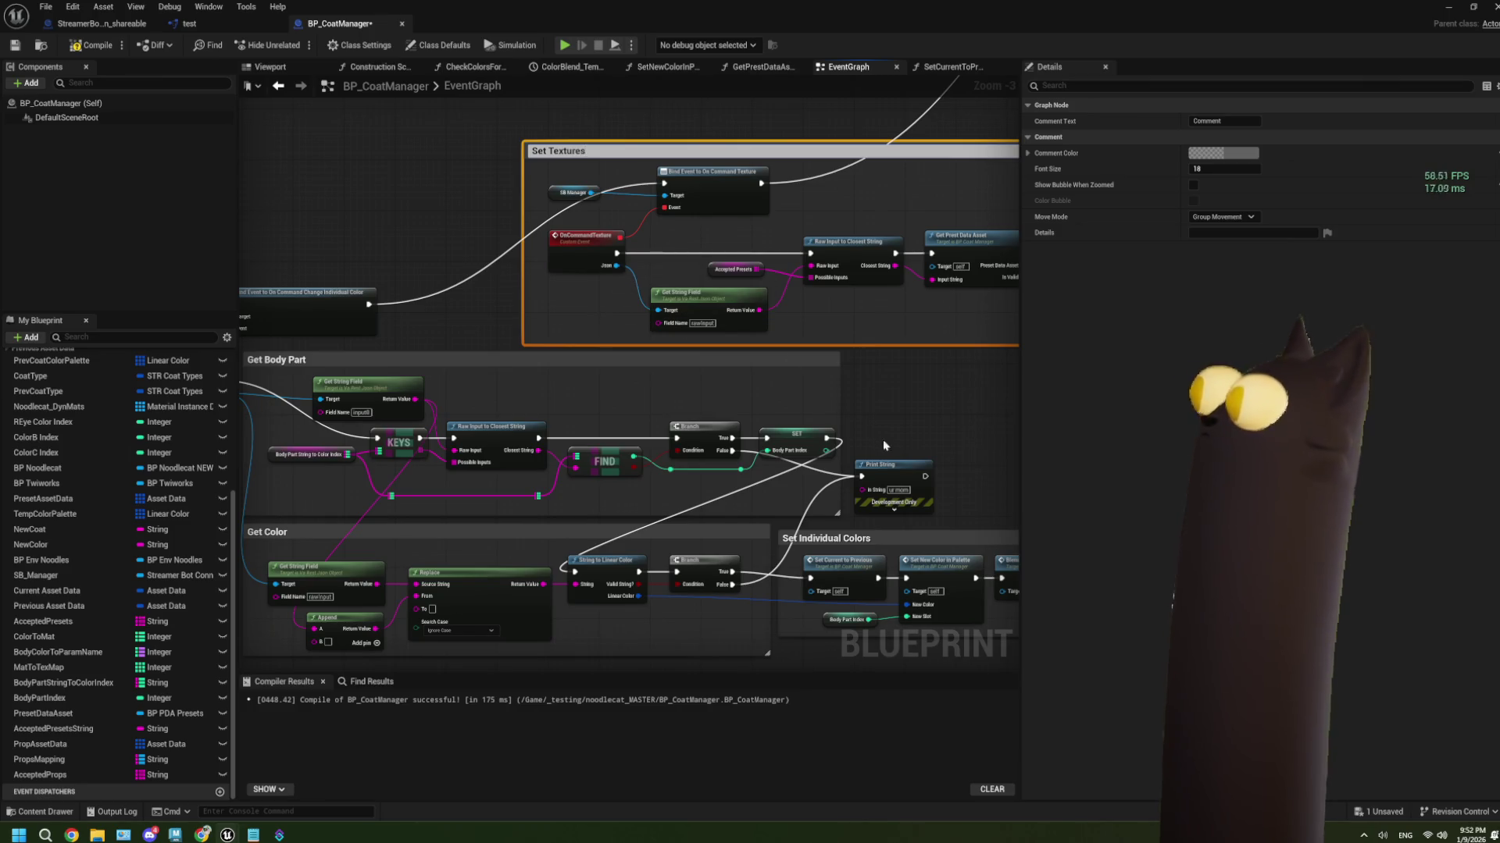
left_click(885, 445)
scroll(897, 419, "down", 3)
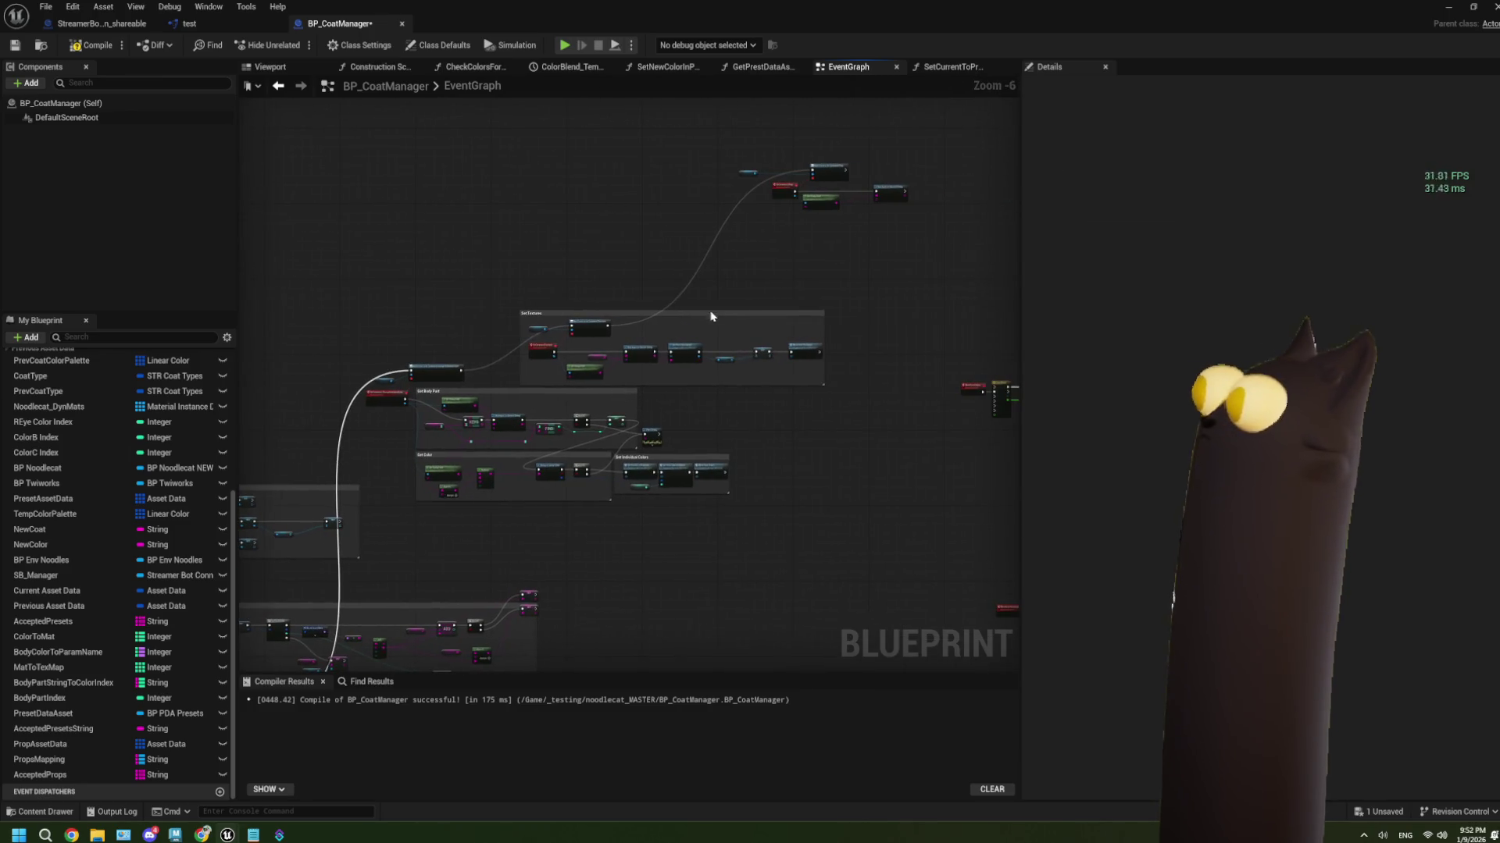
mouse_move(710, 317)
left_mouse_down()
mouse_move(933, 269)
mouse_move(796, 267)
left_mouse_up()
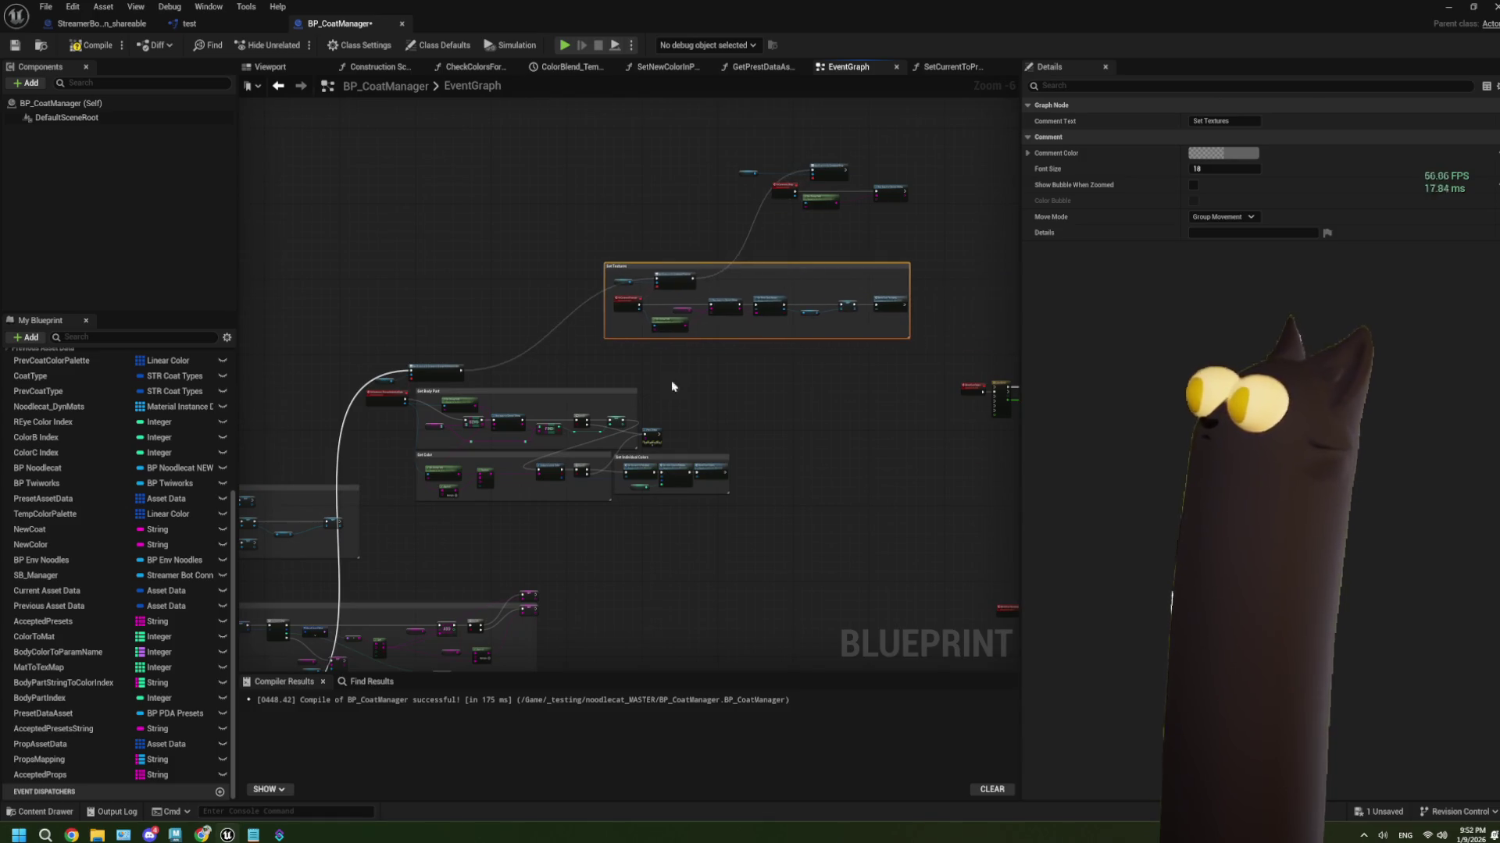
left_click_drag(671, 387, 677, 319)
Enclose the body part and colour groups in an outer 'Set Colros' comment
left_click_drag(356, 300, 744, 438)
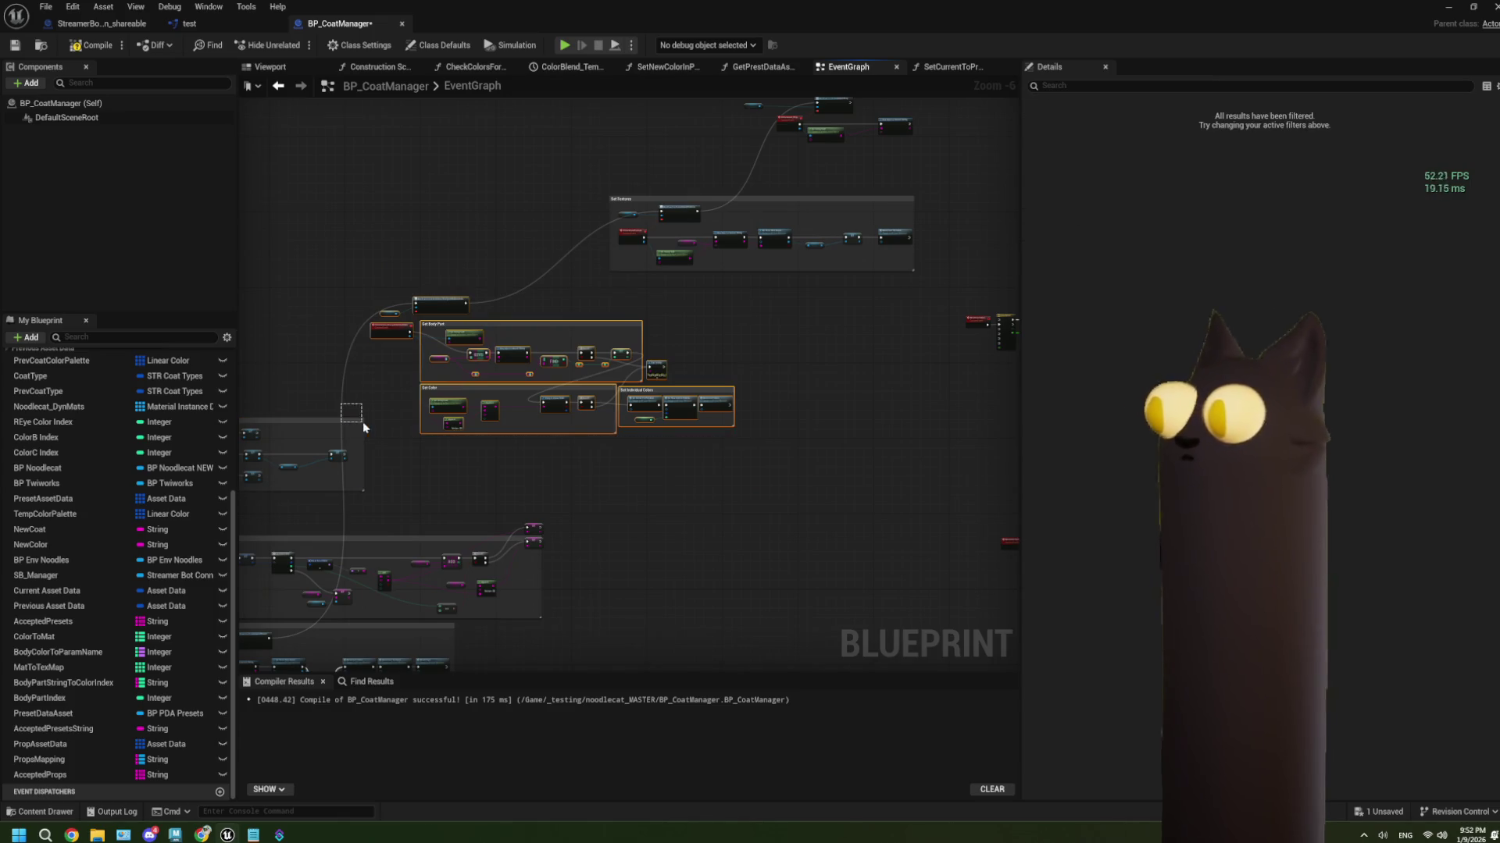
key("c")
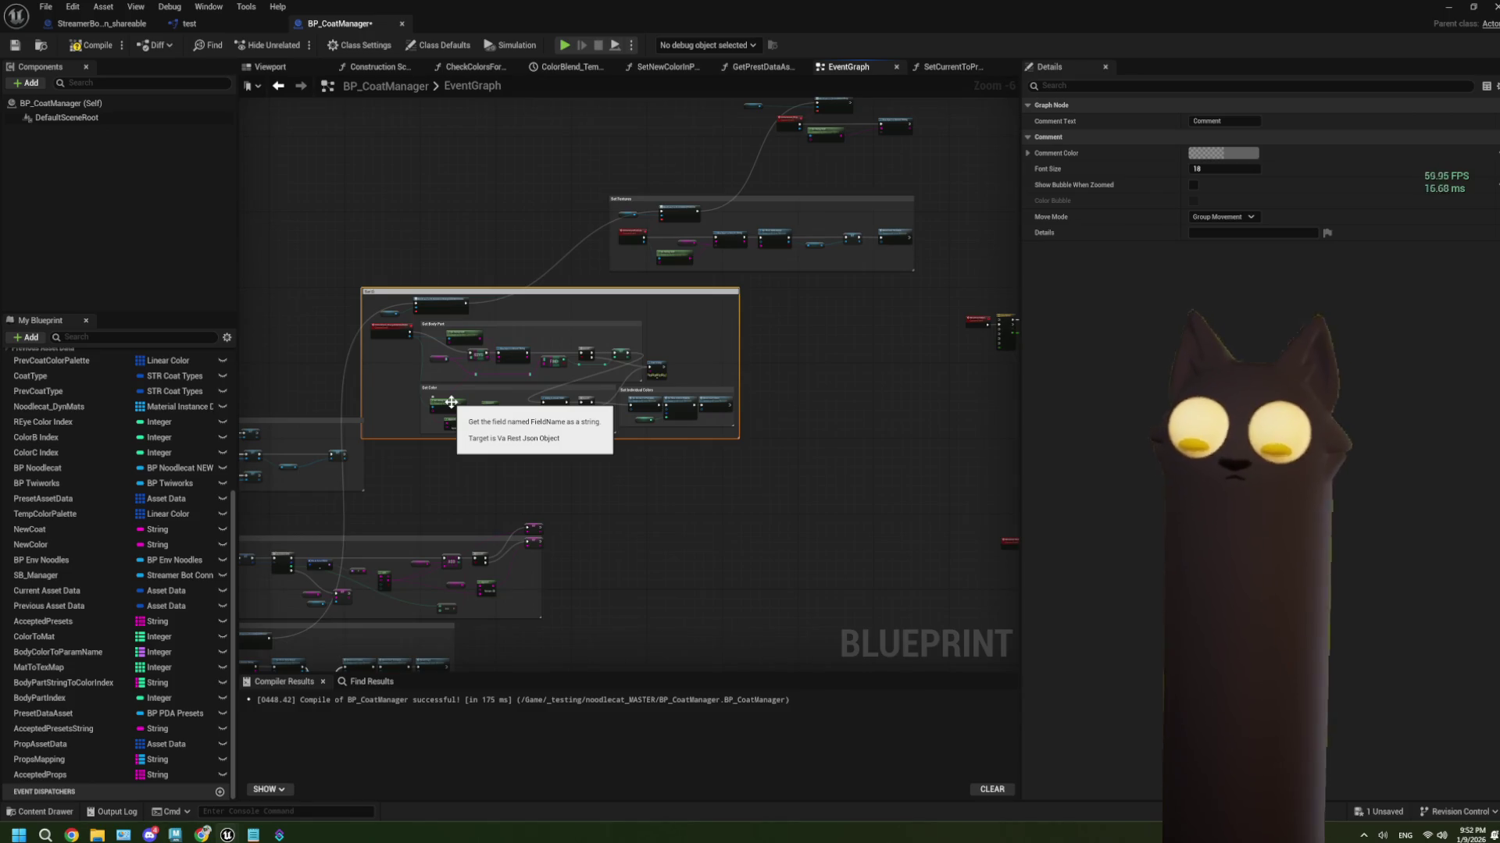
left_click(479, 478)
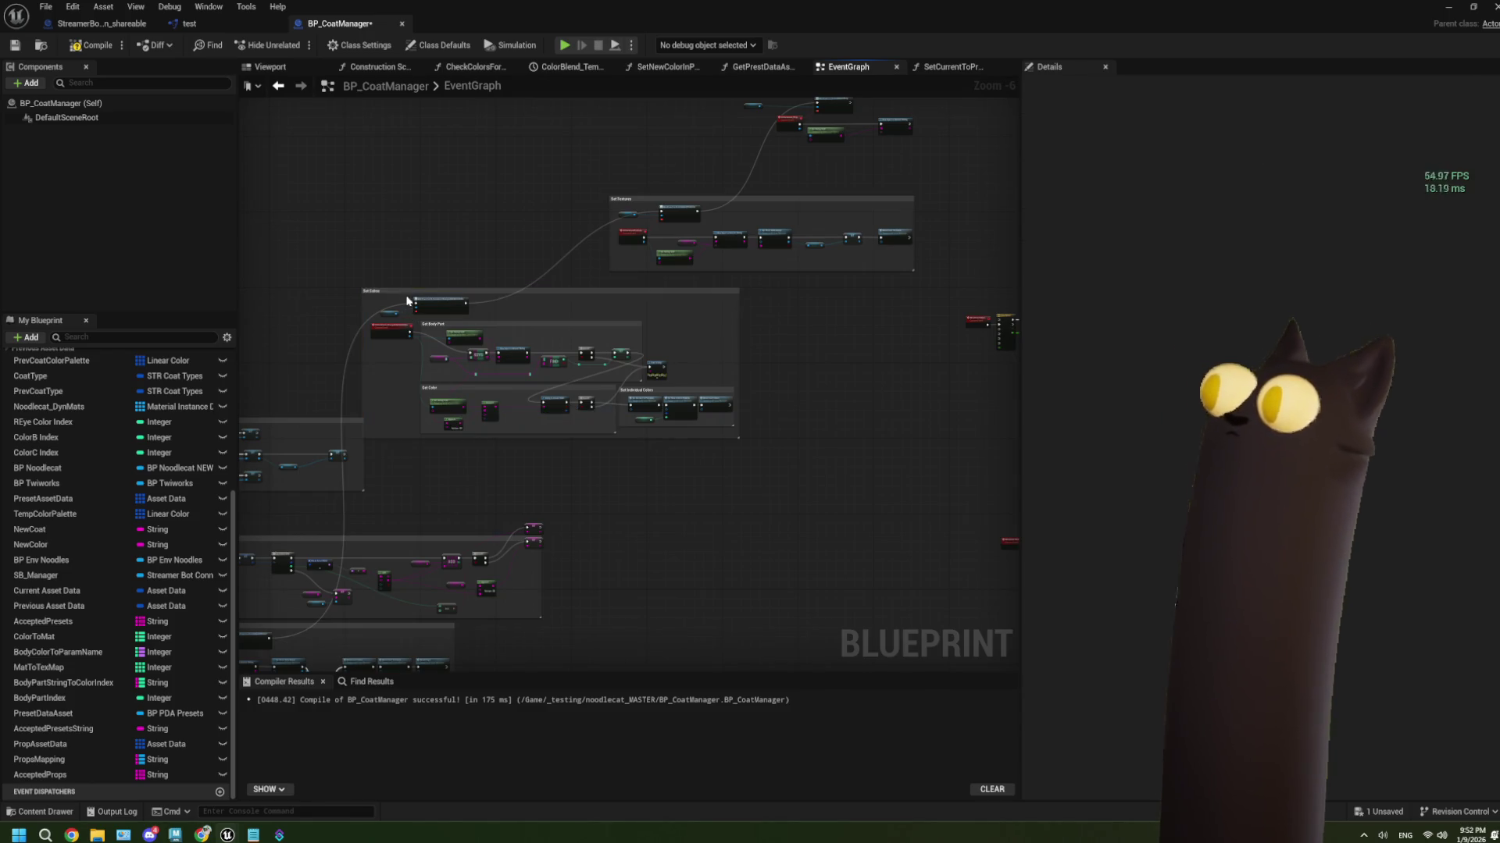
mouse_move(409, 295)
left_mouse_down()
mouse_move(553, 292)
mouse_move(527, 336)
left_mouse_up()
scroll(603, 365, "down", 2)
scroll(604, 365, "down", 2)
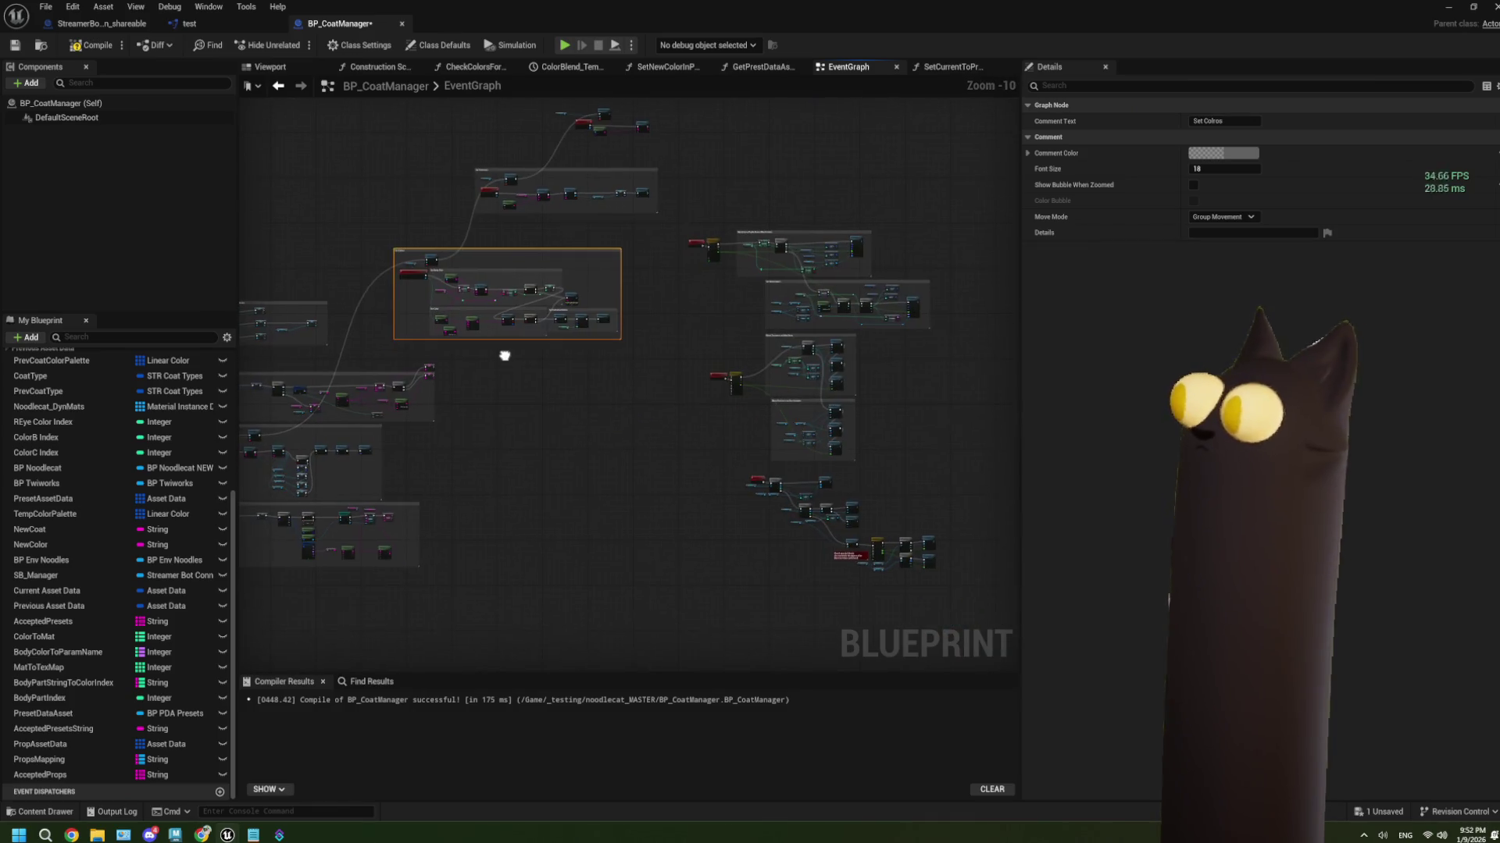
Reposition the Set Colros comment group
mouse_move(487, 252)
left_mouse_down()
mouse_move(514, 424)
mouse_move(548, 470)
left_mouse_up()
scroll(375, 469, "up", 2)
scroll(654, 420, "down", 2)
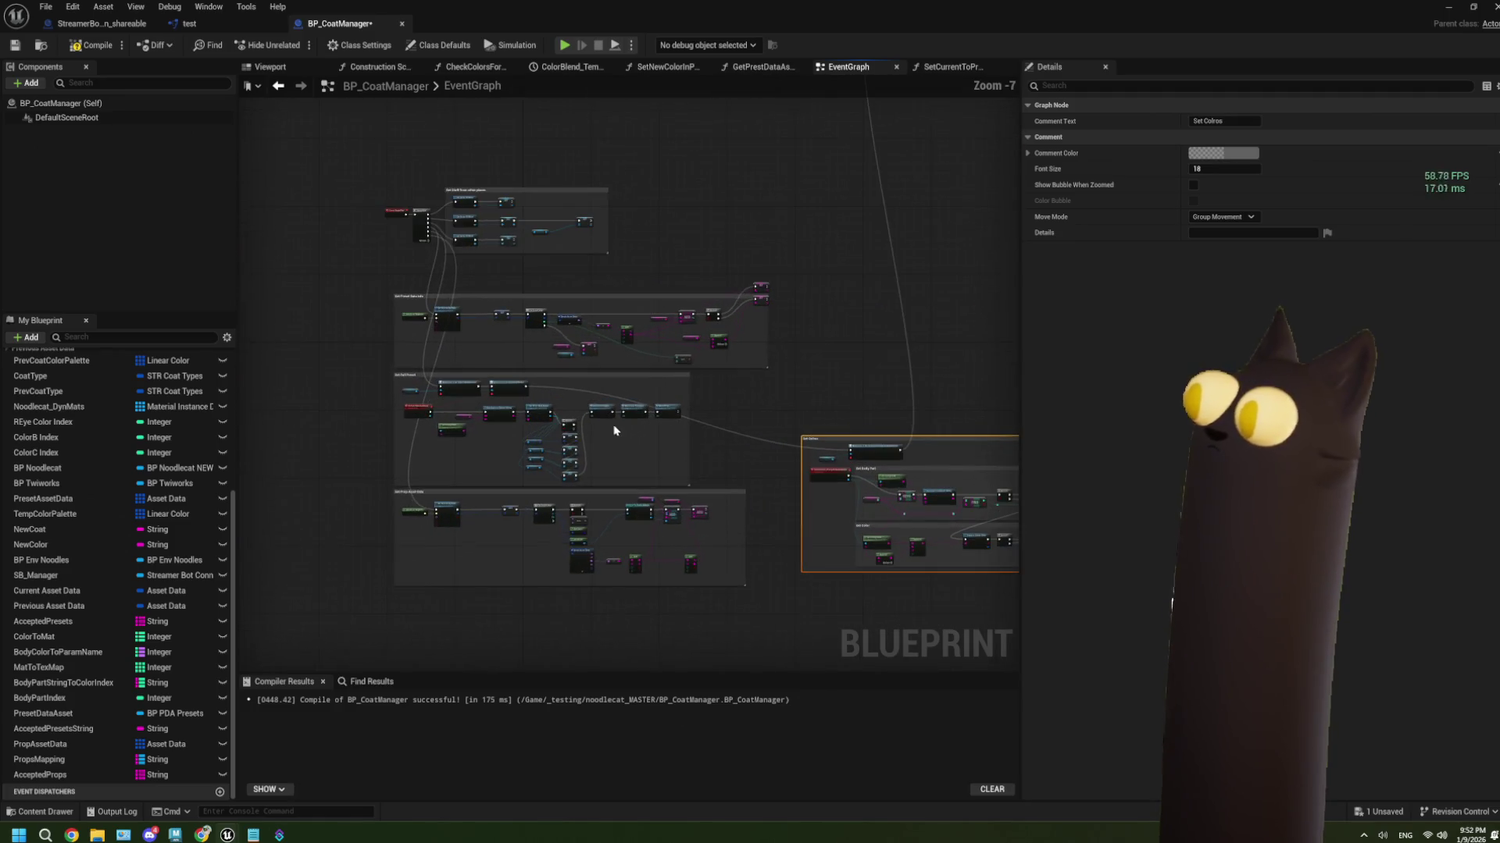
scroll(687, 415, "up", 3)
mouse_move(687, 415)
left_mouse_down()
mouse_move(645, 354)
mouse_move(658, 385)
mouse_move(679, 385)
left_mouse_up()
scroll(644, 363, "down", 1)
scroll(625, 365, "down", 3)
Place Set Textures beside Set Colros with the prop command nodes just below it
left_click_drag(525, 257, 717, 323)
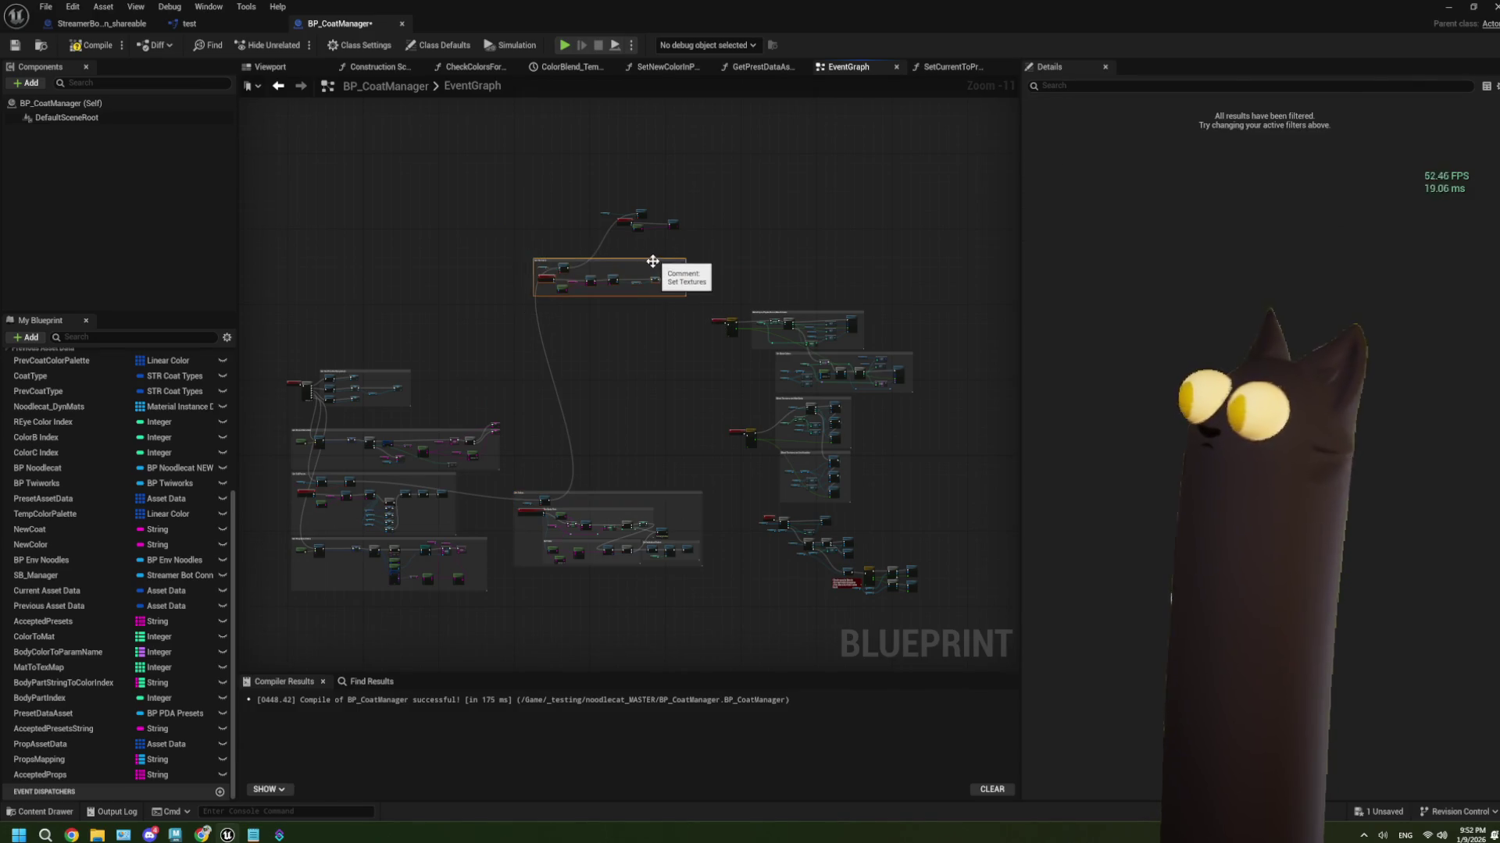
scroll(622, 259, "up", 5)
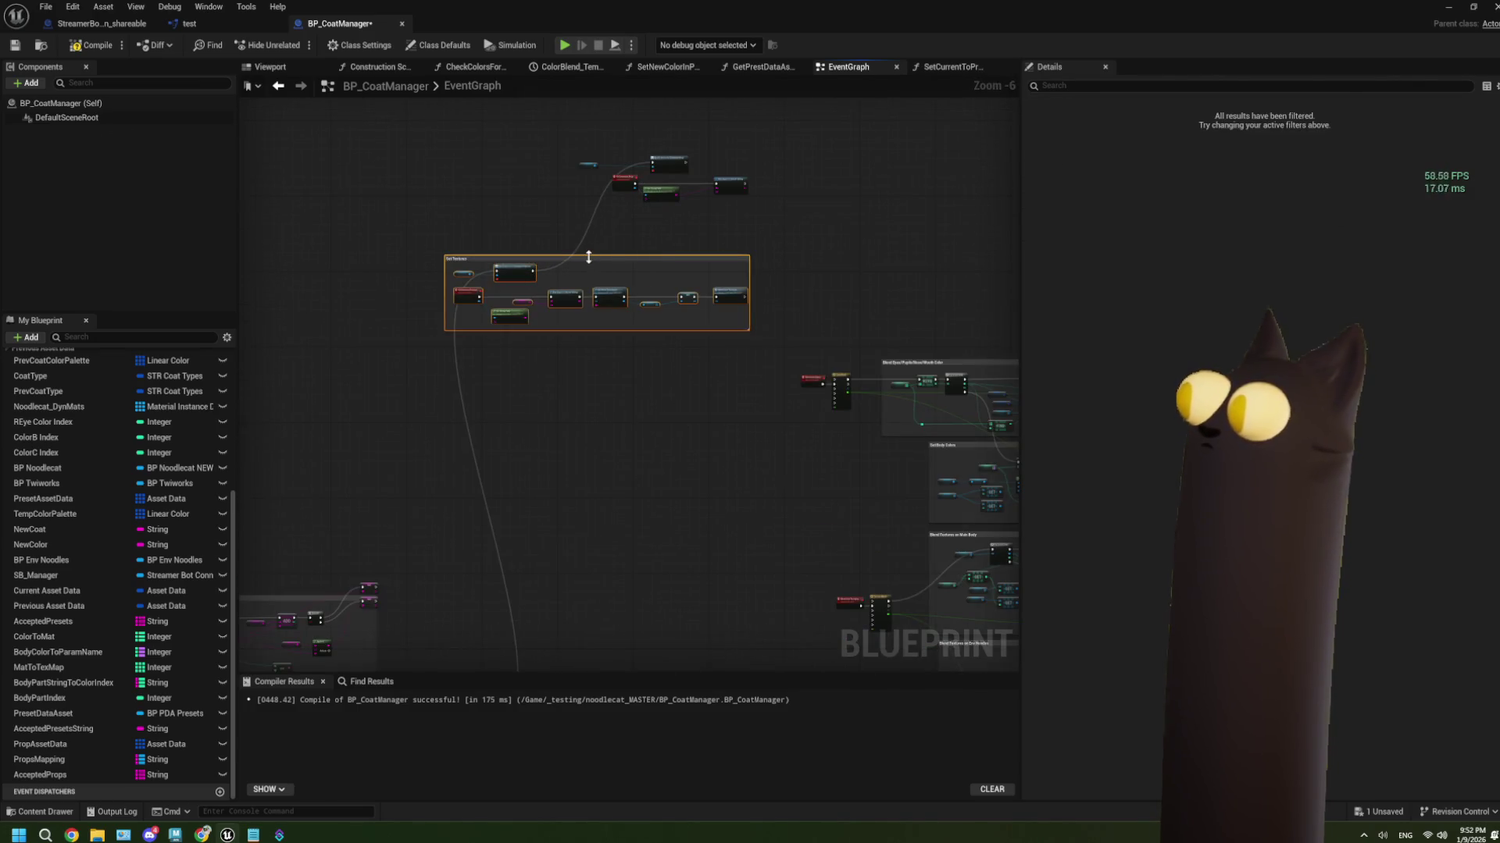
mouse_move(589, 257)
left_mouse_down()
mouse_move(597, 687)
mouse_move(545, 561)
left_mouse_up()
scroll(649, 443, "down", 3)
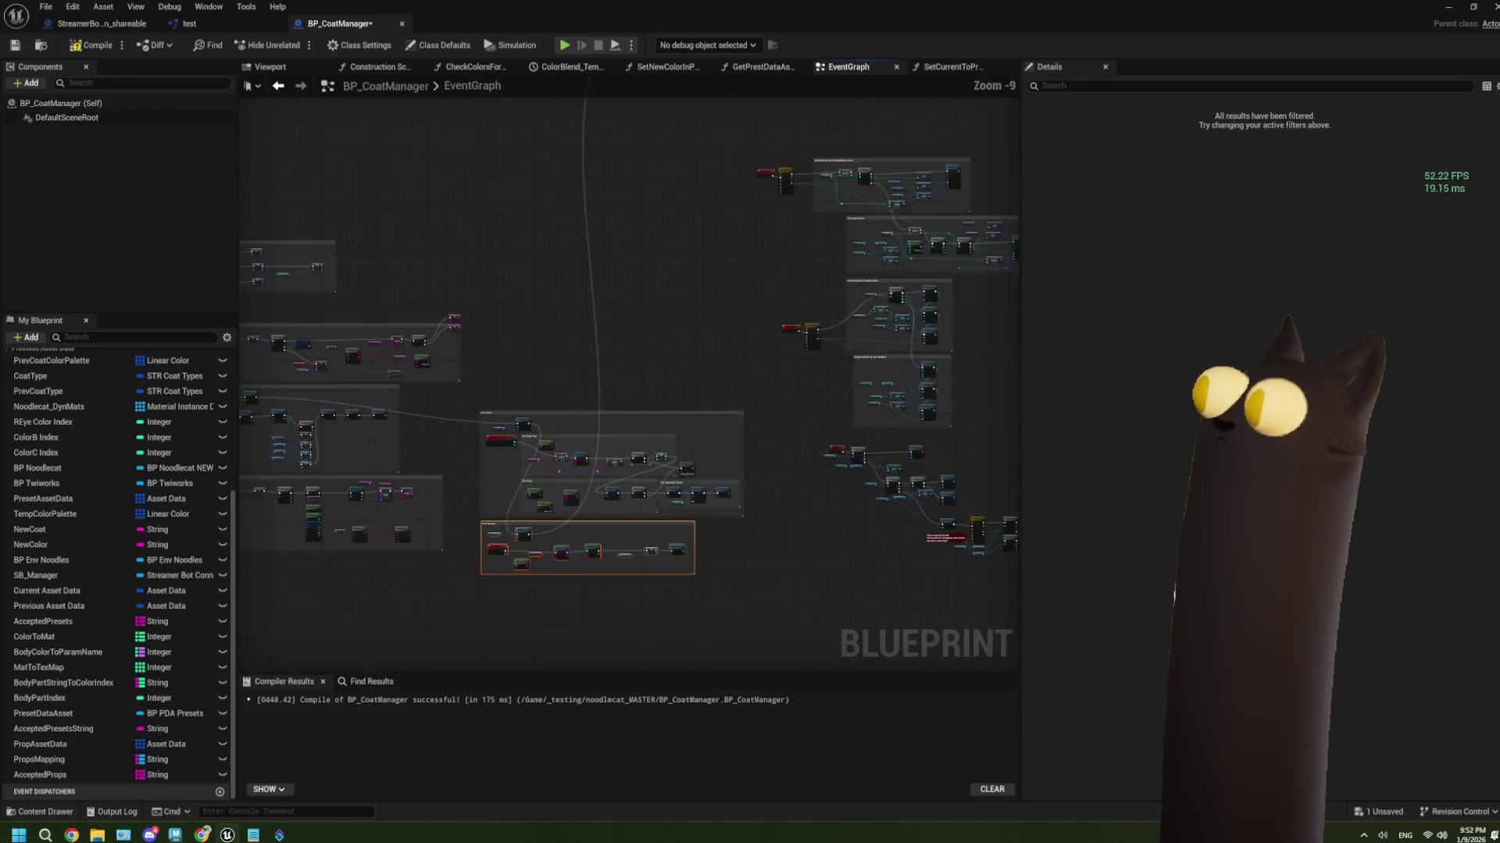
left_click_drag(693, 269, 658, 466)
mouse_move(601, 231)
left_mouse_down()
mouse_move(559, 576)
mouse_move(480, 538)
left_mouse_up()
scroll(560, 575, "up", 3)
scroll(479, 538, "up", 2)
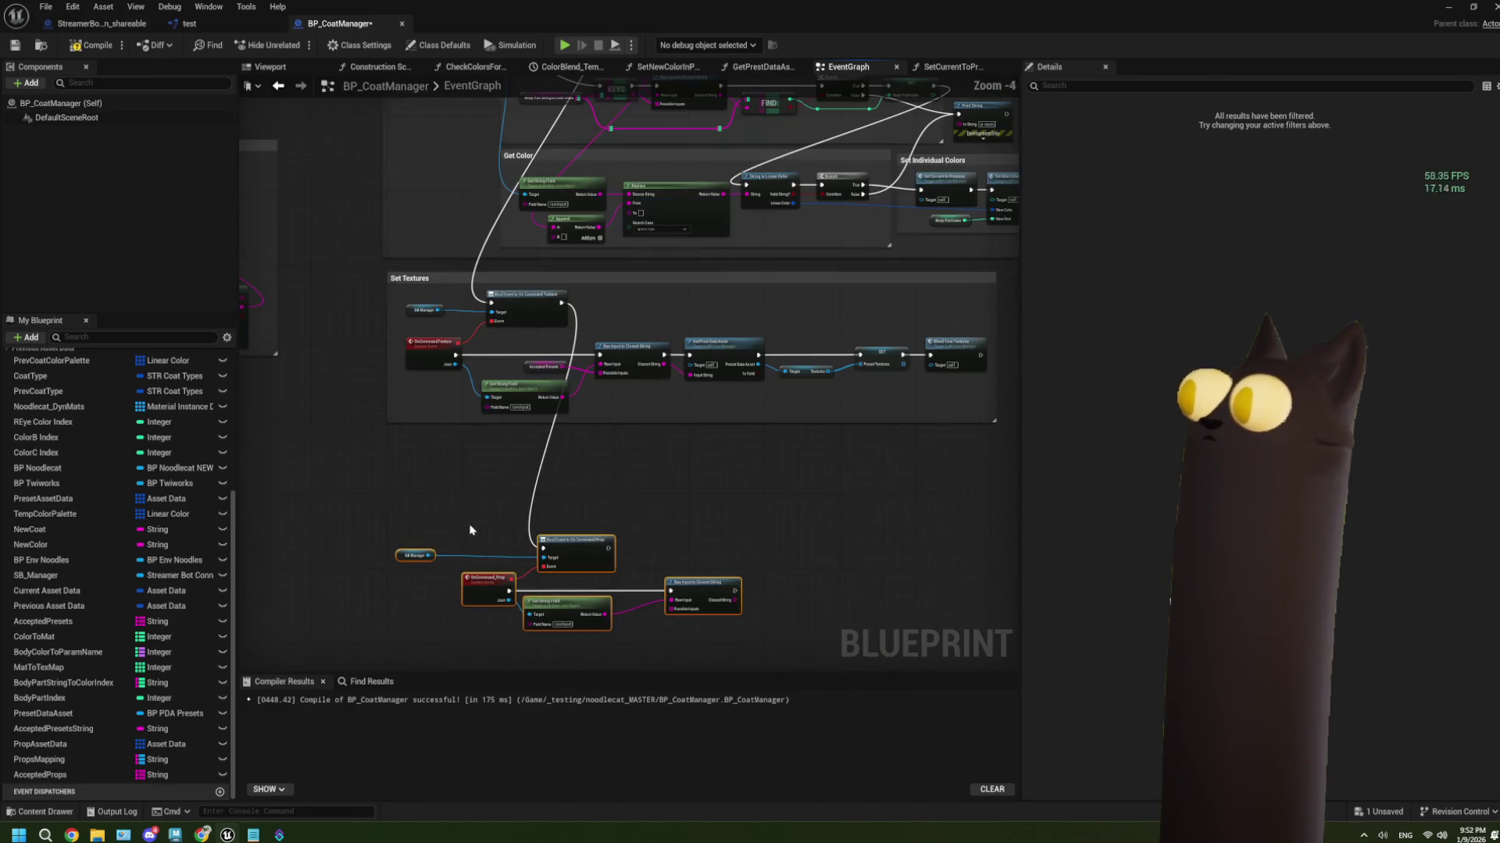
Move the SB Manager getter node to the right
scroll(495, 568, "up", 2)
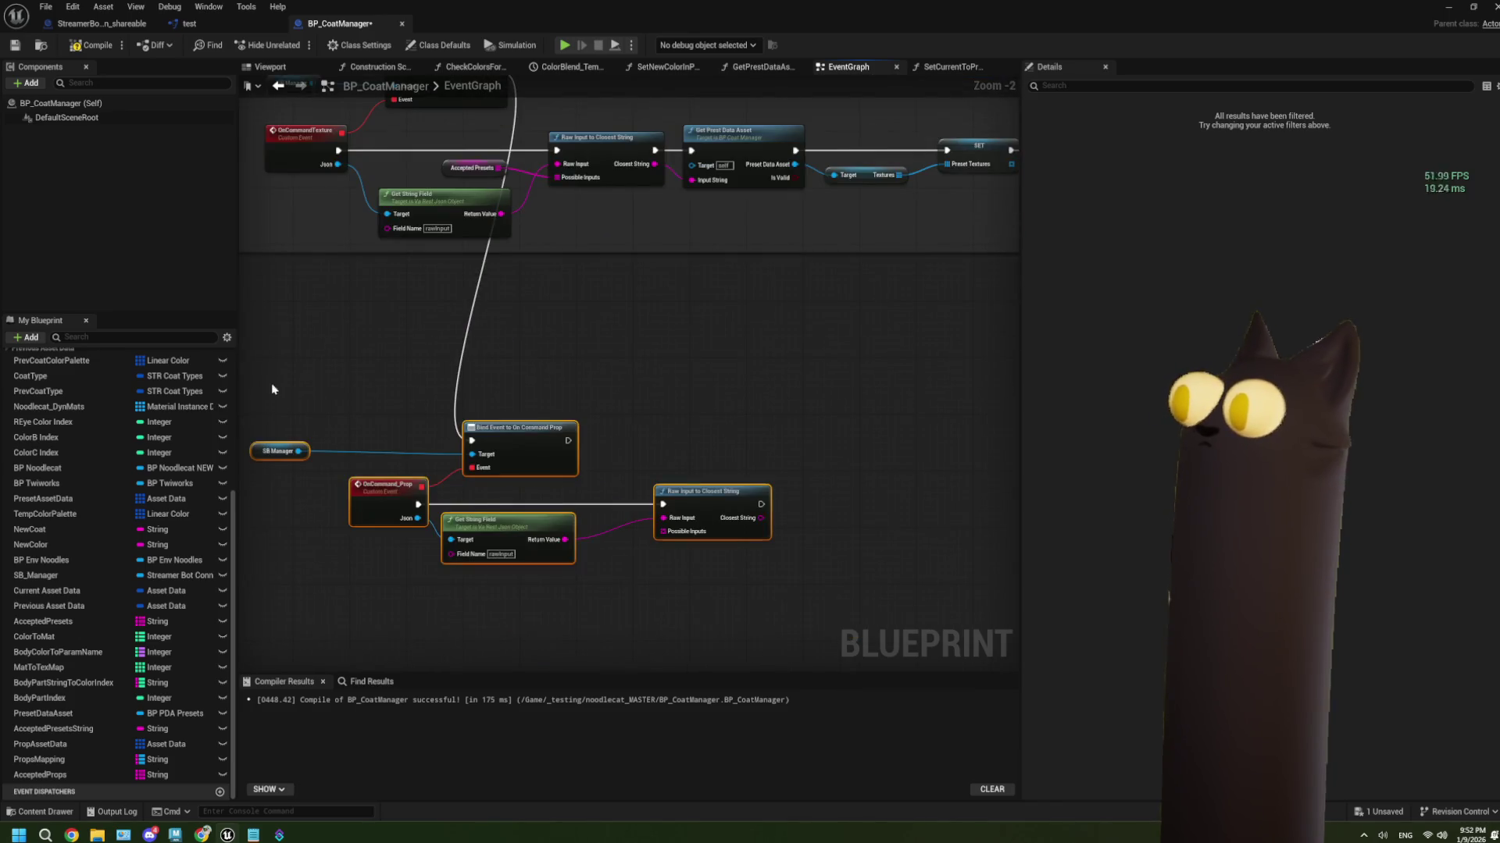
left_click(296, 466)
left_click_drag(280, 465, 398, 466)
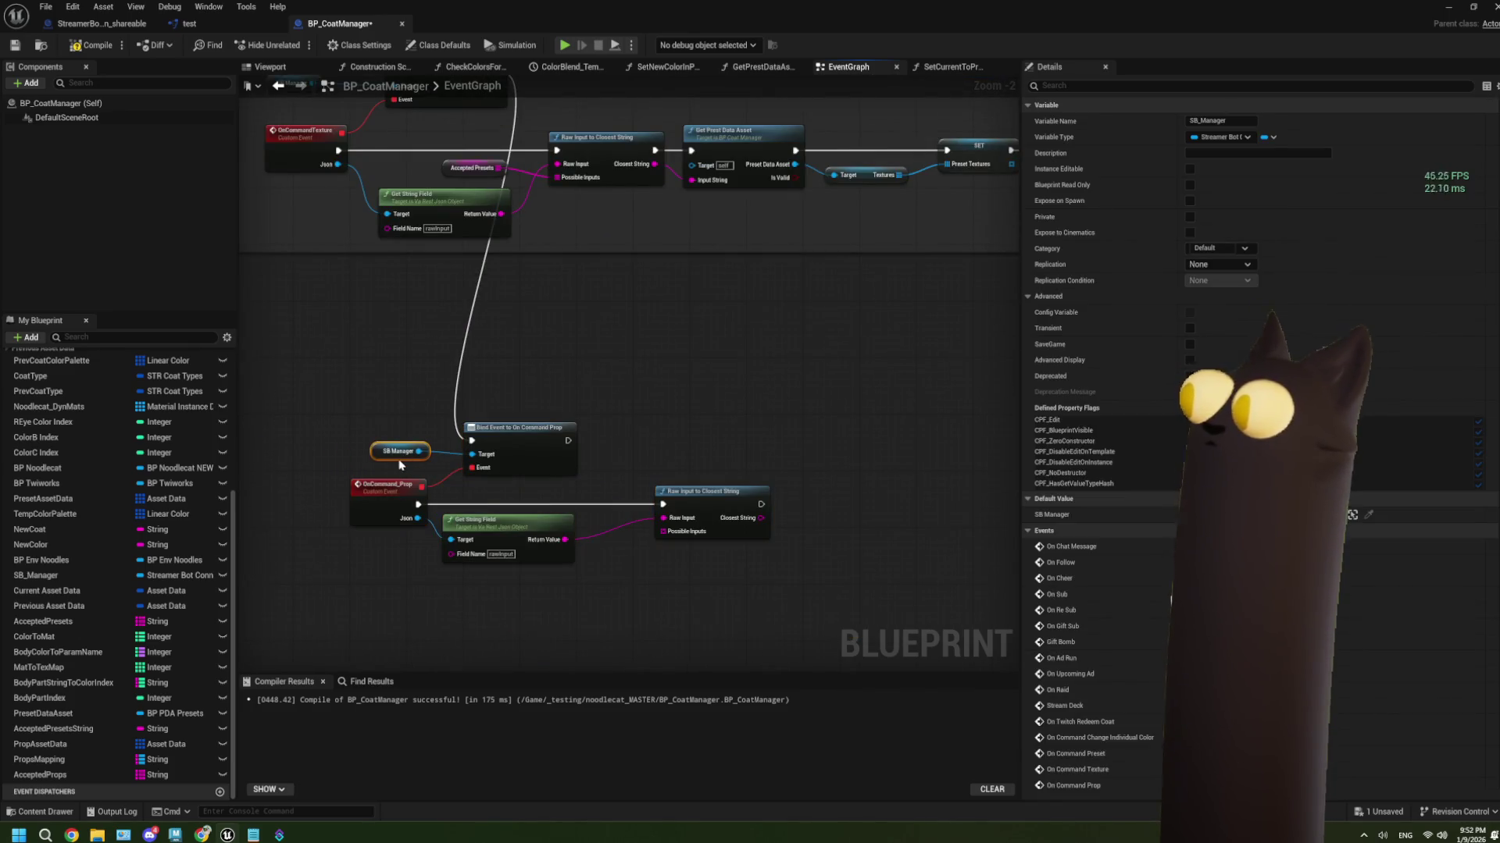
scroll(400, 465, "down", 5)
scroll(712, 539, "up", 4)
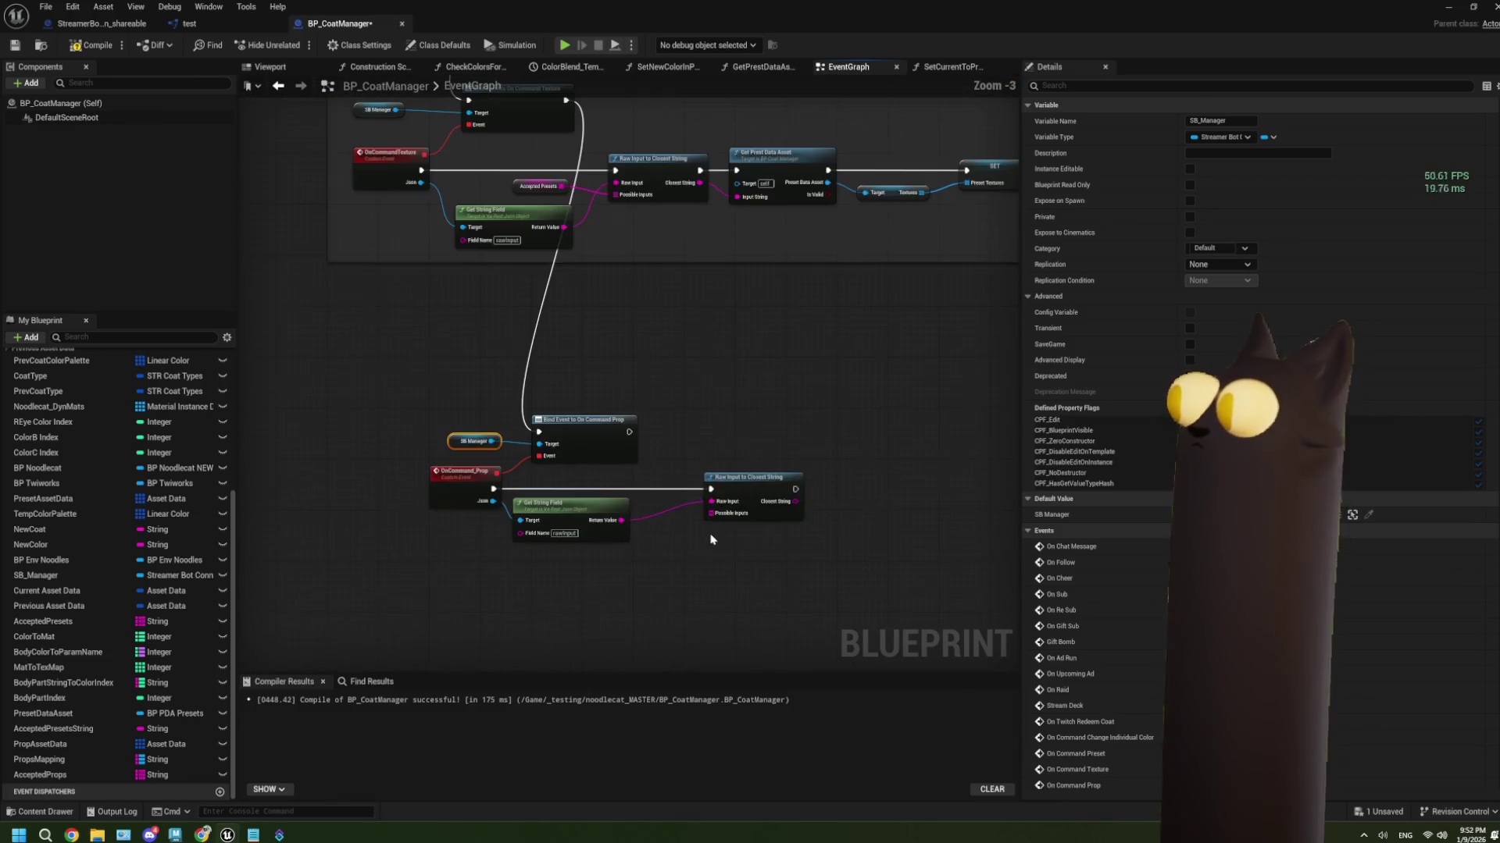
Wire an Accepted Props getter into Raw Input to Closest String's Possible Inputs and drag in PropsMapping
mouse_move(157, 775)
left_mouse_down()
mouse_move(592, 532)
mouse_move(706, 536)
mouse_move(711, 513)
mouse_move(552, 558)
mouse_move(466, 533)
mouse_move(462, 501)
left_mouse_up()
left_click(672, 549)
scroll(686, 543, "up", 2)
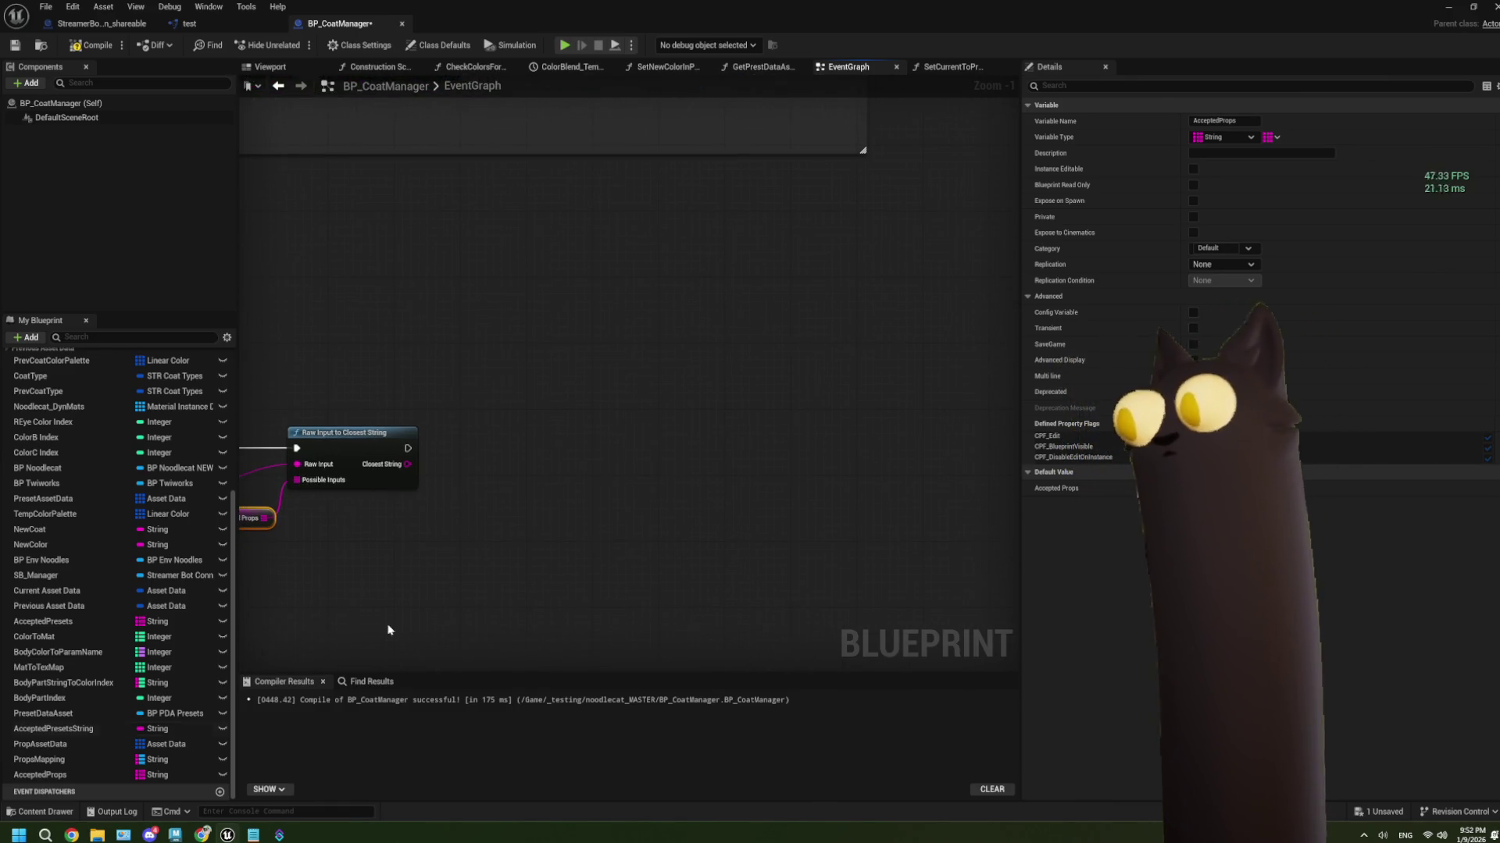
mouse_move(102, 765)
left_mouse_down()
mouse_move(328, 551)
mouse_move(371, 551)
mouse_move(460, 514)
left_mouse_up()
Add a Props Mapping Find keyed by Closest String, plus a Branch after Raw Input
left_click(406, 572)
type("find")
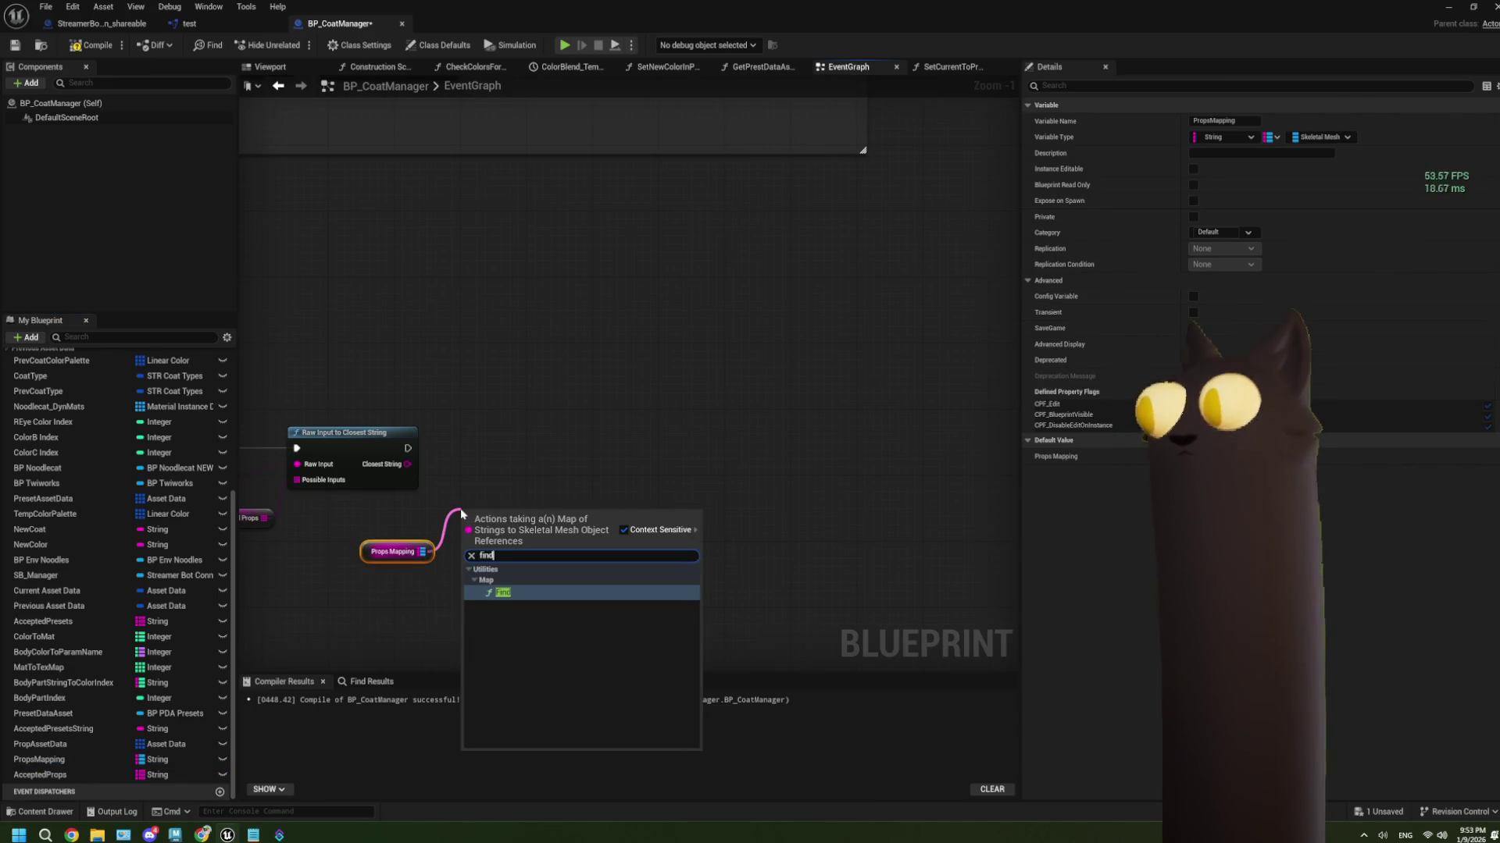
key("Return")
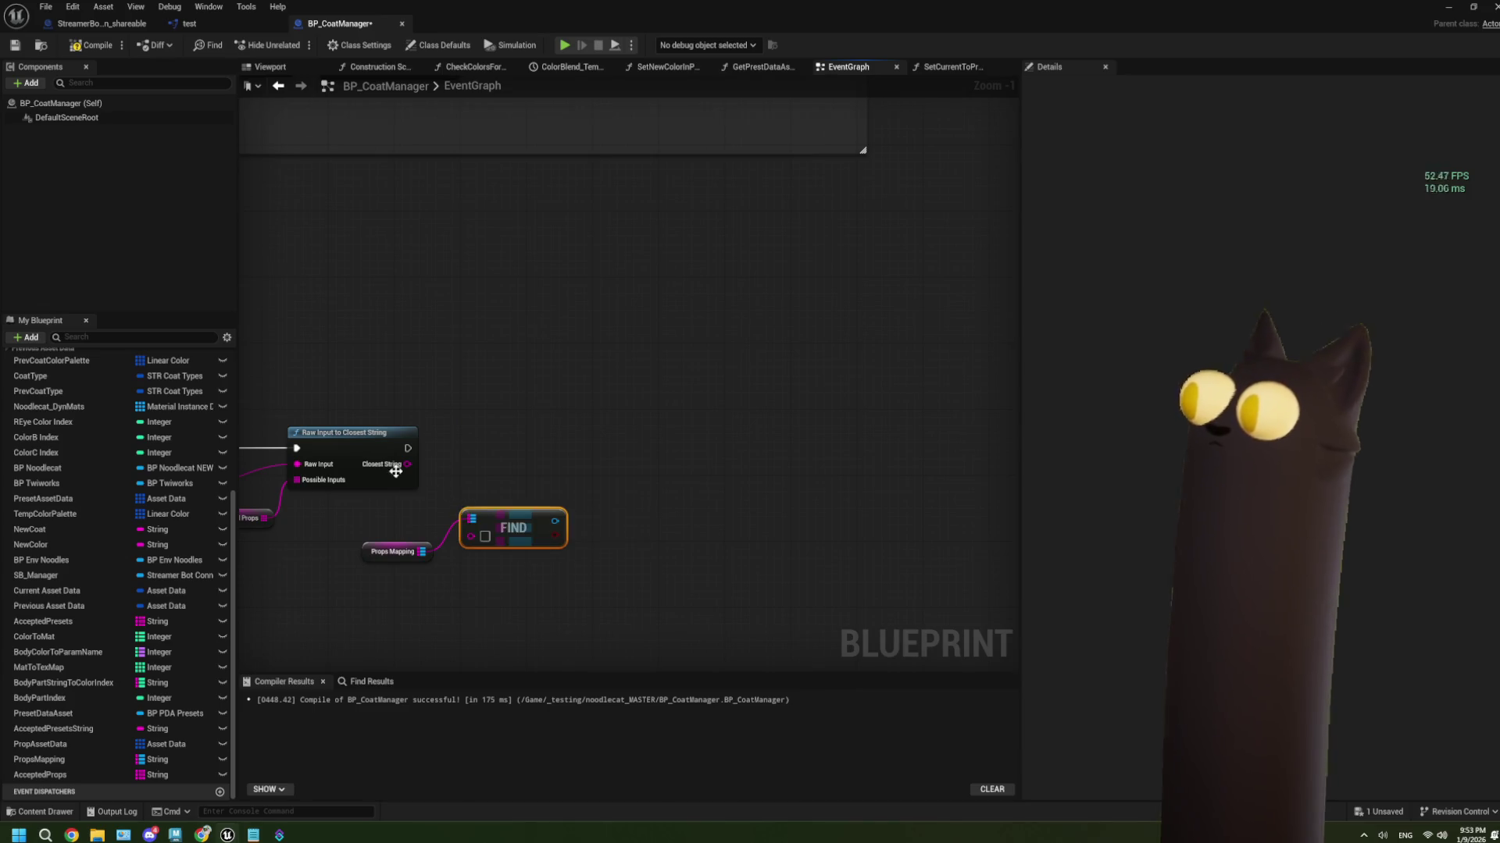
mouse_move(406, 464)
left_mouse_down()
mouse_move(471, 536)
mouse_move(395, 468)
mouse_move(382, 419)
mouse_move(395, 517)
left_mouse_up()
mouse_move(546, 536)
left_mouse_down()
mouse_move(617, 536)
mouse_move(625, 500)
left_mouse_up()
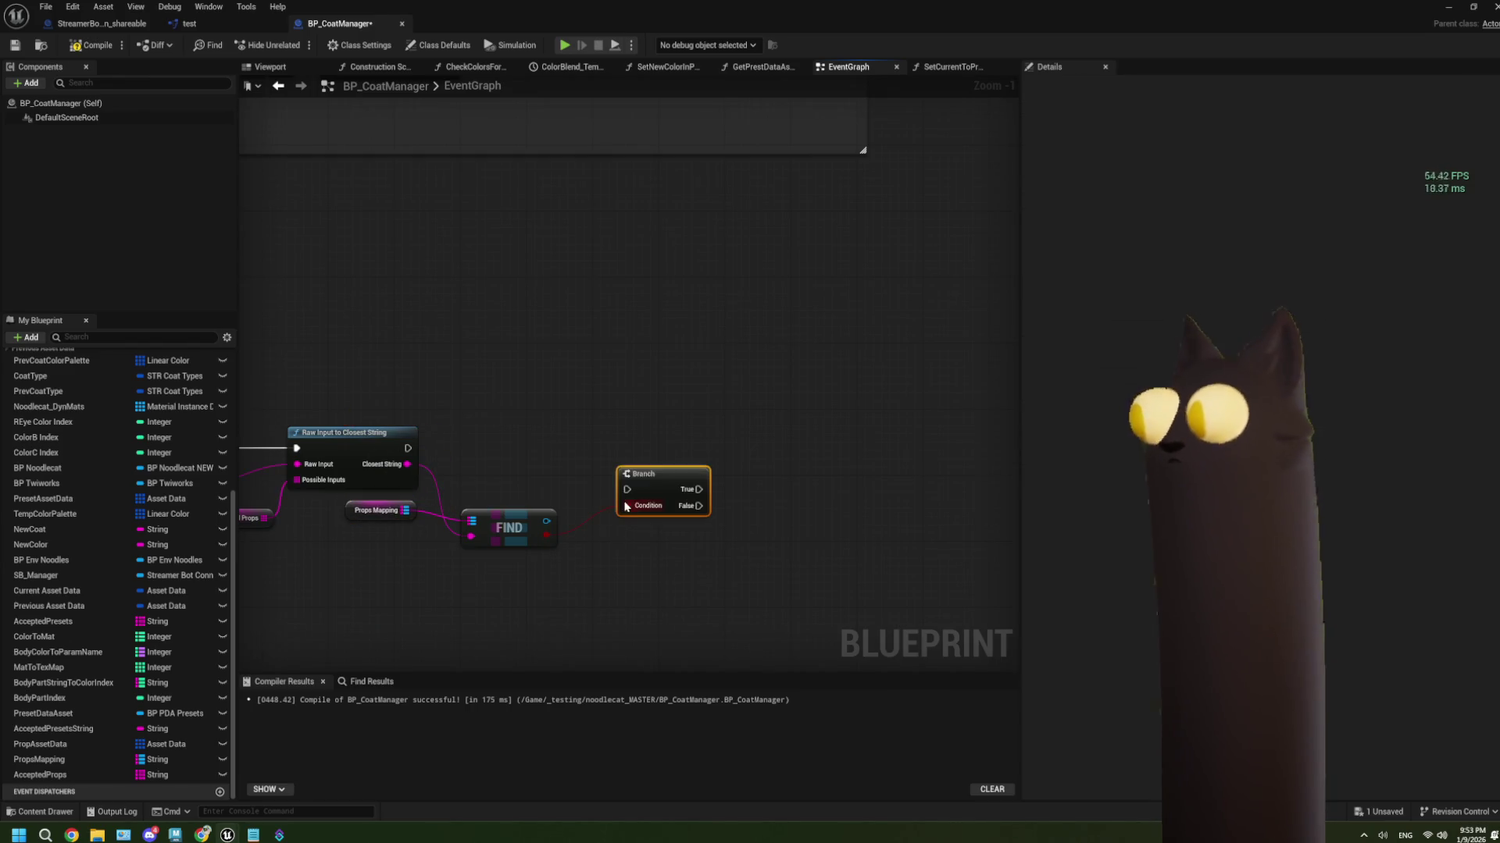
mouse_move(408, 449)
left_mouse_down()
mouse_move(673, 490)
mouse_move(648, 466)
left_mouse_up()
left_click(456, 517)
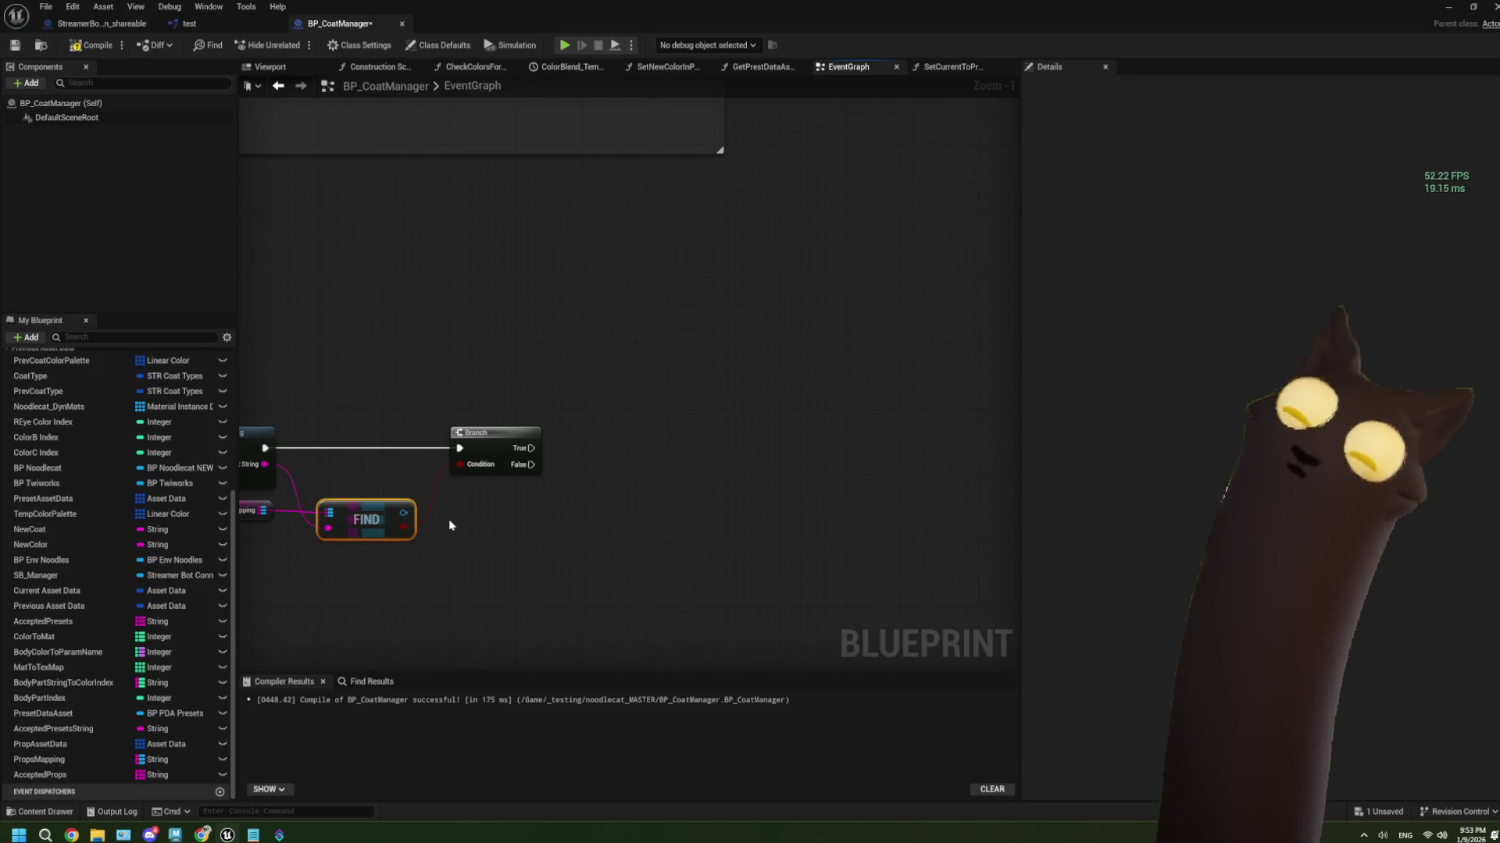
In ThePlan.txt, start a new line after ROYGBIV
scroll(450, 525, "up", 1)
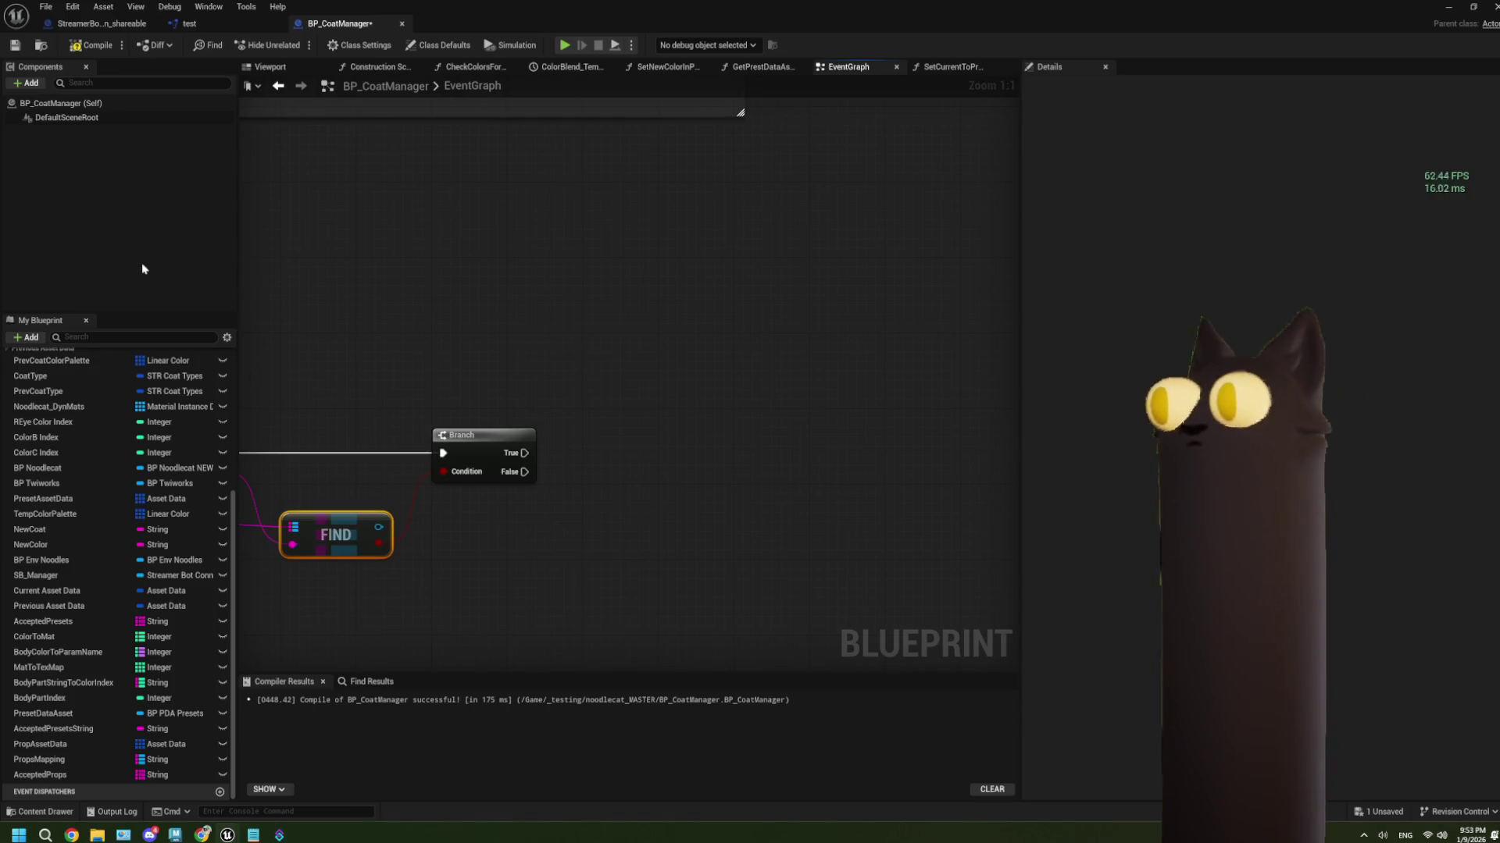
left_click(252, 835)
left_click(177, 292)
key("Return")
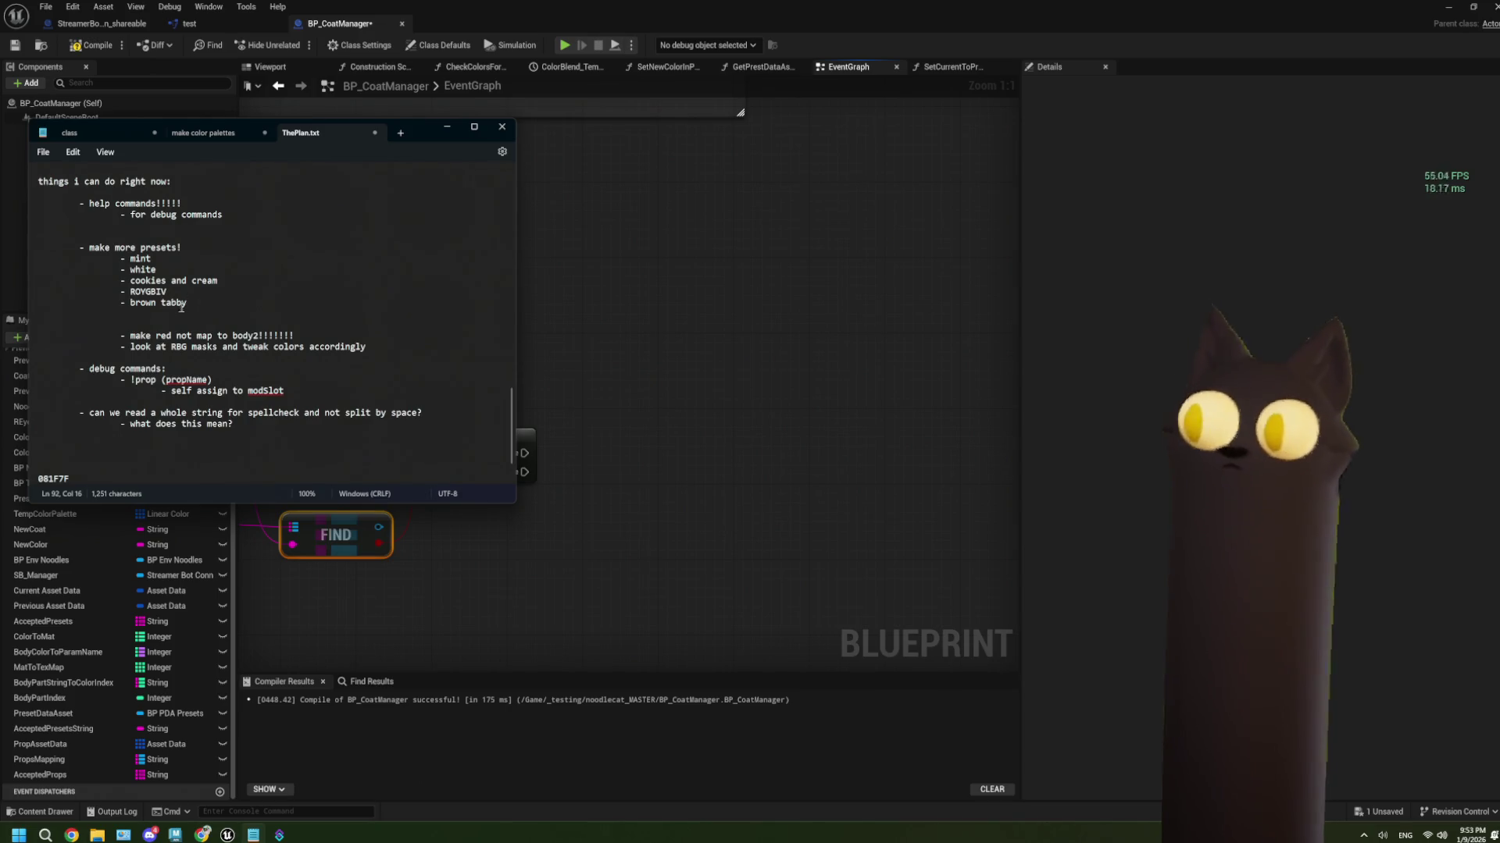
Join 'brown tabby' into 'browntabby' in ThePlan.txt, then switch back to the Unreal editor
key("BackSpace")
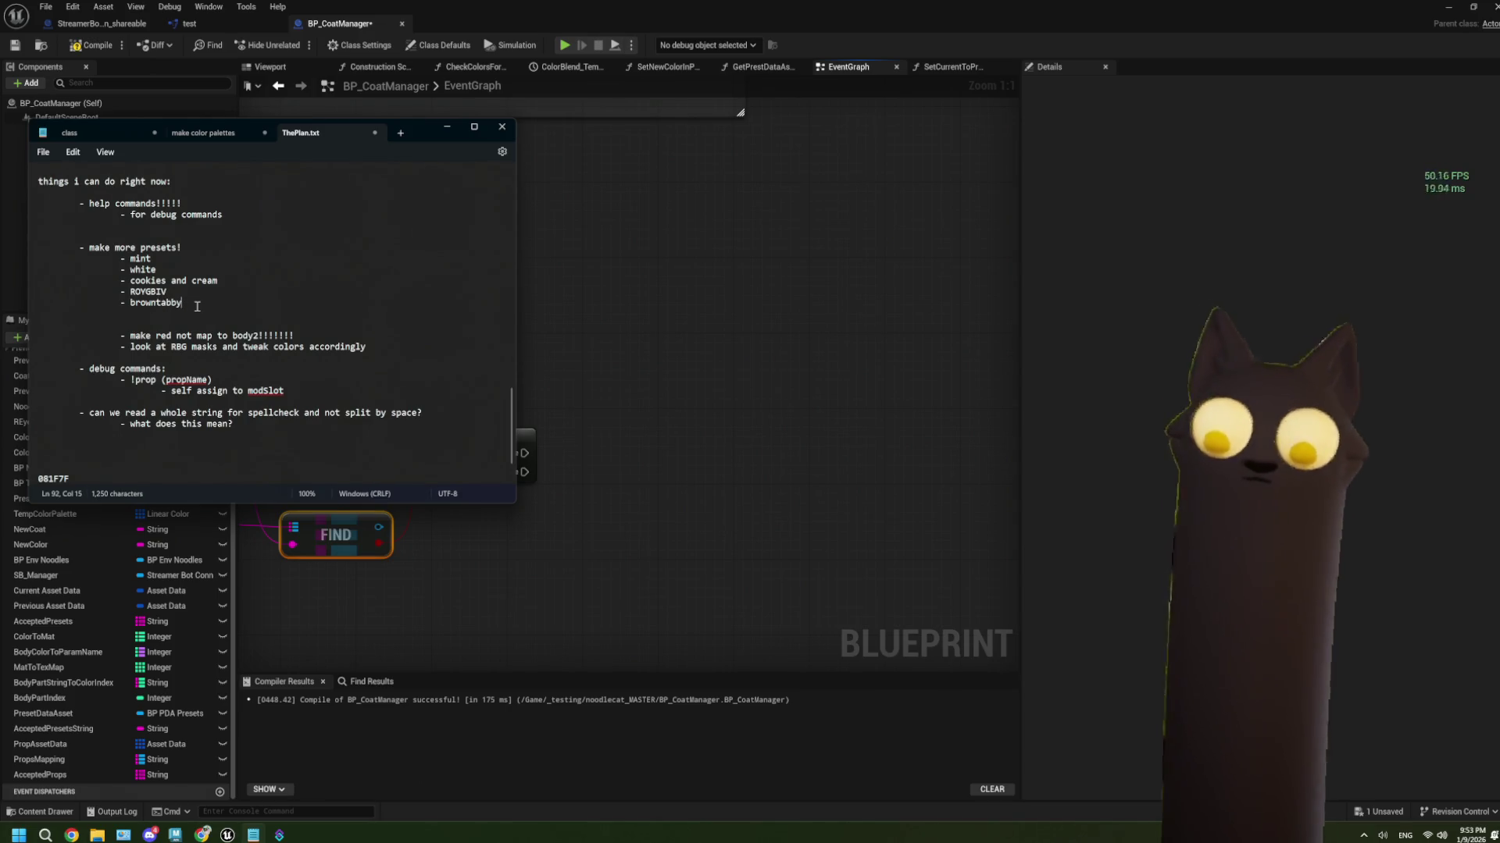
left_click(578, 362)
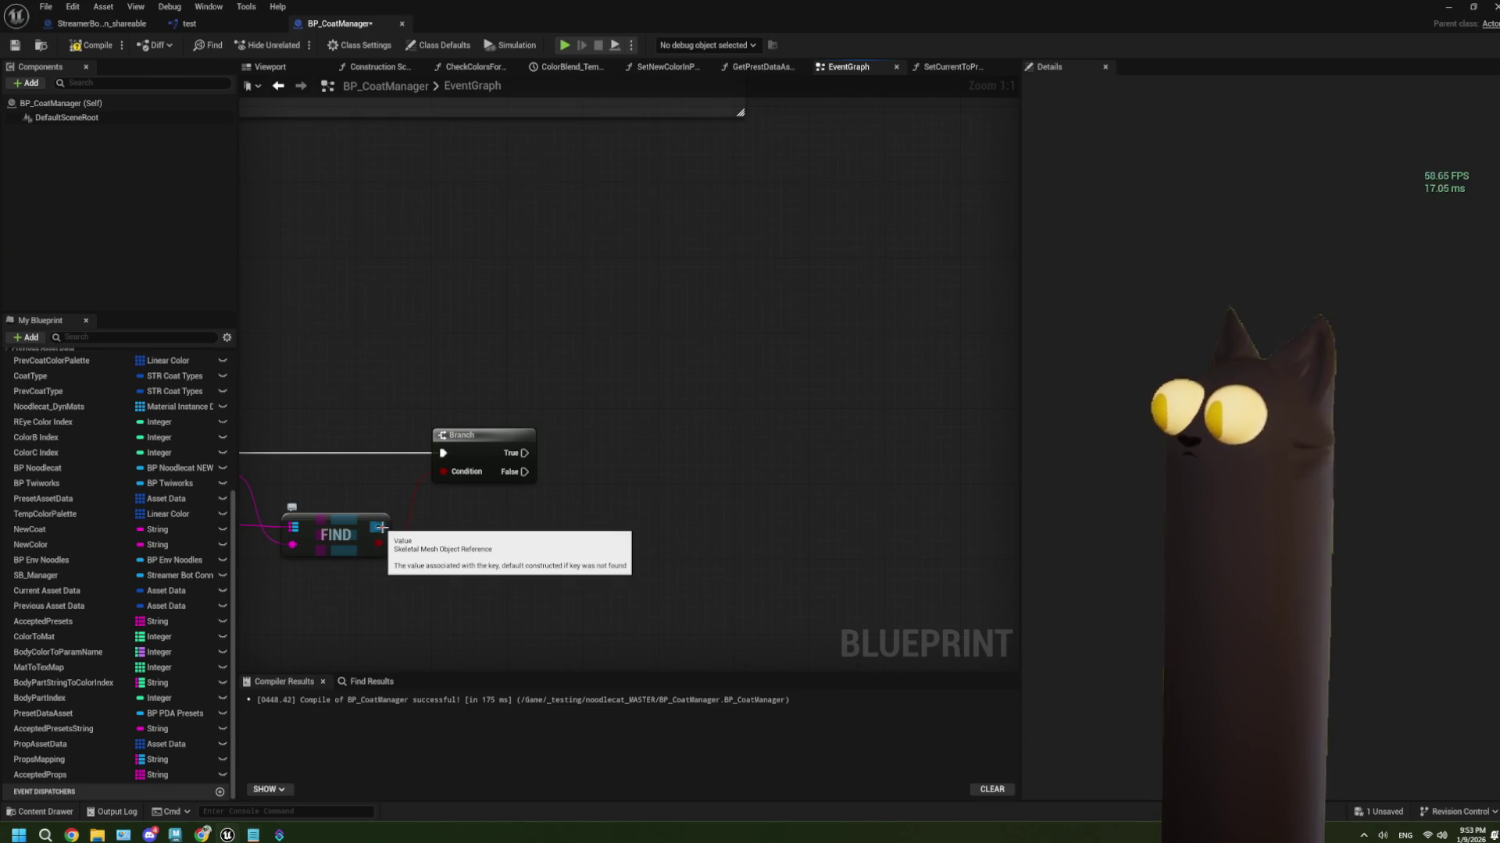
Bring the Props Mapping FIND node into view and pull a wire from its Skeletal Mesh result
mouse_move(433, 539)
left_mouse_down()
mouse_move(668, 513)
mouse_move(561, 474)
left_mouse_up()
scroll(560, 475, "down", 4)
scroll(561, 475, "up", 3)
scroll(578, 483, "down", 3)
left_click_drag(493, 358, 473, 429)
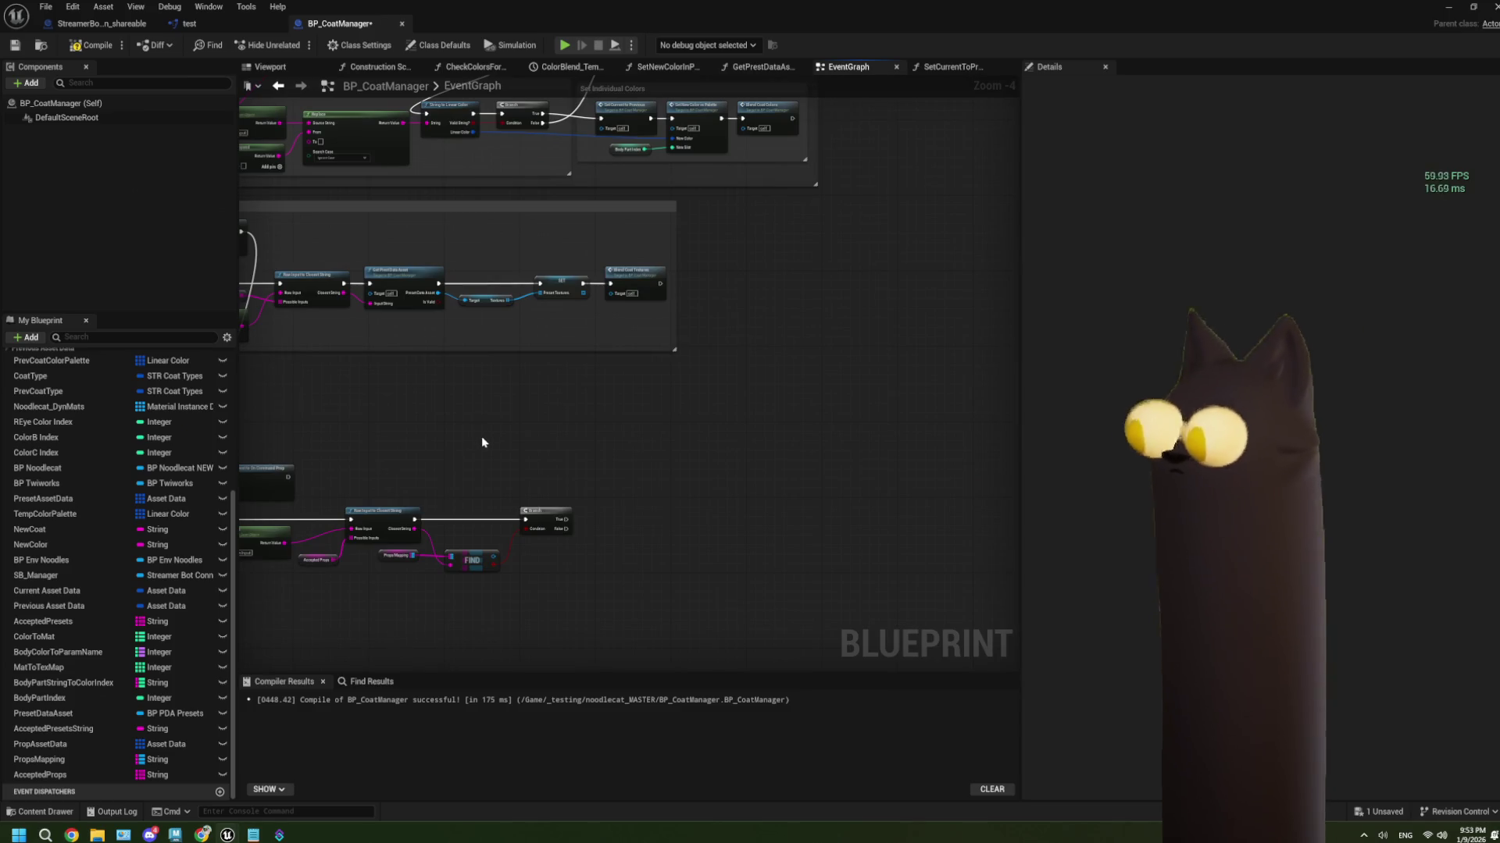
scroll(482, 442, "up", 1)
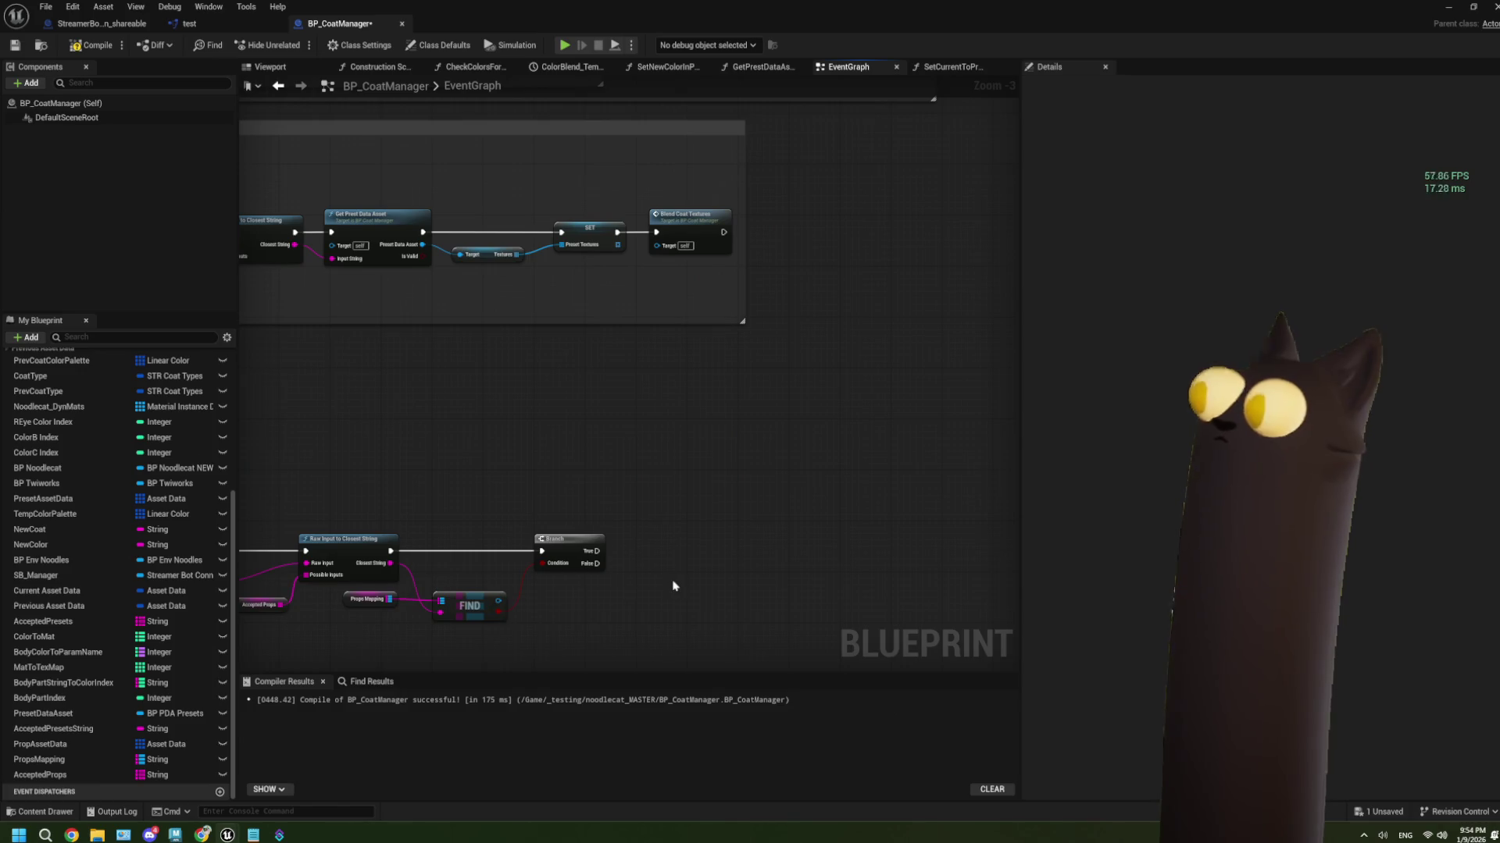
scroll(626, 537, "down", 3)
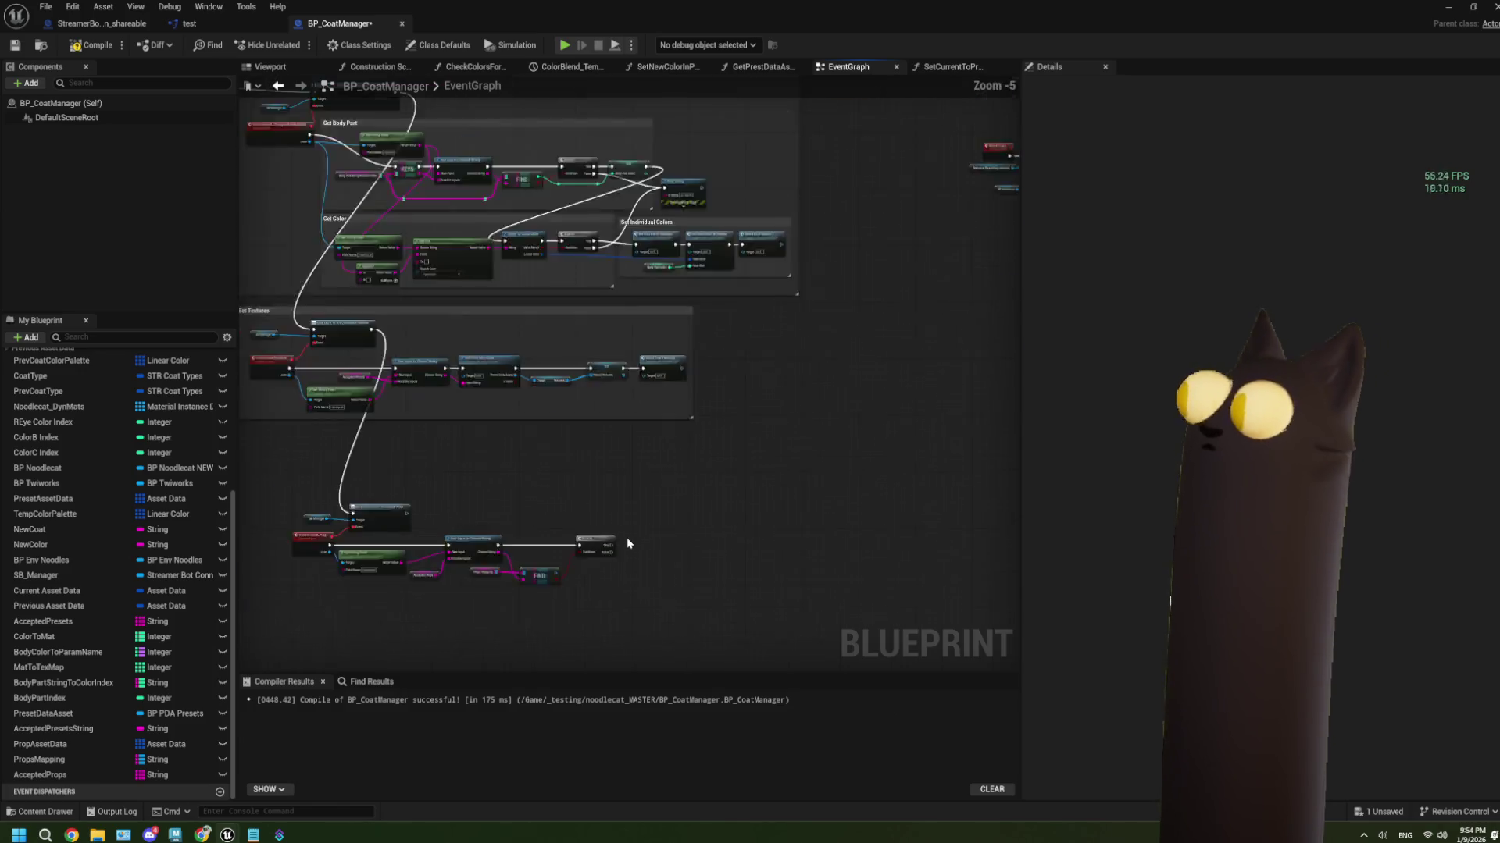
scroll(664, 484, "up", 2)
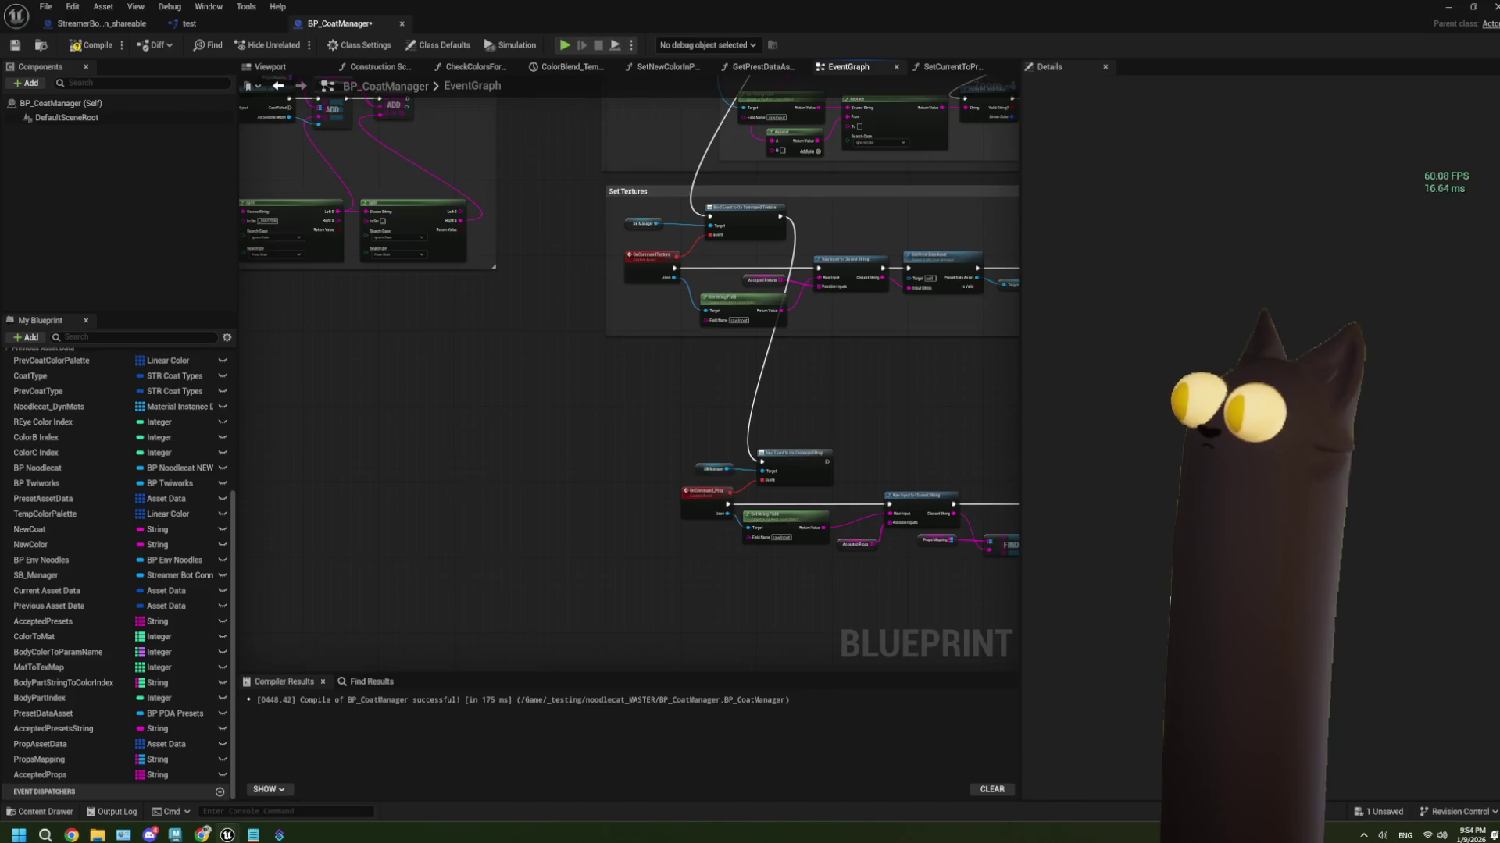
scroll(664, 500, "up", 2)
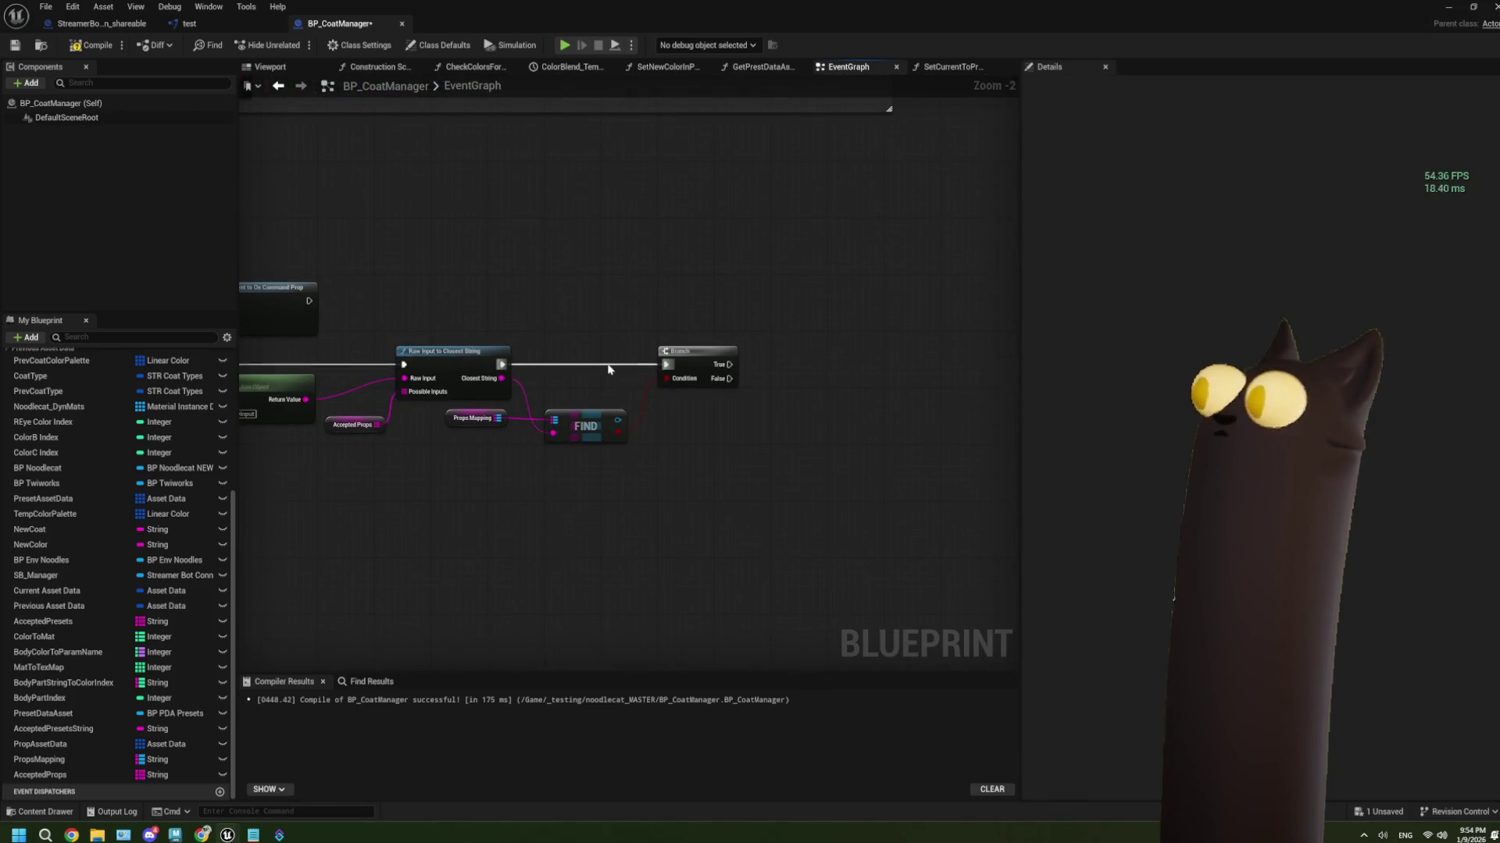
scroll(617, 449, "up", 2)
mouse_move(612, 495)
left_mouse_down()
mouse_move(511, 459)
mouse_move(391, 378)
mouse_move(588, 485)
mouse_move(449, 481)
mouse_move(390, 460)
mouse_move(474, 463)
left_mouse_up()
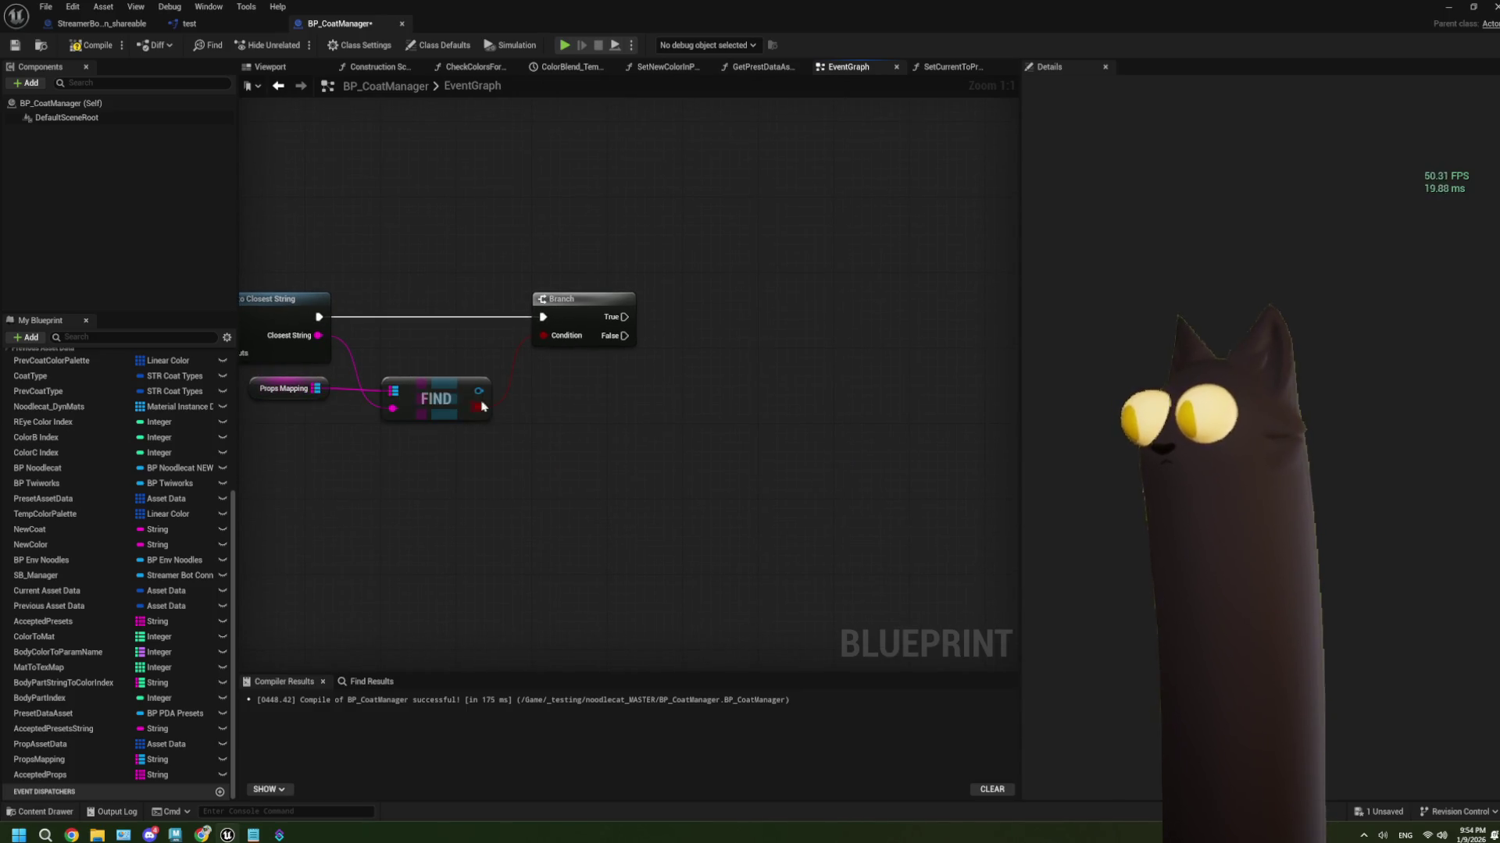
mouse_move(478, 391)
left_mouse_down()
mouse_move(575, 432)
mouse_move(558, 427)
left_mouse_up()
Cancel FIND's action menu and add a Get Key Value By Index node from Props Mapping, placed lower
type("get")
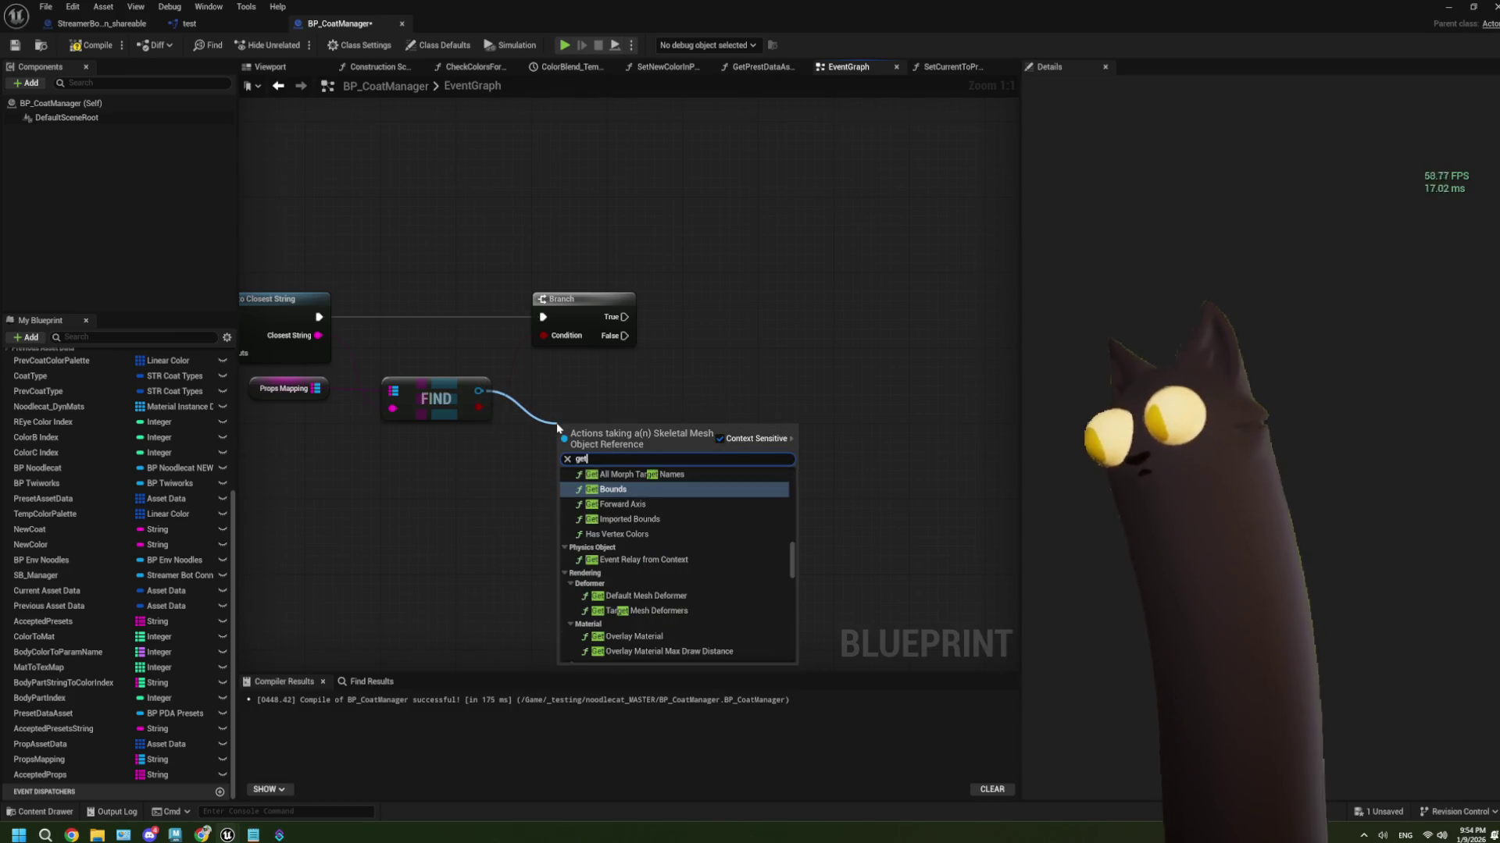
key("Escape")
left_click_drag(317, 389, 390, 506)
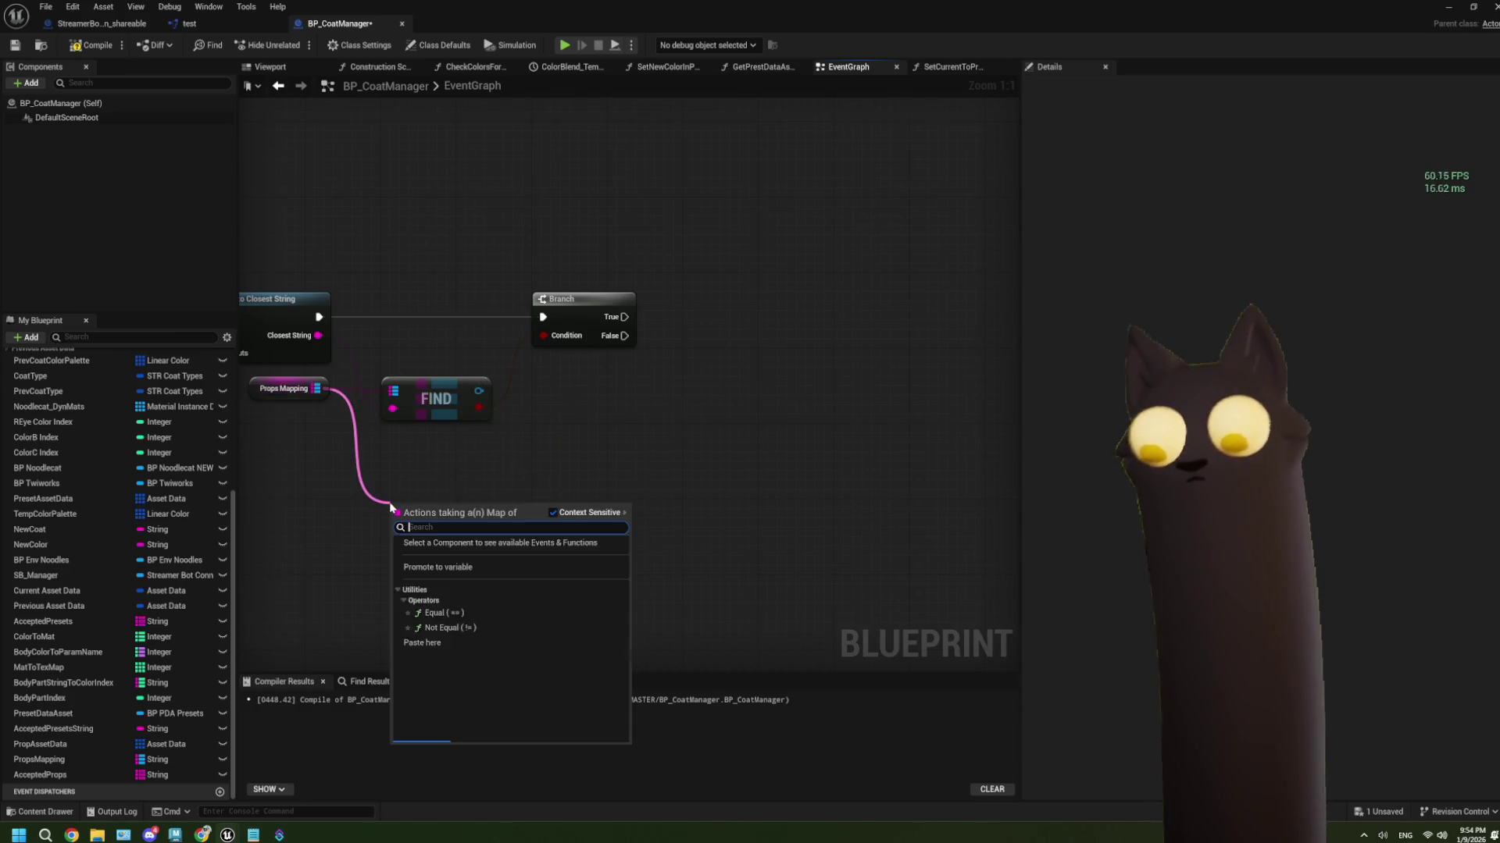
type("get")
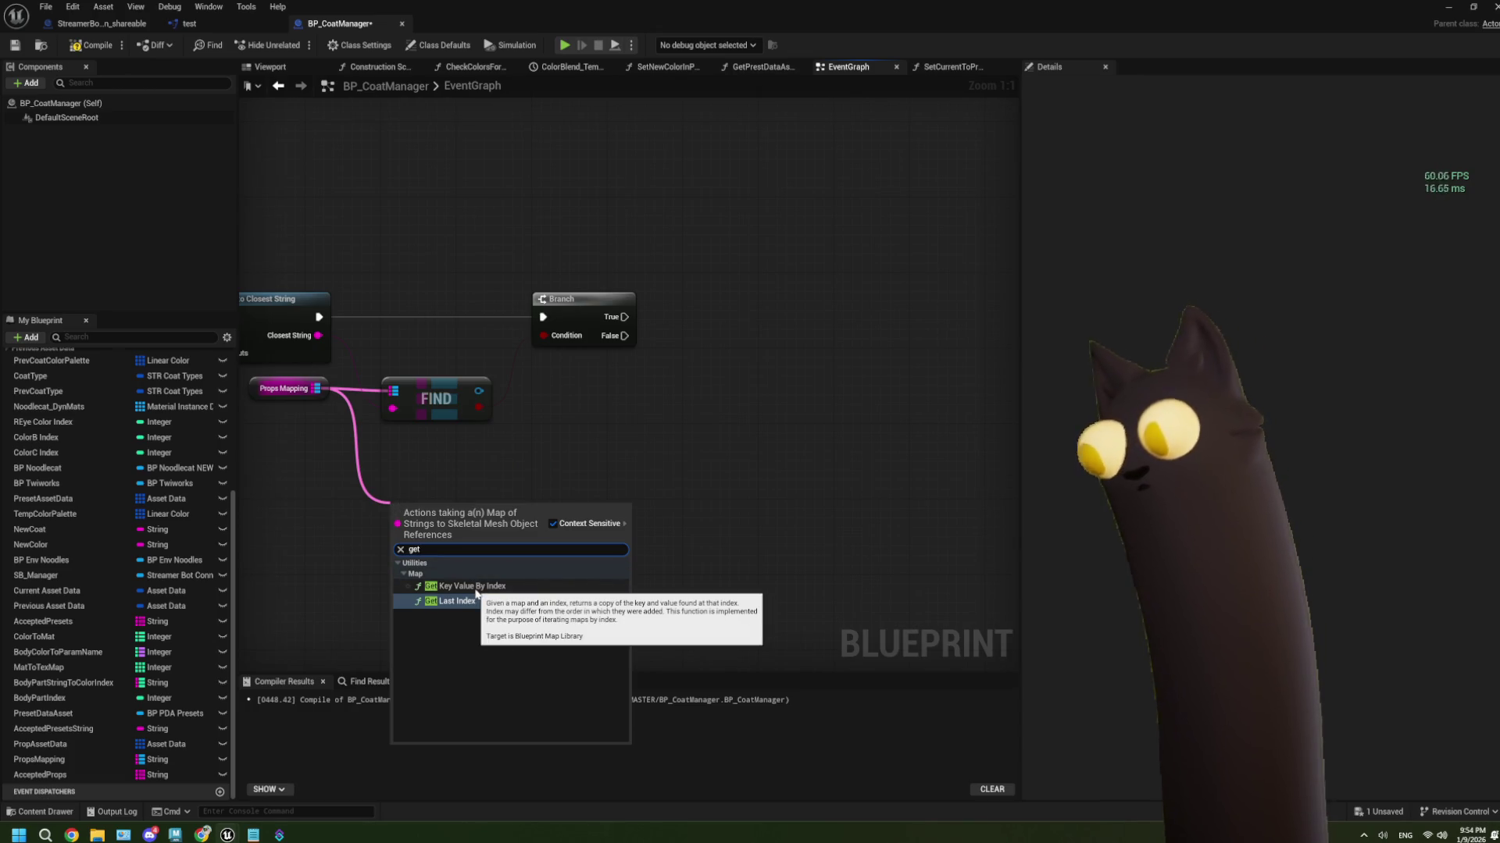
left_click(476, 586)
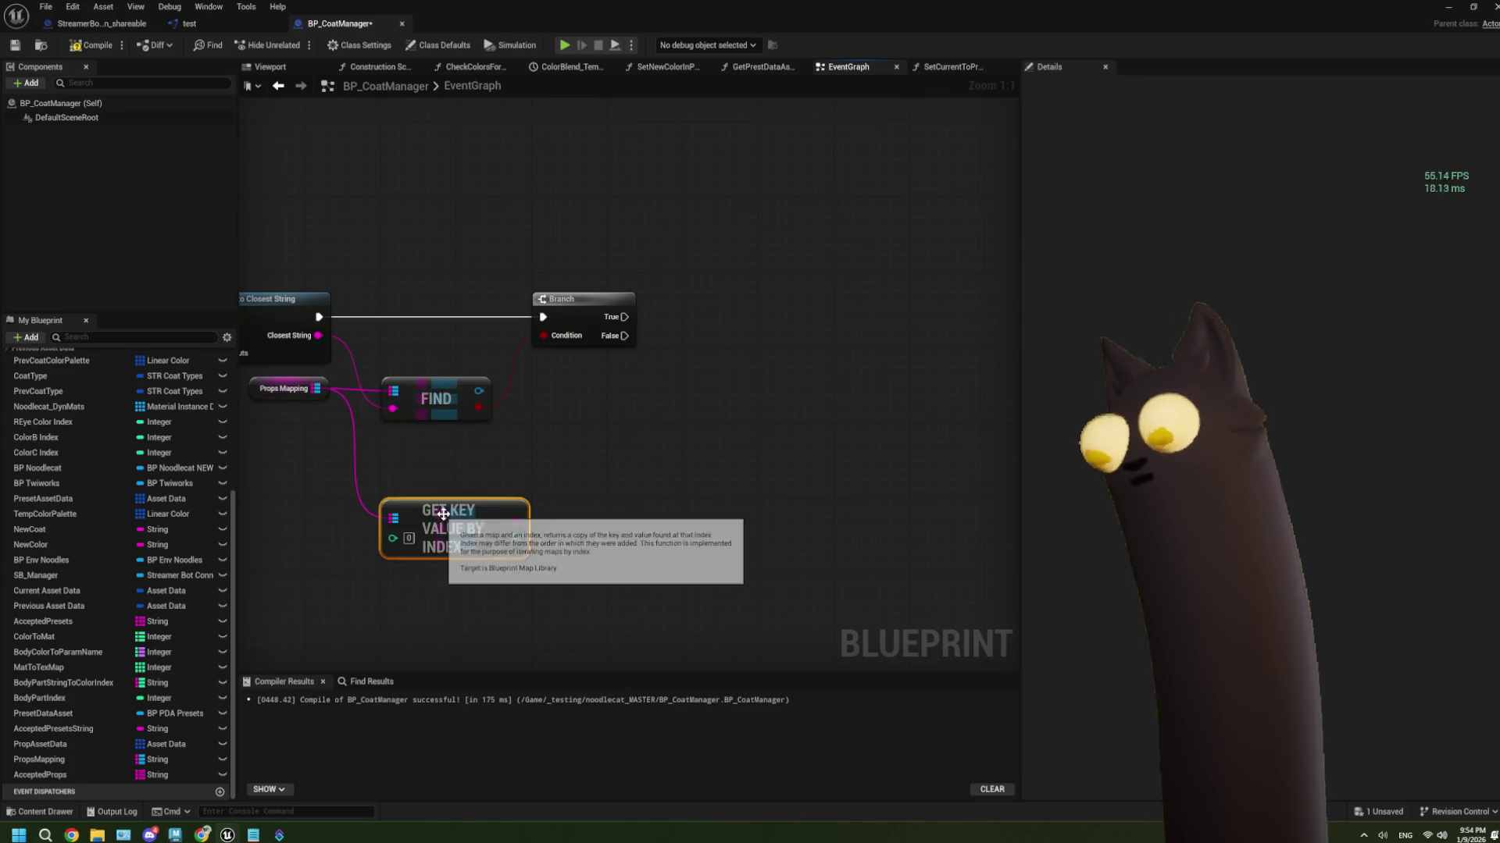
left_click_drag(443, 514, 499, 578)
Add a Values node from Props Mapping via Utilities > Map
left_click_drag(318, 390, 456, 485)
type("get index")
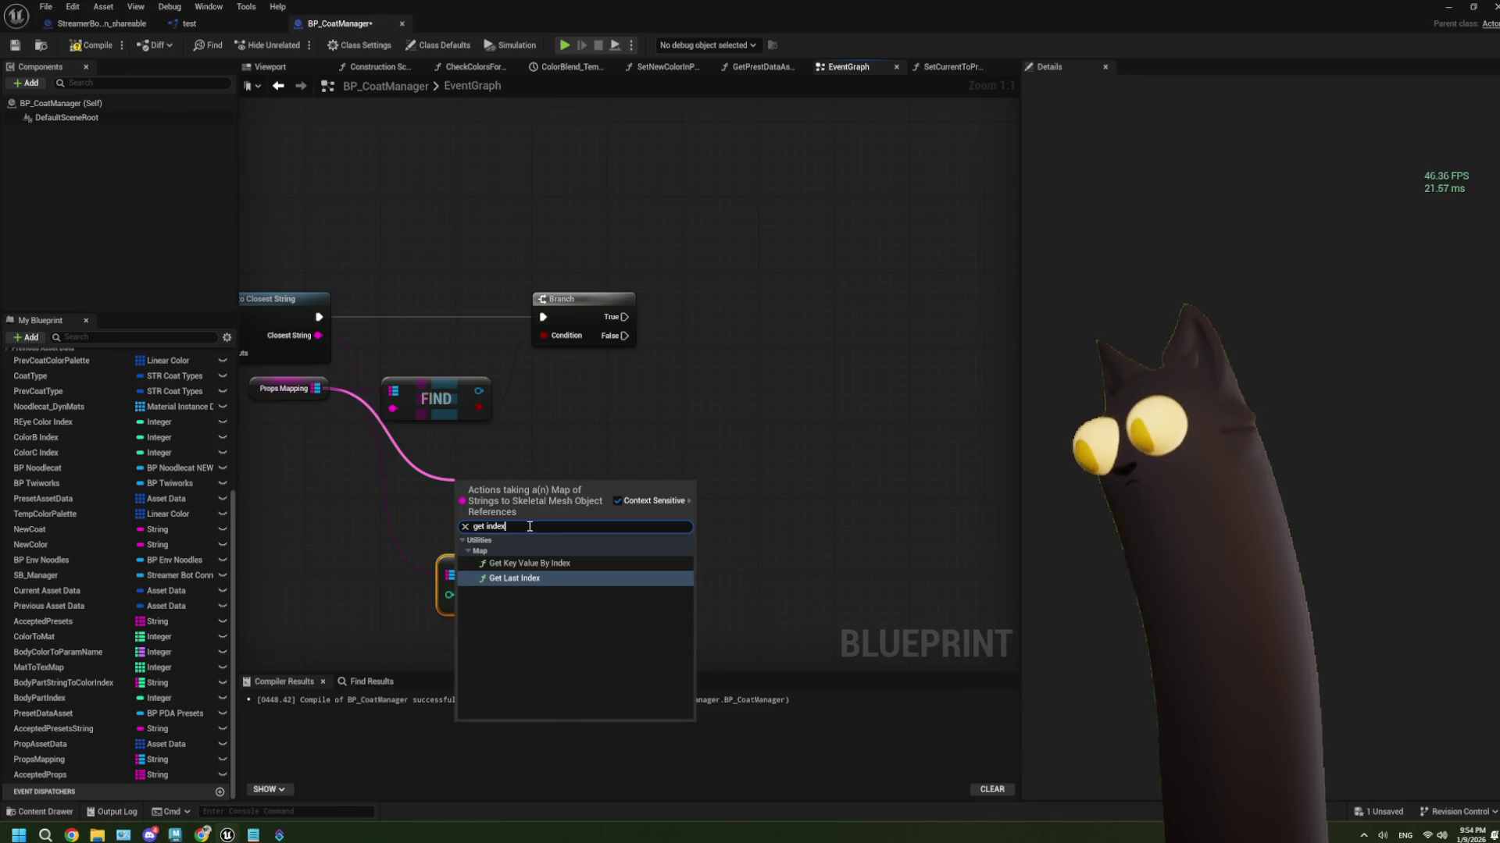
key("ctrl+a")
type("inde")
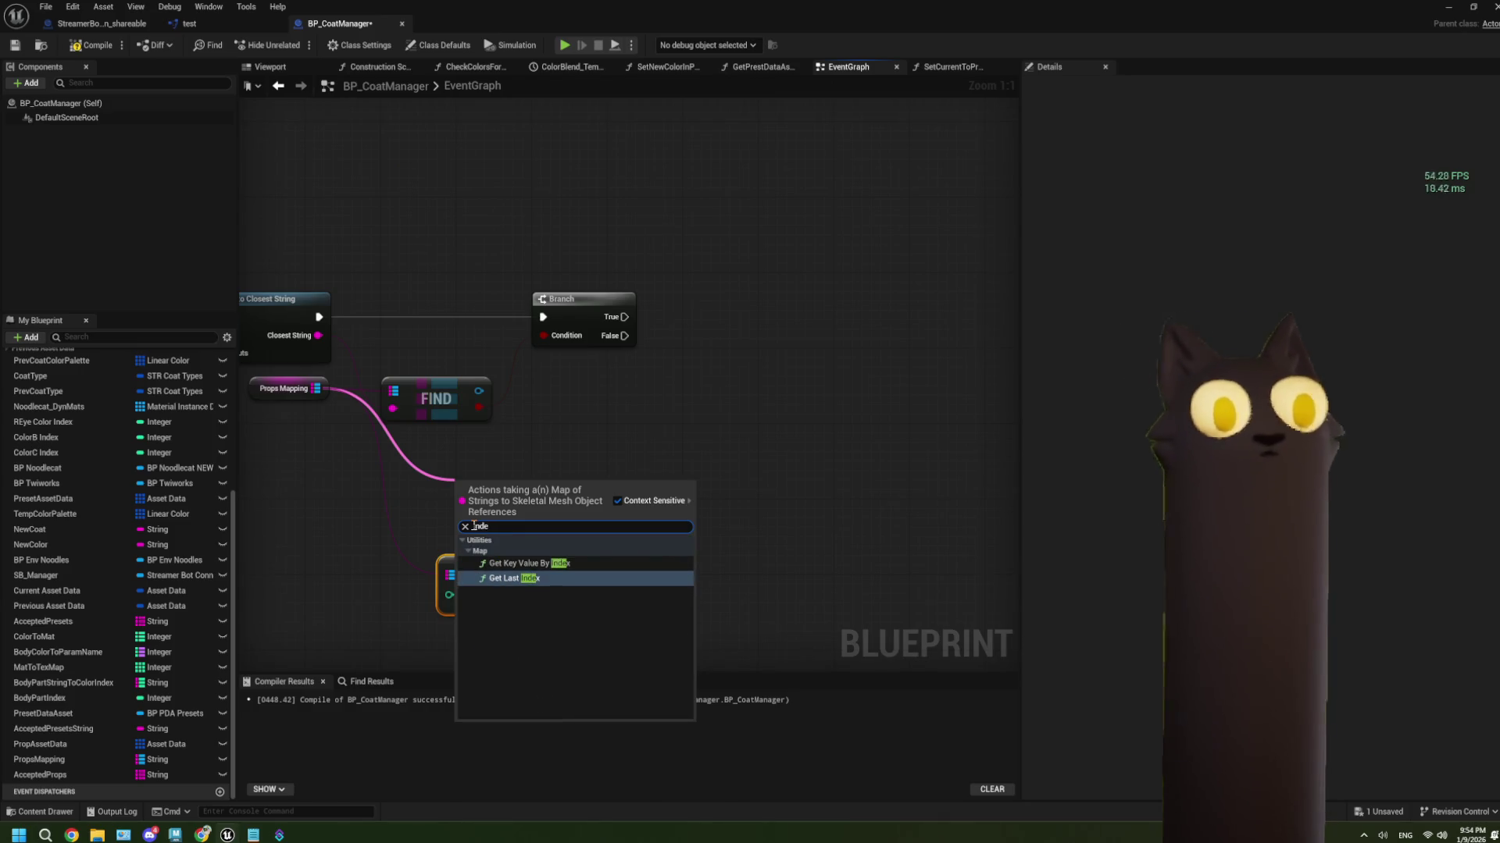
type("x")
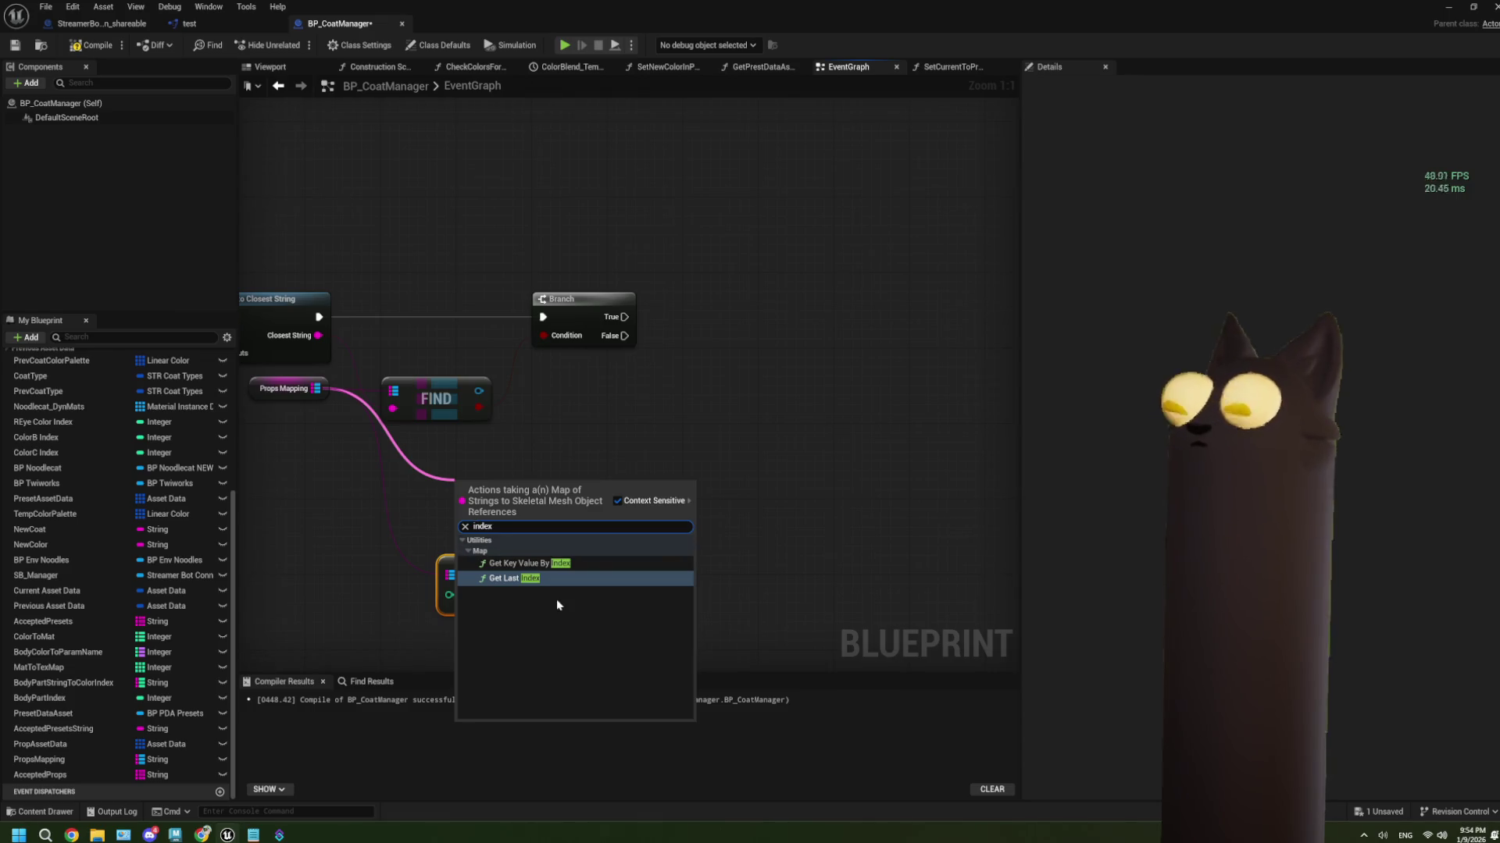
left_click(465, 527)
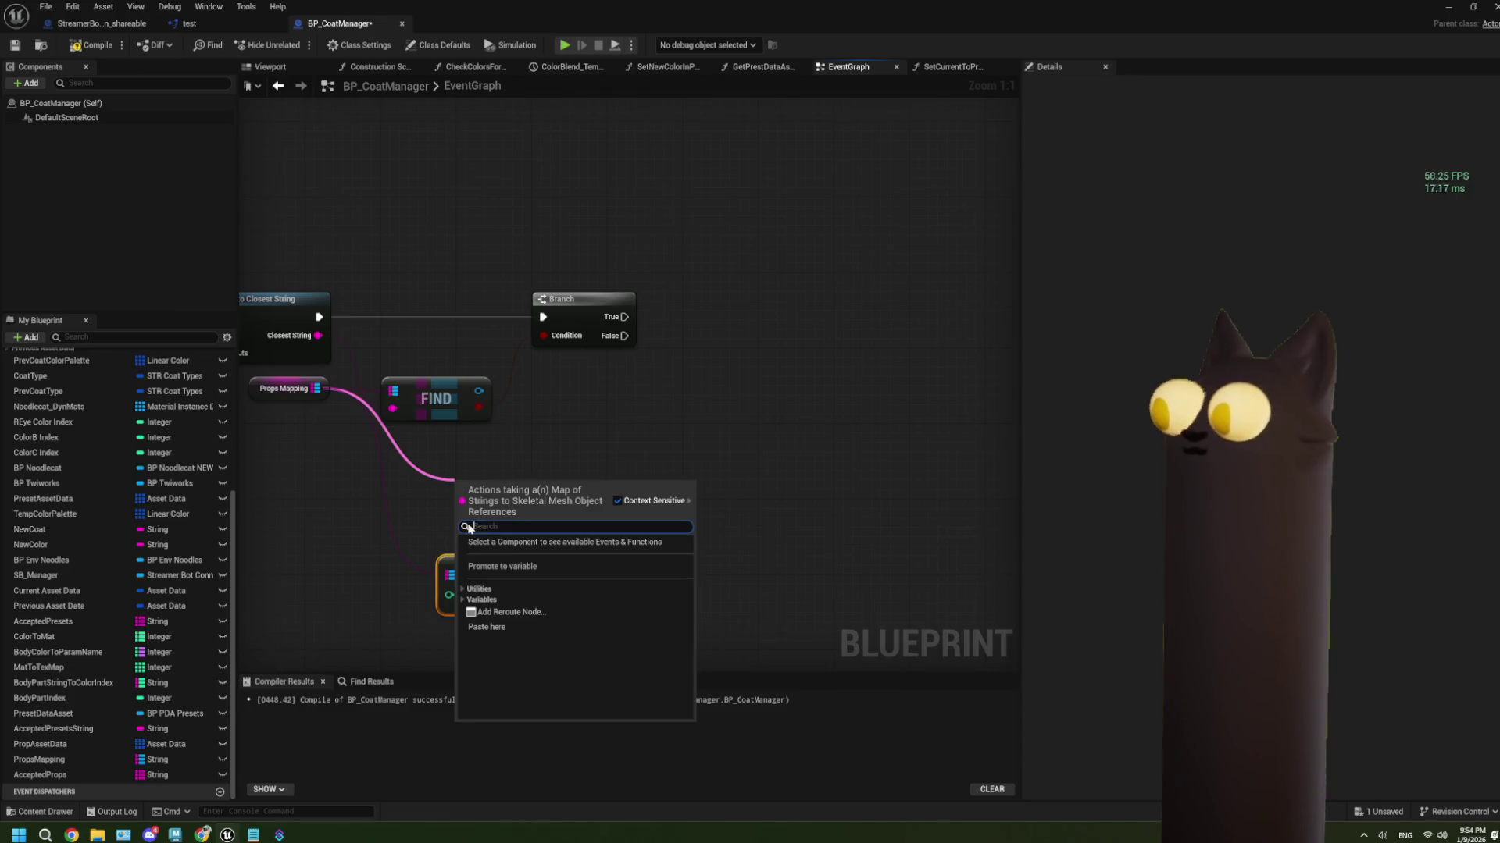
left_click(463, 590)
left_click(468, 600)
scroll(552, 612, "down", 2)
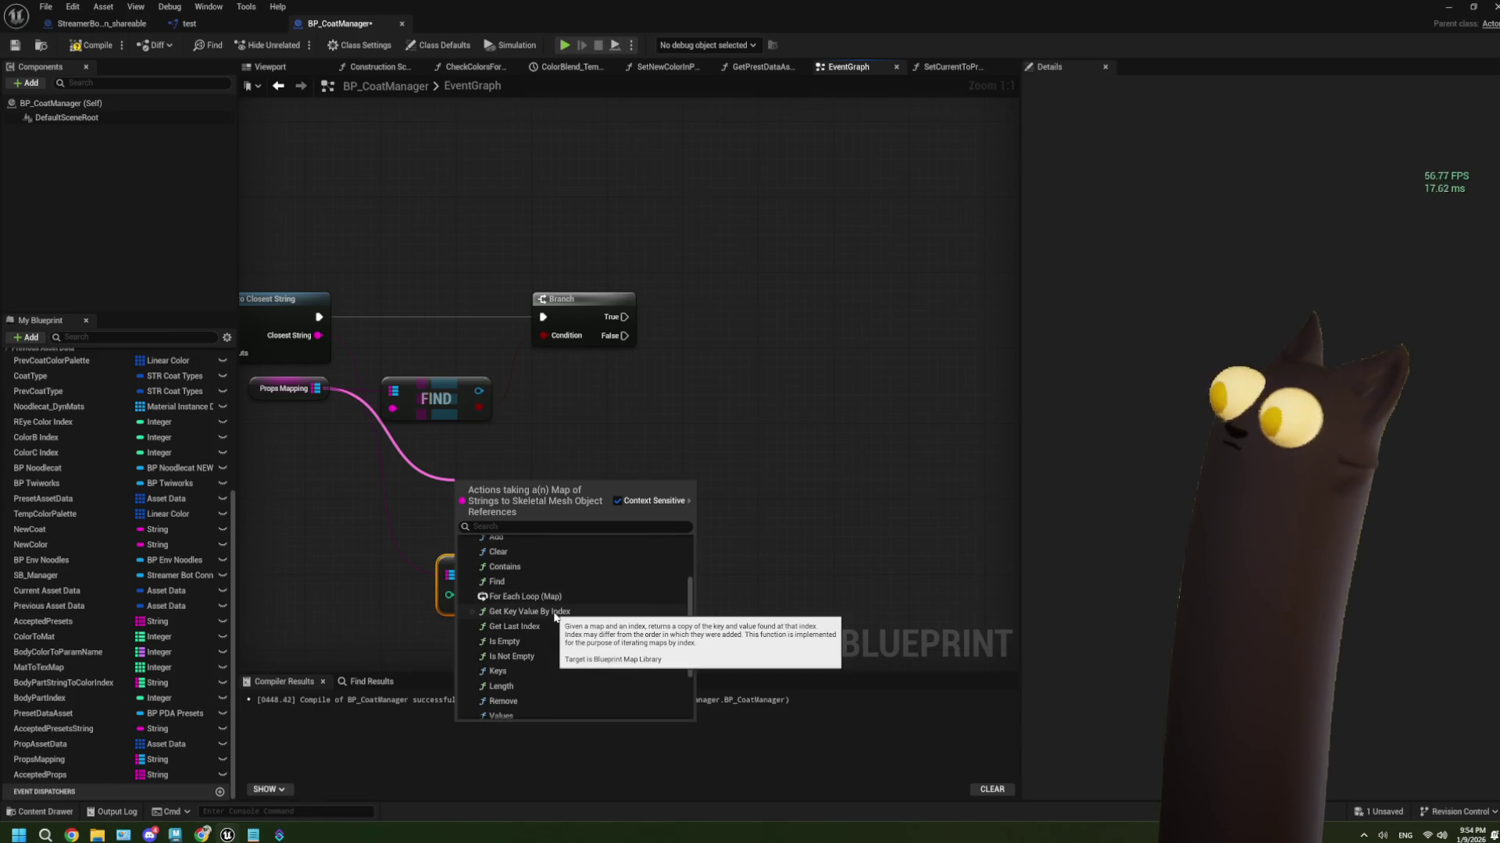
scroll(557, 596, "down", 1)
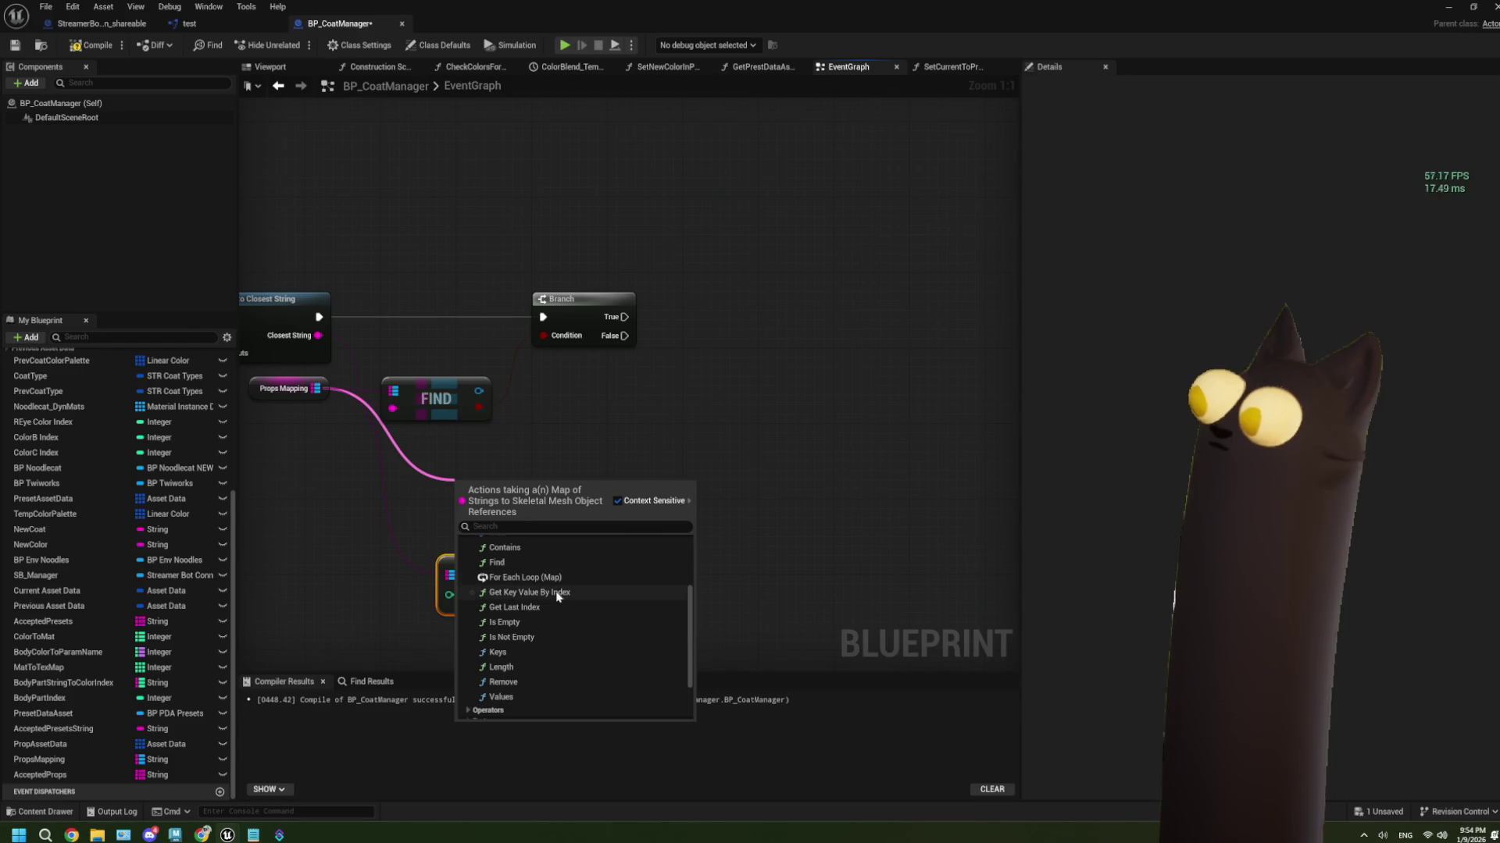
scroll(558, 597, "down", 1)
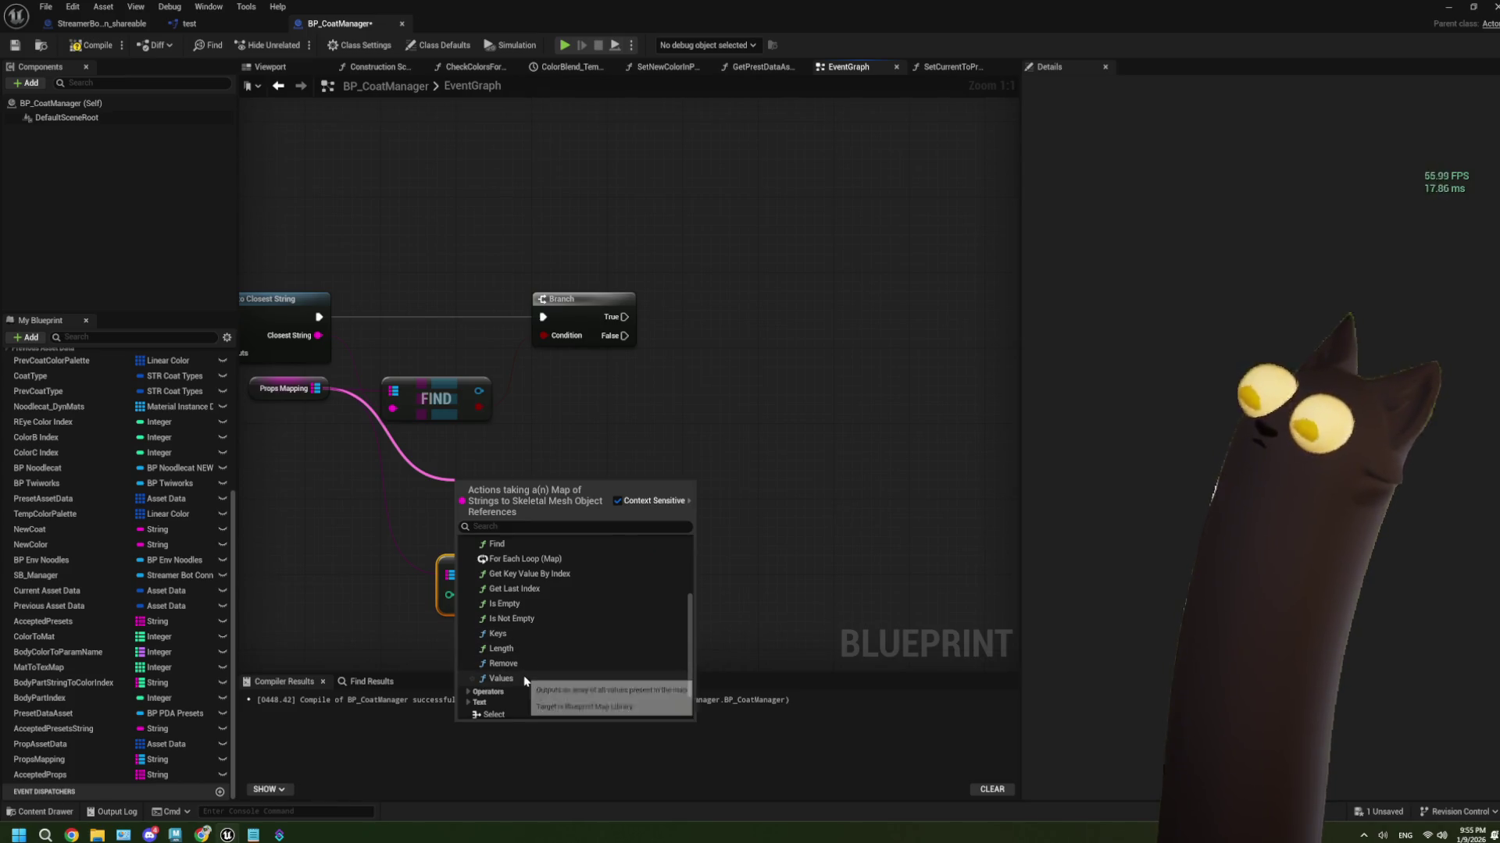
left_click(502, 678)
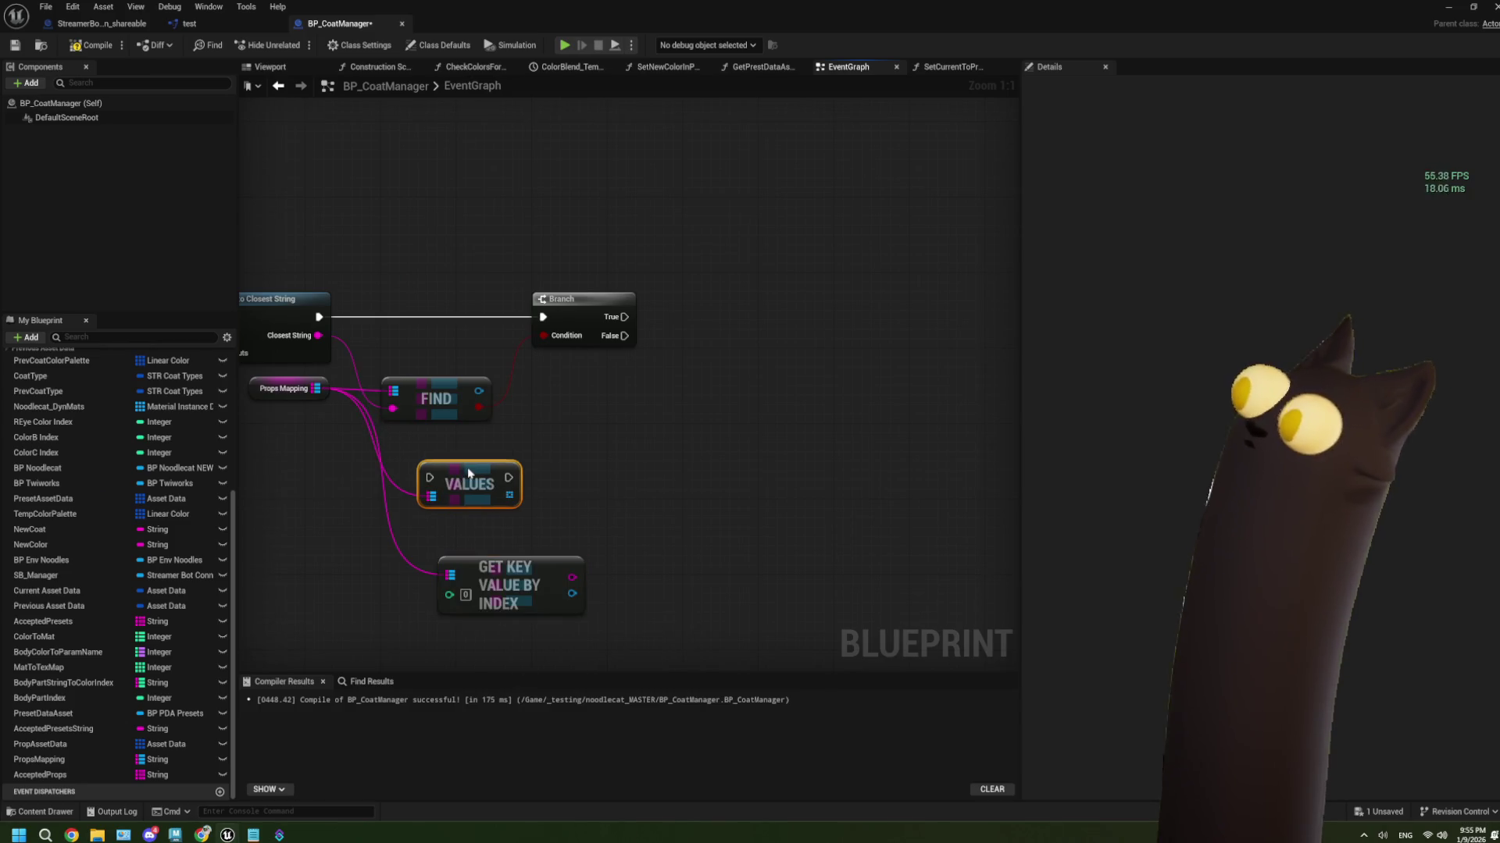
Wire Values to run after Raw Input to Closest String and add a Get (a copy) from its array
left_click_drag(469, 472, 450, 454)
mouse_move(319, 317)
left_mouse_down()
mouse_move(411, 459)
mouse_move(536, 515)
mouse_move(526, 506)
left_mouse_up()
type("get")
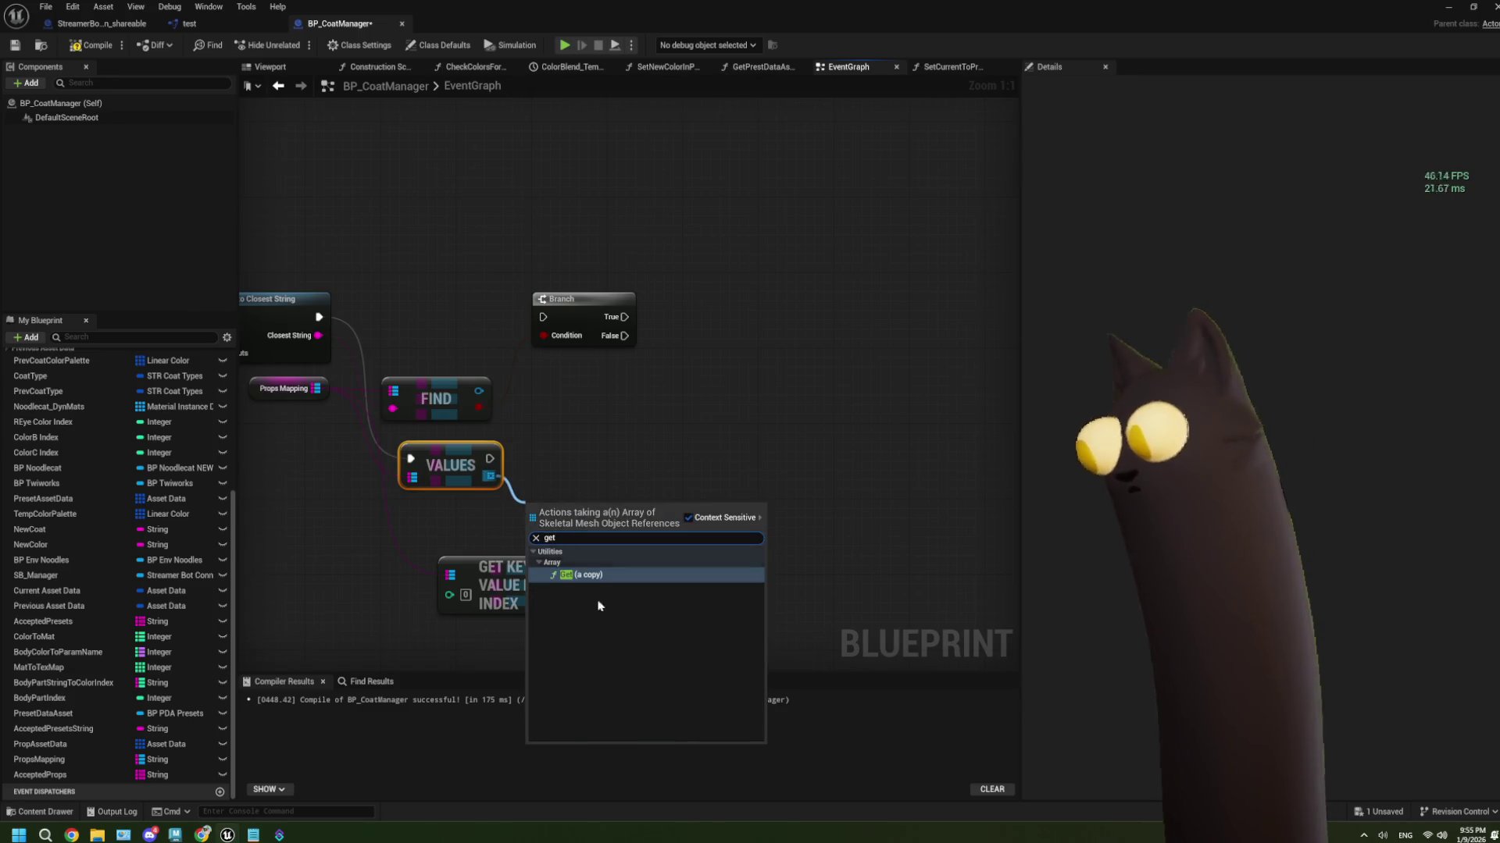
left_click(582, 575)
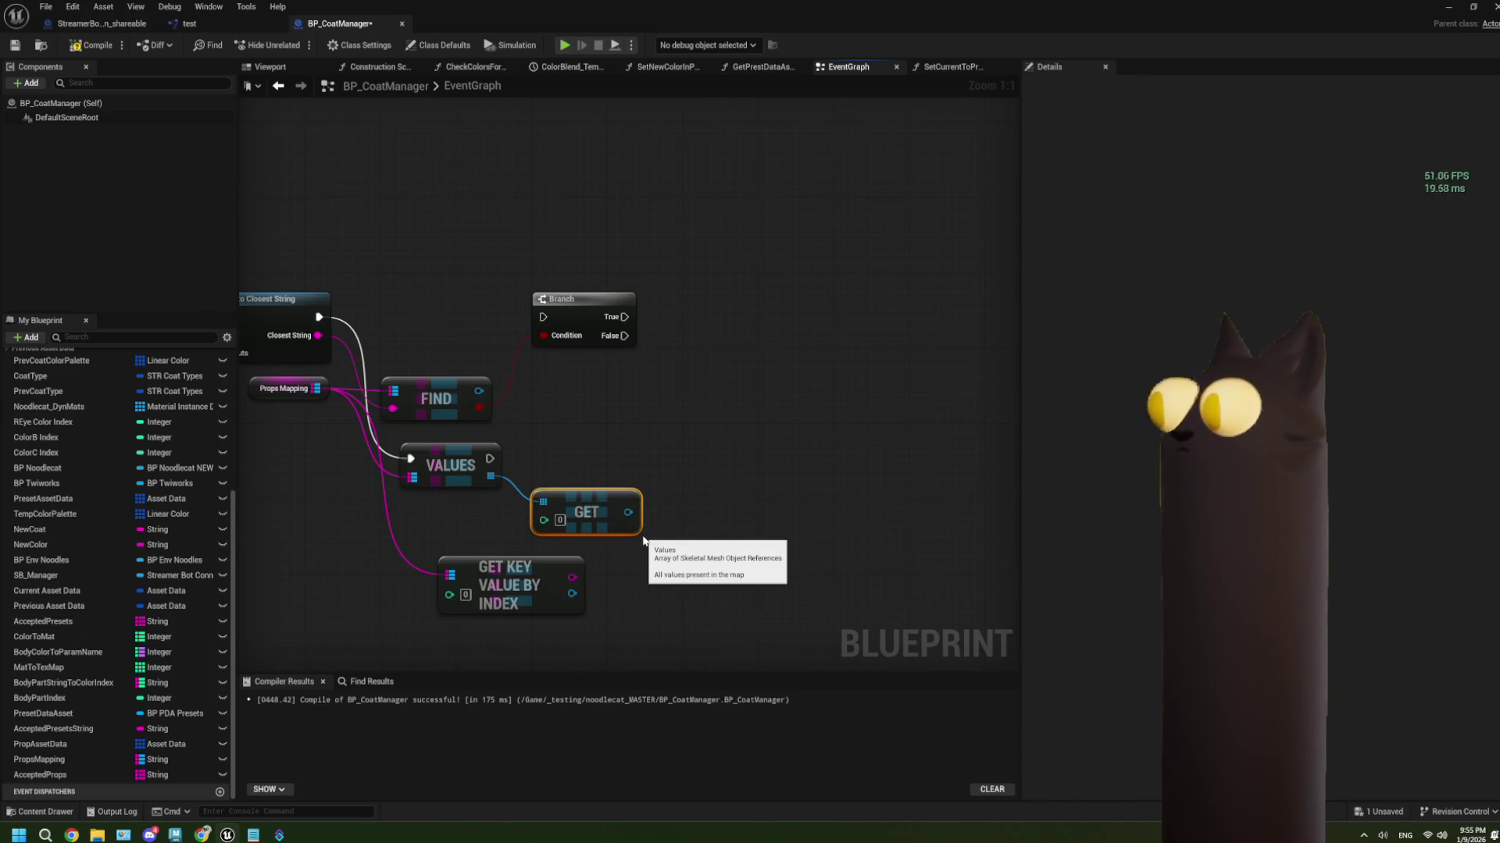
Delete the Get (a copy) and Values nodes, abandoning an 'index' search, and select Get Key Value By Index
left_click_drag(511, 551, 442, 543)
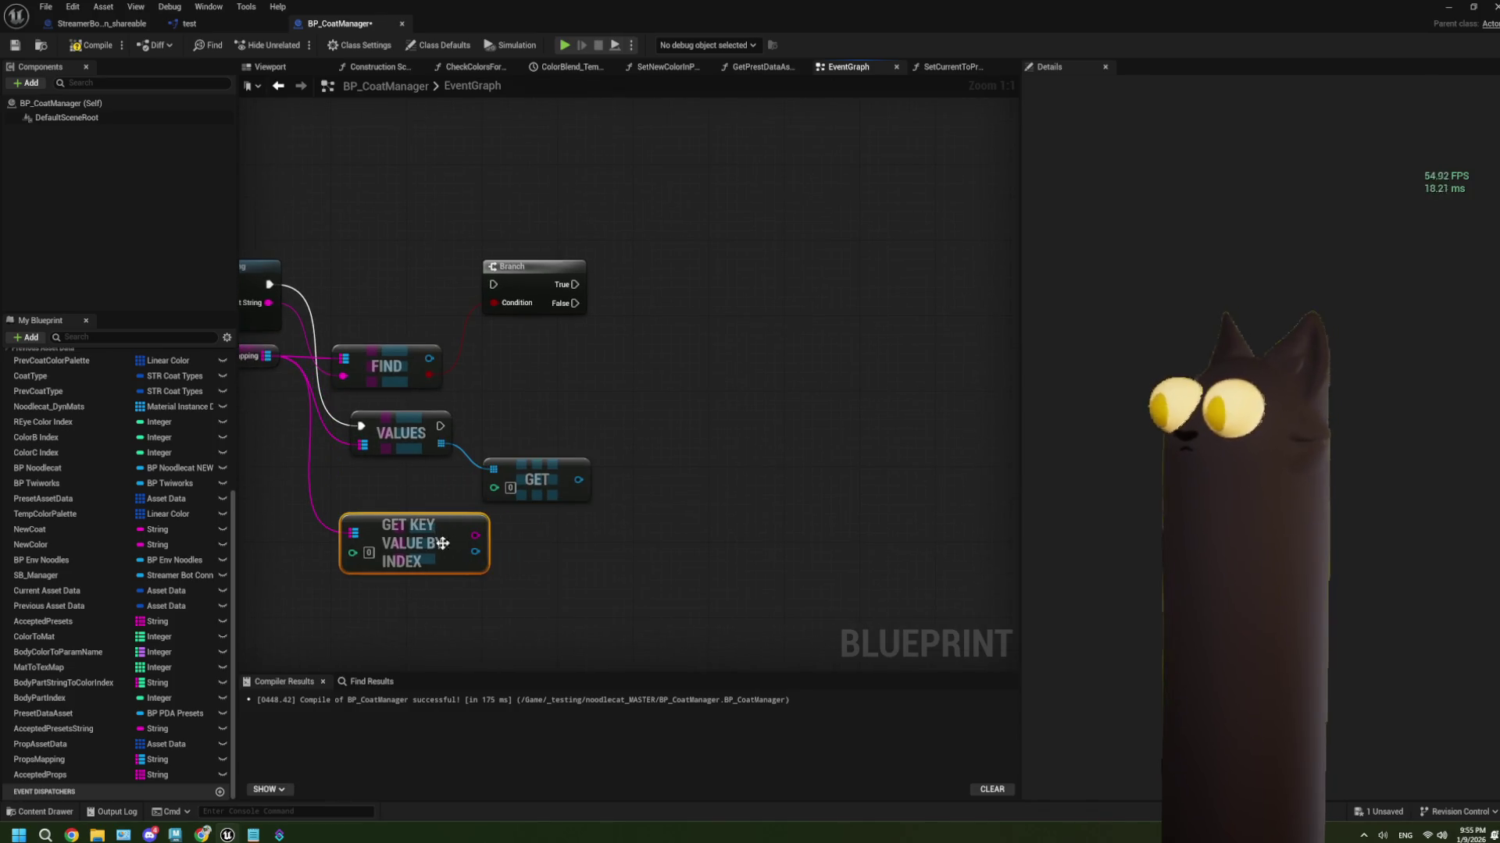
mouse_move(616, 473)
left_mouse_down()
mouse_move(451, 429)
mouse_move(517, 424)
mouse_move(478, 471)
left_mouse_up()
key("Delete")
type("get in")
key("BackSpace")
key("BackSpace")
key("BackSpace")
type("inde")
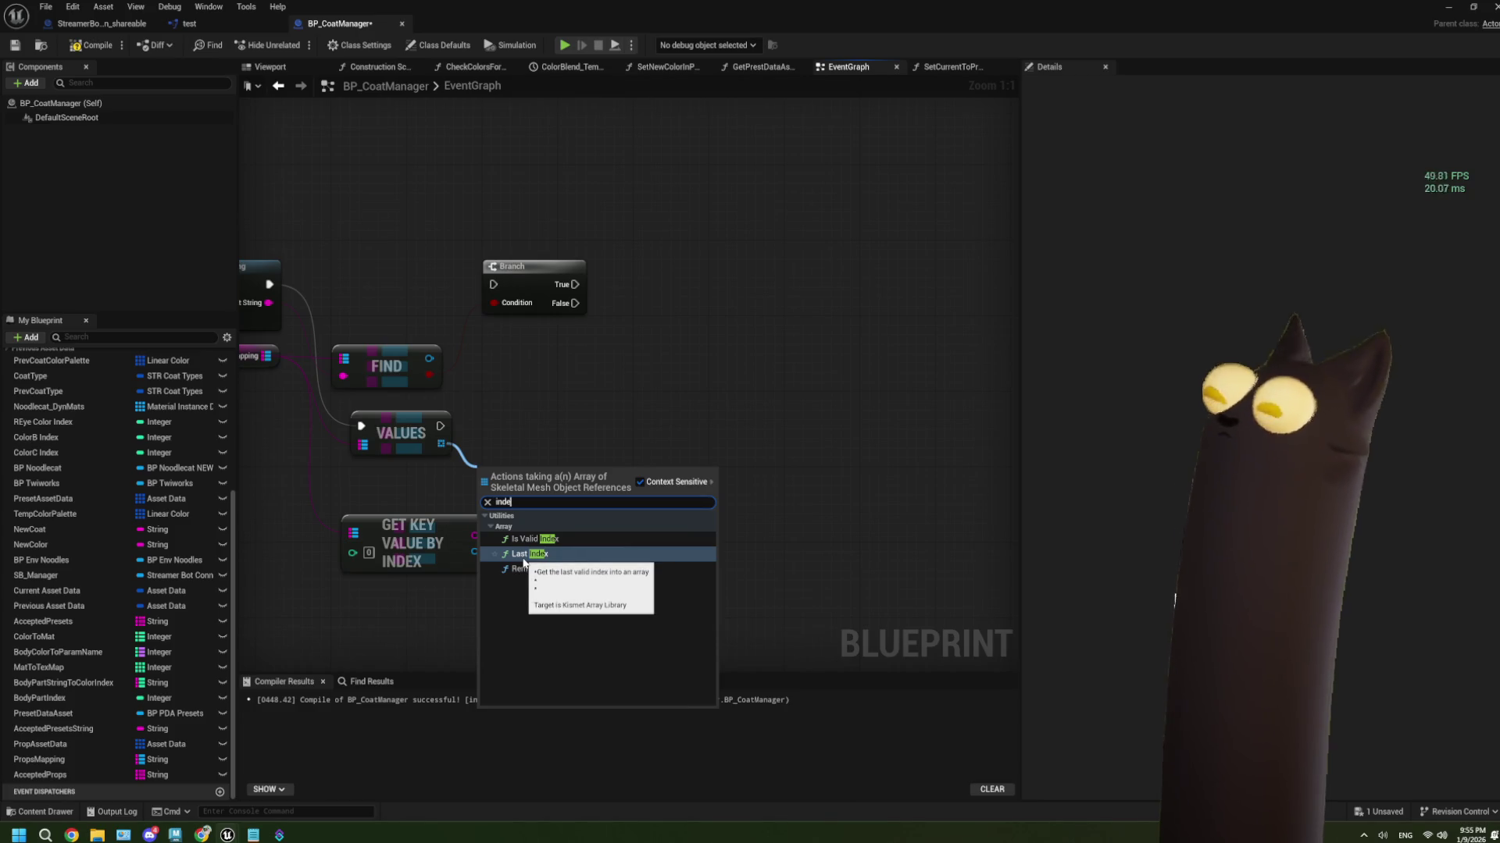
key("Escape")
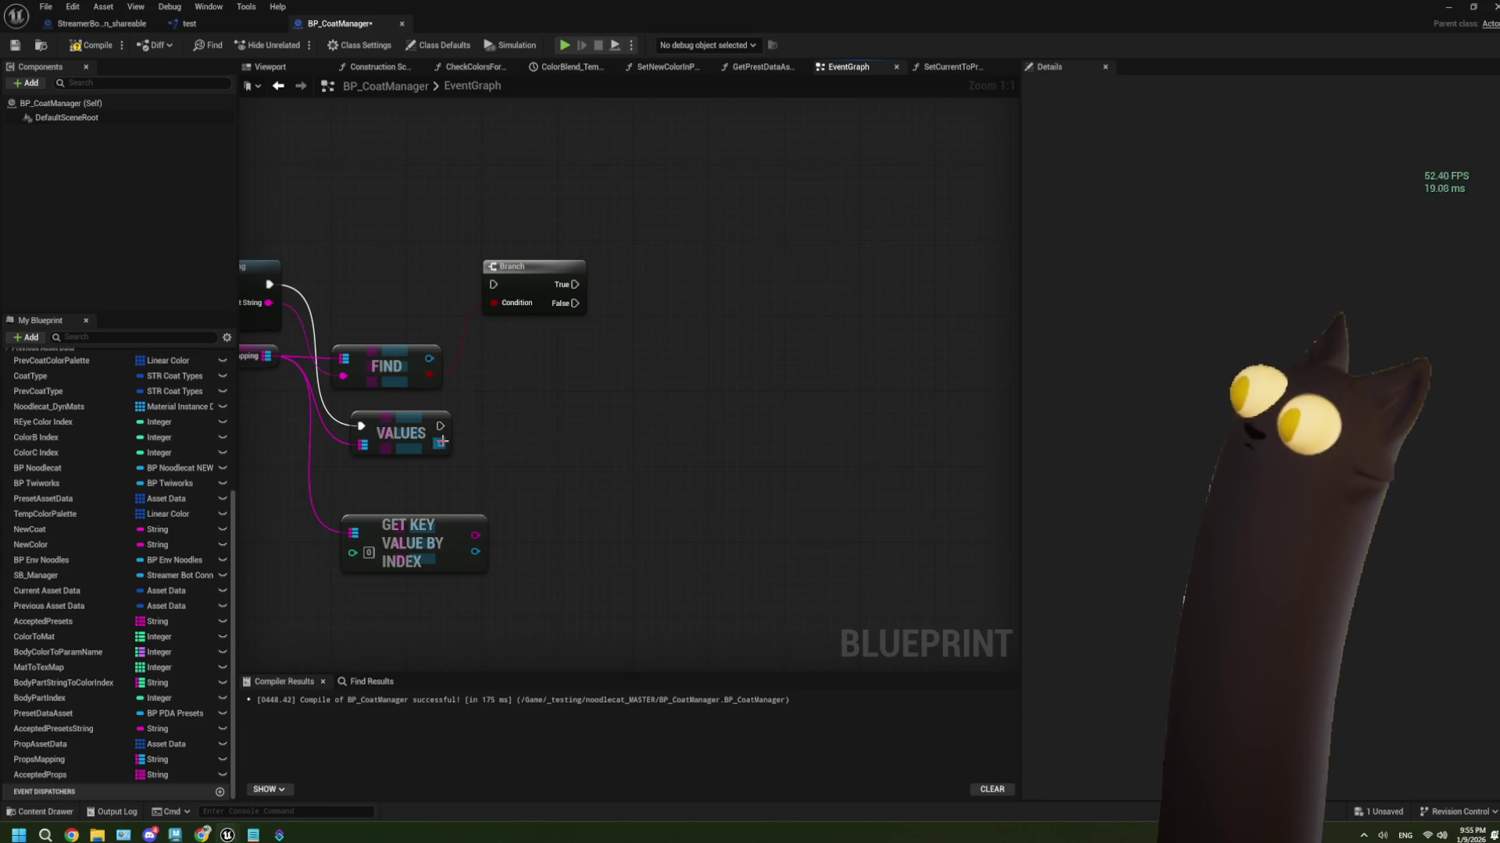
left_click(570, 422)
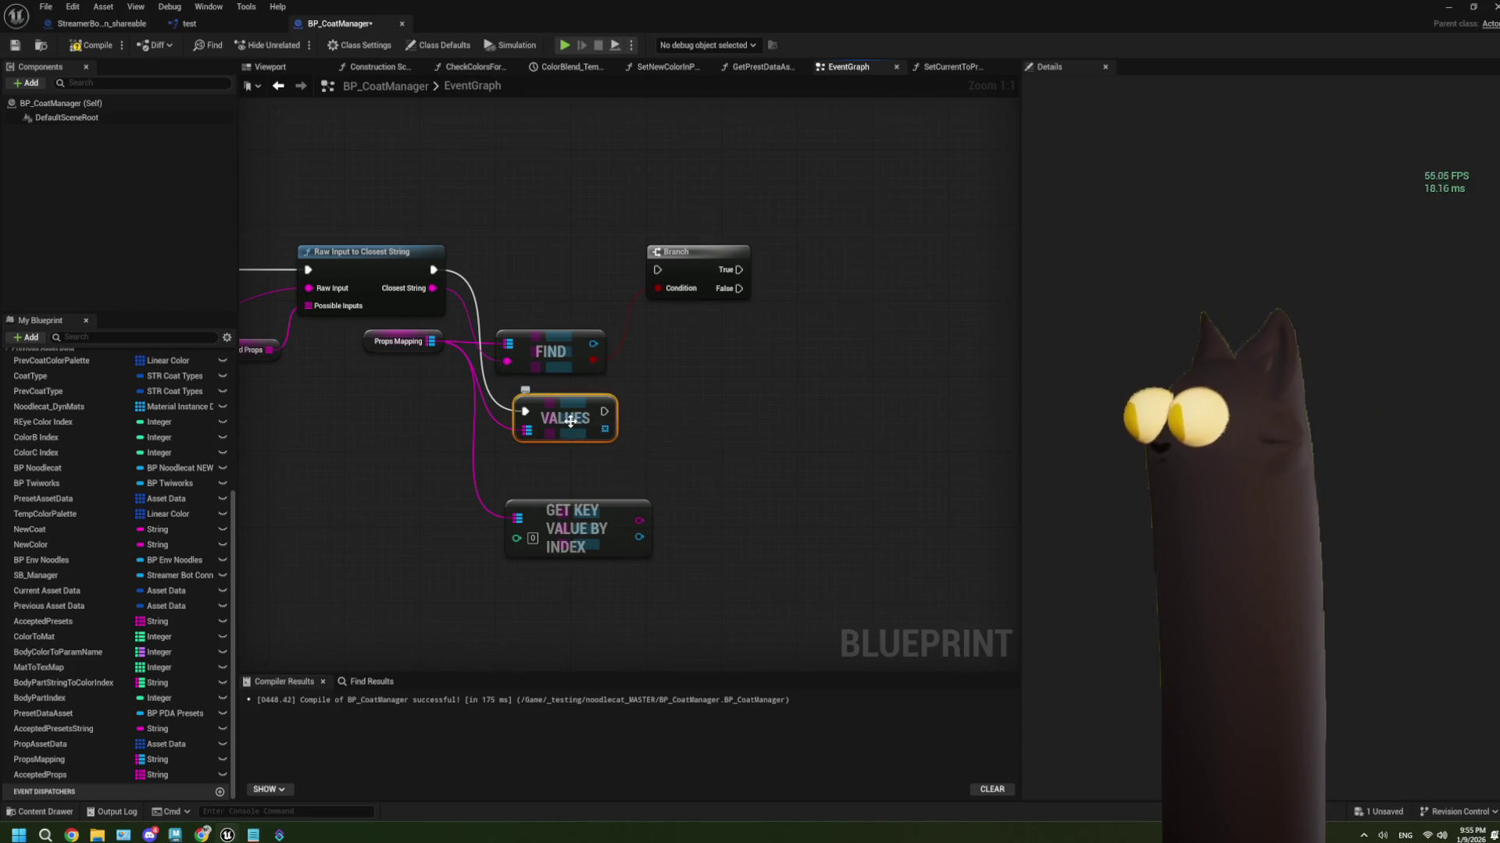
key("Delete")
left_click(596, 515)
Delete Get Key Value By Index, re-add one from Props Mapping via an 'inde' search, then delete it again
key("Delete")
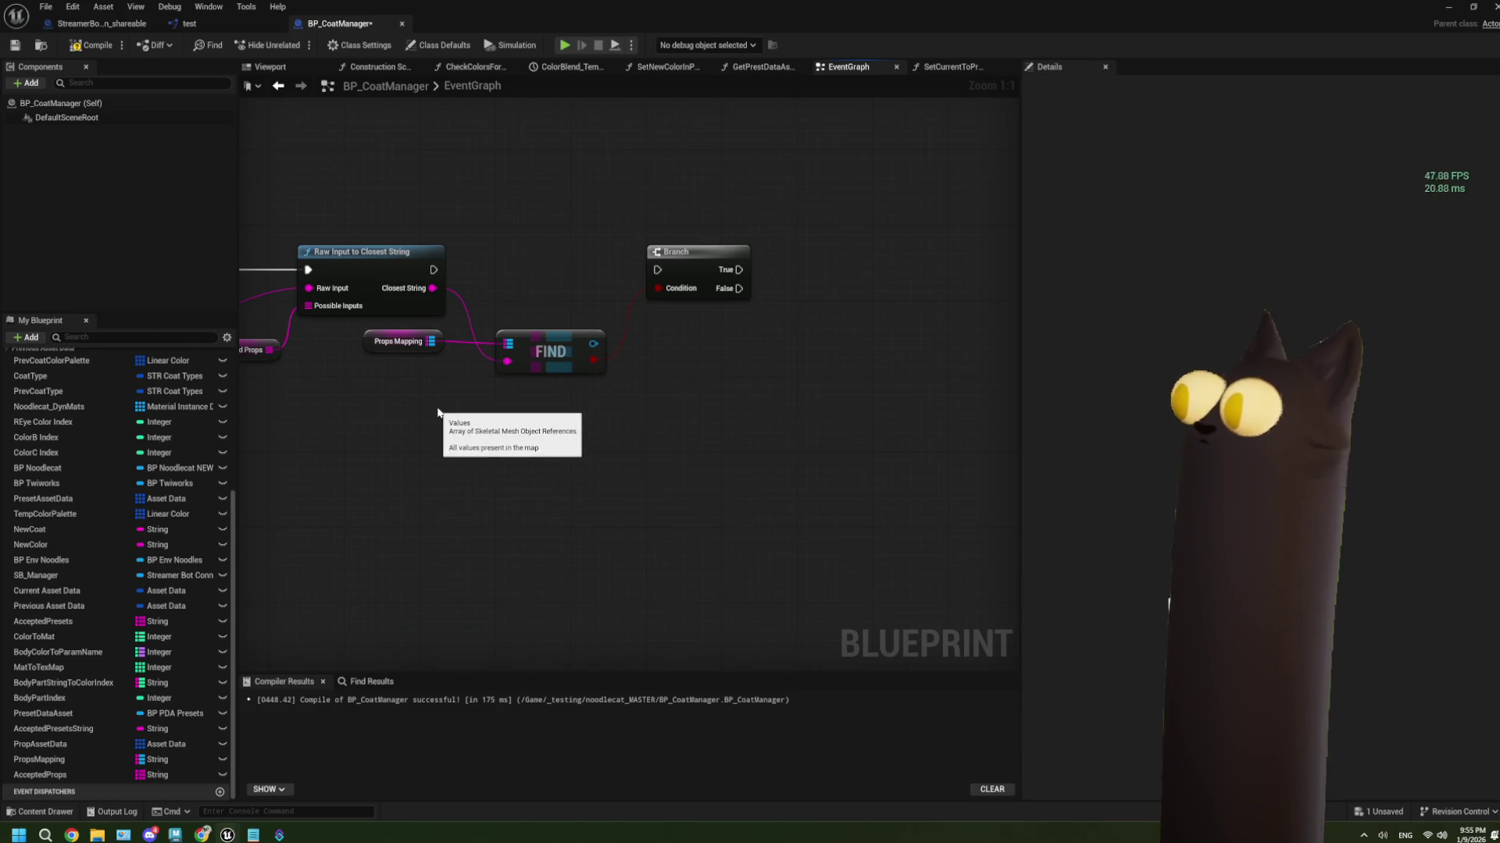
left_click(414, 333)
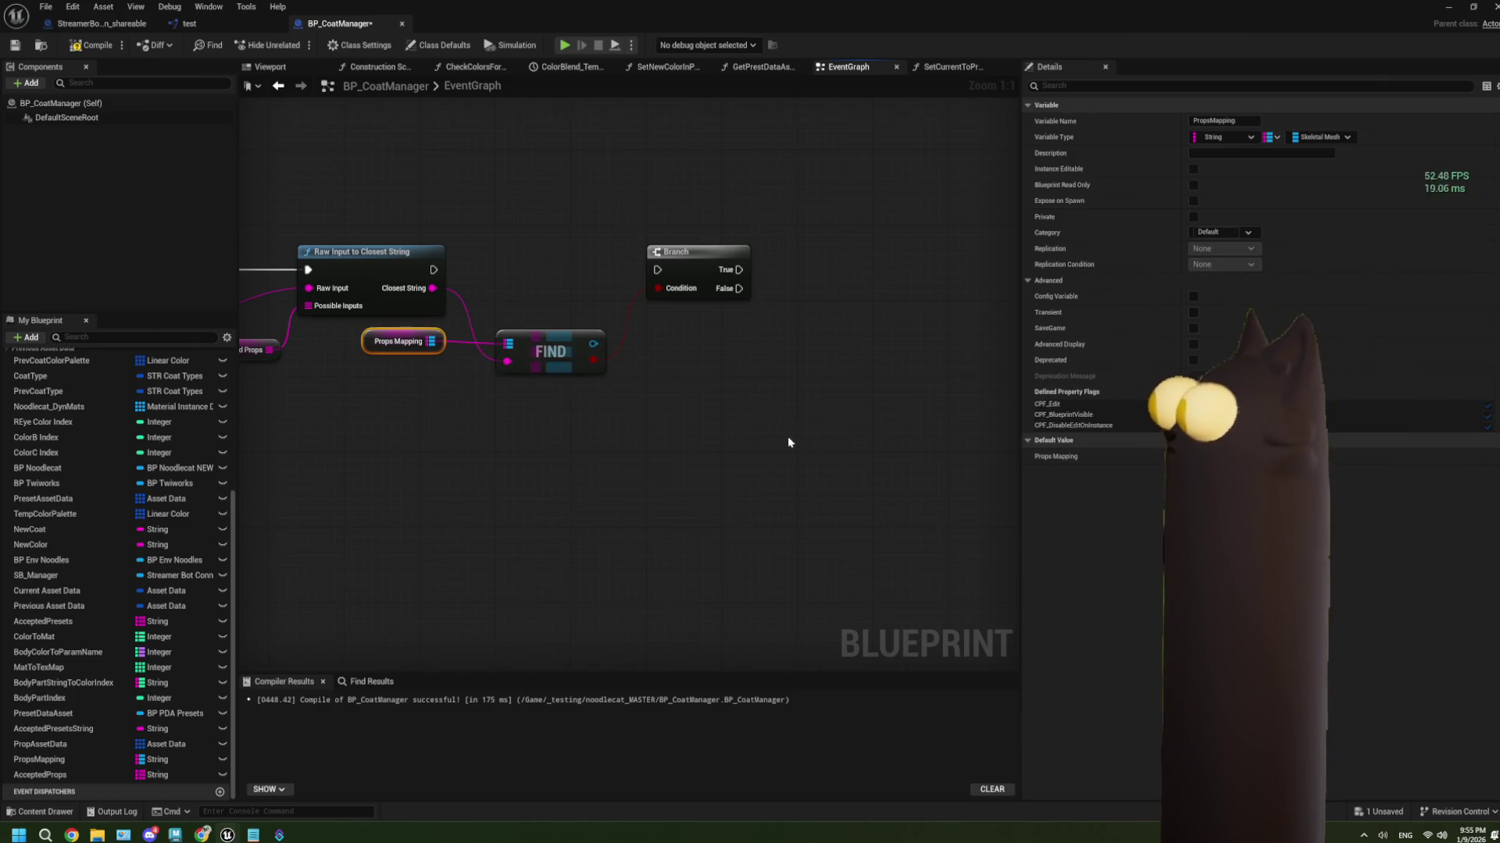
mouse_move(429, 341)
left_mouse_down()
mouse_move(481, 447)
mouse_move(498, 447)
left_mouse_up()
type("inde")
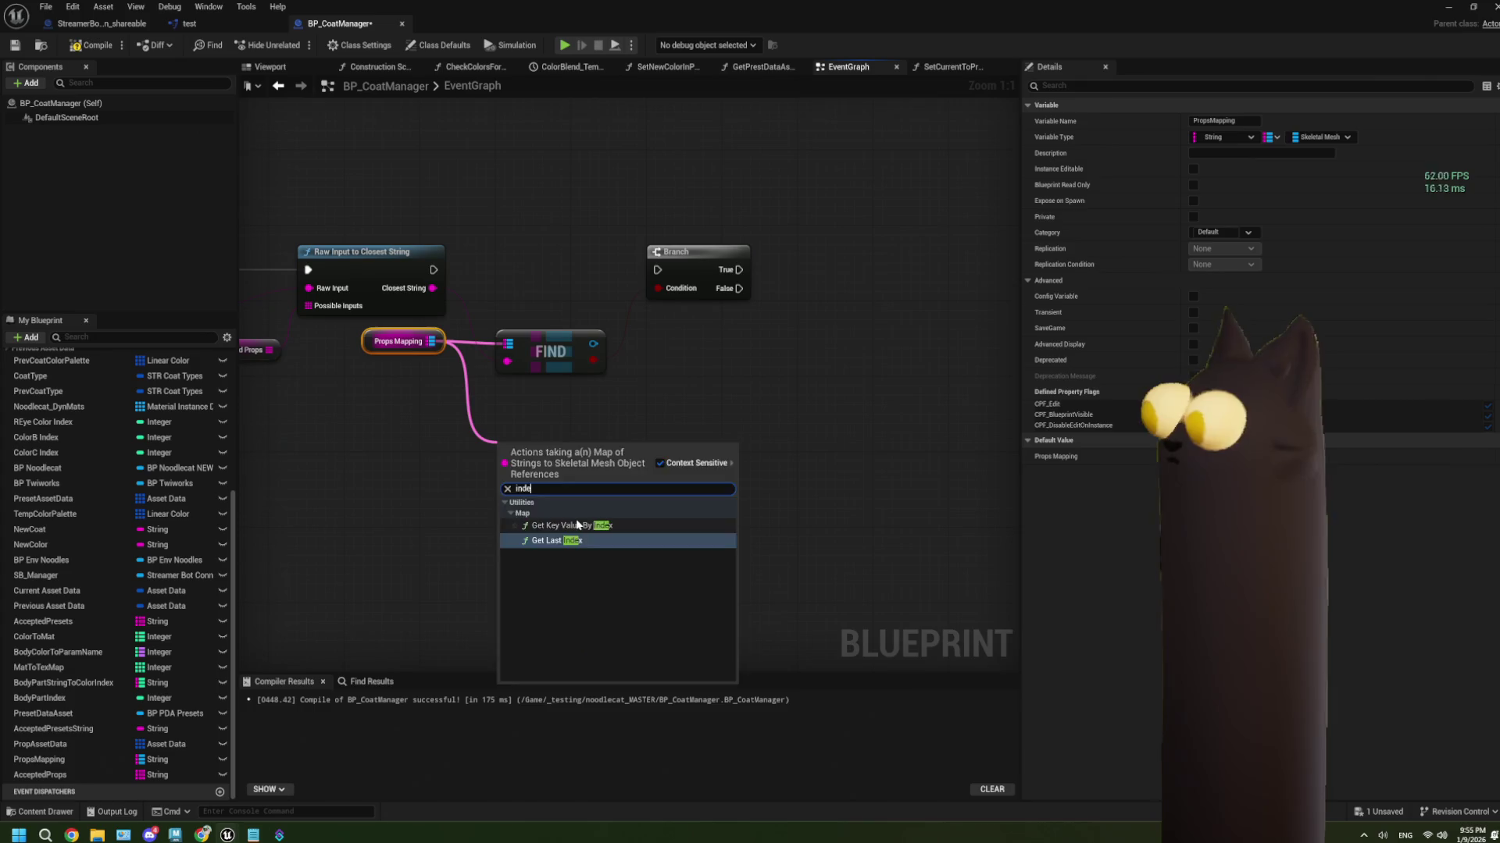
left_click(577, 525)
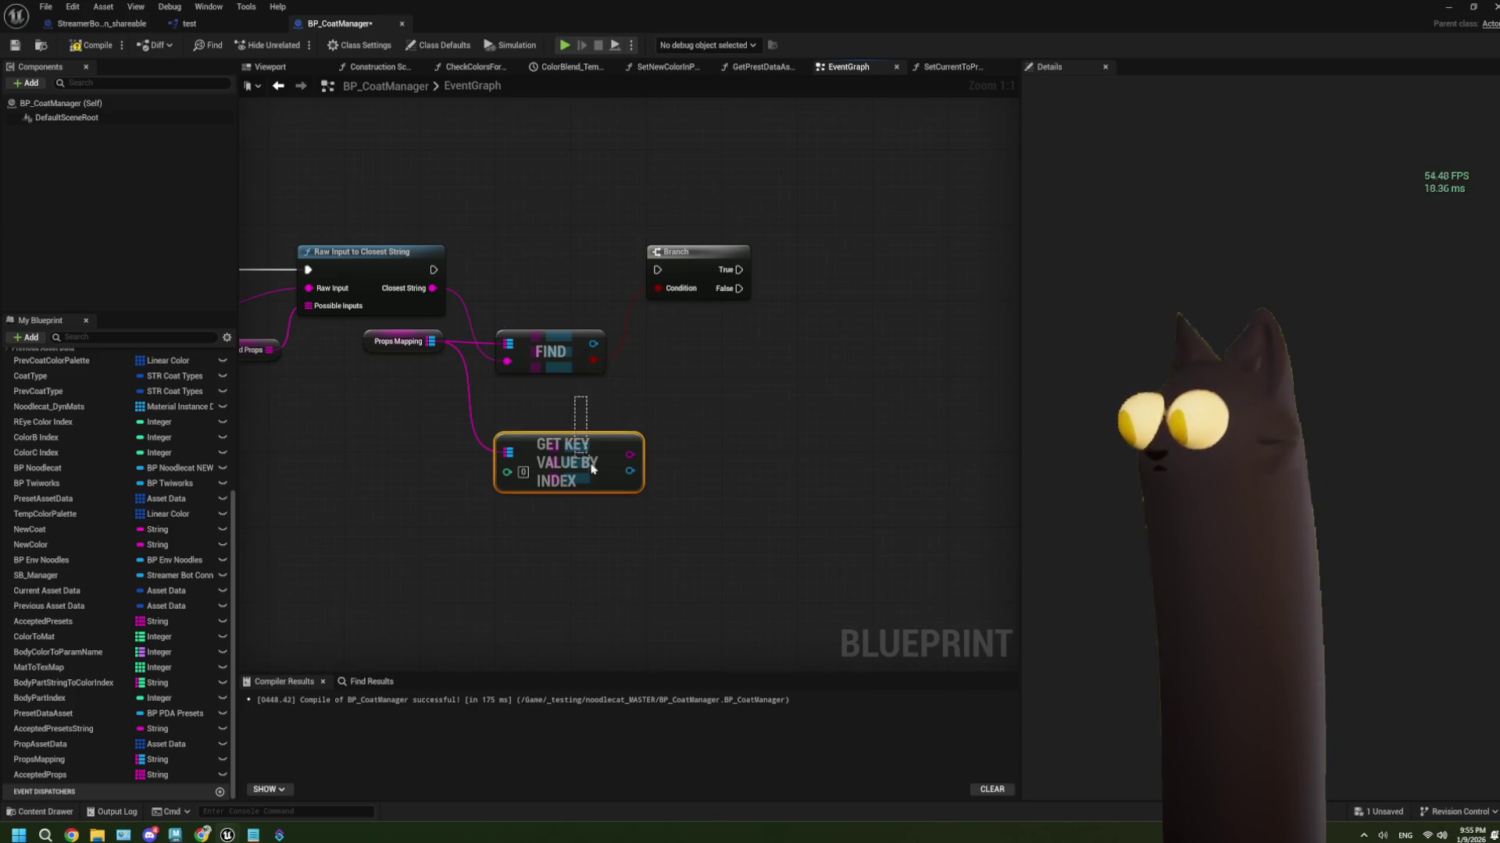
key("Delete")
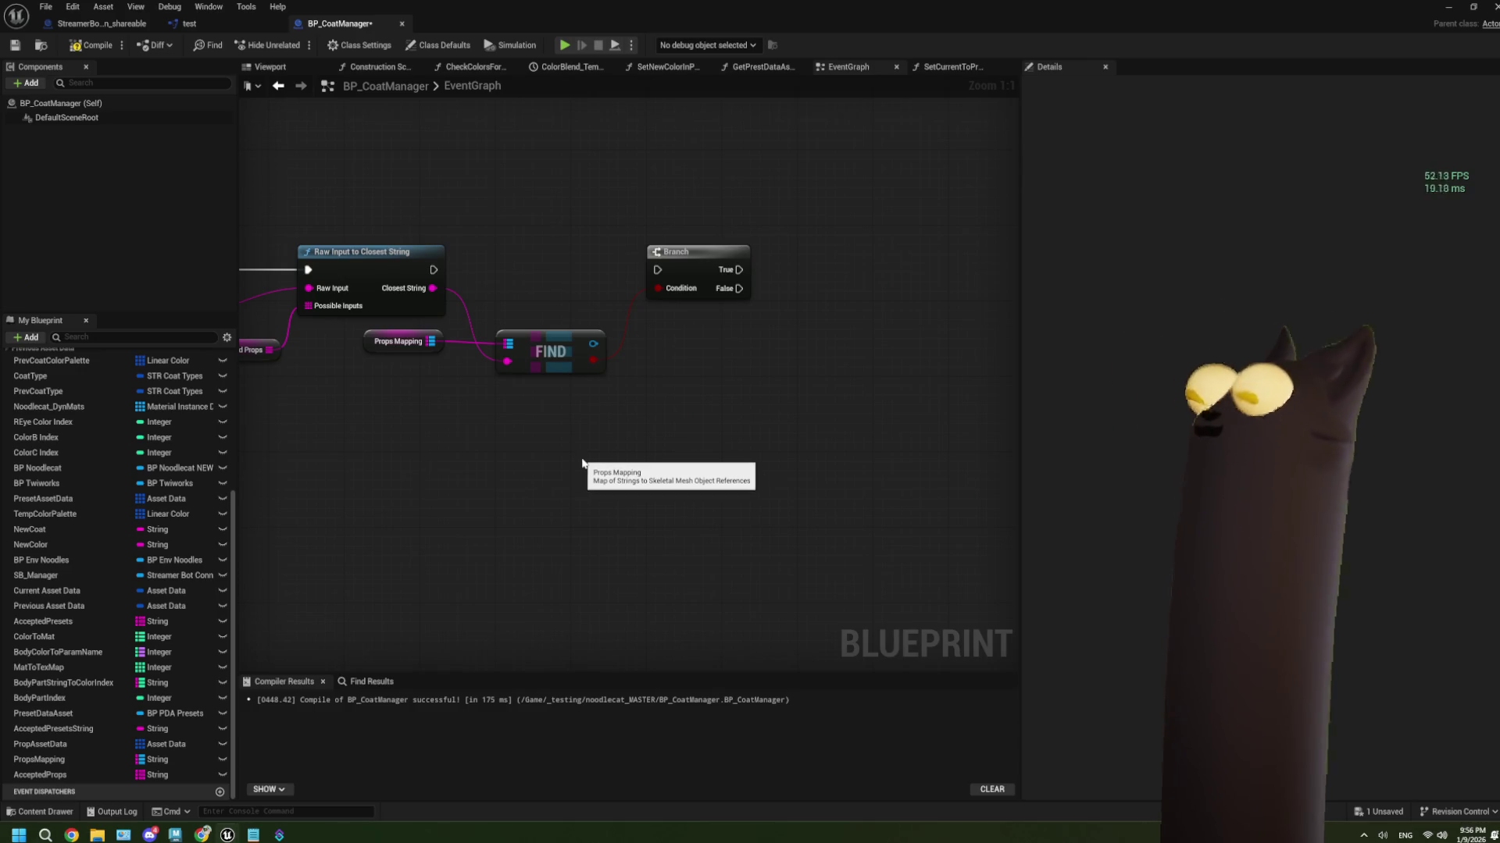
Place an AcceptedProps getter in the graph, discarding the stray Set and Get nodes
mouse_move(536, 432)
left_mouse_down()
mouse_move(561, 452)
mouse_move(541, 442)
left_mouse_up()
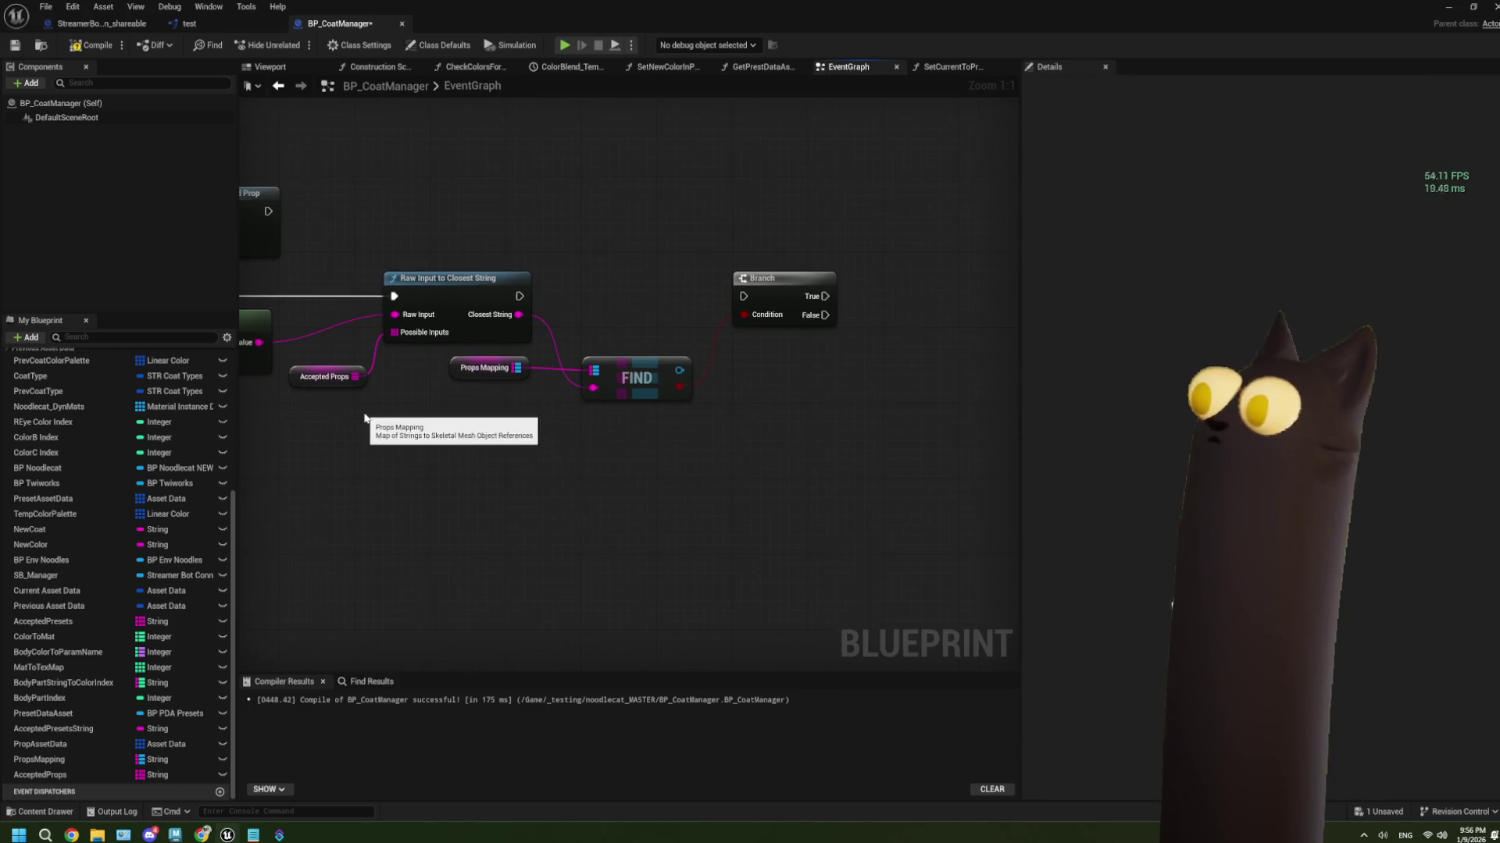
left_click(82, 774)
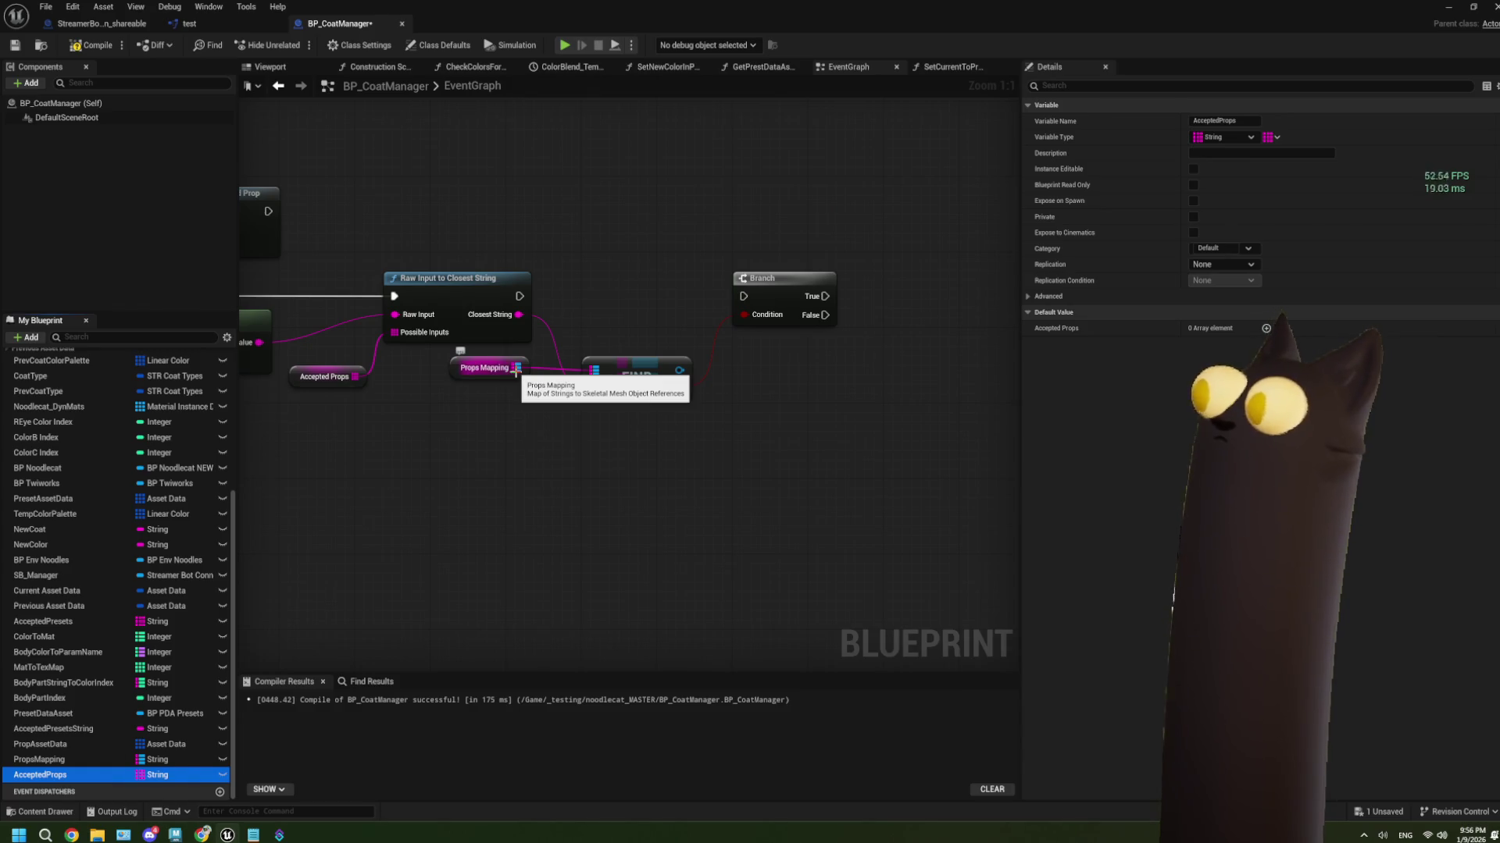
left_click_drag(78, 774, 436, 411)
left_click(461, 445)
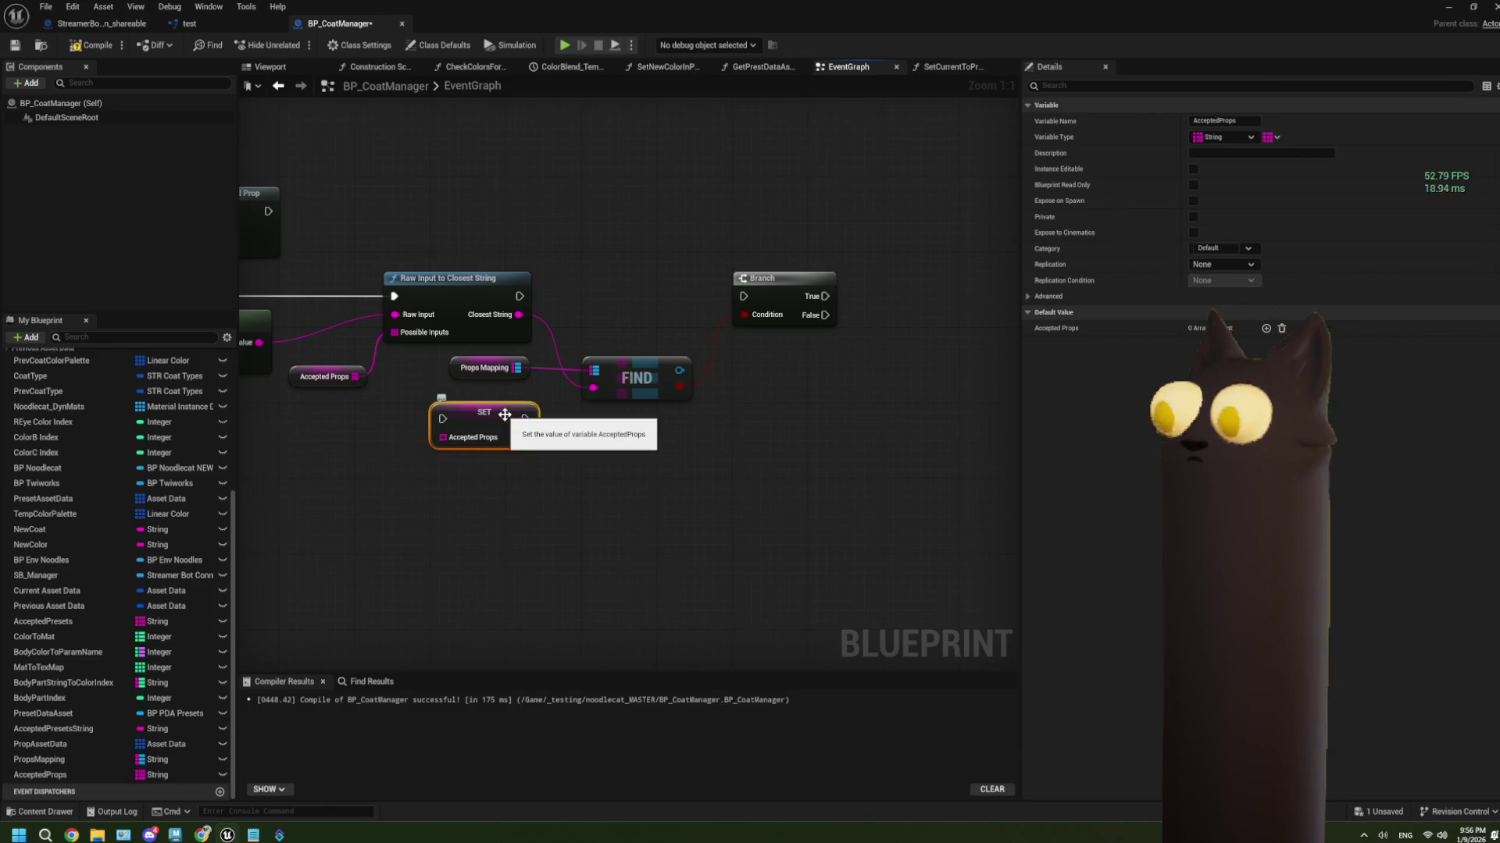
key("Delete")
mouse_move(57, 781)
left_mouse_down()
mouse_move(536, 469)
mouse_move(438, 471)
mouse_move(537, 483)
left_mouse_up()
left_click(460, 484)
type("get")
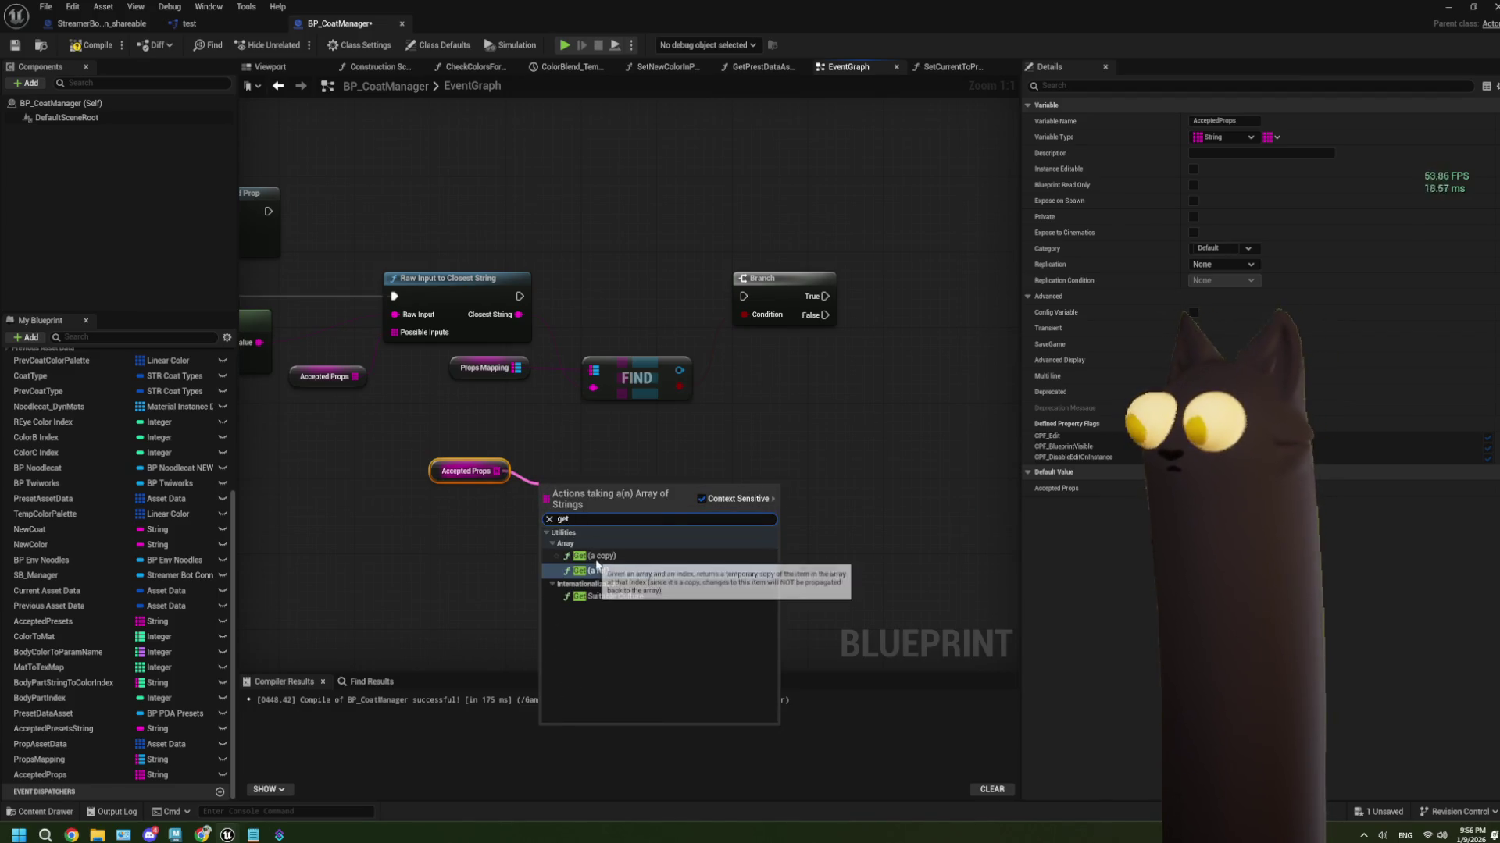
left_click(596, 565)
key("Delete")
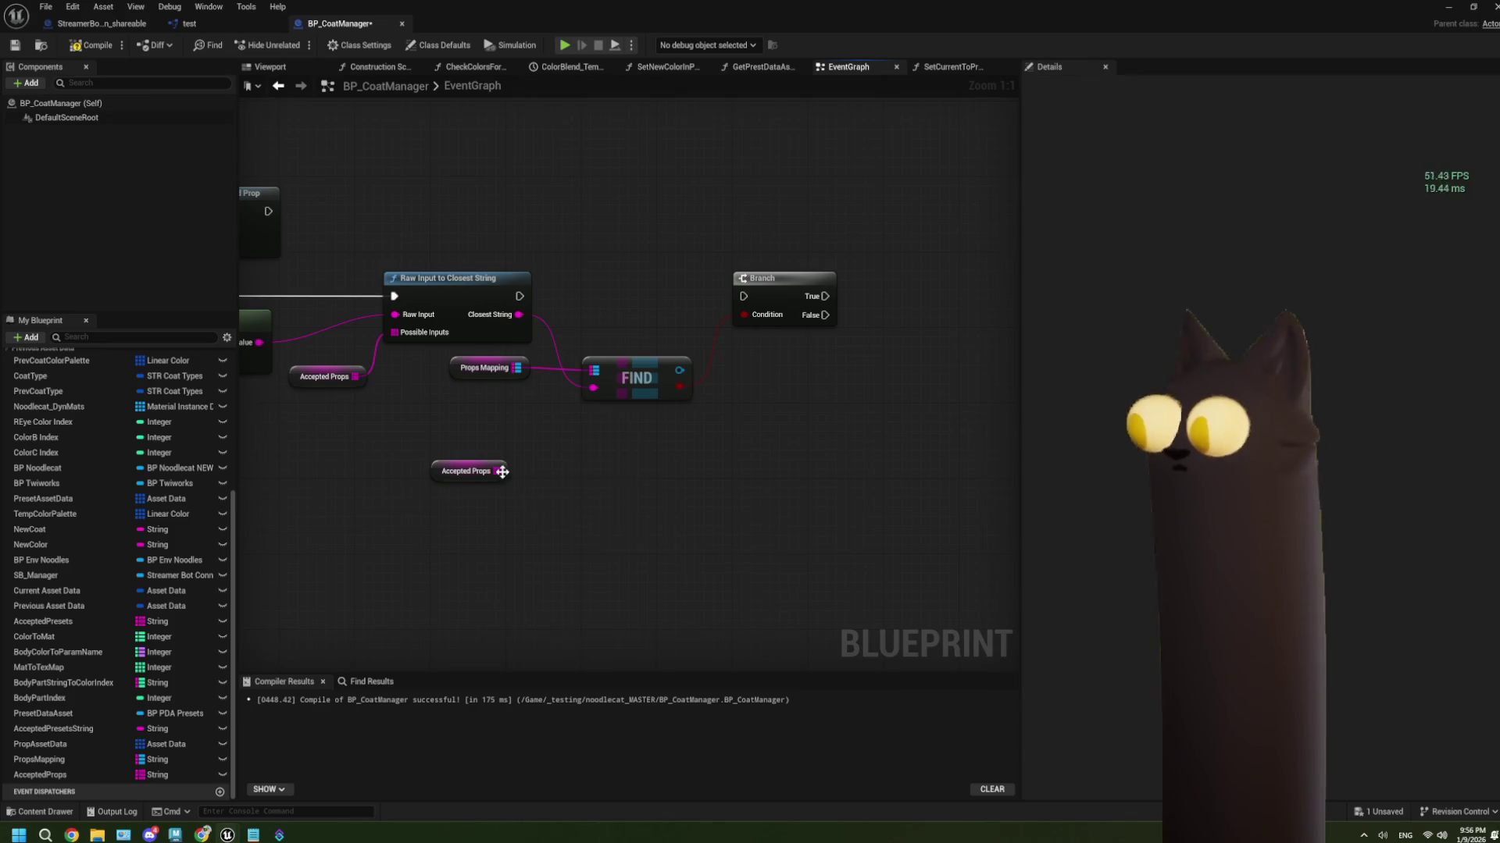
Add a Utilities > Array Find Item node on Accepted Props with Closest String wired to its item
left_click_drag(502, 472, 542, 499)
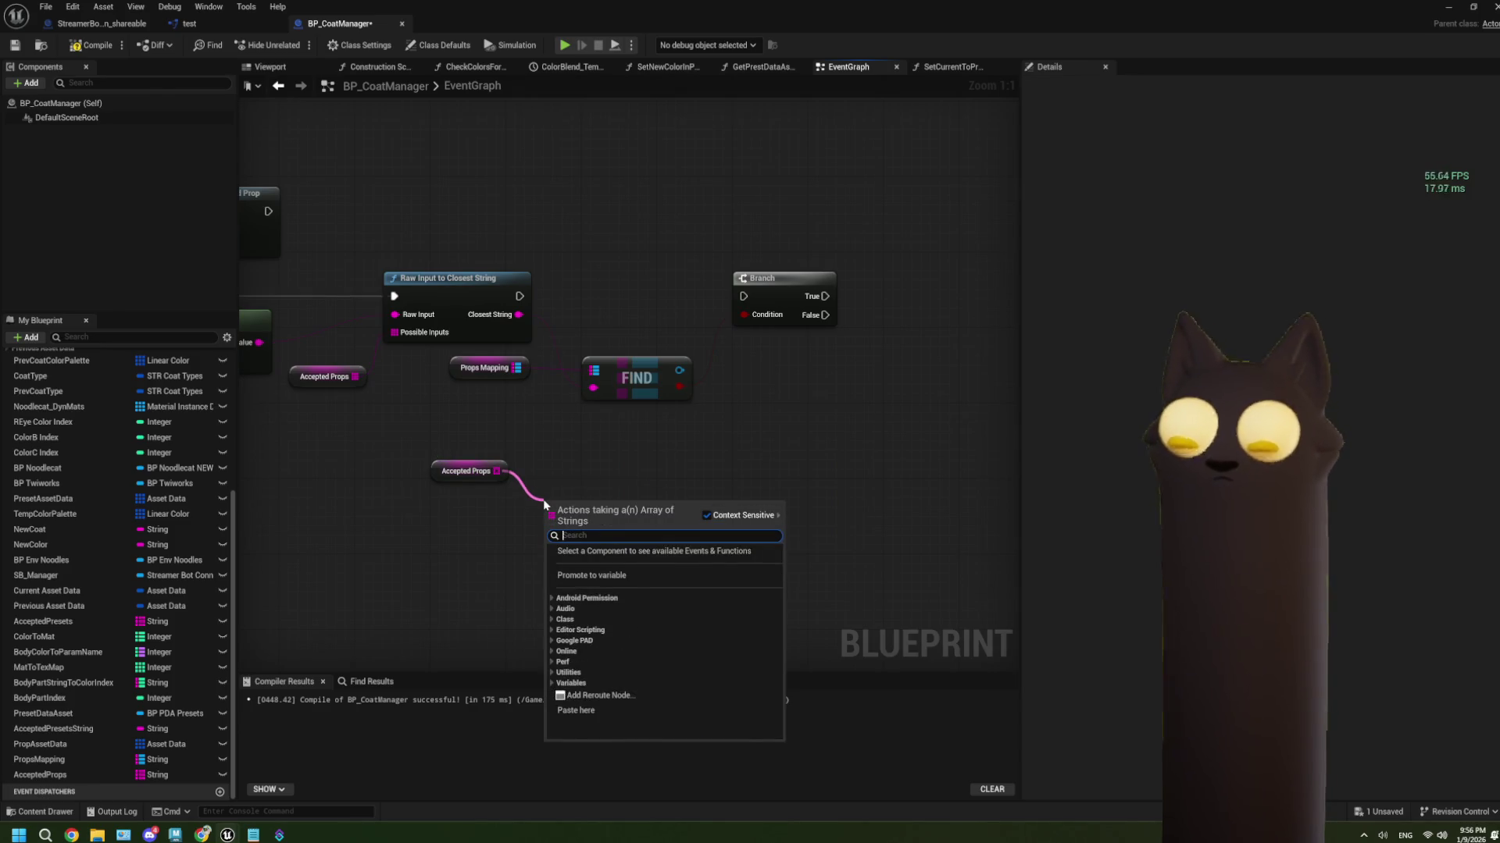
type("inde")
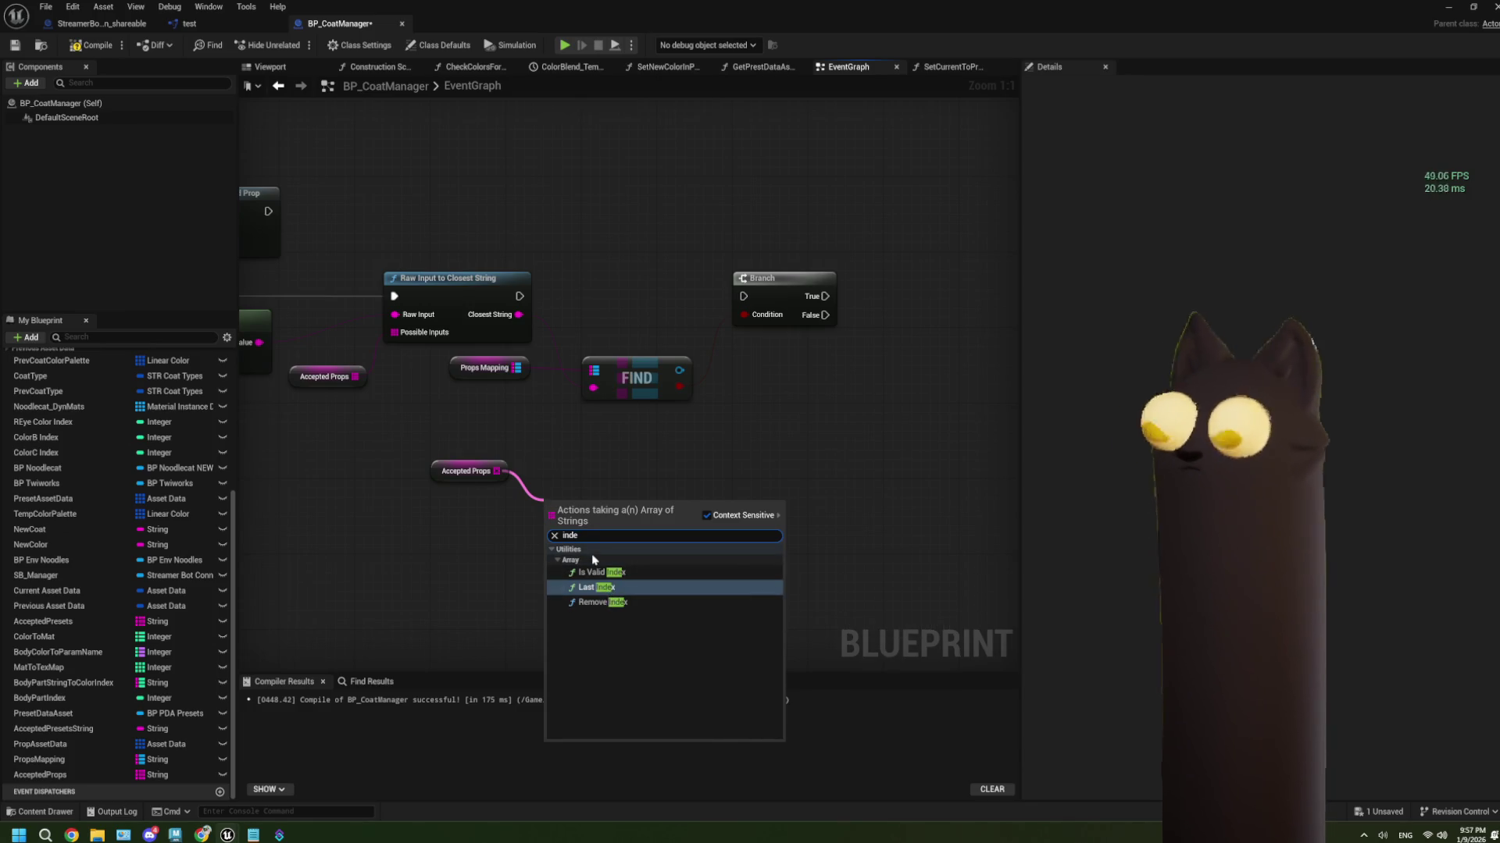
key("BackSpace")
key("BackSpace")
key("BackSpace")
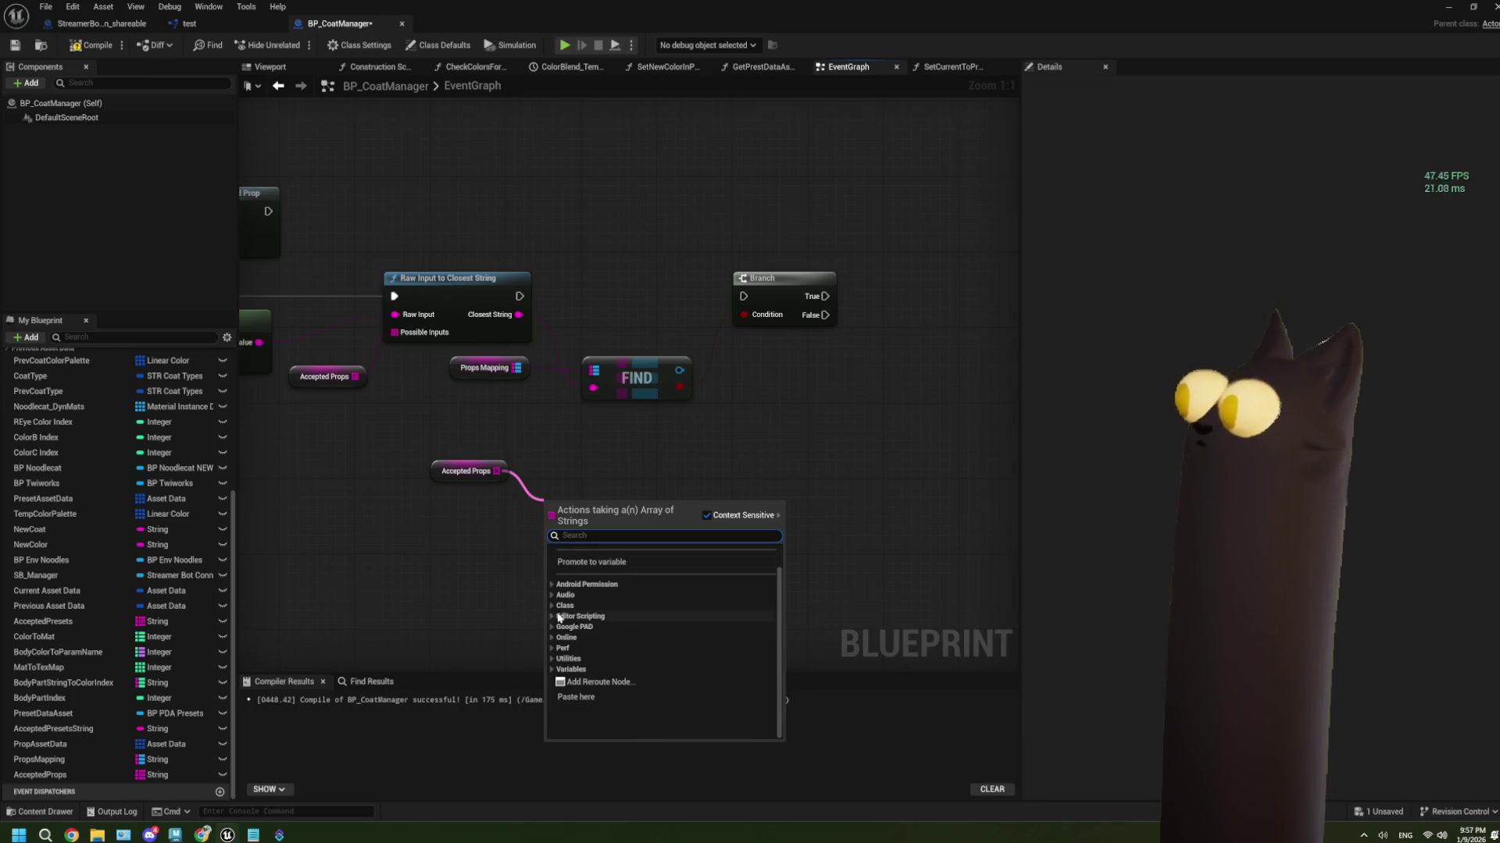
left_click(554, 659)
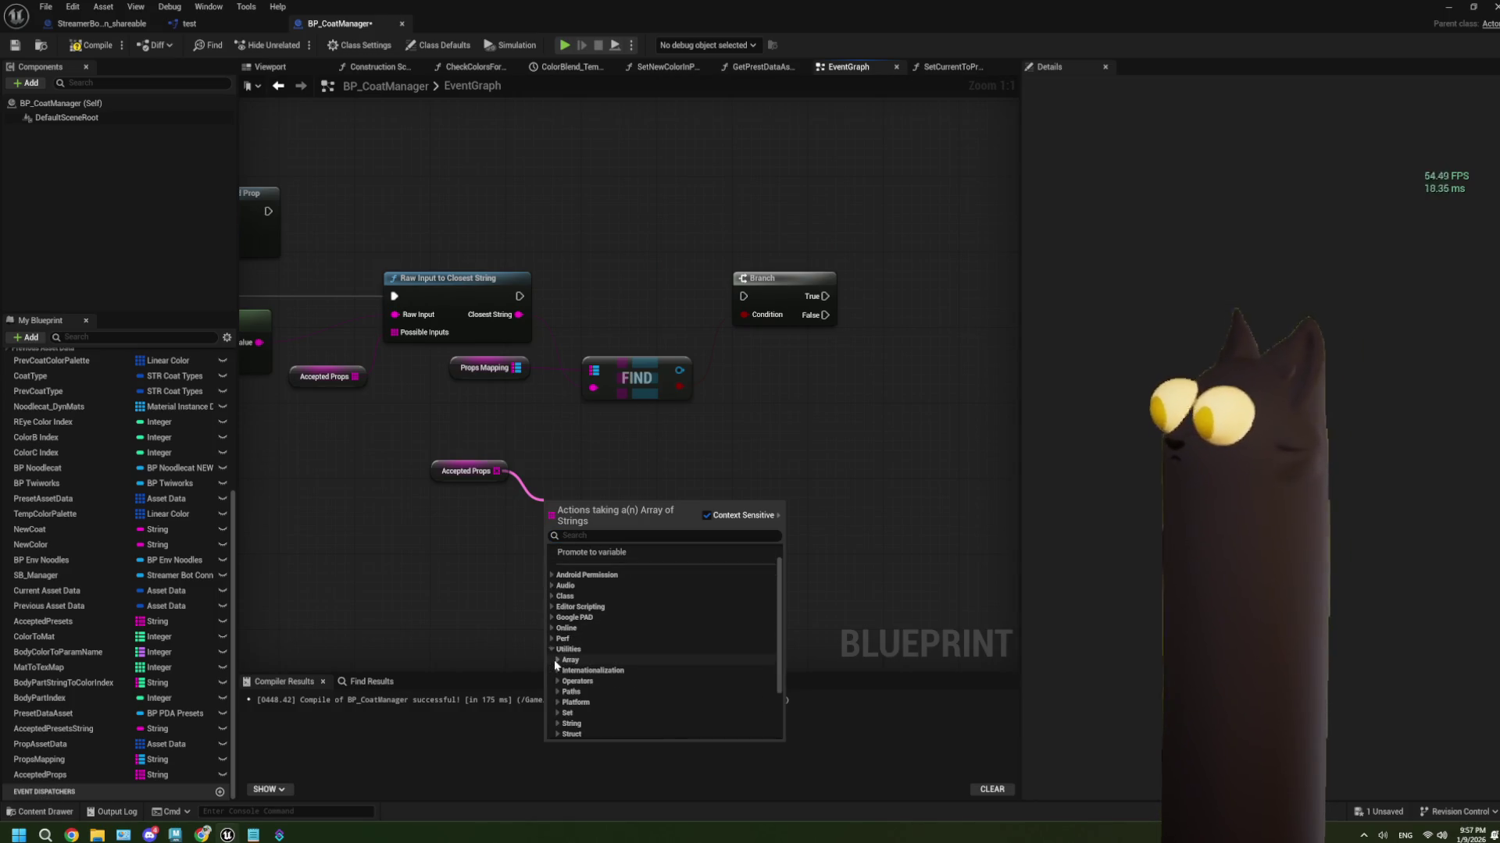
left_click(557, 649)
scroll(632, 653, "down", 2)
scroll(633, 652, "down", 1)
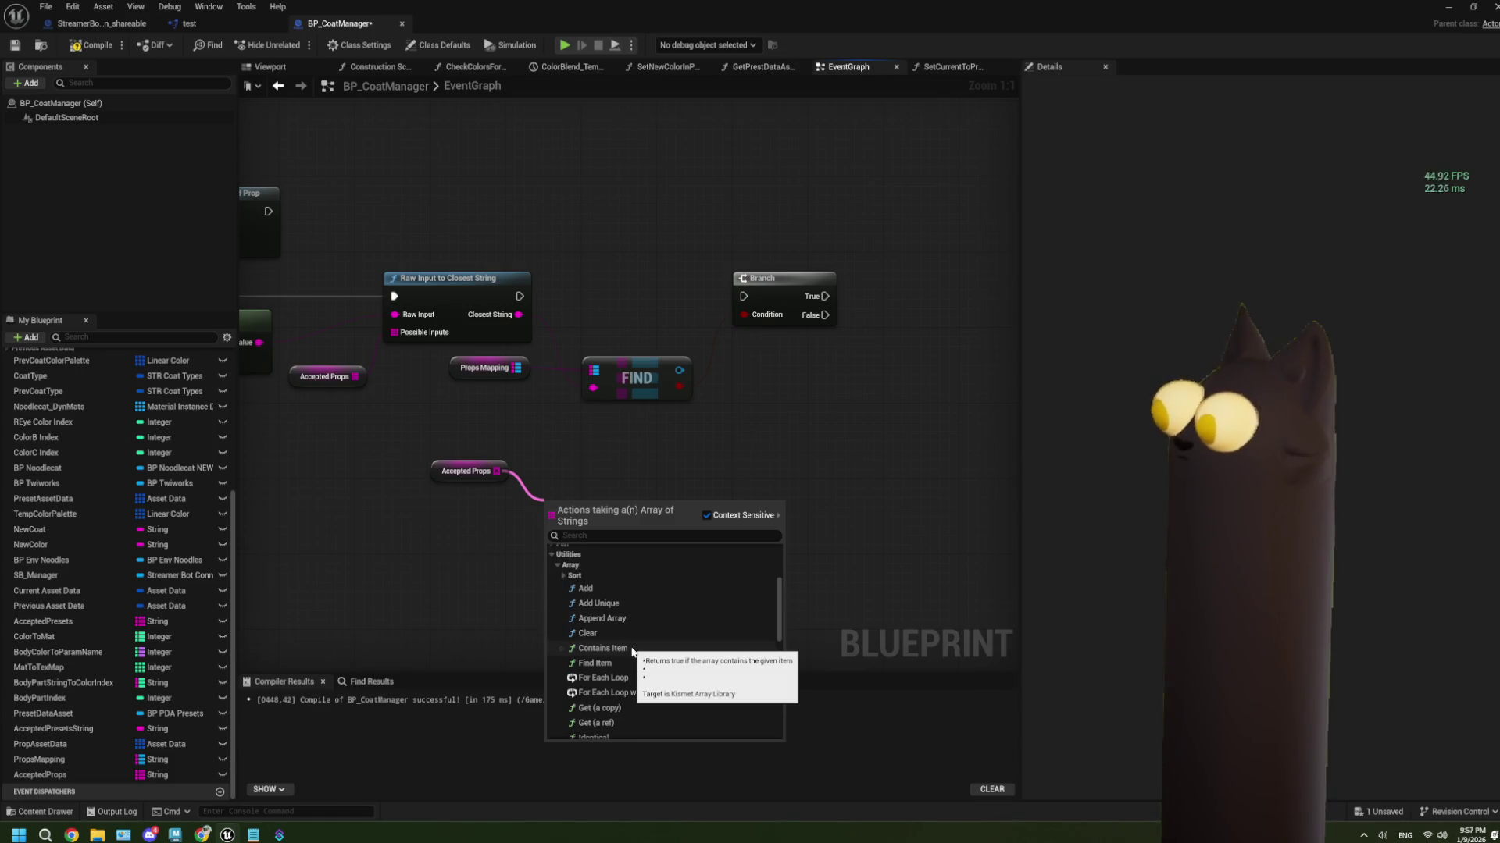
scroll(633, 652, "down", 1)
left_click(615, 634)
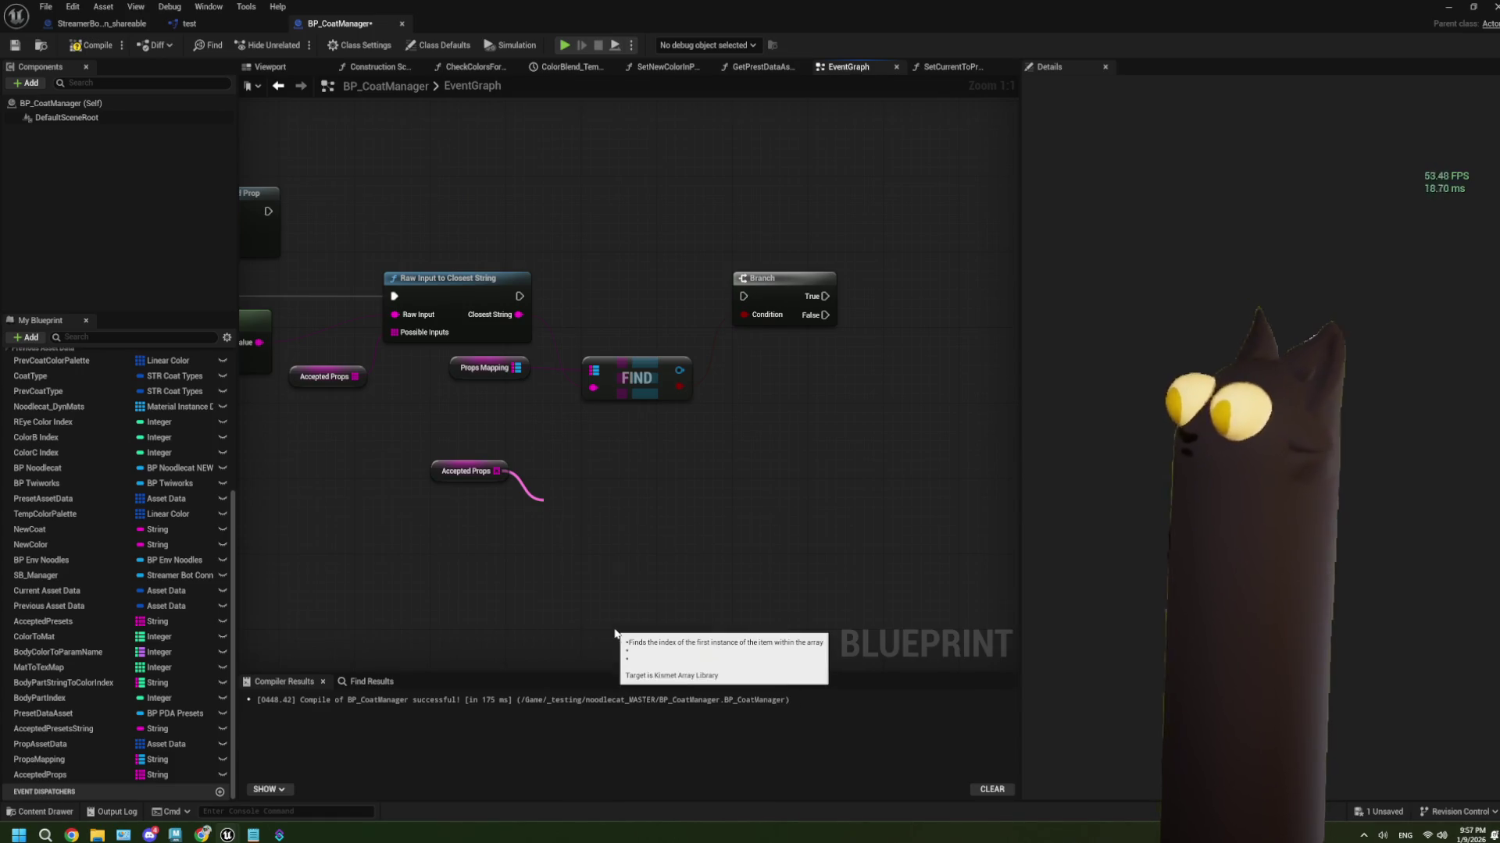
mouse_move(519, 314)
left_mouse_down()
mouse_move(555, 528)
mouse_move(579, 482)
left_mouse_up()
left_click_drag(516, 368, 671, 458)
Add Get Key Value By Index on Props Mapping fed by the Find index, and move the three nodes up-left
type("find")
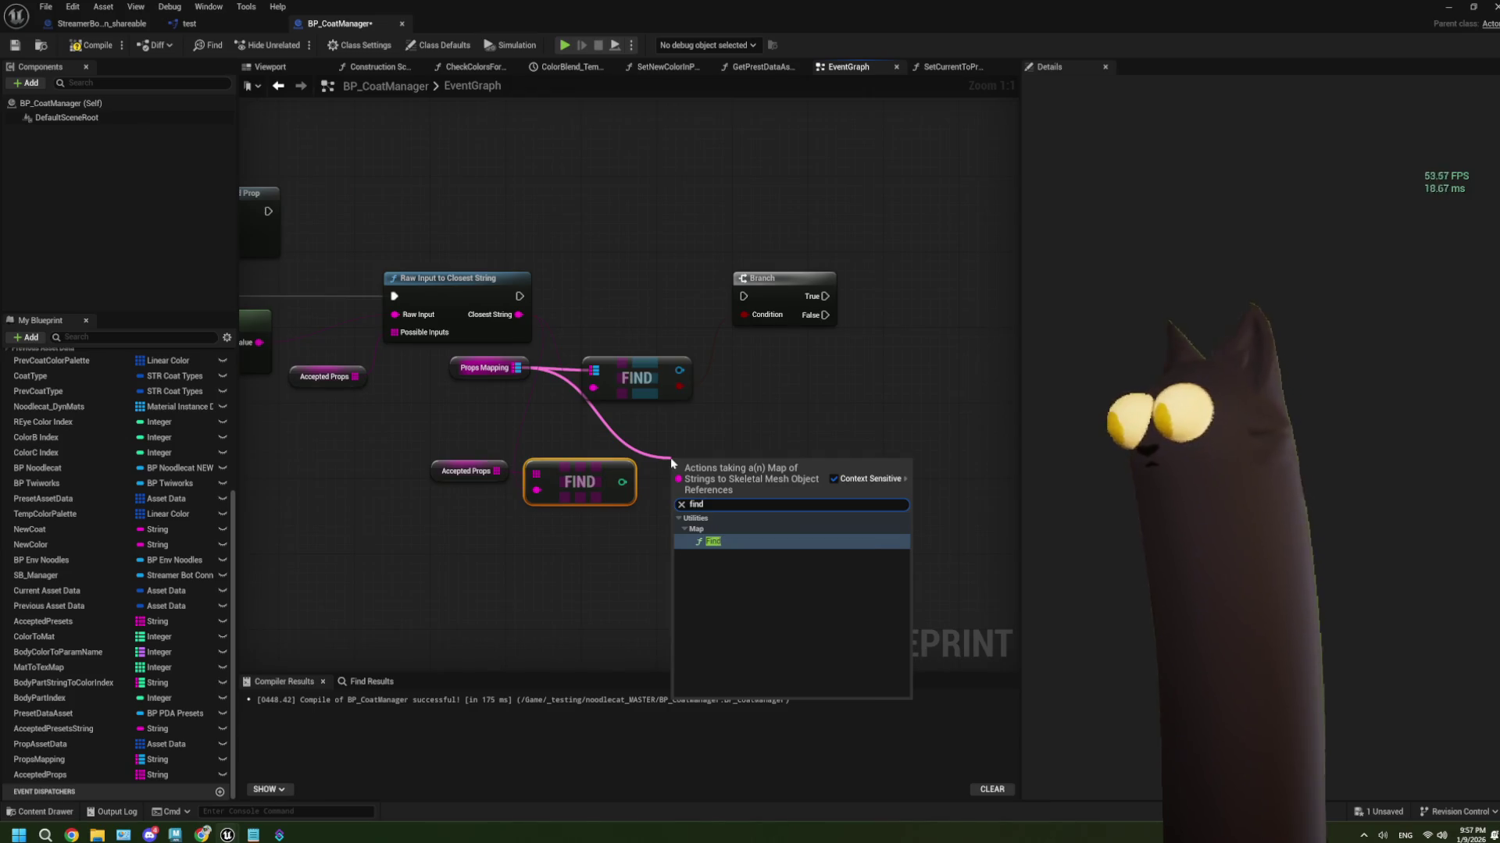
key("BackSpace")
key("BackSpace")
key("BackSpace")
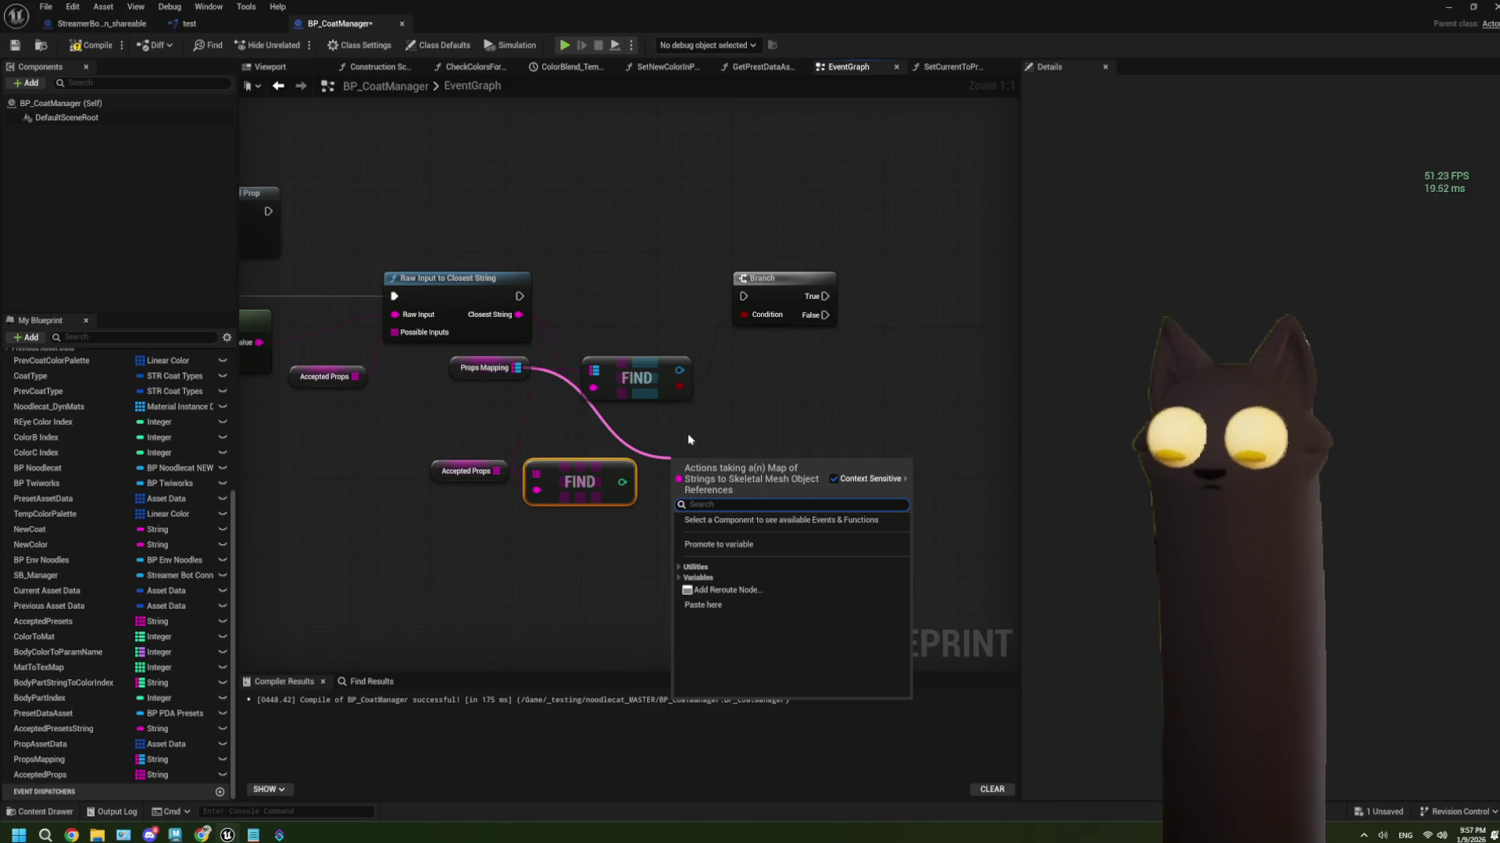
type("ind")
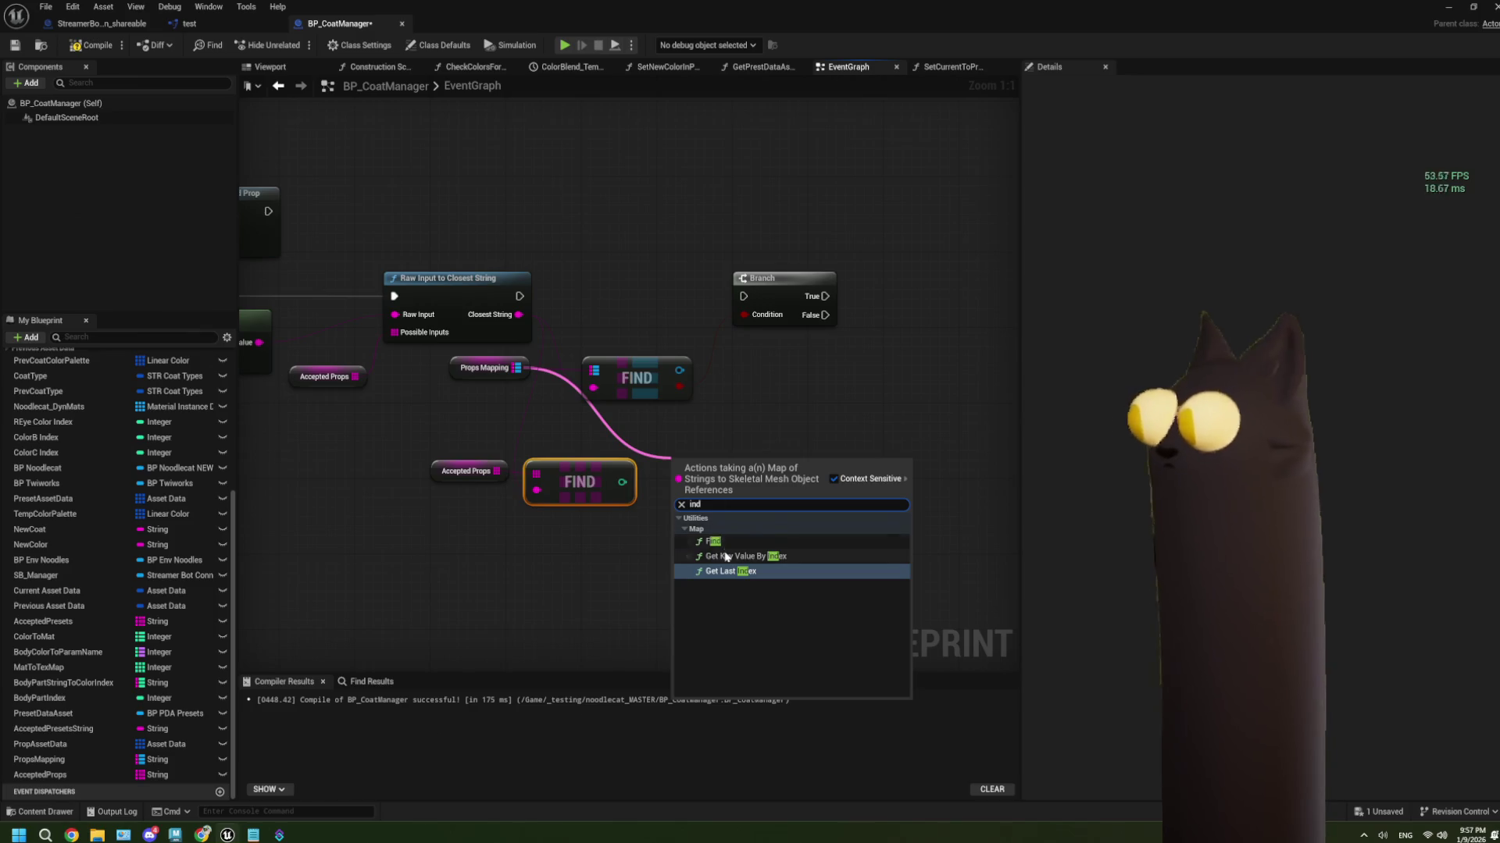
left_click(745, 556)
mouse_move(622, 482)
left_mouse_down()
mouse_move(691, 500)
mouse_move(678, 490)
left_mouse_up()
left_click_drag(769, 584, 474, 460)
left_click_drag(710, 467, 625, 429)
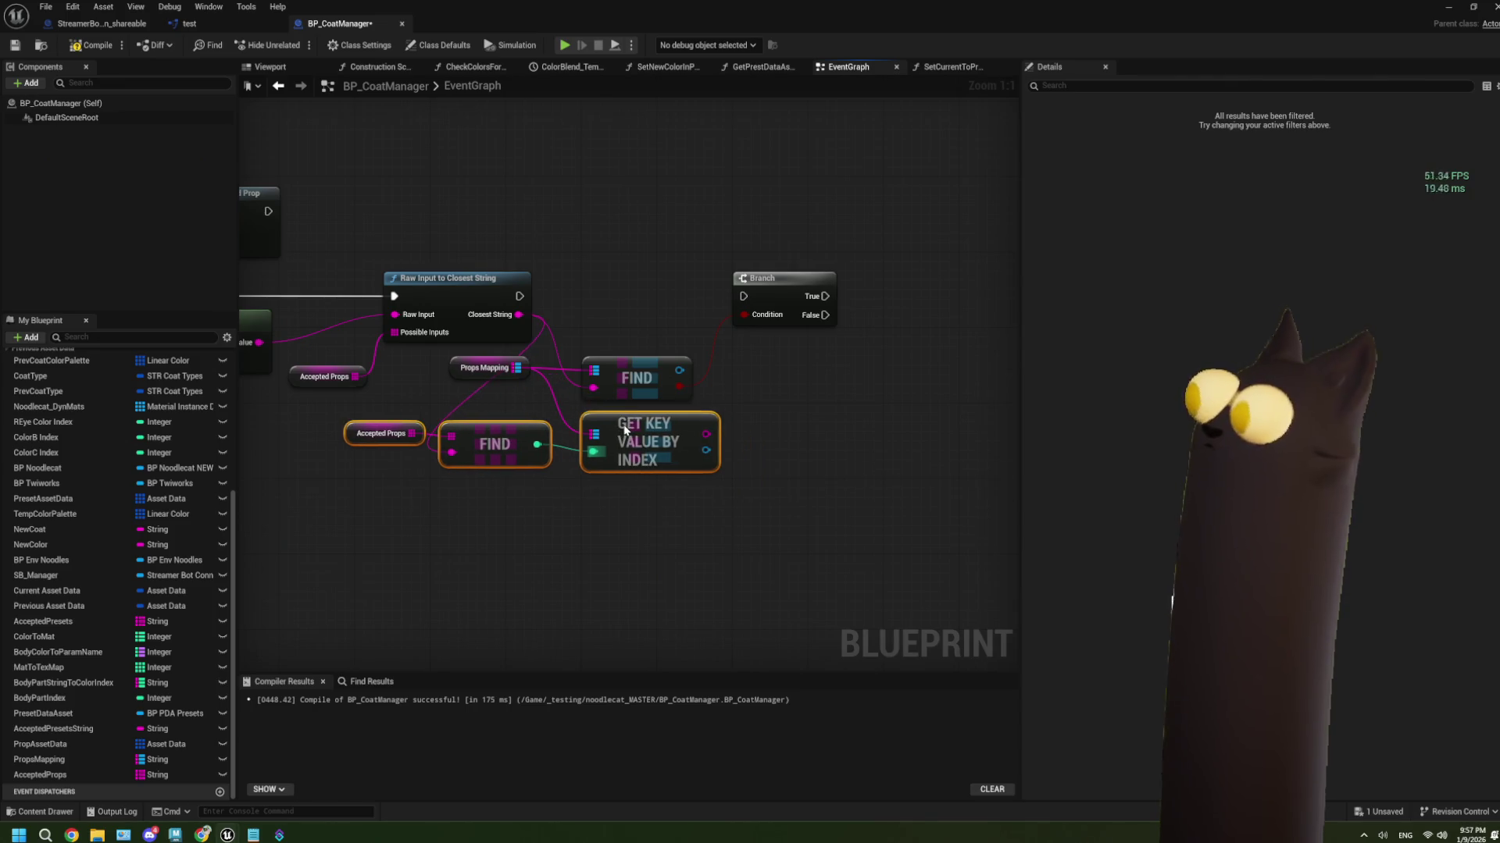
Delete and restore the upper Find node, then box-select the Accepted Props, Find and Get Key nodes
left_click(634, 370)
key("Delete")
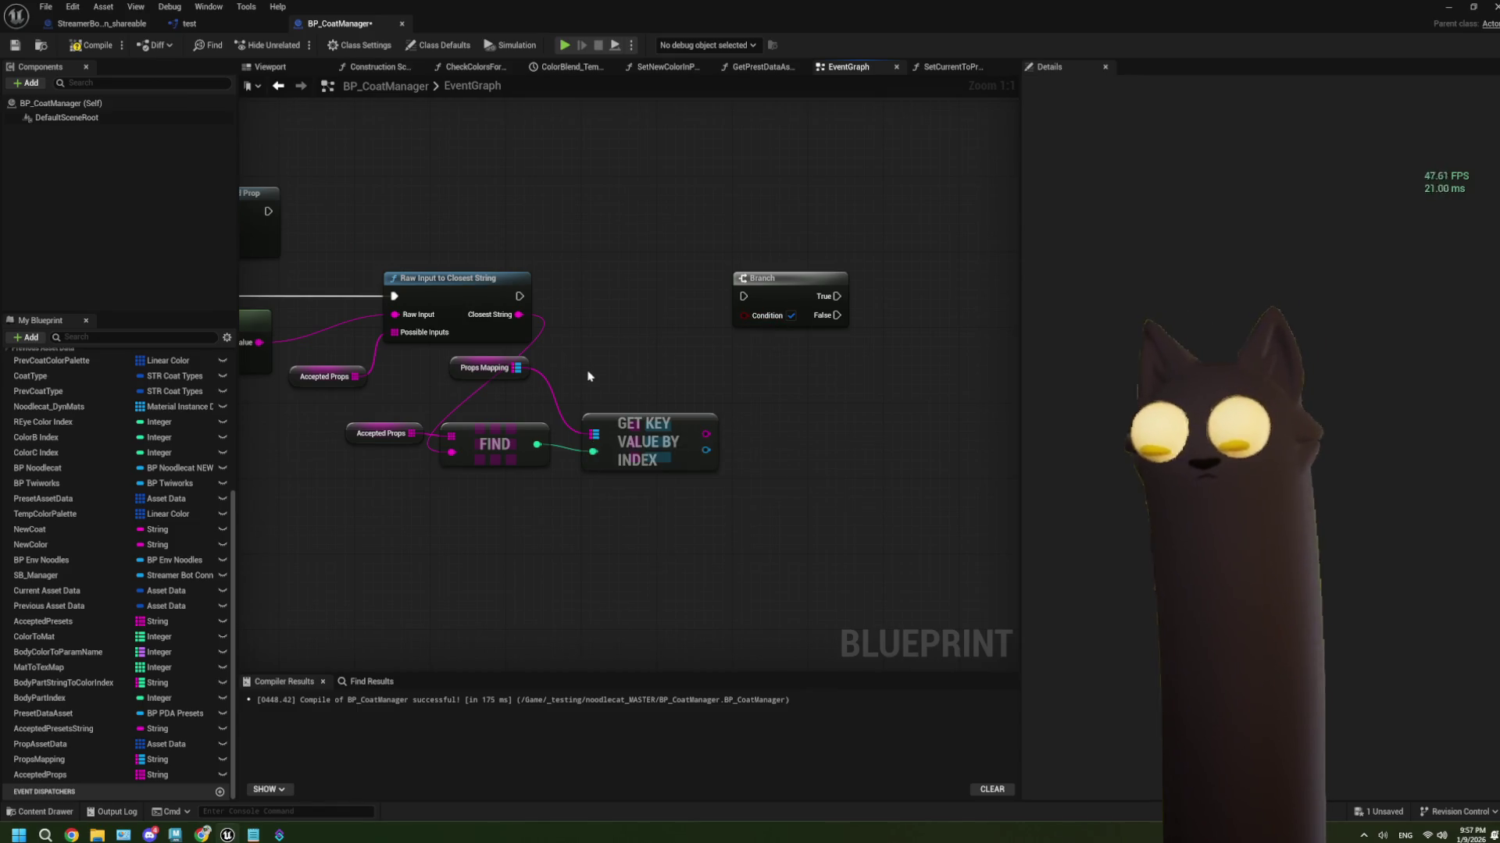
key("ctrl+z")
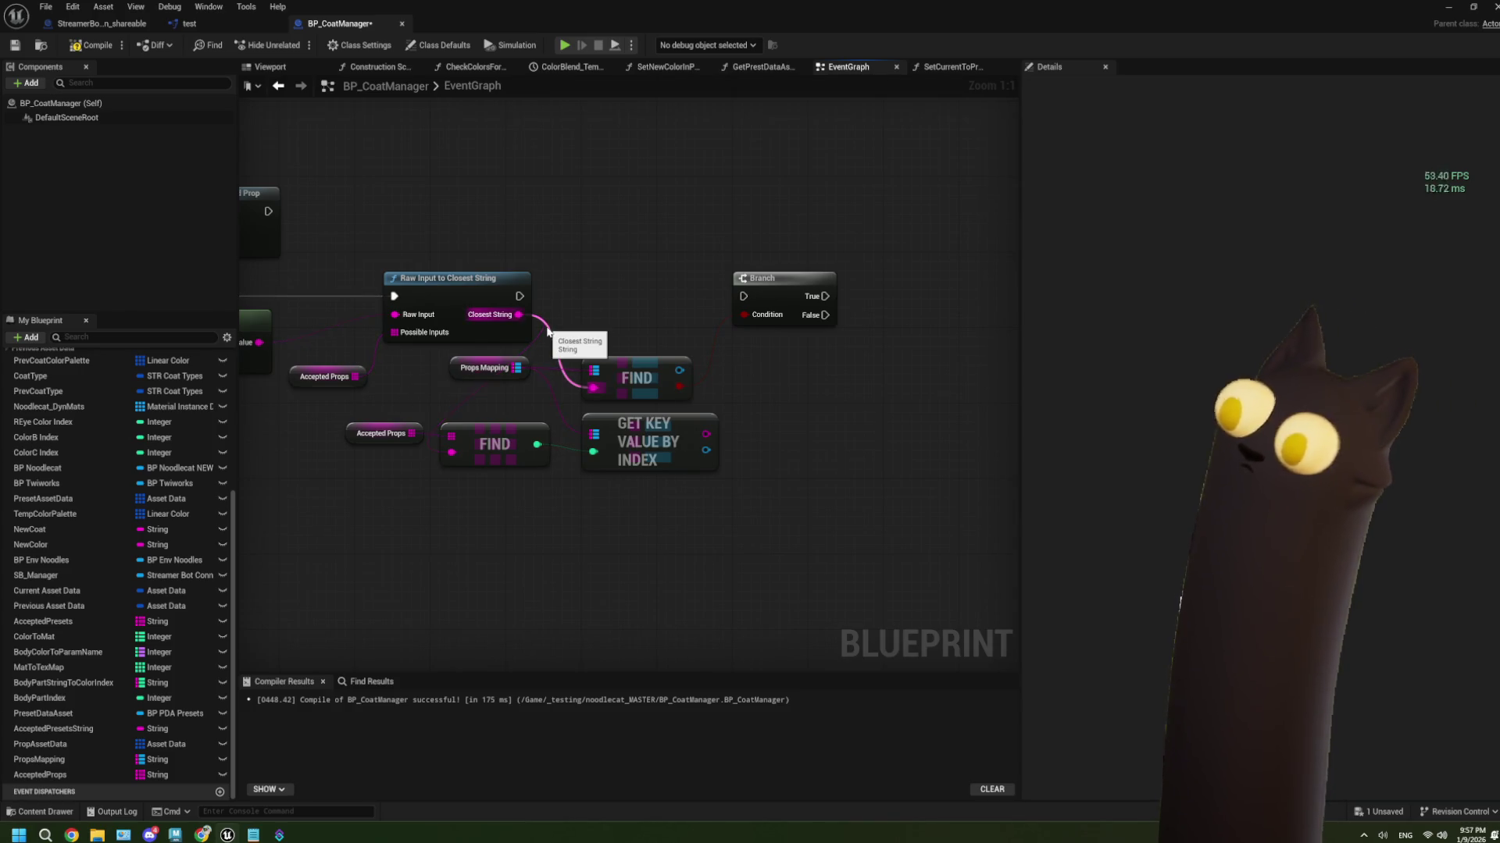
left_click(648, 372)
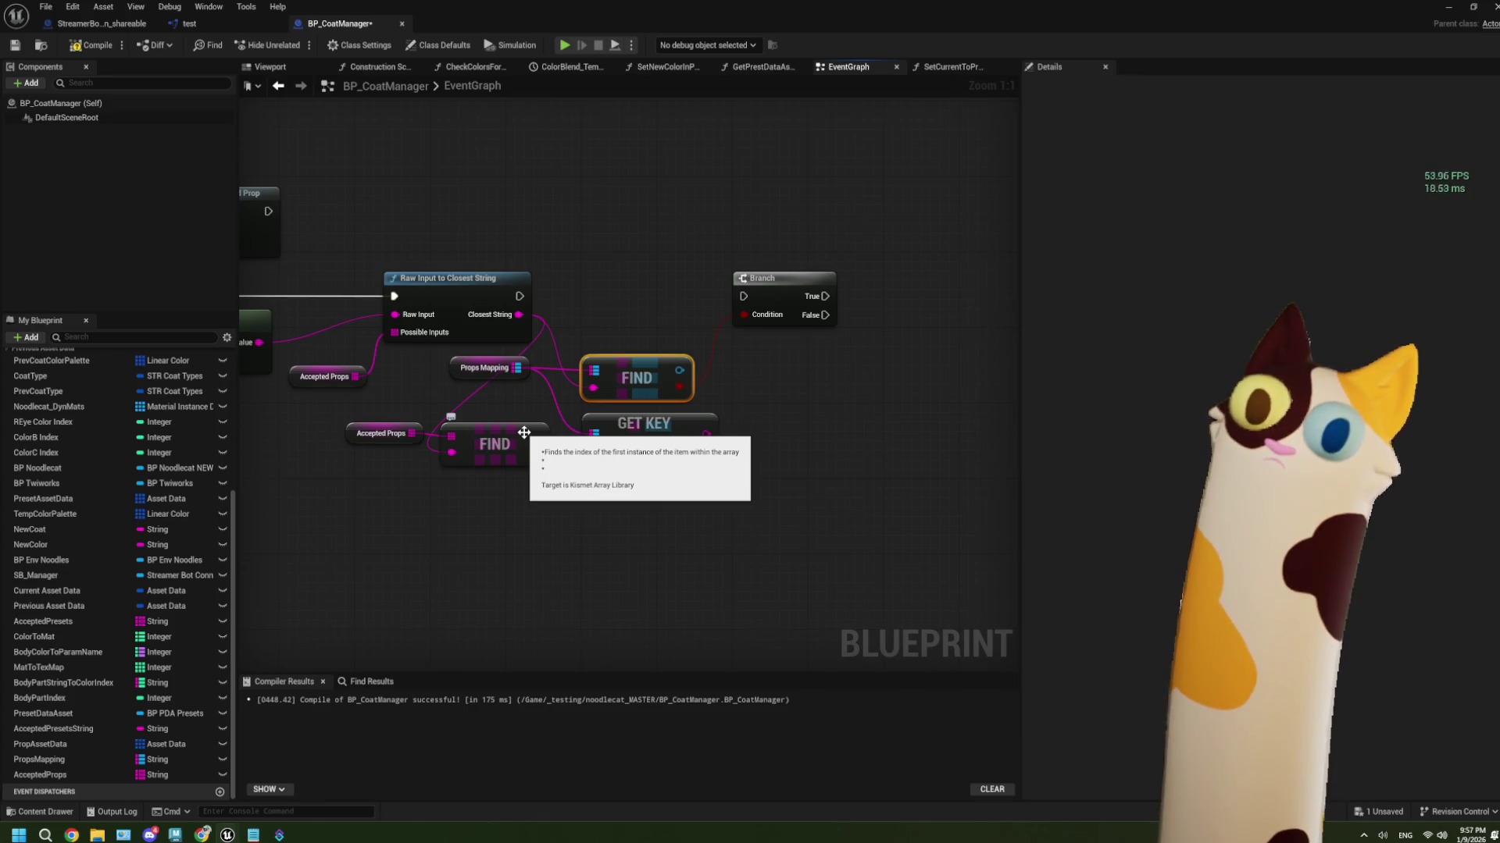
mouse_move(676, 534)
left_mouse_down()
mouse_move(426, 414)
mouse_move(402, 436)
left_mouse_up()
Delete the Accepted Props lookup nodes, then try a Keys node from Props Mapping and delete it
key("Delete")
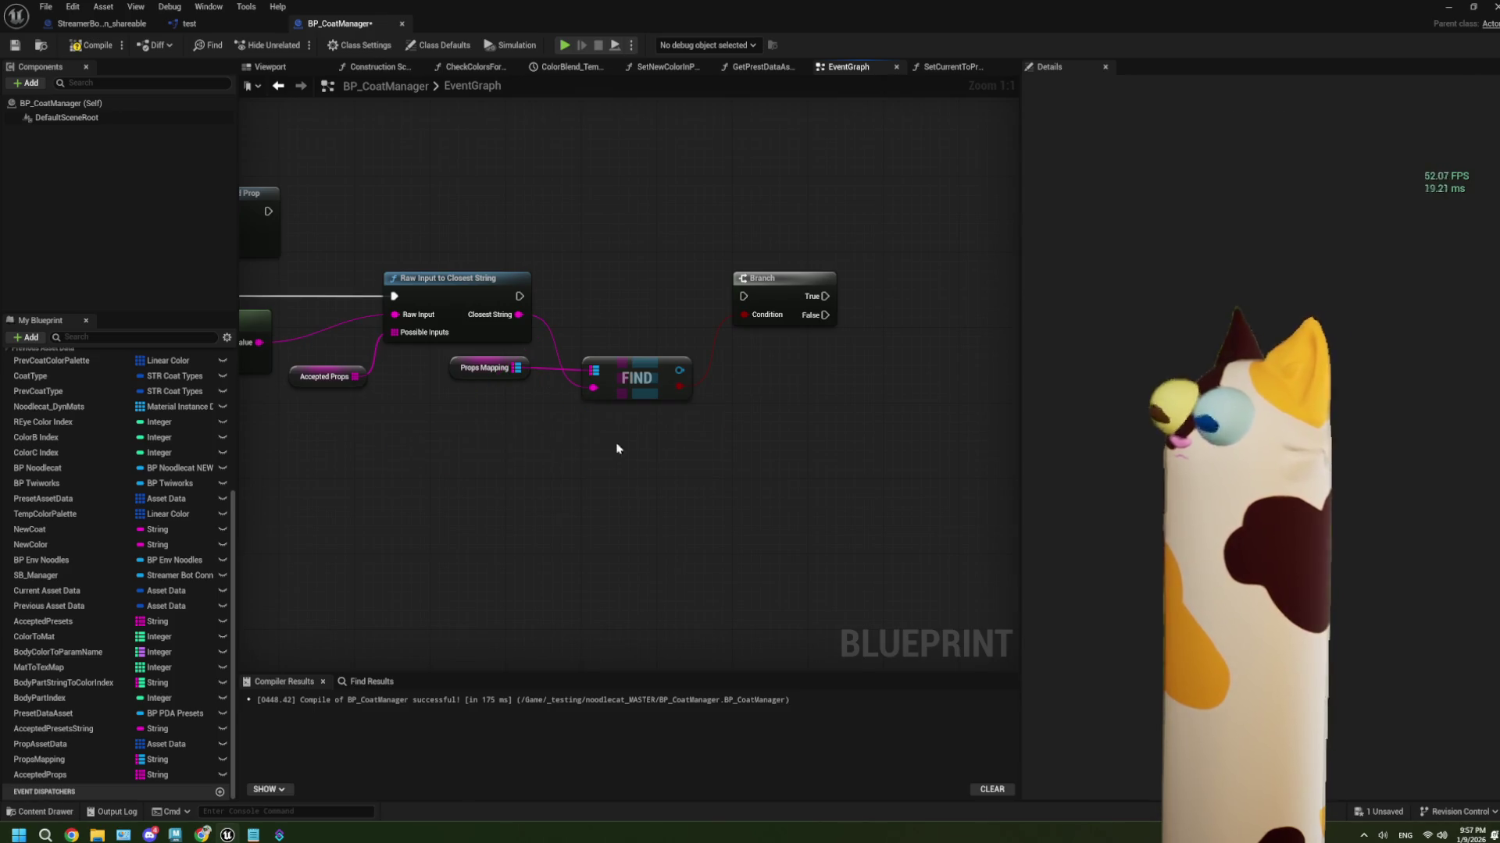
left_click_drag(438, 370, 494, 467)
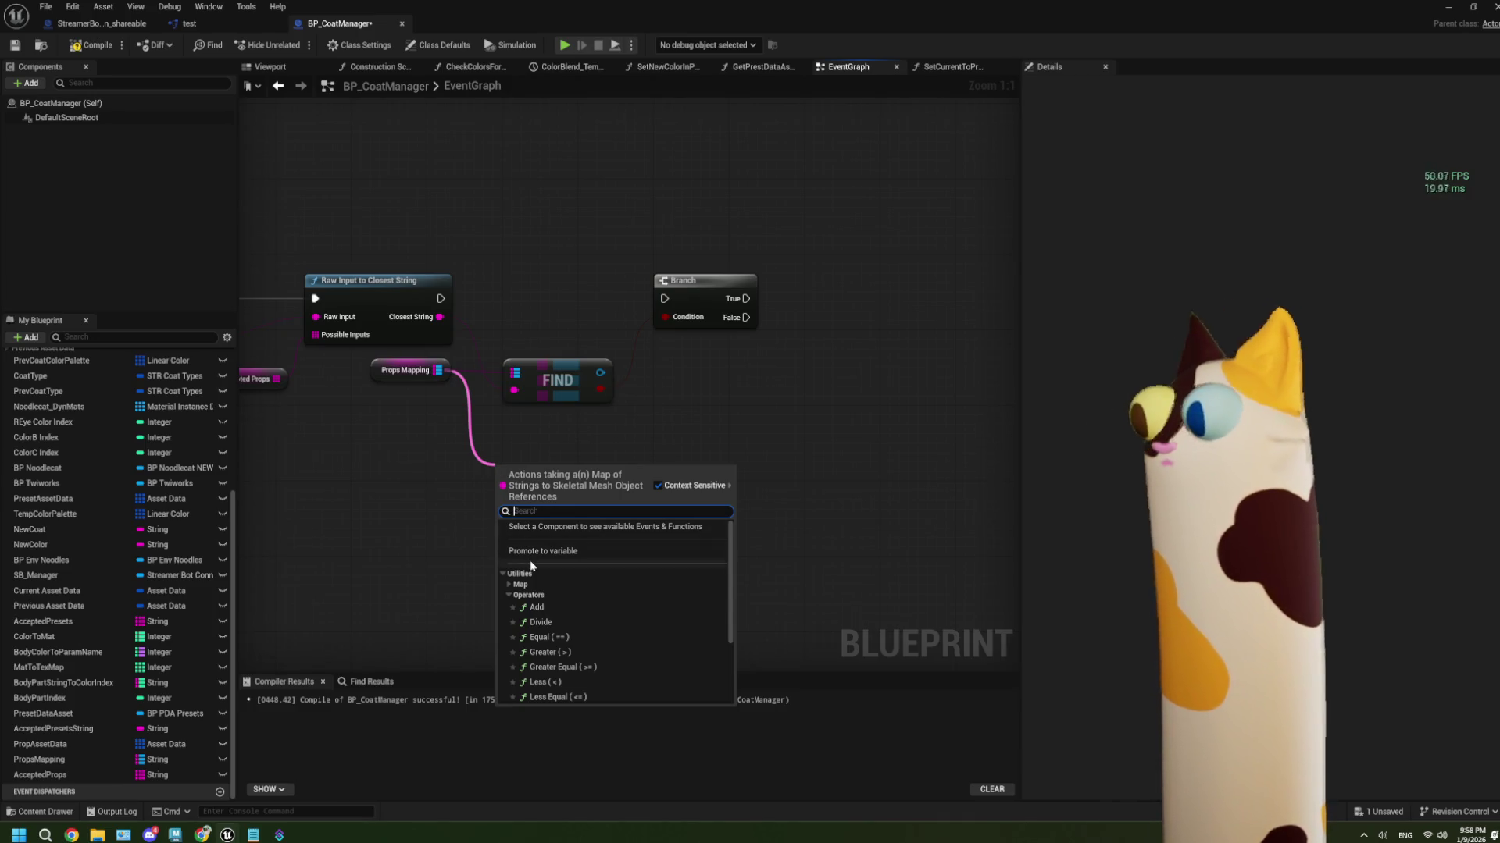
left_click(509, 585)
scroll(645, 613, "down", 1)
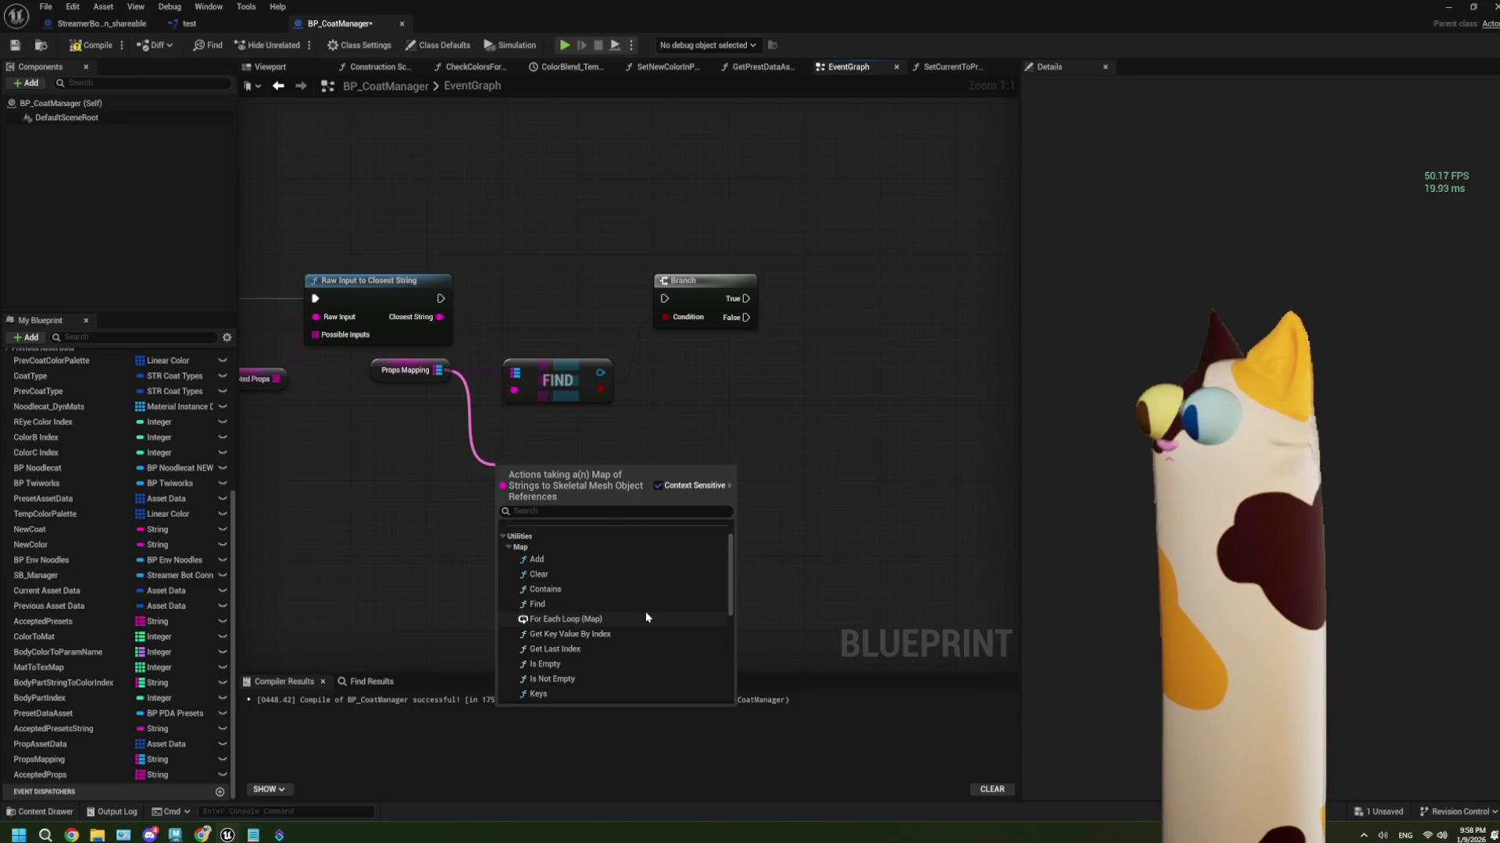
scroll(592, 601, "down", 4)
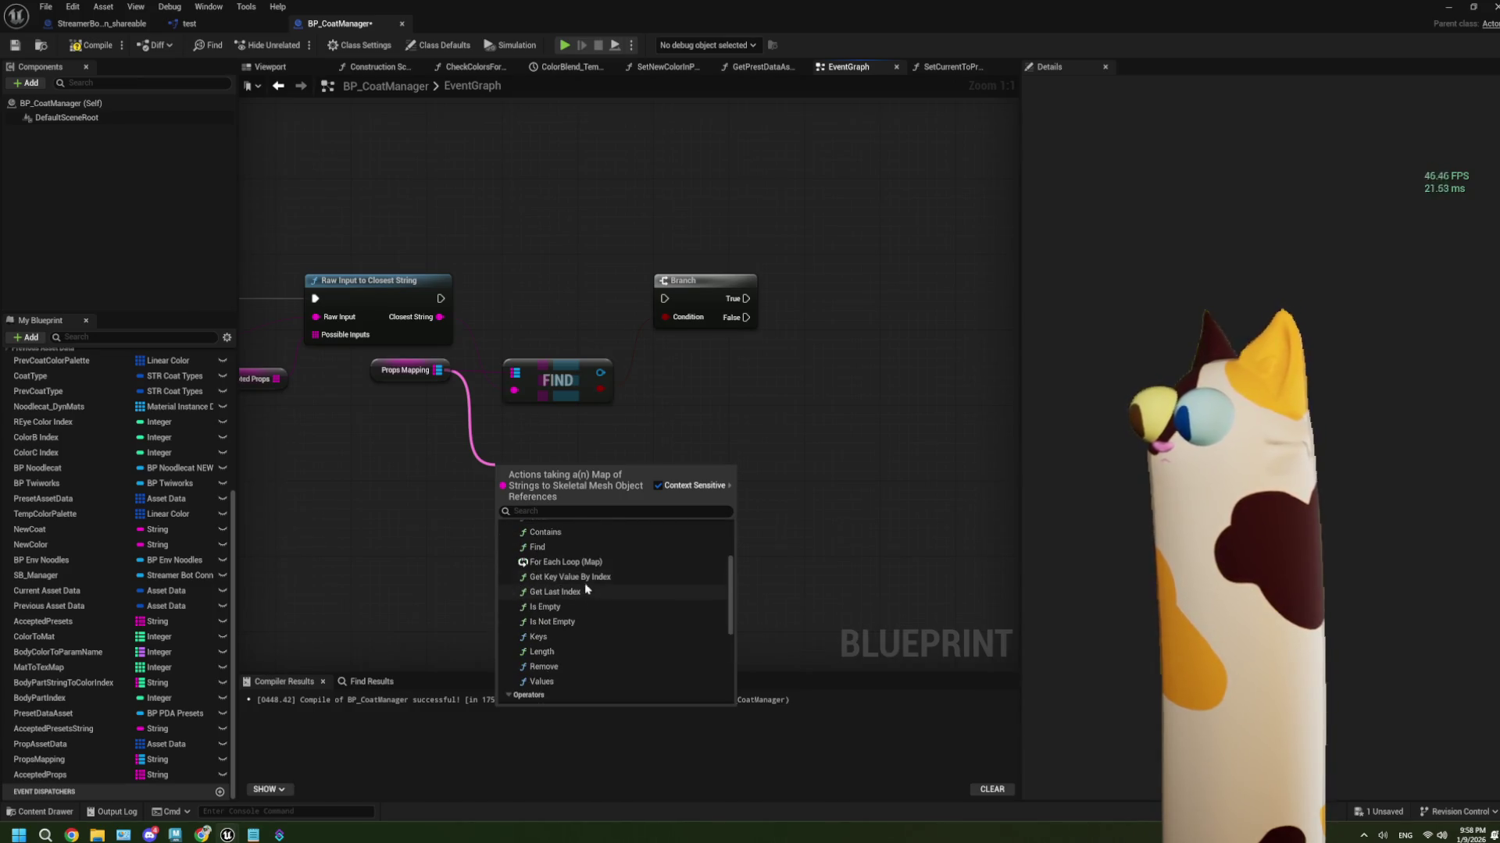
scroll(585, 598, "down", 1)
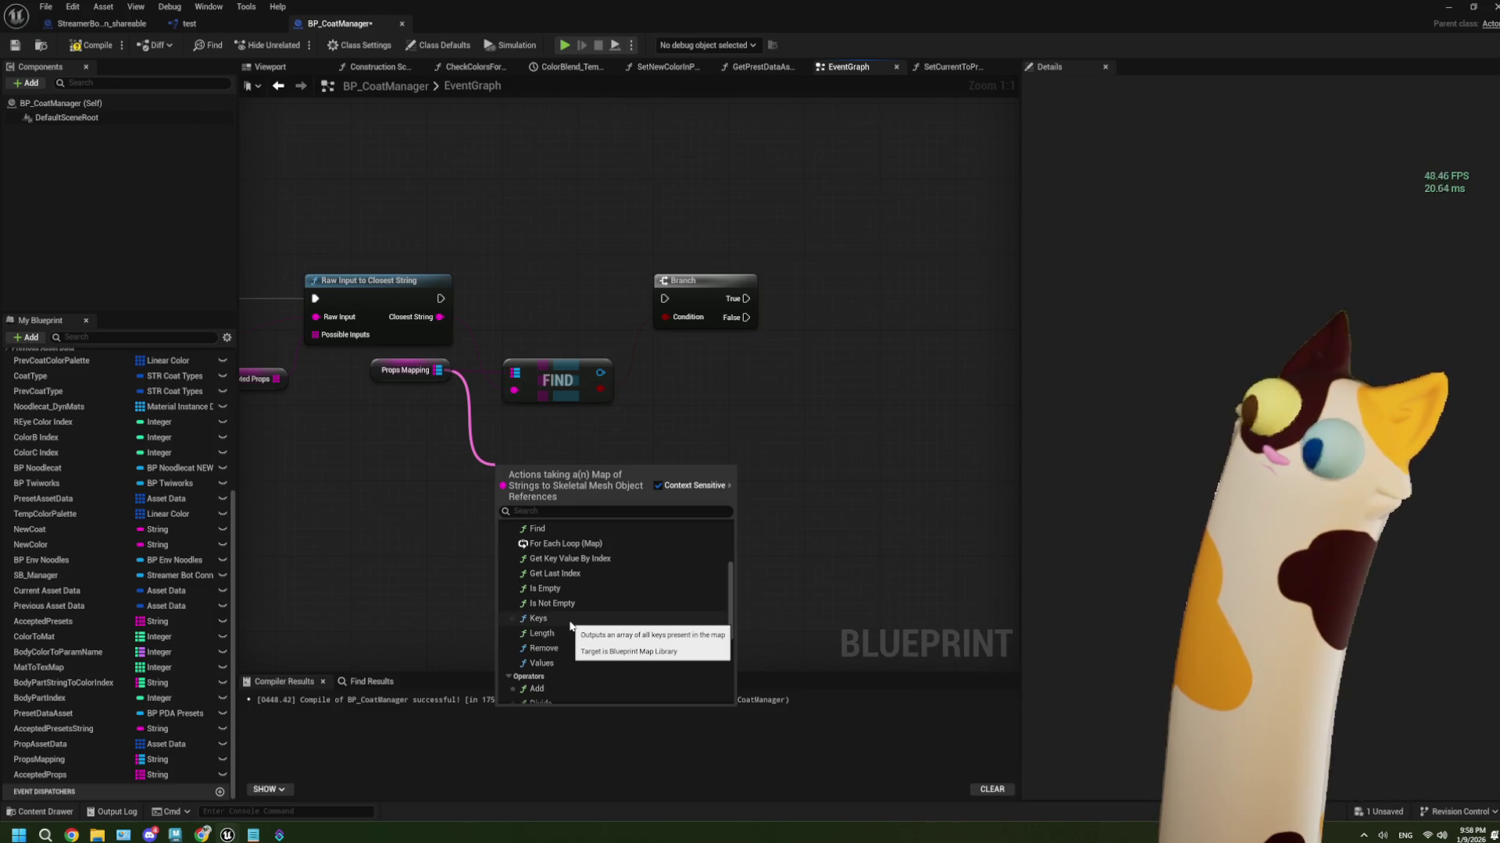
left_click(570, 625)
left_click_drag(539, 472, 548, 434)
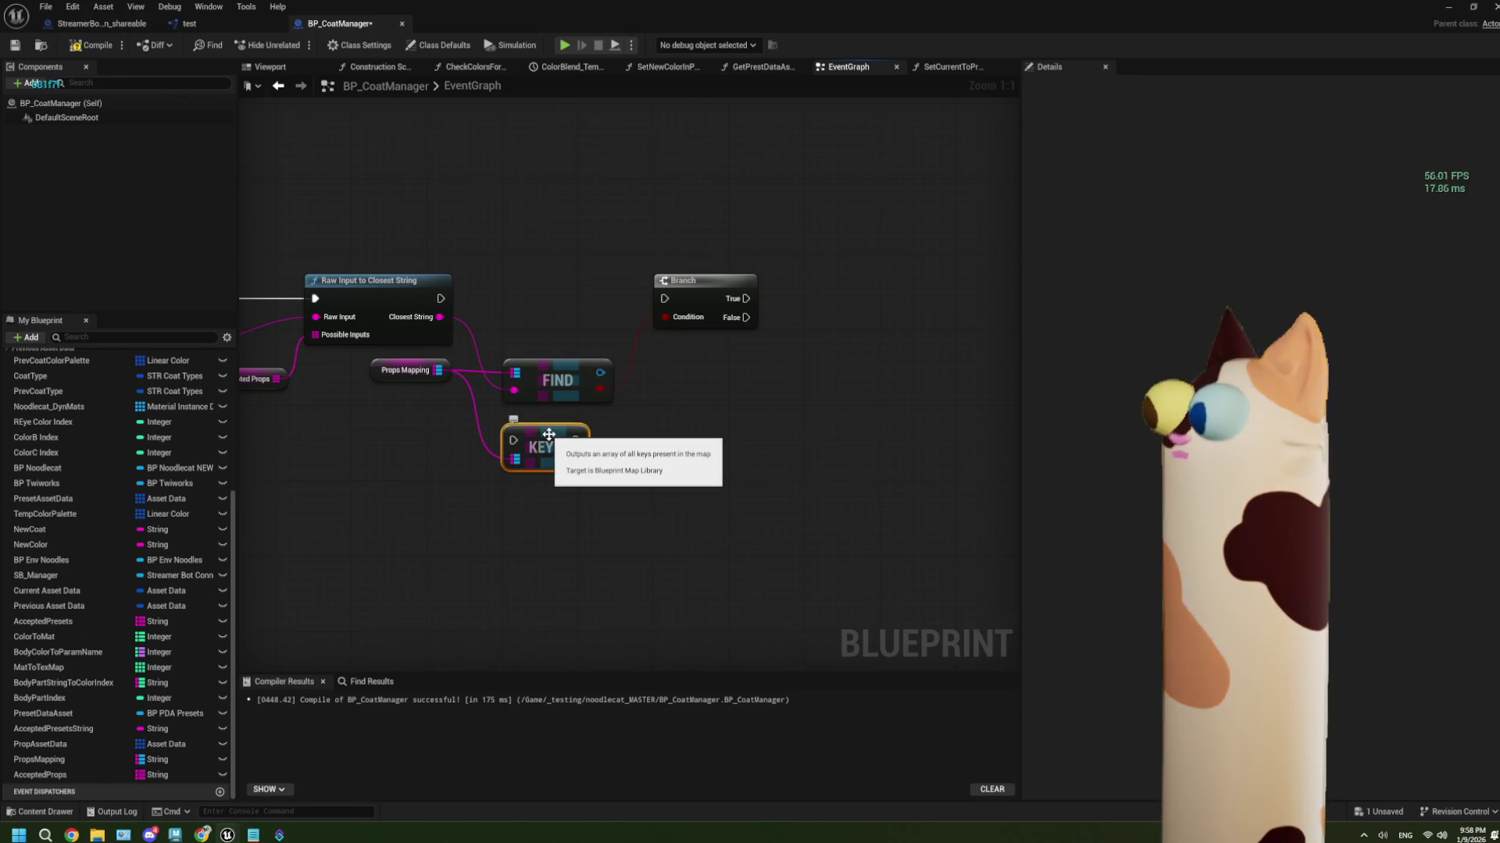
left_click(567, 486)
left_click(547, 457)
key("Delete")
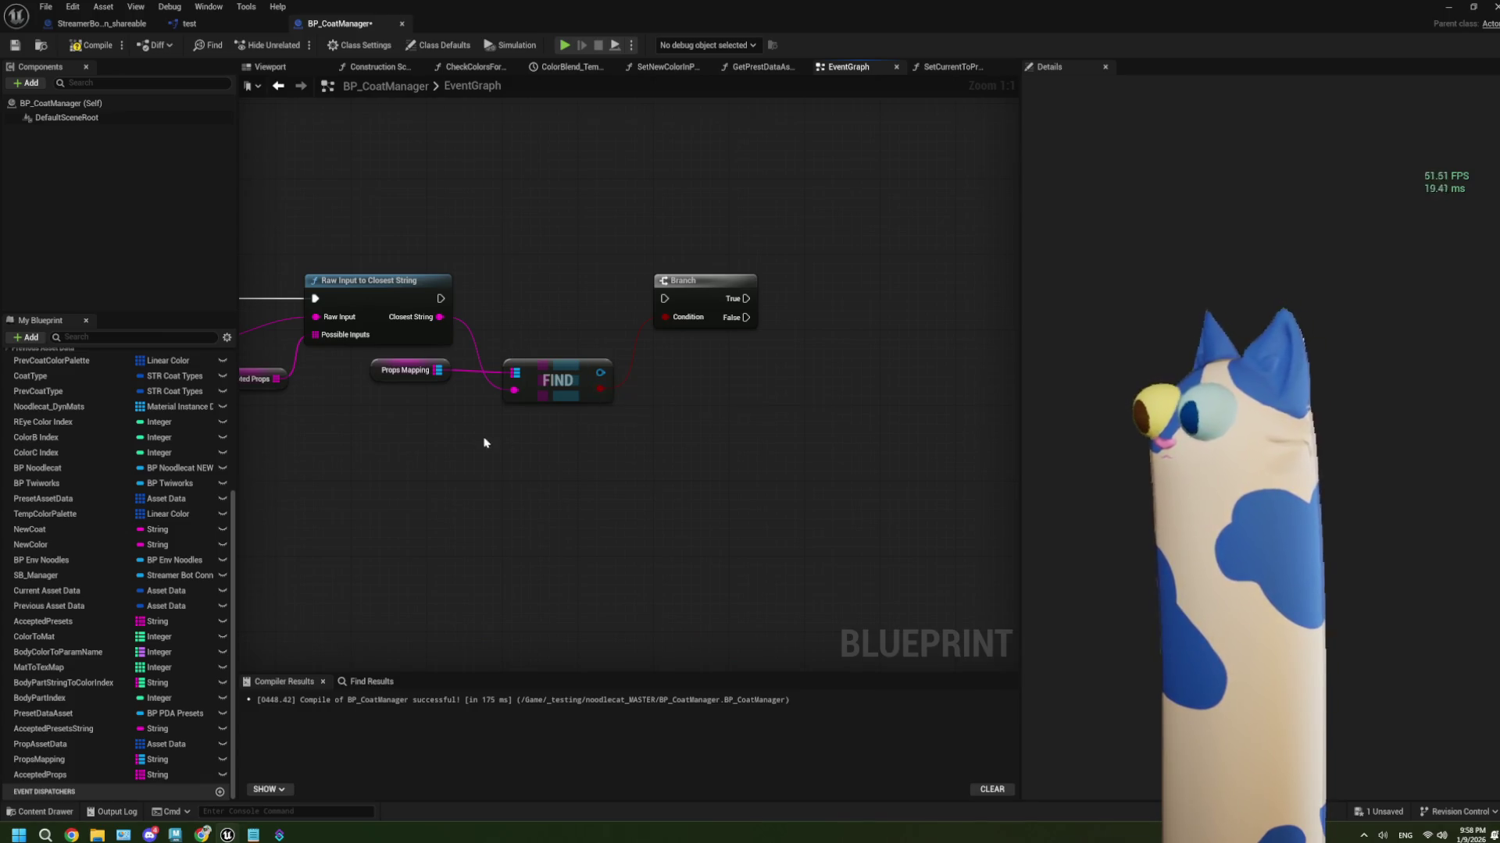
Try an Accepted Props Get node indexed by Closest String, then delete it and its conversion node
left_click_drag(577, 467, 422, 378)
left_click_drag(278, 379, 362, 456)
type("get")
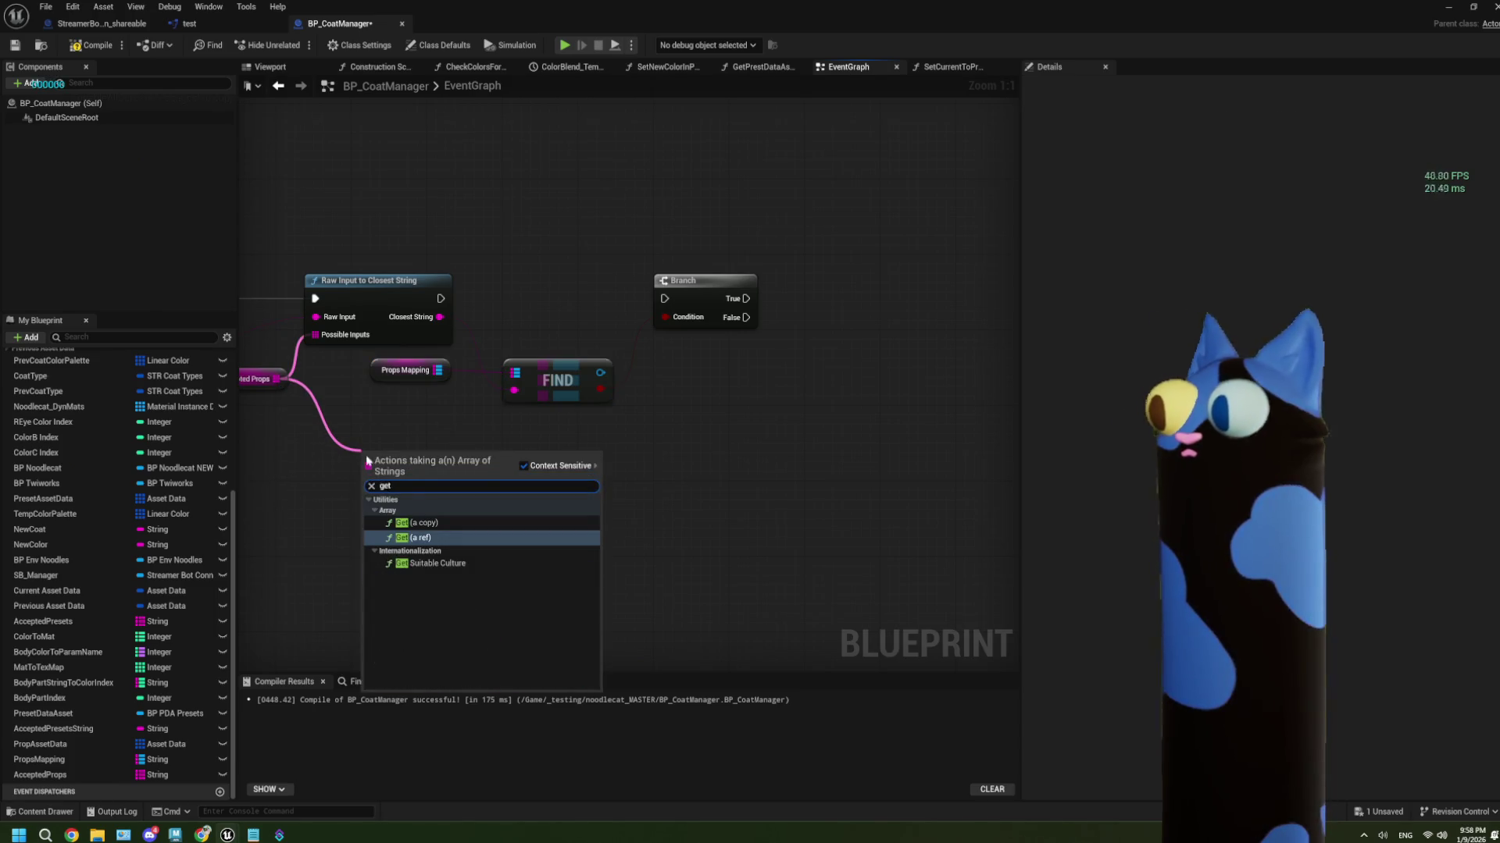
left_click(438, 520)
mouse_move(439, 317)
left_mouse_down()
mouse_move(422, 406)
mouse_move(375, 478)
left_mouse_up()
left_click(383, 466)
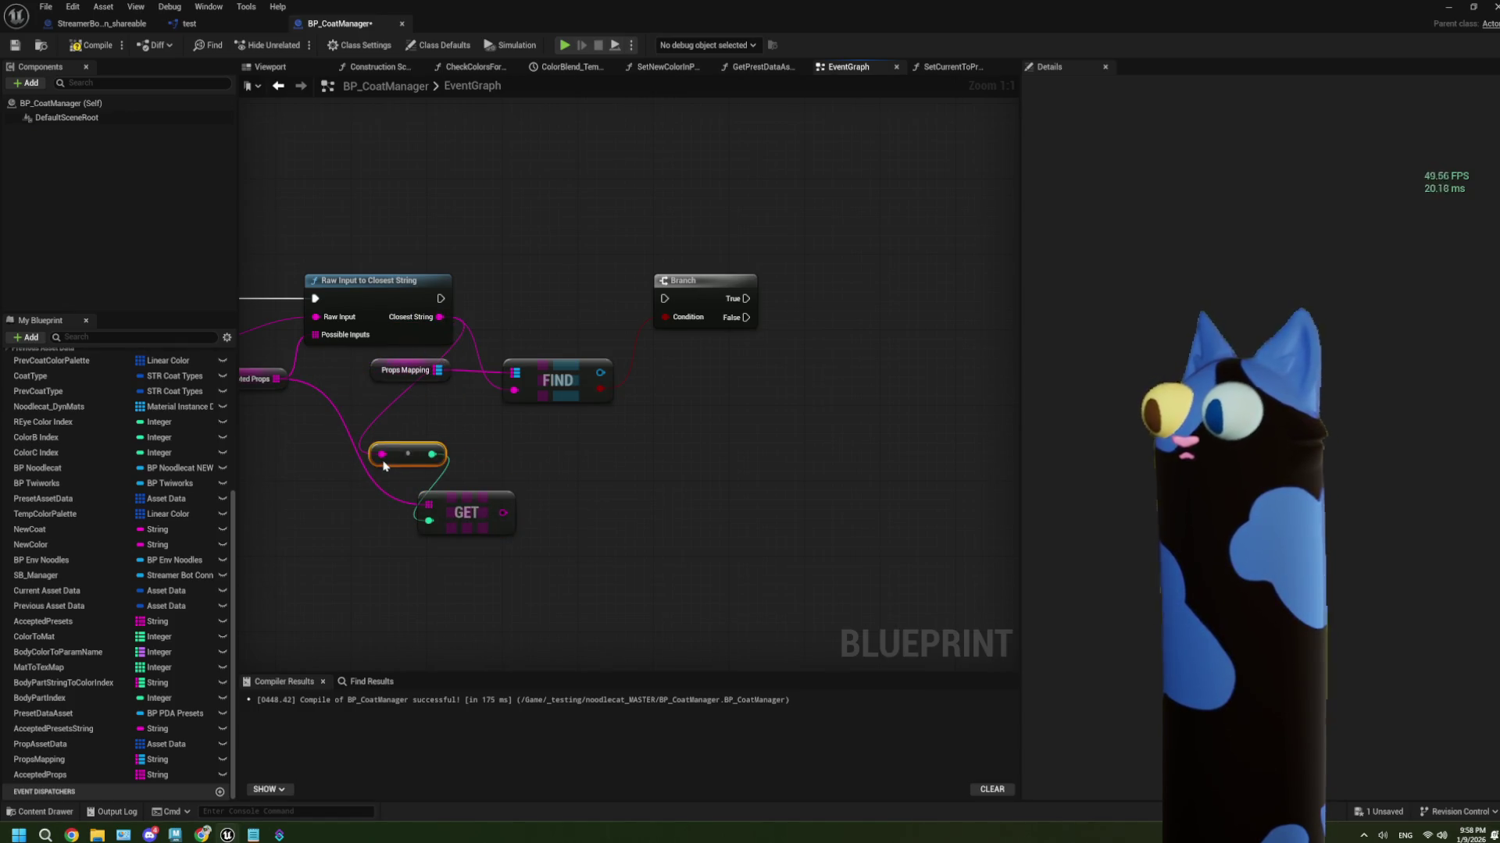
key("Delete")
left_click(469, 507)
key("Delete")
Add a Find node on Accepted Props with Closest String as its item
left_click_drag(277, 378, 353, 462)
type("find")
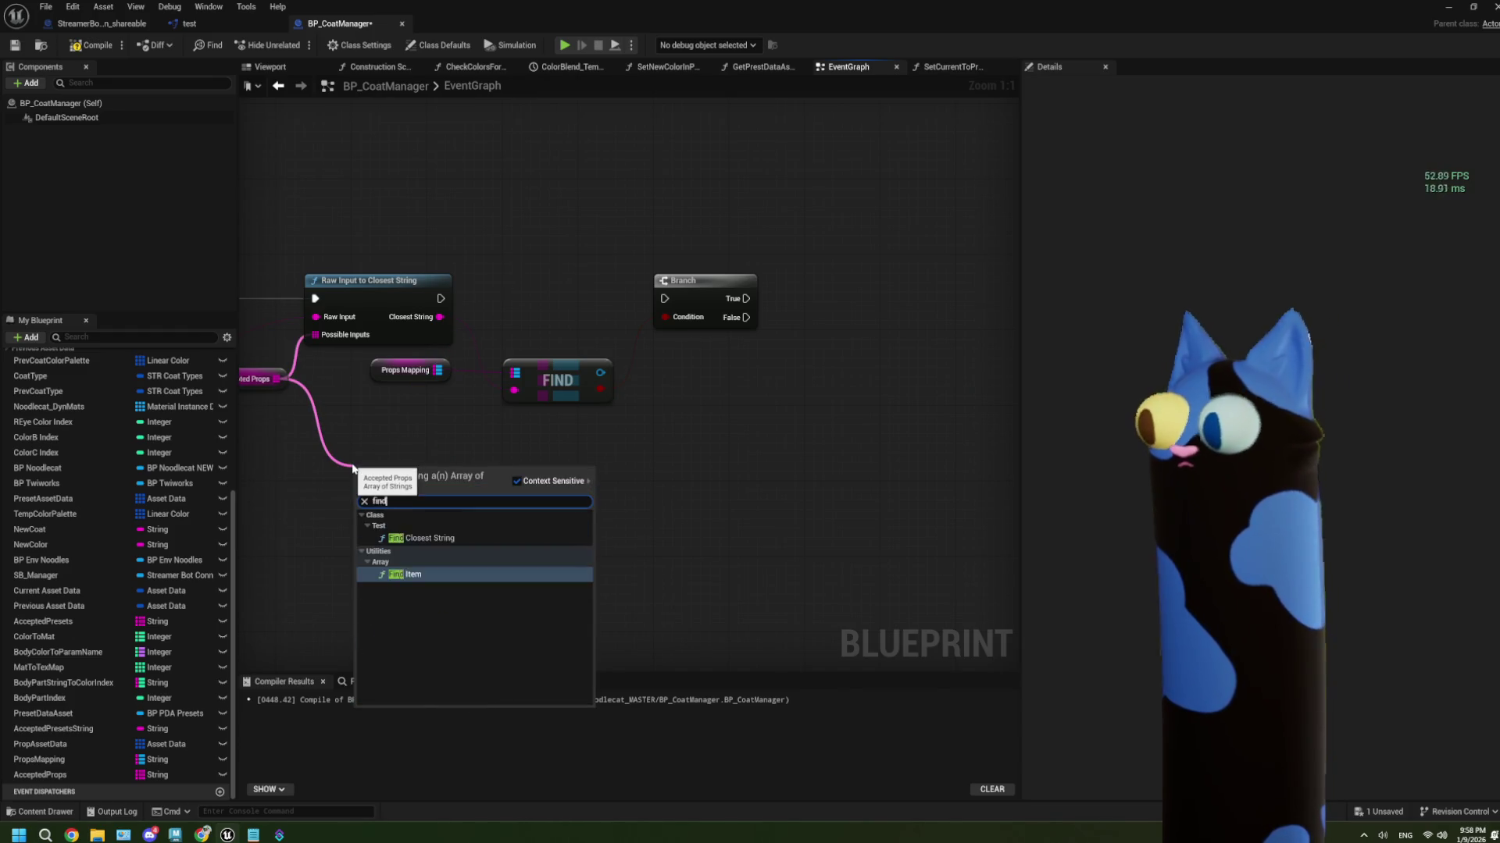
key("Return")
mouse_move(439, 317)
left_mouse_down()
mouse_move(382, 496)
mouse_move(362, 492)
left_mouse_up()
Add Get Key Value By Index on Props Mapping, indexed by the Accepted Props Find result
left_click_drag(438, 370, 519, 482)
type("find")
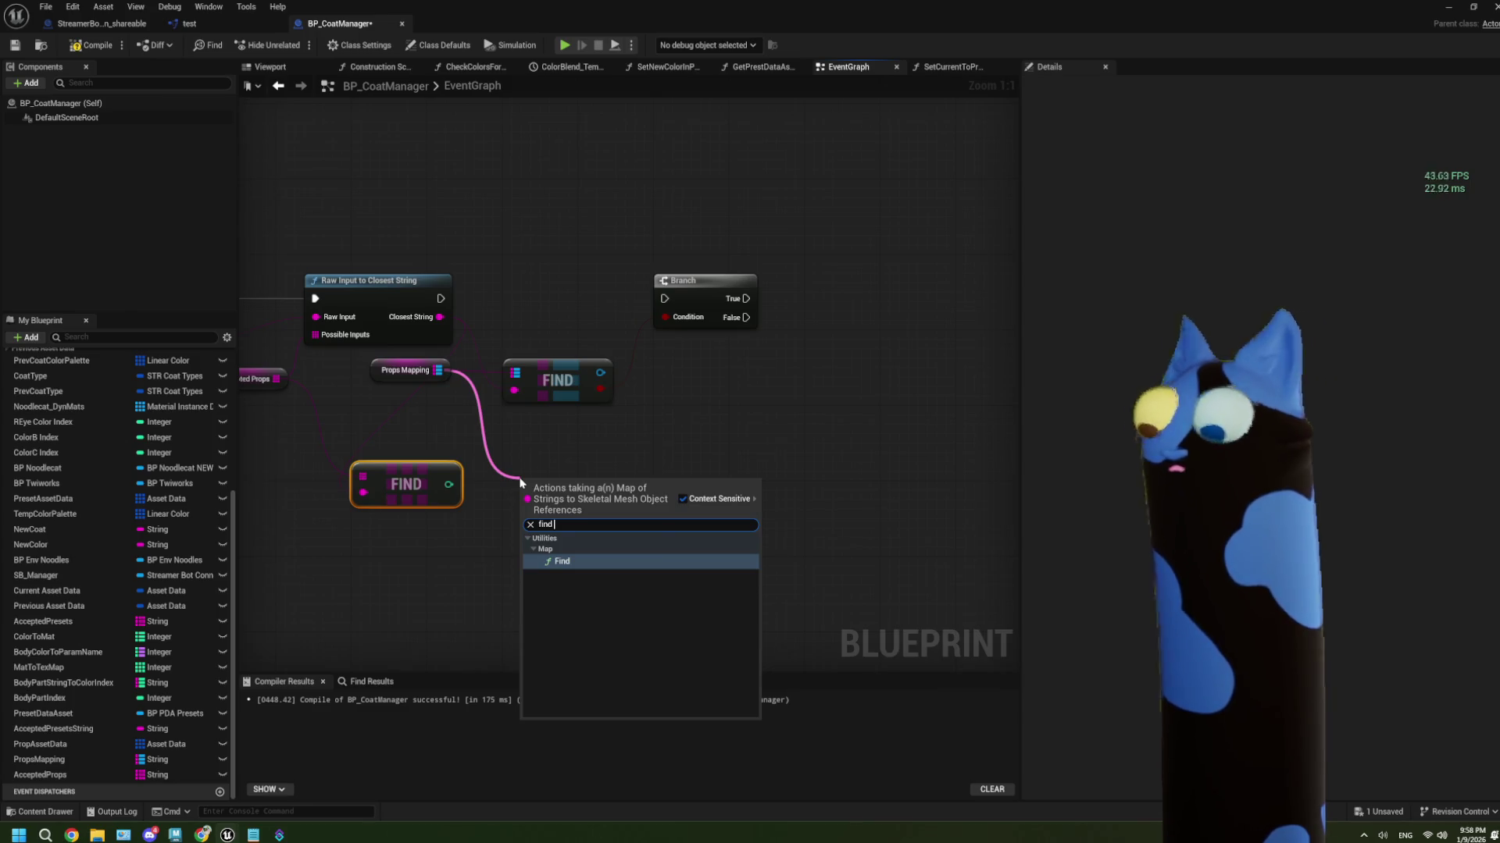
key("BackSpace")
key("BackSpace")
key("BackSpace")
type("eks")
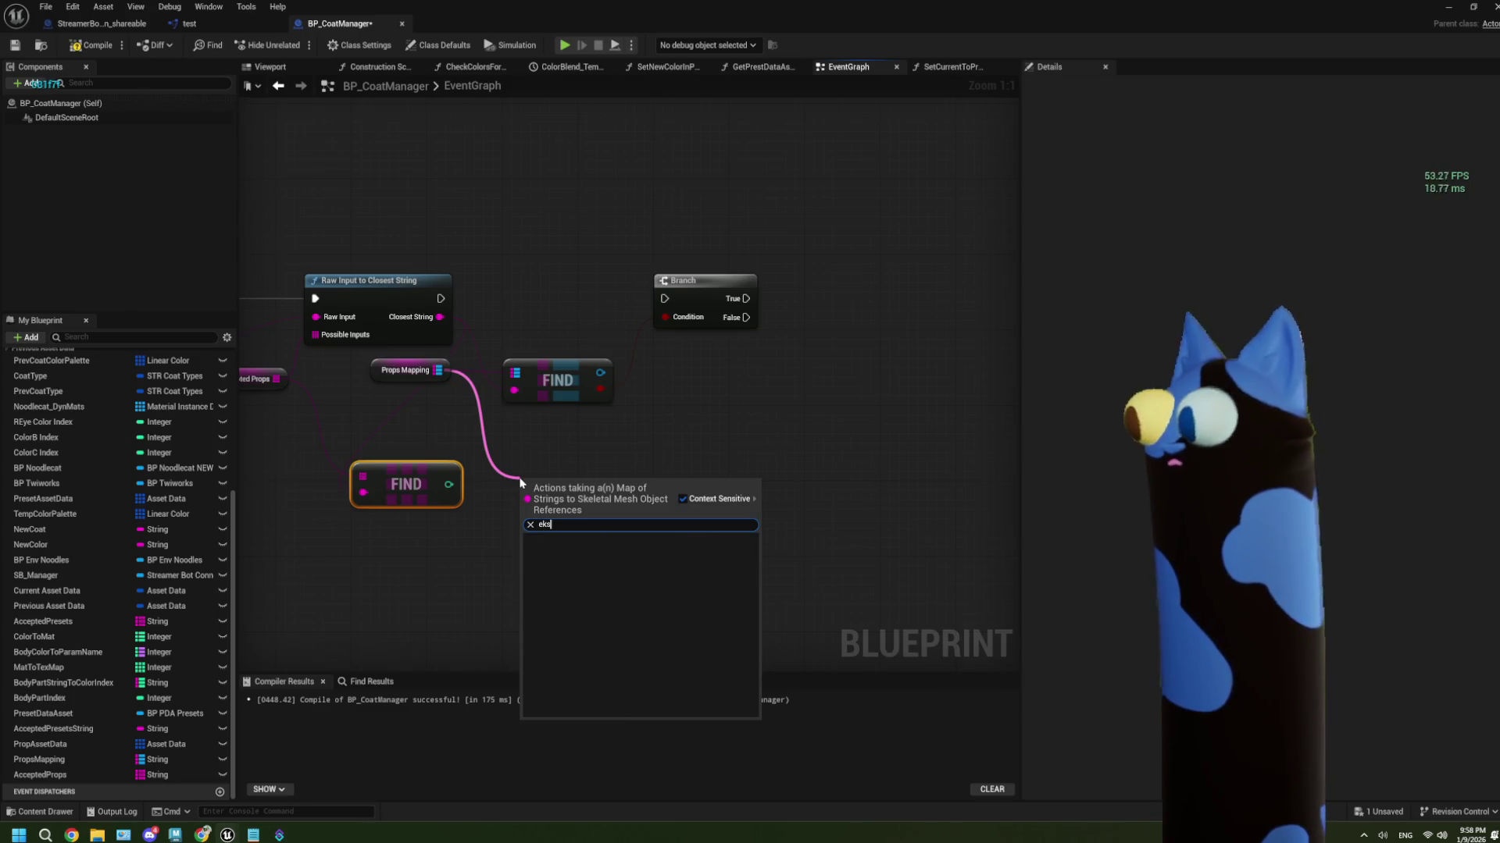
key("BackSpace")
key("BackSpace")
type("keys")
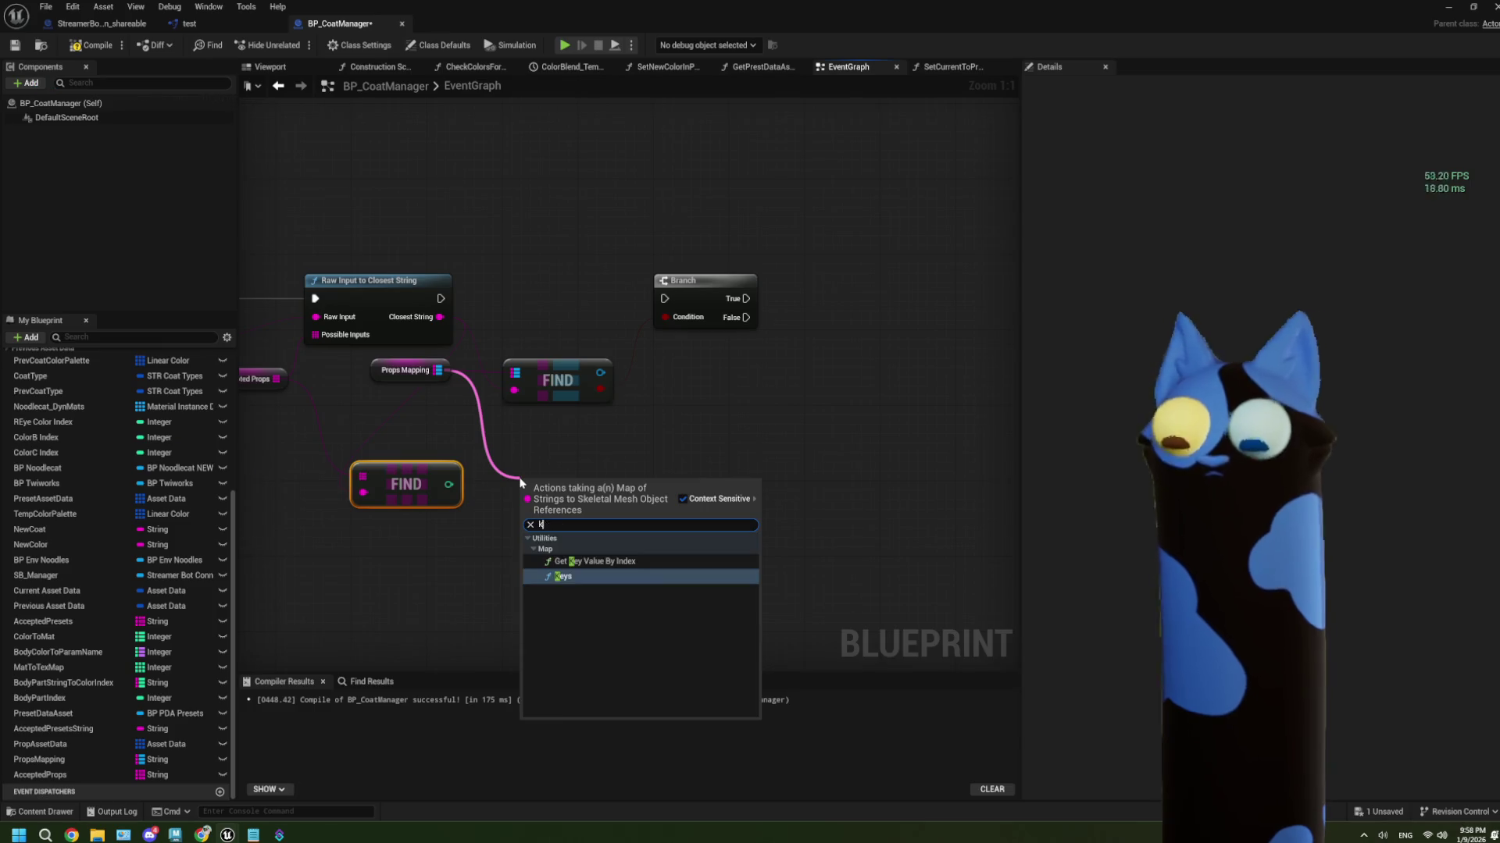
key("BackSpace")
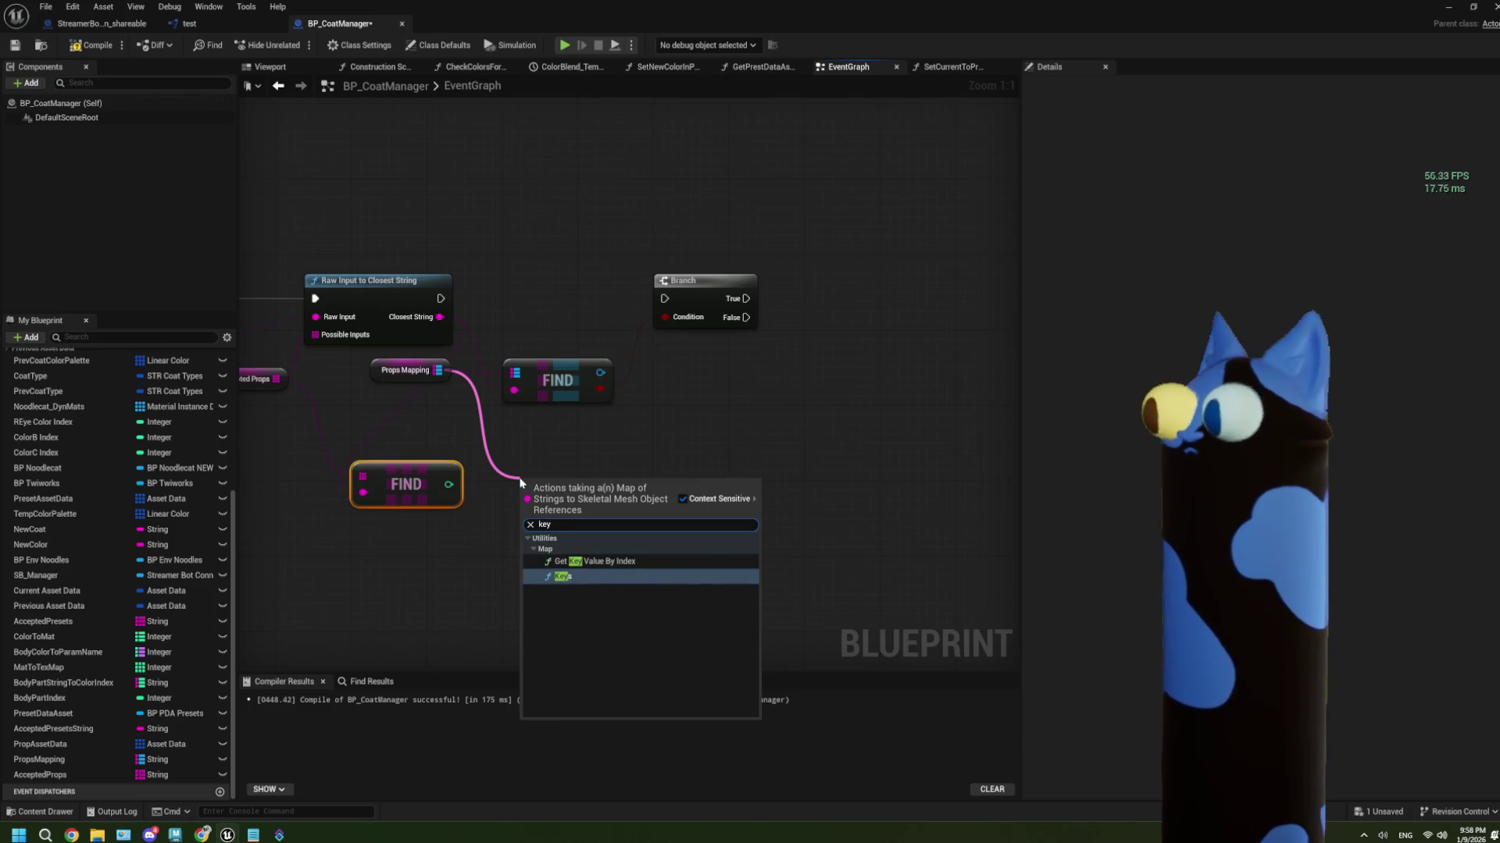
left_click(640, 561)
left_click_drag(448, 484, 532, 516)
mouse_move(438, 370)
left_mouse_down()
mouse_move(524, 490)
mouse_move(575, 467)
mouse_move(571, 433)
left_mouse_up()
Tidy the Find and Accepted Props nodes beside the new node, then compile and save the blueprint
left_click_drag(424, 502, 452, 474)
left_click(536, 520)
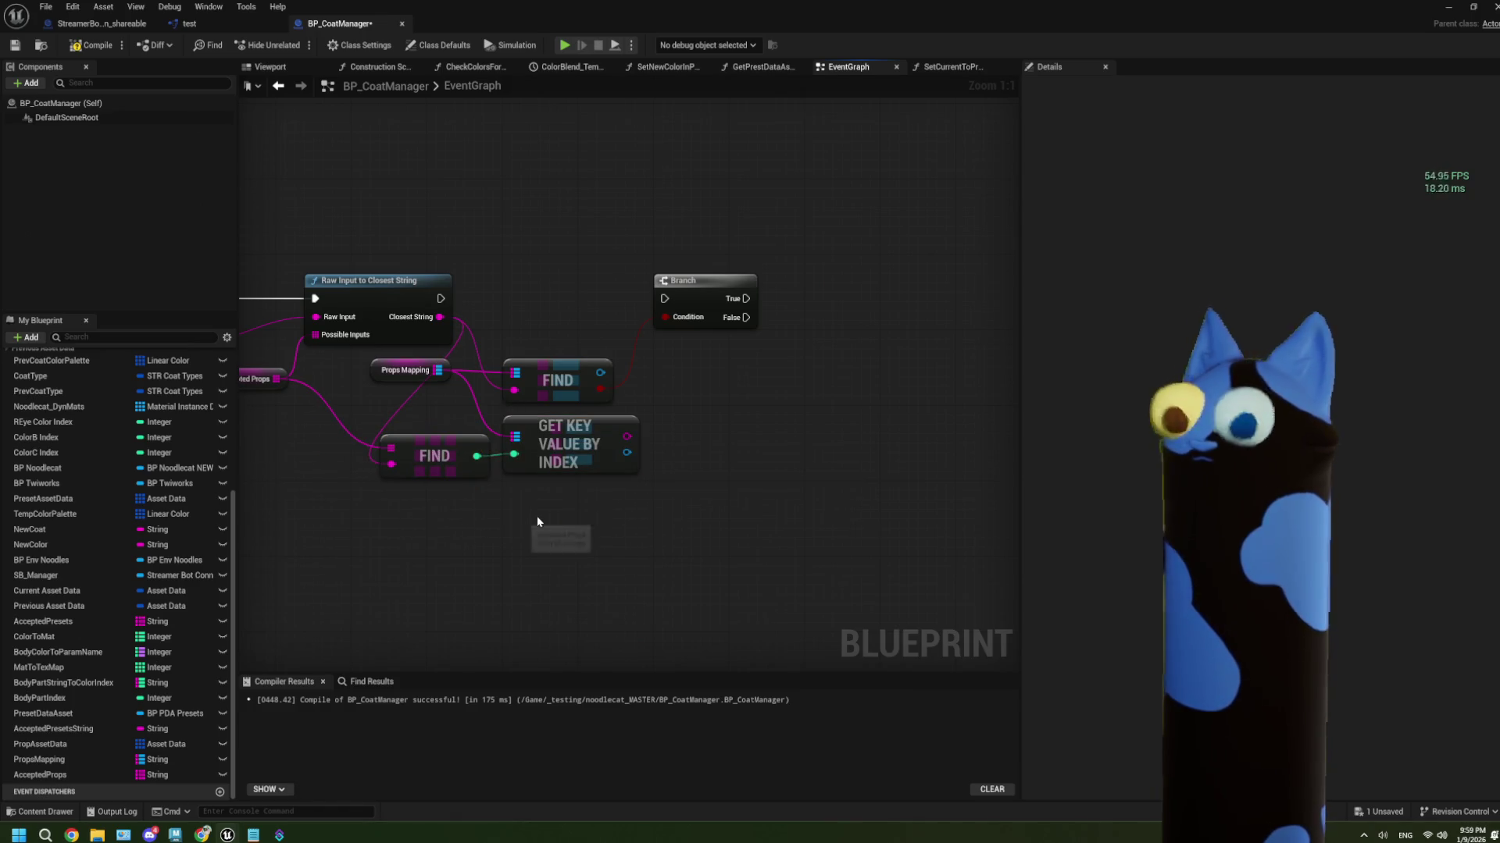
left_click_drag(538, 521, 626, 533)
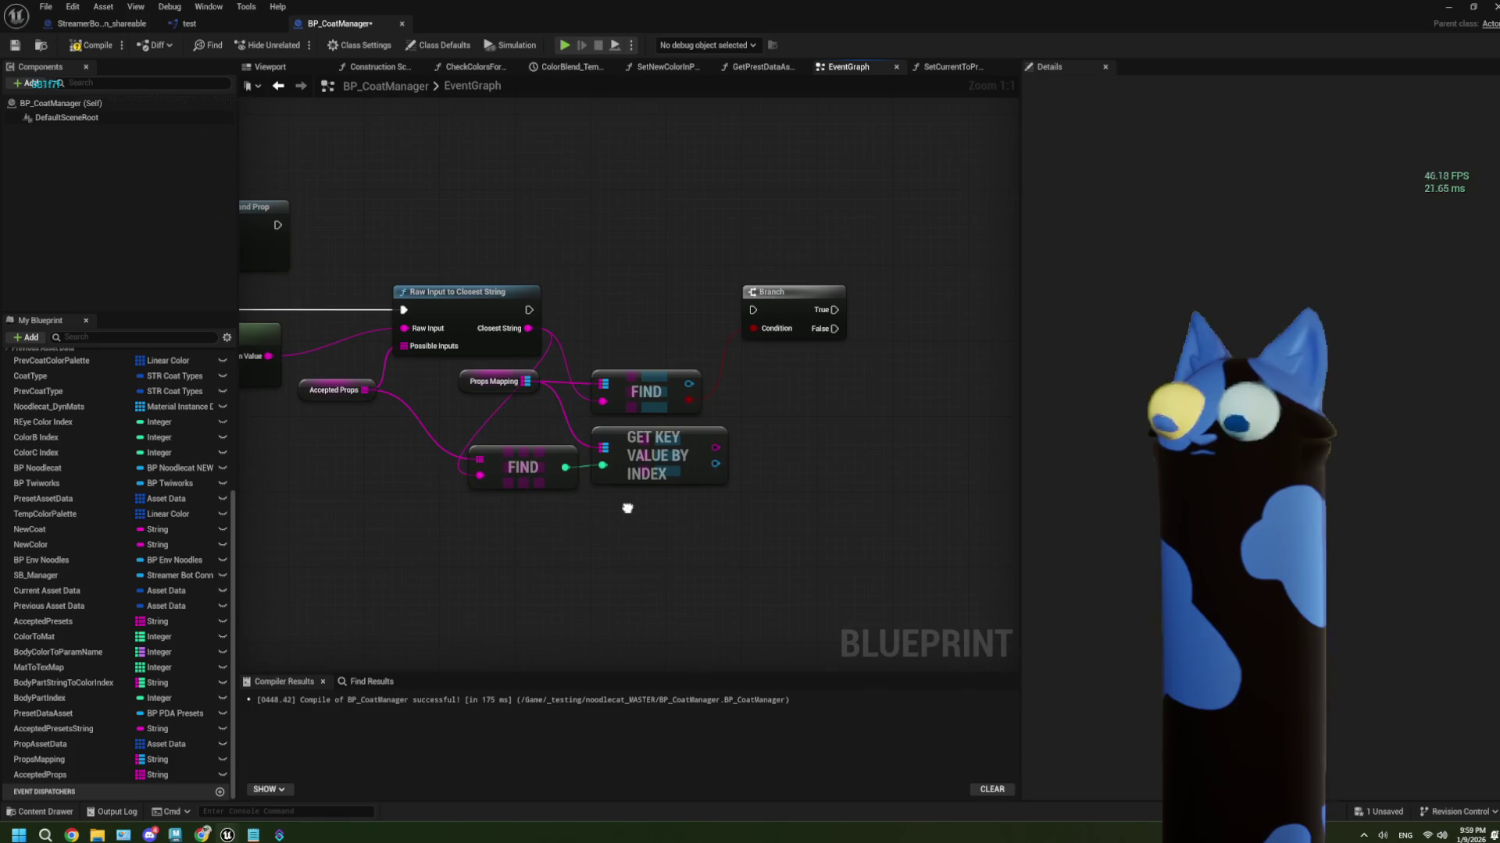
left_click_drag(365, 399, 247, 412)
left_click(92, 45)
left_click(17, 45)
Pan to the Accepted Props Find and Get Key Value By Index nodes, box-select both, and delete them
left_click_drag(605, 542, 476, 538)
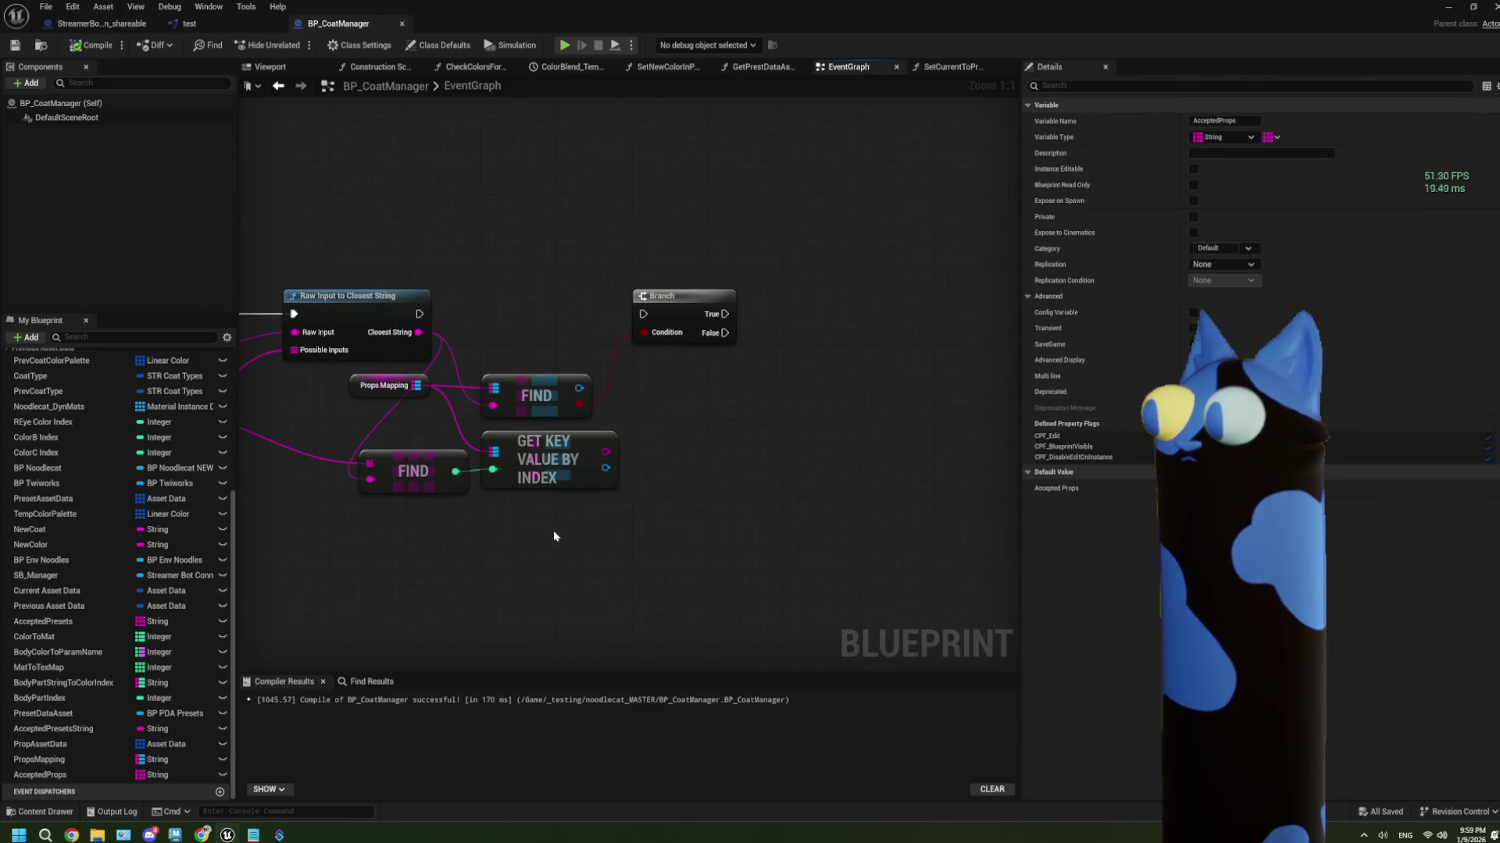
left_click_drag(654, 471, 573, 463)
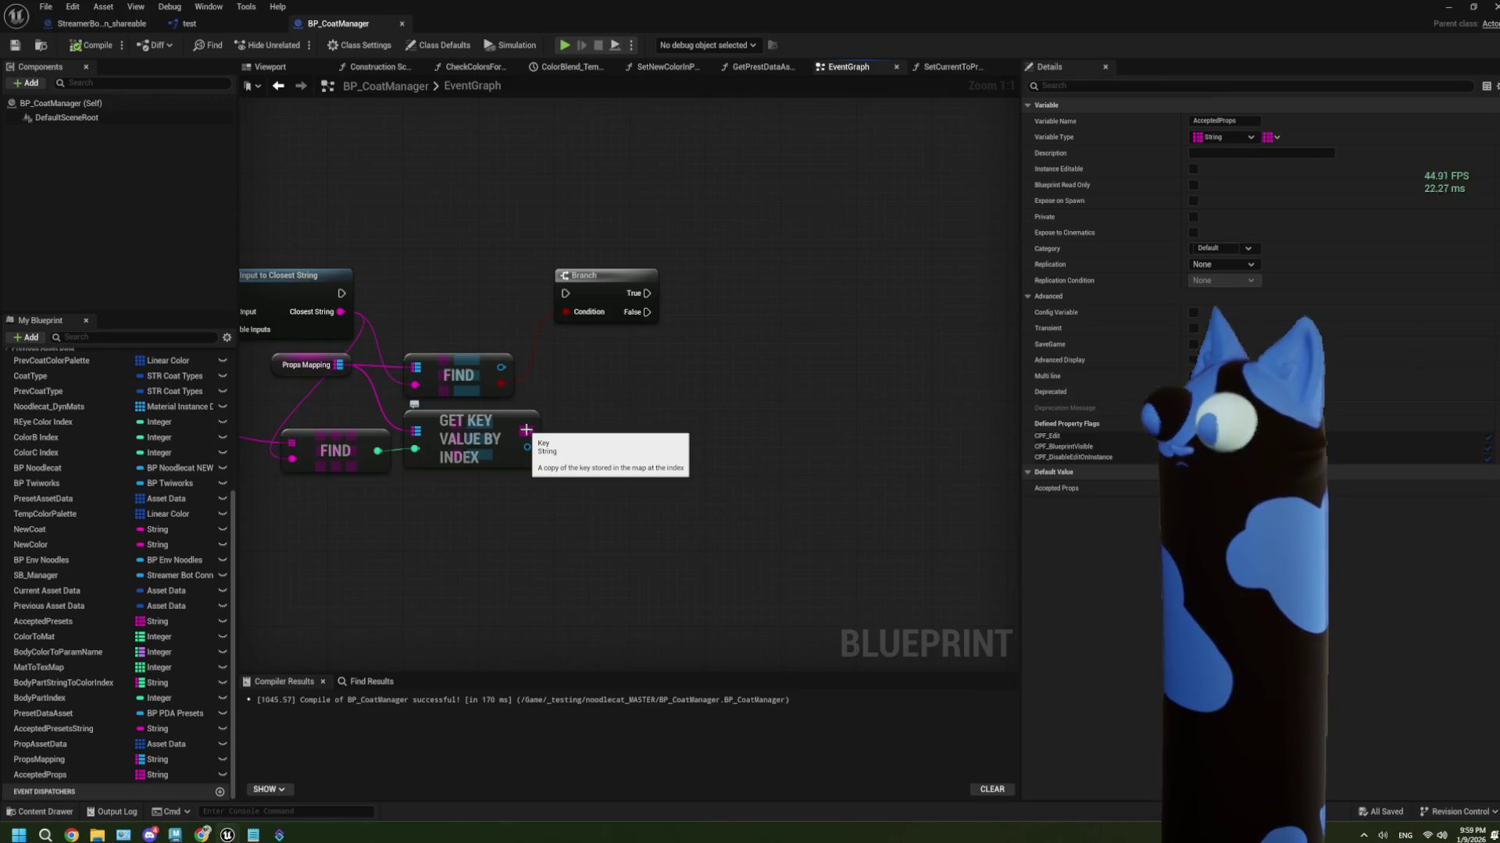
left_click_drag(423, 497, 606, 479)
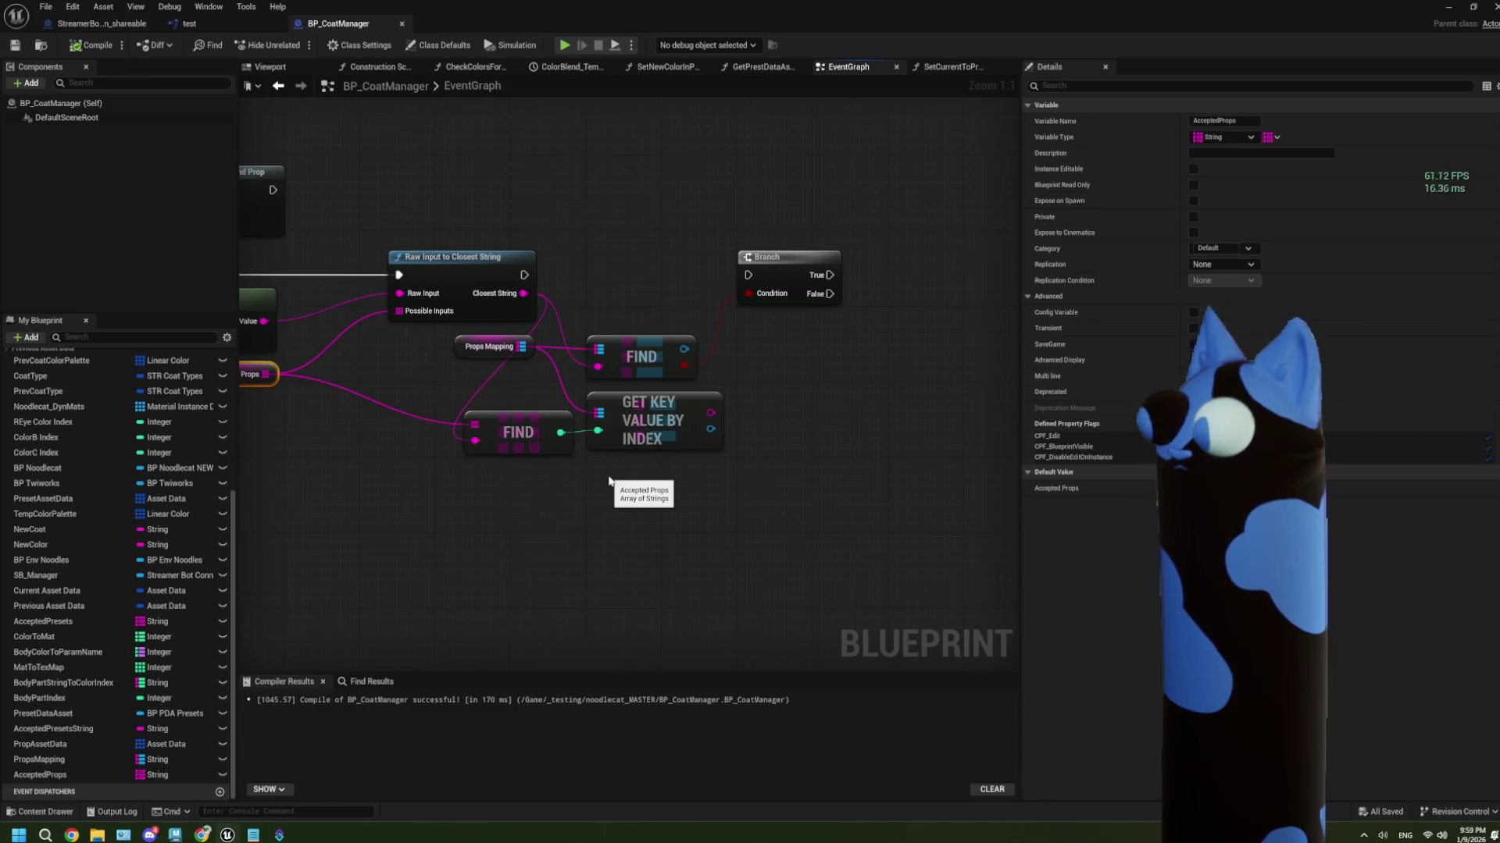
left_click_drag(636, 542, 715, 538)
mouse_move(734, 543)
left_mouse_down()
mouse_move(563, 428)
mouse_move(587, 430)
left_mouse_up()
key("Delete")
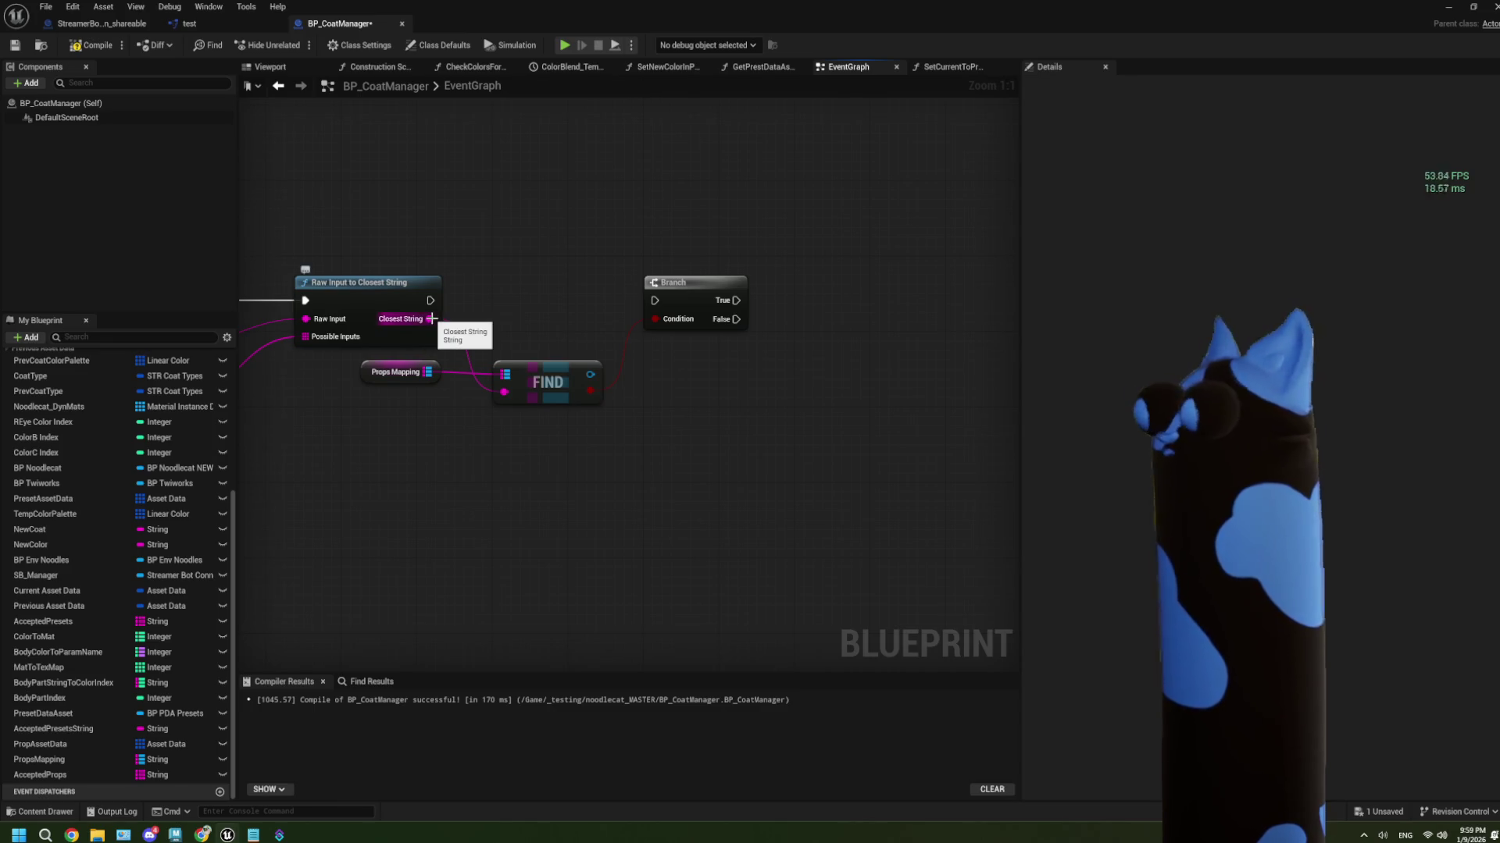
Wire Raw Input to Closest String's execution output into the Branch node
left_click_drag(430, 300, 657, 303)
mouse_move(689, 302)
left_mouse_down()
mouse_move(716, 302)
mouse_move(686, 302)
left_mouse_up()
left_click_drag(709, 427, 645, 415)
Add a String Split node fed by Closest String and place it below the Find node
left_click_drag(366, 308, 406, 514)
type("split")
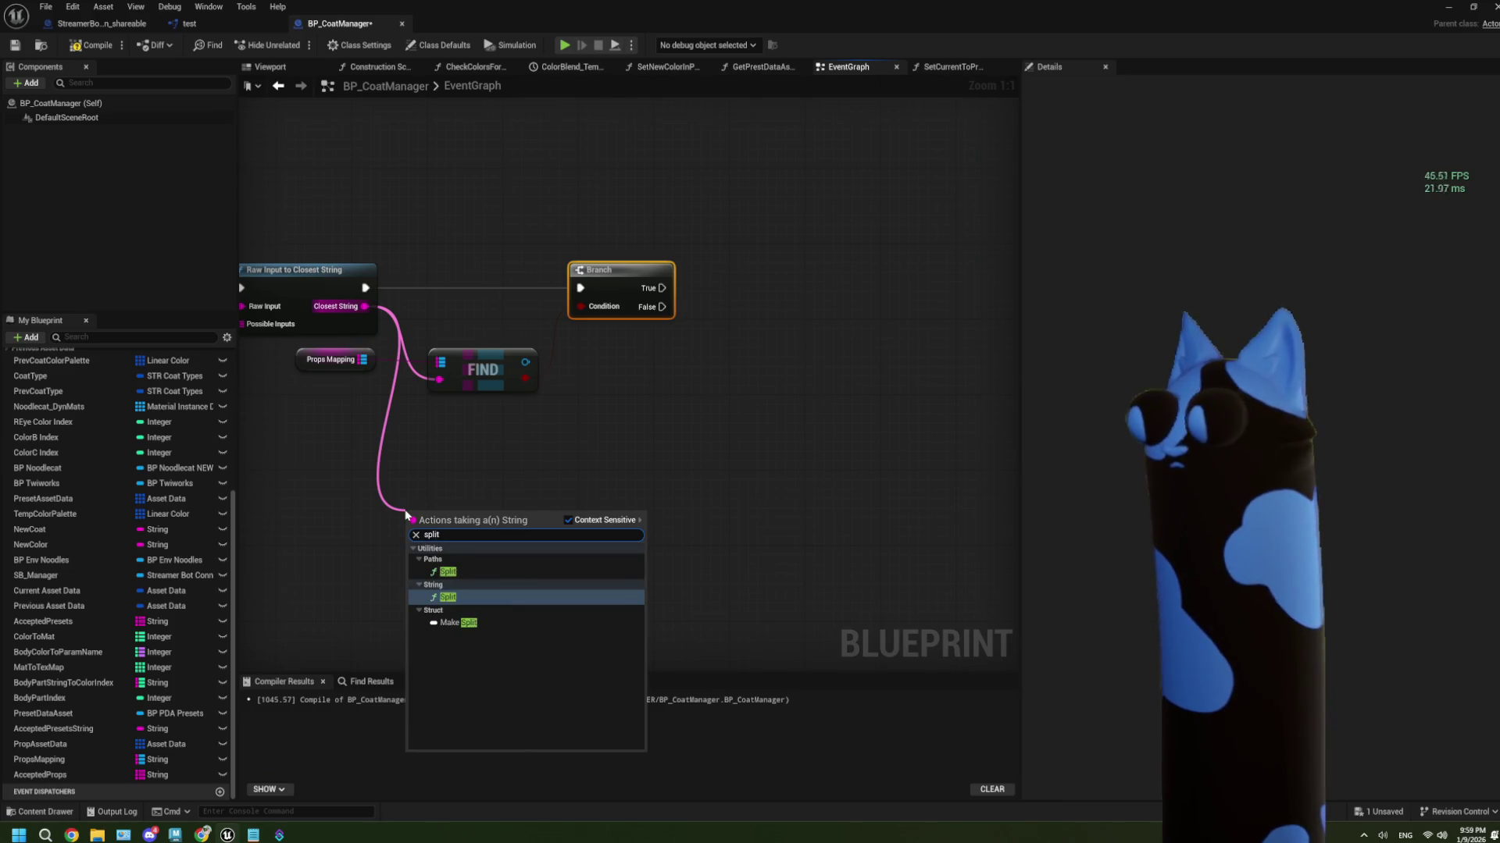
left_click(449, 597)
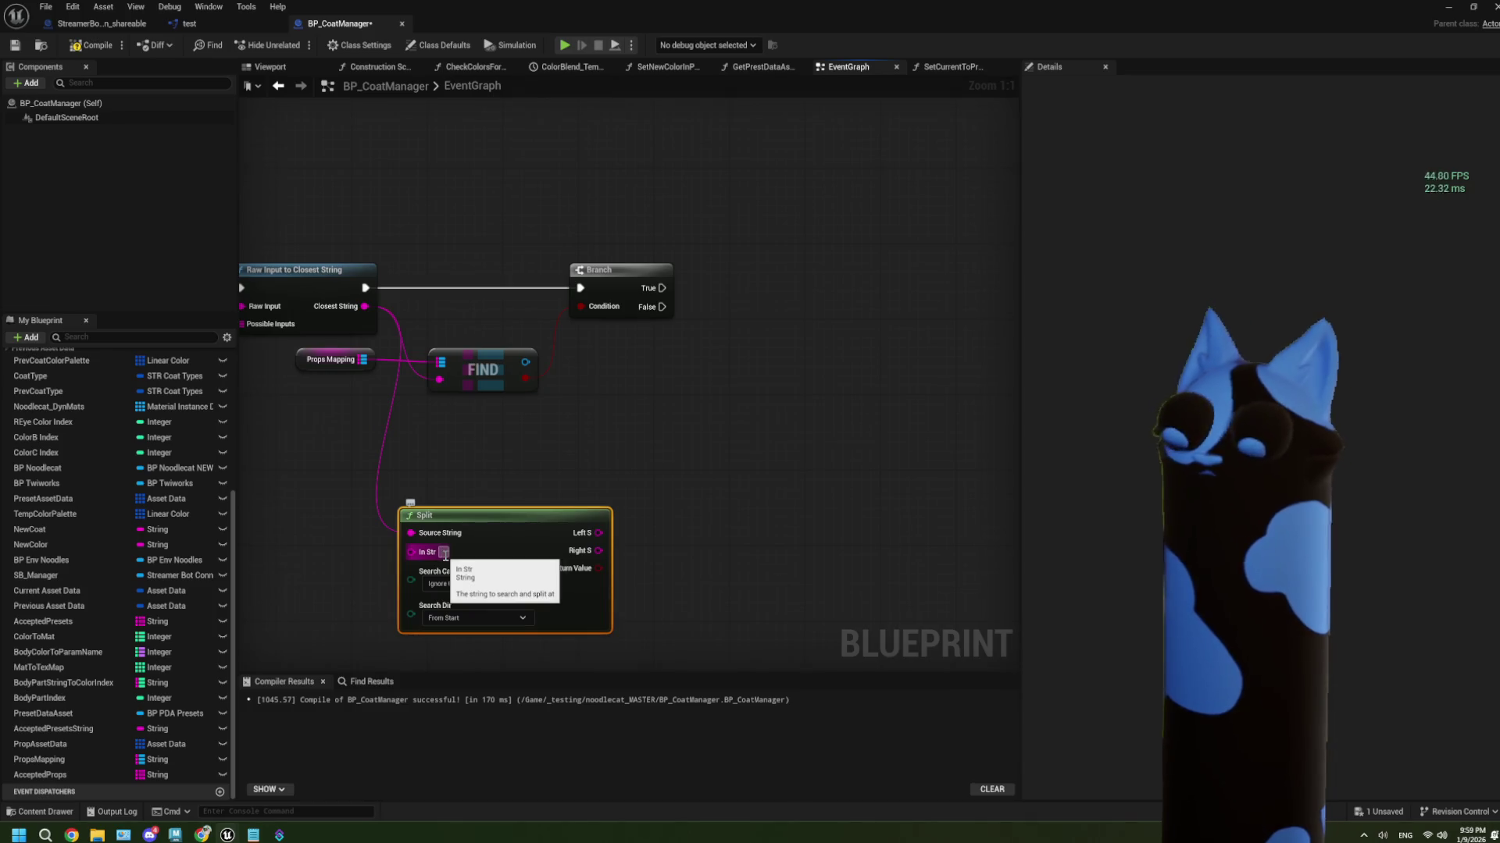
left_click(588, 493)
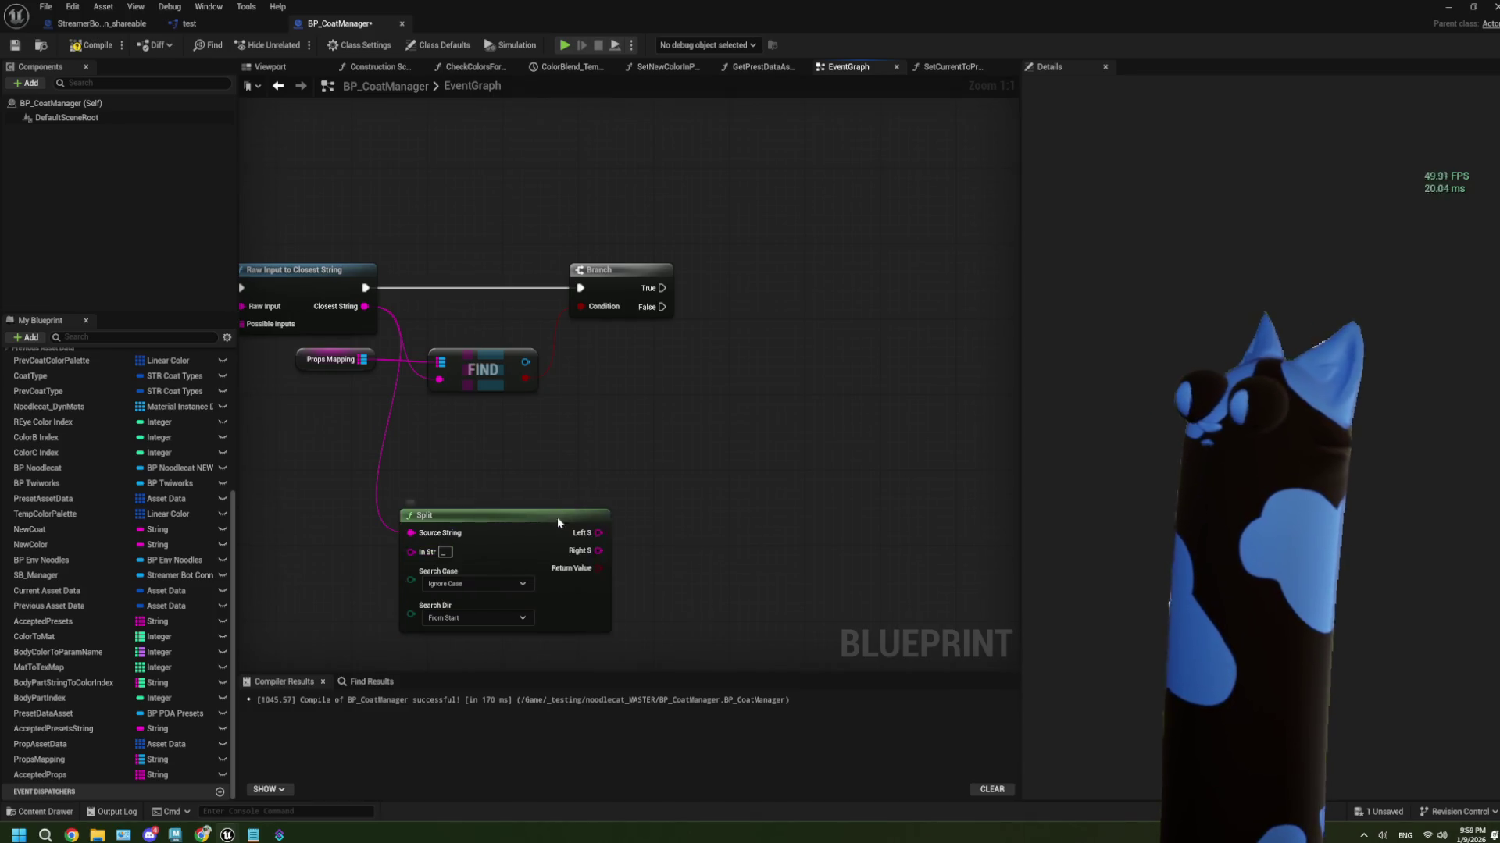
left_click_drag(558, 521, 588, 422)
Try pulling nodes off Split's Left S and Right S outputs, cancel, and re-centre the view
left_click_drag(675, 483, 511, 488)
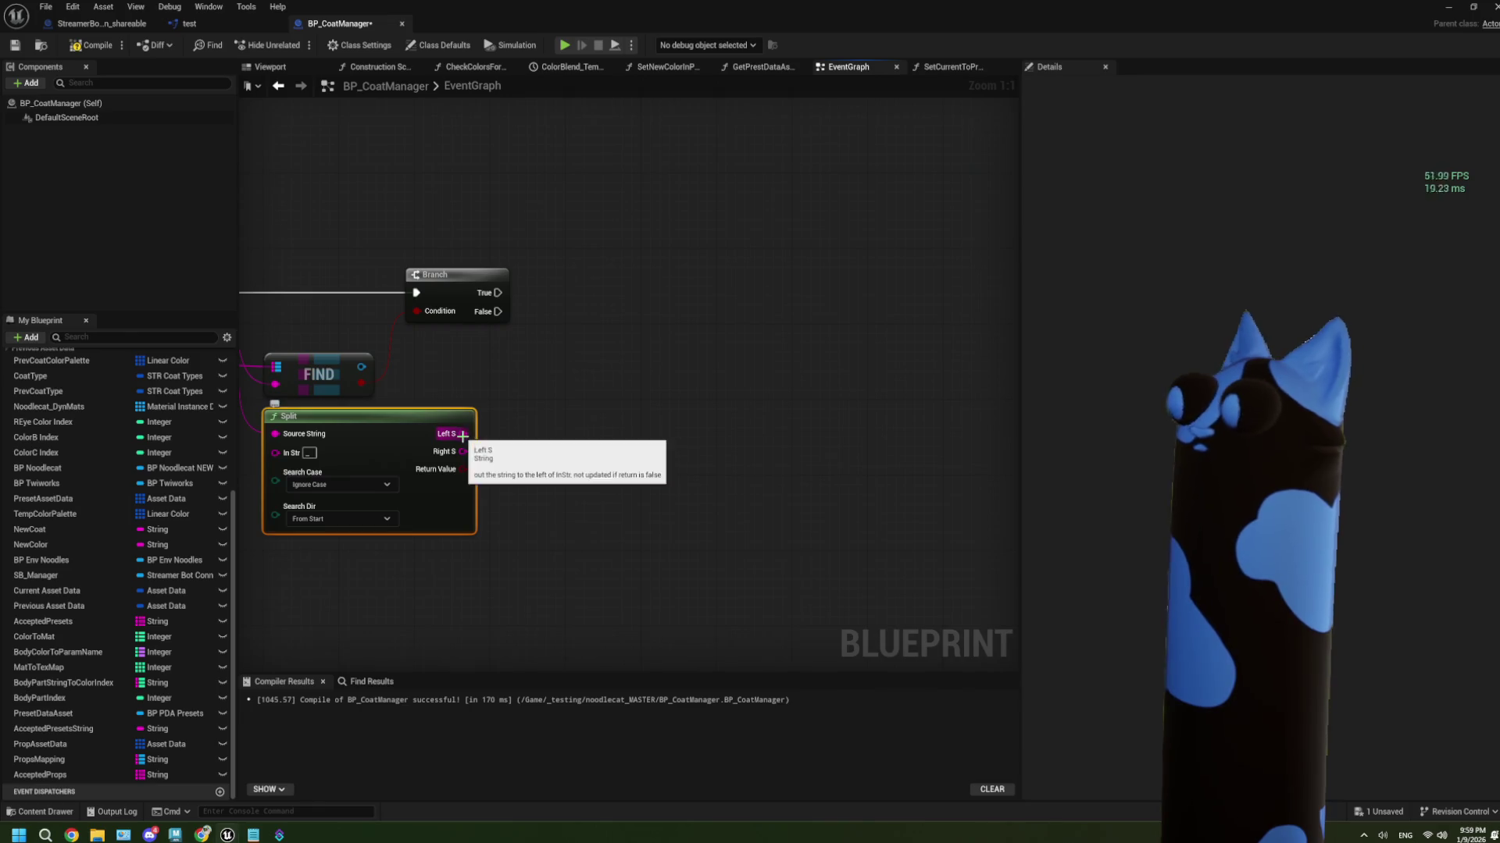
left_click_drag(463, 433, 549, 420)
left_click(513, 505)
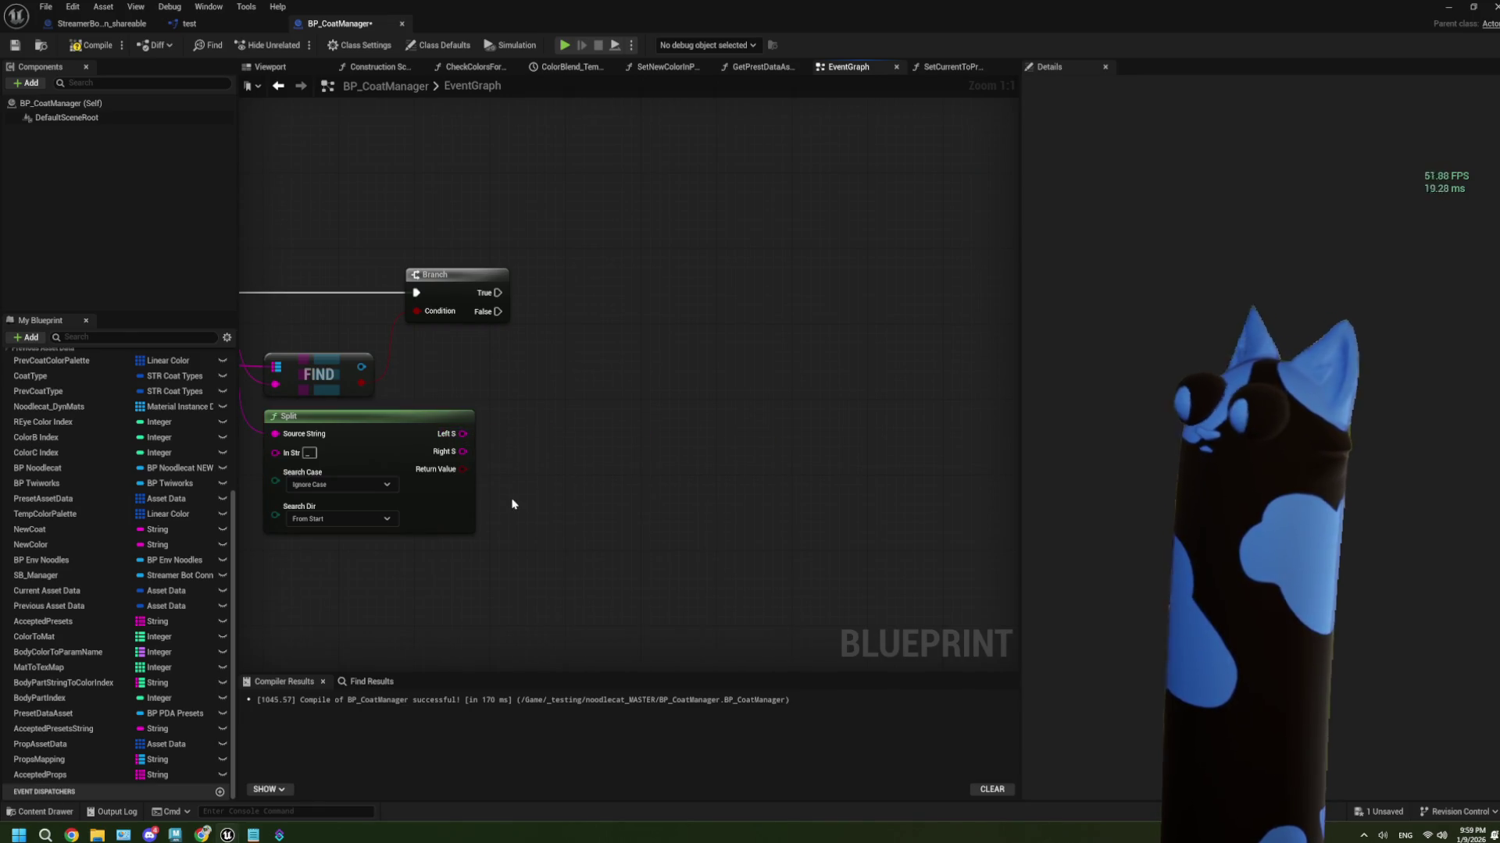
left_click_drag(471, 453, 525, 500)
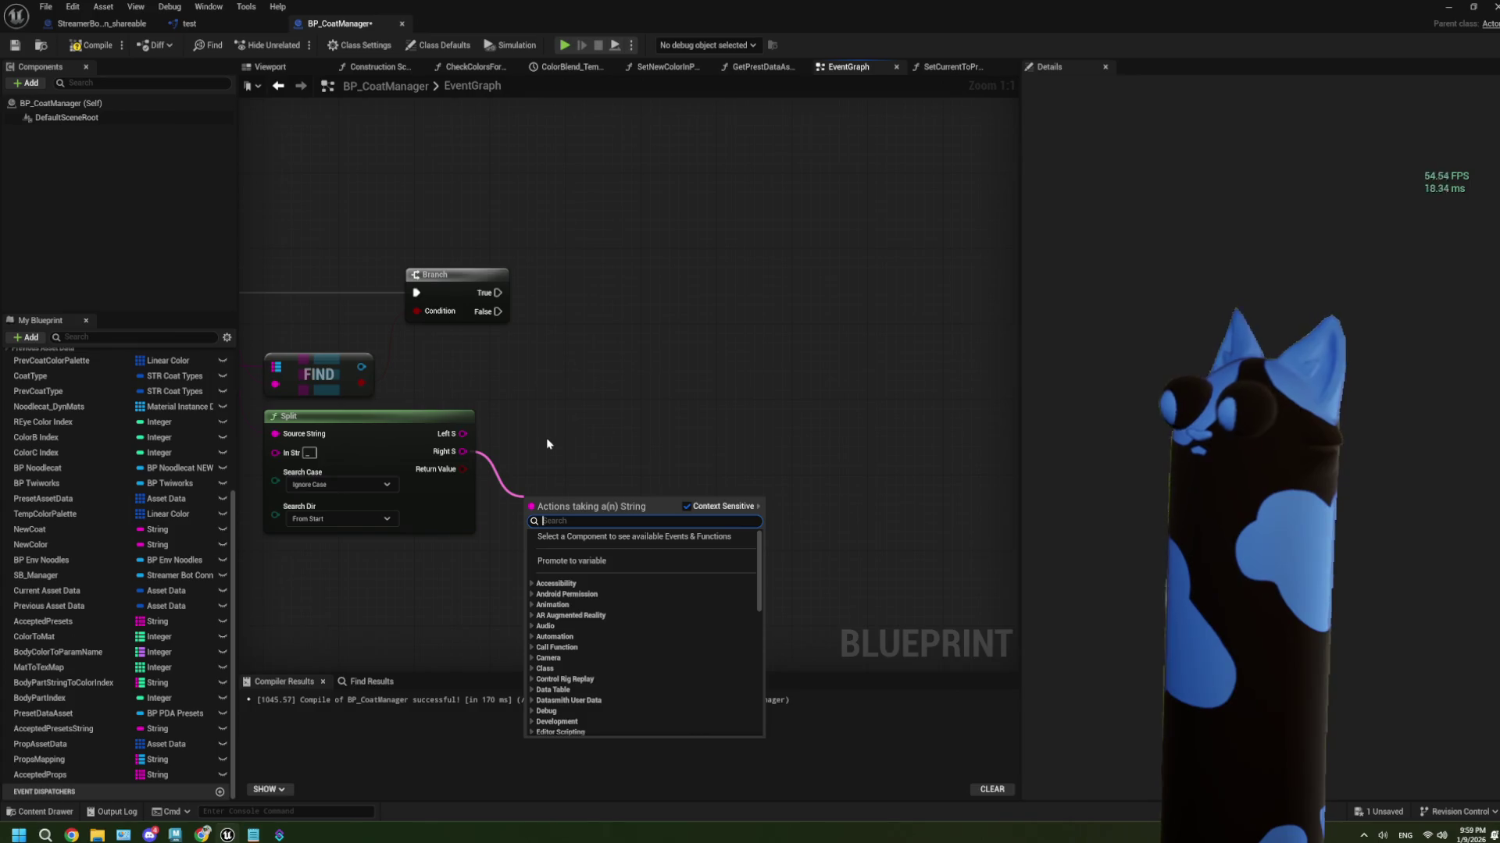
left_click(534, 442)
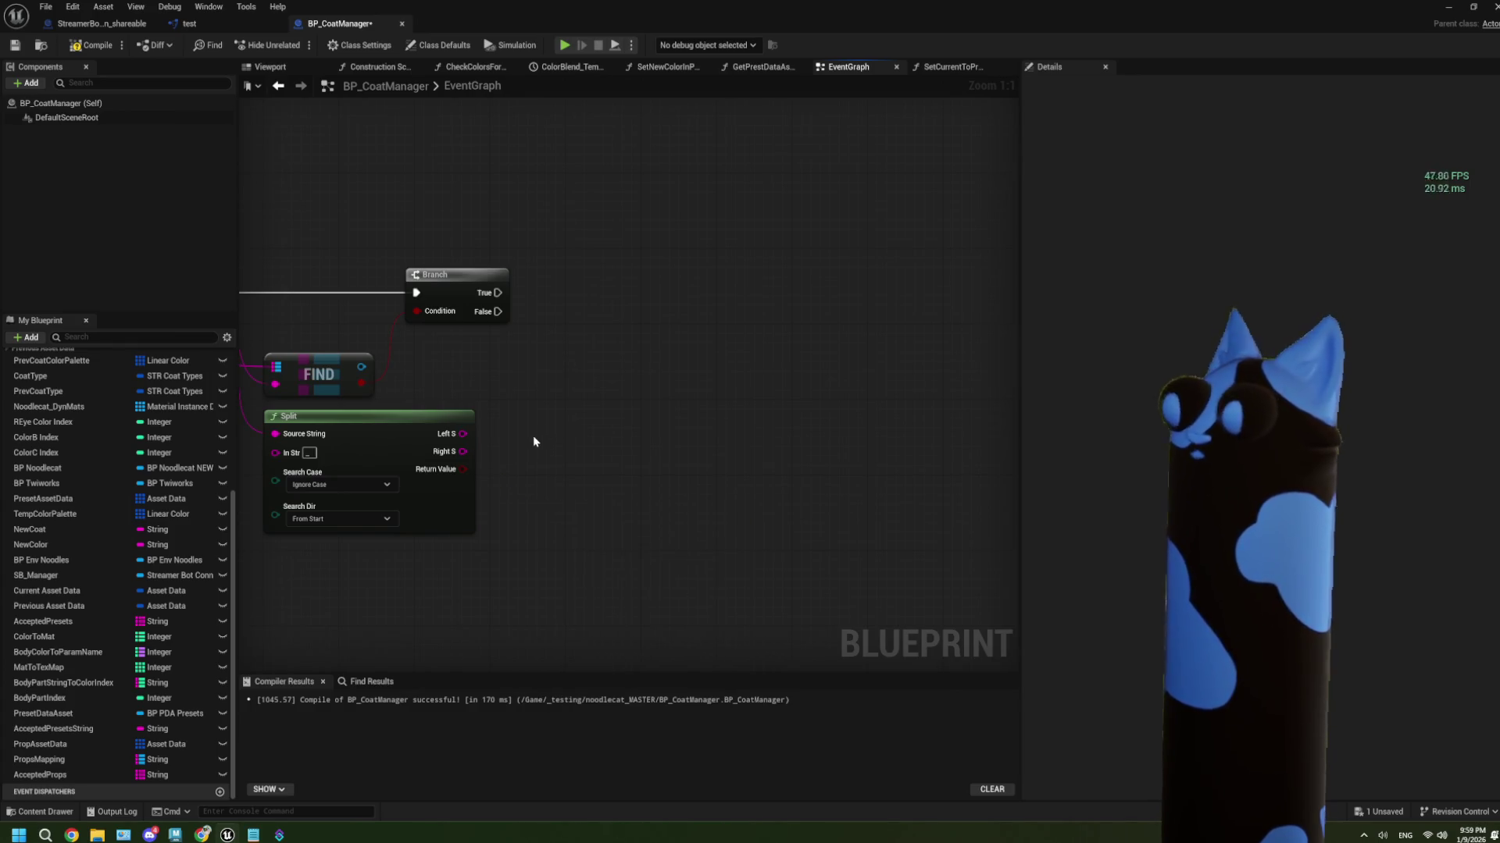
mouse_move(477, 549)
left_mouse_down()
mouse_move(636, 575)
mouse_move(680, 559)
mouse_move(477, 548)
mouse_move(509, 553)
left_mouse_up()
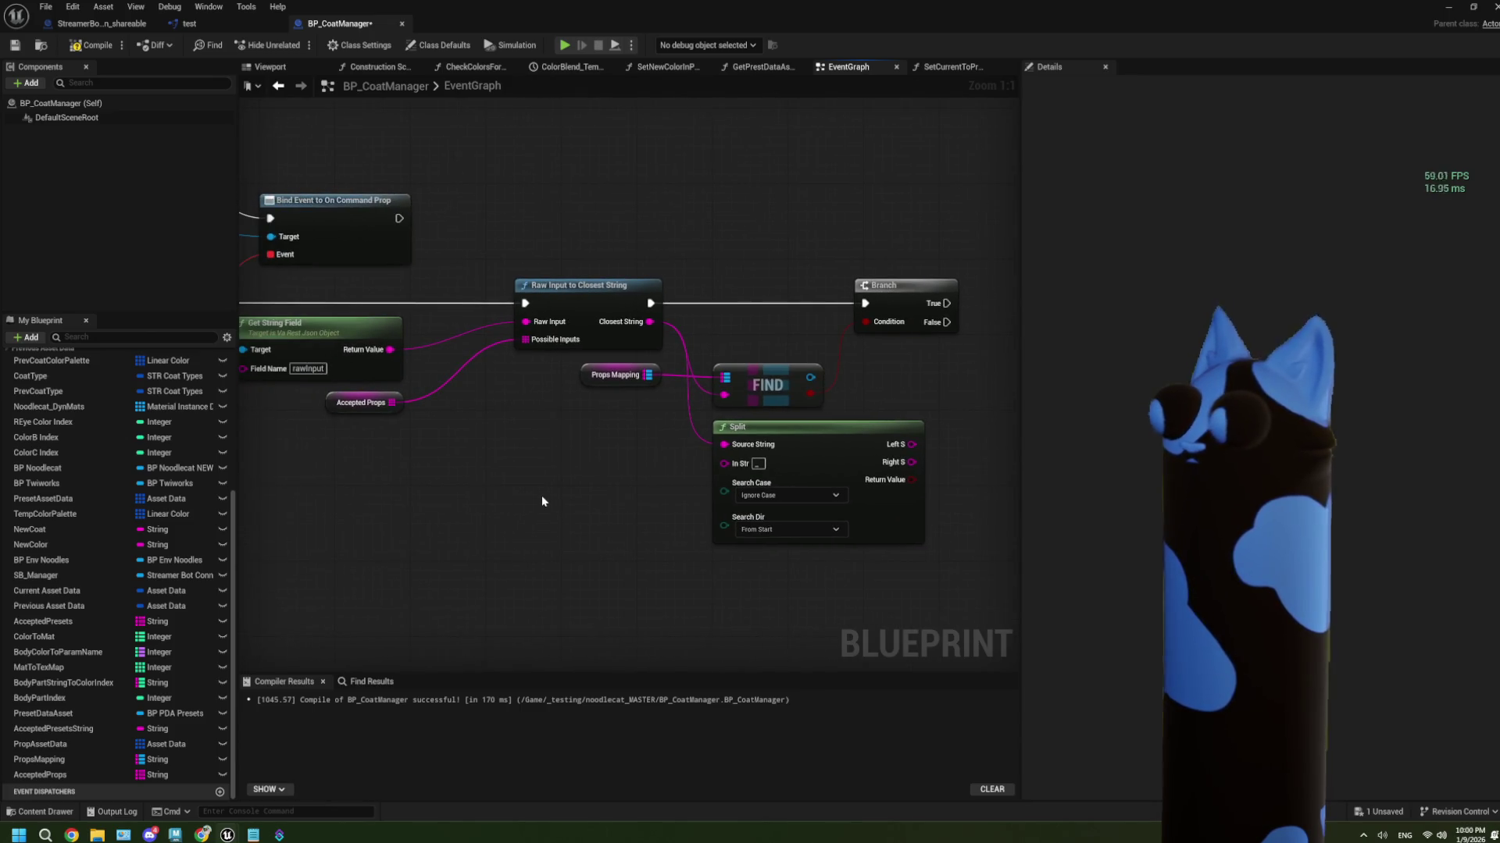
left_click_drag(656, 479, 445, 493)
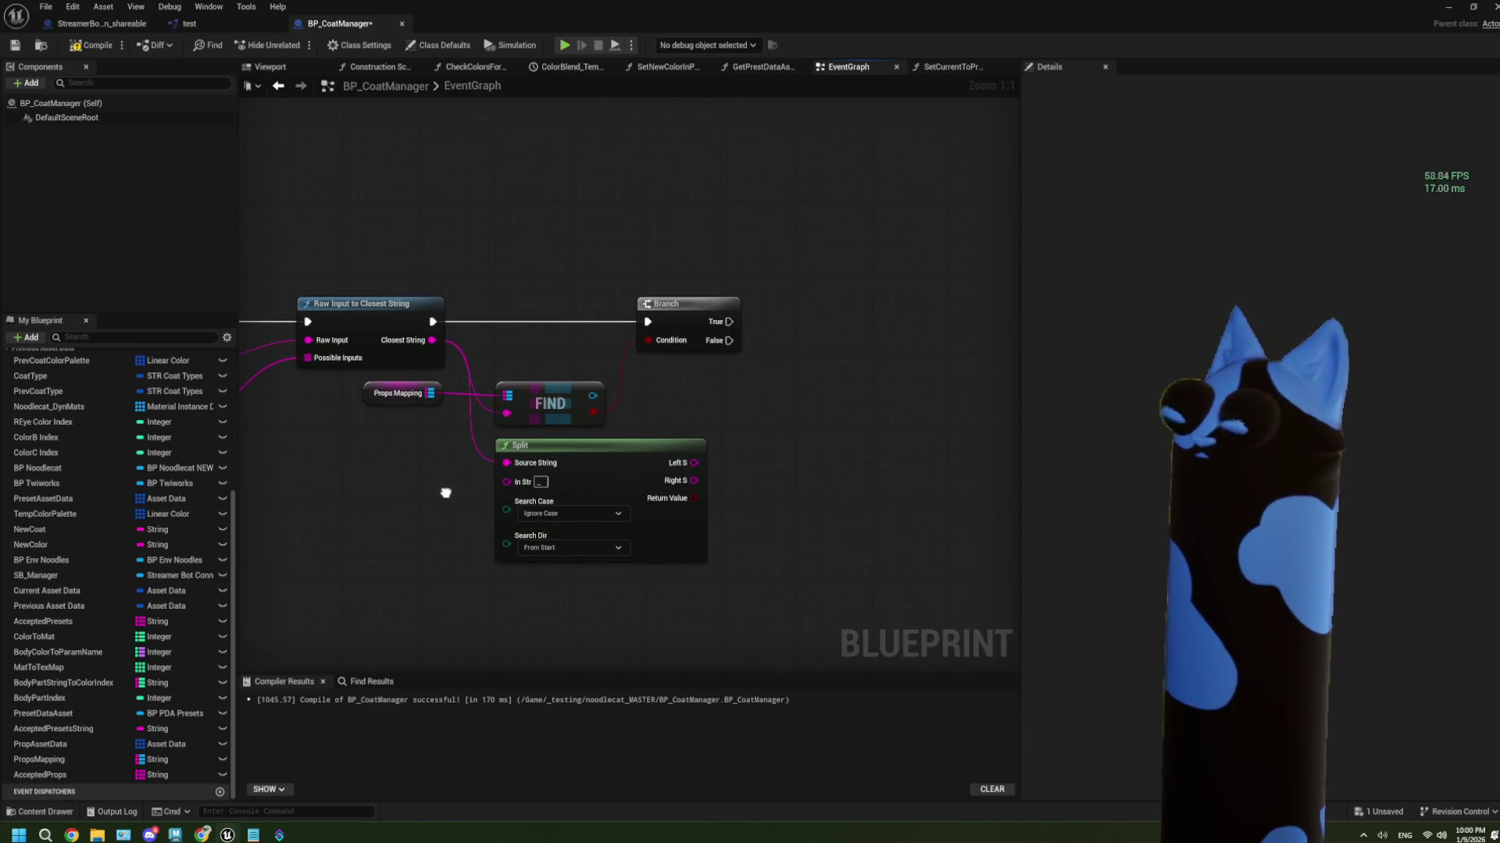
Delete the Find and Branch nodes
left_click(562, 411)
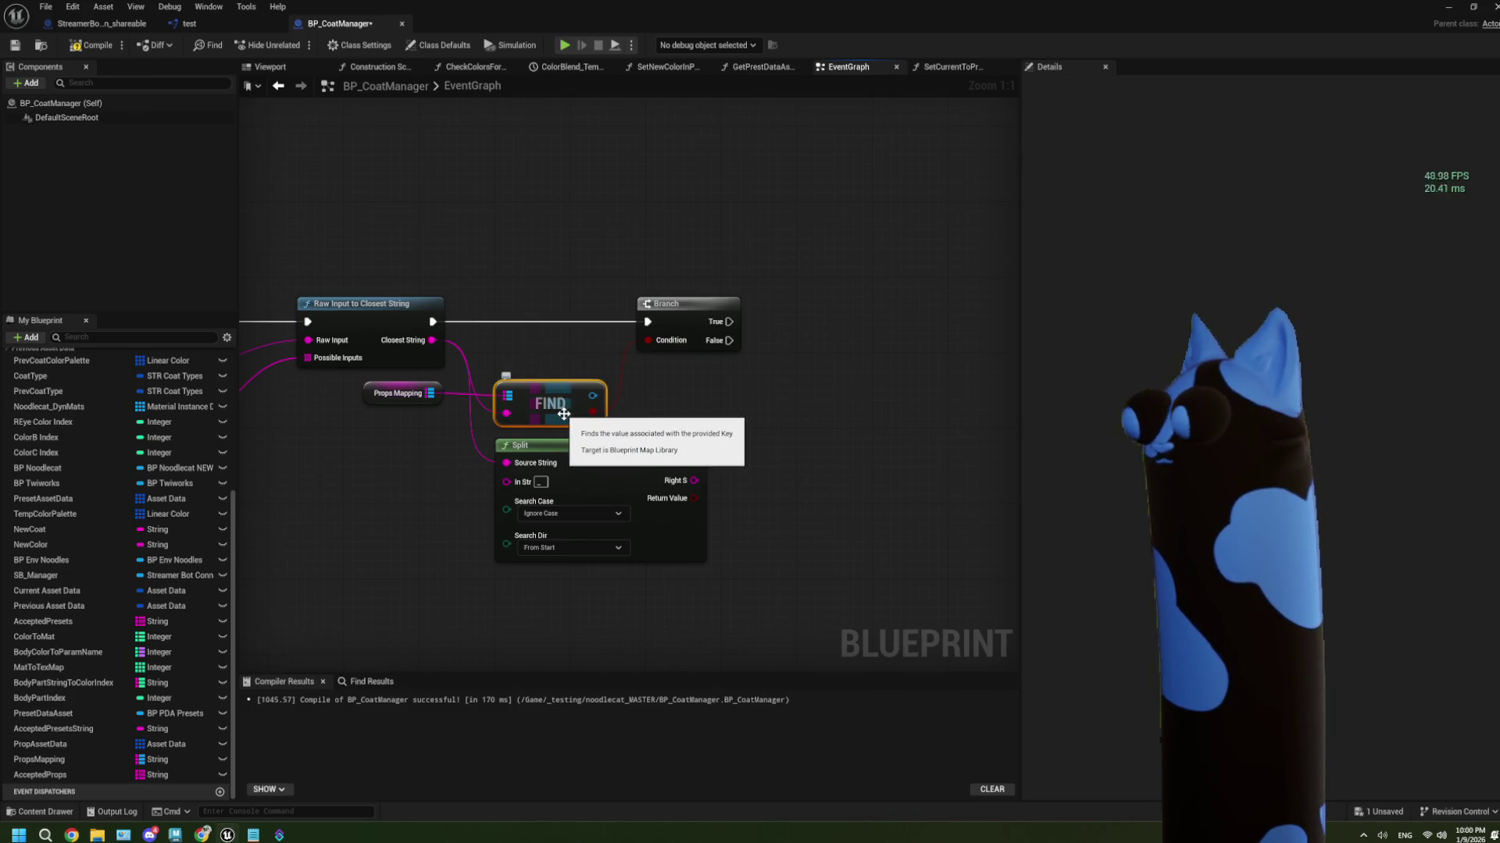
key("Delete")
left_click(694, 332)
key("Delete")
Add a For Each Loop (Map) over Props Mapping, executed after Raw Input to Closest String
mouse_move(430, 393)
left_mouse_down()
mouse_move(551, 409)
mouse_move(546, 372)
left_mouse_up()
type("forea")
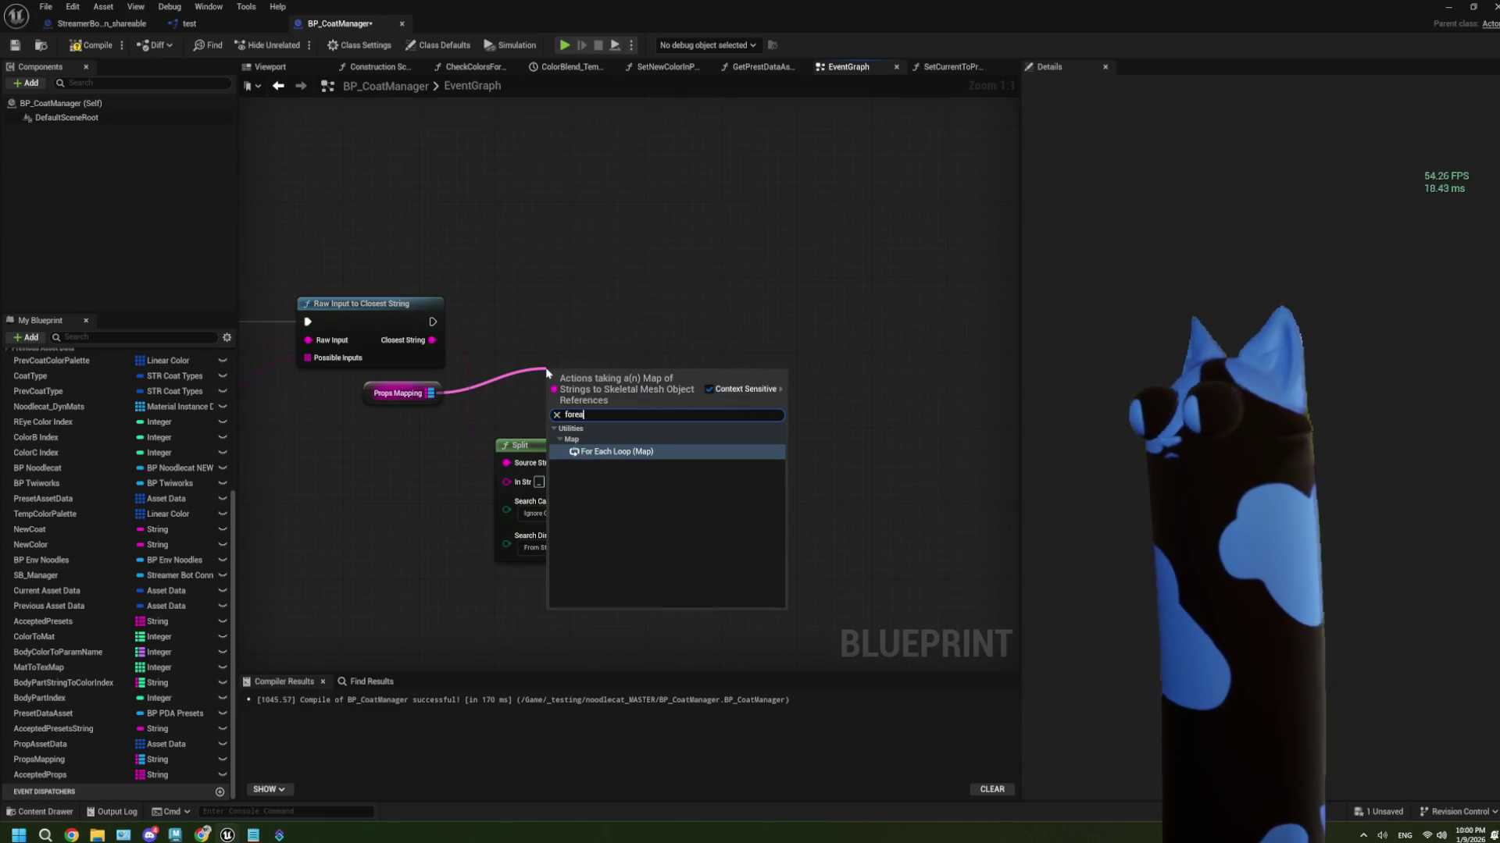
left_click(617, 451)
mouse_move(682, 367)
left_mouse_down()
mouse_move(572, 349)
mouse_move(562, 332)
left_mouse_up()
mouse_move(433, 321)
left_mouse_down()
mouse_move(488, 363)
mouse_move(559, 336)
mouse_move(545, 322)
left_mouse_up()
left_click_drag(662, 404, 600, 367)
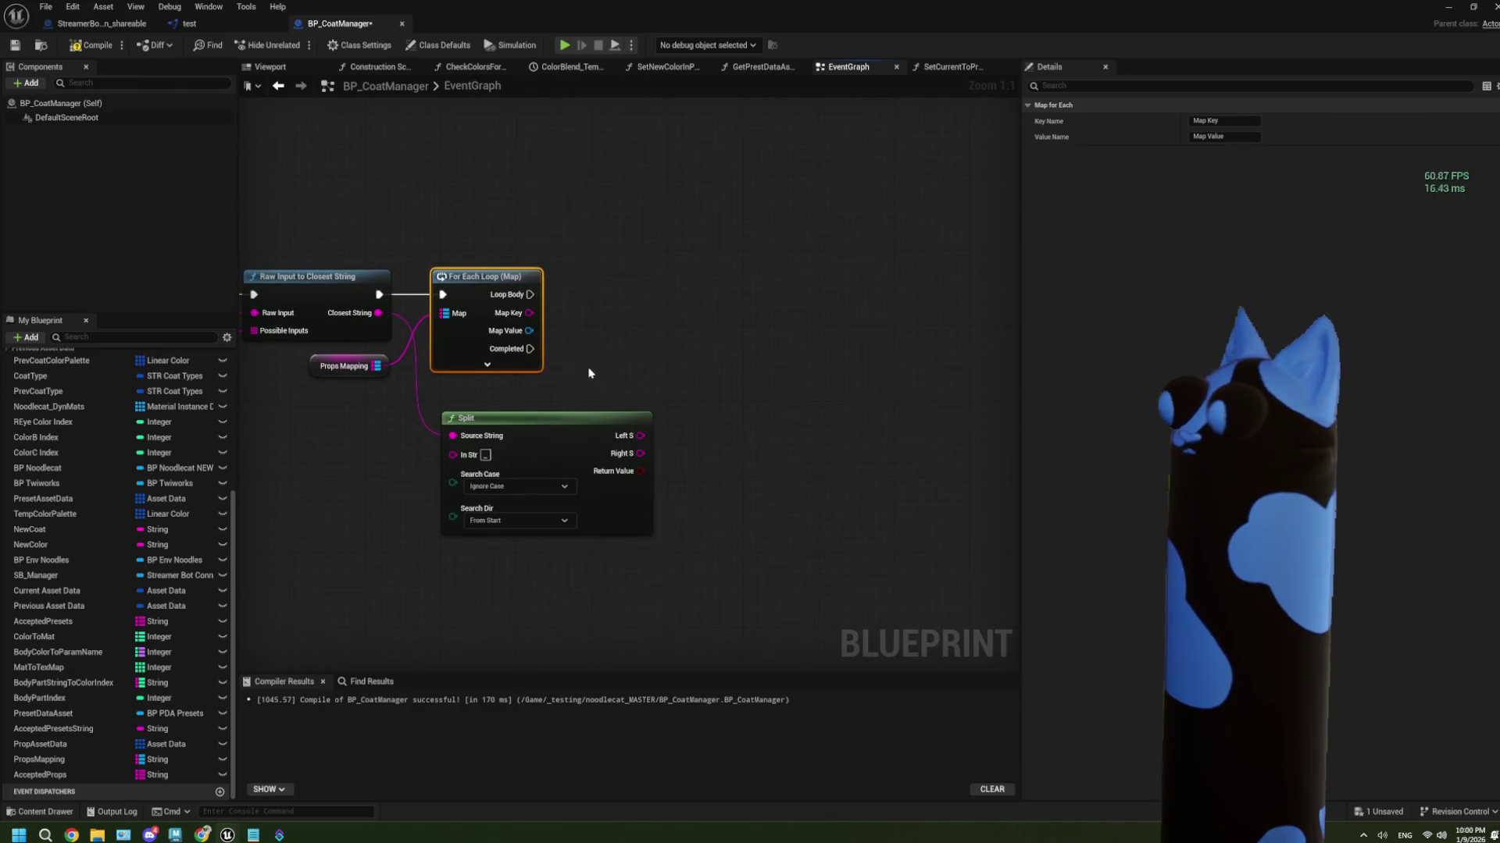
Expand the loop to reveal its Break input and shift it slightly right
left_click(486, 364)
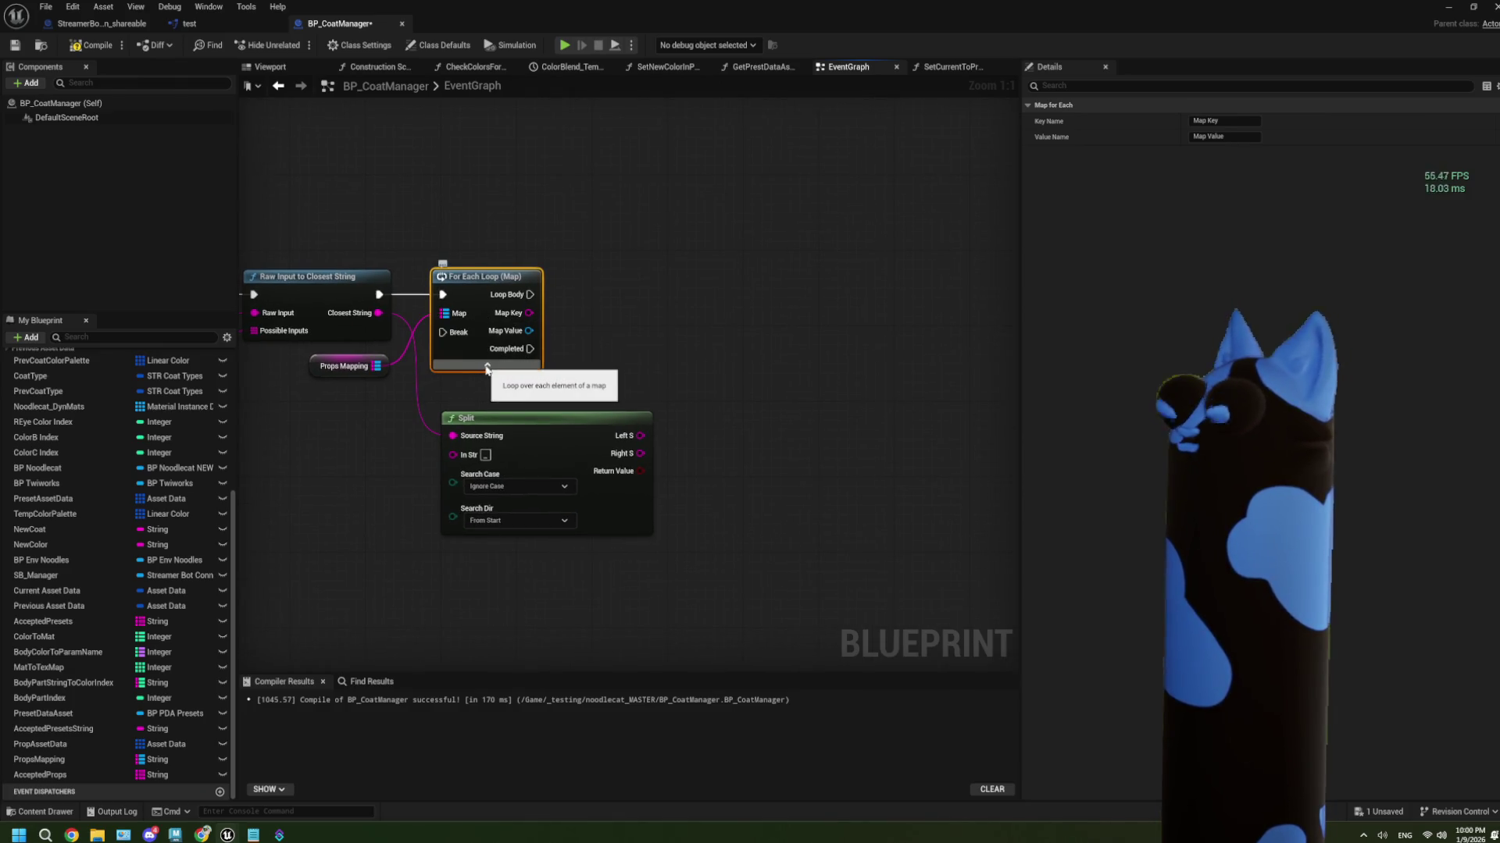
mouse_move(587, 369)
left_mouse_down()
mouse_move(553, 351)
mouse_move(615, 317)
left_mouse_up()
left_click_drag(510, 265, 530, 265)
left_click_drag(649, 321, 591, 317)
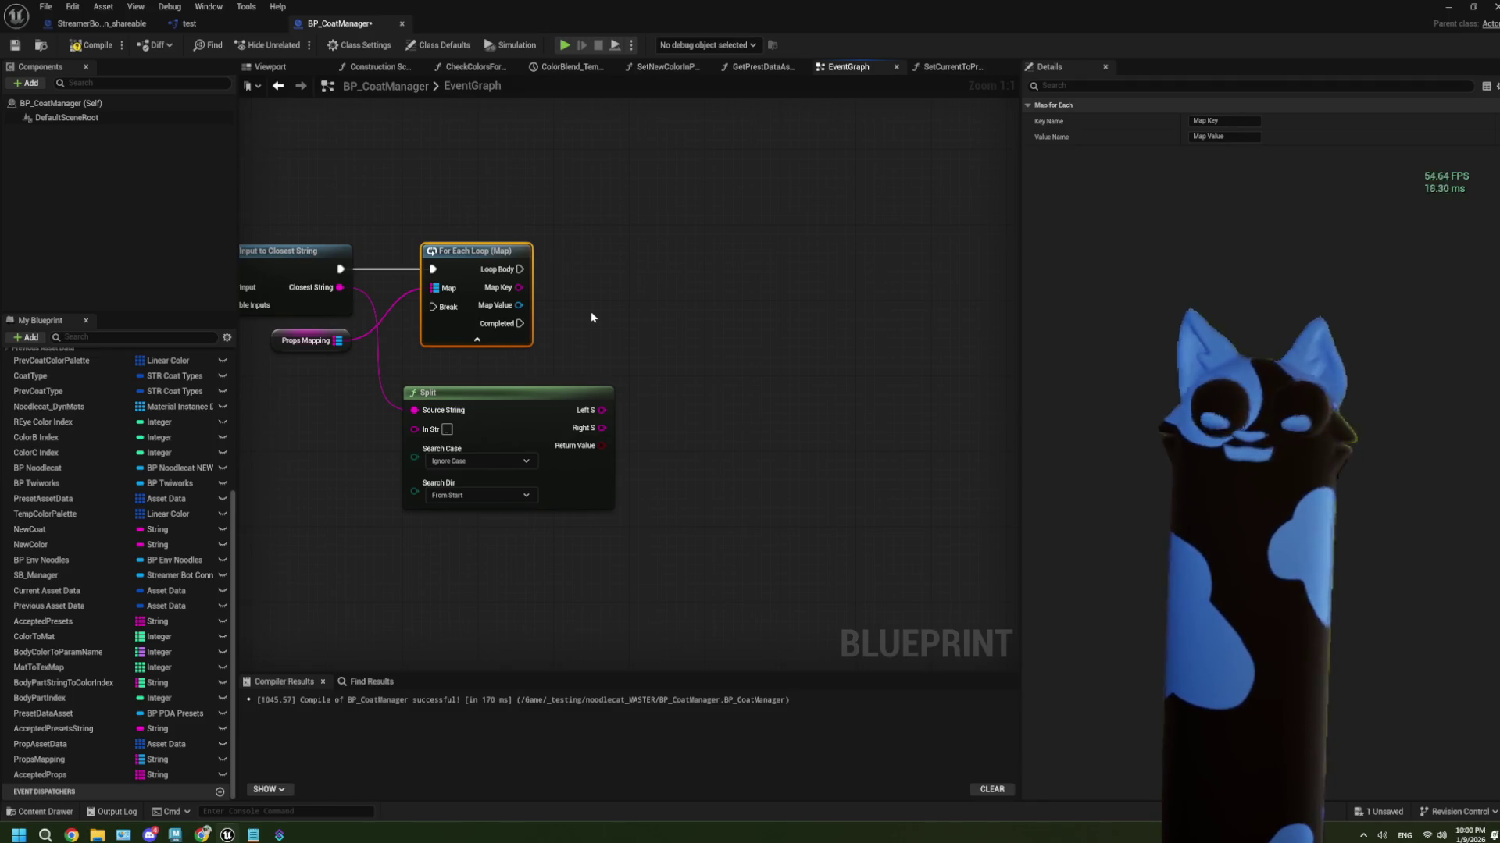
left_click_drag(578, 319, 654, 325)
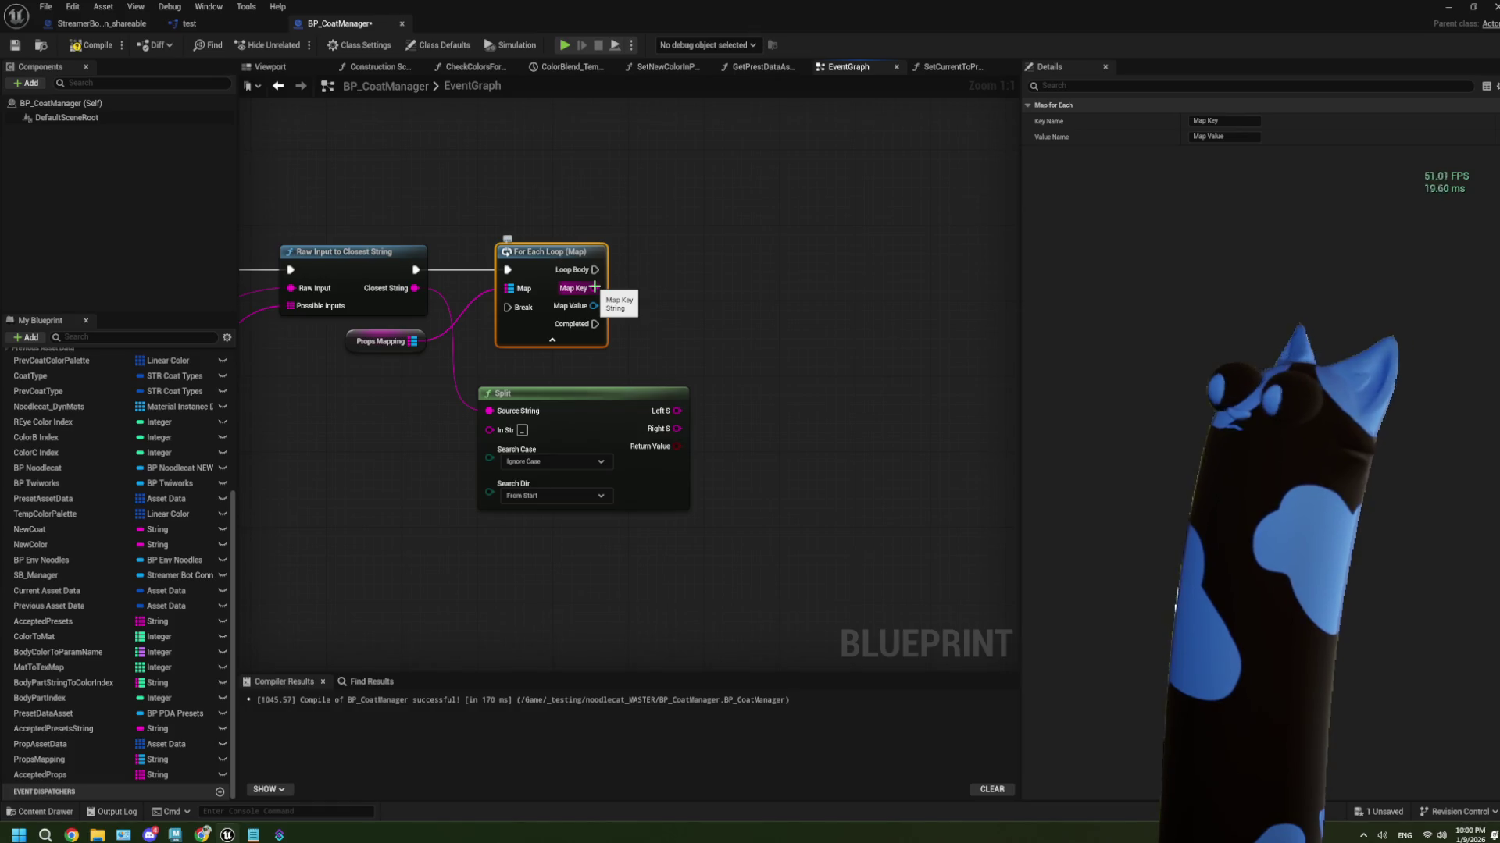
Disconnect Closest String from Split and feed the loop's Map Key into Split's Source String
right_click(490, 411)
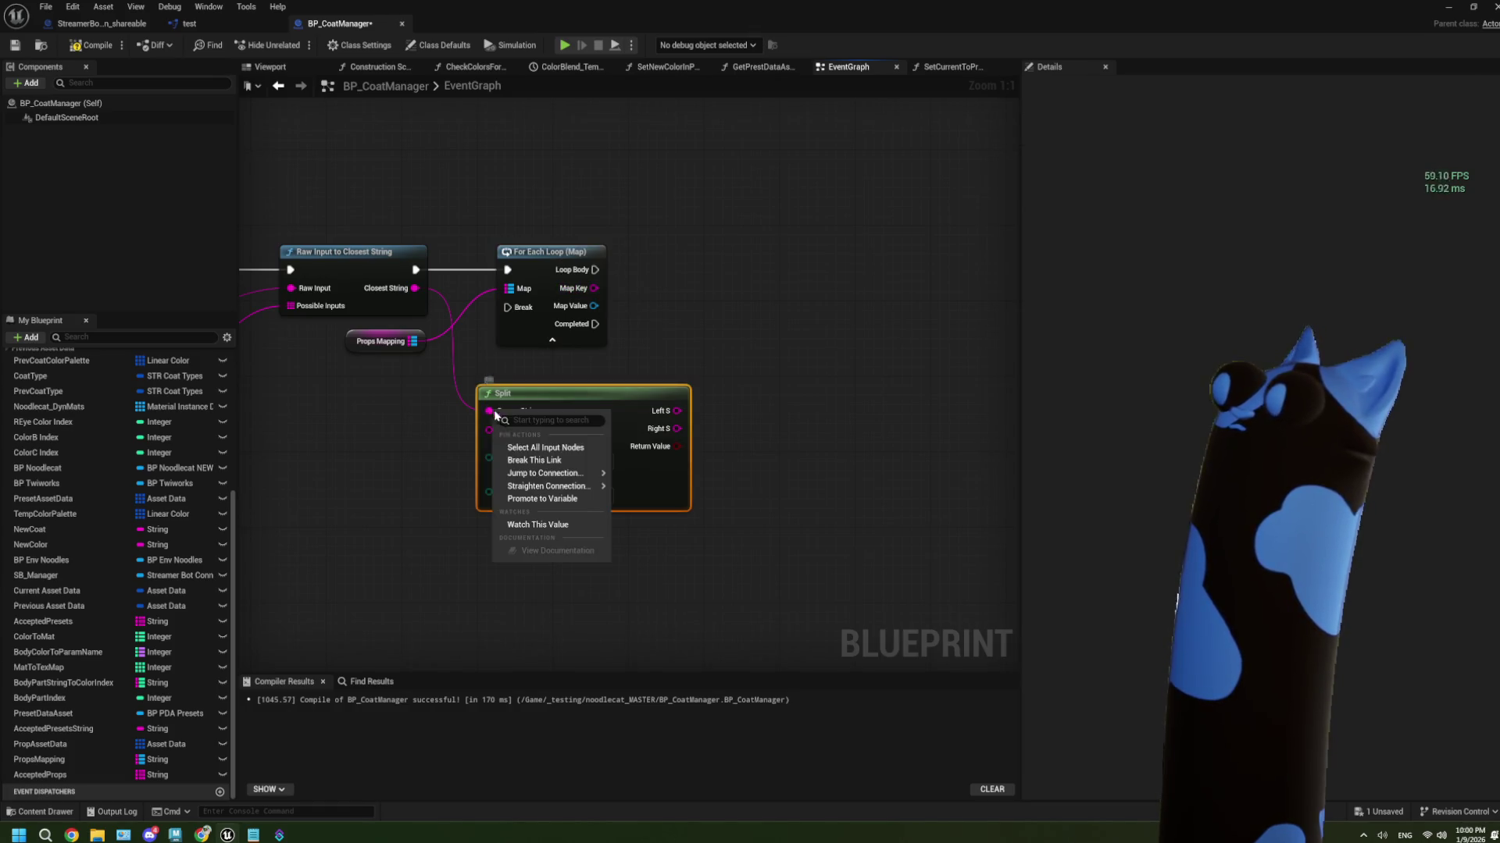
left_click(537, 463)
mouse_move(552, 394)
left_mouse_down()
mouse_move(578, 421)
mouse_move(564, 455)
left_mouse_up()
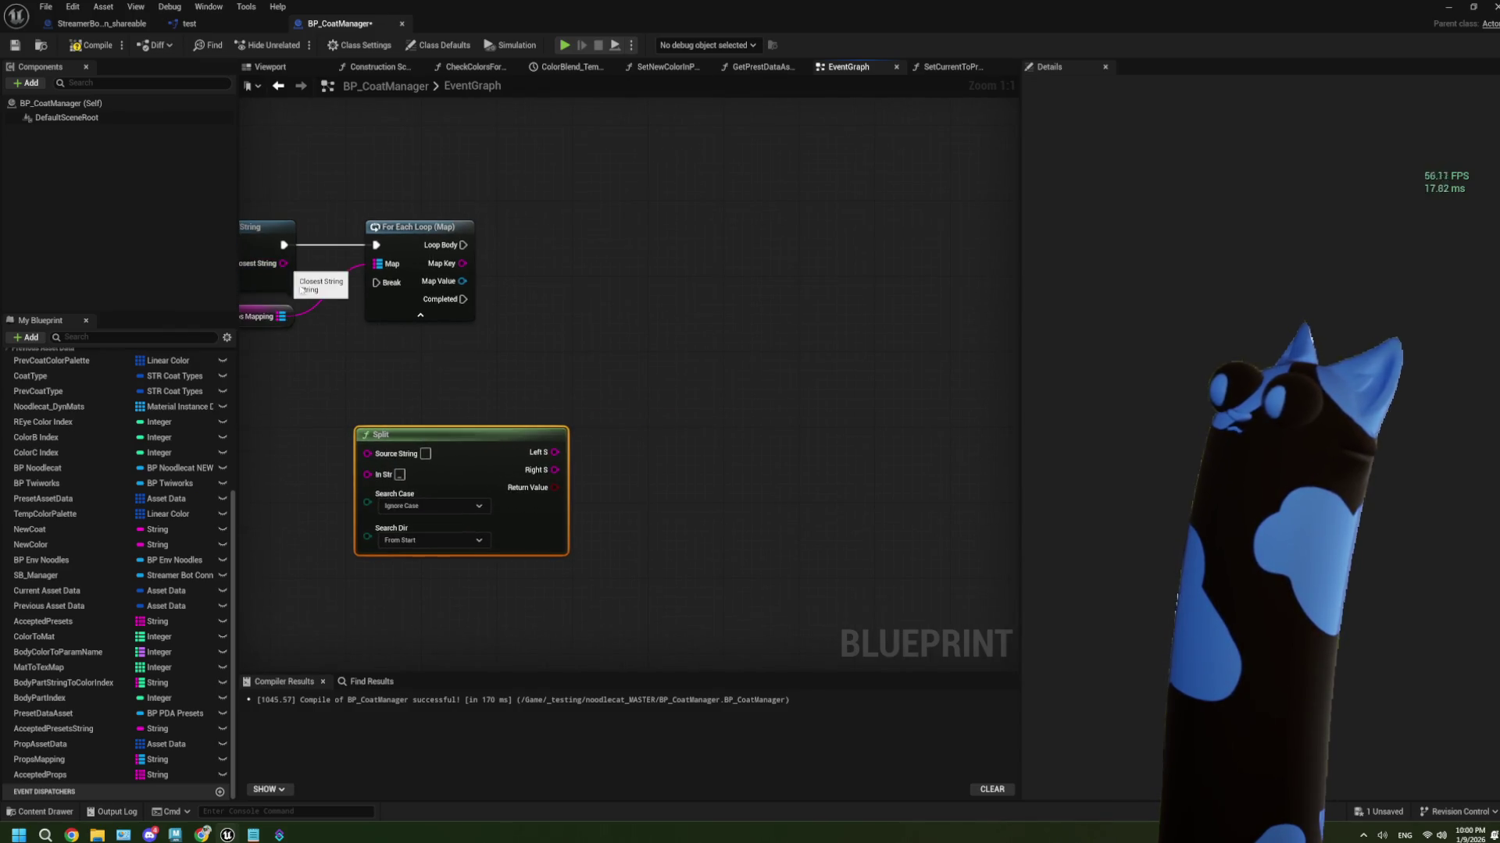
left_click_drag(426, 436, 596, 379)
mouse_move(462, 263)
left_mouse_down()
mouse_move(526, 396)
mouse_move(556, 299)
left_mouse_up()
Add an exact-equality (===) node comparing Split's Right S against Closest String
left_click_drag(395, 404, 475, 410)
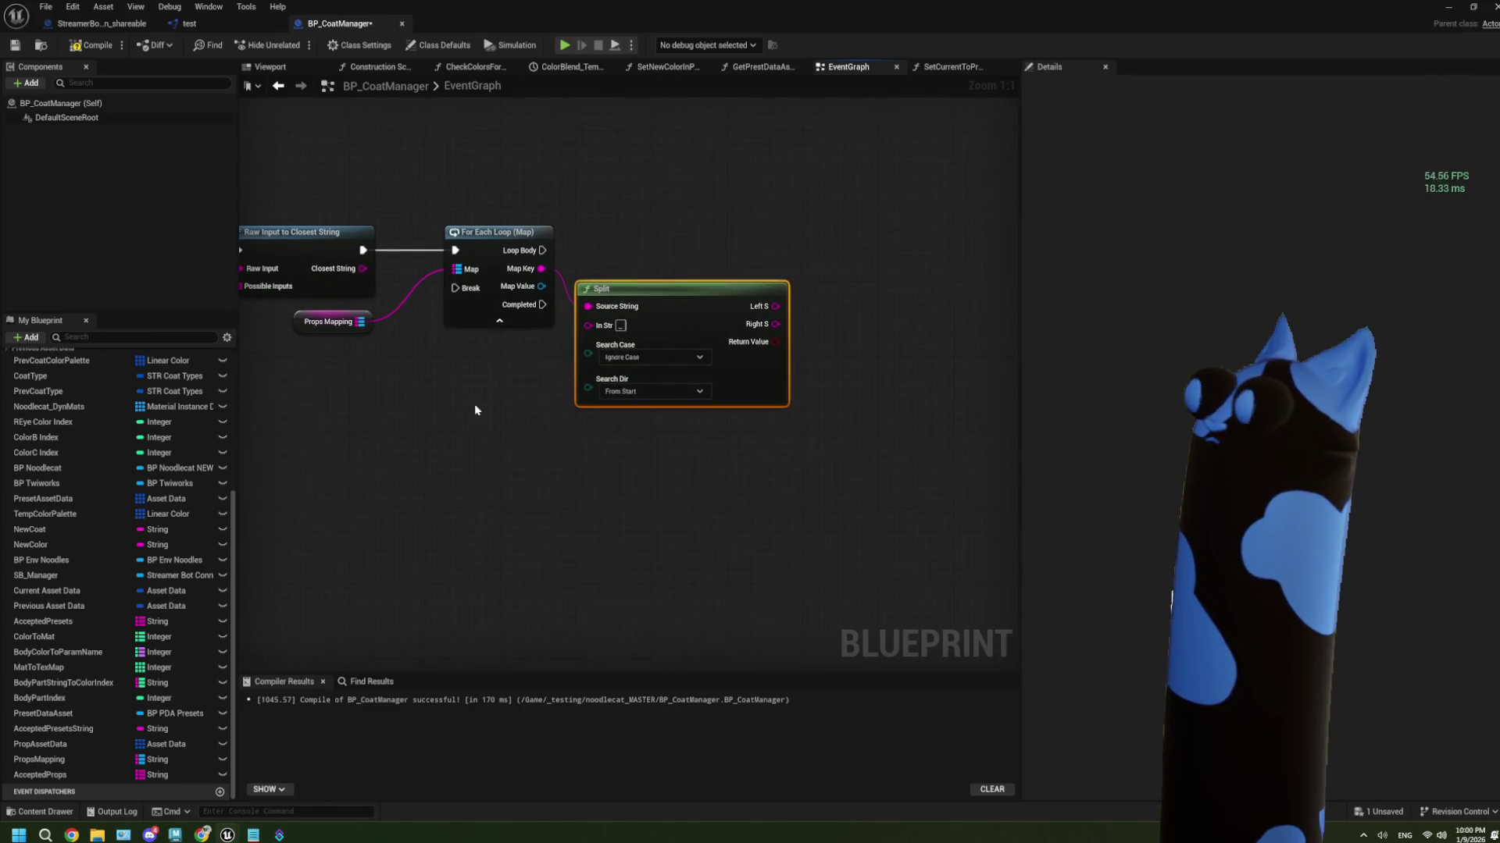
left_click_drag(372, 270, 250, 264)
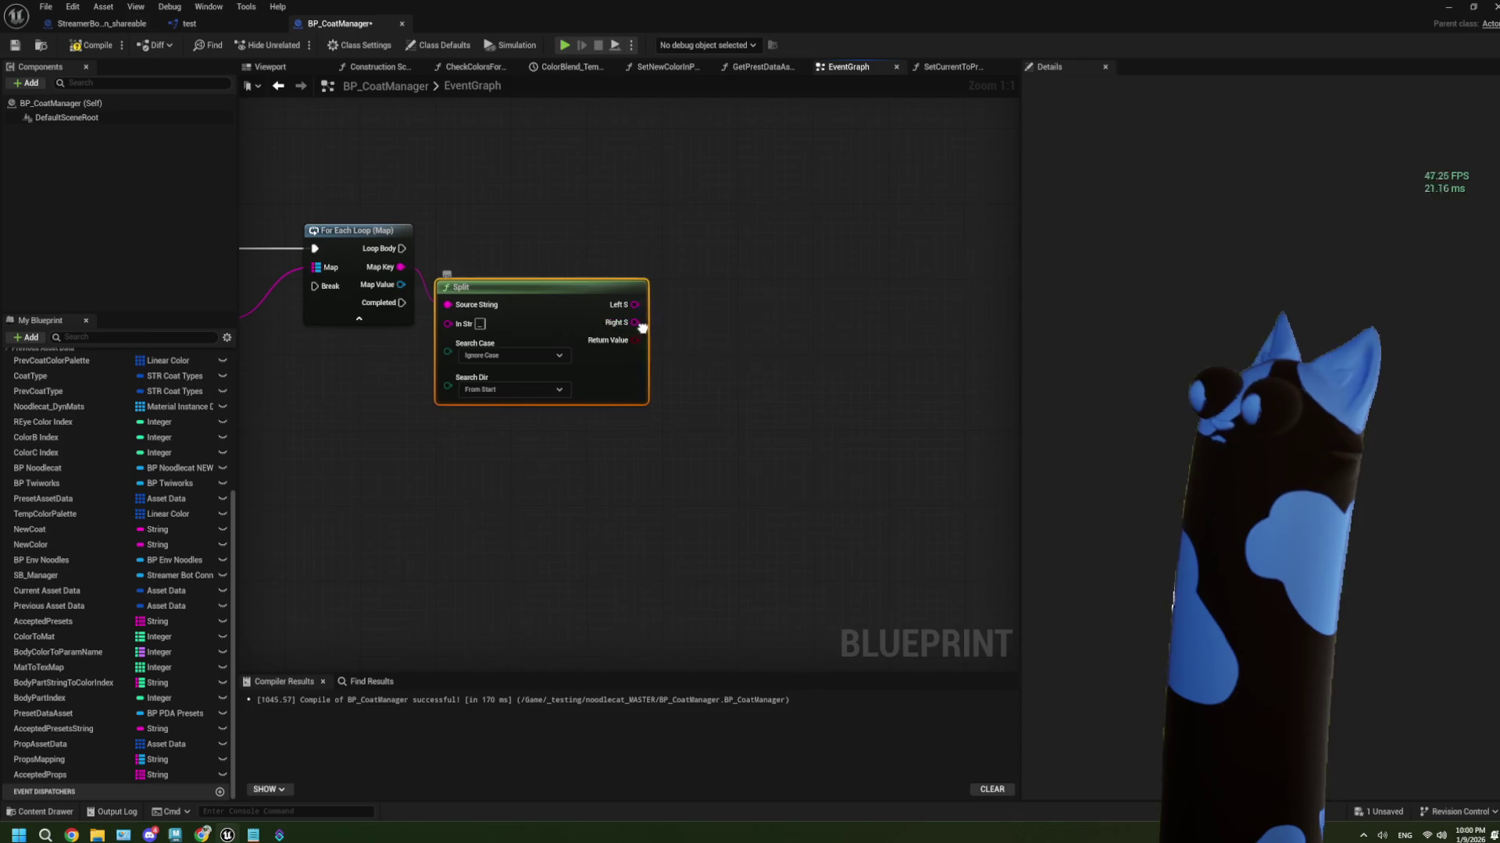
left_click_drag(646, 325, 720, 316)
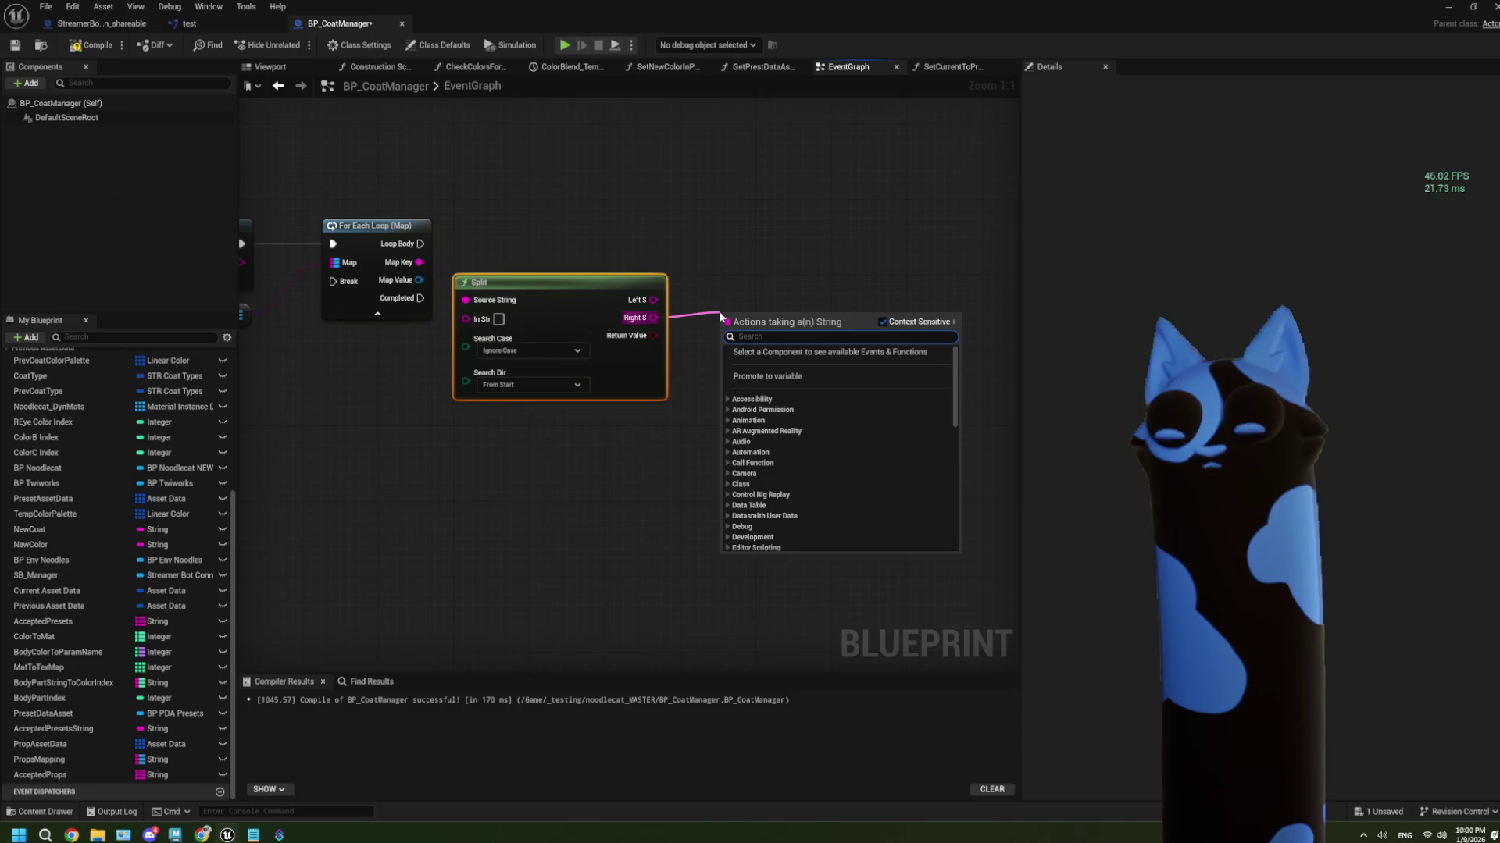
type("equal")
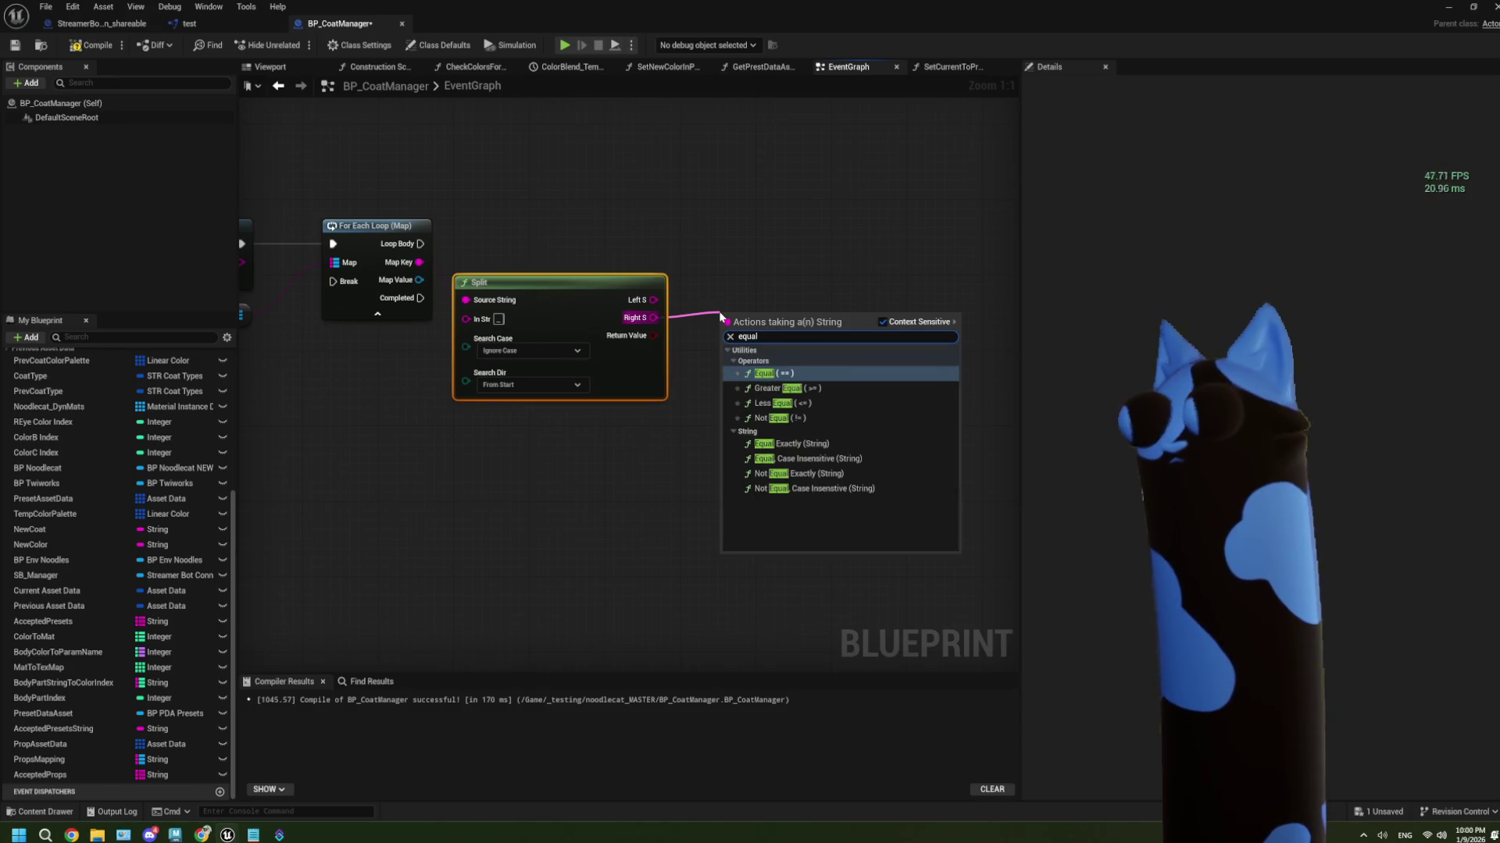
left_click(810, 442)
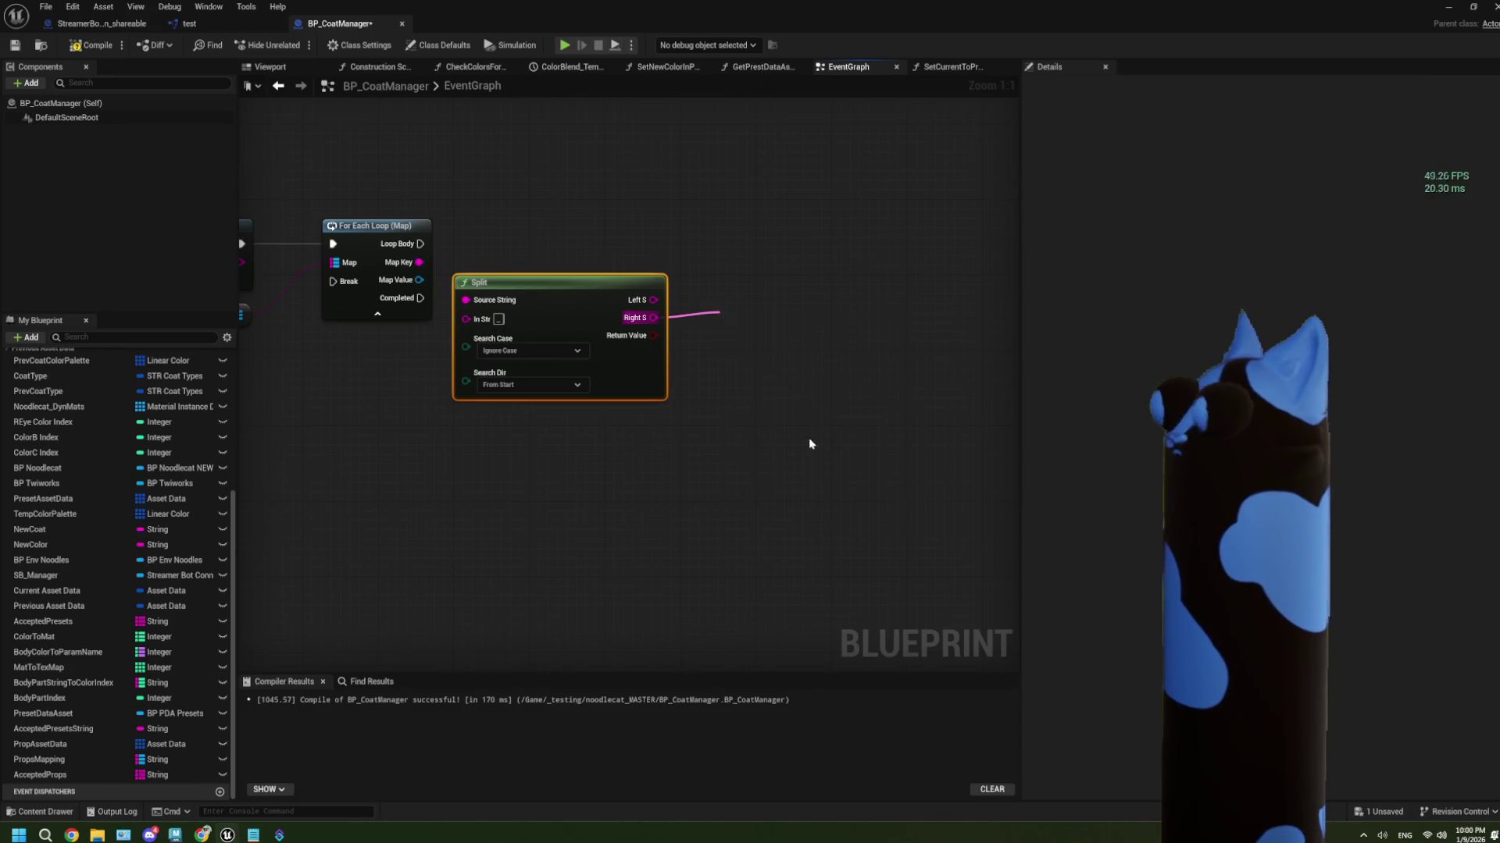
mouse_move(341, 269)
left_mouse_down()
mouse_move(897, 363)
mouse_move(731, 328)
left_mouse_up()
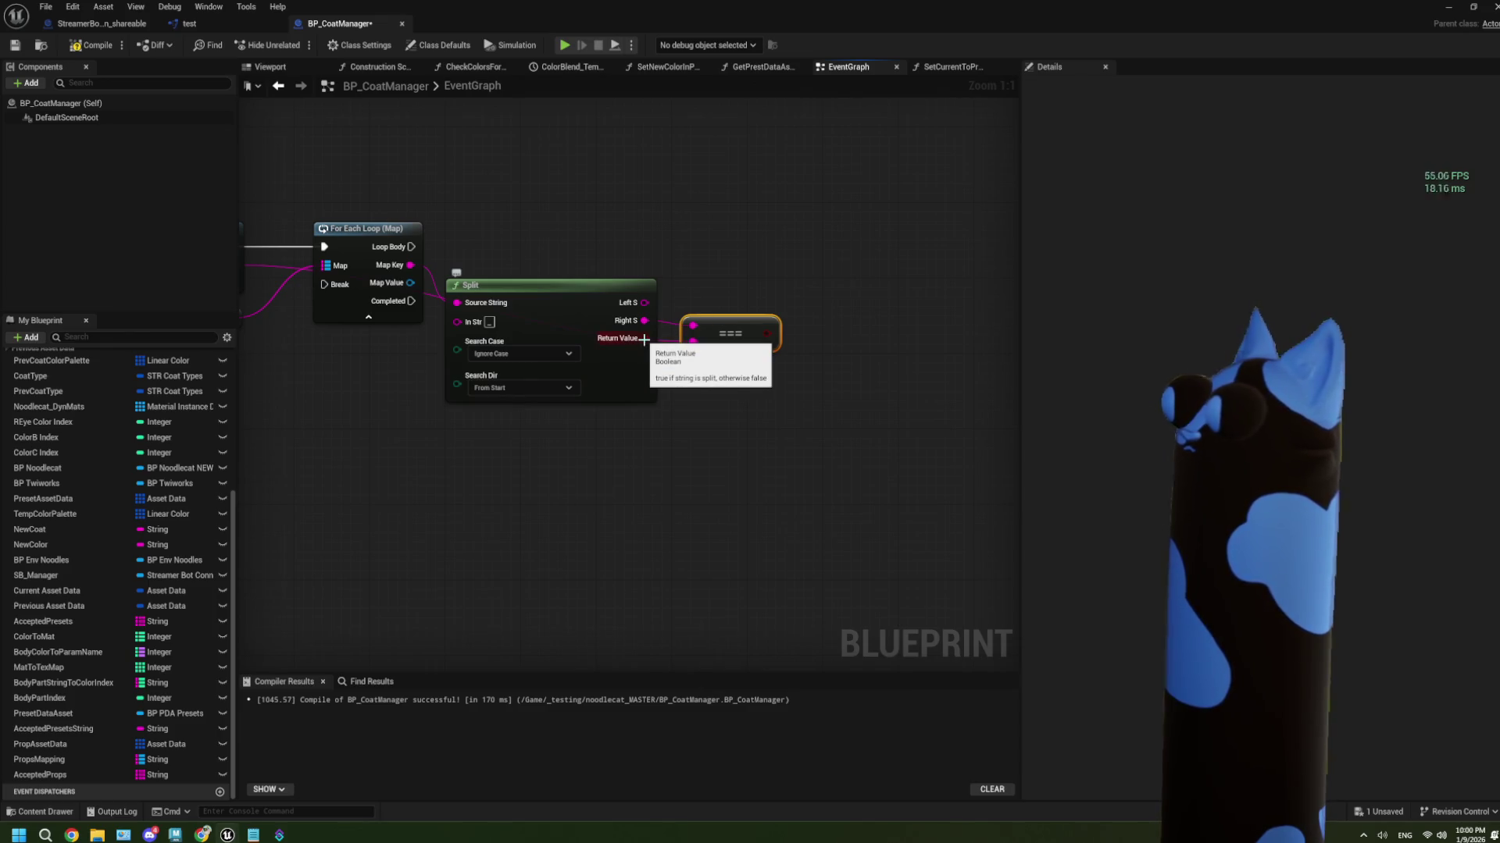
left_click(724, 376)
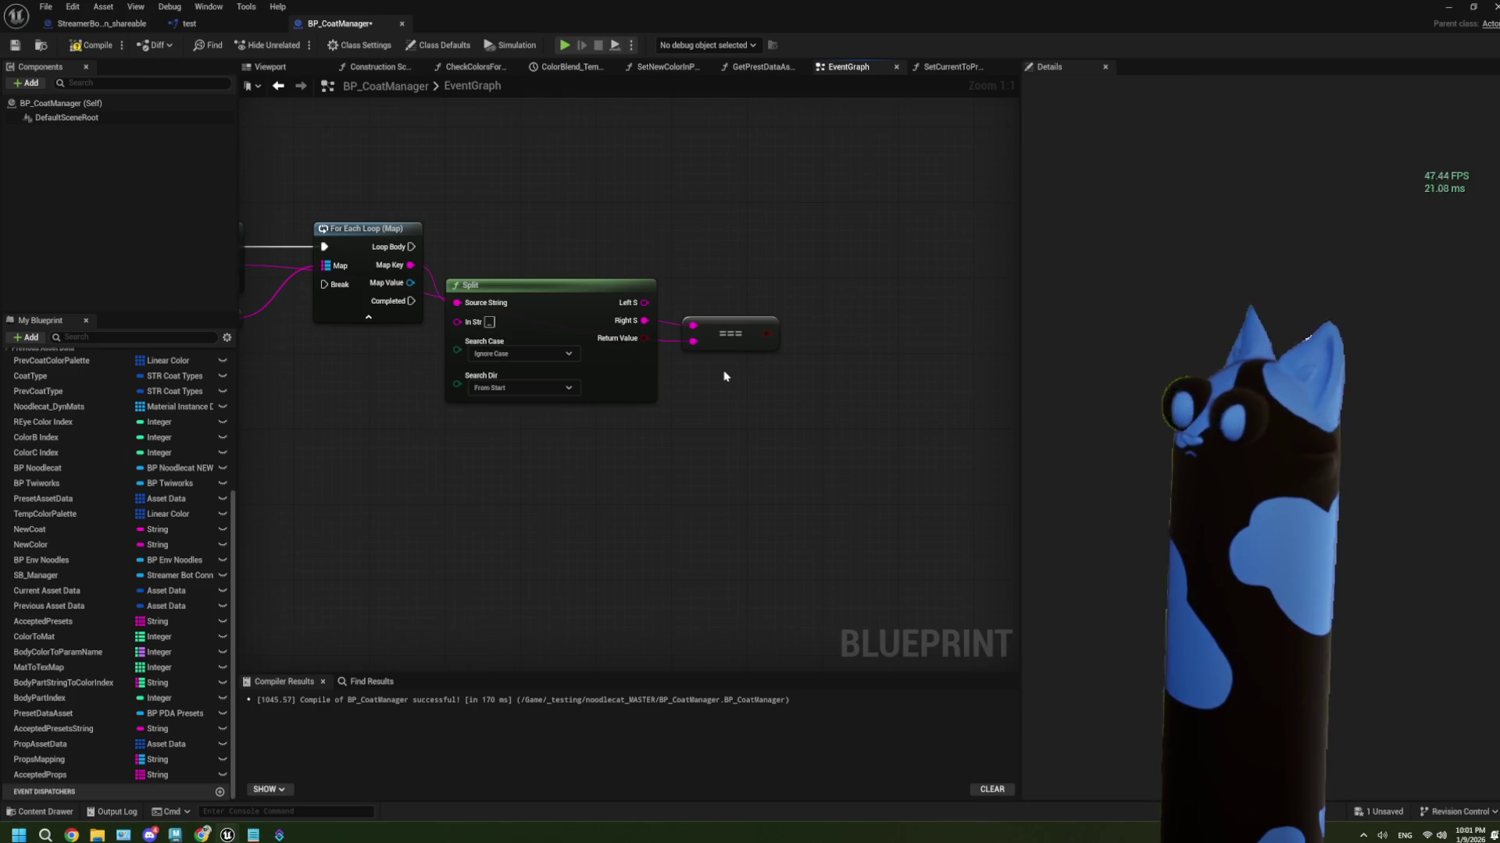
mouse_move(724, 385)
left_mouse_down()
mouse_move(820, 368)
mouse_move(628, 384)
left_mouse_up()
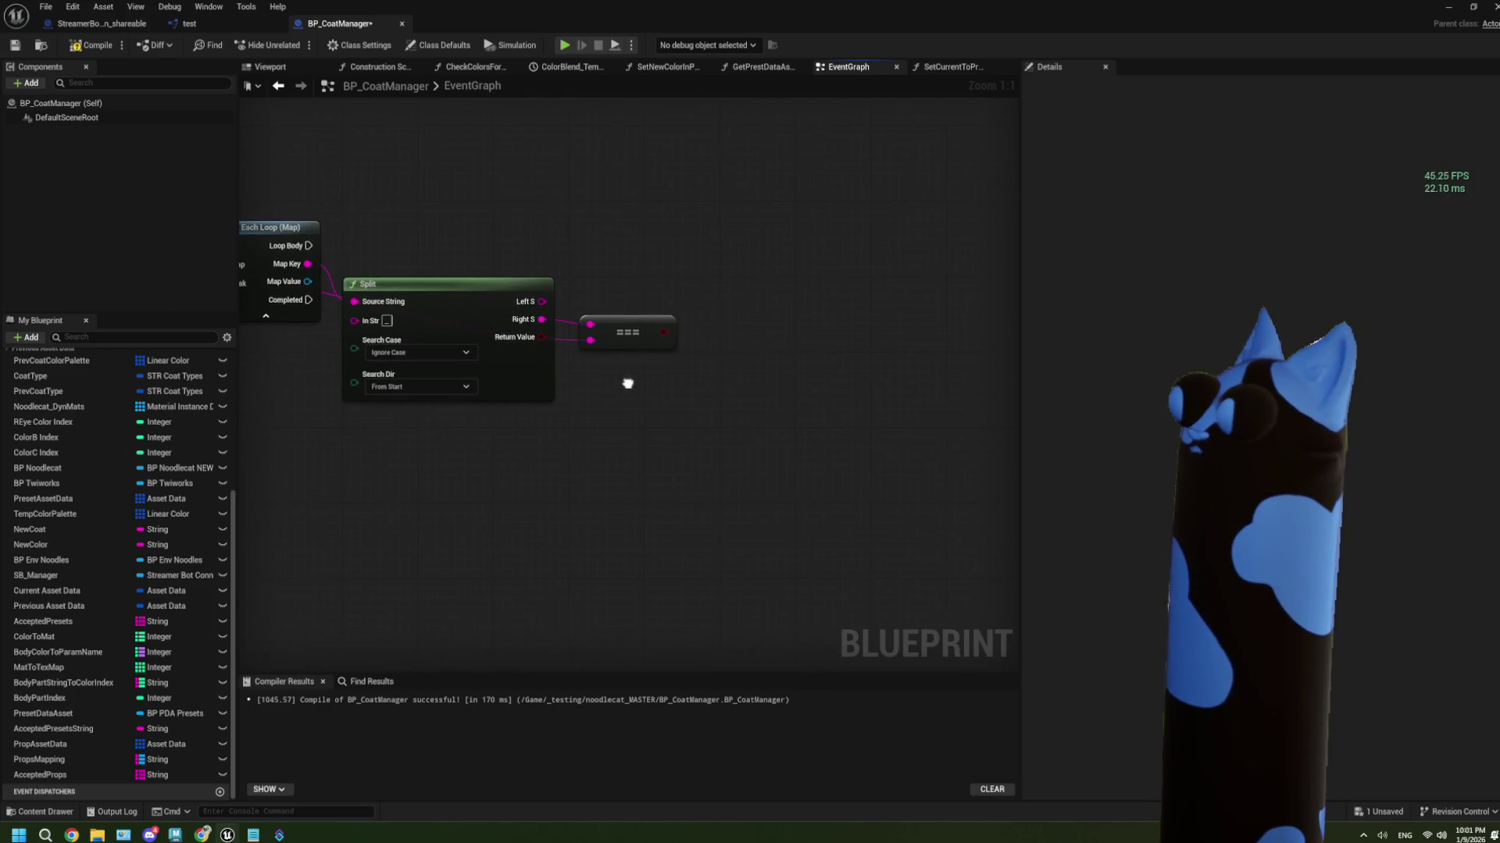
Move the Loop Body wire's reroute point left so it arcs over the nodes into the Branch
mouse_move(526, 329)
left_mouse_down()
mouse_move(612, 388)
mouse_move(653, 348)
mouse_move(518, 502)
mouse_move(454, 533)
left_mouse_up()
mouse_move(925, 333)
left_mouse_down()
mouse_move(265, 332)
mouse_move(328, 295)
left_mouse_up()
left_click_drag(781, 313, 471, 353)
mouse_move(712, 313)
left_mouse_down()
mouse_move(760, 391)
mouse_move(680, 329)
mouse_move(645, 330)
left_mouse_up()
left_click(489, 539)
Zoom out to overview the Event Graph, briefly expanding the Previous Asset Data category
scroll(492, 547, "down", 2)
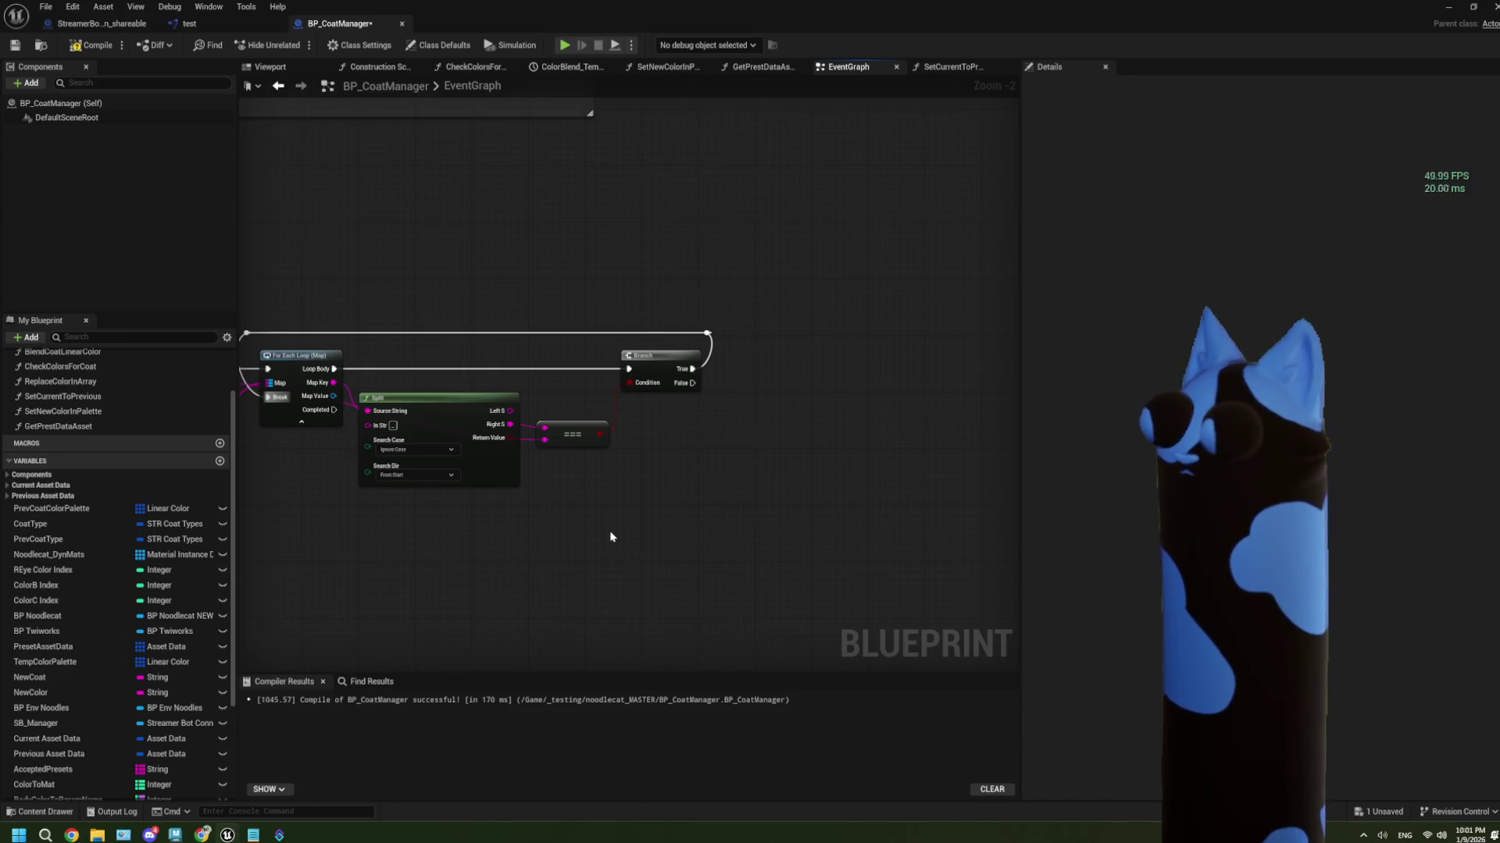
scroll(611, 537, "up", 2)
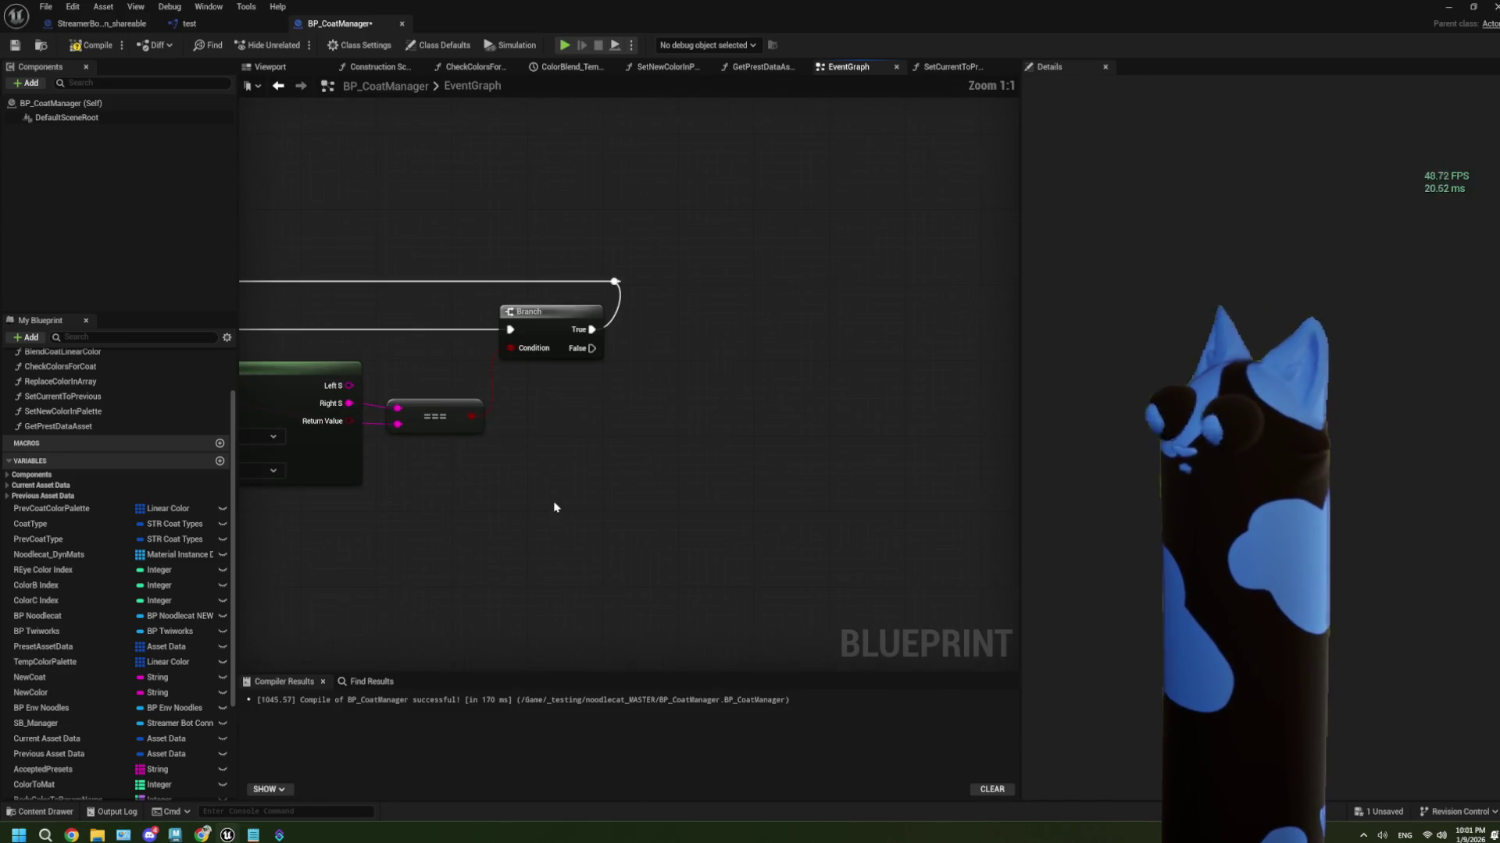
left_click(79, 495)
left_click(79, 495)
scroll(546, 449, "down", 1)
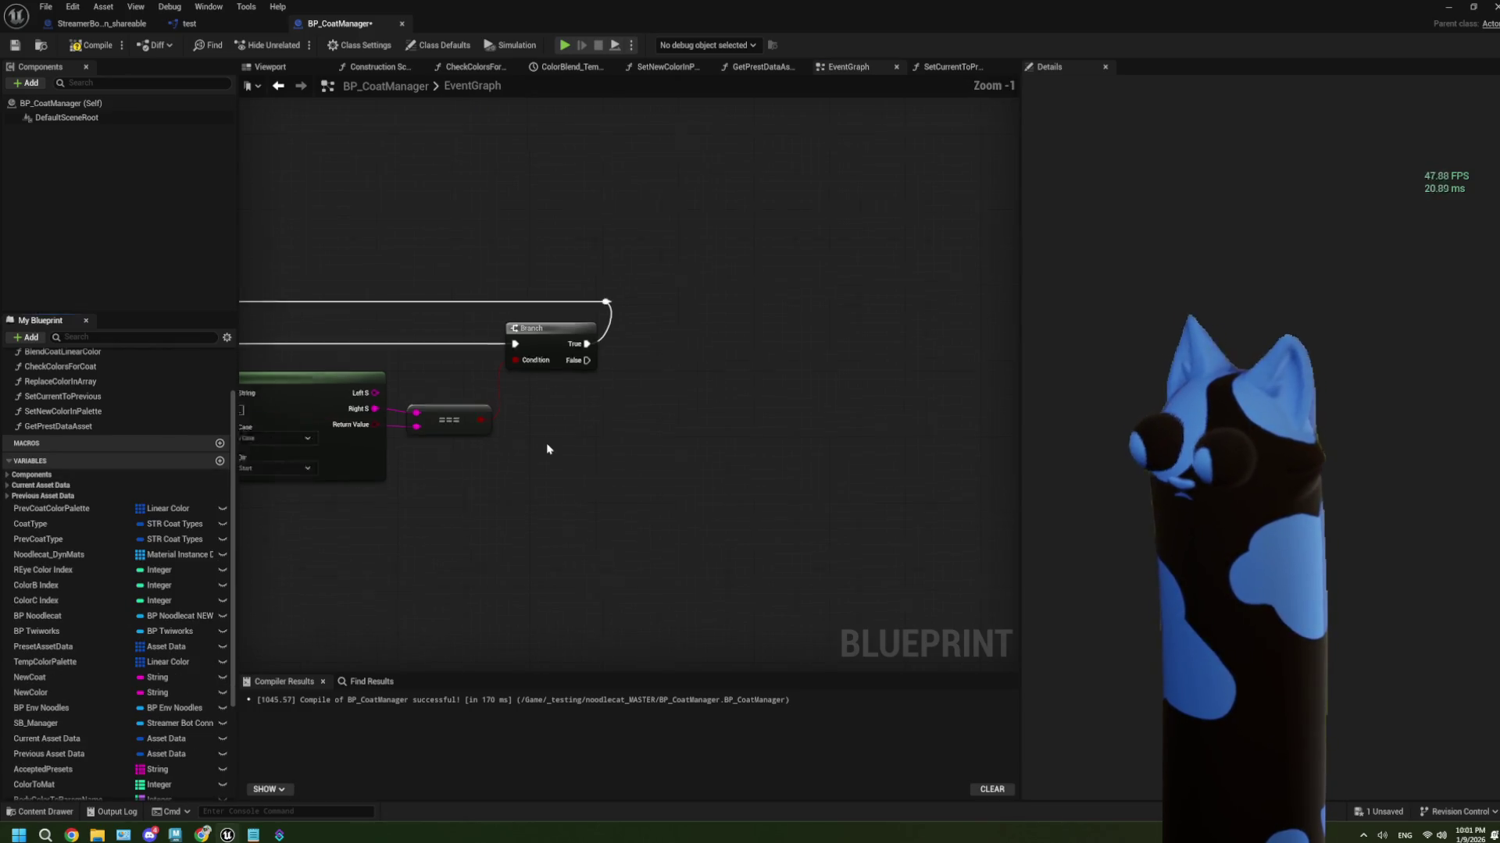
scroll(546, 449, "down", 7)
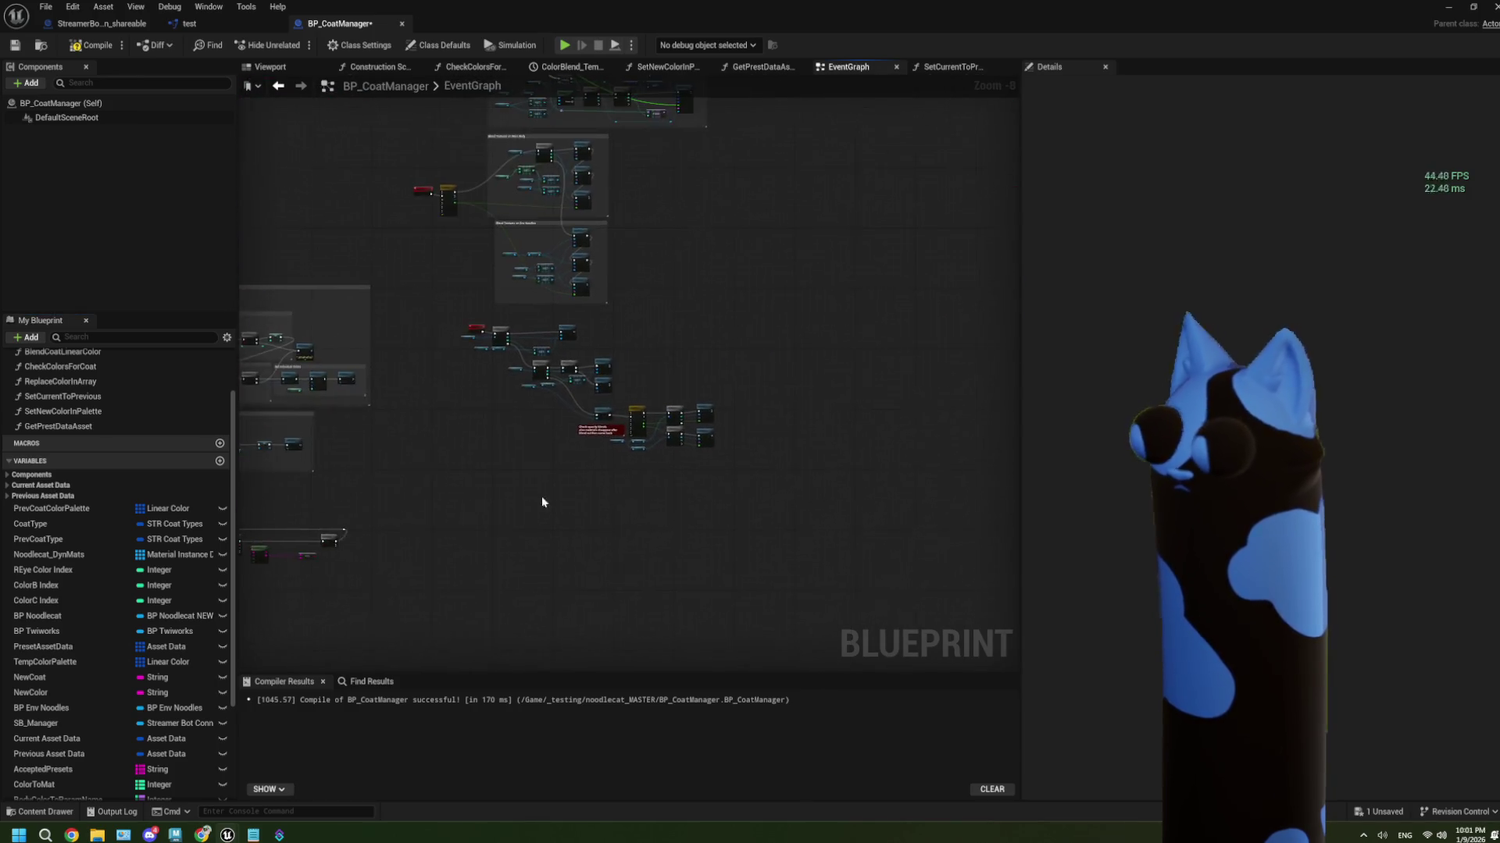
Copy the BP Noodlecat and Modular Slots nodes and paste them below the map loop's Split node
scroll(542, 501, "up", 8)
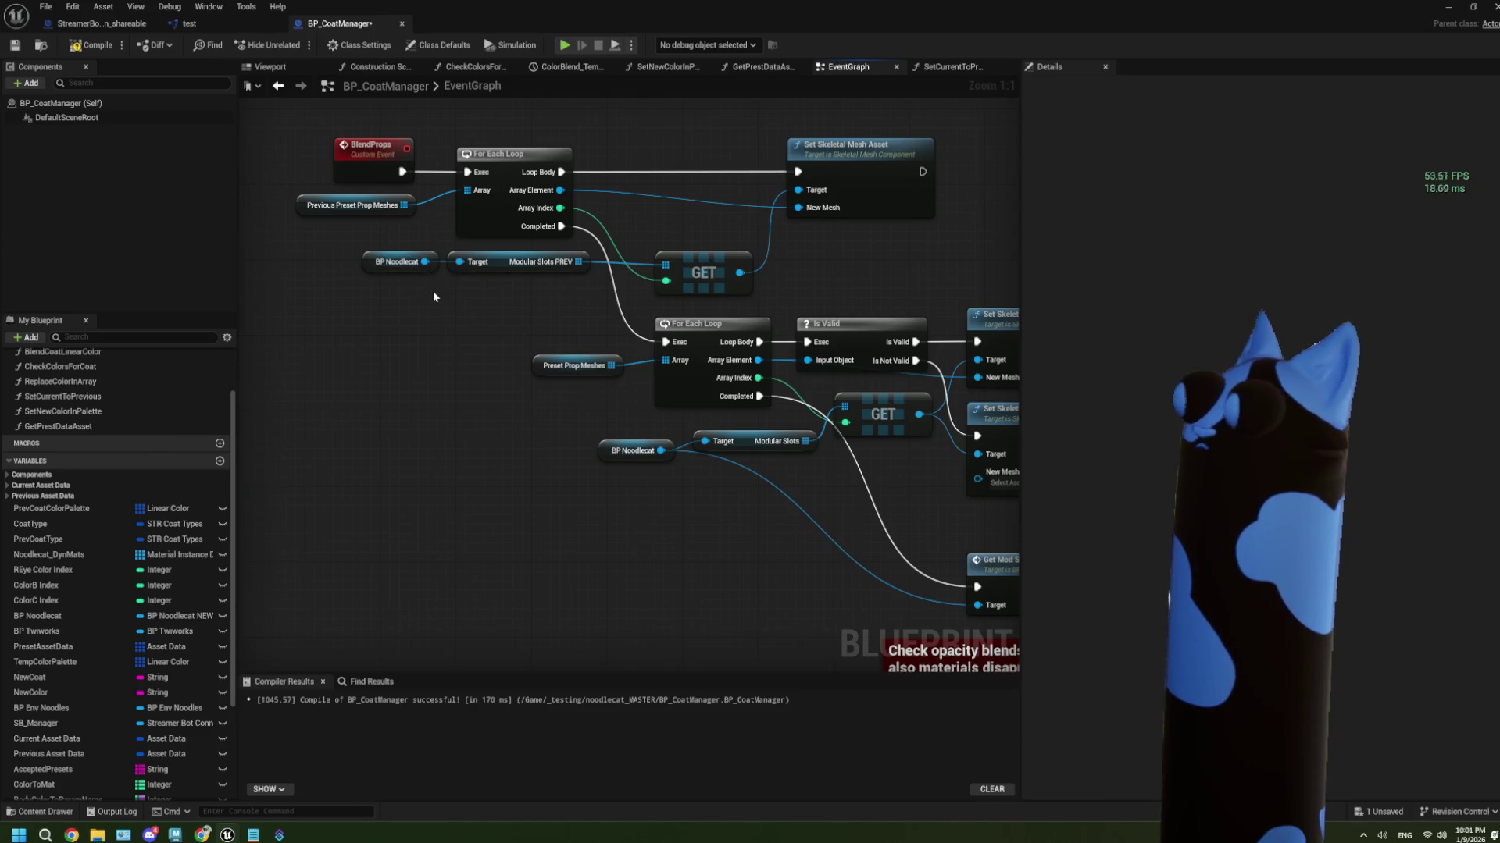
left_click_drag(794, 546, 653, 442)
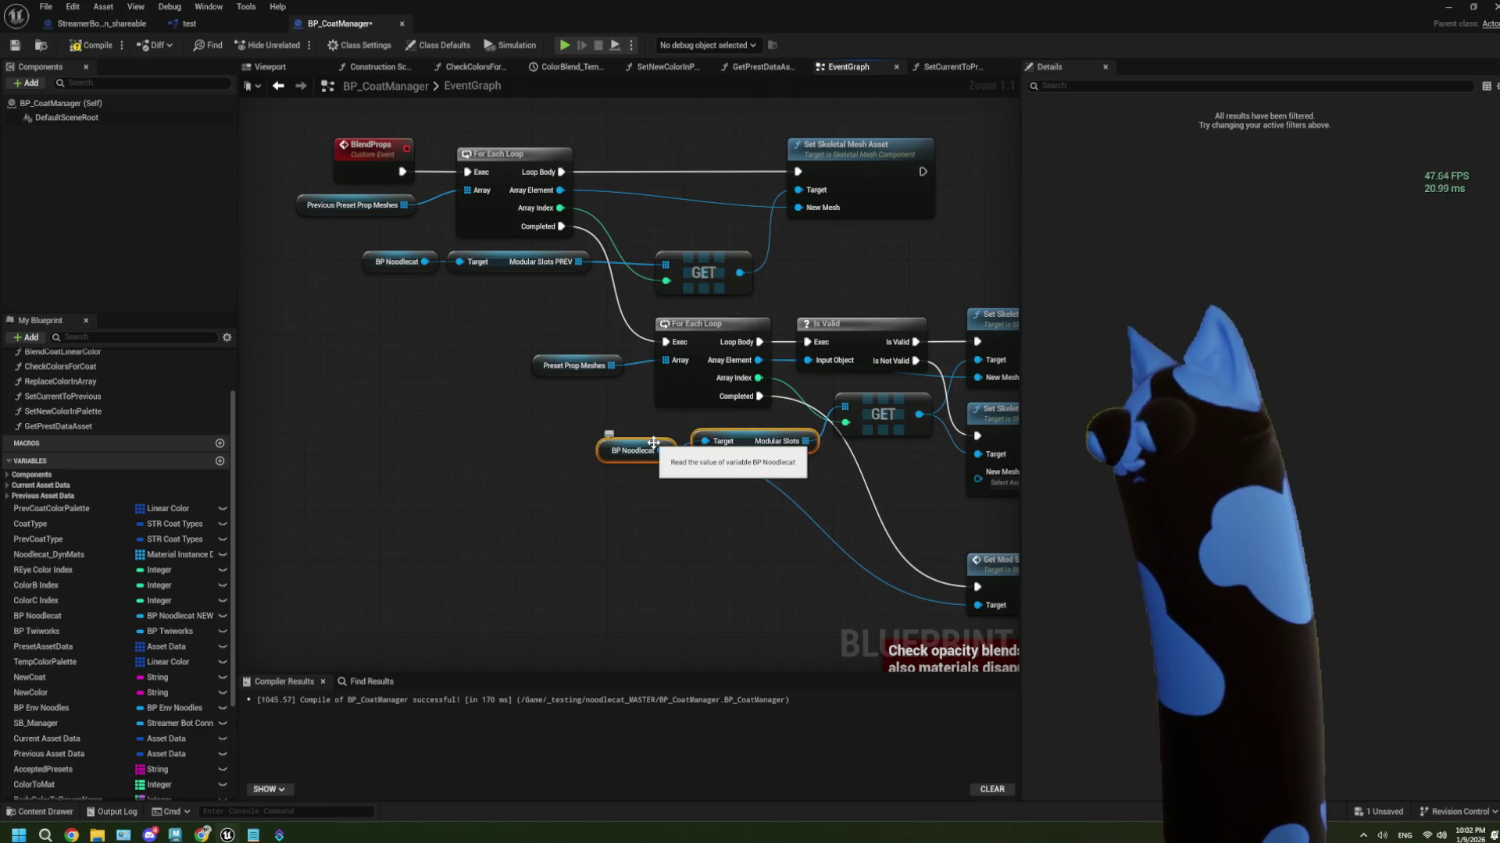
scroll(462, 602, "down", 5)
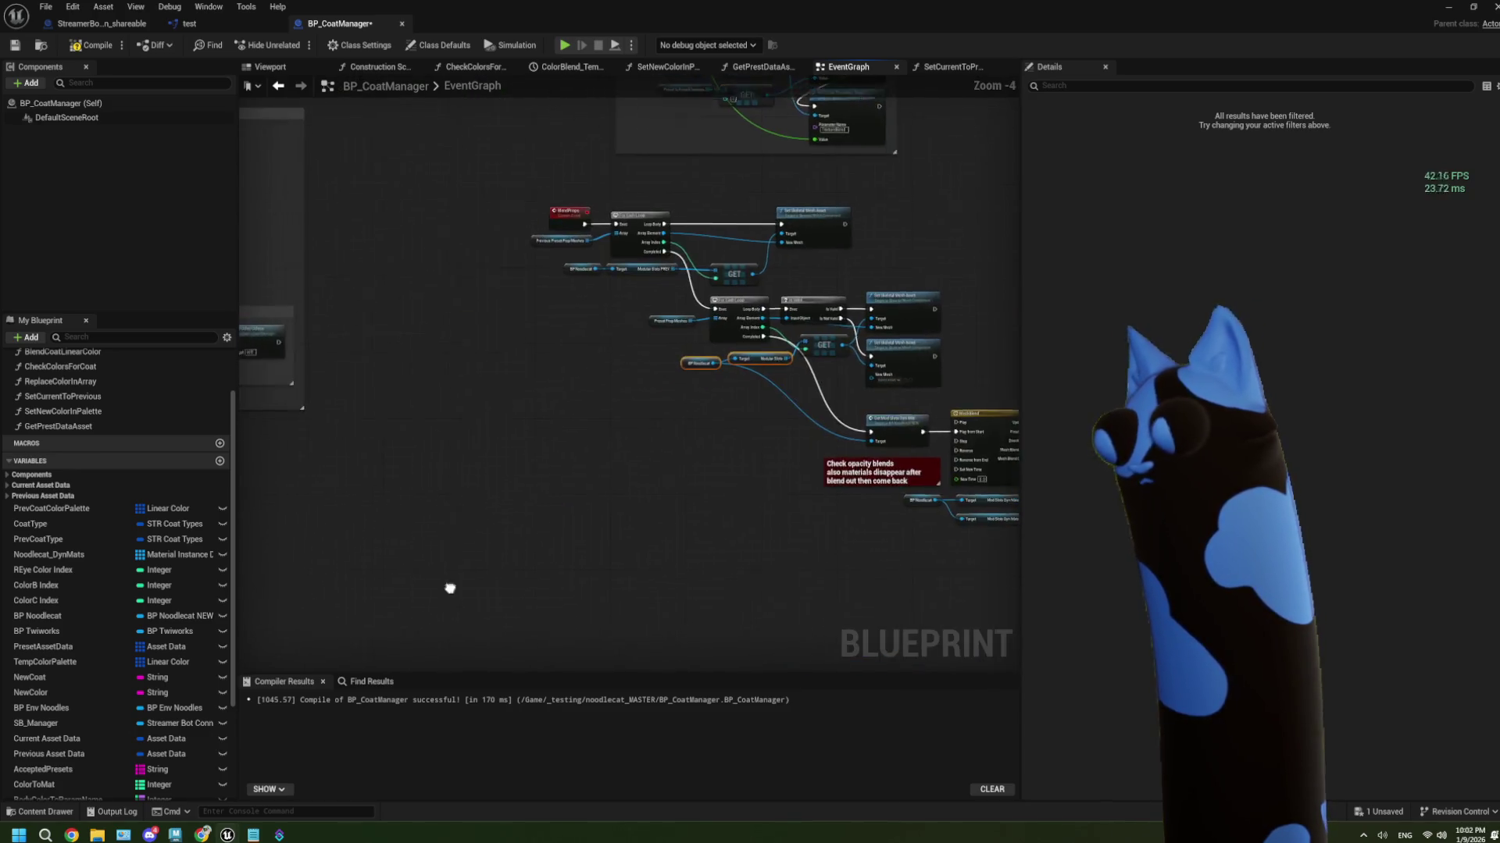
left_click_drag(644, 543, 701, 486)
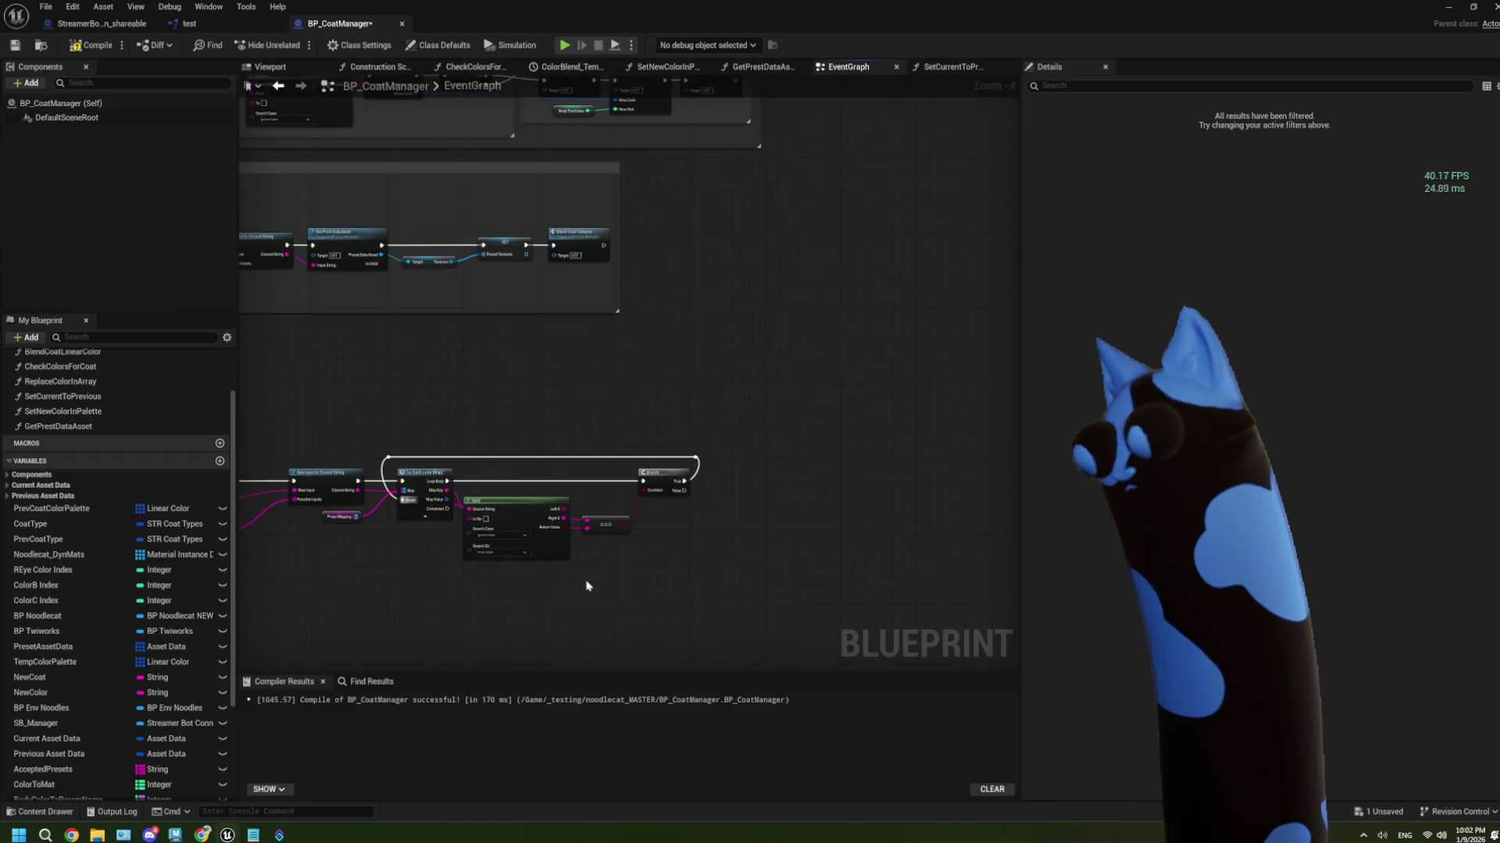
scroll(569, 567, "up", 1)
scroll(510, 594, "down", 2)
scroll(505, 579, "up", 2)
mouse_move(506, 578)
left_mouse_down()
mouse_move(503, 549)
mouse_move(541, 533)
left_mouse_up()
left_click_drag(703, 542, 552, 536)
mouse_move(345, 491)
left_mouse_down()
mouse_move(500, 603)
mouse_move(372, 570)
mouse_move(547, 547)
mouse_move(500, 547)
mouse_move(531, 543)
left_mouse_up()
scroll(625, 547, "up", 2)
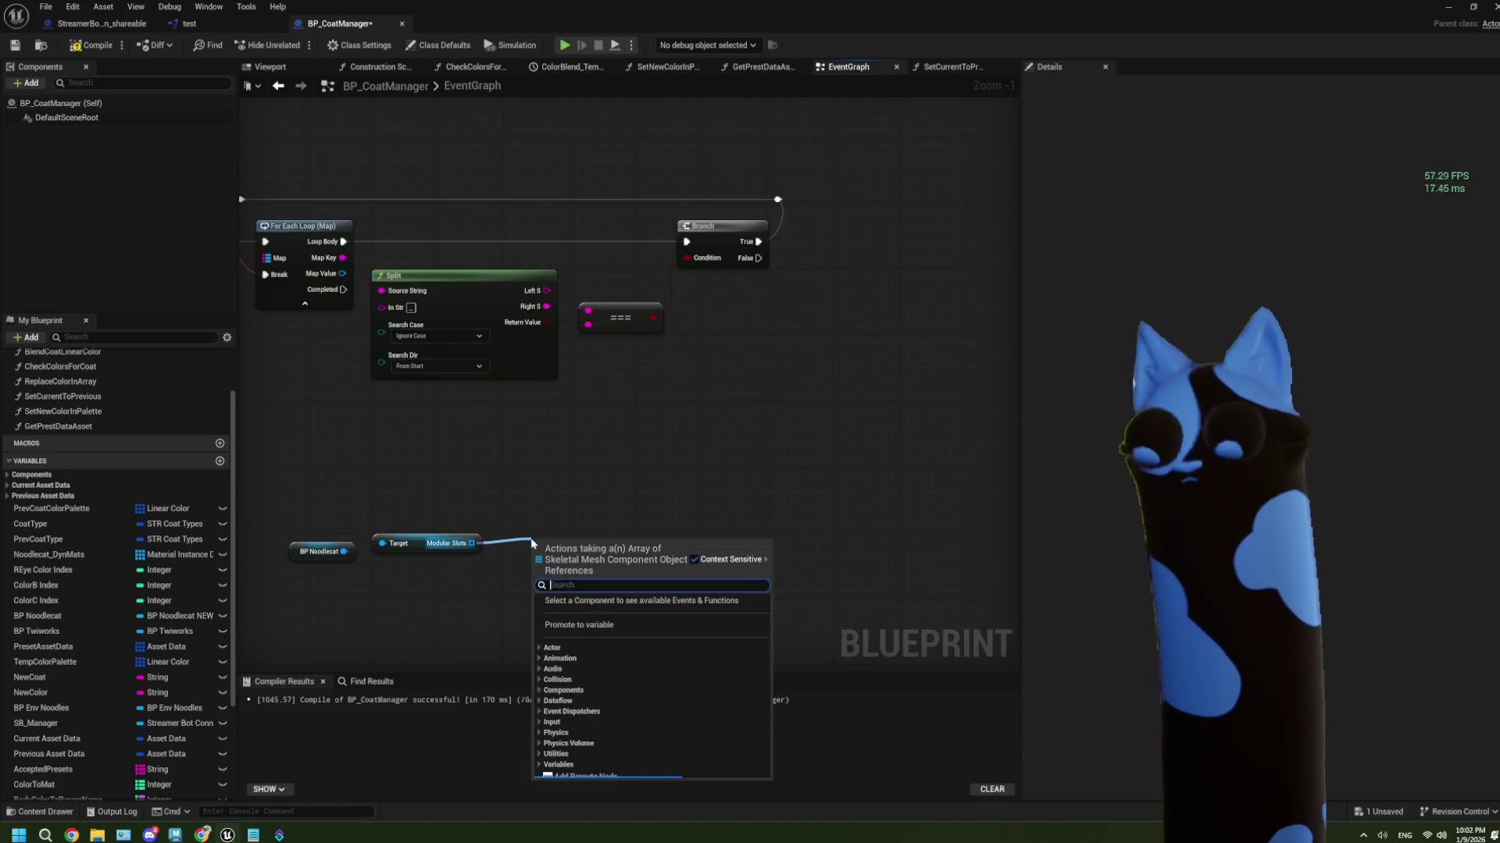
type("find")
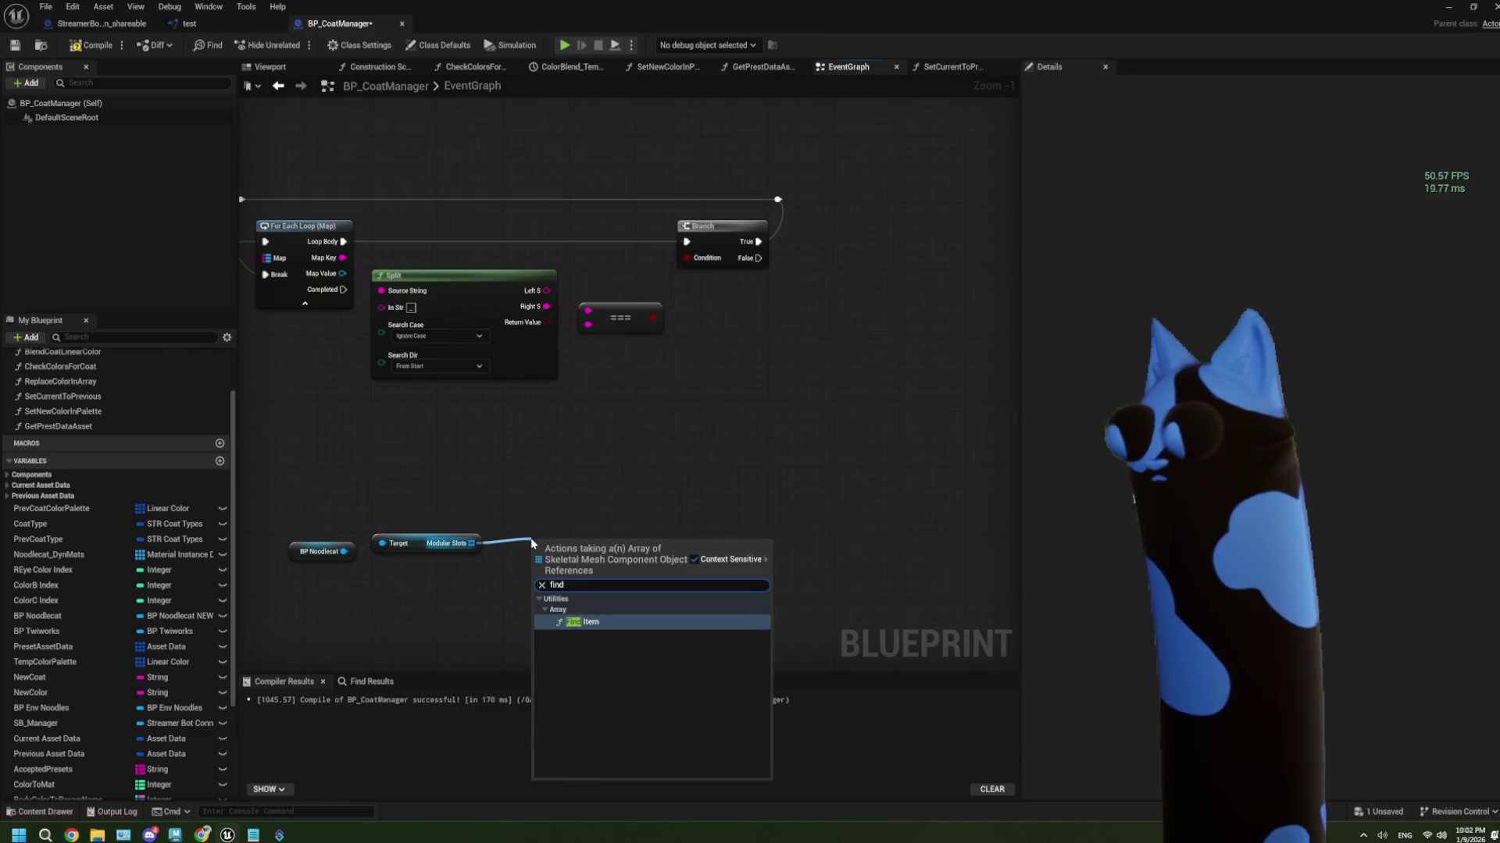
key("Return")
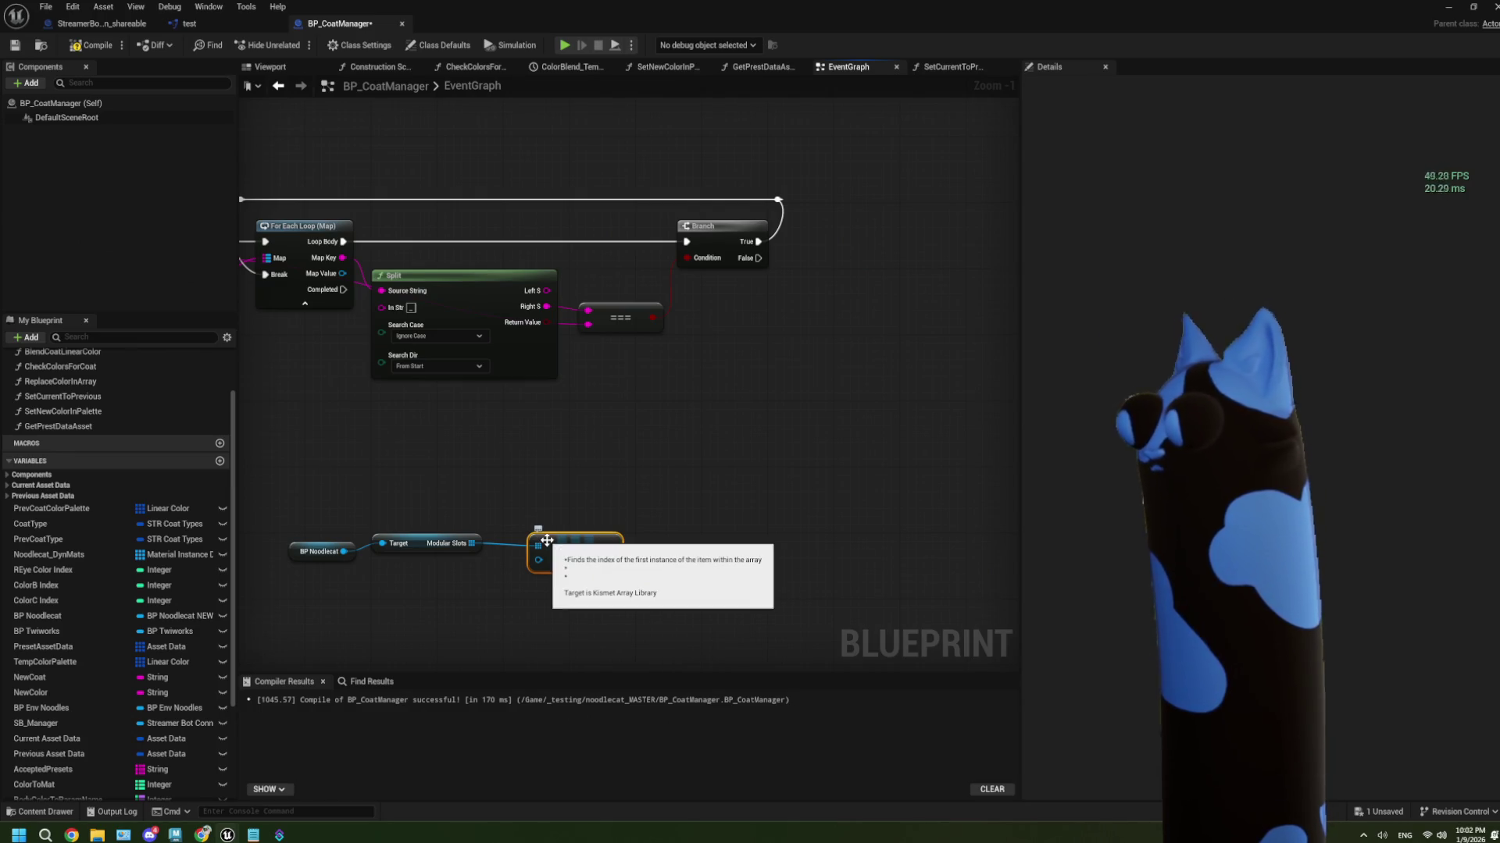
key("Delete")
scroll(523, 495, "down", 3)
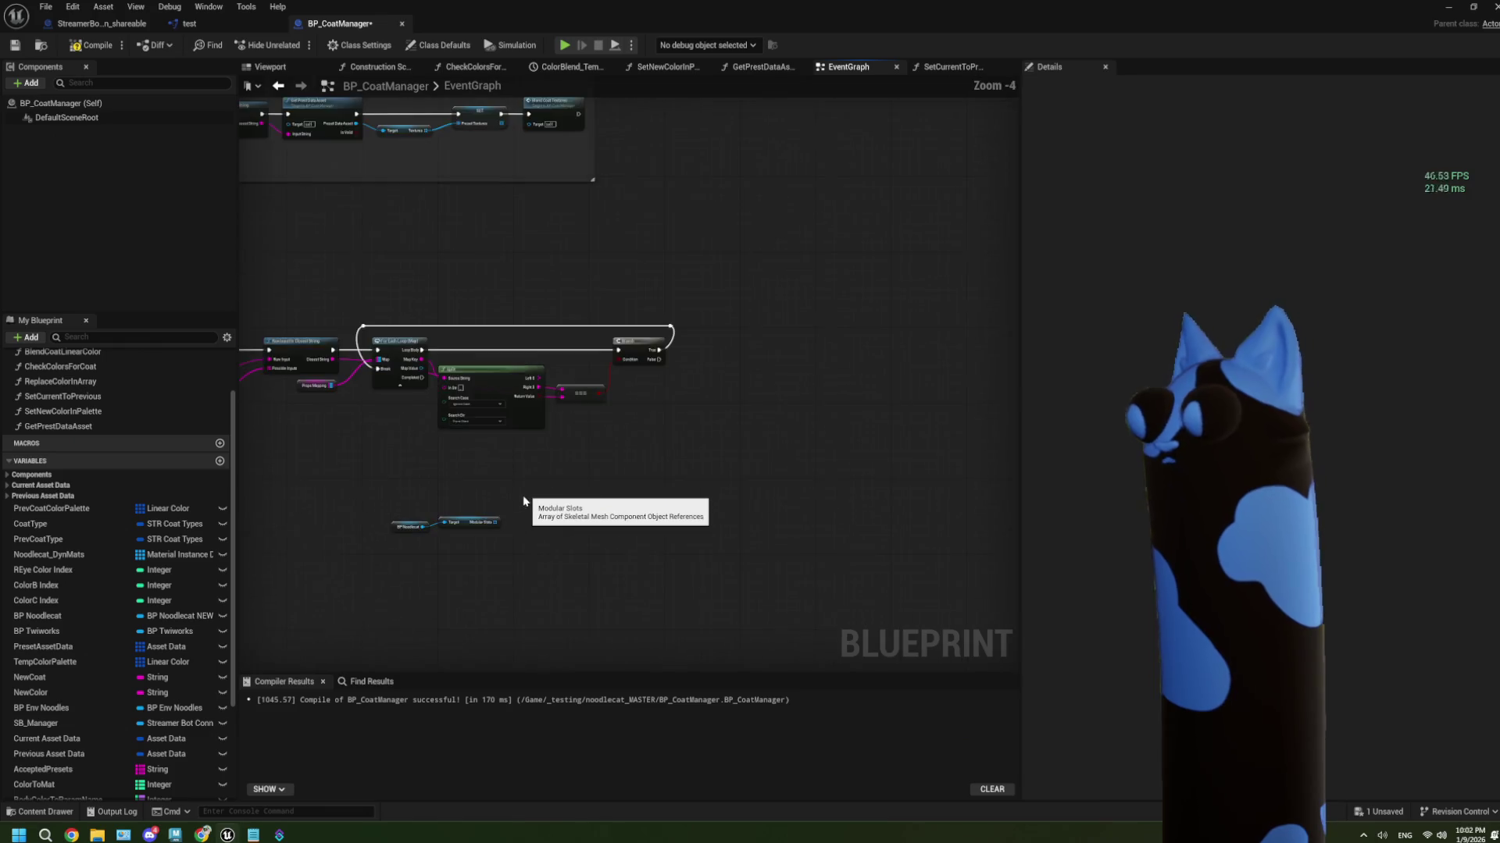
scroll(699, 495, "up", 3)
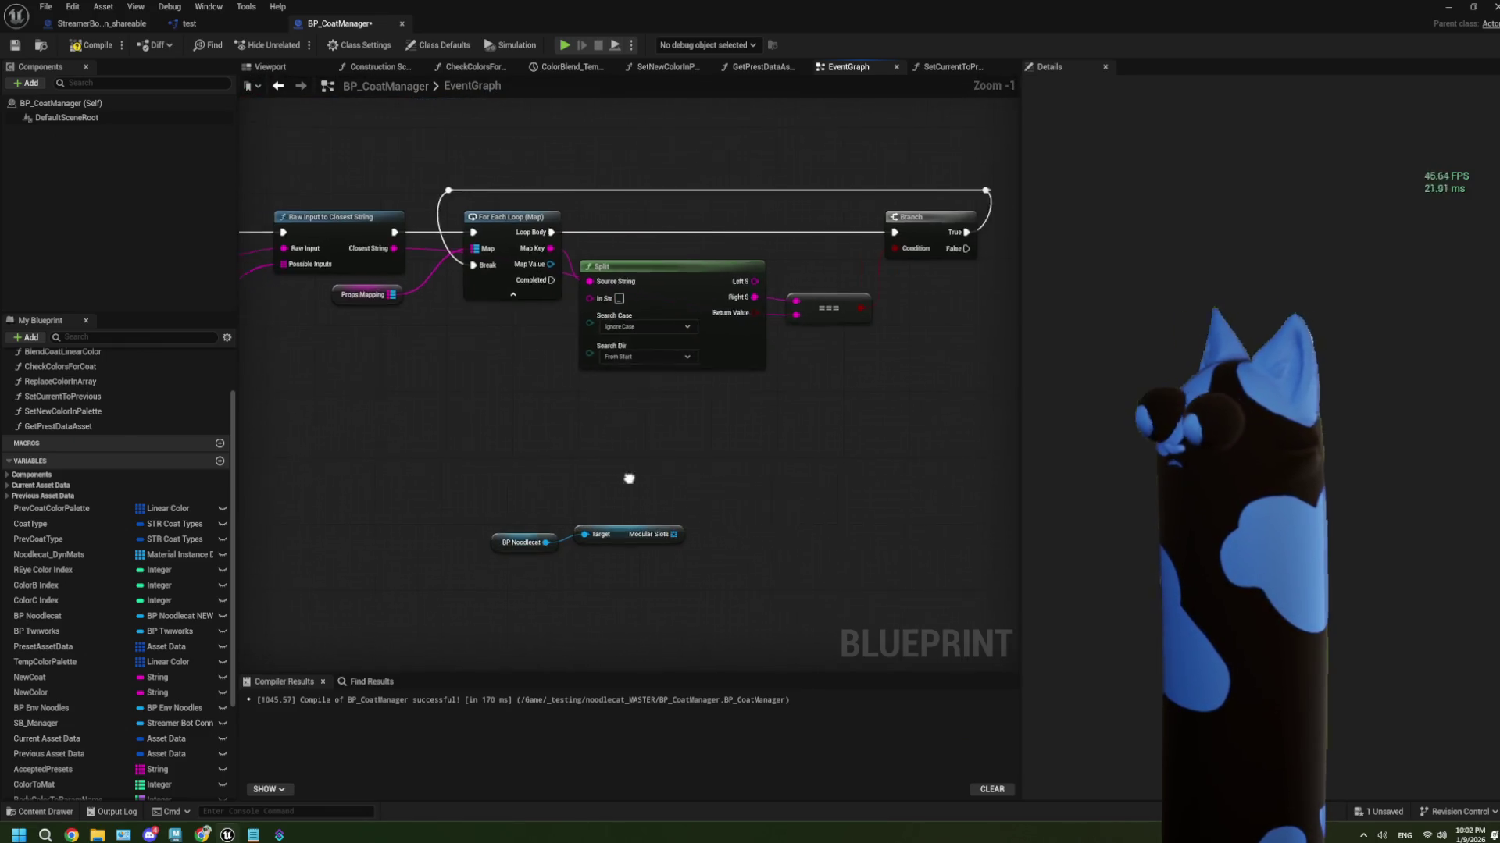
scroll(625, 478, "down", 1)
scroll(612, 472, "up", 1)
left_click_drag(713, 448, 577, 468)
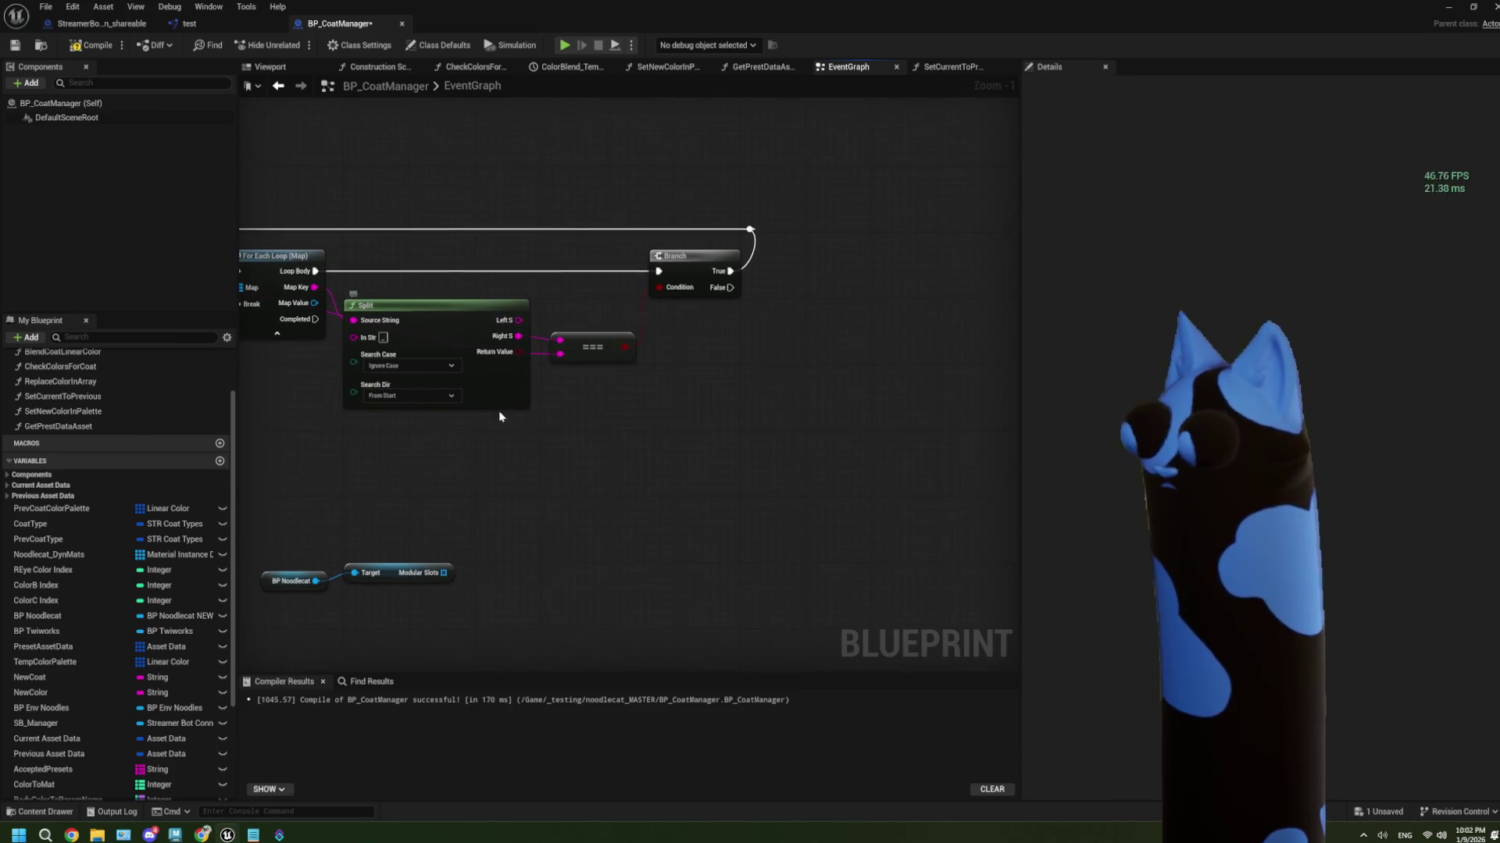
left_click_drag(500, 413, 508, 466)
left_click_drag(529, 391, 484, 392)
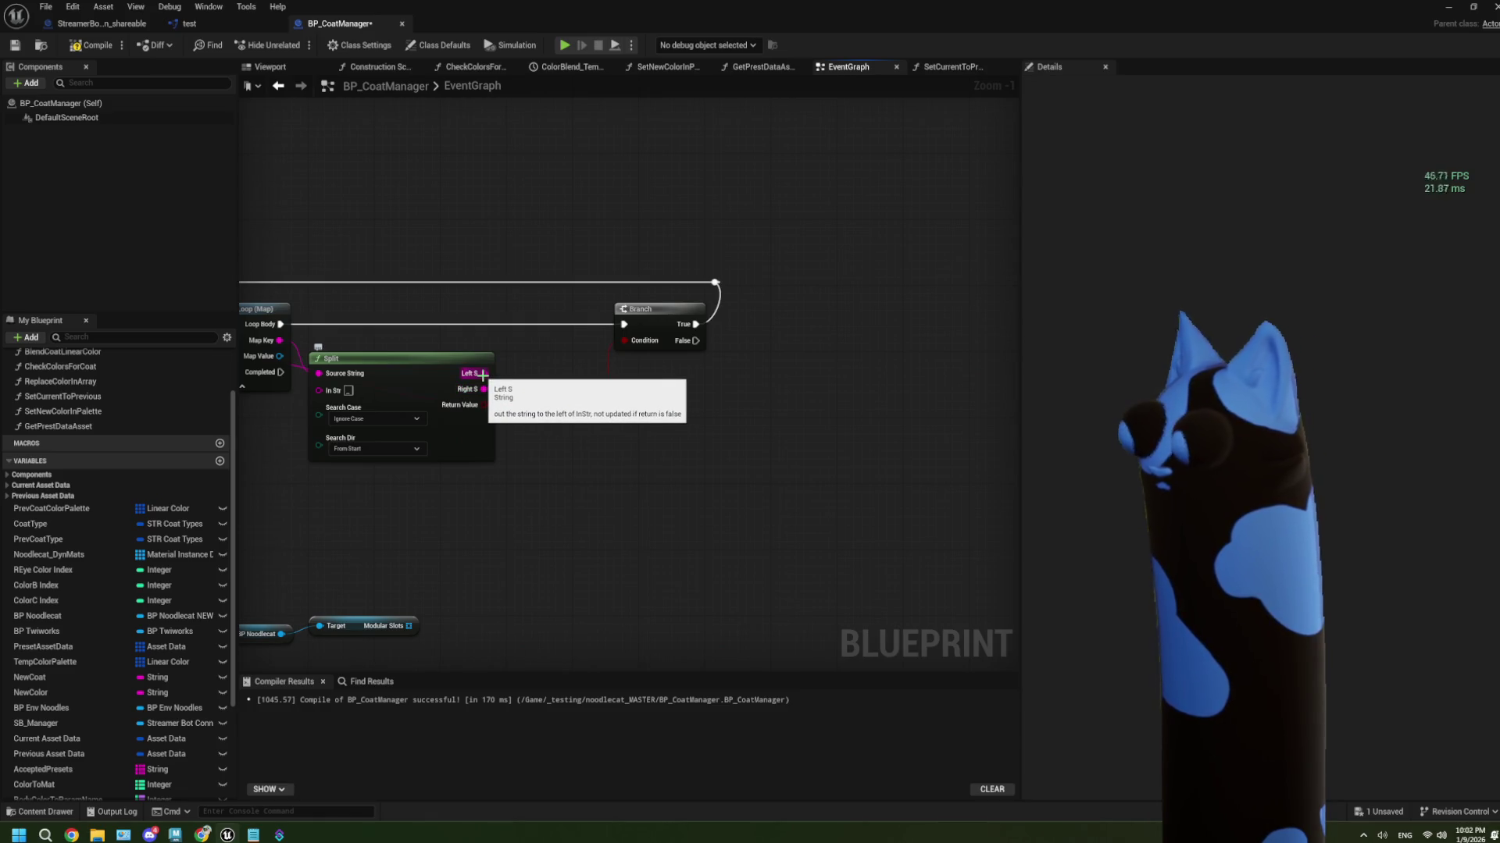
mouse_move(485, 373)
left_mouse_down()
mouse_move(714, 374)
mouse_move(697, 374)
left_mouse_up()
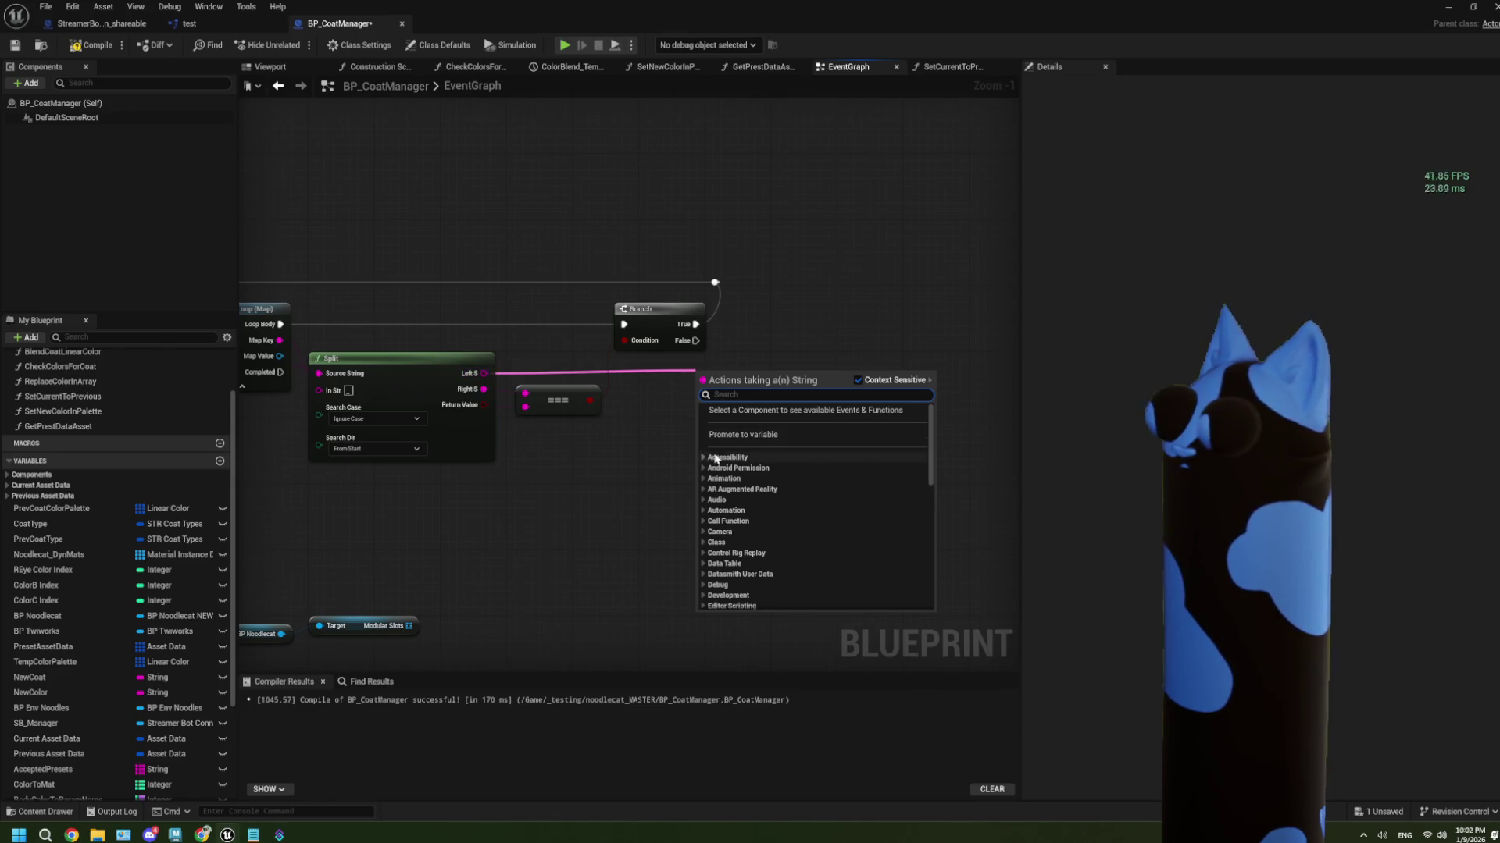
left_click(473, 501)
scroll(473, 501, "down", 3)
mouse_move(472, 500)
left_mouse_down()
mouse_move(449, 505)
mouse_move(667, 465)
left_mouse_up()
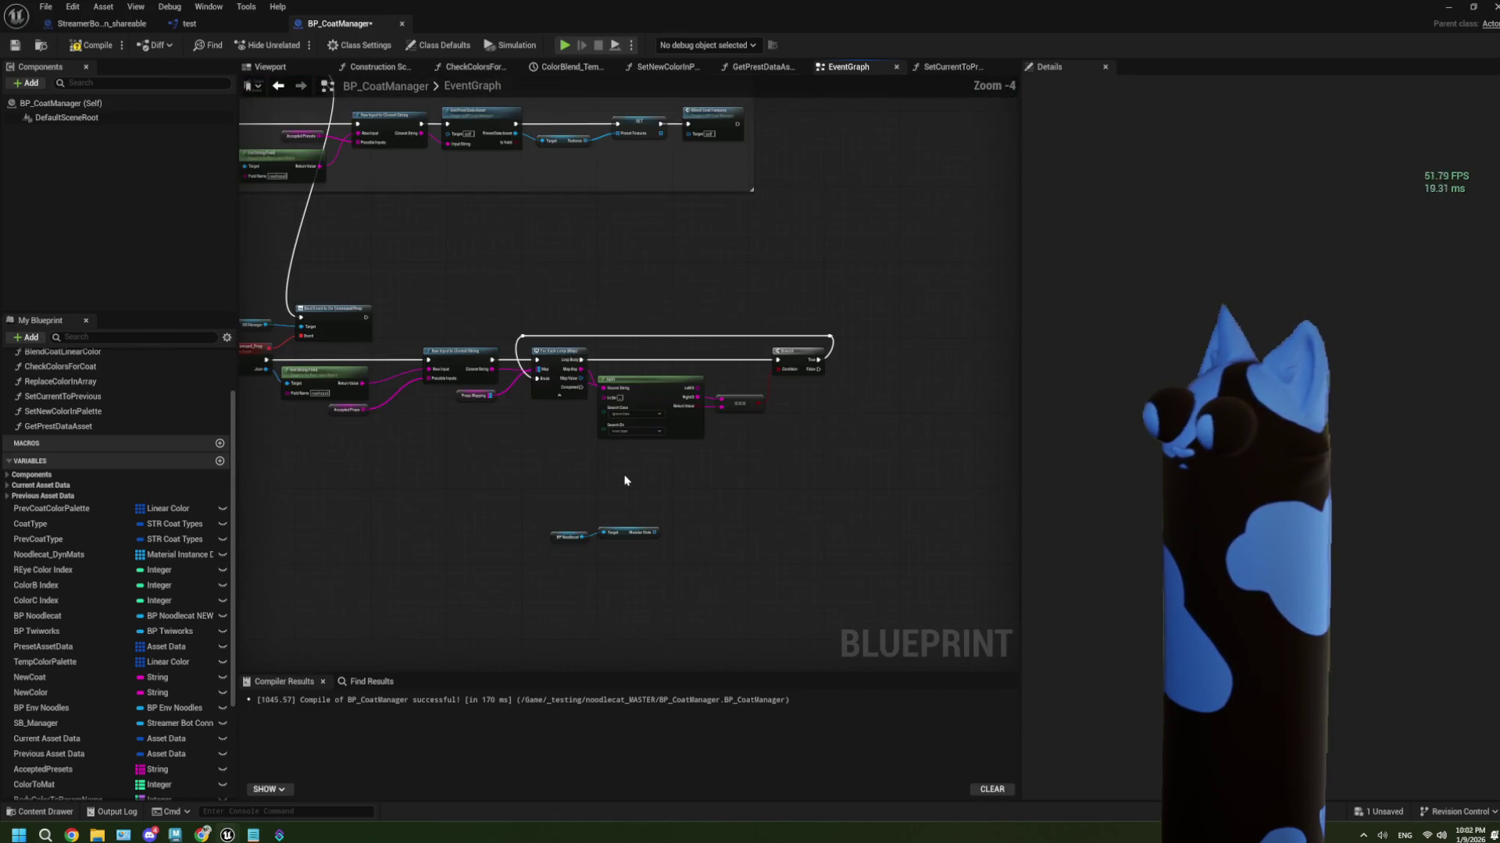
scroll(754, 479, "up", 1)
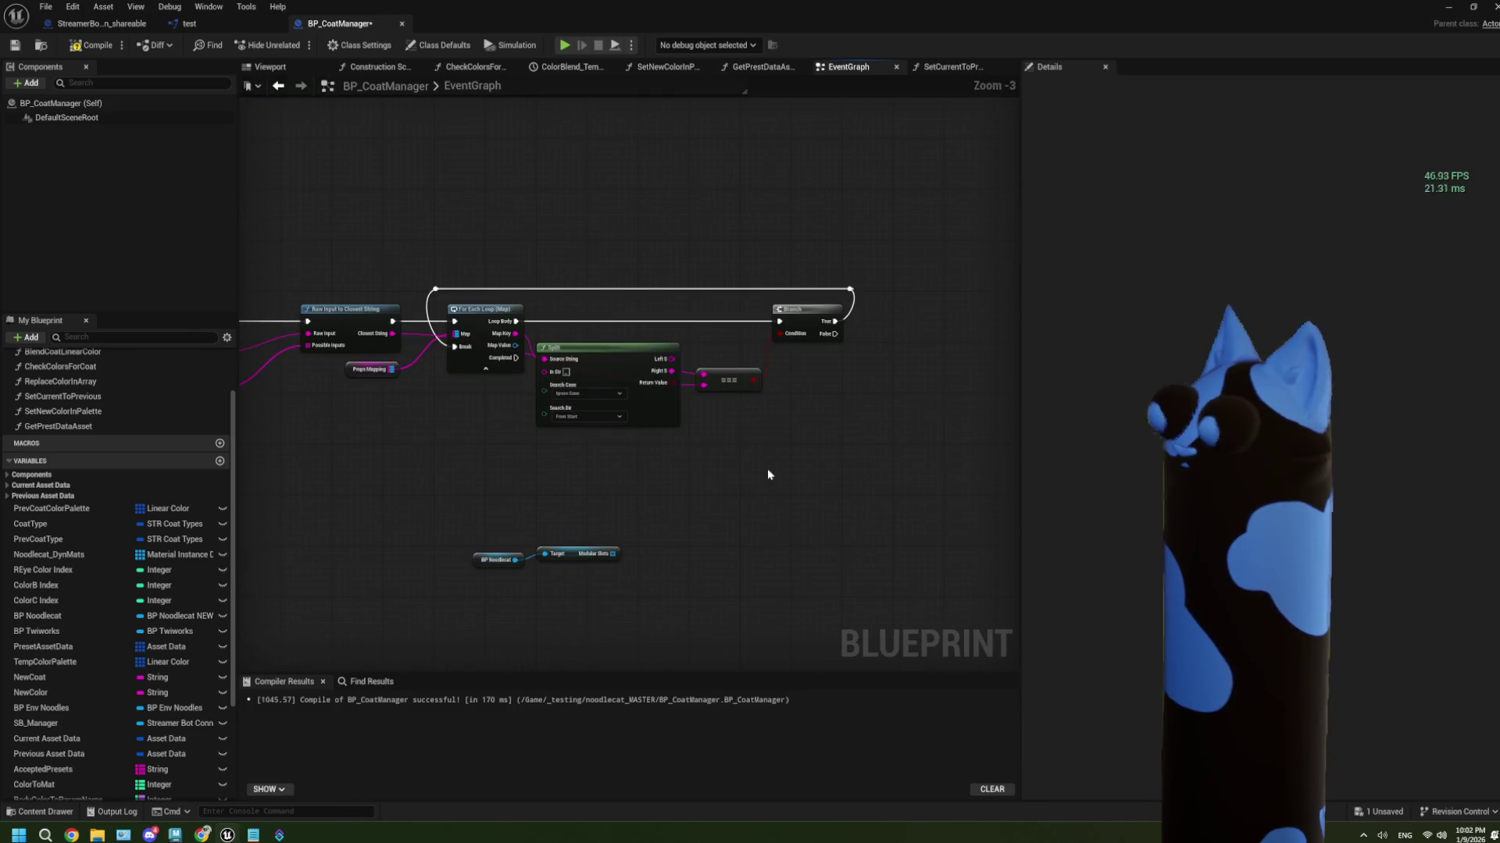
scroll(859, 458, "down", 1)
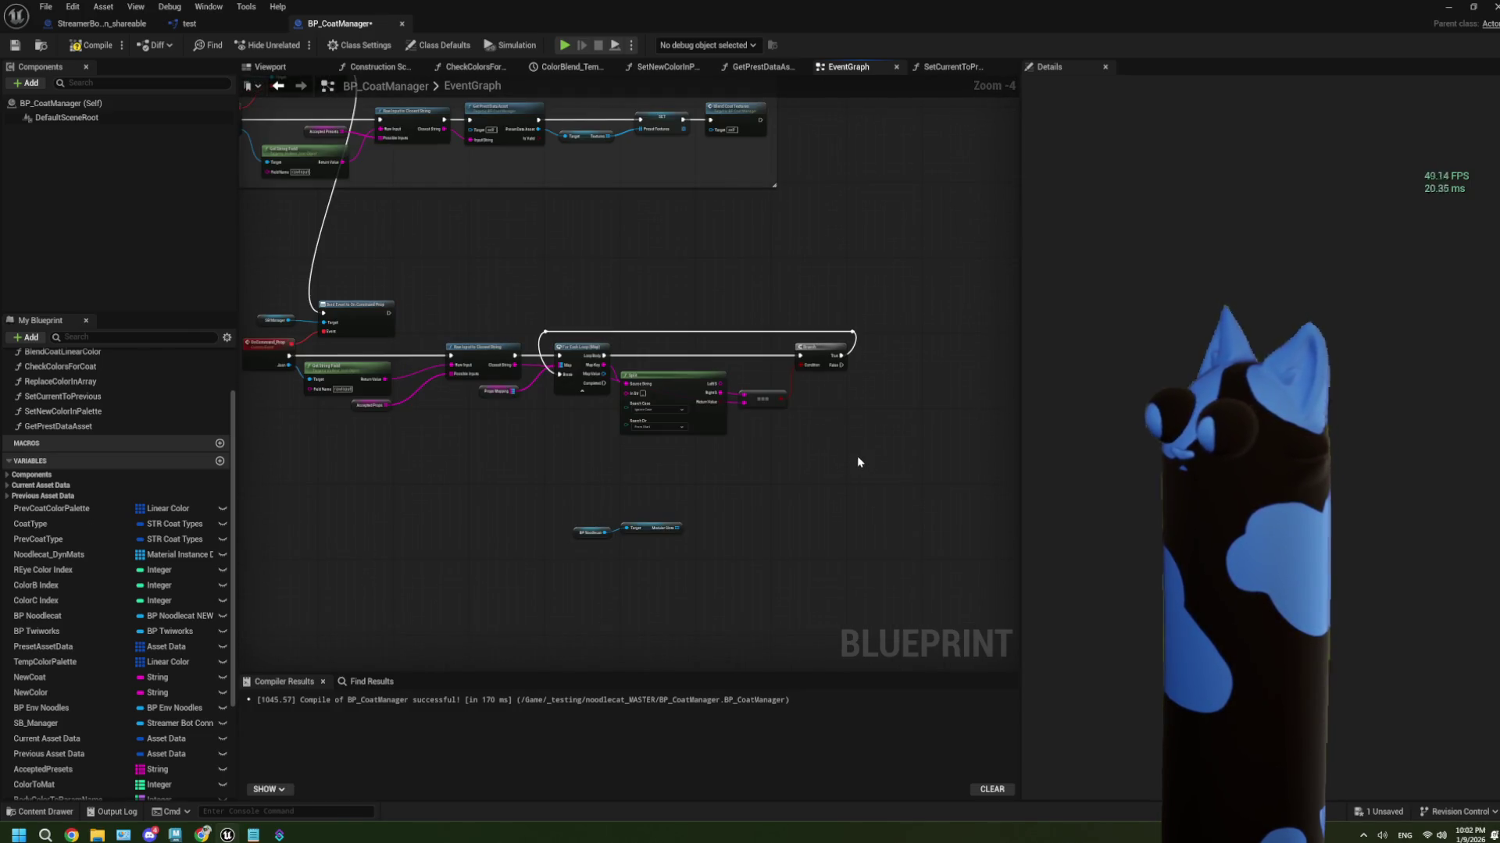
left_click_drag(902, 476, 433, 295)
Collapse the lookup and map-loop nodes into function GetSlotAndMeshFromInput and open its graph
right_click(486, 360)
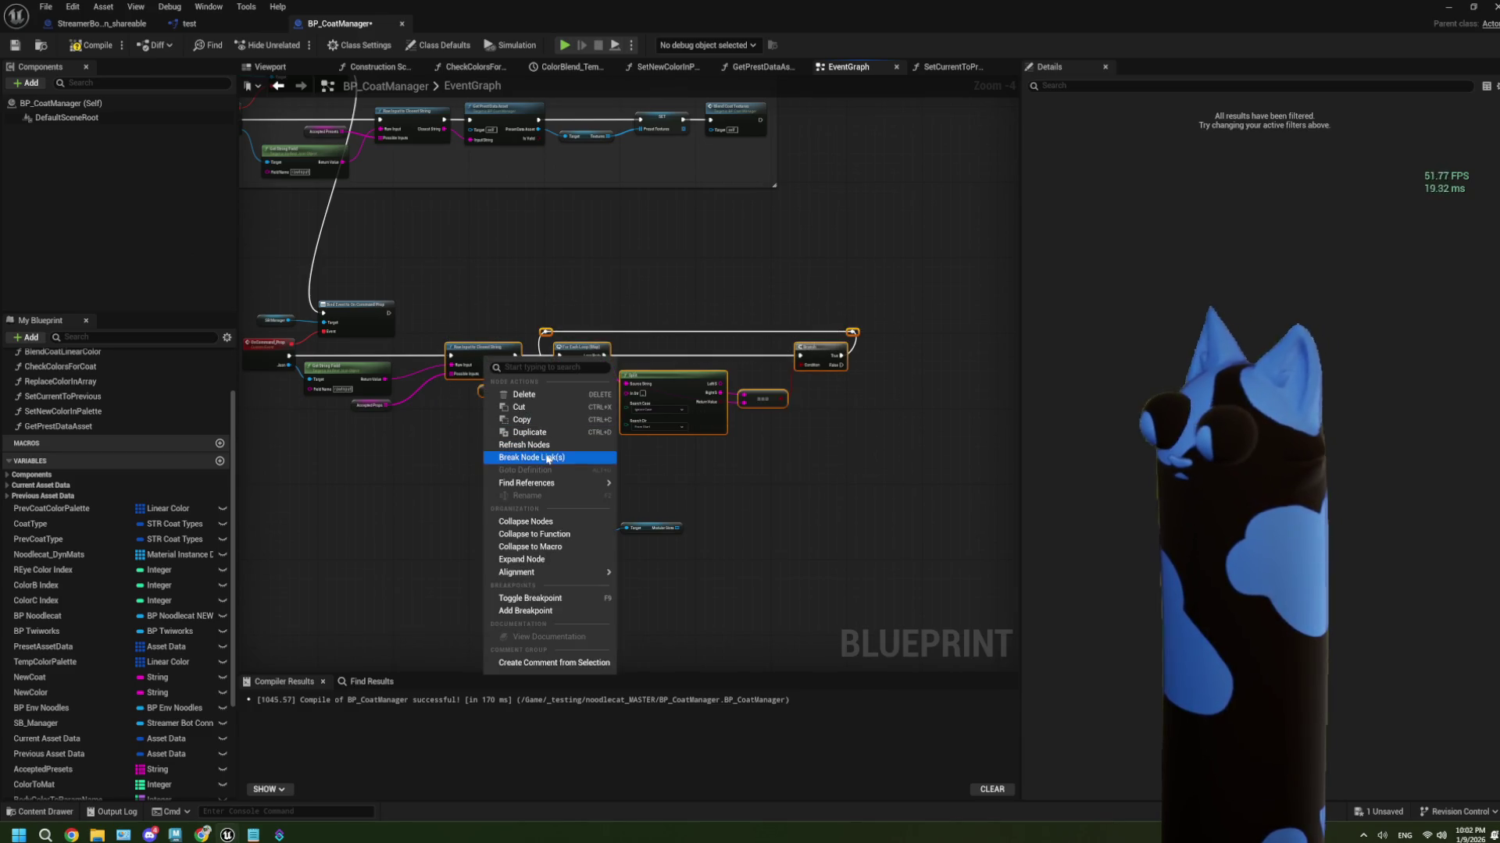
left_click(546, 535)
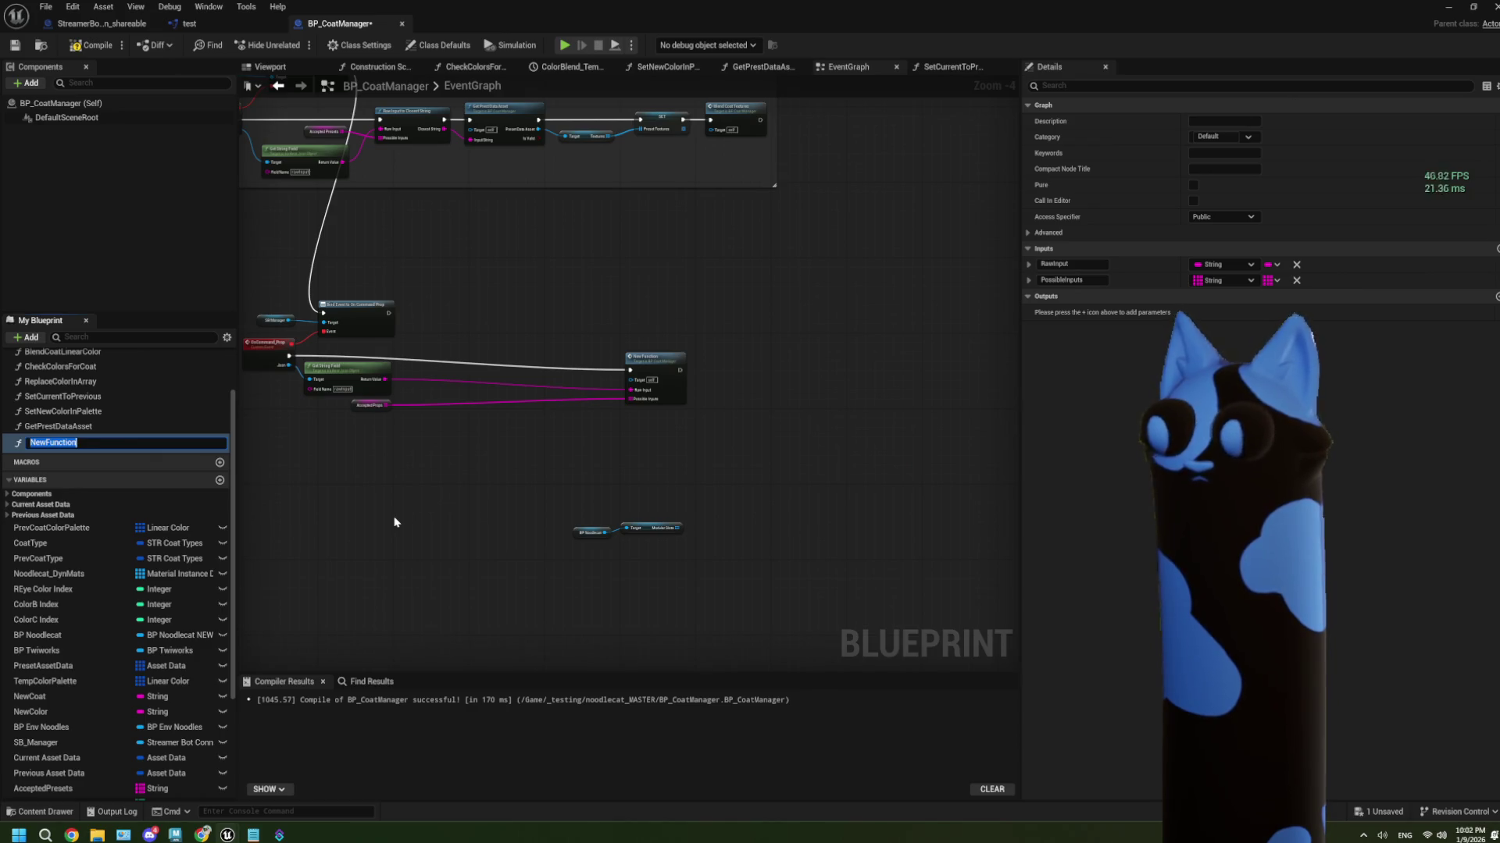
type("GetSlotAndMeshFromInput")
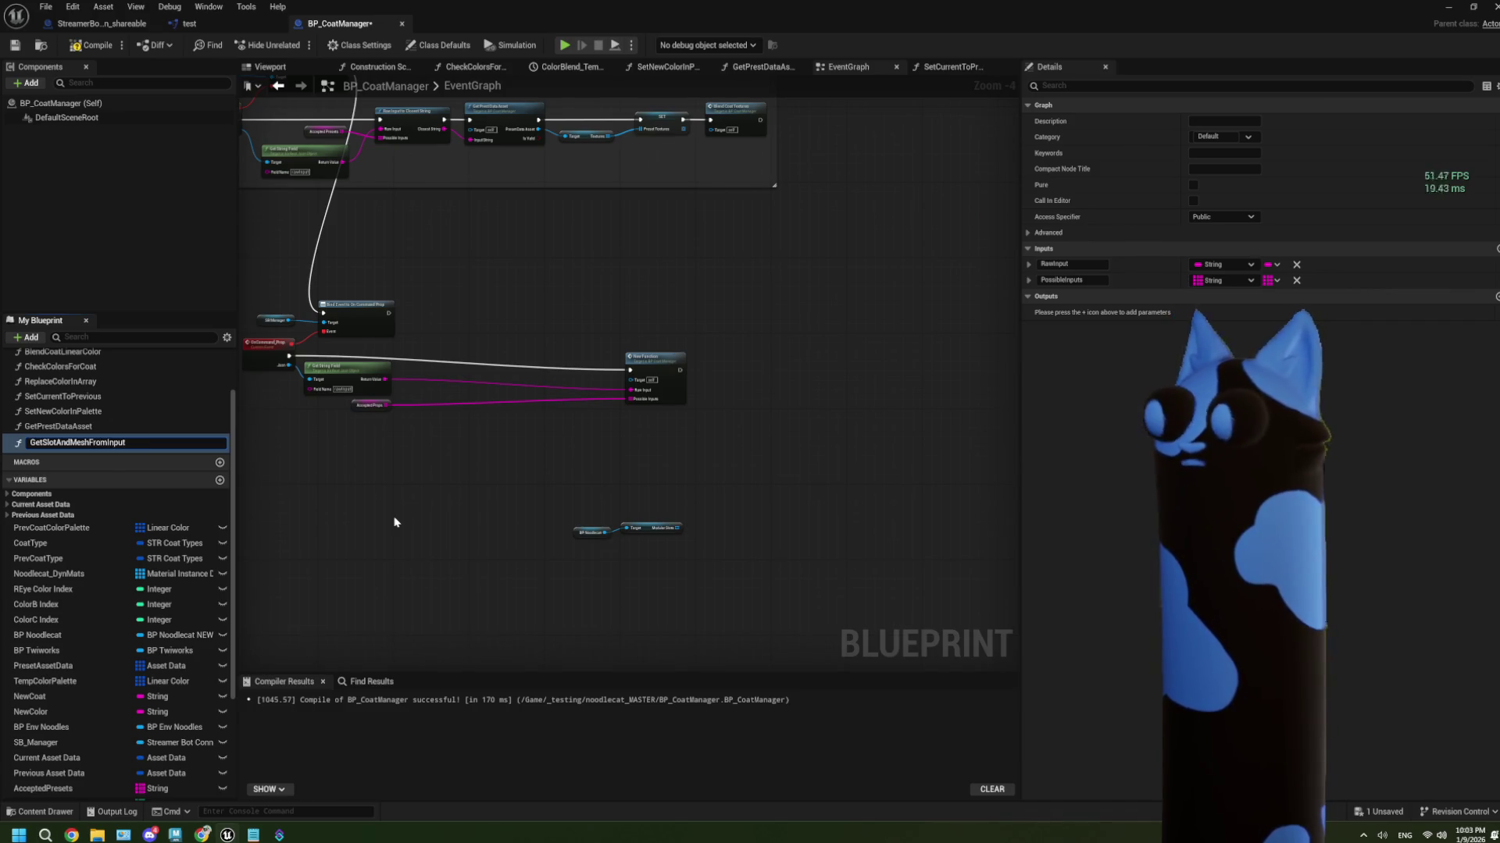
key("Return")
scroll(548, 485, "up", 1)
scroll(790, 471, "up", 1)
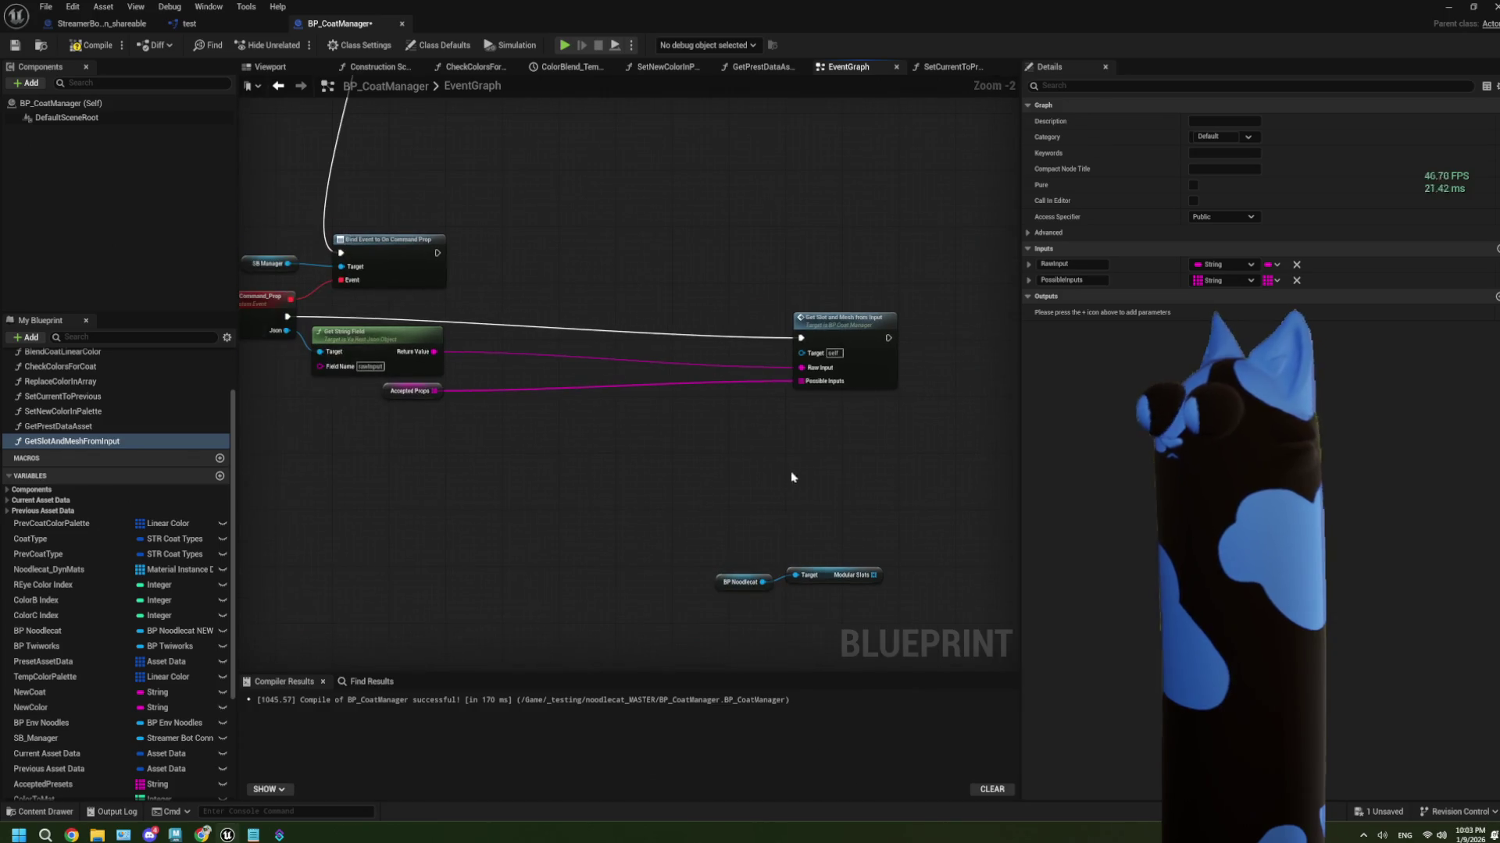
mouse_move(867, 382)
left_mouse_down()
mouse_move(544, 388)
mouse_move(544, 363)
mouse_move(557, 364)
mouse_move(536, 368)
left_mouse_up()
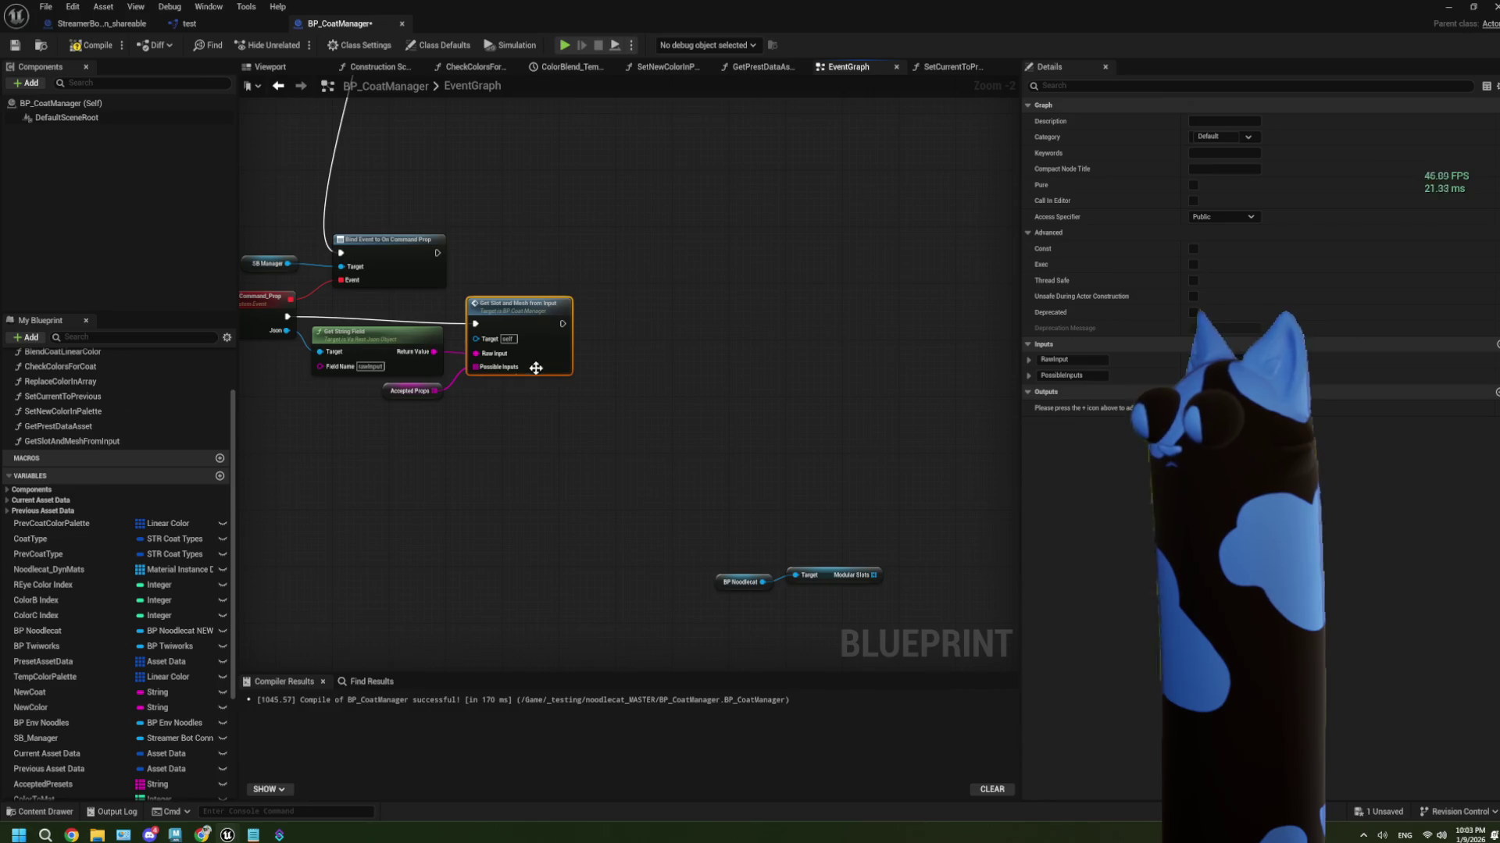
left_click(412, 390)
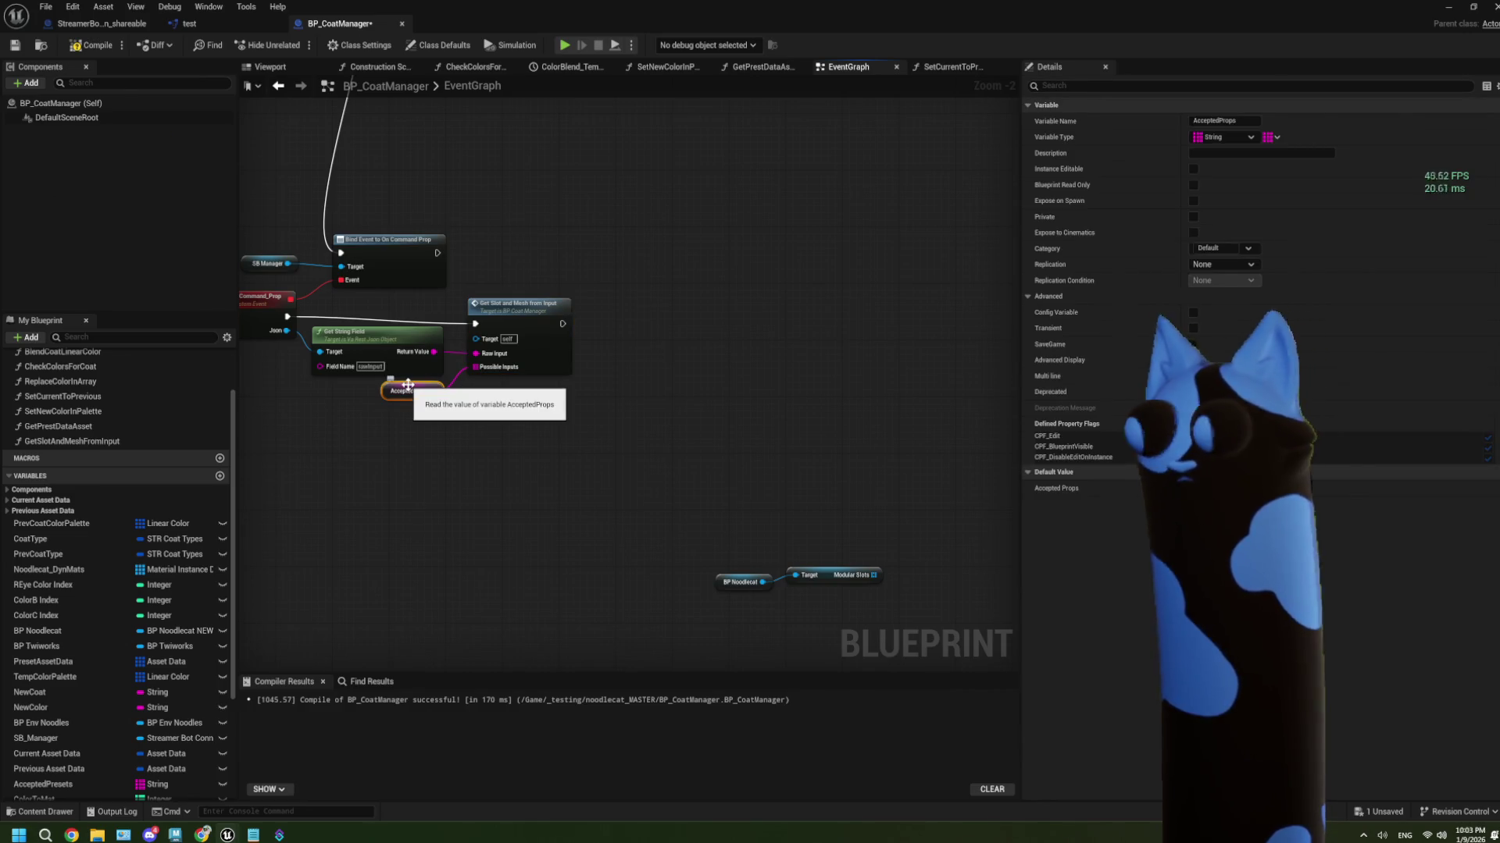
double_click(531, 374)
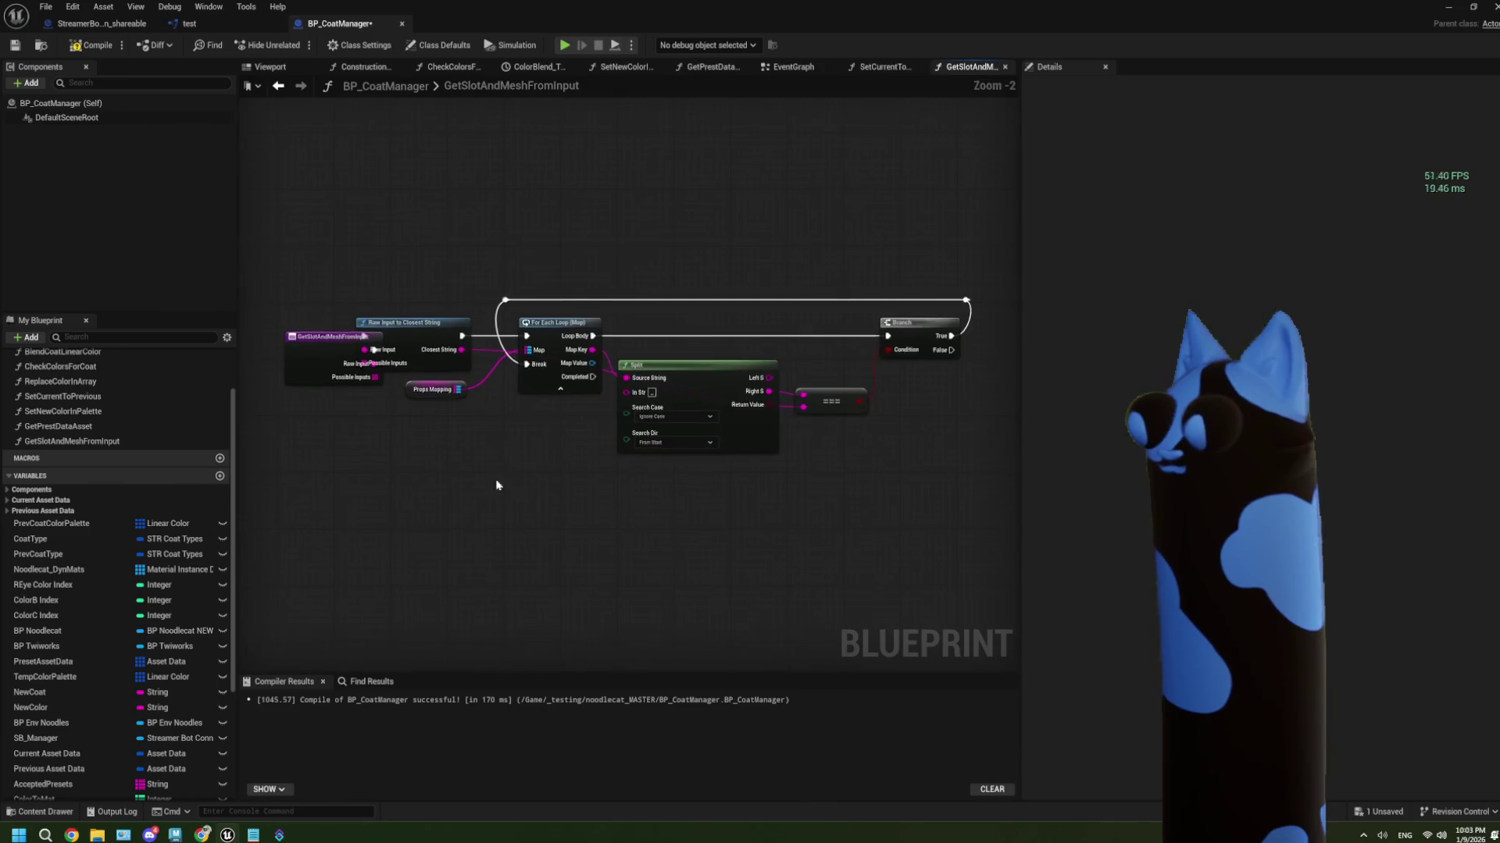
Remove the Possible Inputs parameter and wire an Accepted Props getter into its place
left_click(332, 371)
scroll(332, 371, "up", 2)
right_click(444, 381)
left_click(491, 430)
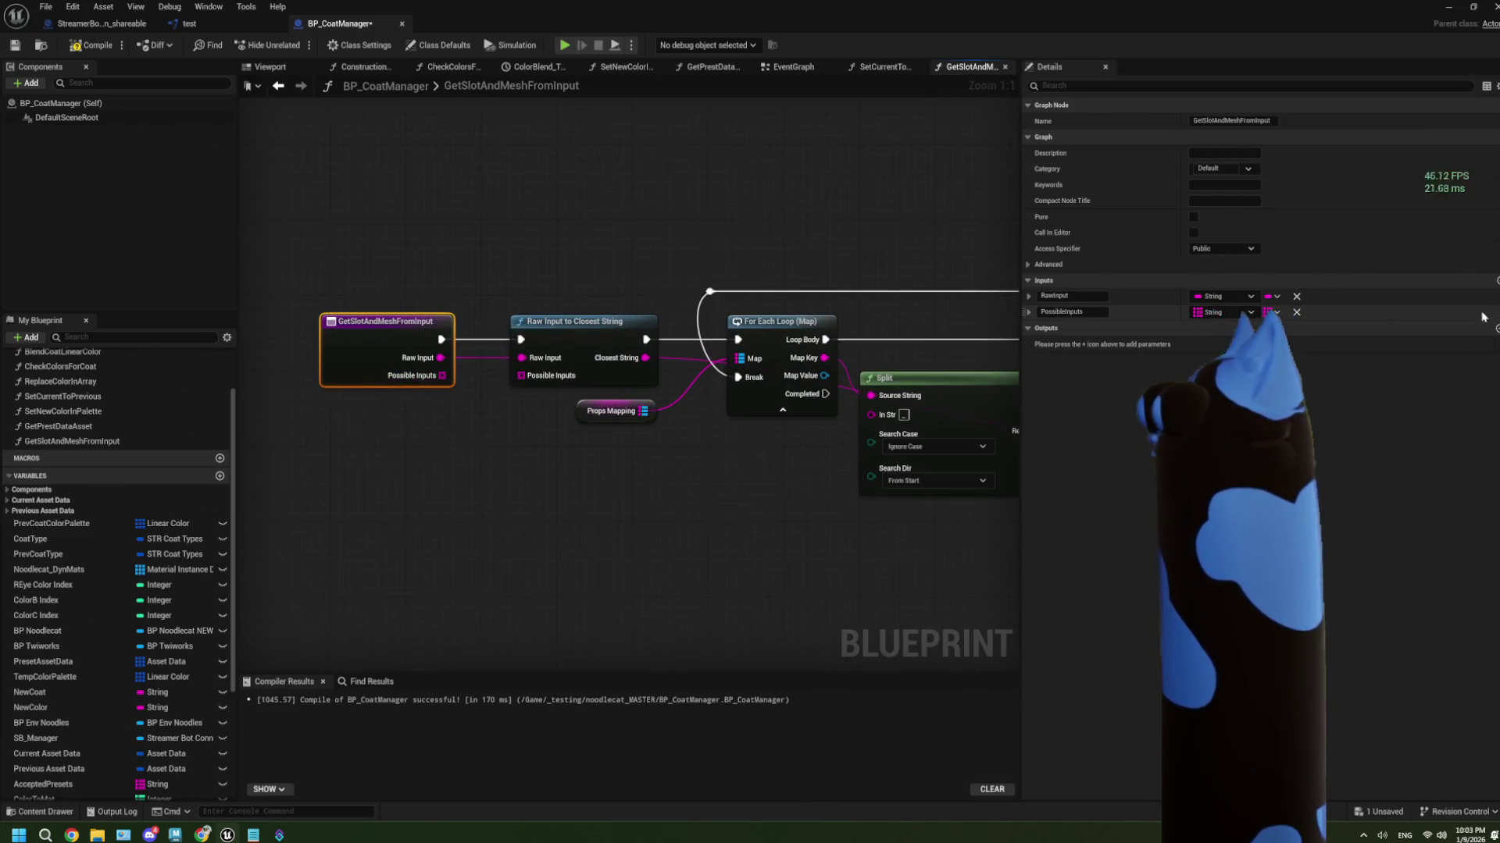
left_click(1296, 312)
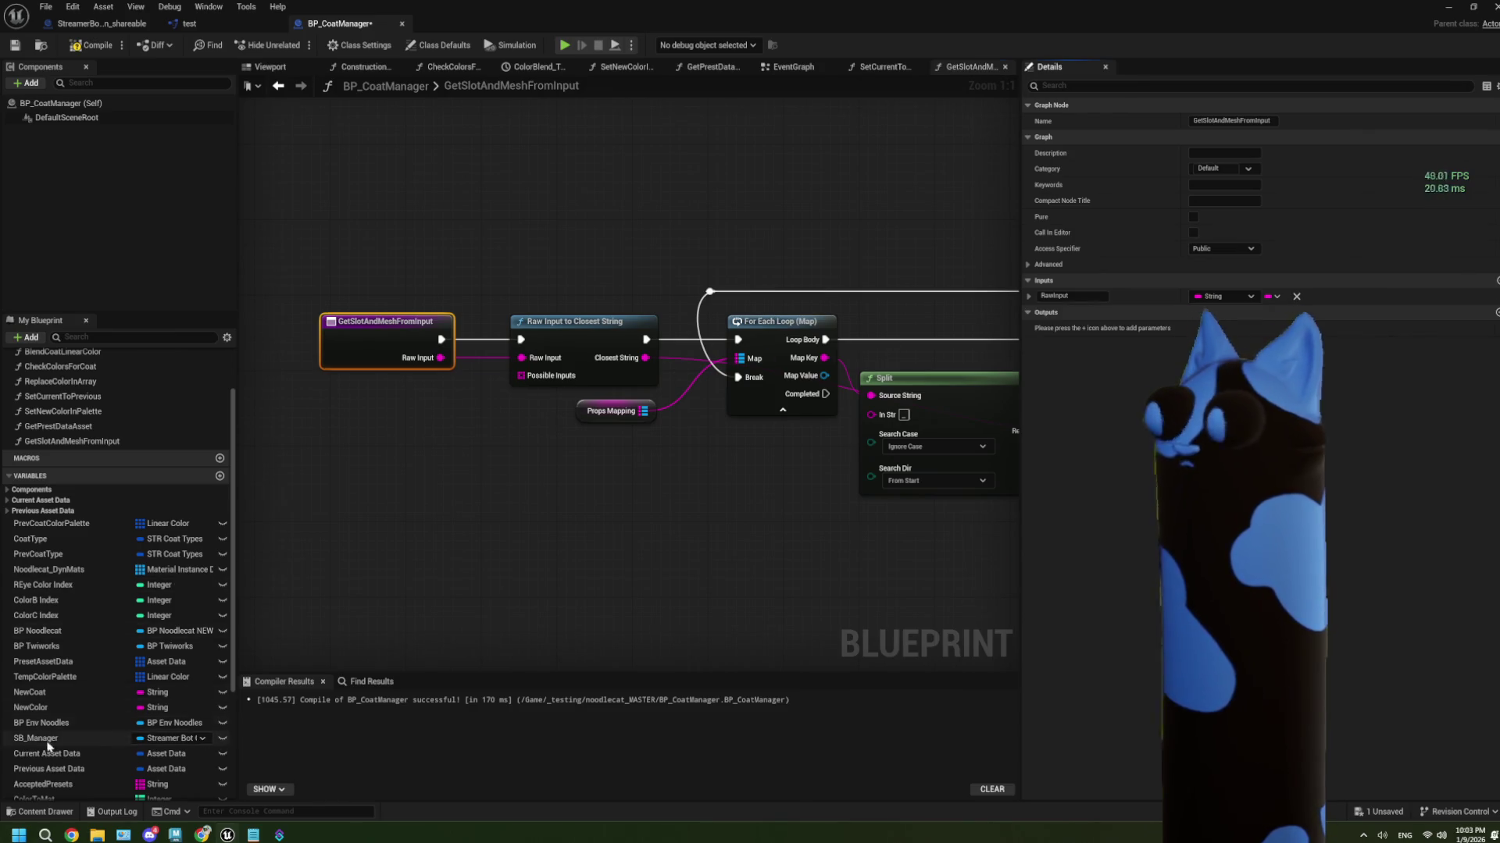
key("ctrl+v")
mouse_move(491, 467)
left_mouse_down()
mouse_move(521, 376)
mouse_move(451, 438)
mouse_move(439, 391)
left_mouse_up()
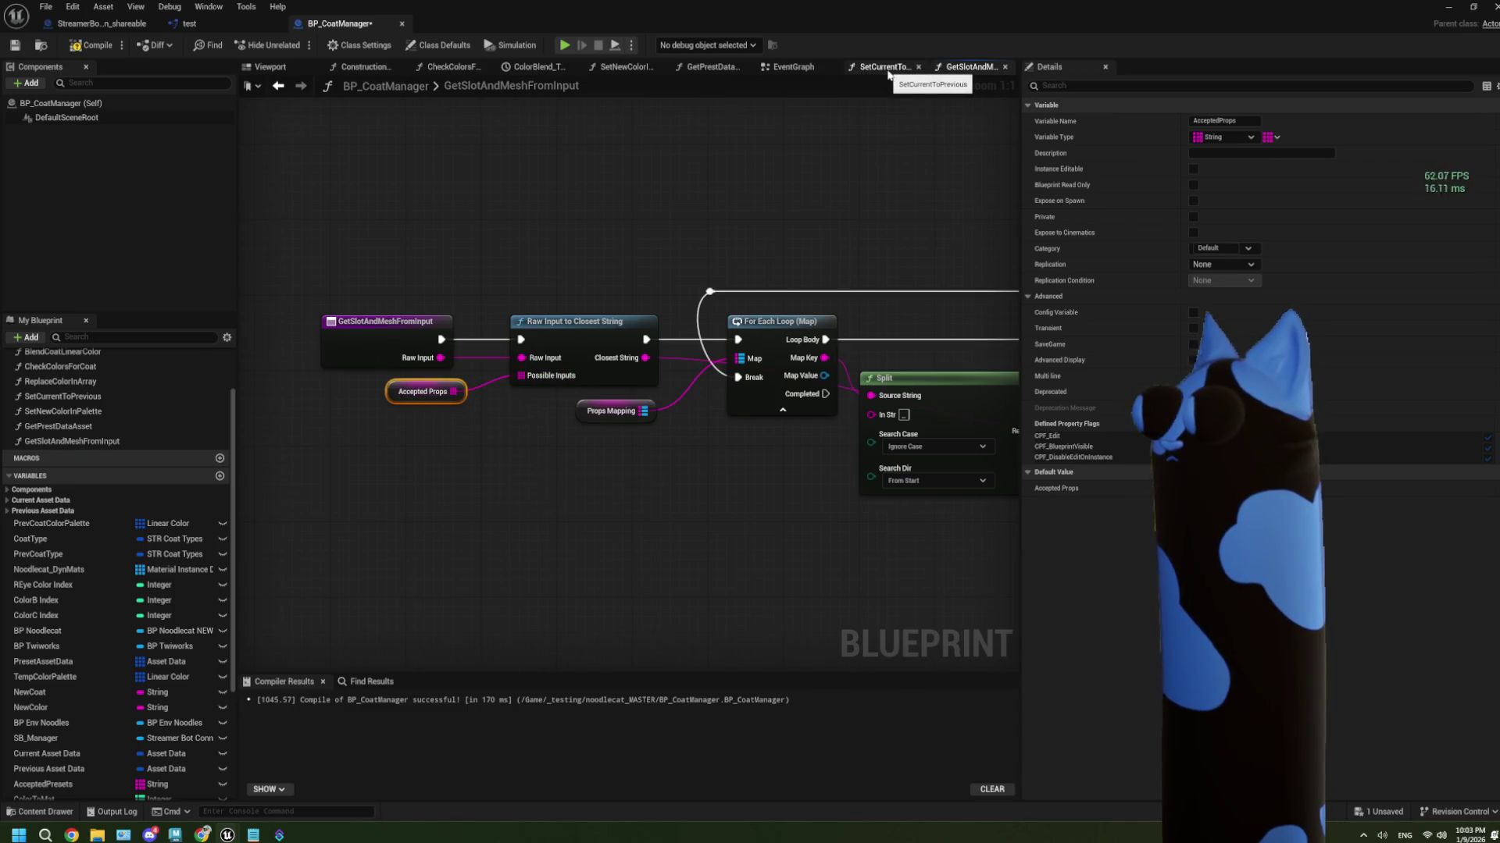
Return to the EventGraph, then compile and save BP_CoatManager
left_click(918, 66)
left_click(852, 70)
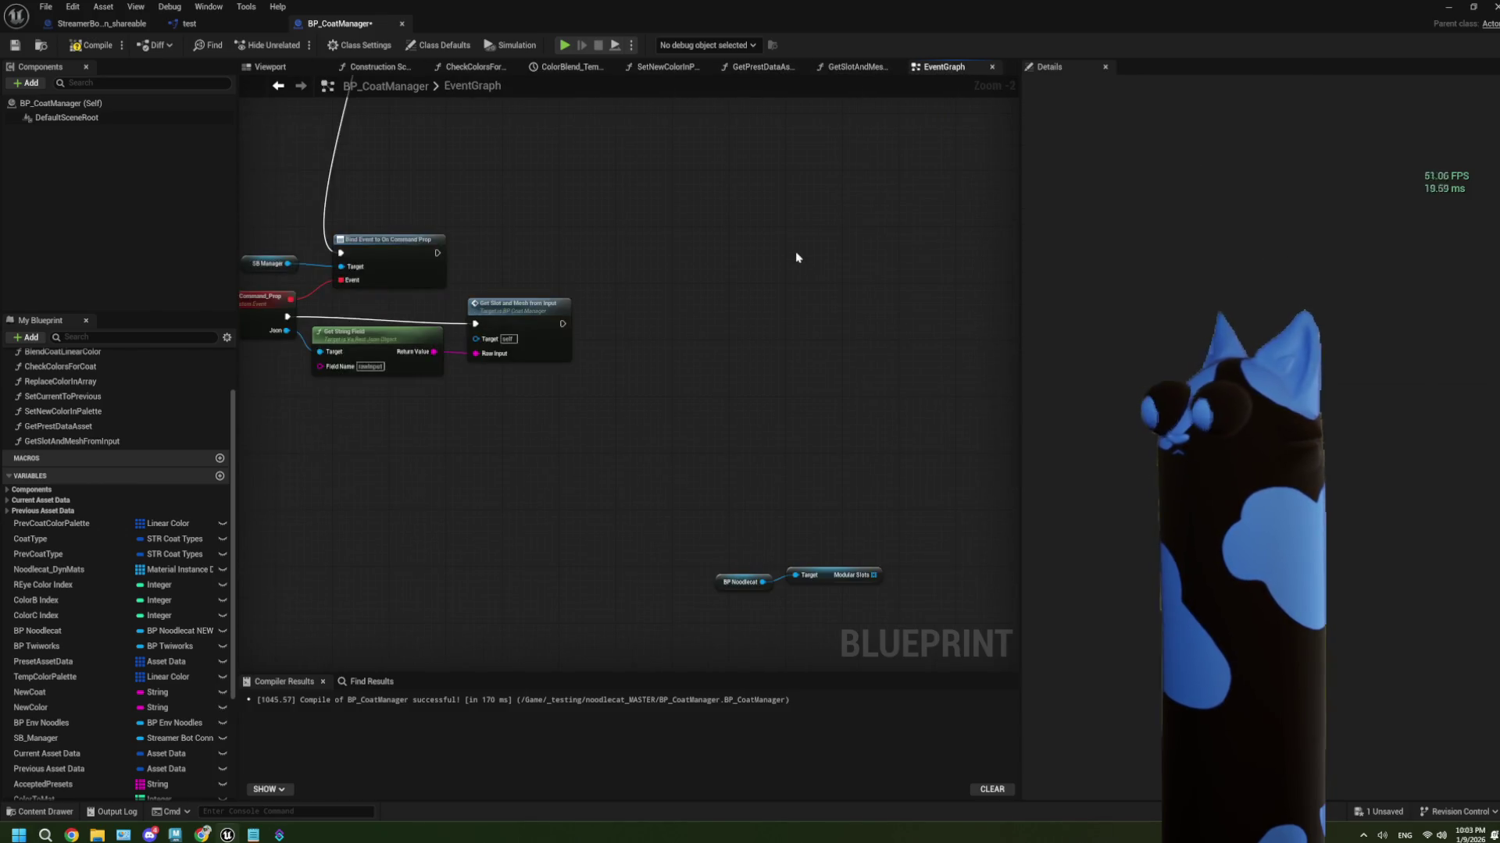
mouse_move(678, 358)
left_mouse_down()
mouse_move(612, 461)
mouse_move(494, 505)
left_mouse_up()
scroll(673, 368, "up", 2)
scroll(559, 499, "down", 2)
left_click(568, 355)
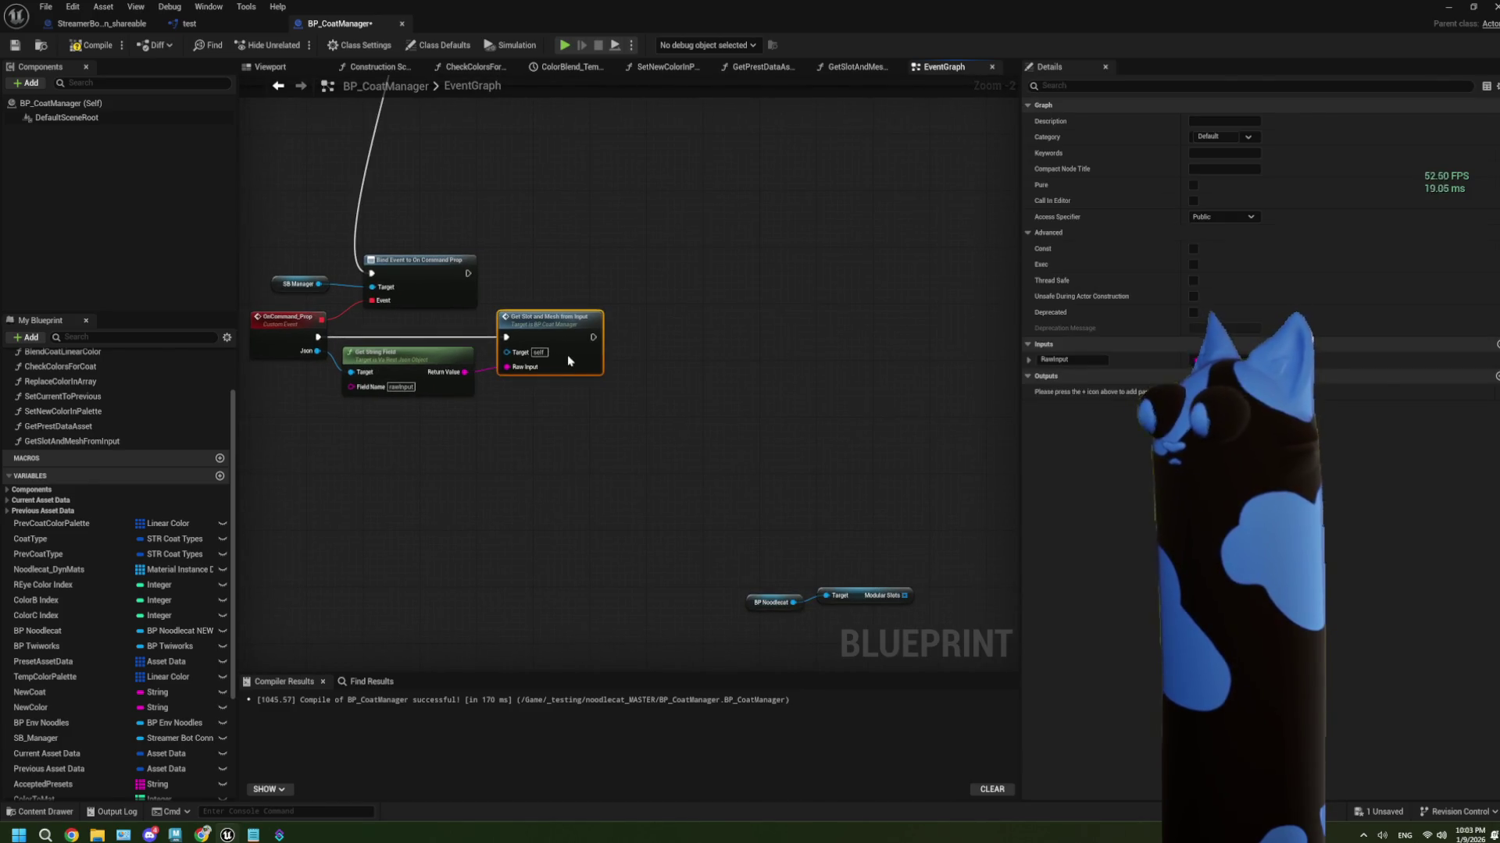
left_click(92, 45)
left_click(15, 44)
Cut the BP Noodlecat and Modular Slots nodes from the EventGraph and return to the function graph
mouse_move(699, 524)
left_mouse_down()
mouse_move(611, 505)
mouse_move(811, 626)
left_mouse_up()
key("Delete")
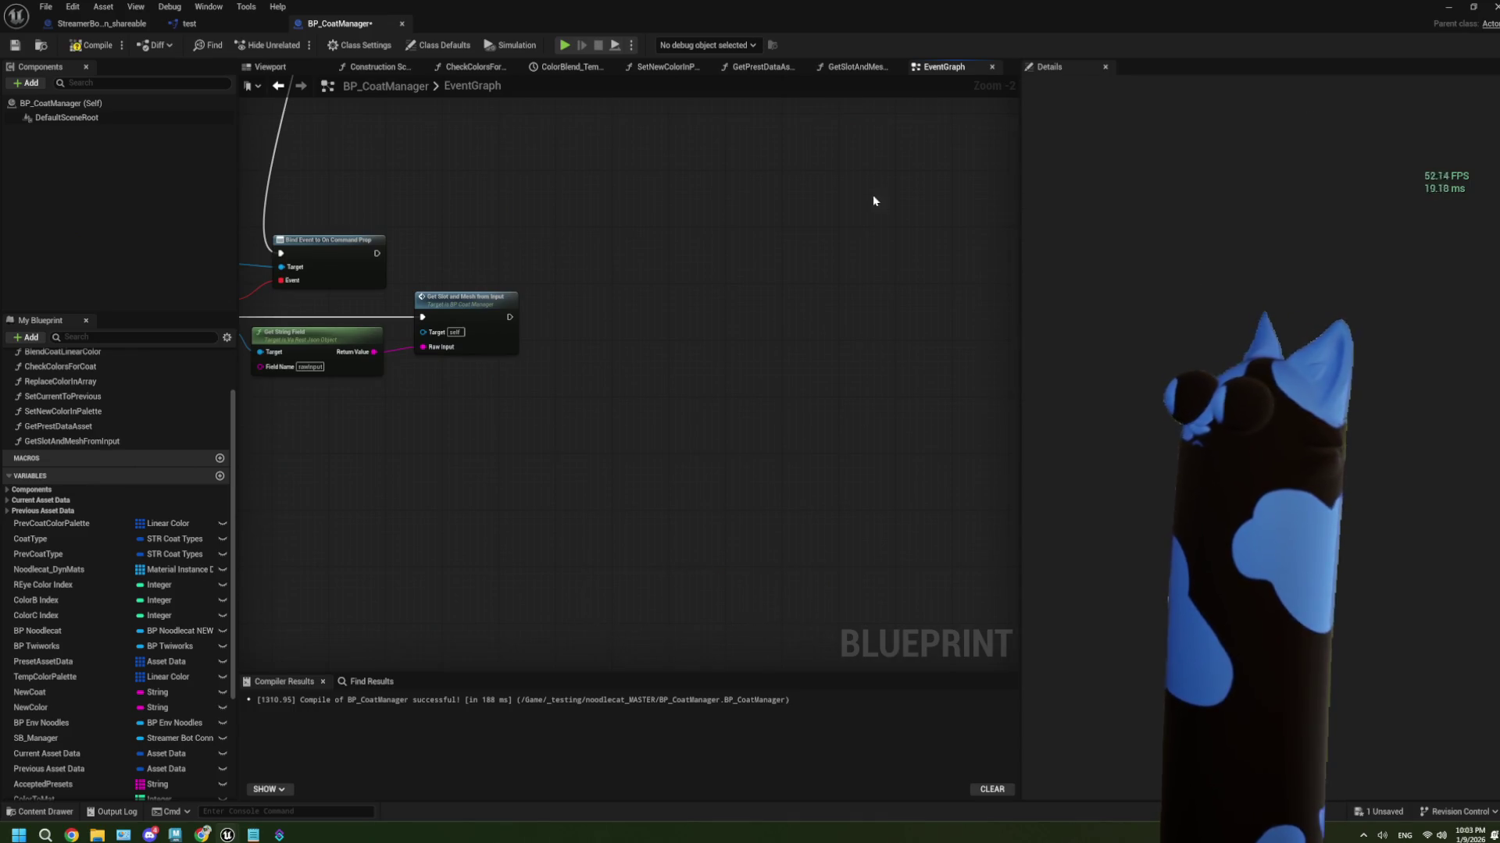
left_click(859, 68)
scroll(840, 526, "down", 1)
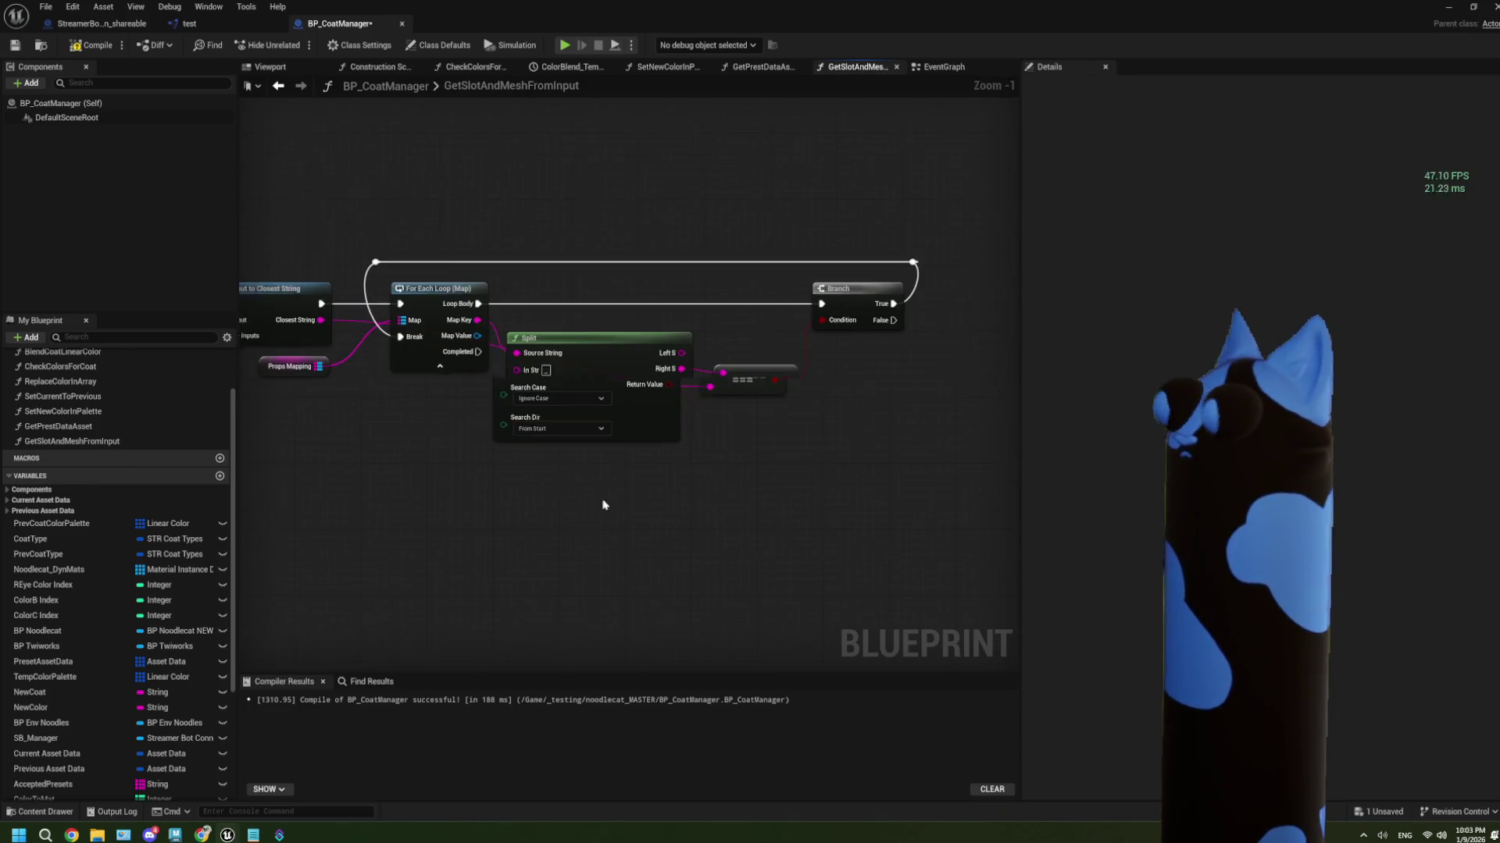
Paste the Modular Slots nodes and run a For Each Loop with Break over them from Branch True
key("ctrl+v")
scroll(650, 530, "down", 2)
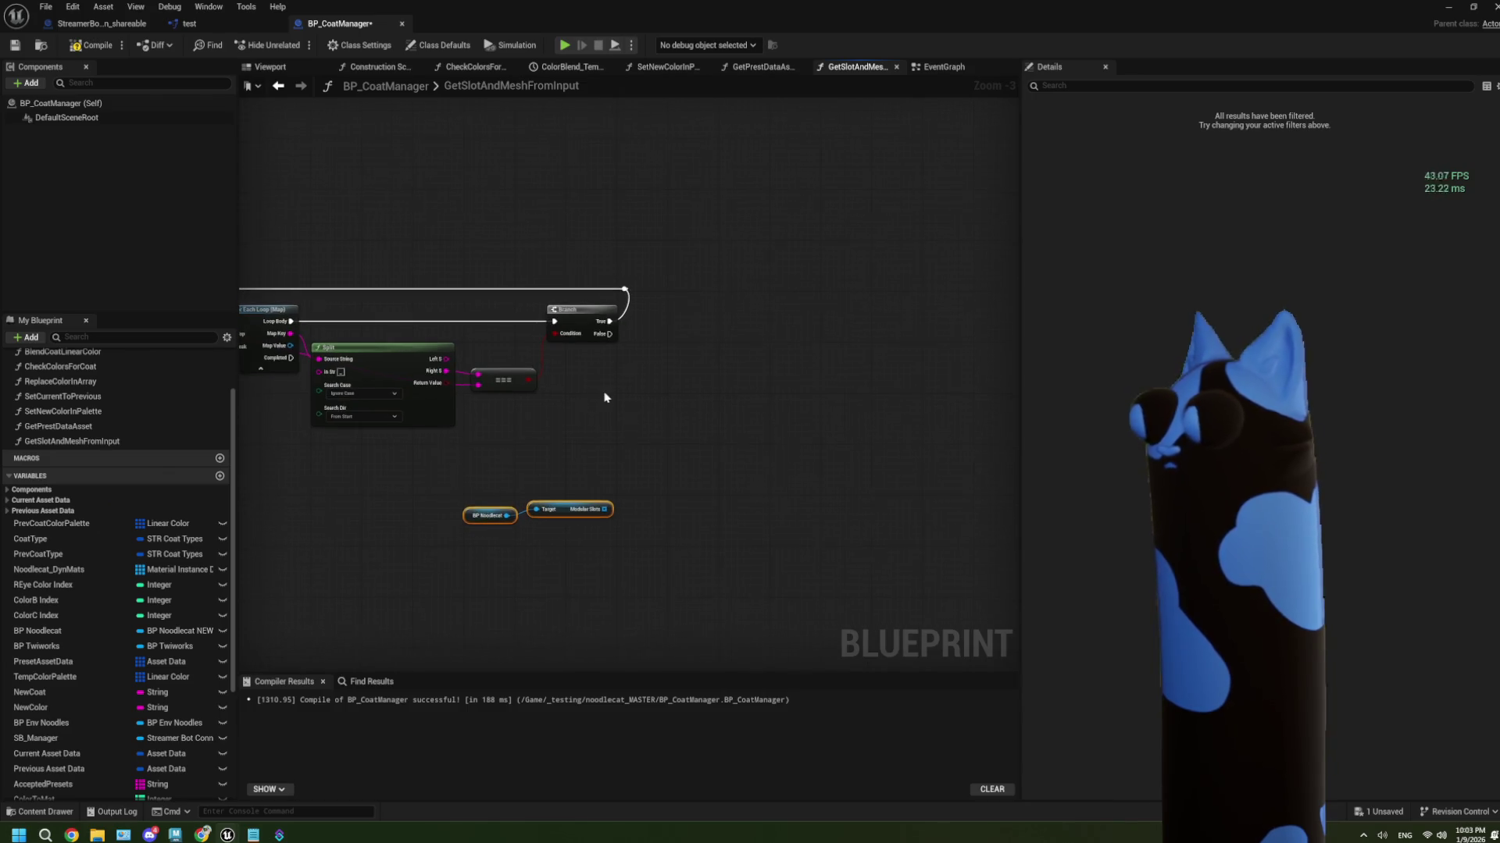
left_click_drag(559, 478, 589, 463)
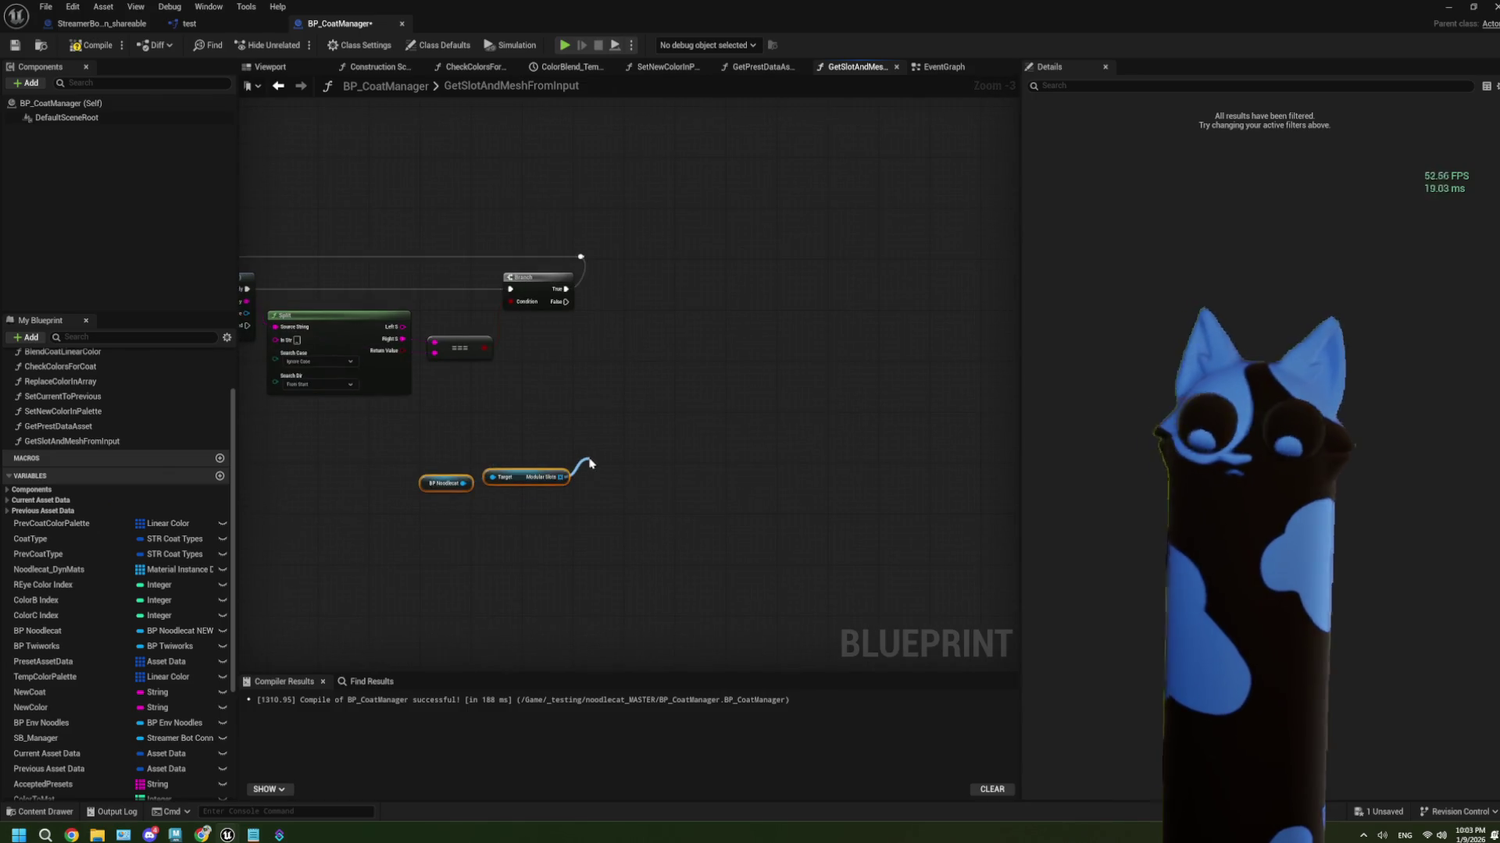
type("fore")
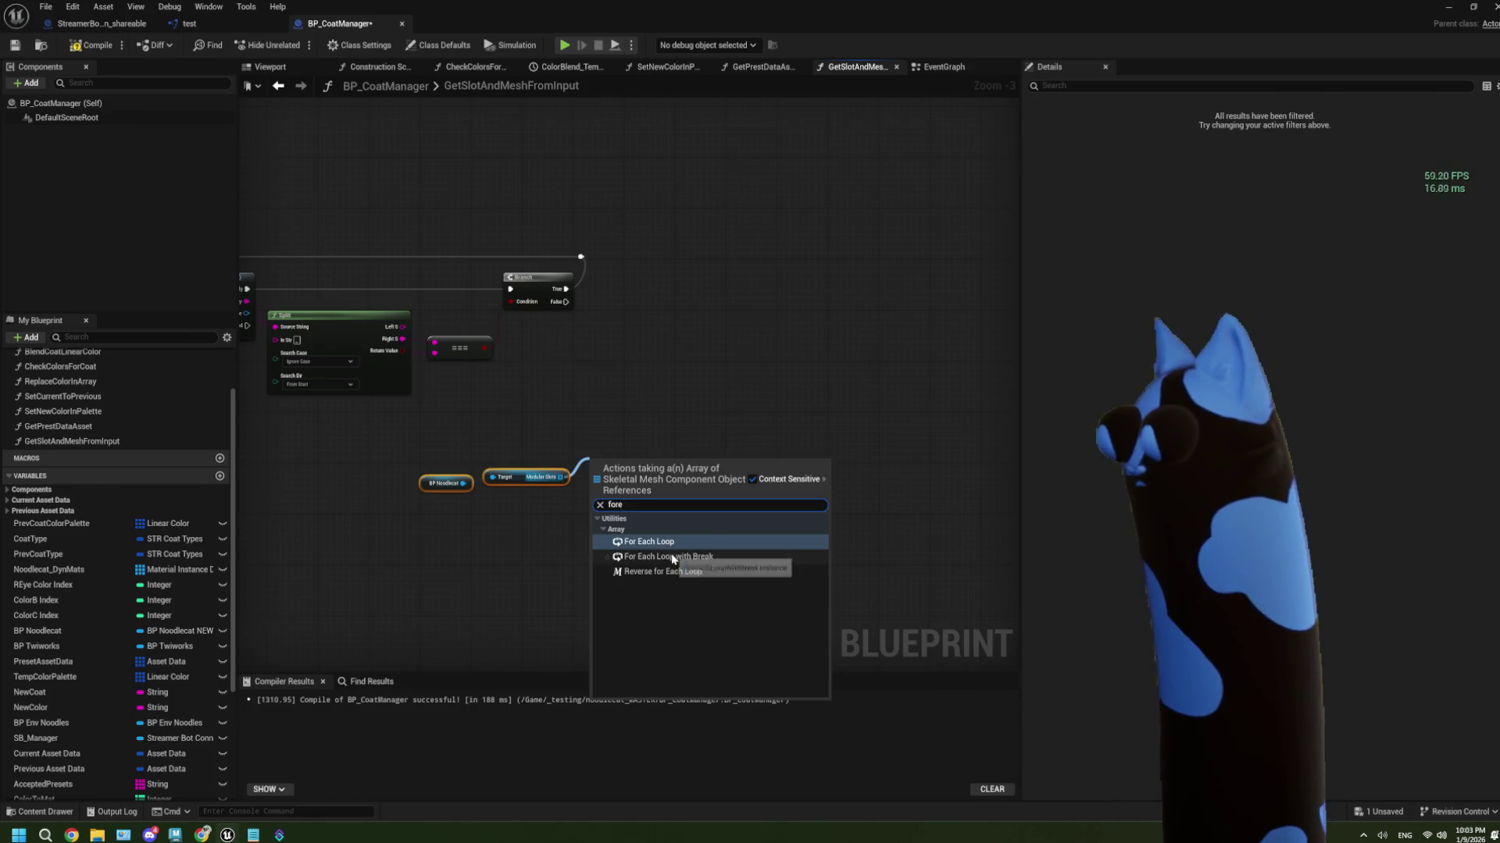
left_click(664, 556)
scroll(656, 539, "up", 2)
left_click_drag(631, 447, 629, 430)
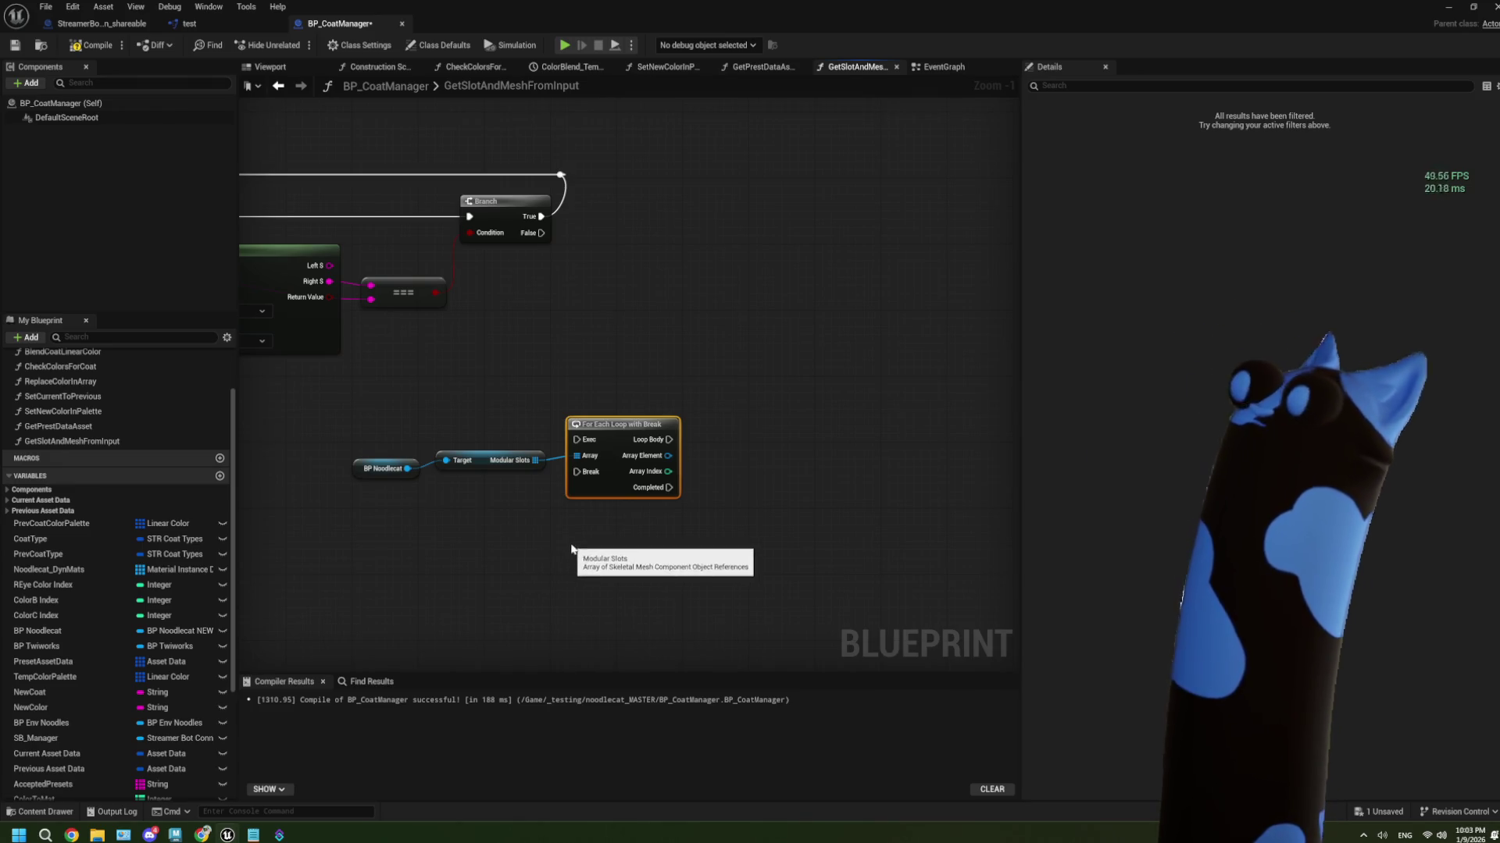
left_click_drag(571, 549, 492, 560)
left_click_drag(461, 226, 496, 450)
left_click_drag(429, 414, 551, 338)
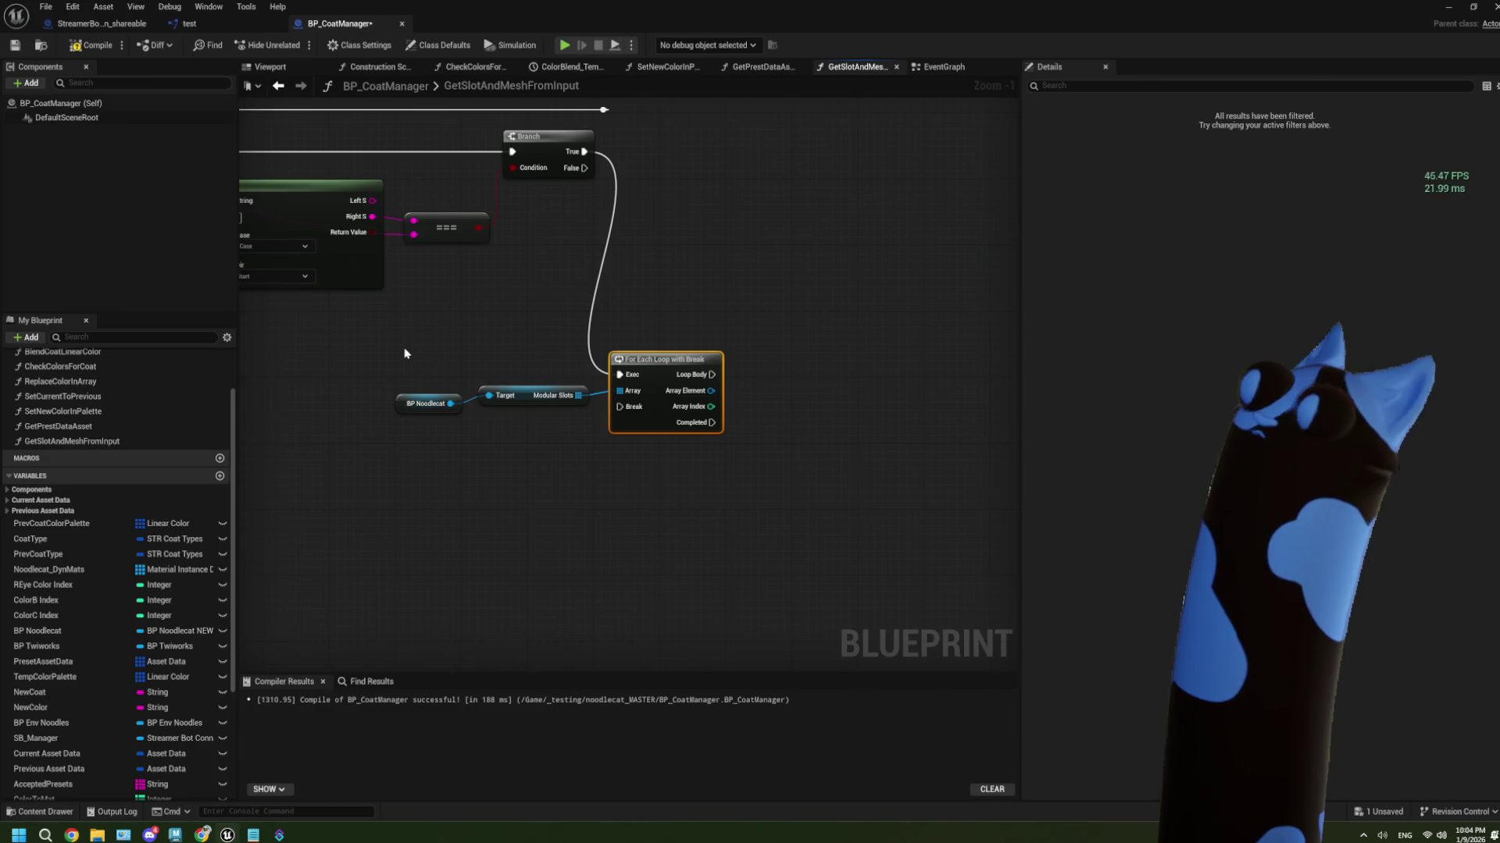
Move the Props Mapping node right and marquee-select the map-lookup nodes
scroll(404, 354, "down", 3)
mouse_move(409, 343)
left_mouse_down()
mouse_move(533, 443)
mouse_move(519, 448)
left_mouse_up()
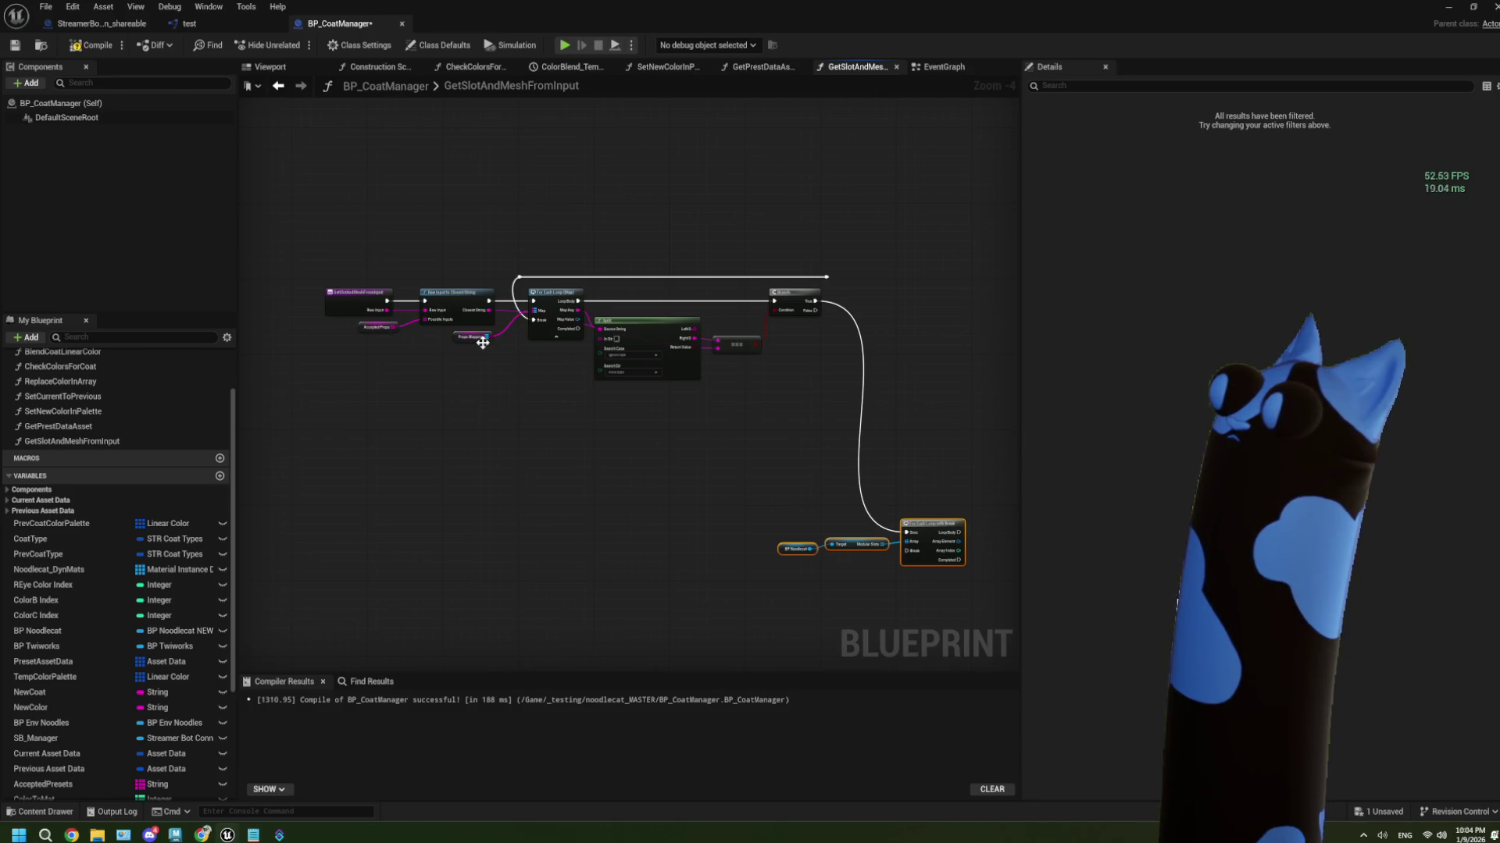
left_click_drag(483, 343, 515, 351)
scroll(513, 351, "up", 2)
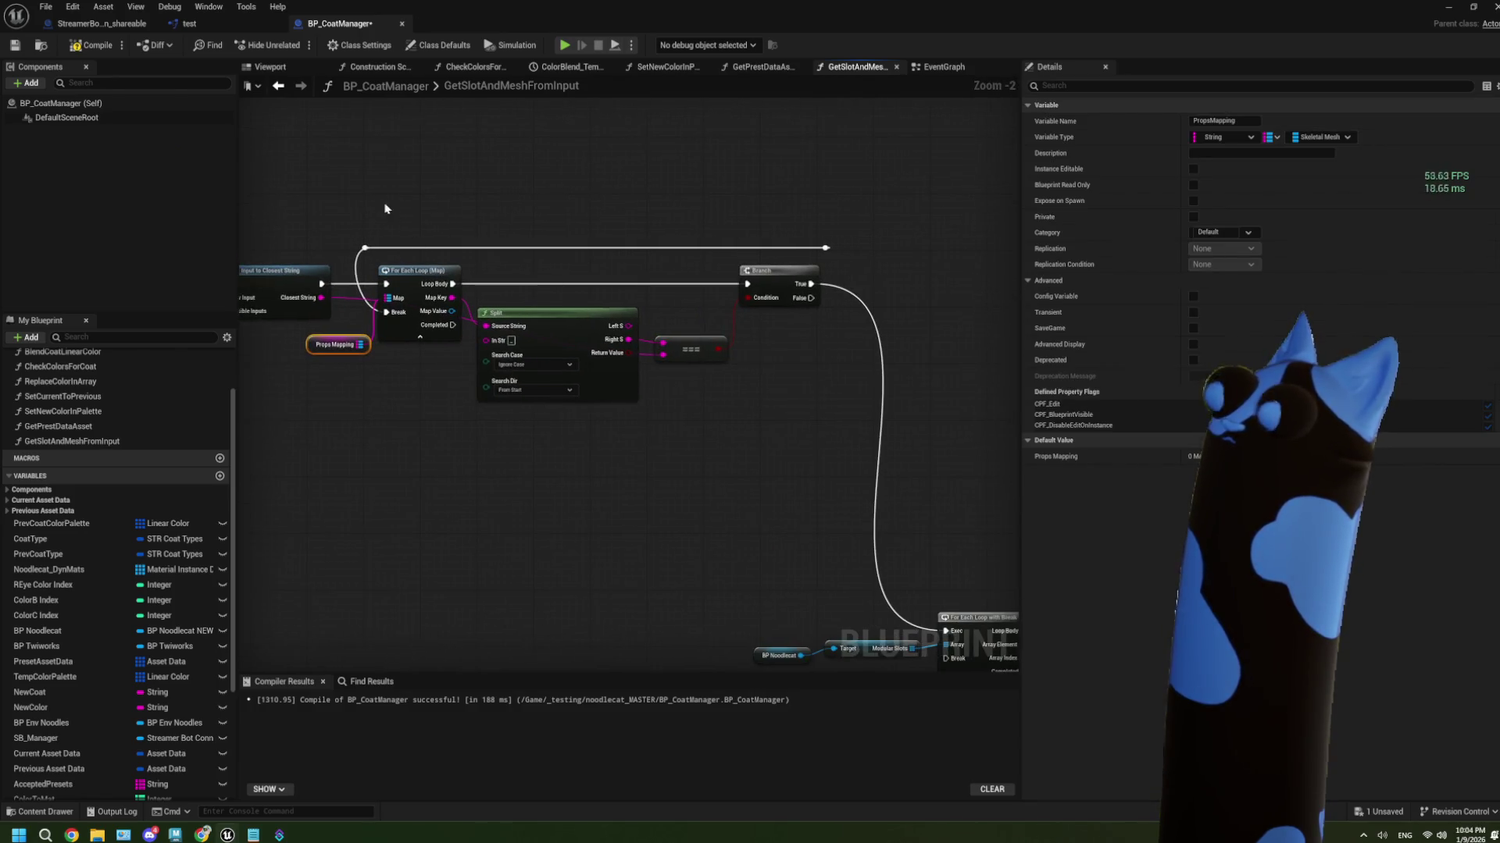
mouse_move(348, 209)
left_mouse_down()
mouse_move(790, 489)
mouse_move(861, 485)
left_mouse_up()
Wrap the selected map-lookup nodes in a comment box titled 'Get Skel Mesh'
key("c")
scroll(419, 369, "up", 2)
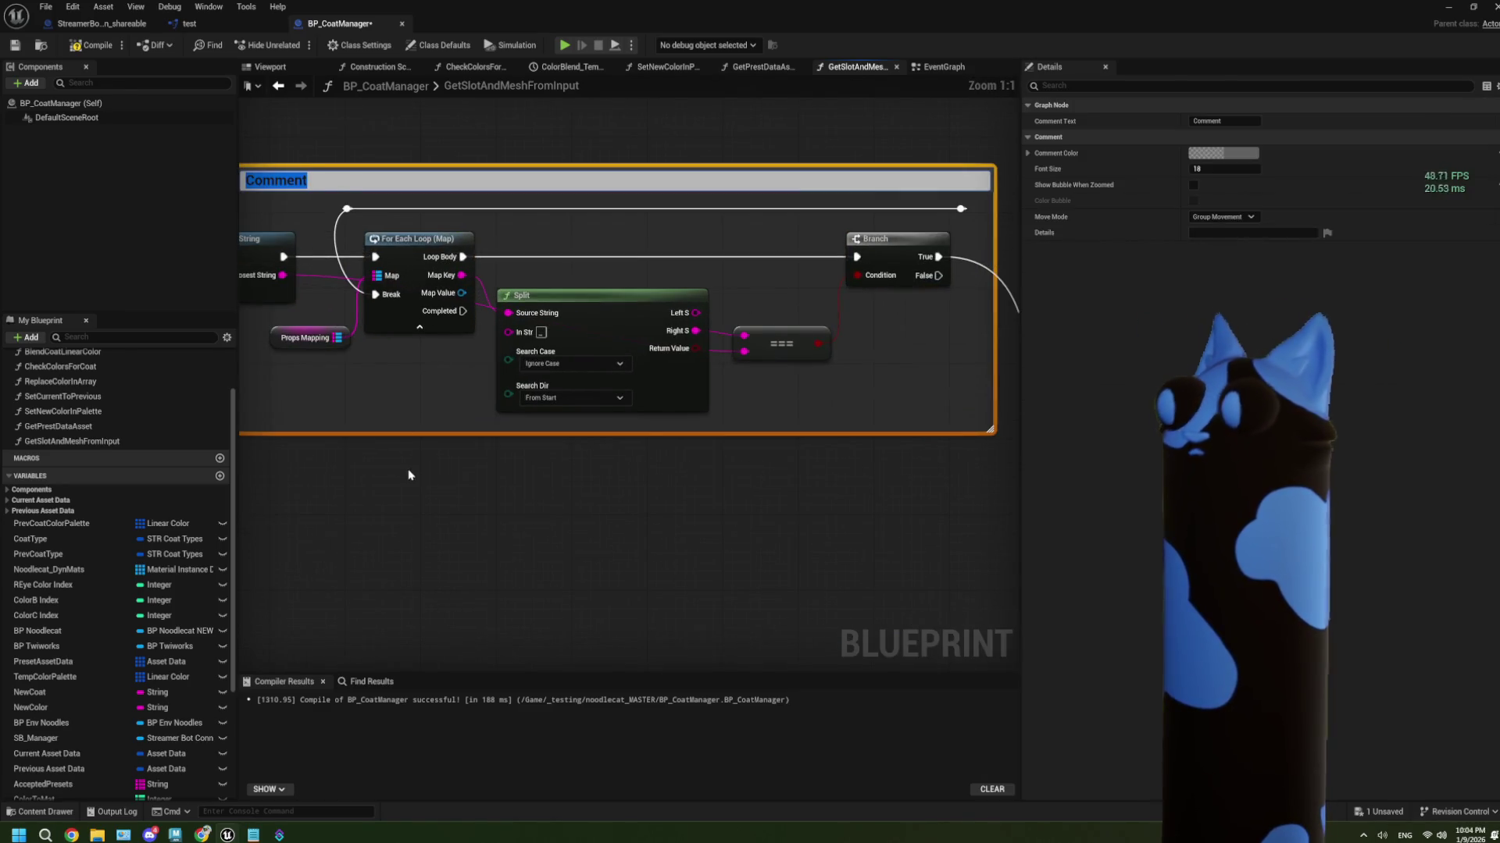
double_click(392, 205)
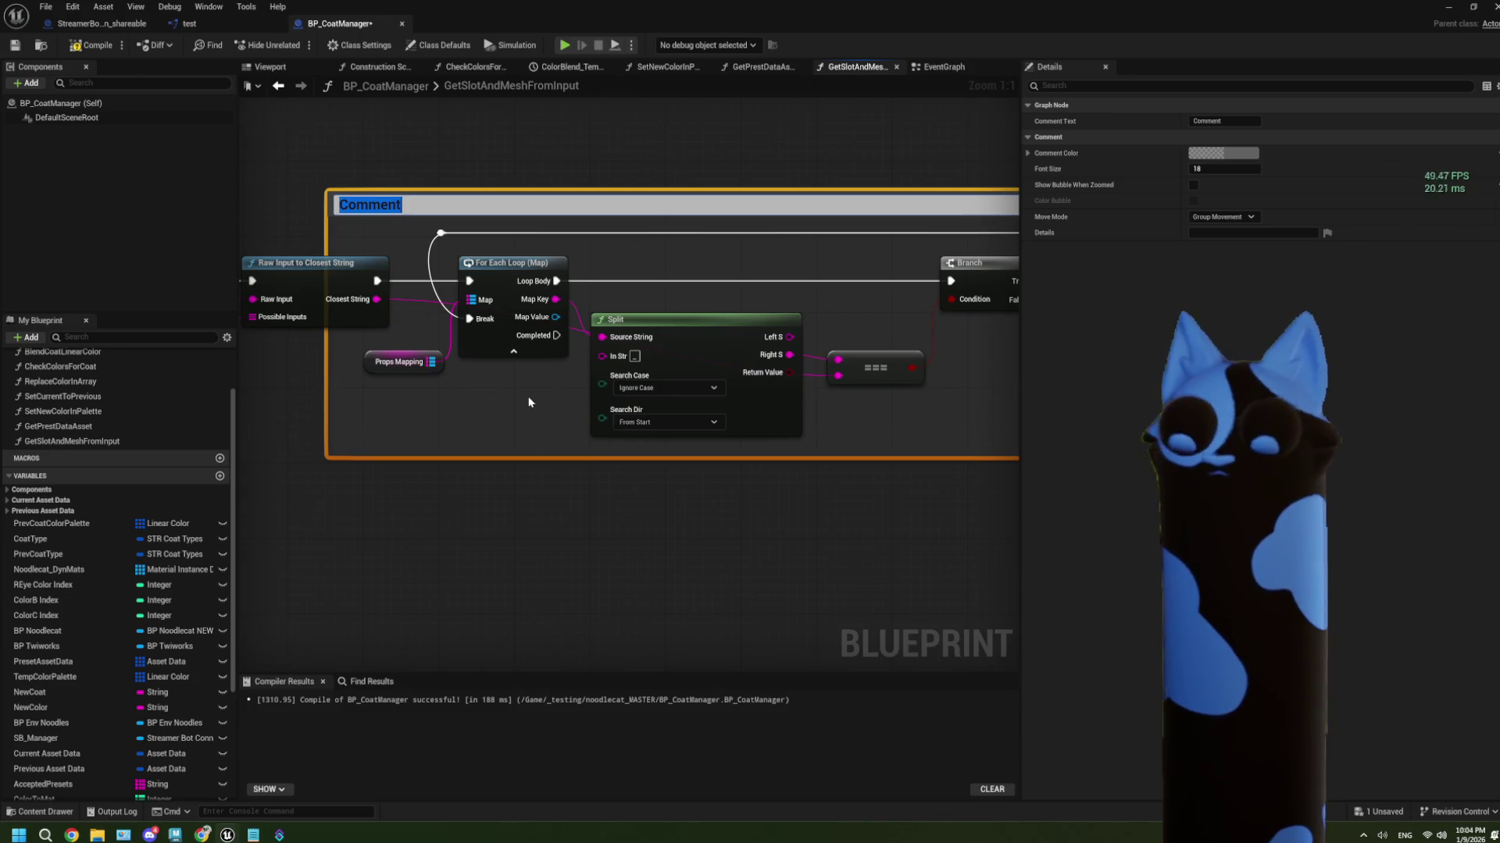
type("Get S")
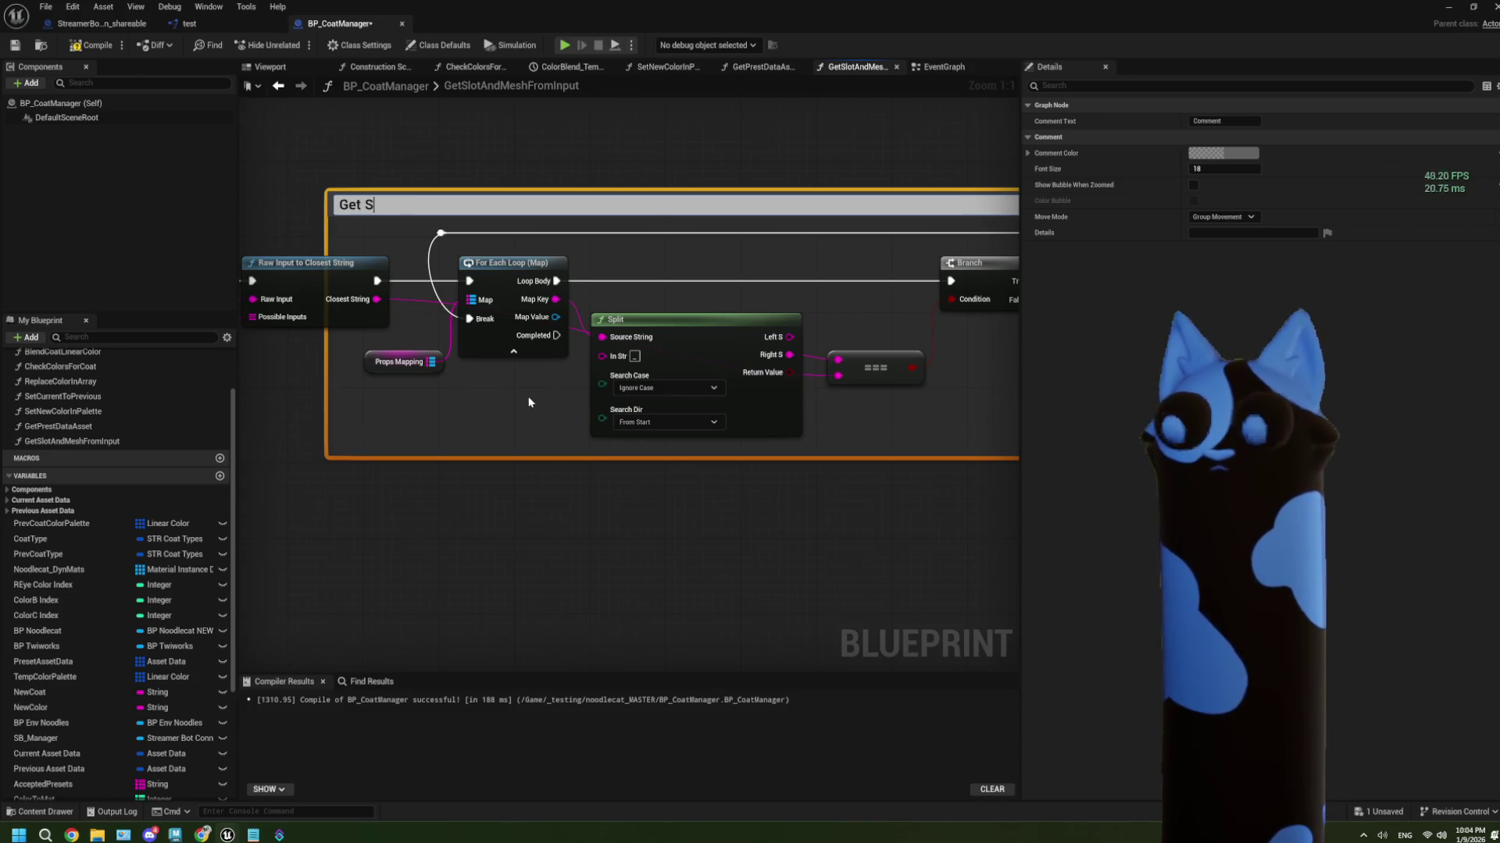
type("kel Mesh")
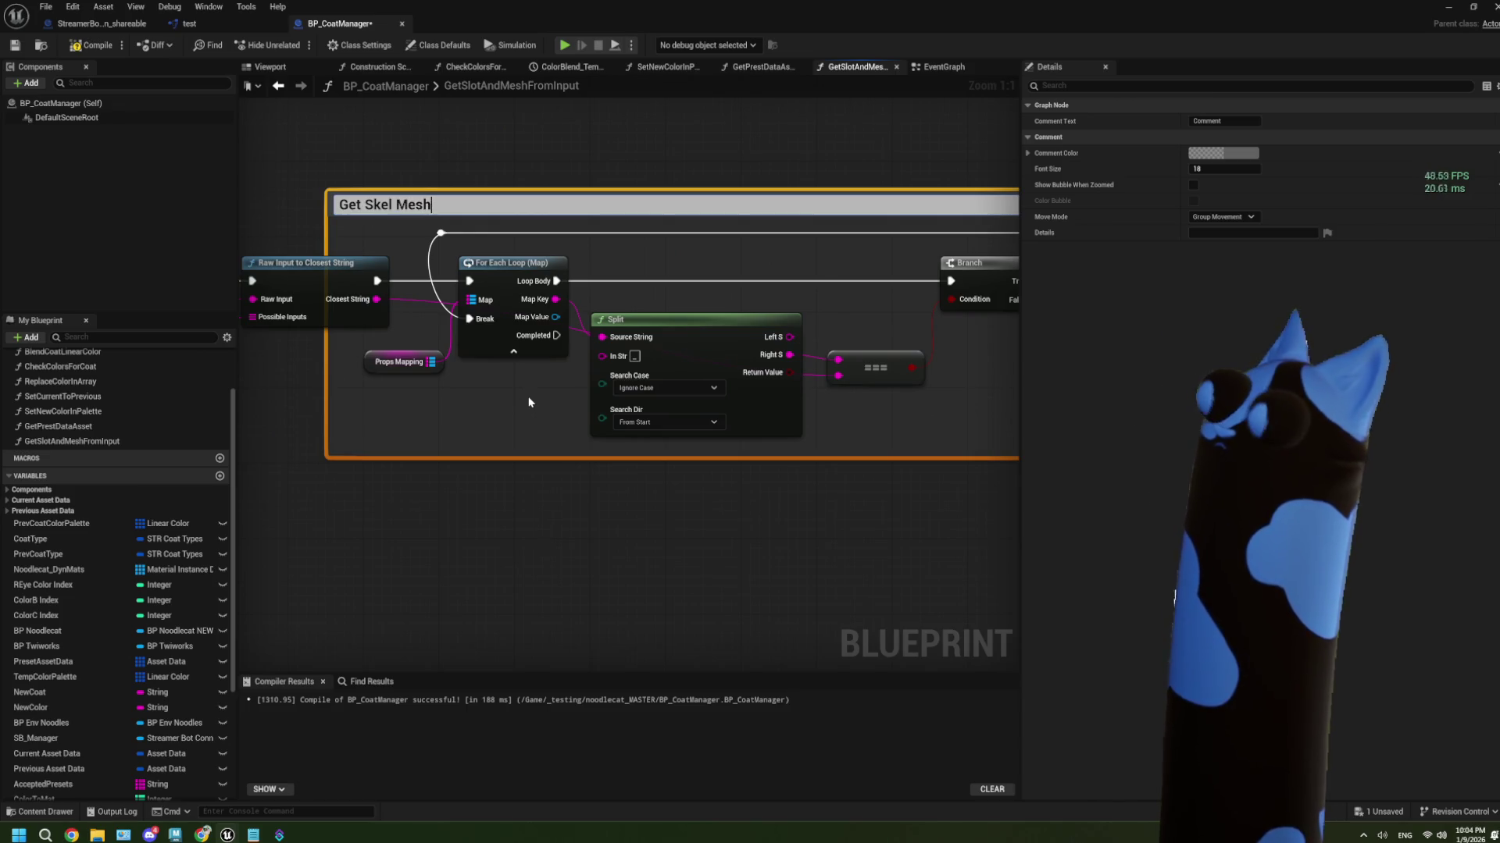
left_click(502, 499)
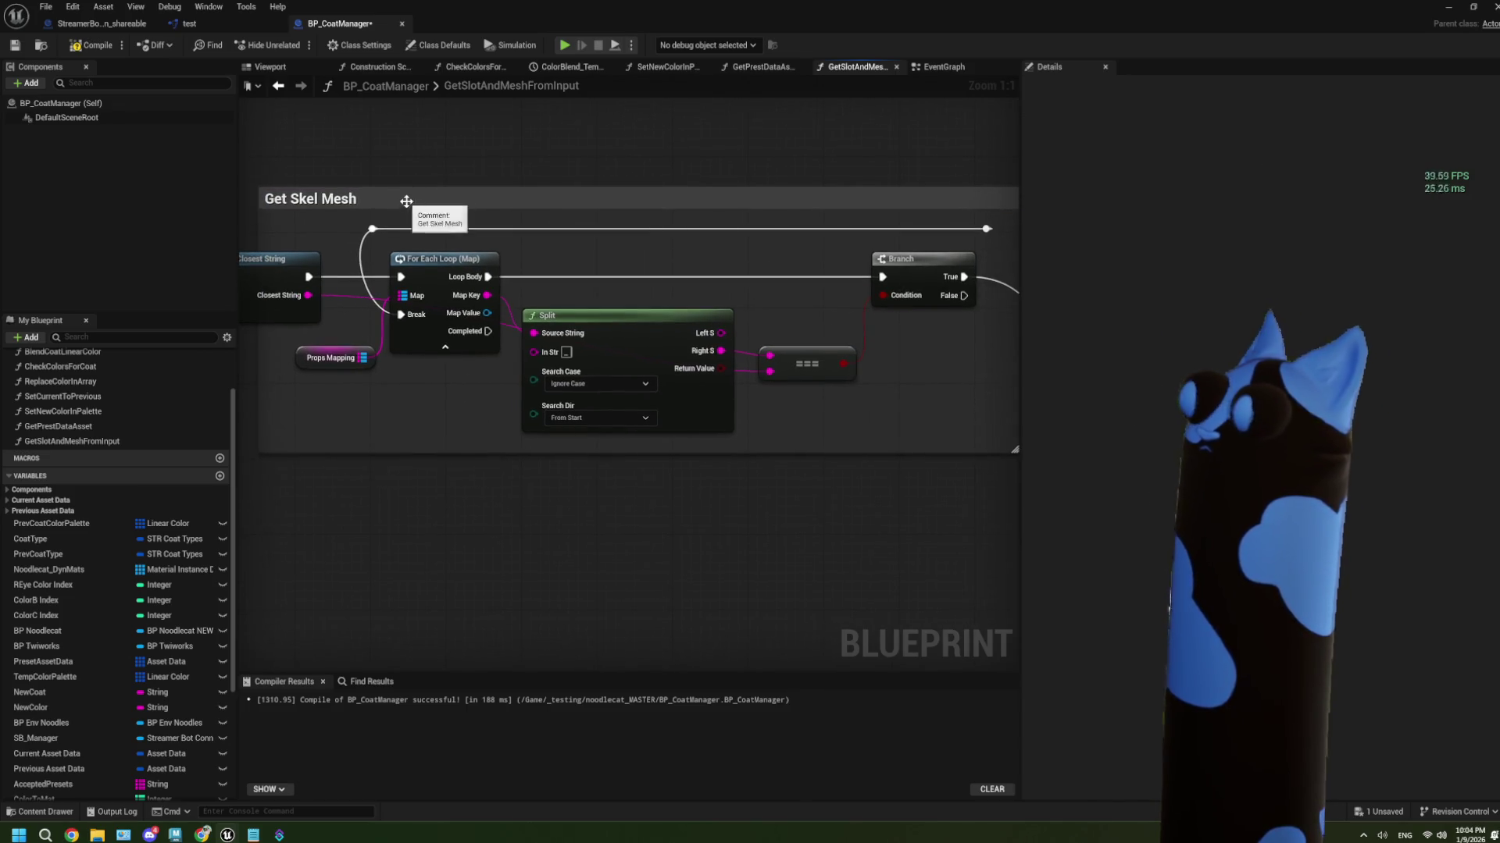
scroll(495, 210, "down", 1)
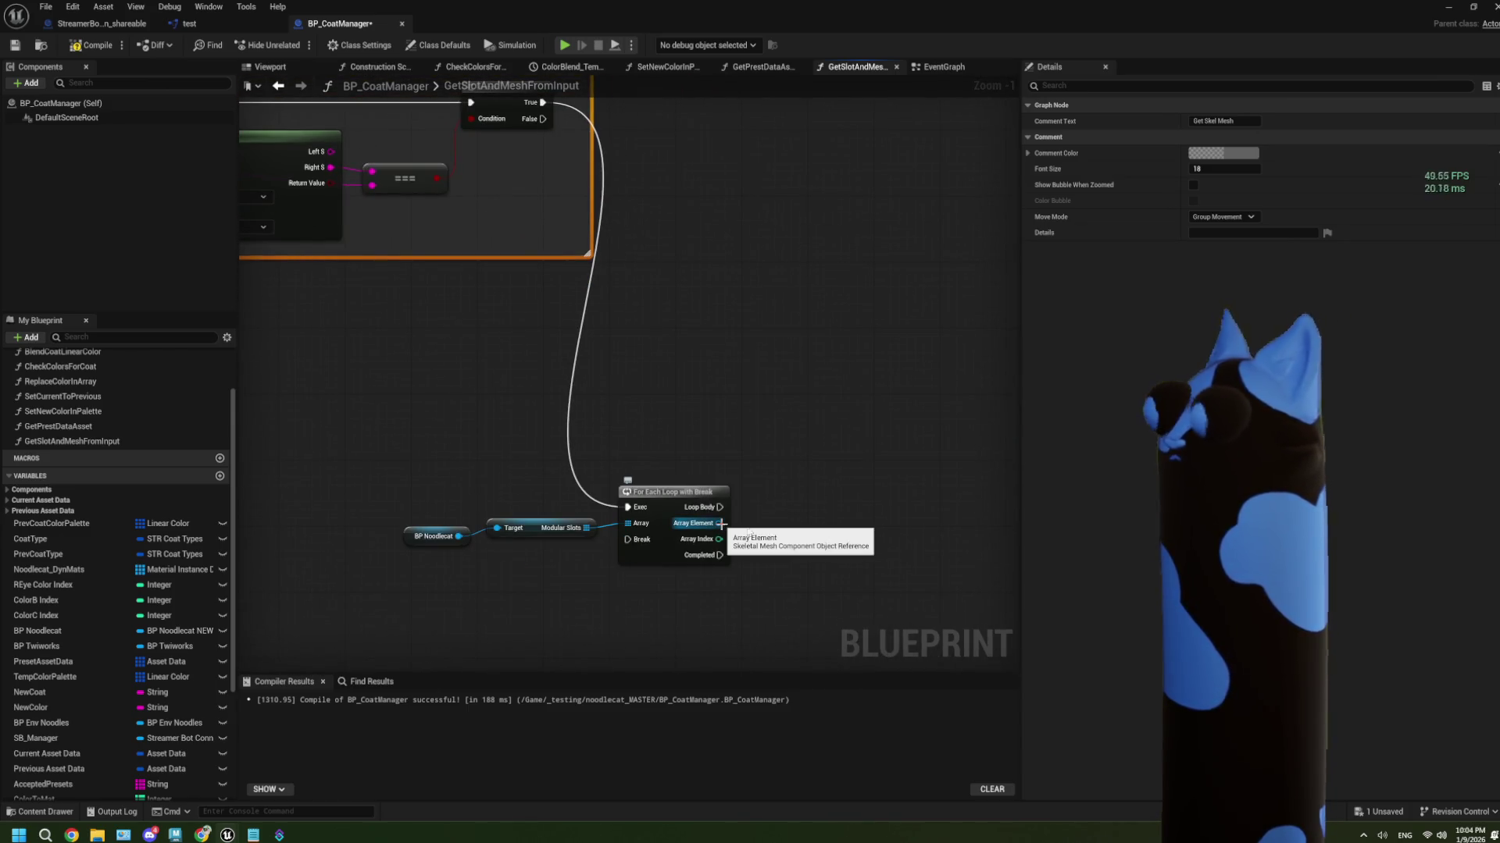
Add a Get Display Name node on each Modular Slots Array Element
left_click_drag(720, 524, 772, 531)
type("displa")
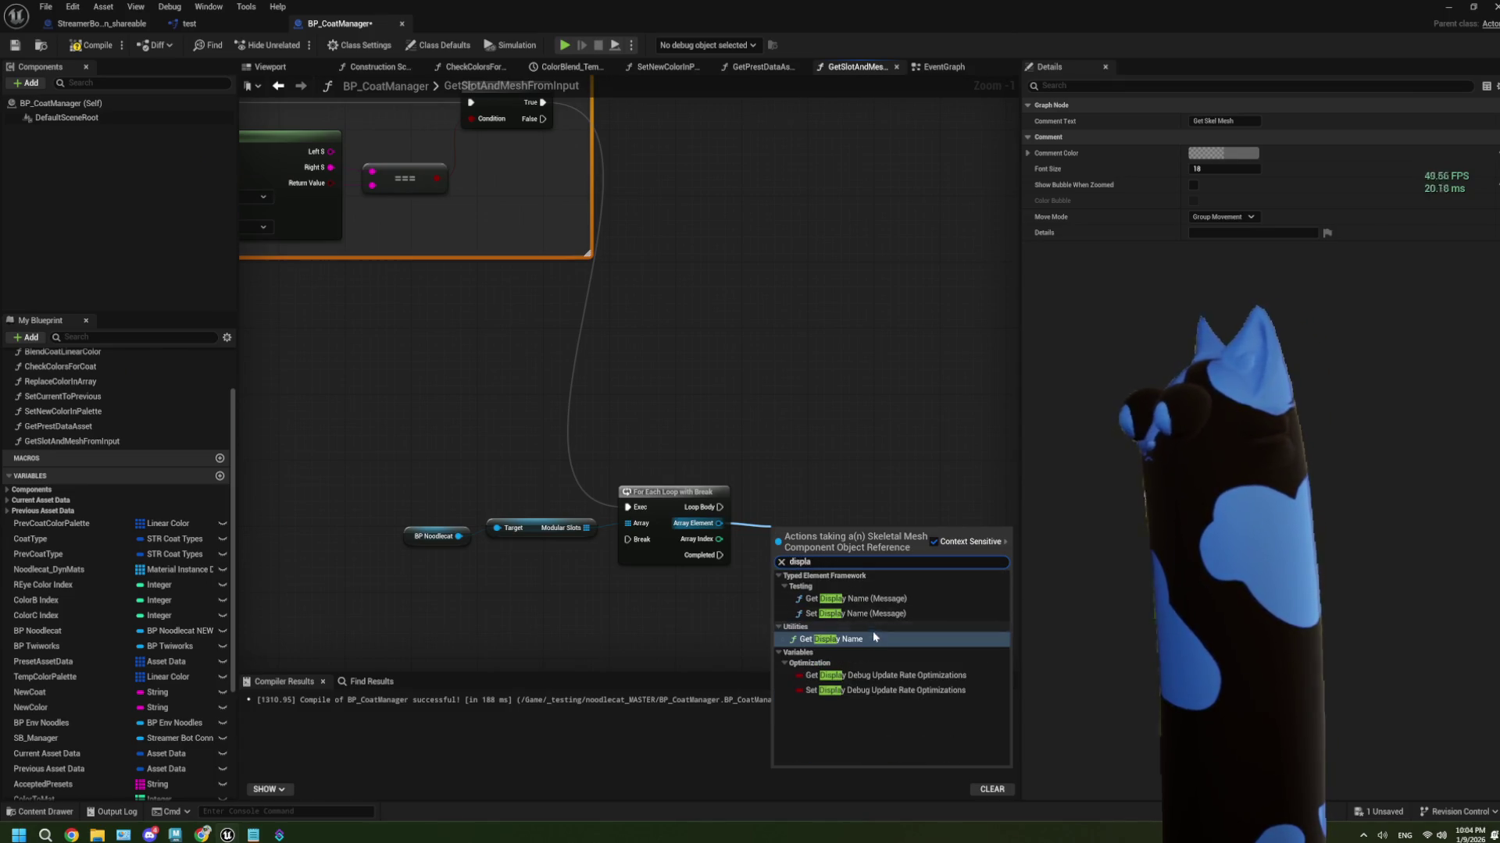
left_click(871, 637)
scroll(695, 587, "up", 1)
mouse_move(695, 587)
left_mouse_down()
mouse_move(637, 542)
mouse_move(529, 545)
left_mouse_up()
scroll(530, 545, "down", 2)
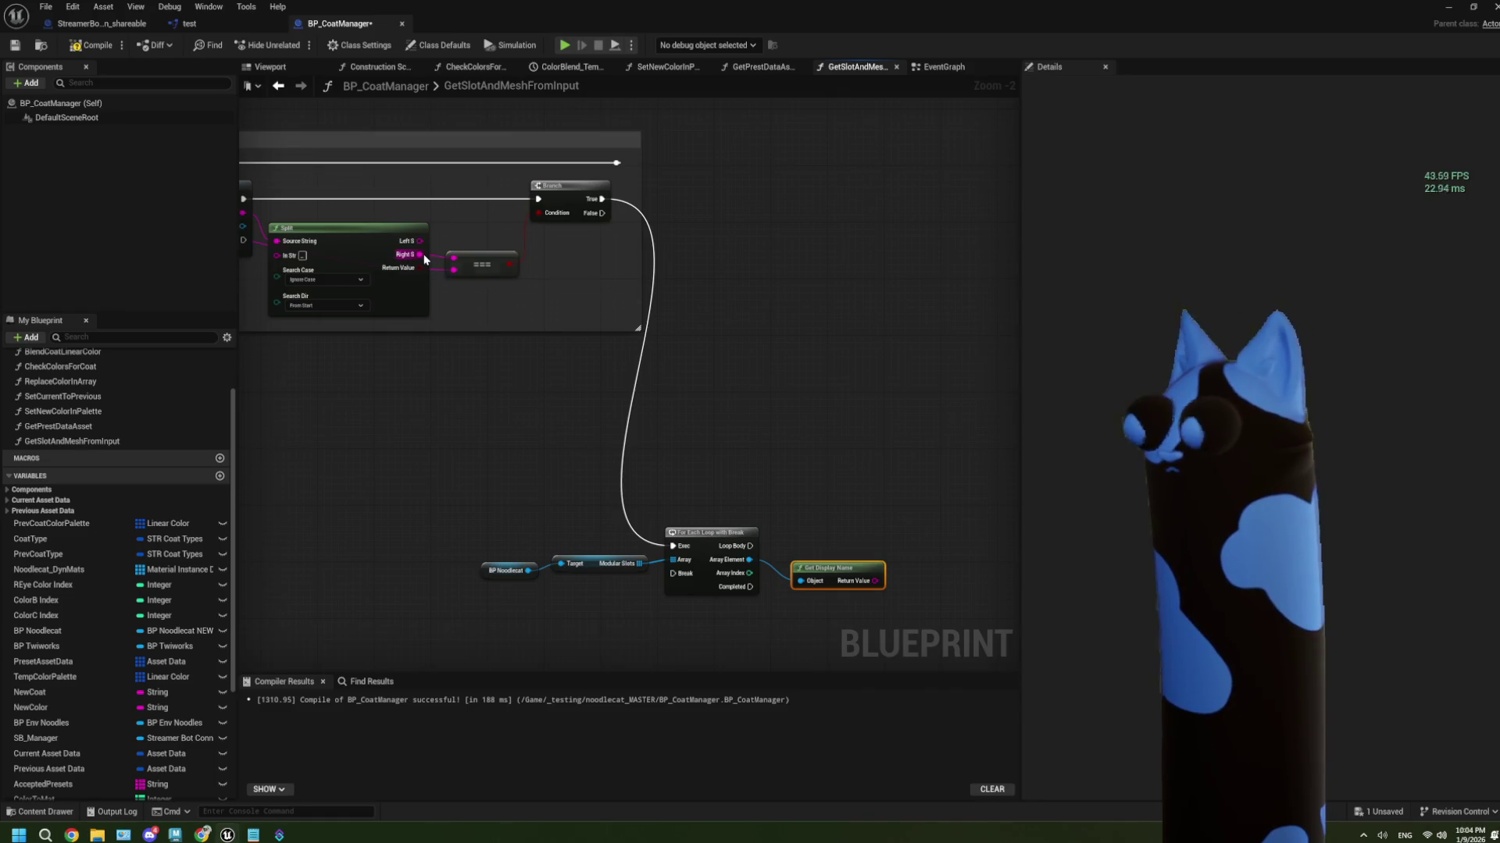
Add a Contains node checking Split's Left S within the slot's display name
mouse_move(420, 242)
left_mouse_down()
mouse_move(623, 415)
mouse_move(836, 528)
mouse_move(876, 531)
left_mouse_up()
type("co")
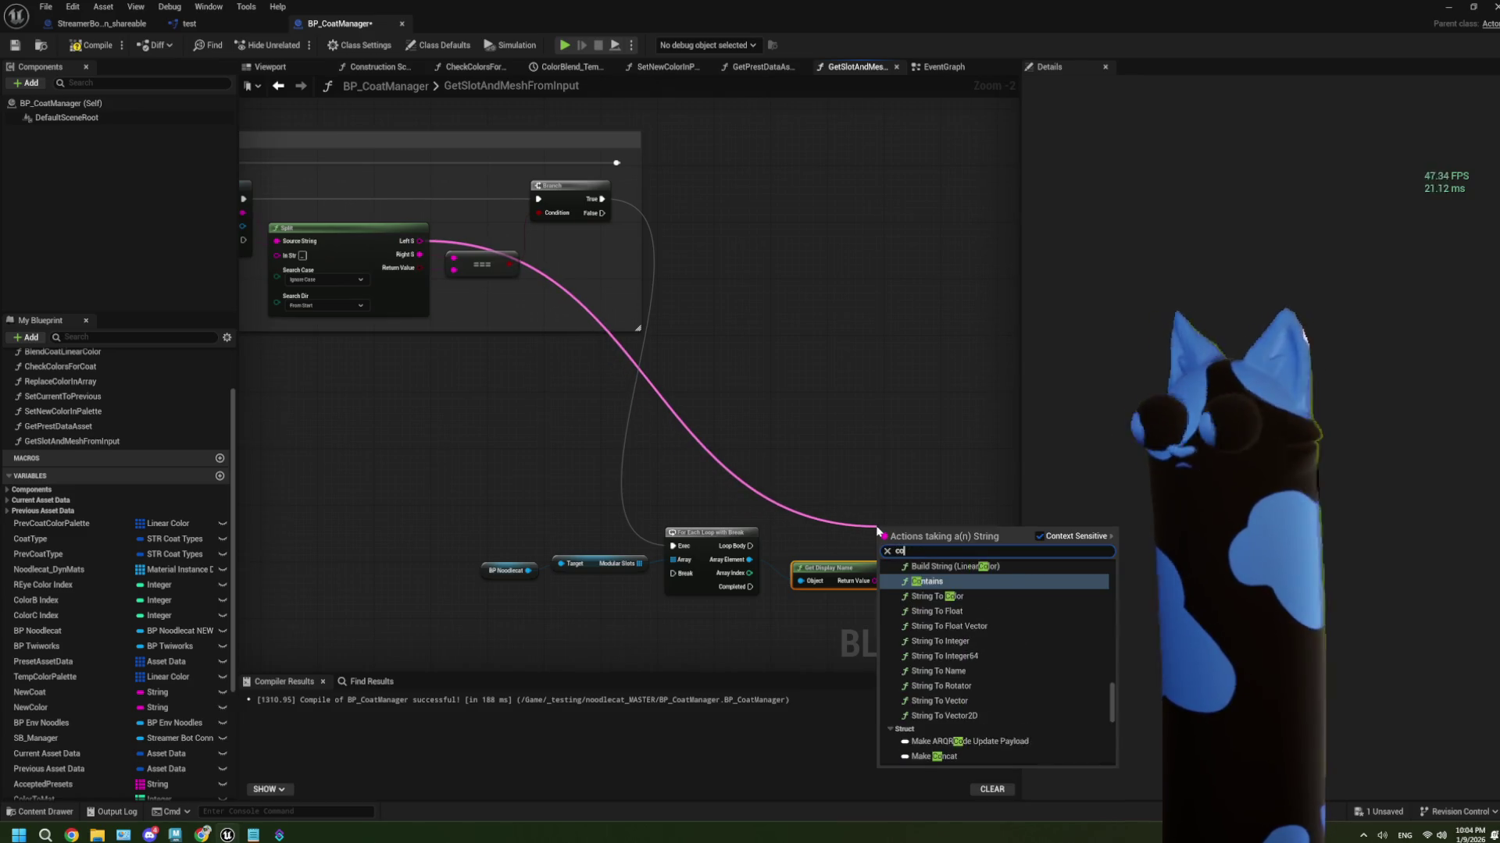
type("n")
key("Return")
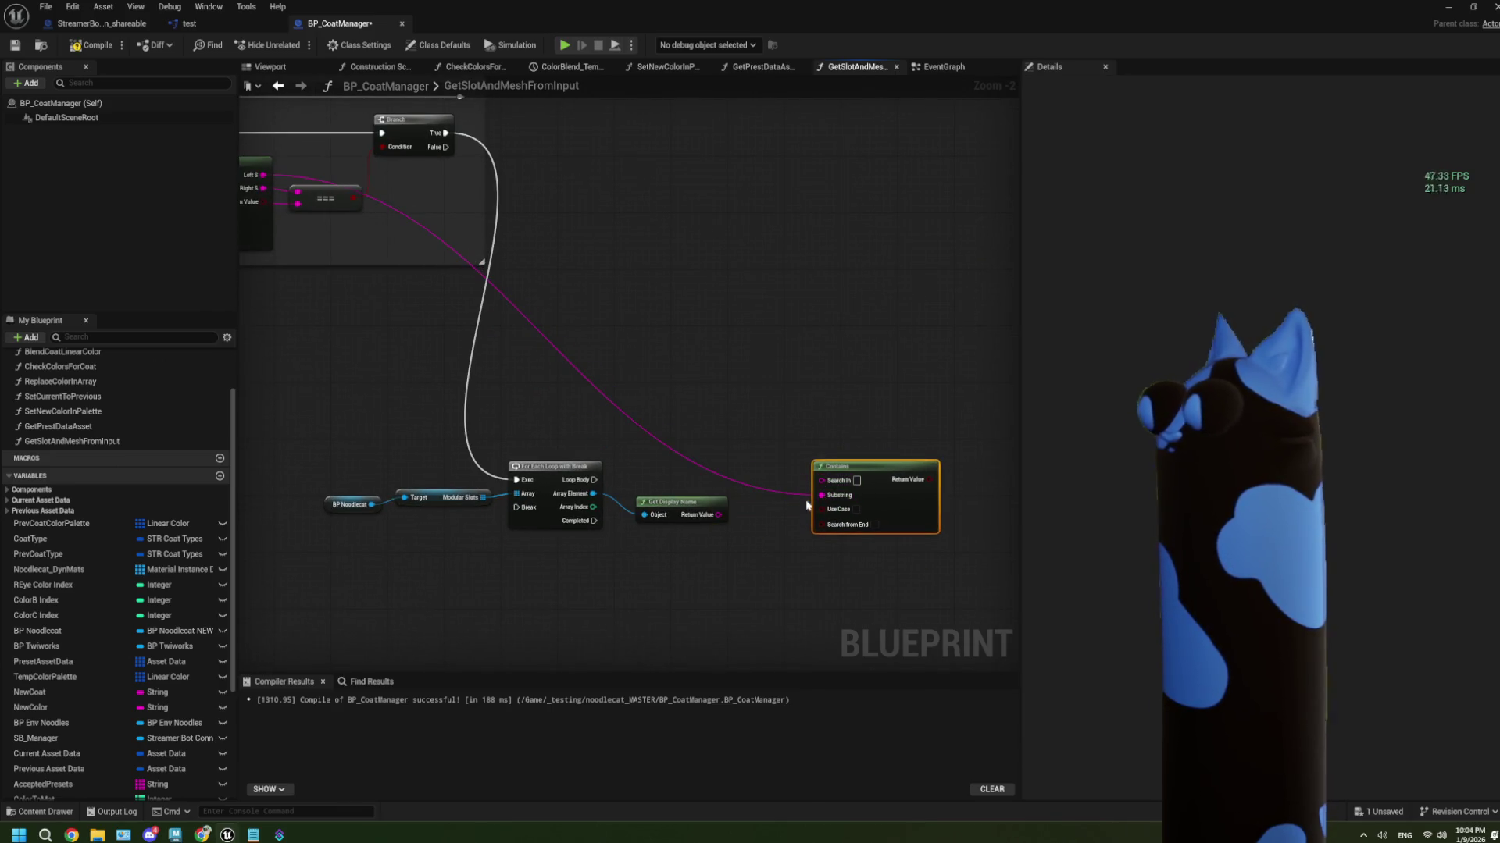
left_click_drag(717, 515, 815, 492)
left_click_drag(888, 471, 835, 485)
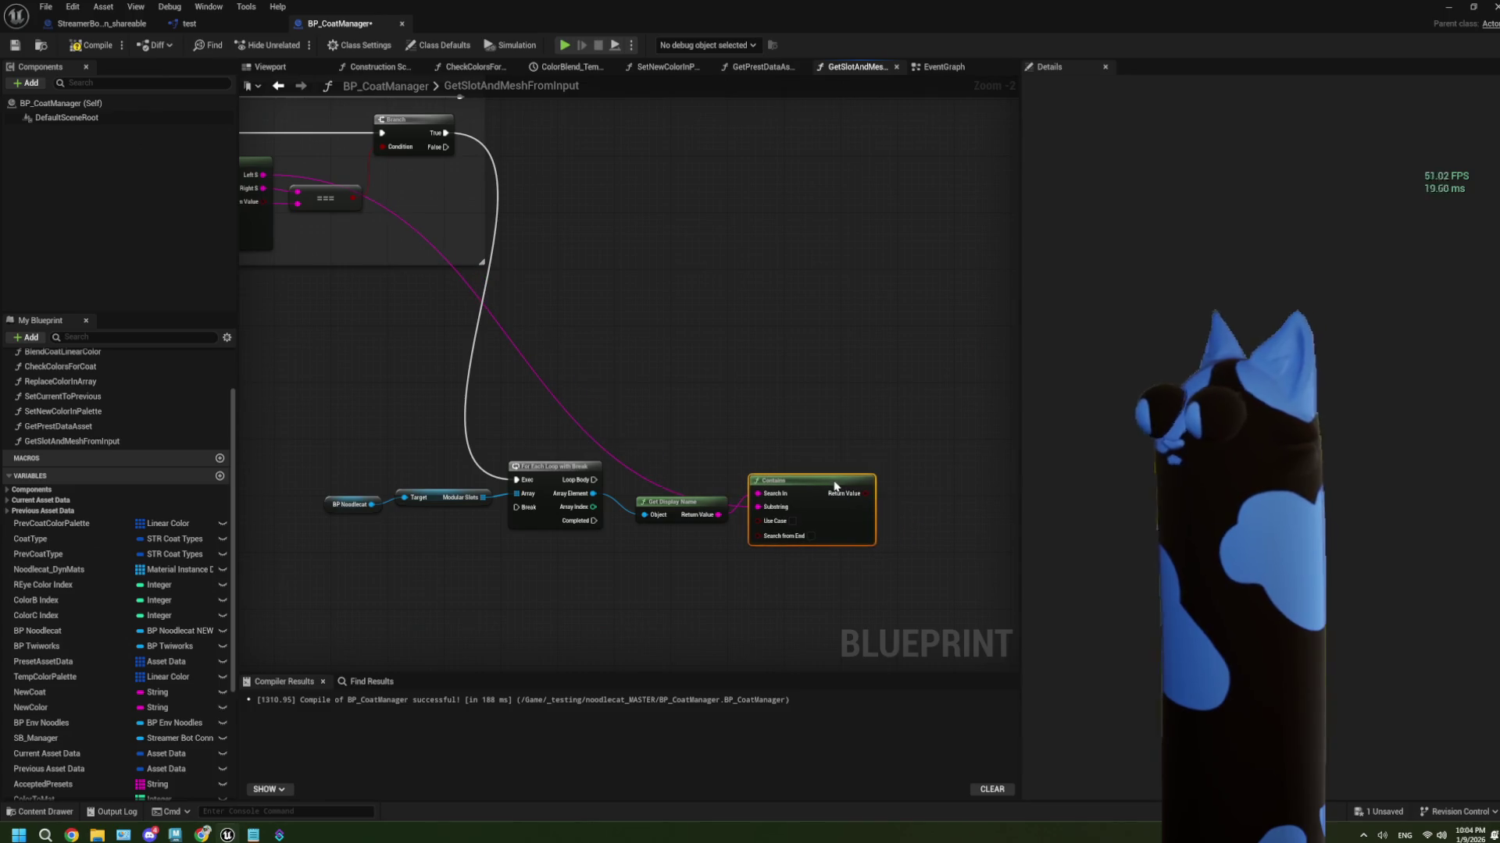
Drive a new Branch from the Contains result, run from the loop body and aligned
scroll(813, 528, "up", 1)
mouse_move(727, 500)
left_mouse_down()
mouse_move(793, 488)
mouse_move(785, 476)
left_mouse_up()
left_click_drag(414, 484, 787, 460)
key("q")
left_click_drag(539, 463, 692, 541)
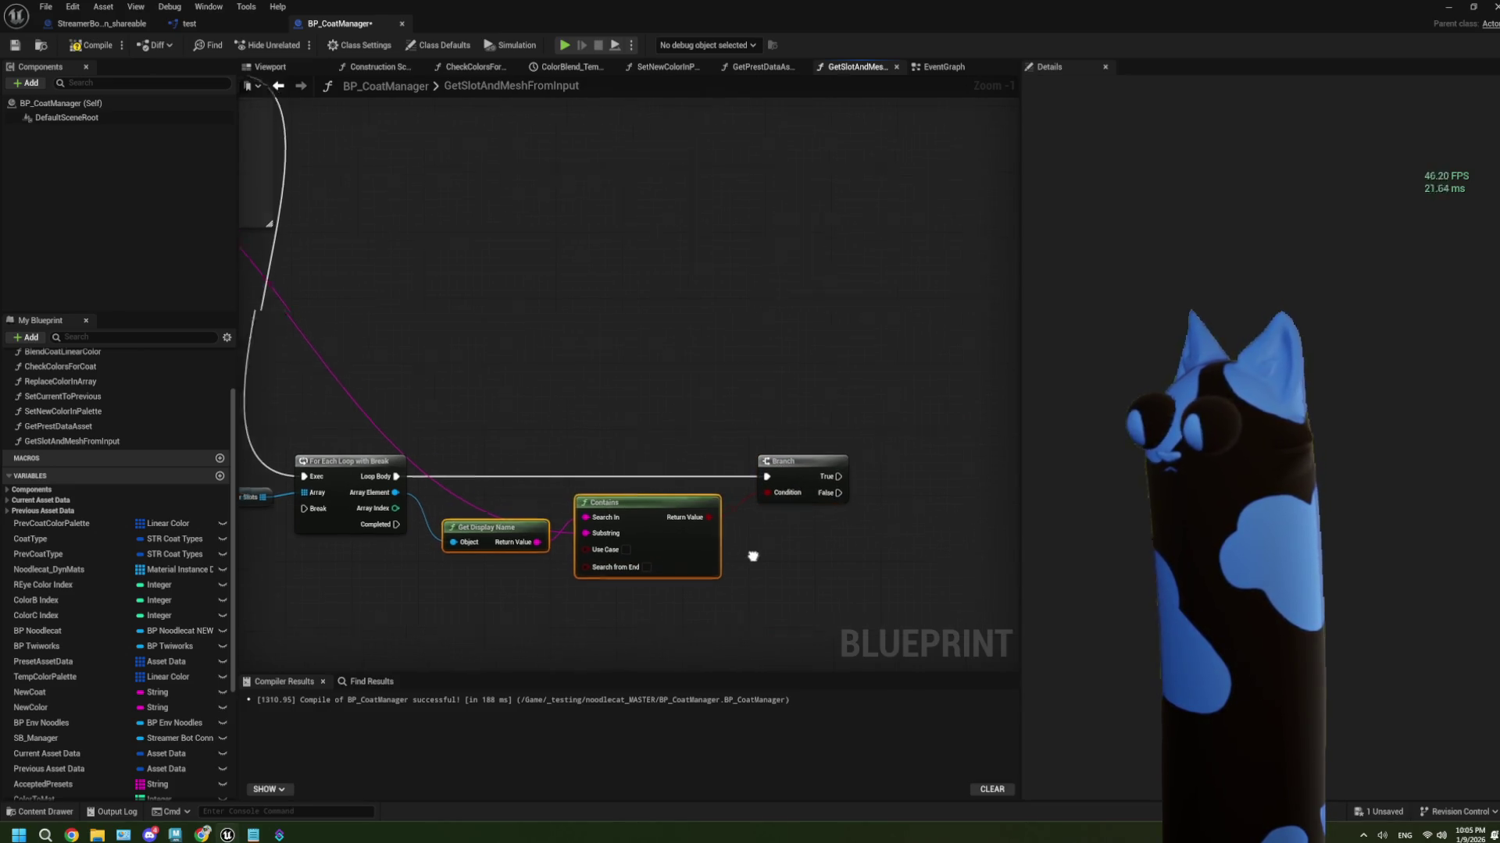
left_click_drag(613, 582, 539, 569)
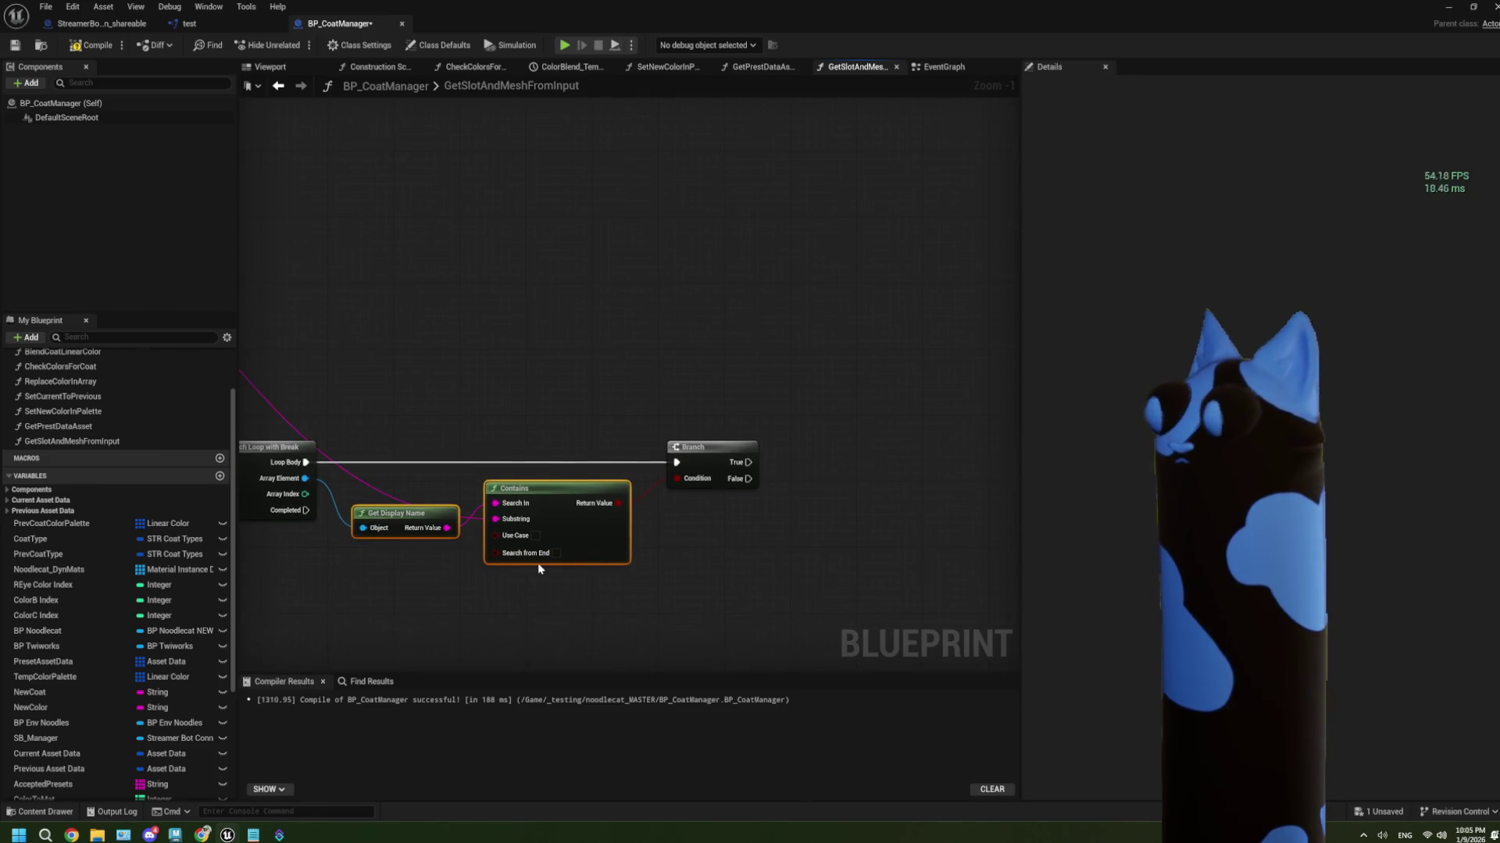
scroll(539, 569, "down", 2)
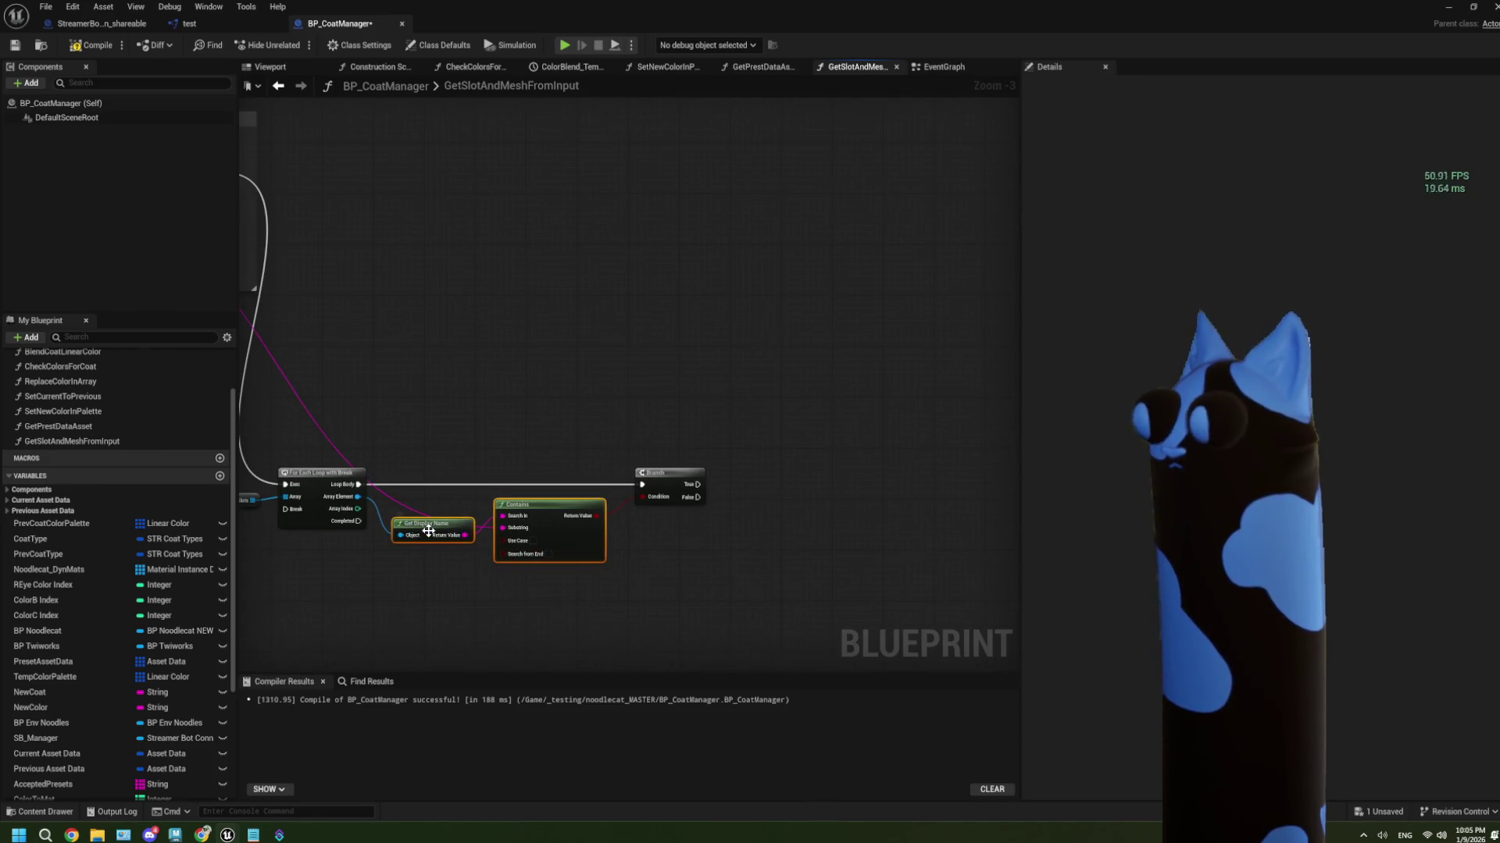
scroll(567, 397, "up", 2)
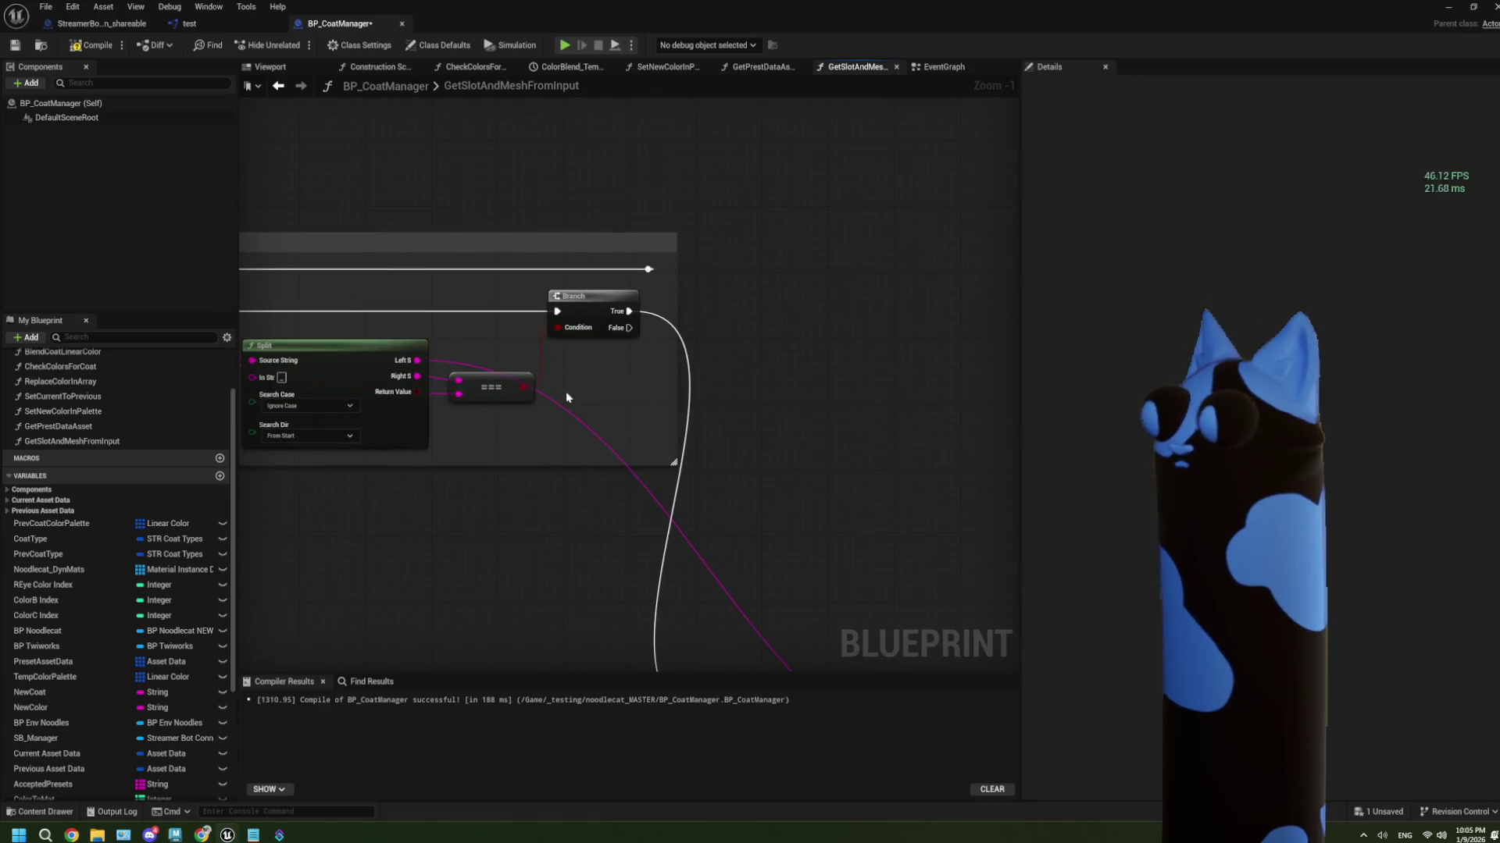
scroll(588, 412, "down", 2)
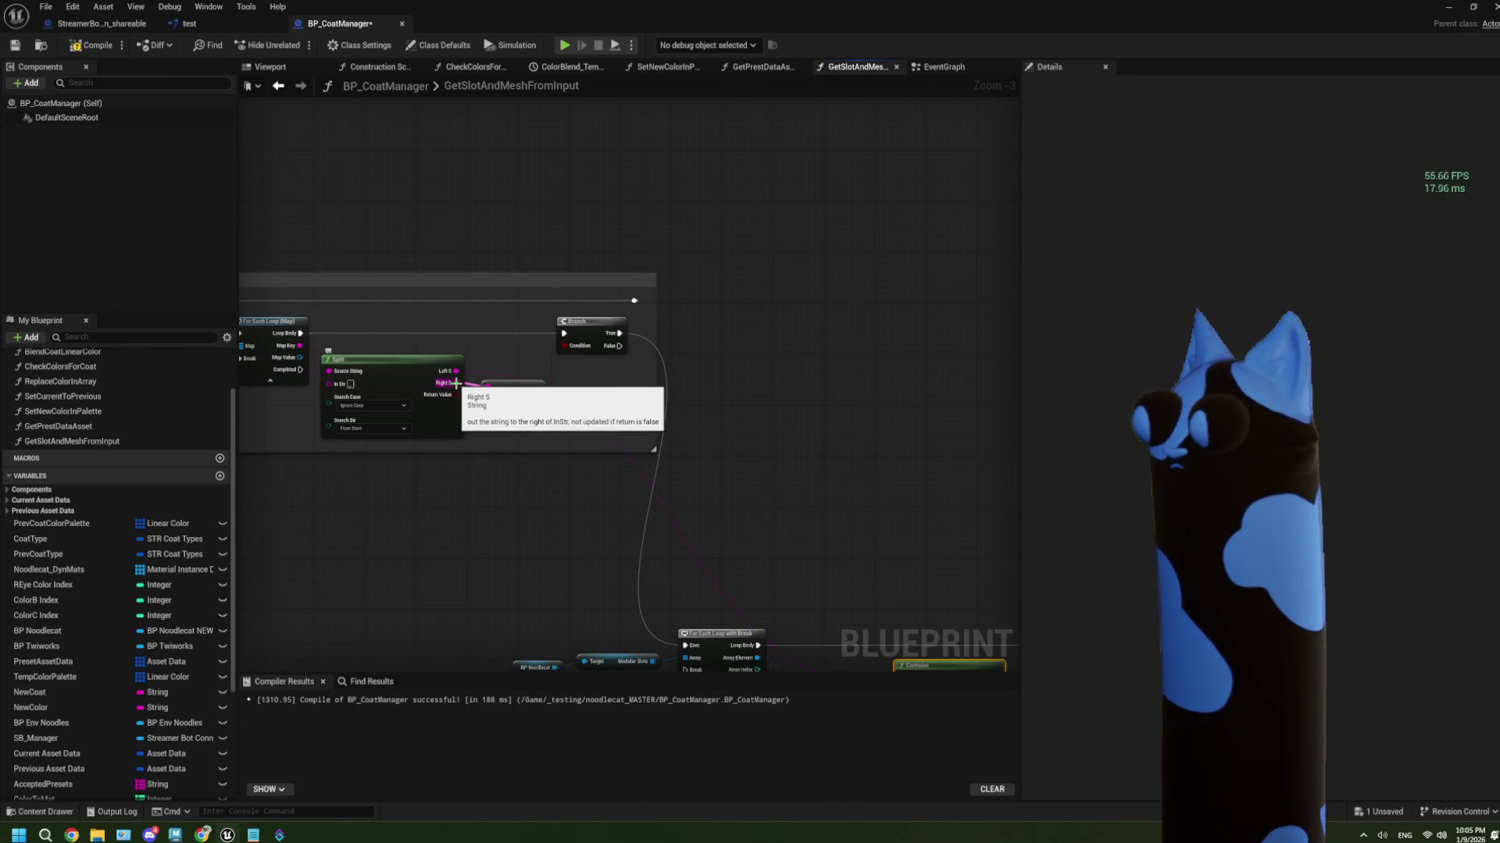
Promote the Right S output to a new local variable named Prop String
left_click_drag(457, 383, 712, 400)
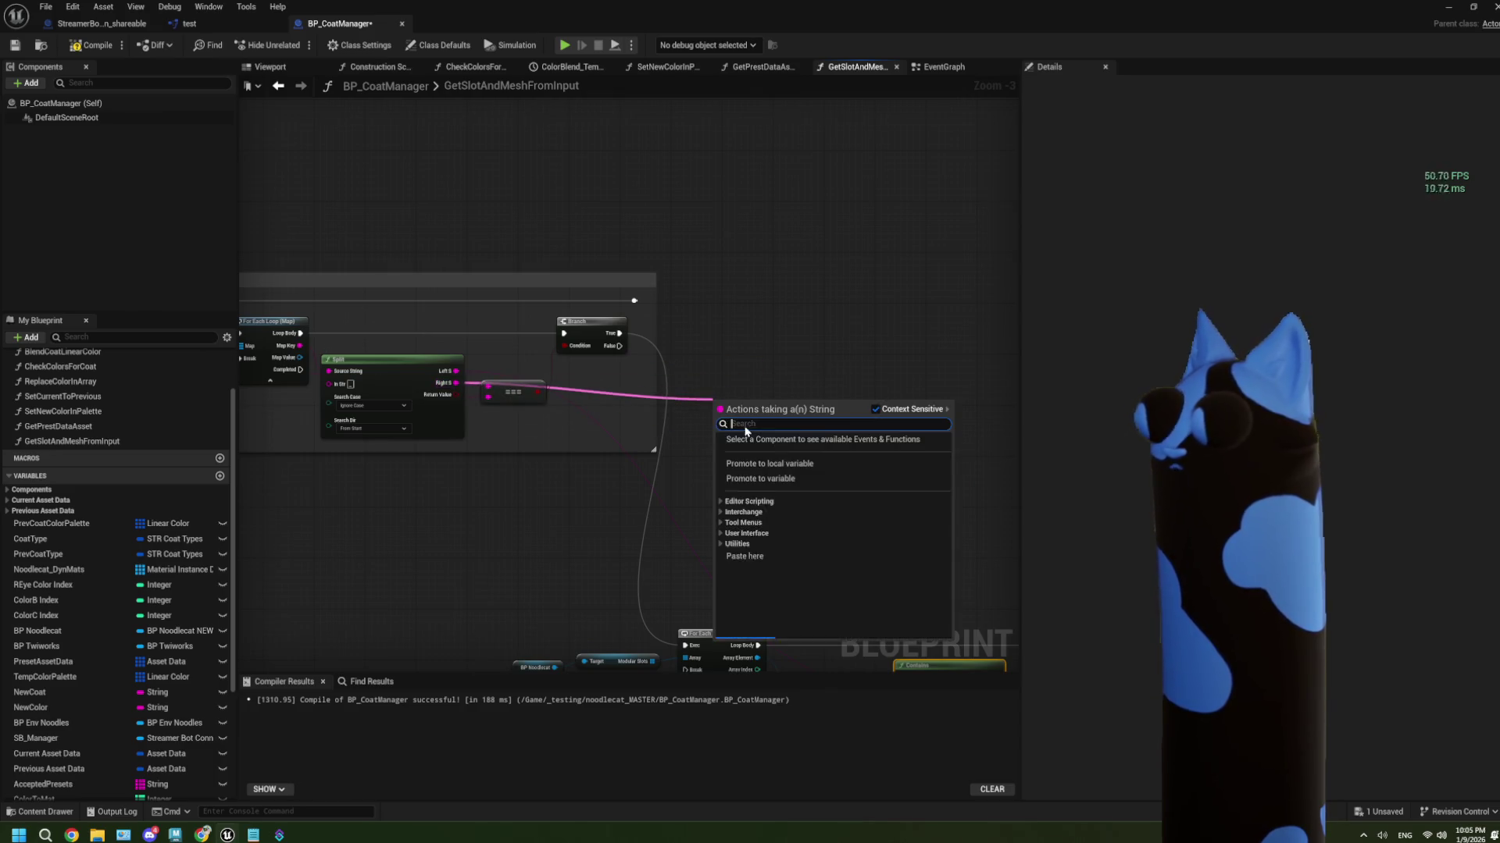
left_click(773, 464)
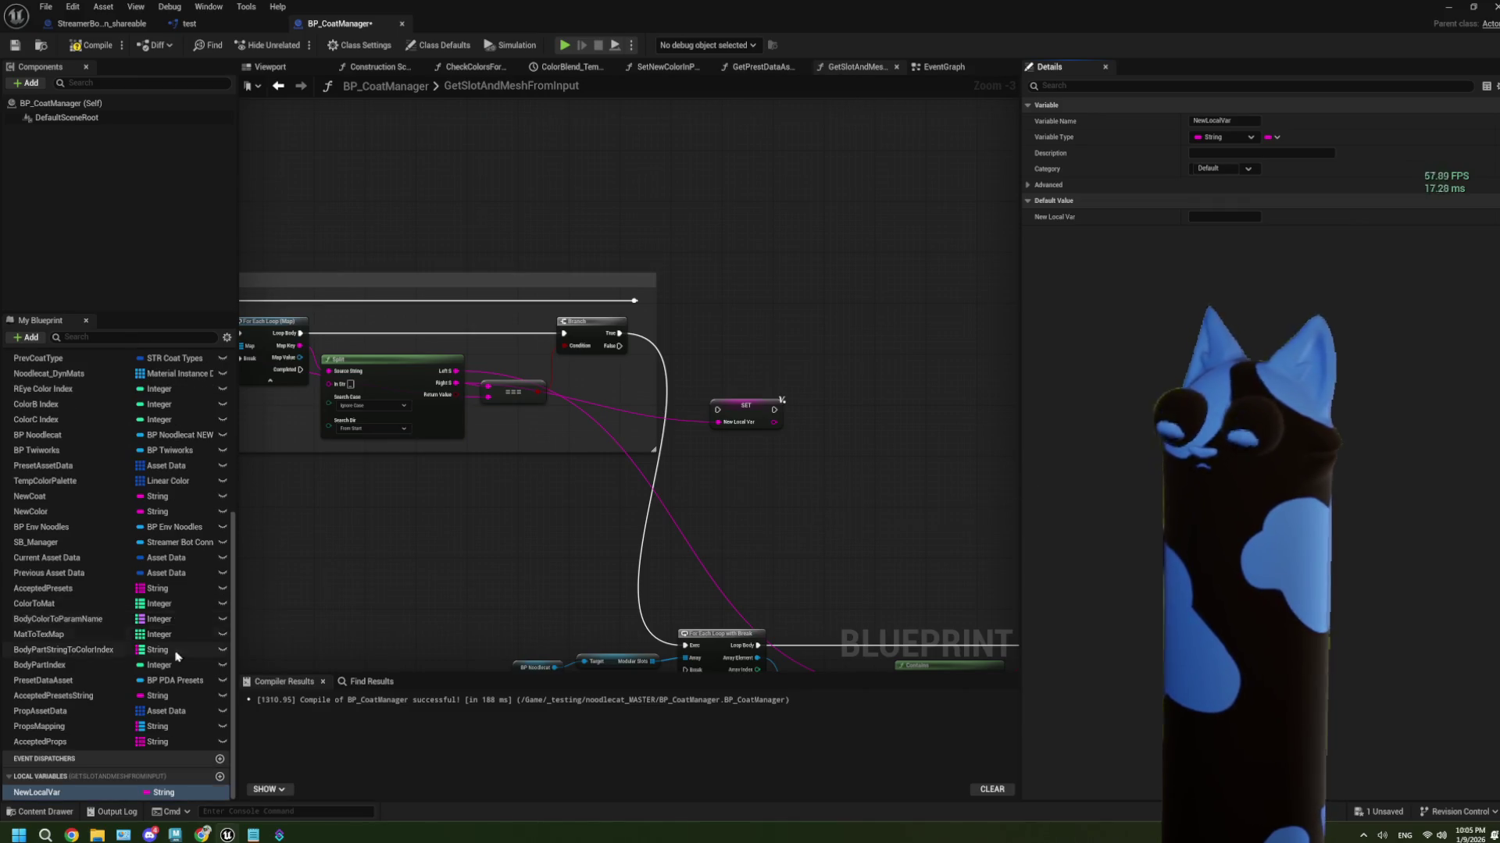
scroll(742, 410, "up", 3)
left_click(740, 408)
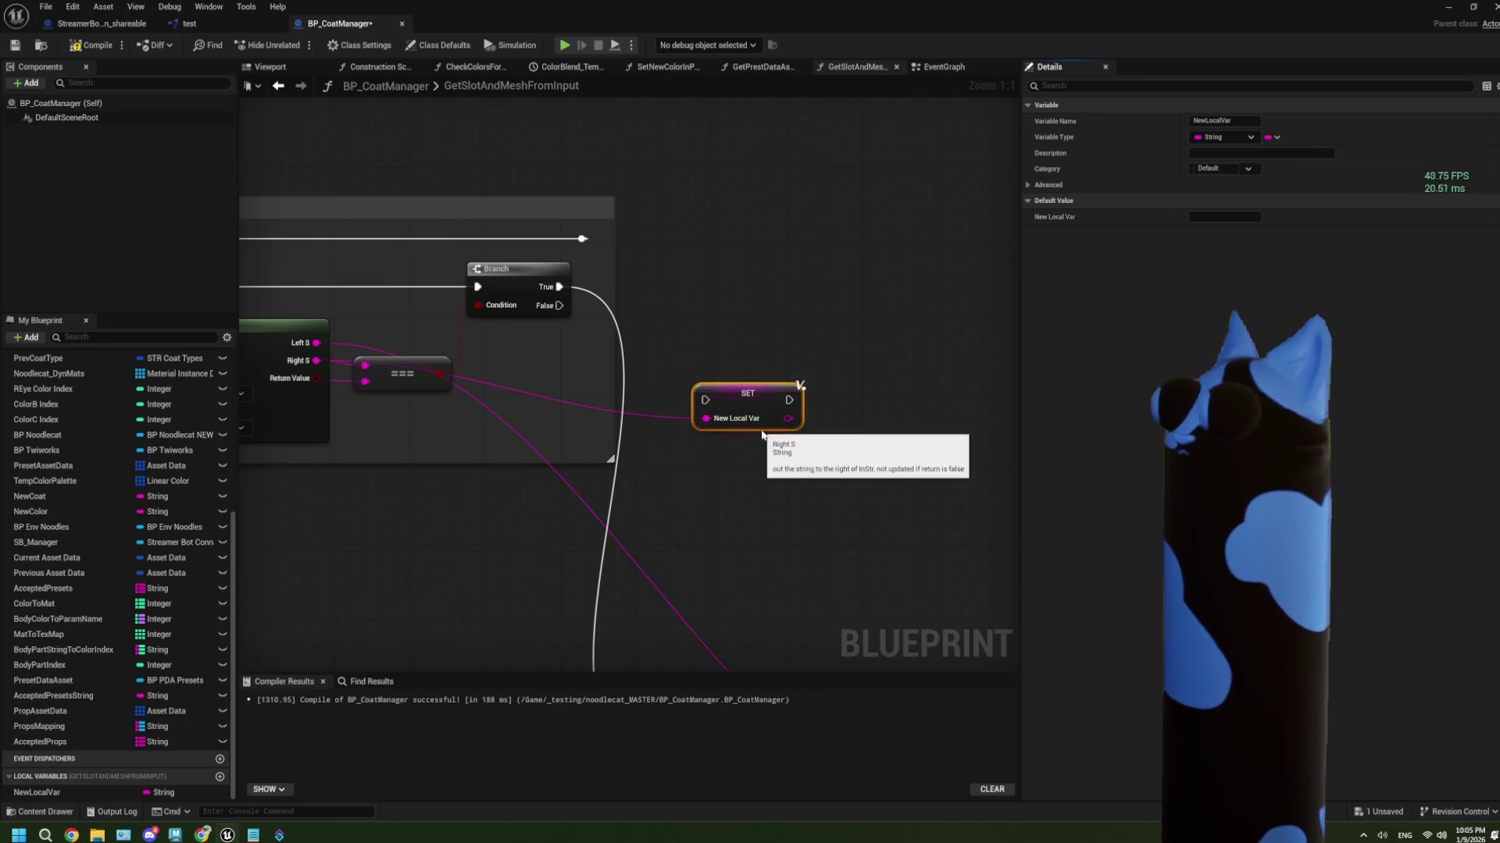
left_click(1232, 120)
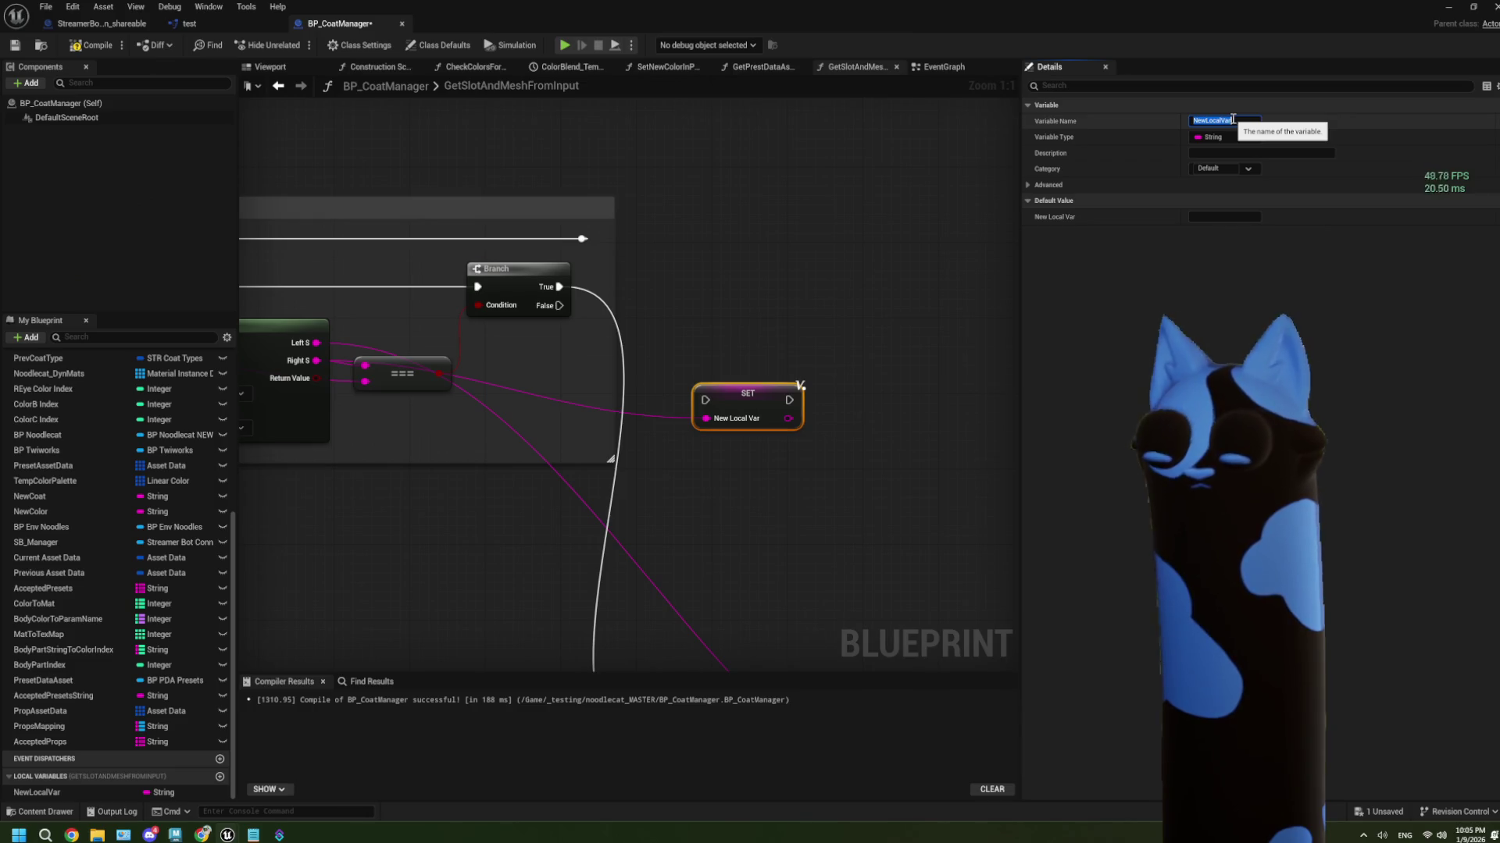
type("P")
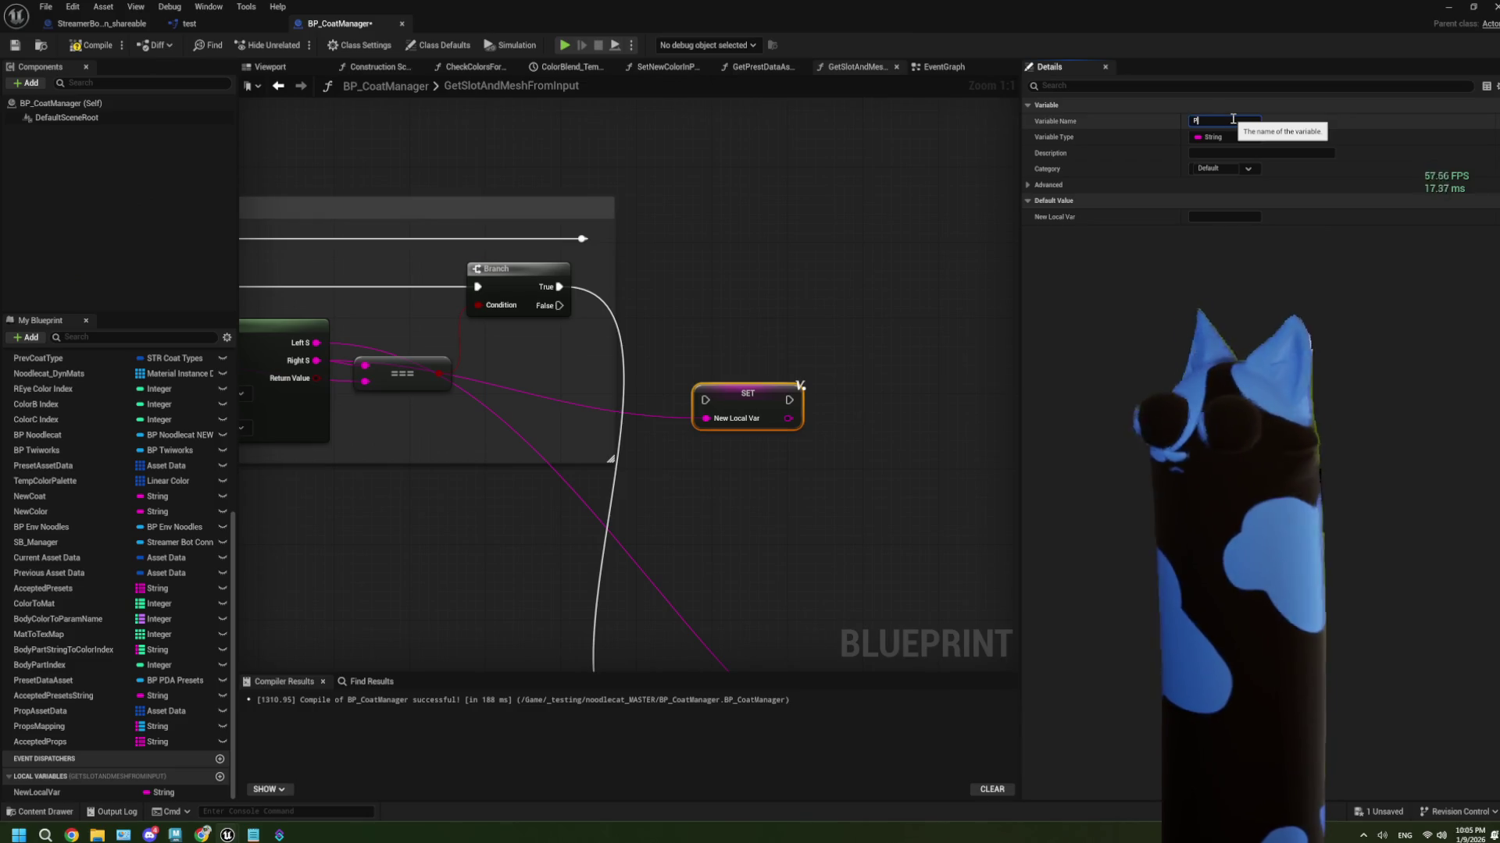
type("rop String")
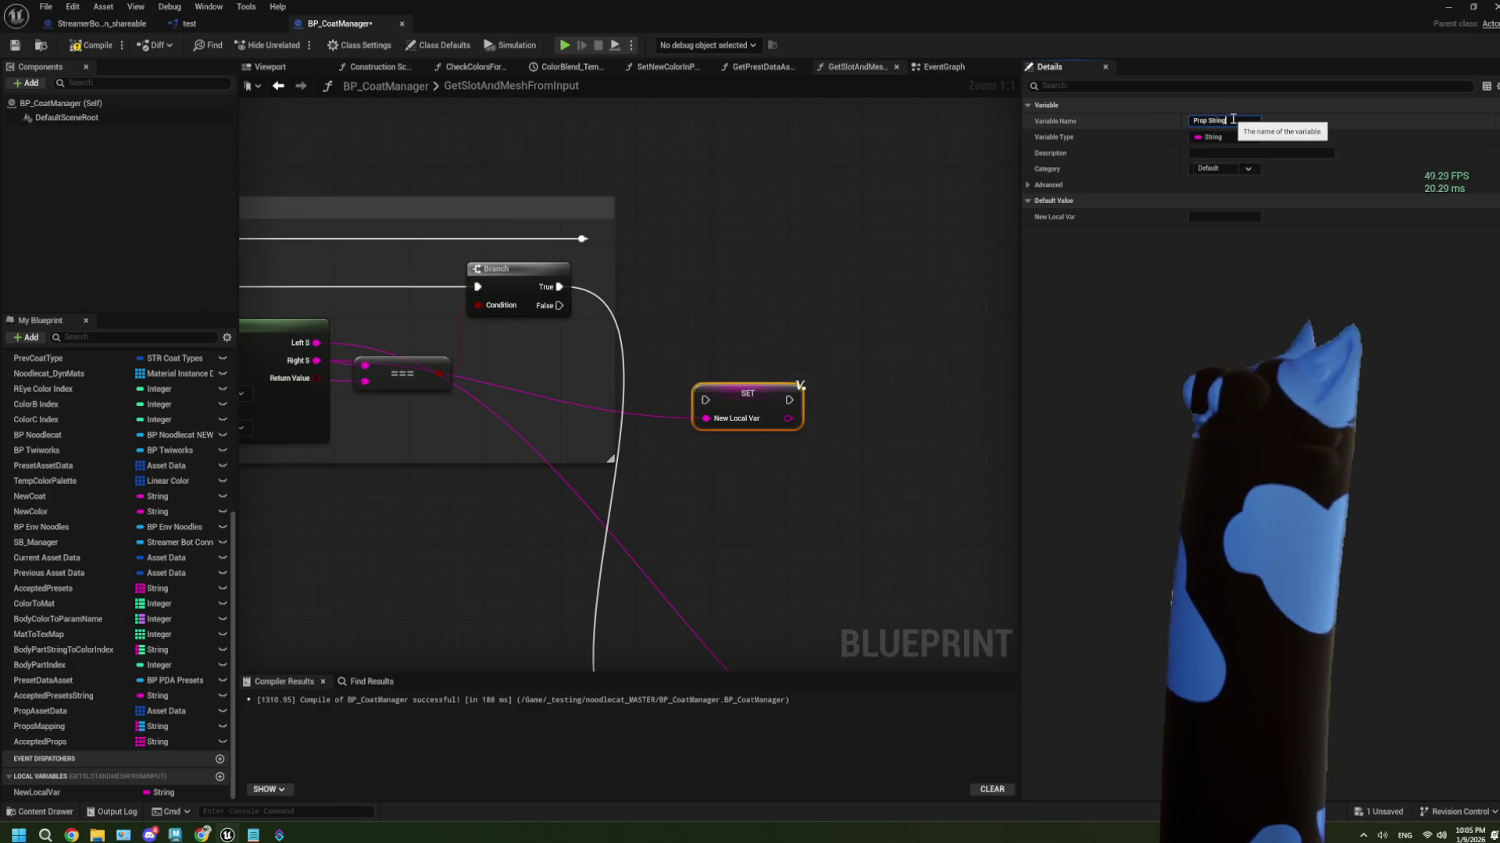
left_click(789, 348)
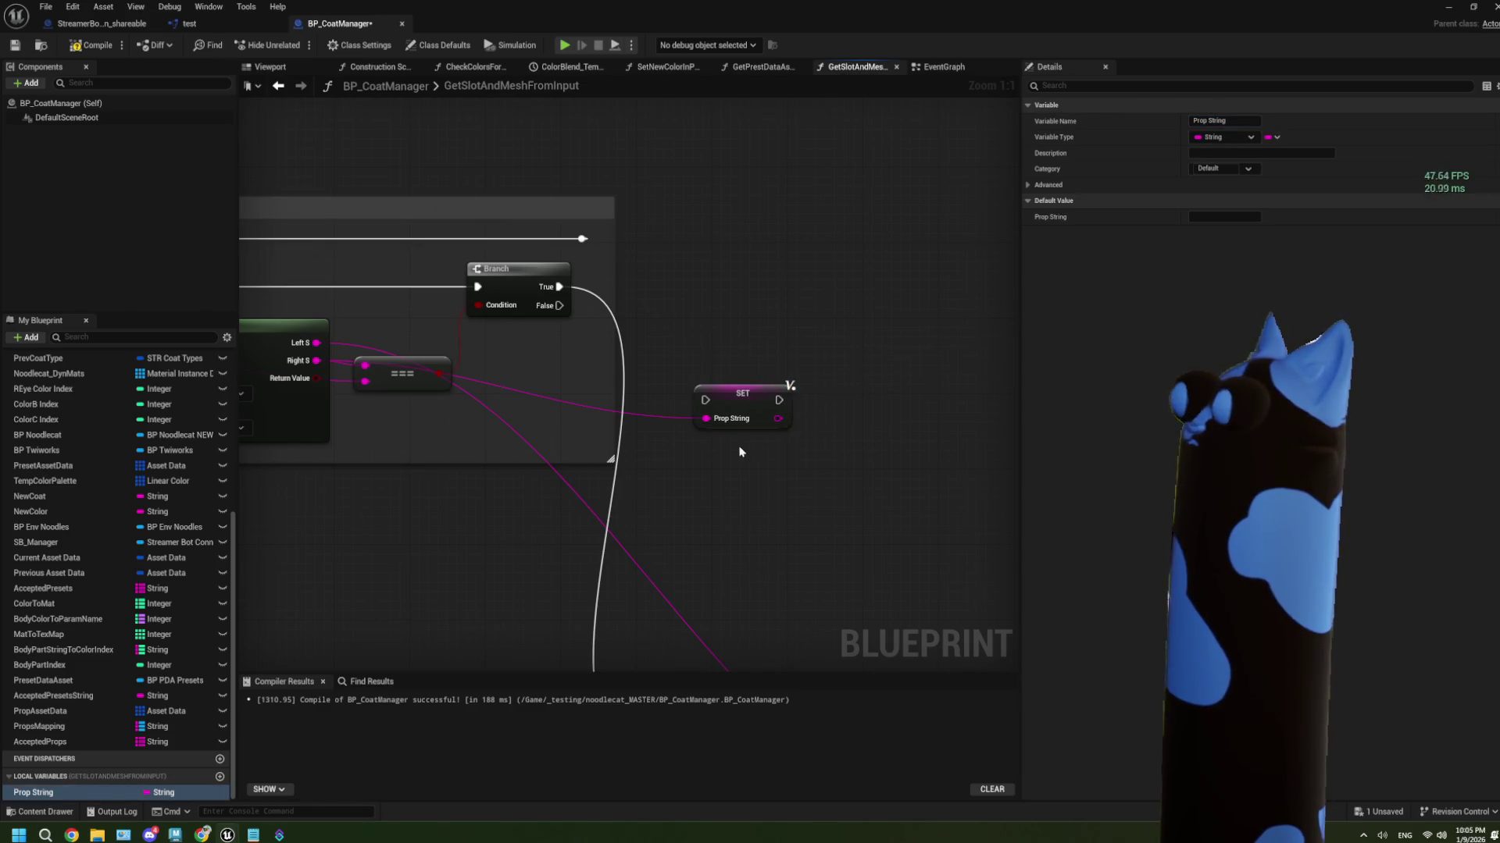
Wire Branch True into the Prop String SET node, and the SET node into the map loop's Break
left_click_drag(559, 287, 708, 403)
left_click_drag(742, 393, 647, 280)
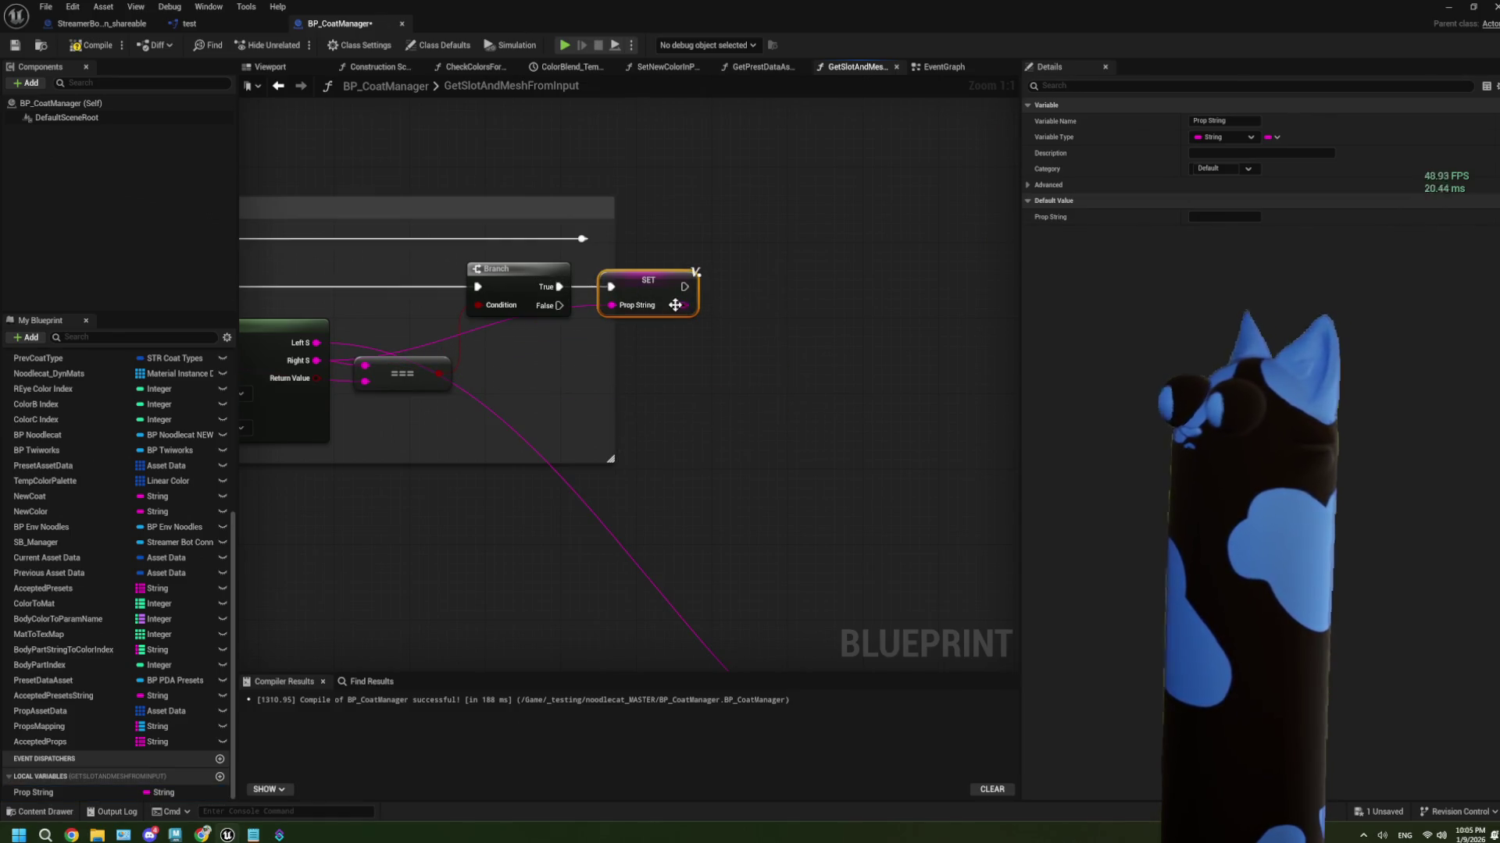
scroll(344, 226, "down", 2)
scroll(640, 341, "down", 1)
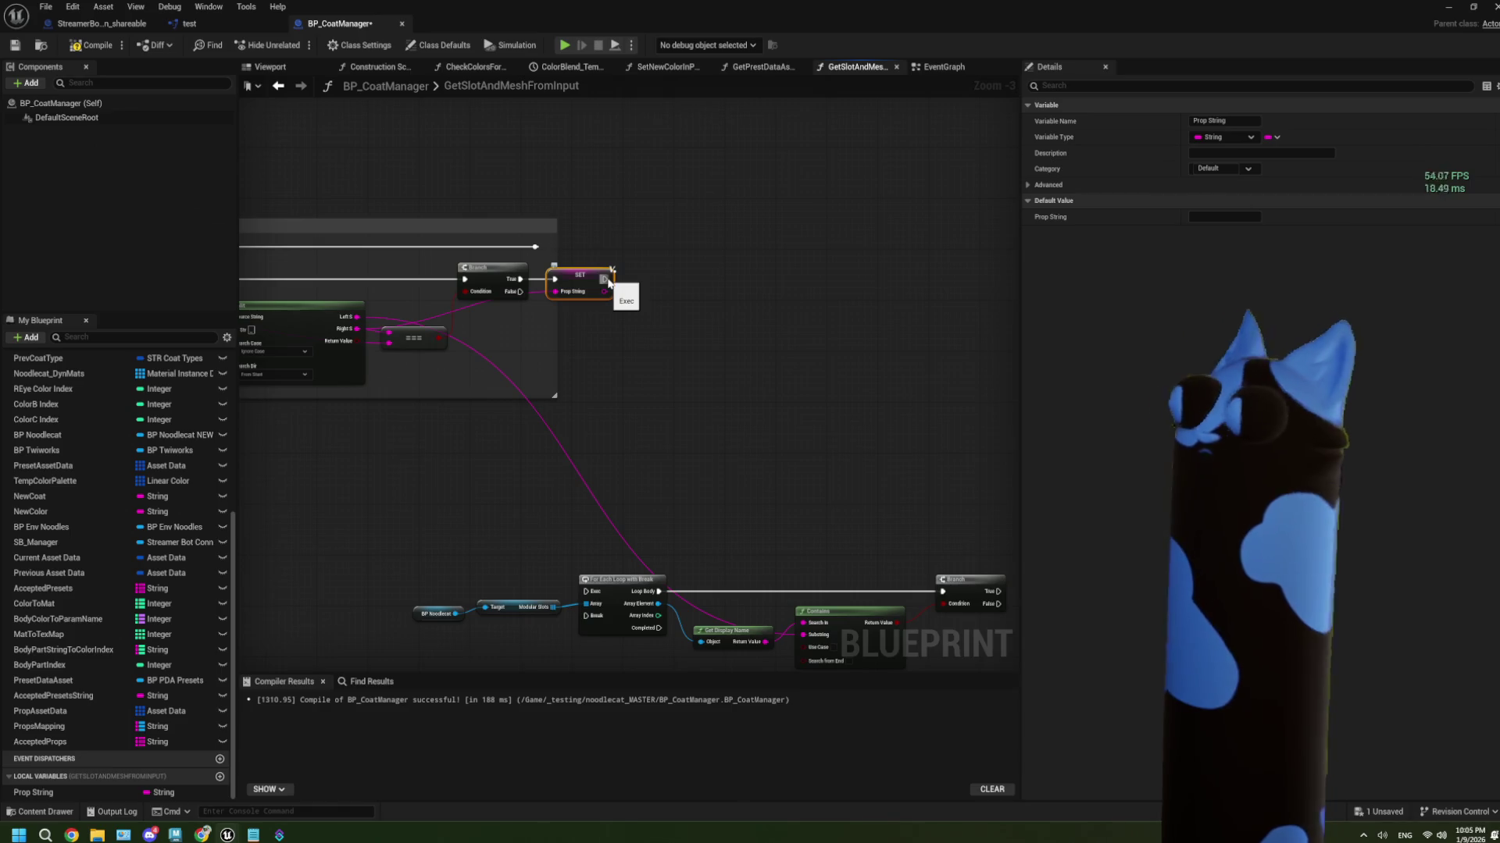
mouse_move(606, 278)
left_mouse_down()
mouse_move(578, 492)
mouse_move(586, 596)
left_mouse_up()
left_click_drag(720, 536, 684, 477)
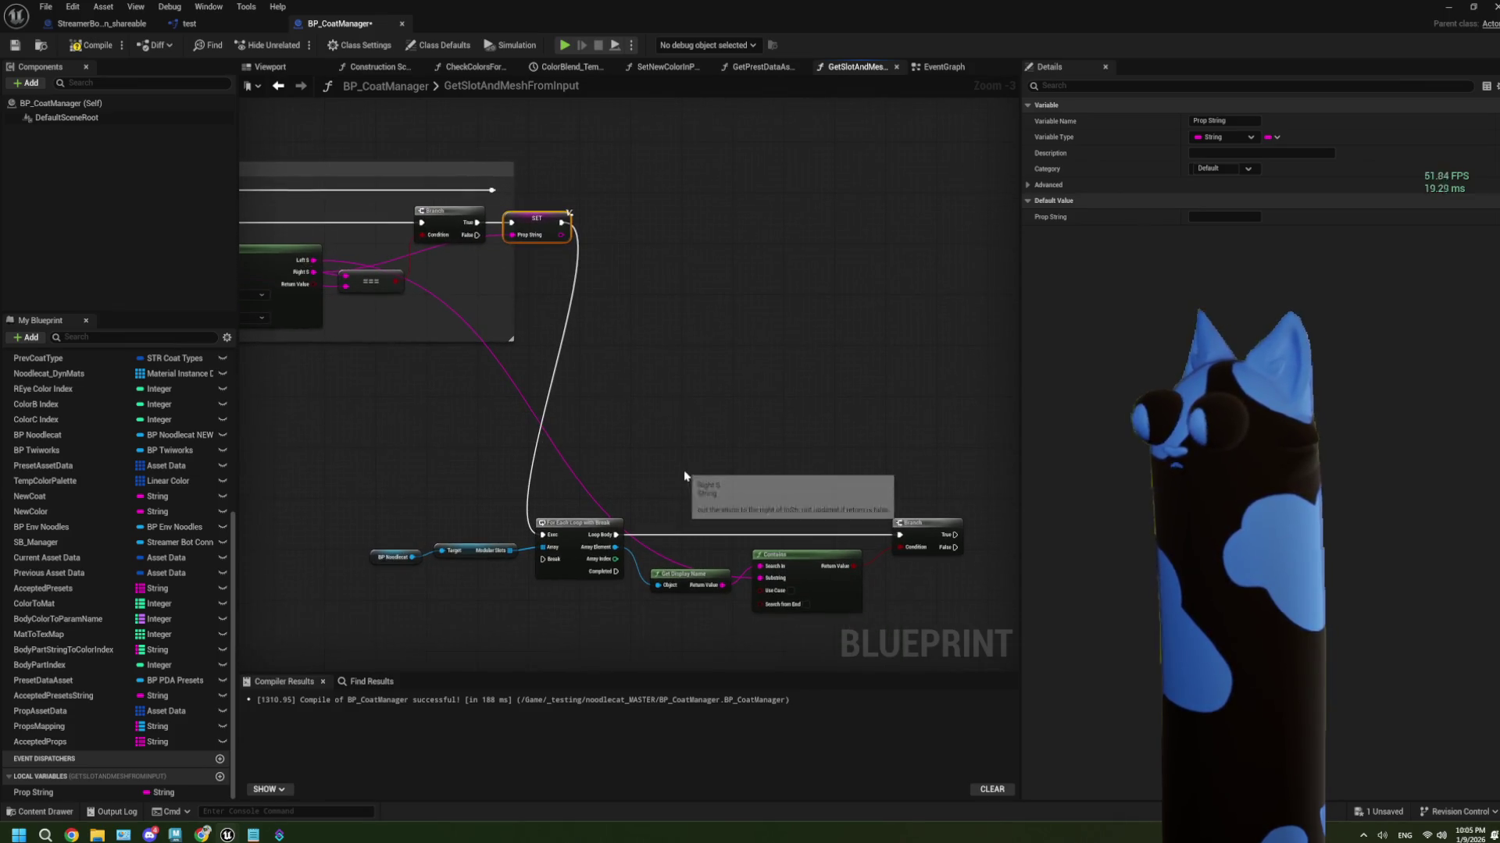
scroll(684, 476, "up", 2)
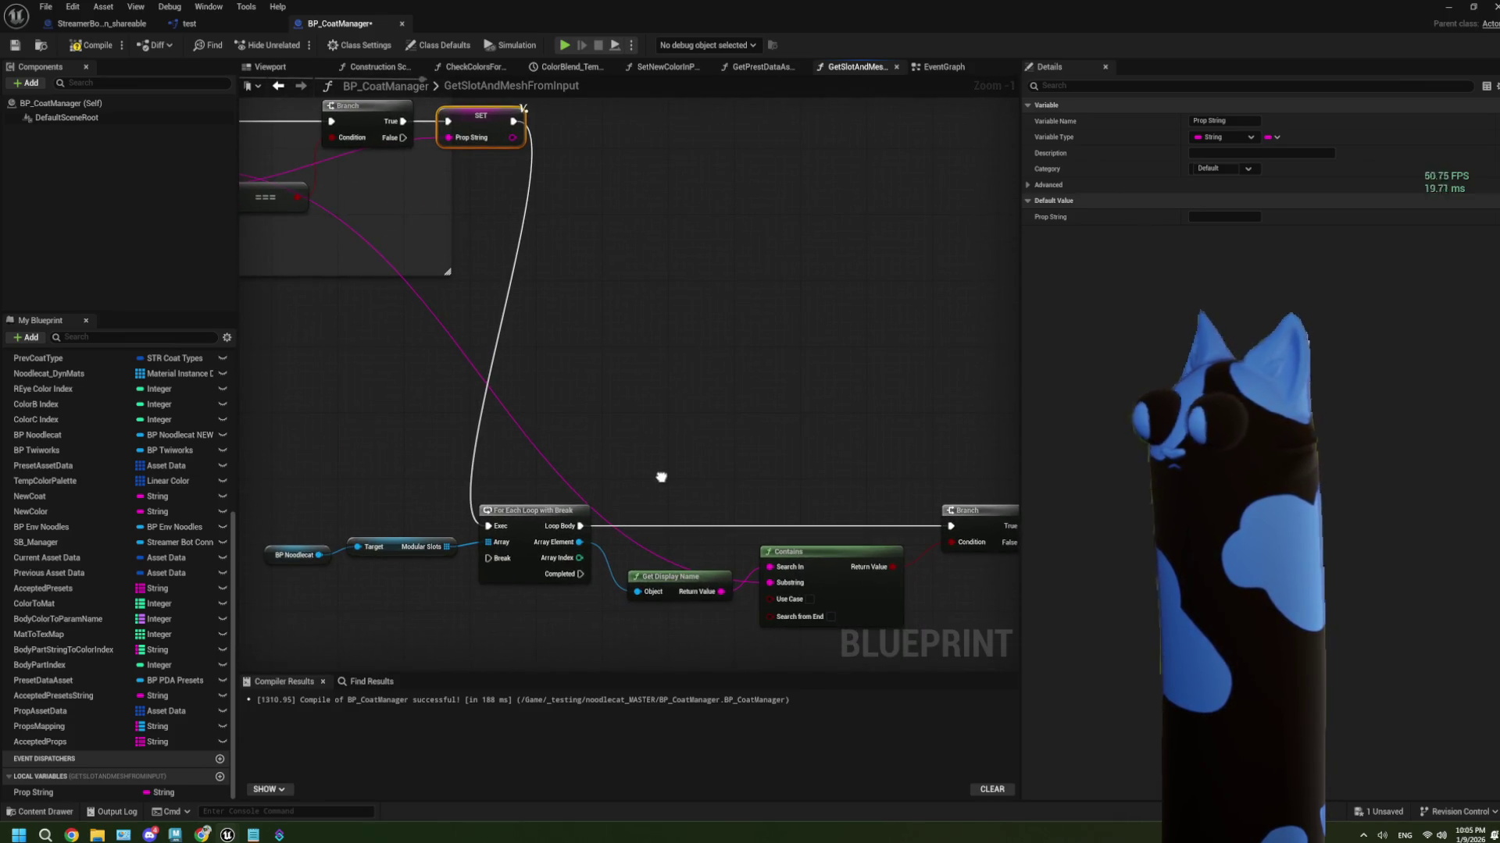
left_click(496, 539)
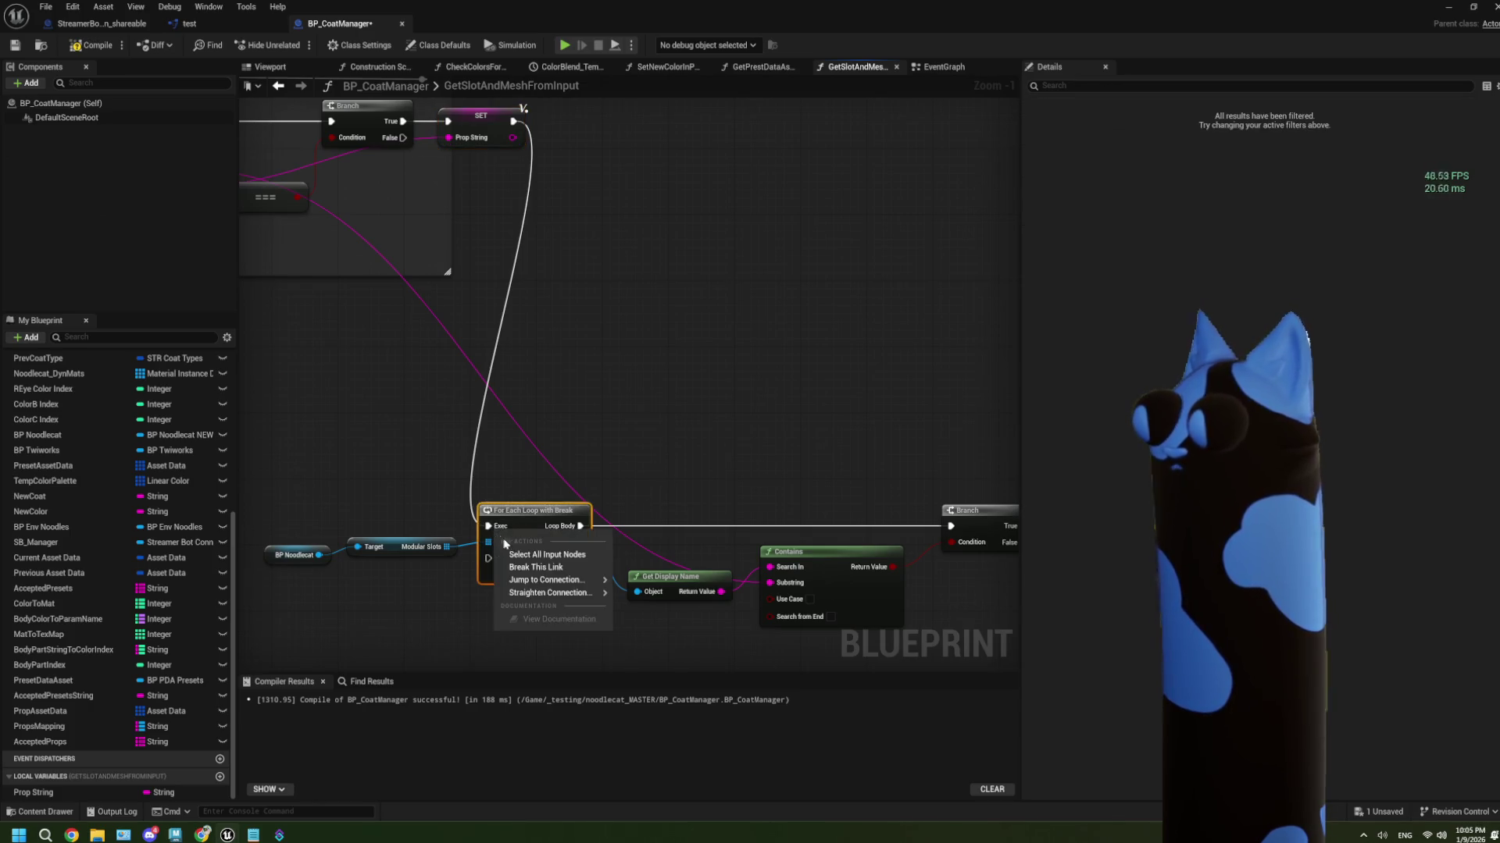
scroll(588, 275, "down", 1)
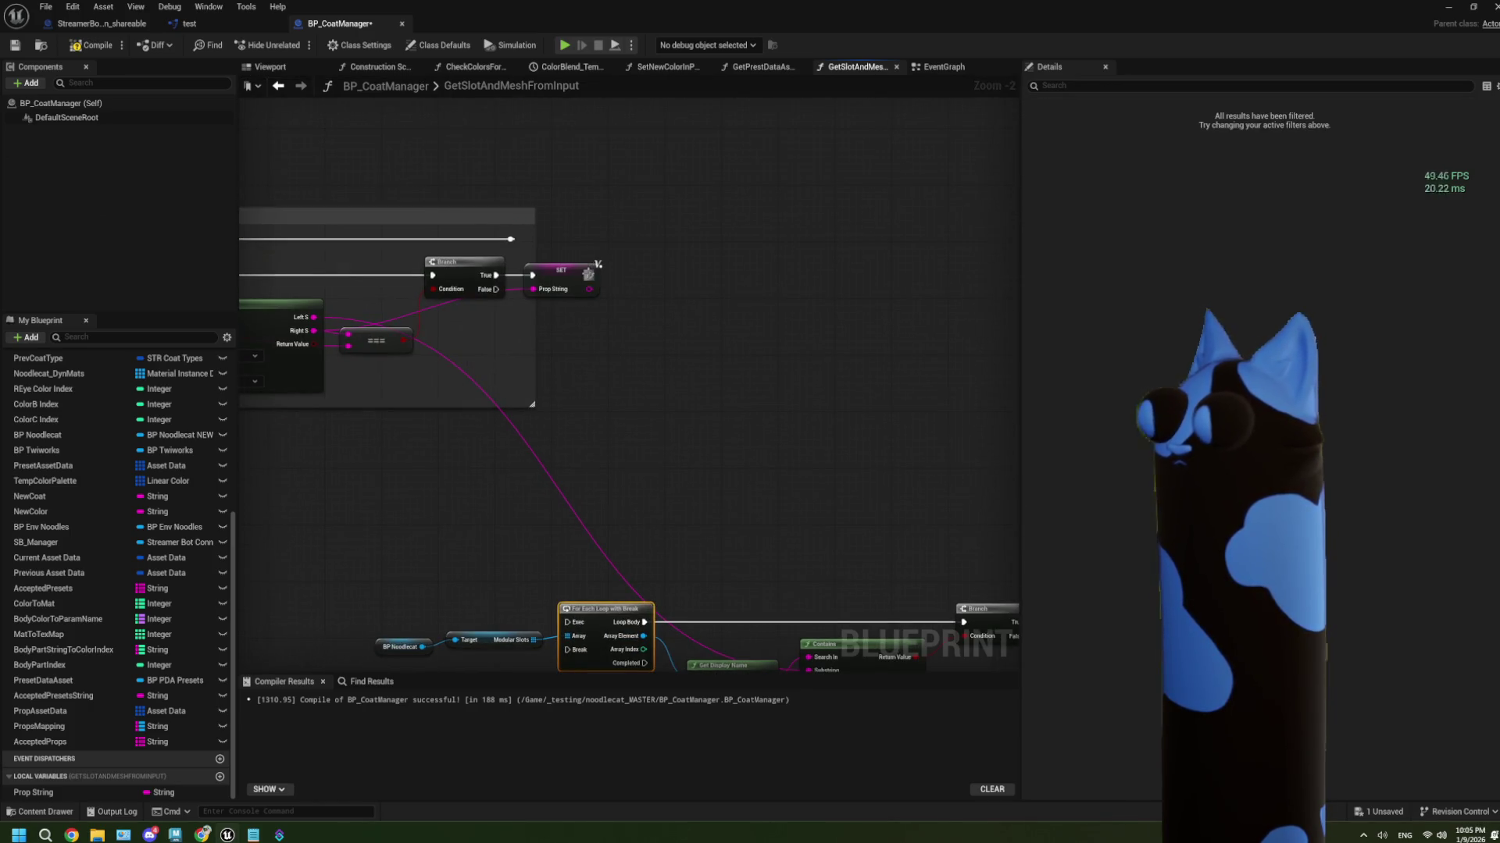
mouse_move(588, 275)
left_mouse_down()
mouse_move(610, 281)
mouse_move(500, 242)
mouse_move(614, 246)
left_mouse_up()
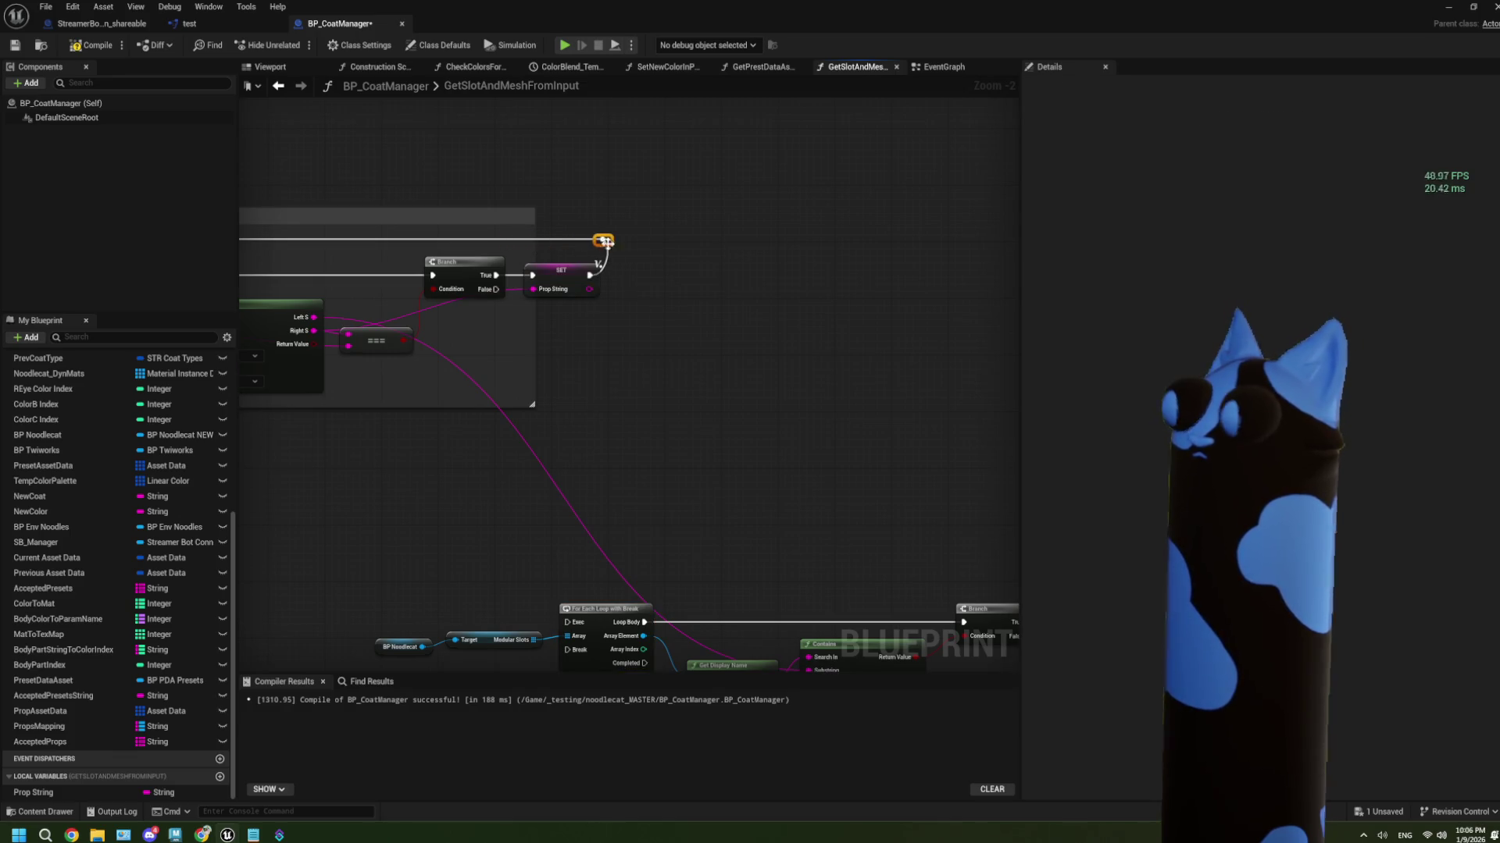
scroll(613, 313, "down", 3)
Connect the map loop's Completed pin to the Modular Slots For Each Loop with Break, and widen the Get Skel Mesh comment
mouse_move(914, 553)
left_mouse_down()
mouse_move(592, 395)
mouse_move(588, 407)
mouse_move(600, 402)
mouse_move(465, 387)
left_mouse_up()
scroll(473, 348, "up", 3)
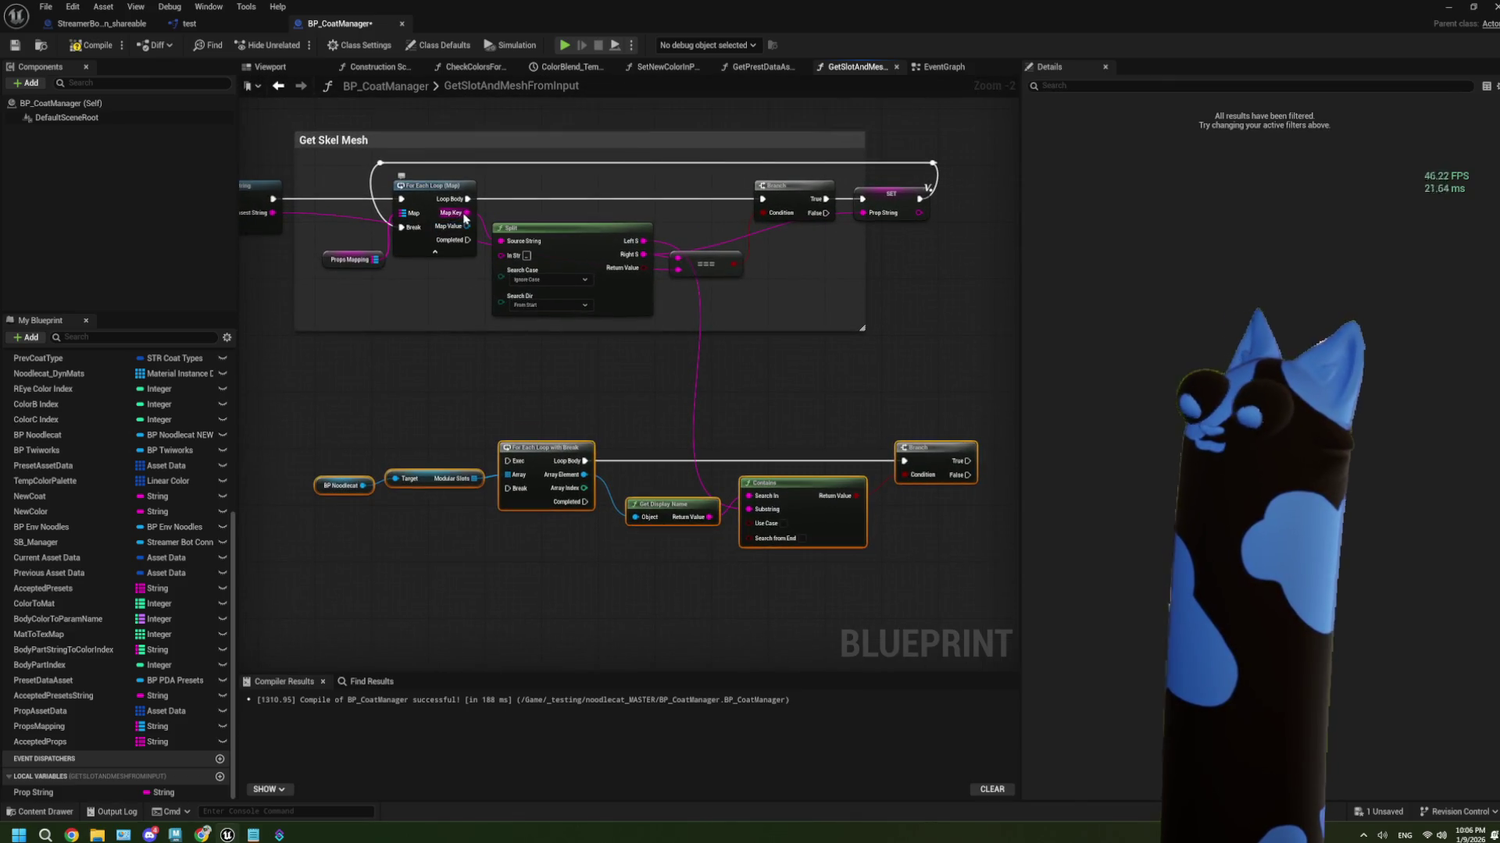
left_click_drag(467, 240, 510, 462)
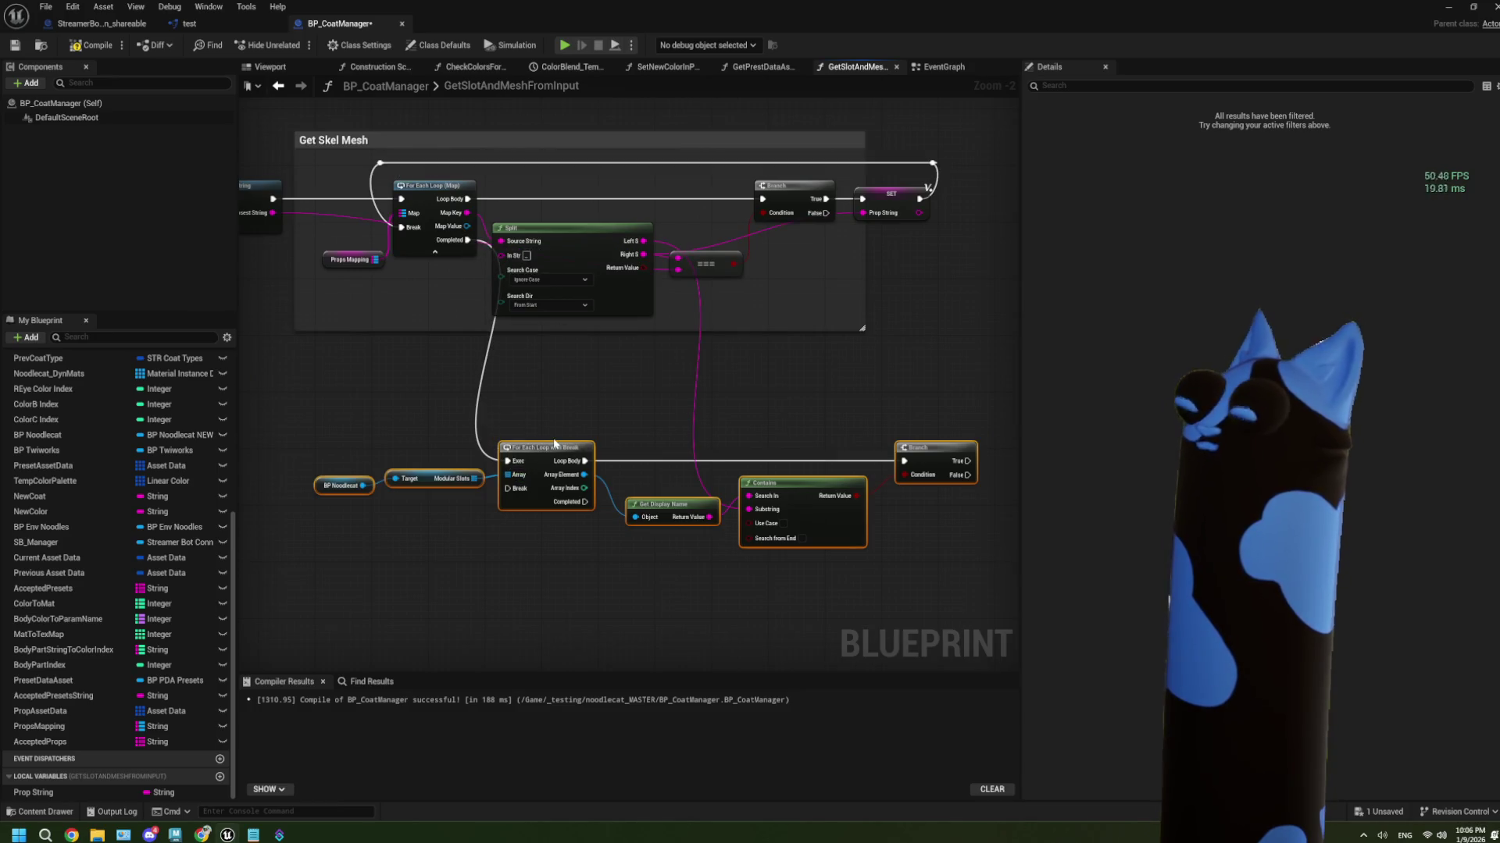
left_click_drag(865, 271, 981, 271)
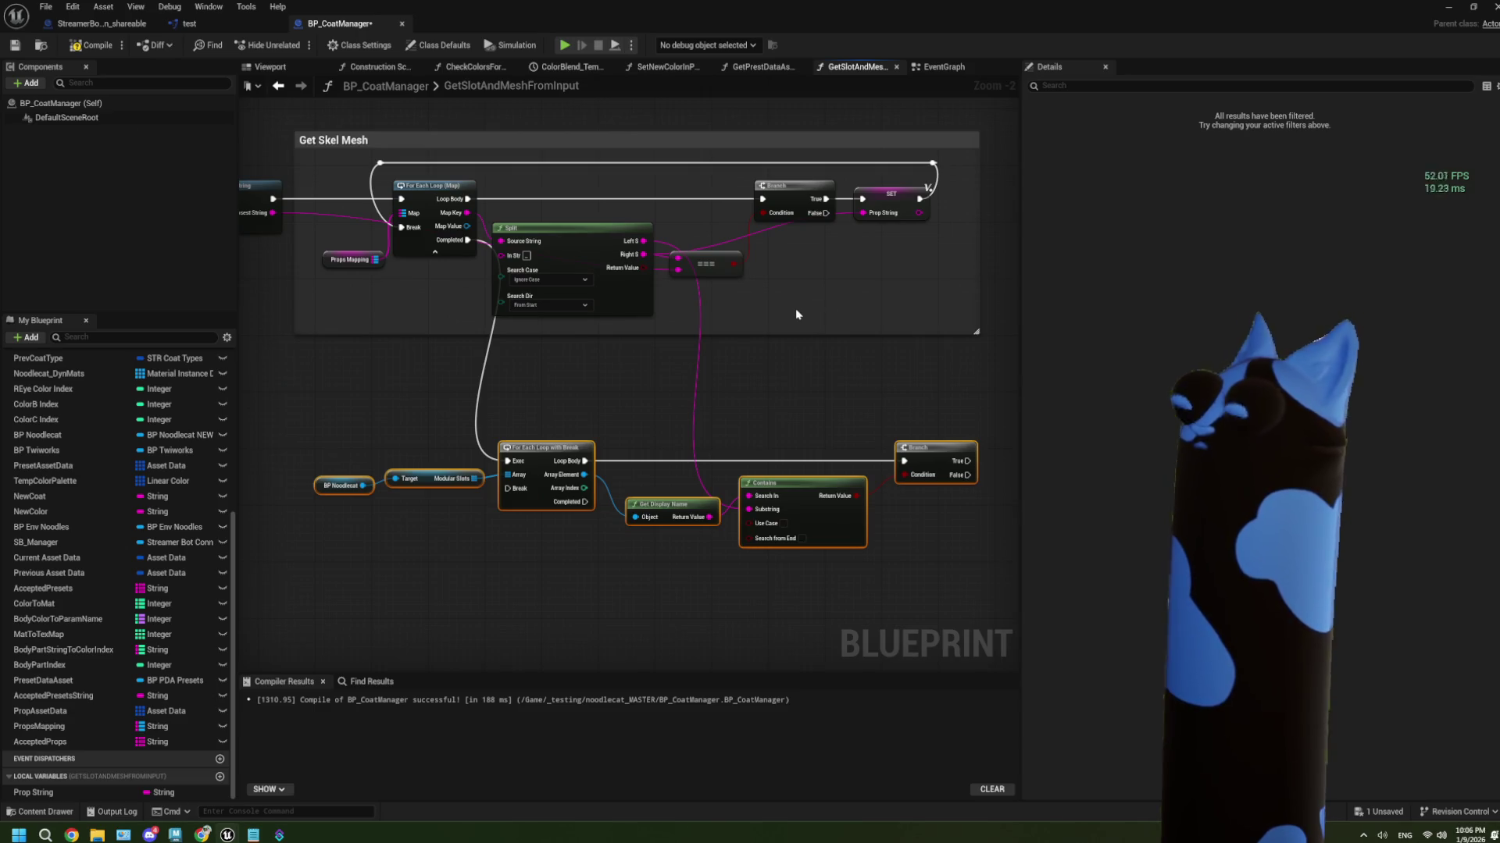
left_click_drag(790, 315, 650, 329)
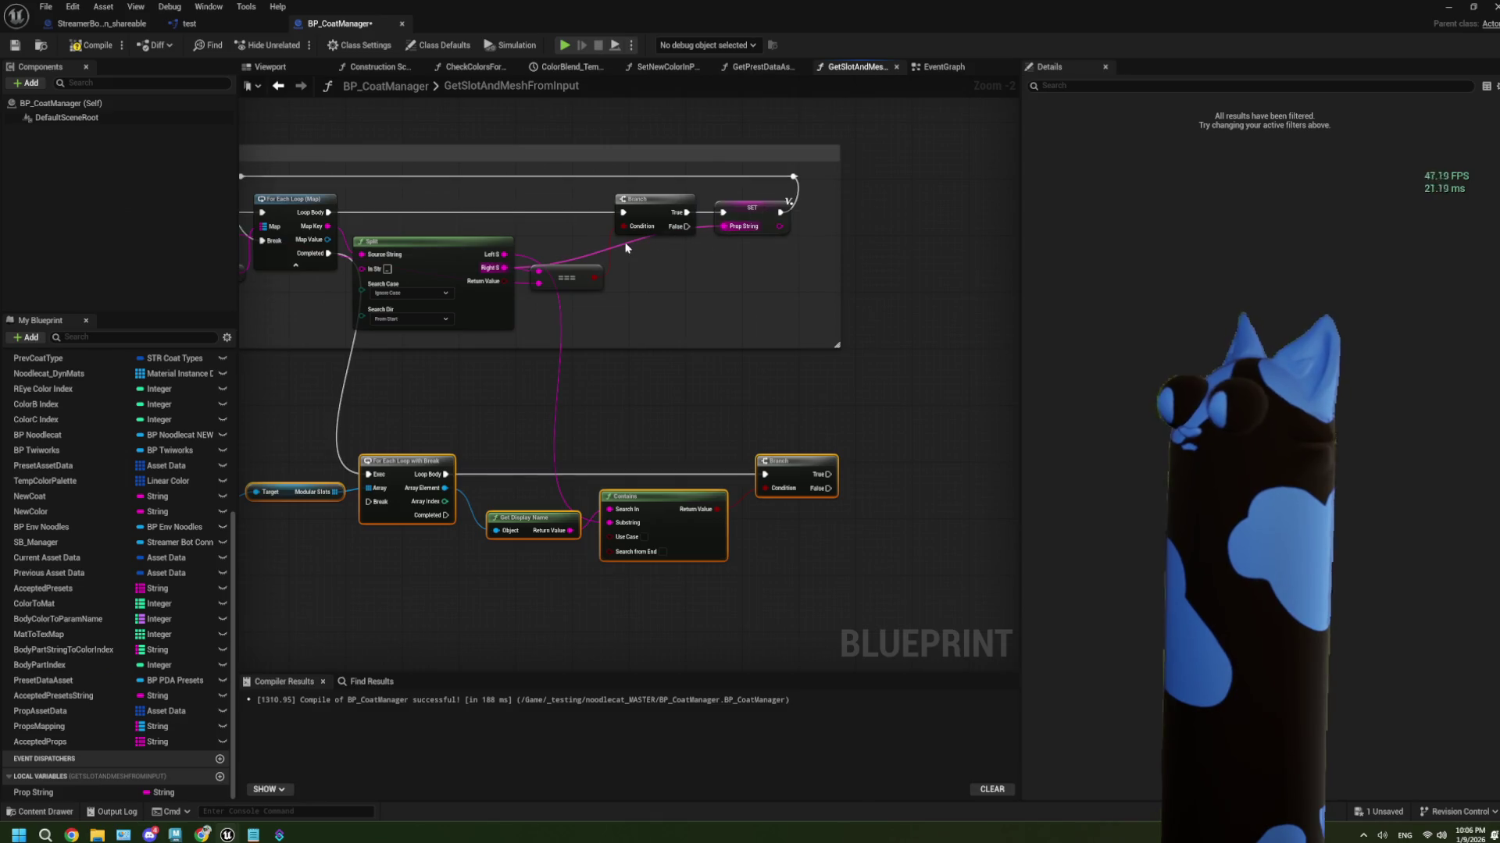
left_click(744, 208)
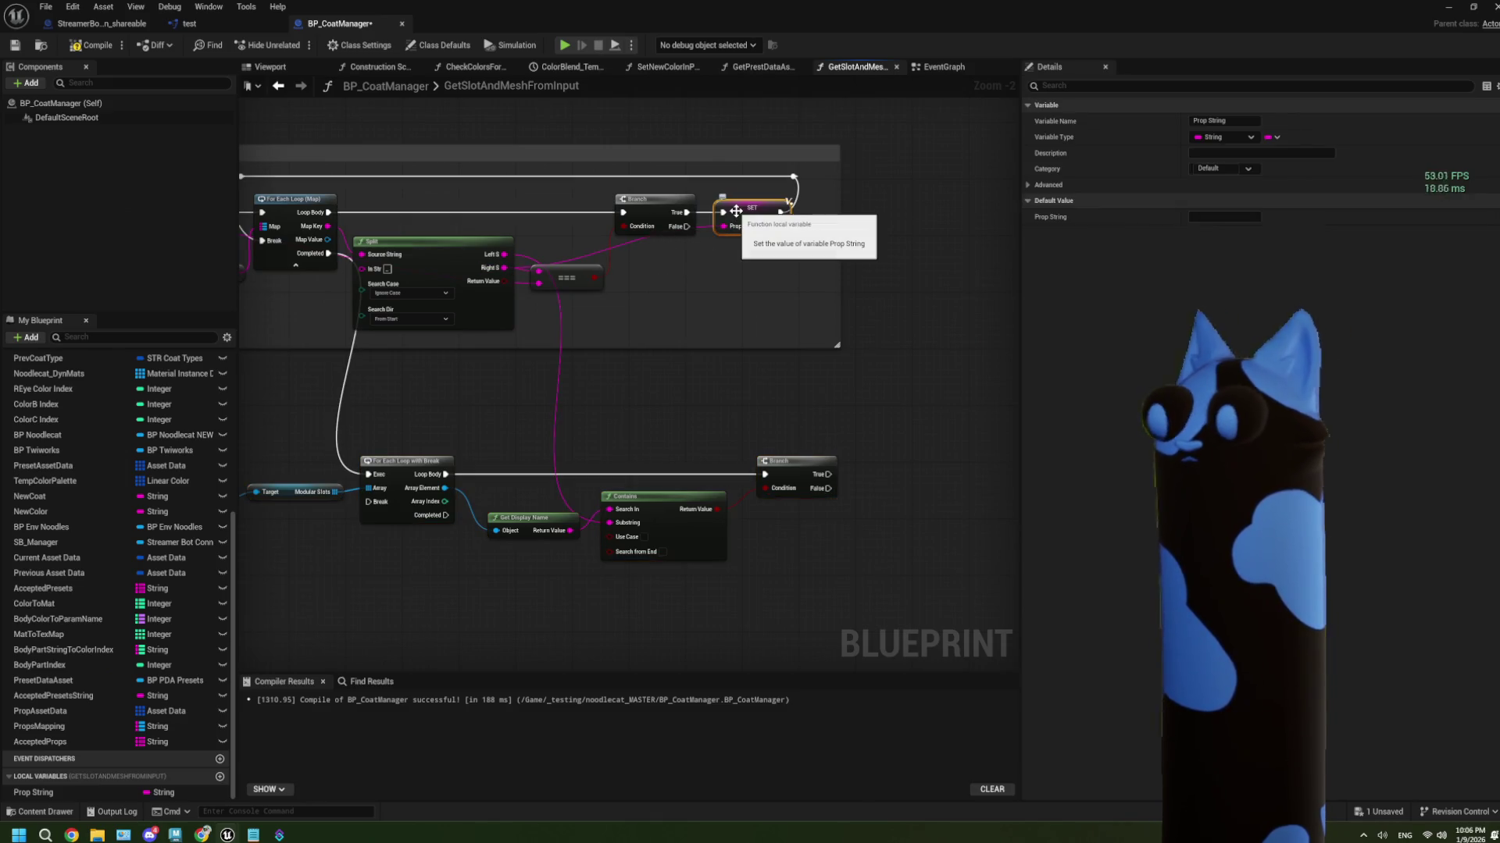
Delete the Prop String SET node and its local variable
key("Delete")
right_click(105, 794)
left_click(121, 782)
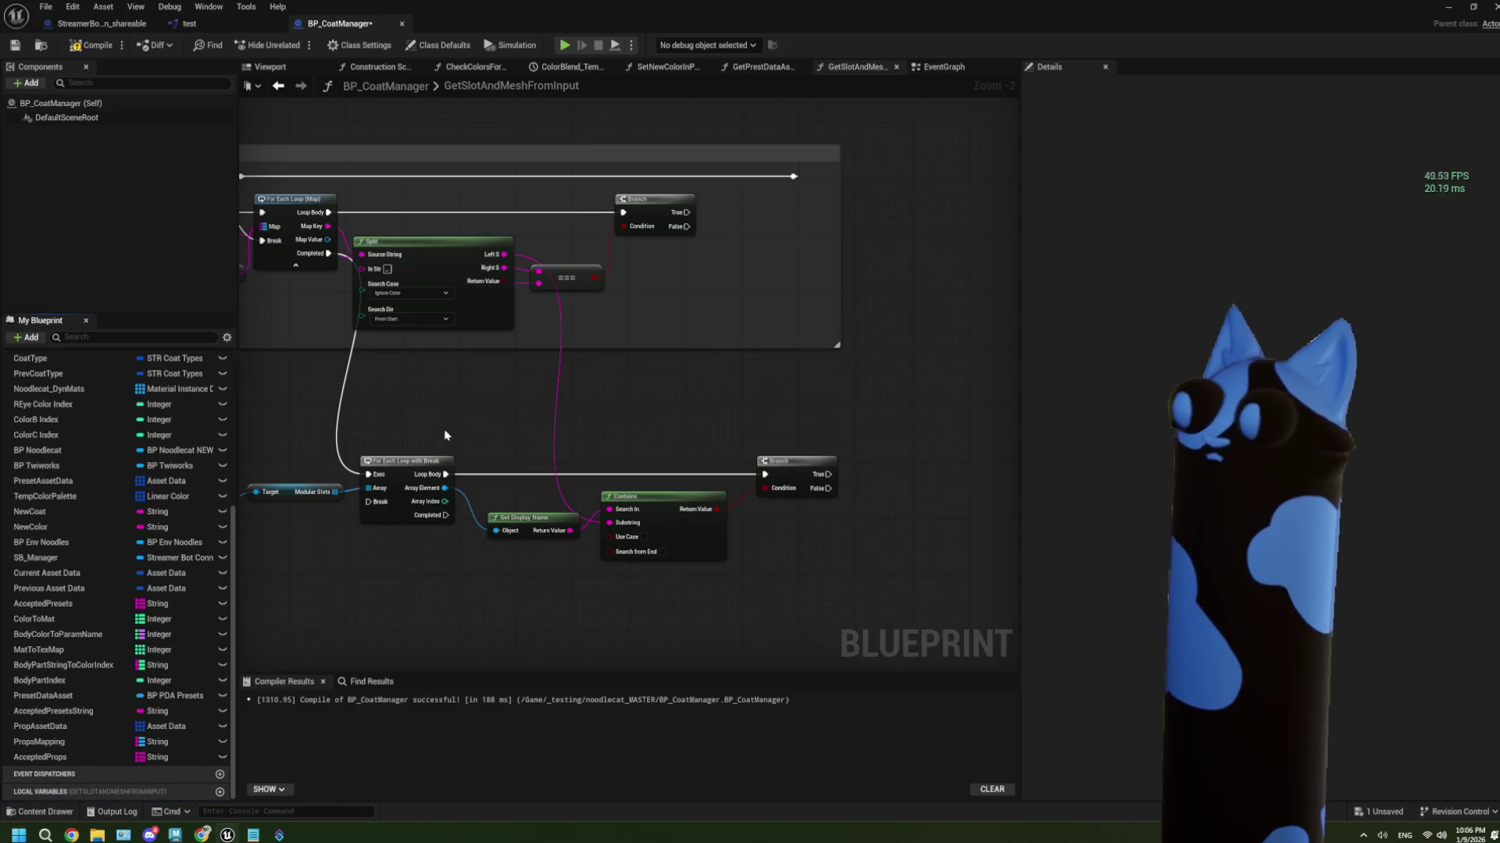
Promote the map Value to a local variable named Prop Mesh, set when Branch is True
left_click_drag(540, 277, 752, 286)
left_click(831, 367)
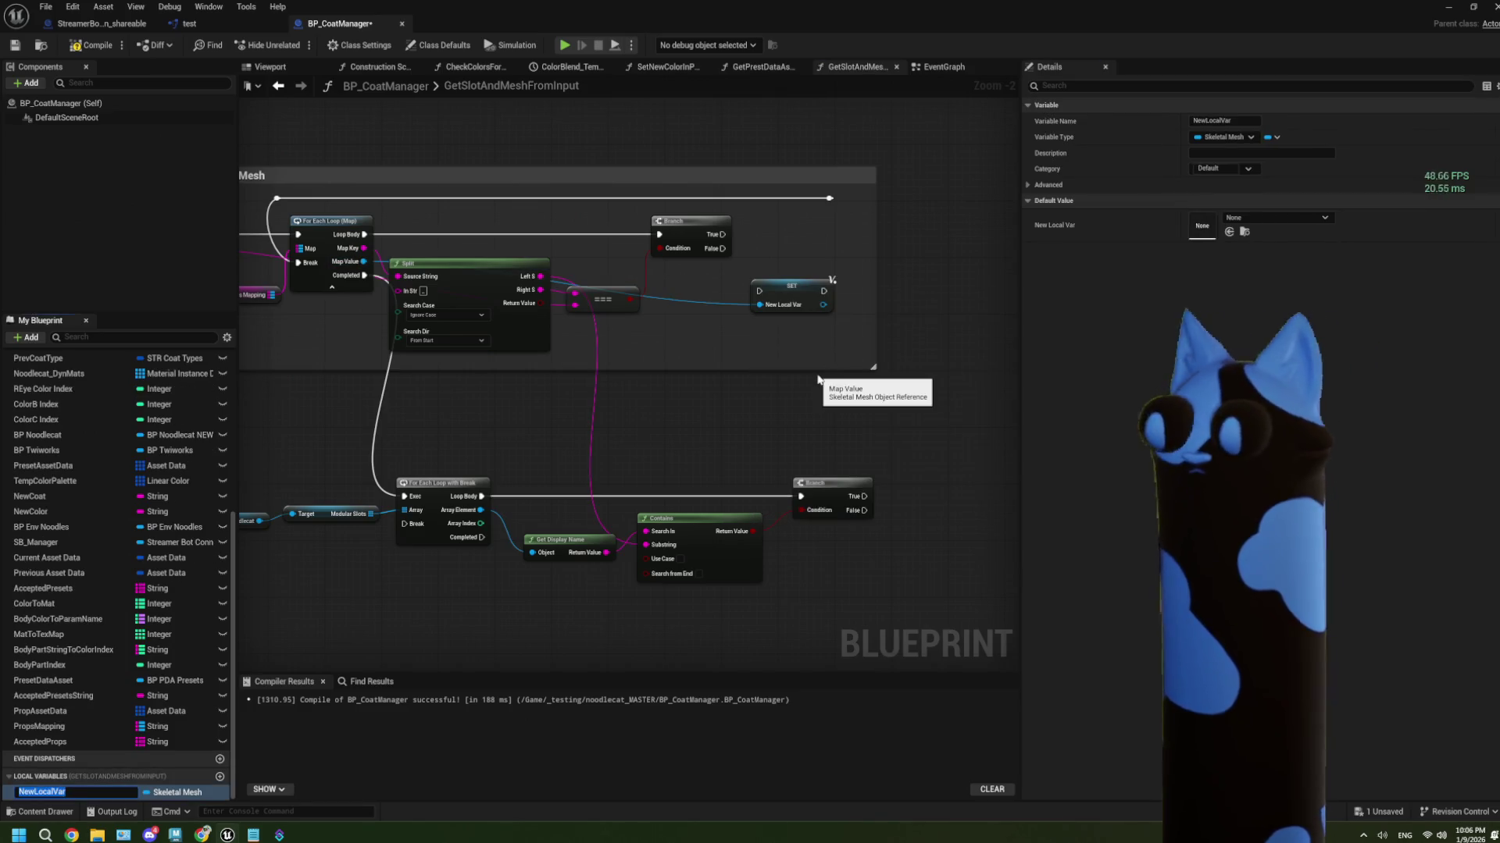
type("Prop Mes")
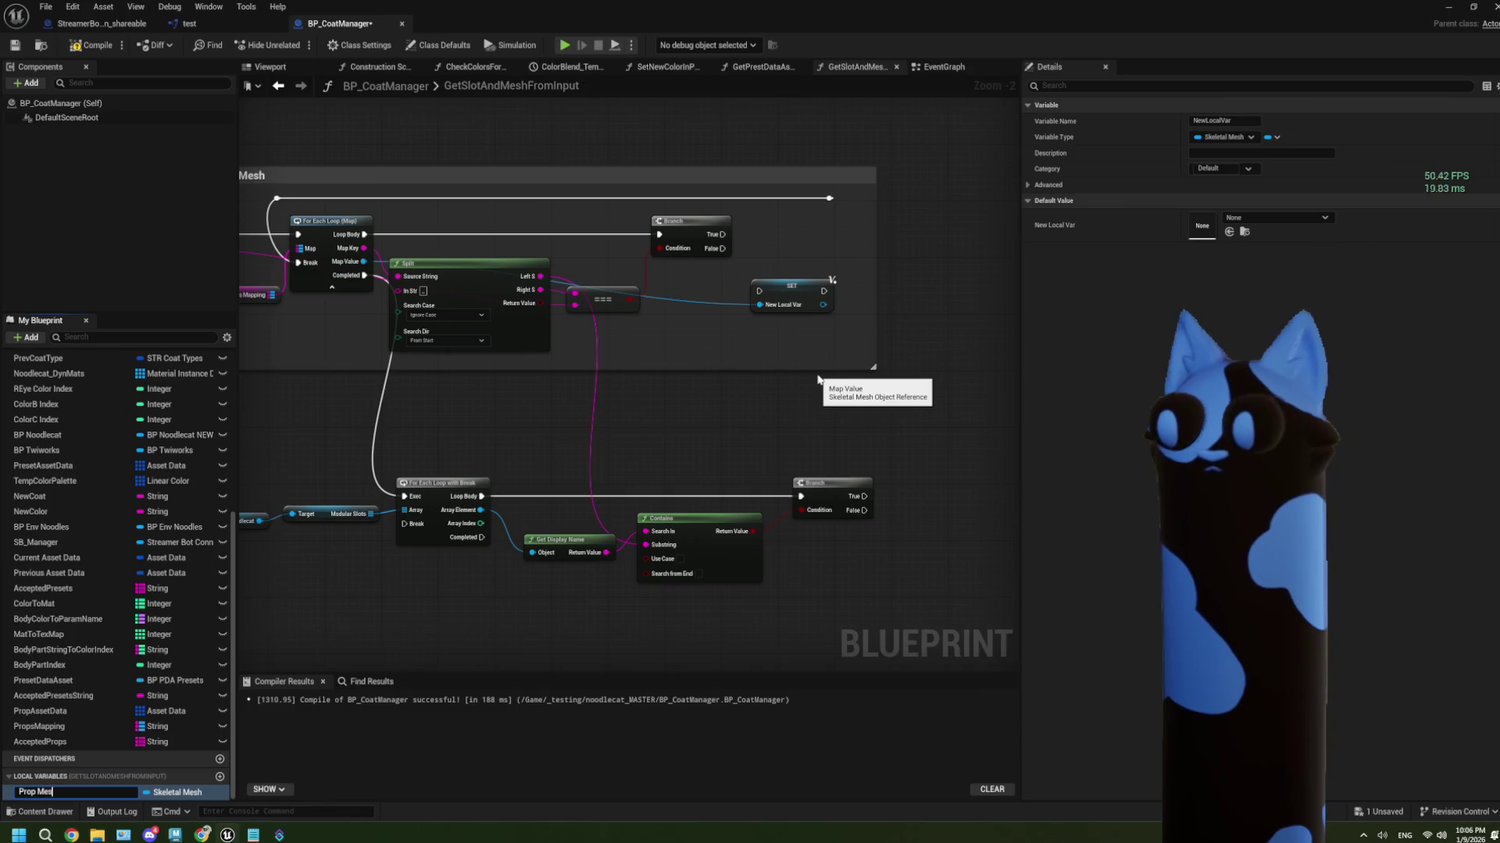
type("h")
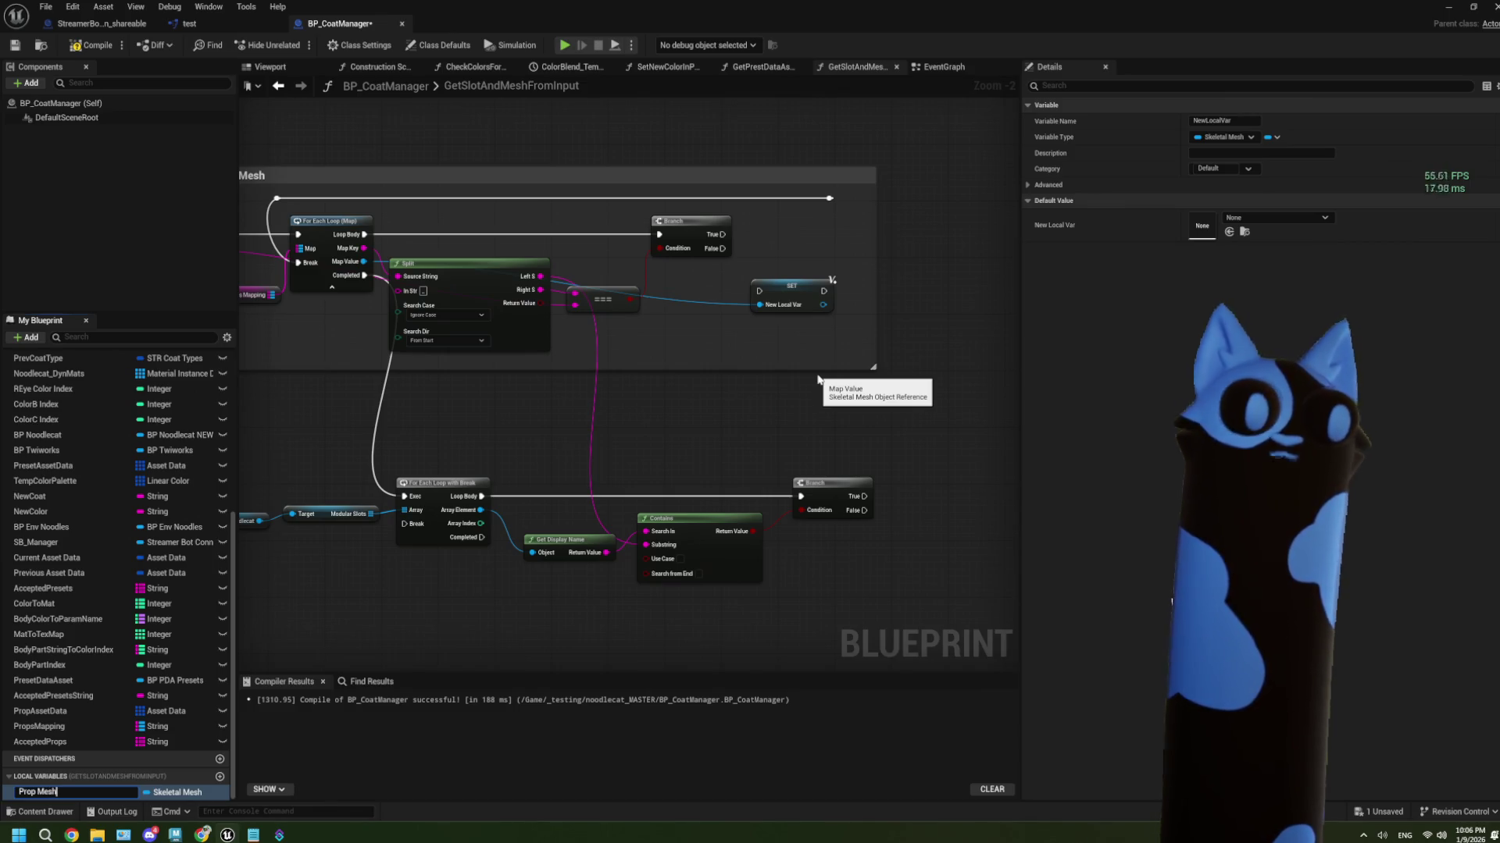
key("Return")
mouse_move(721, 235)
left_mouse_down()
mouse_move(759, 290)
mouse_move(829, 198)
left_mouse_up()
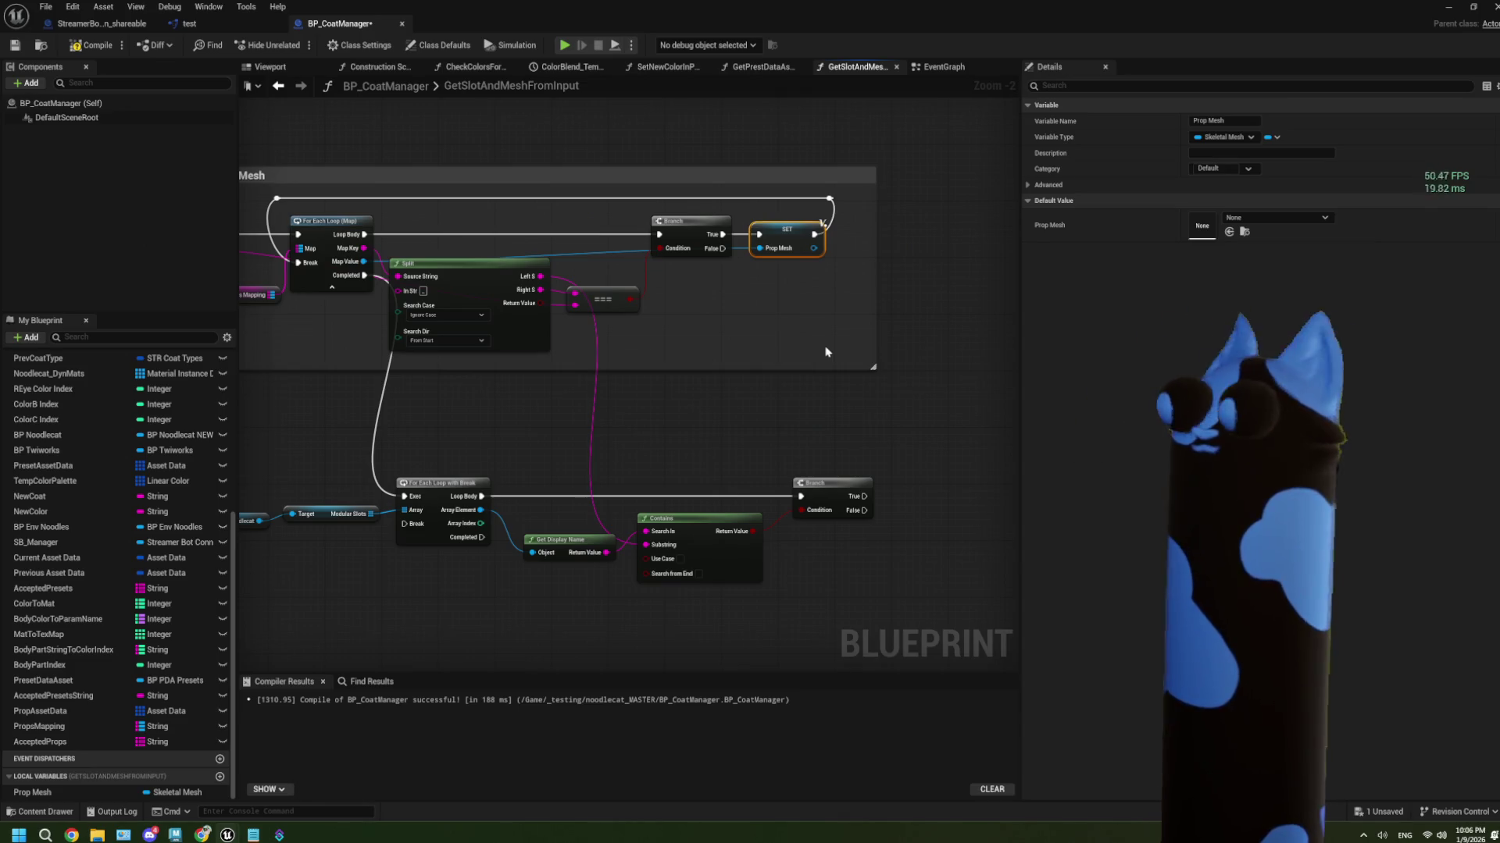
left_click_drag(680, 410, 737, 358)
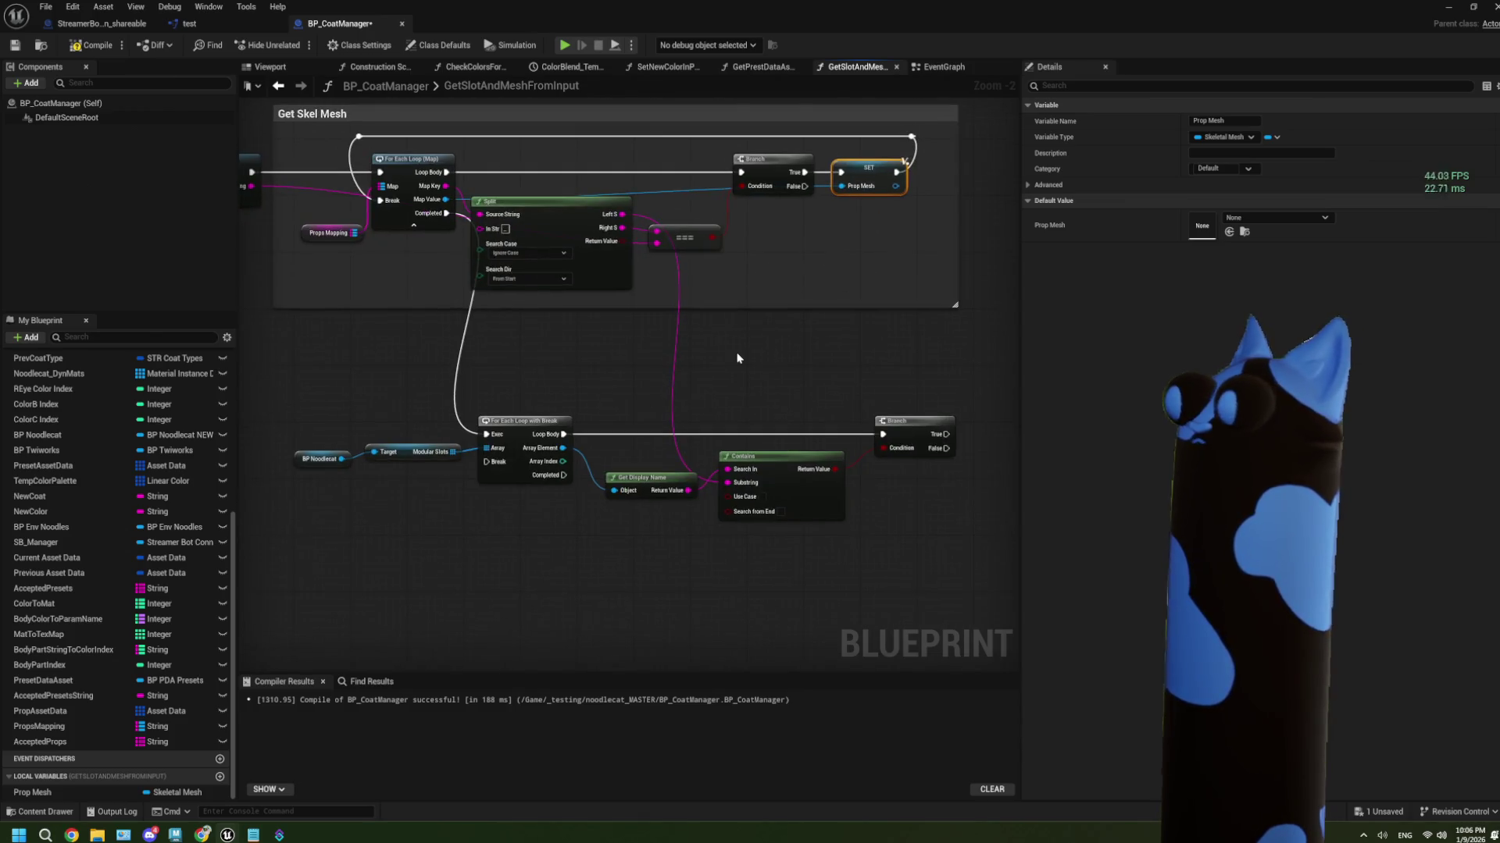
left_click_drag(610, 489, 562, 484)
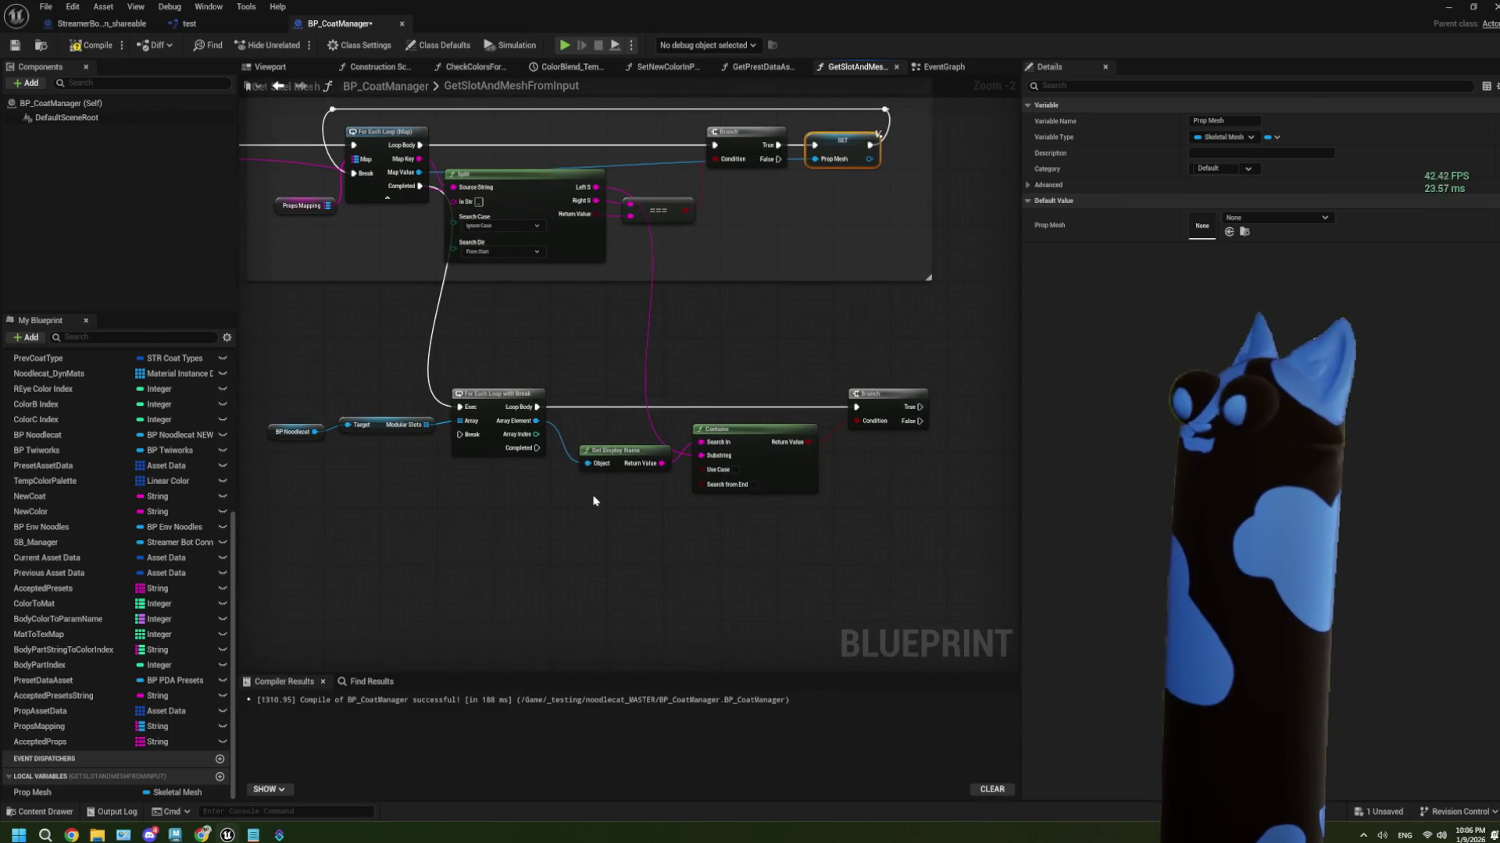
left_click_drag(862, 561, 696, 549)
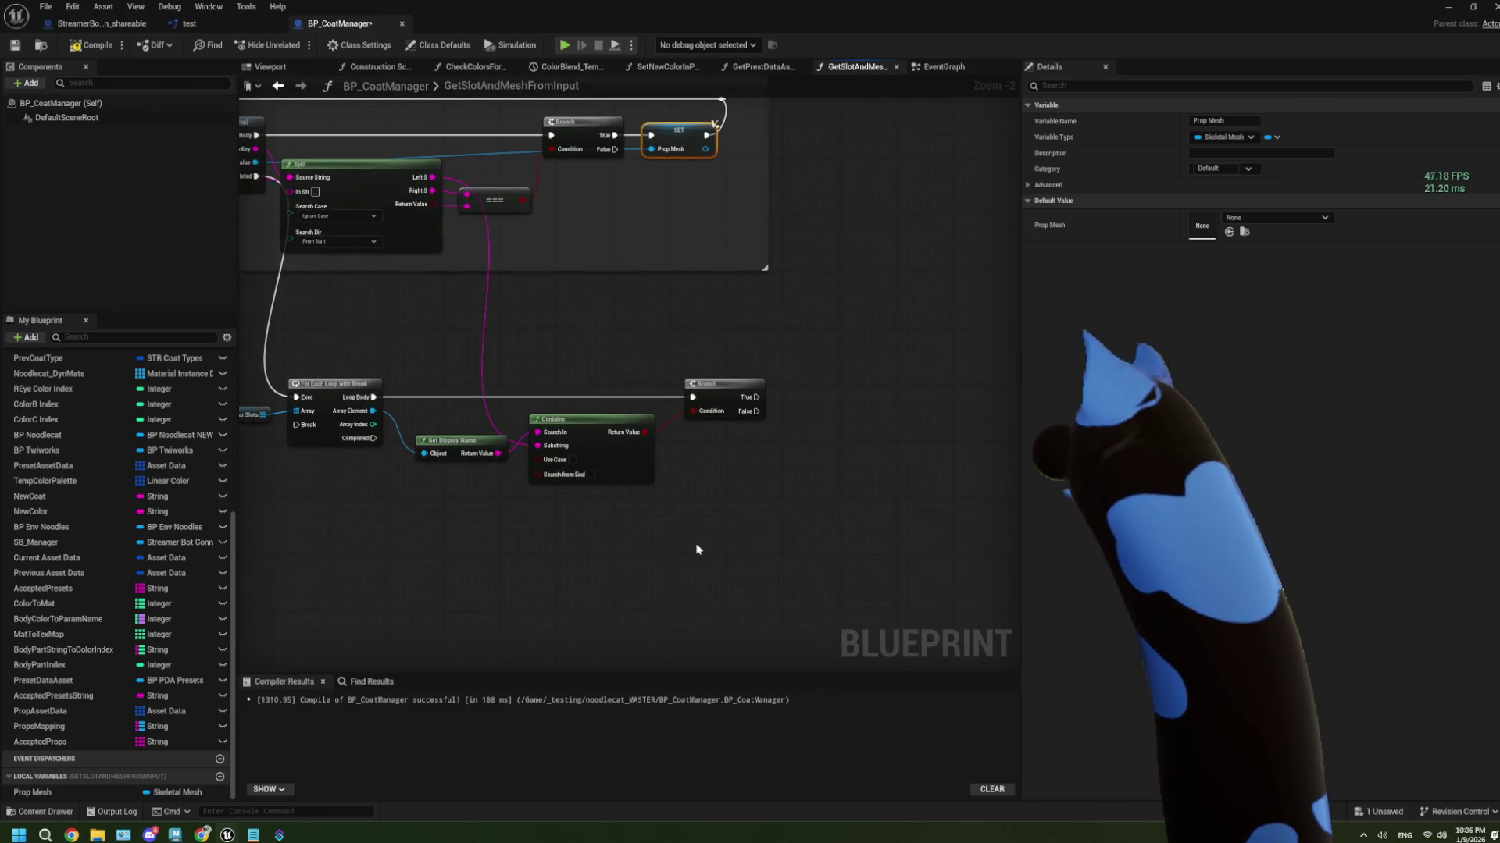
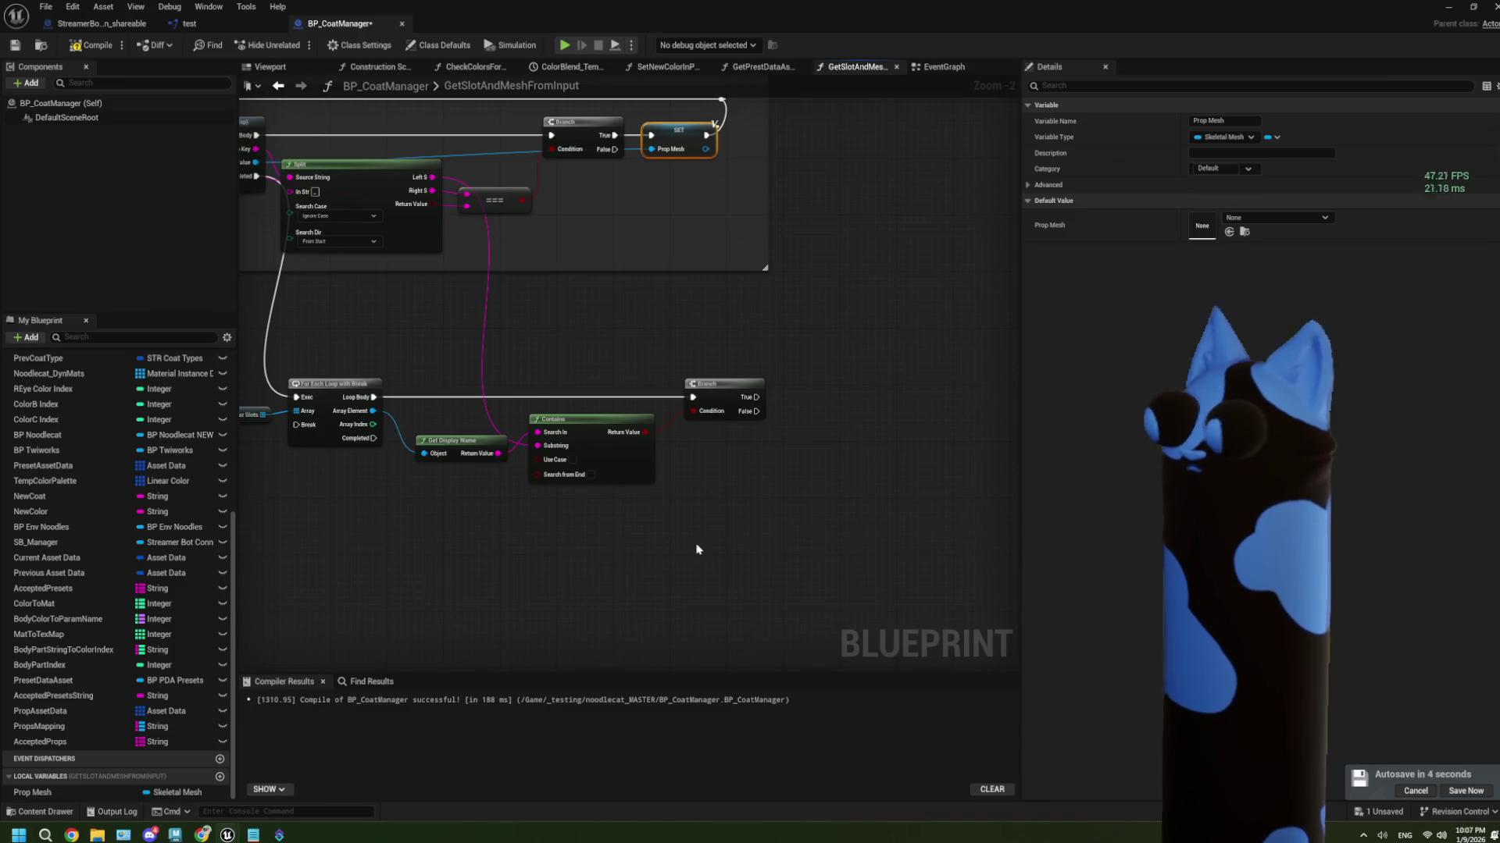
Add an == comparison node off the Split node's Left S output
left_click_drag(628, 498, 658, 575)
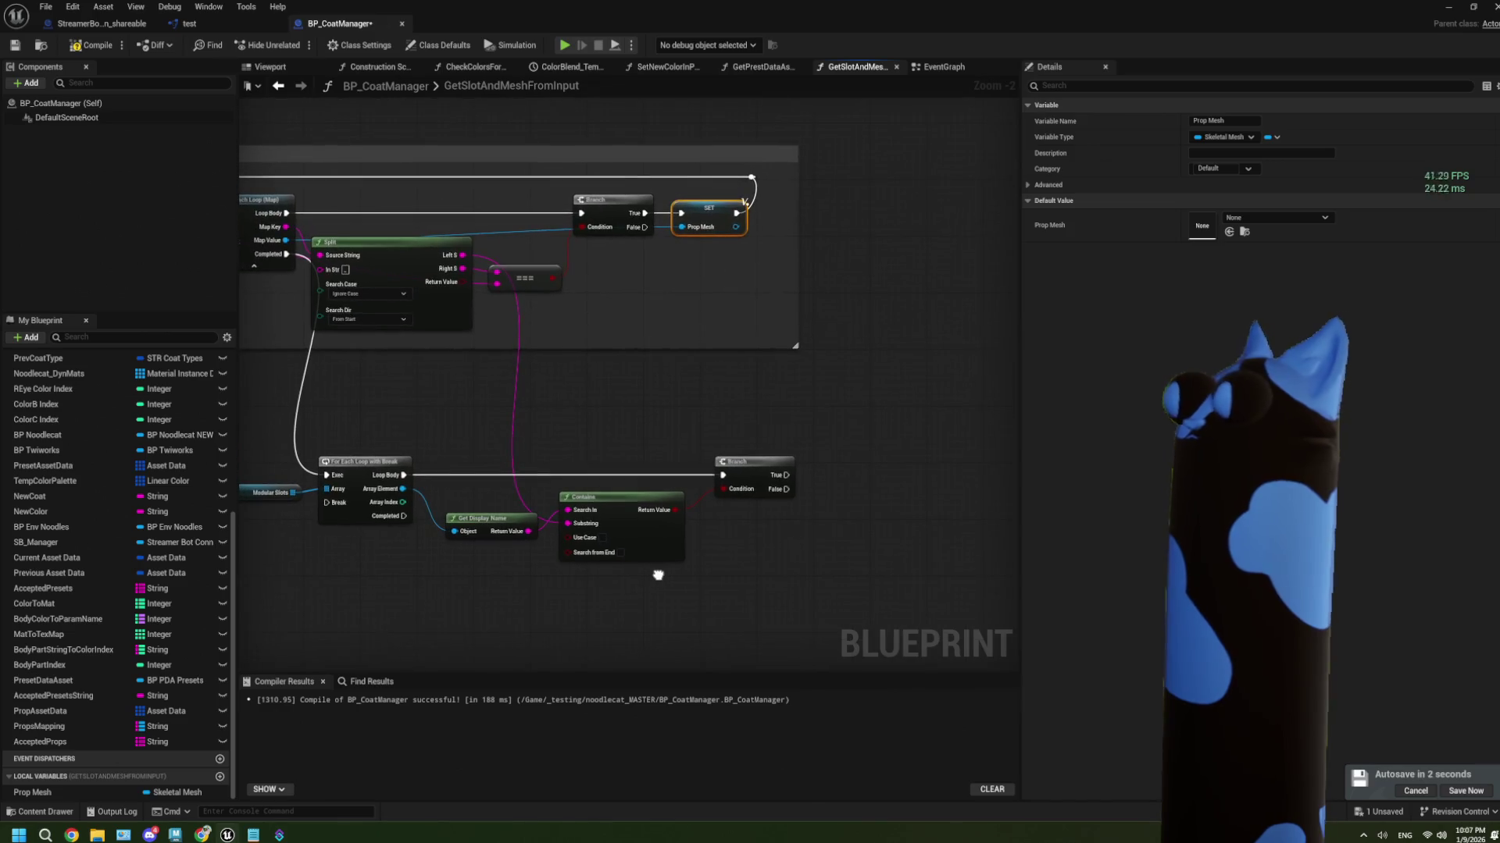
left_click_drag(515, 484, 588, 482)
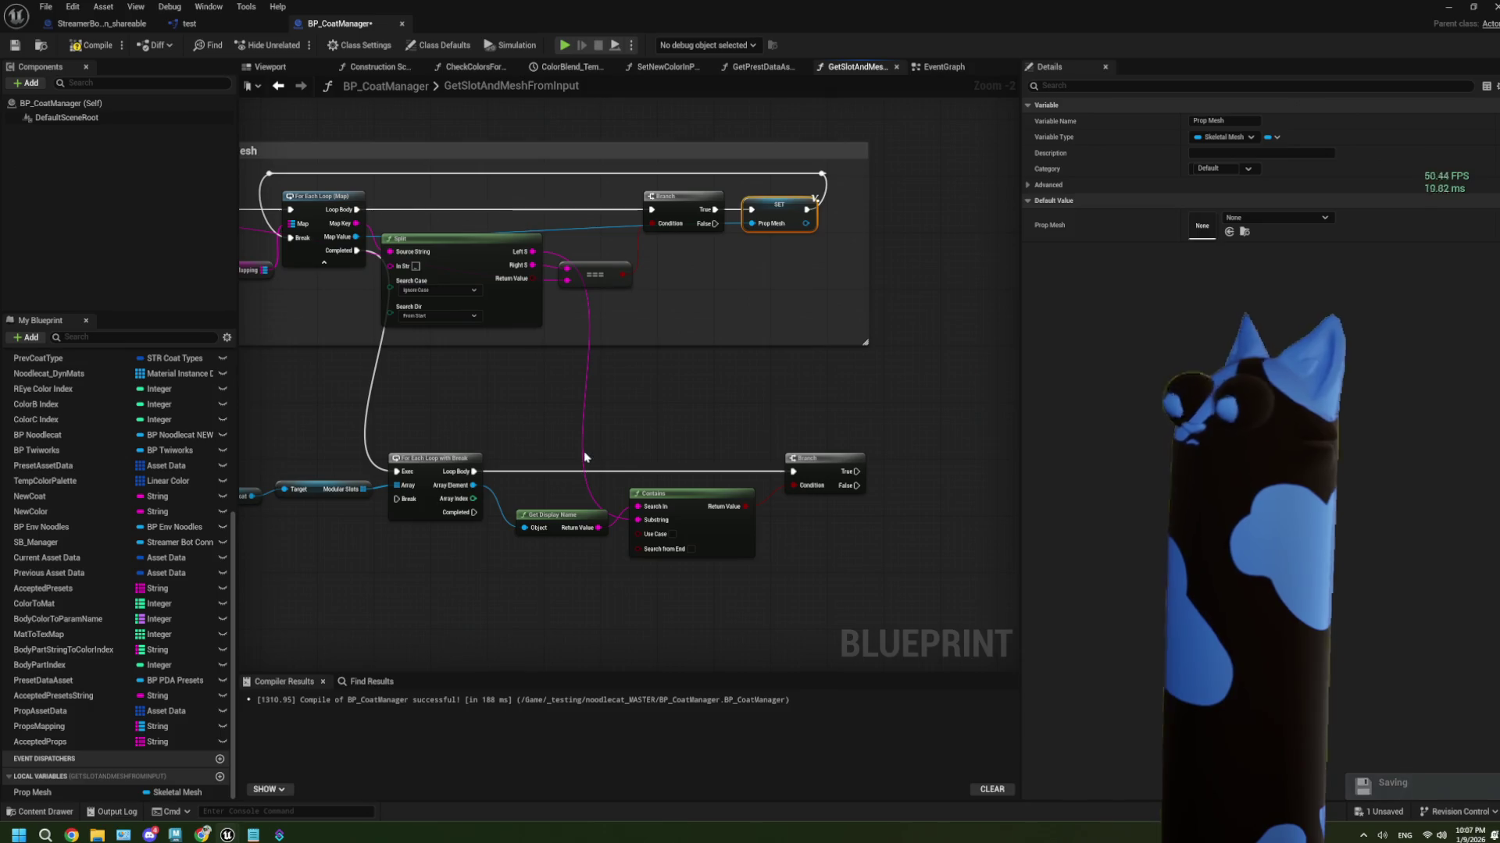
scroll(594, 457, "up", 2)
scroll(525, 415, "down", 1)
mouse_move(525, 415)
left_mouse_down()
mouse_move(718, 410)
mouse_move(542, 427)
left_mouse_up()
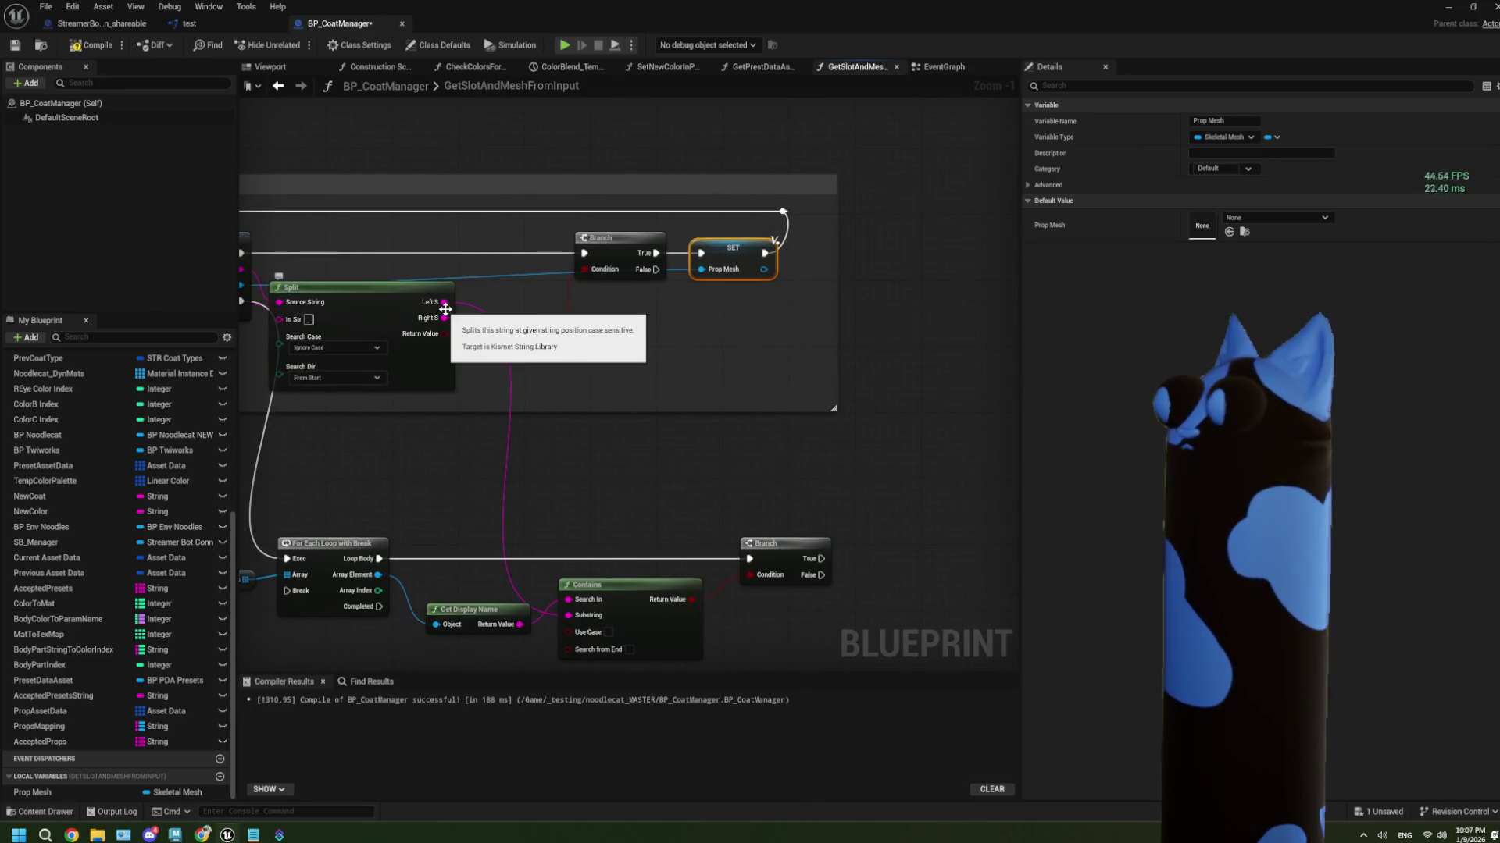
left_click_drag(446, 303, 685, 320)
left_click(734, 388)
Promote Left S to a new local variable named Slot String
type("Pr")
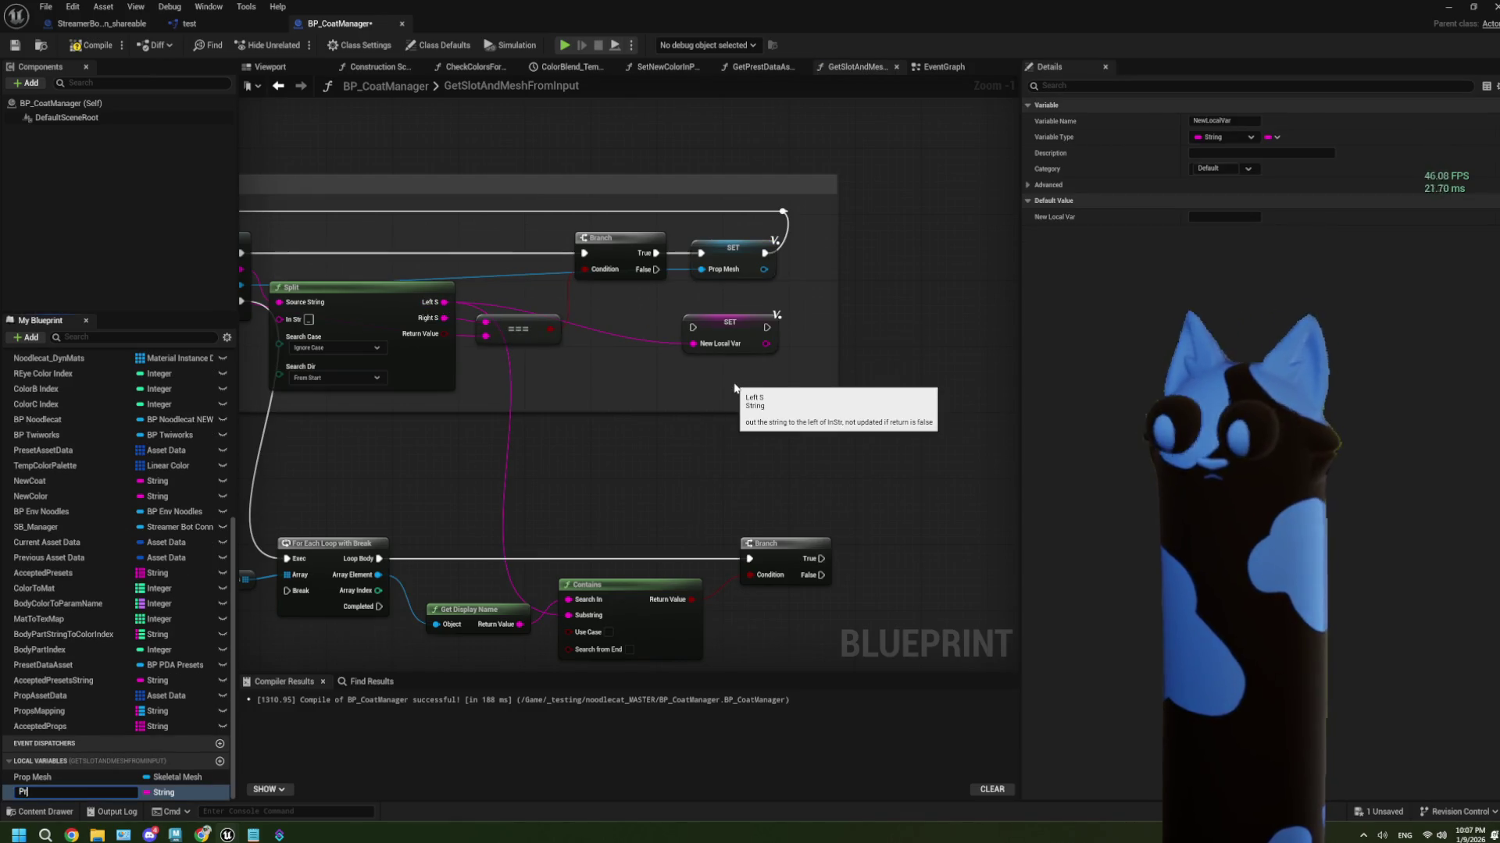
type("op String")
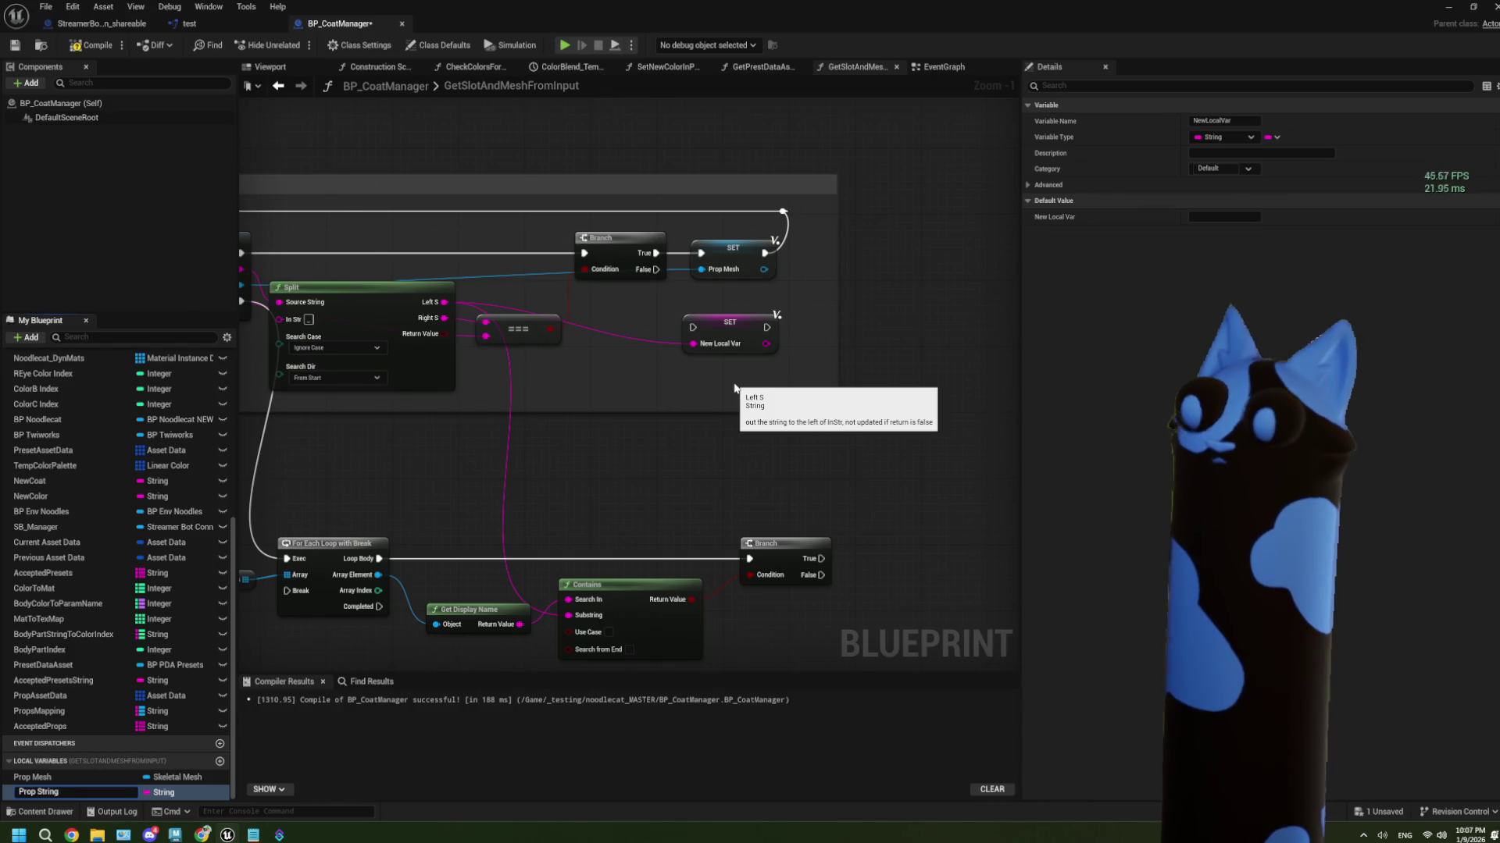
key("BackSpace")
key("BackSpace")
key("BackSpace")
type("lot")
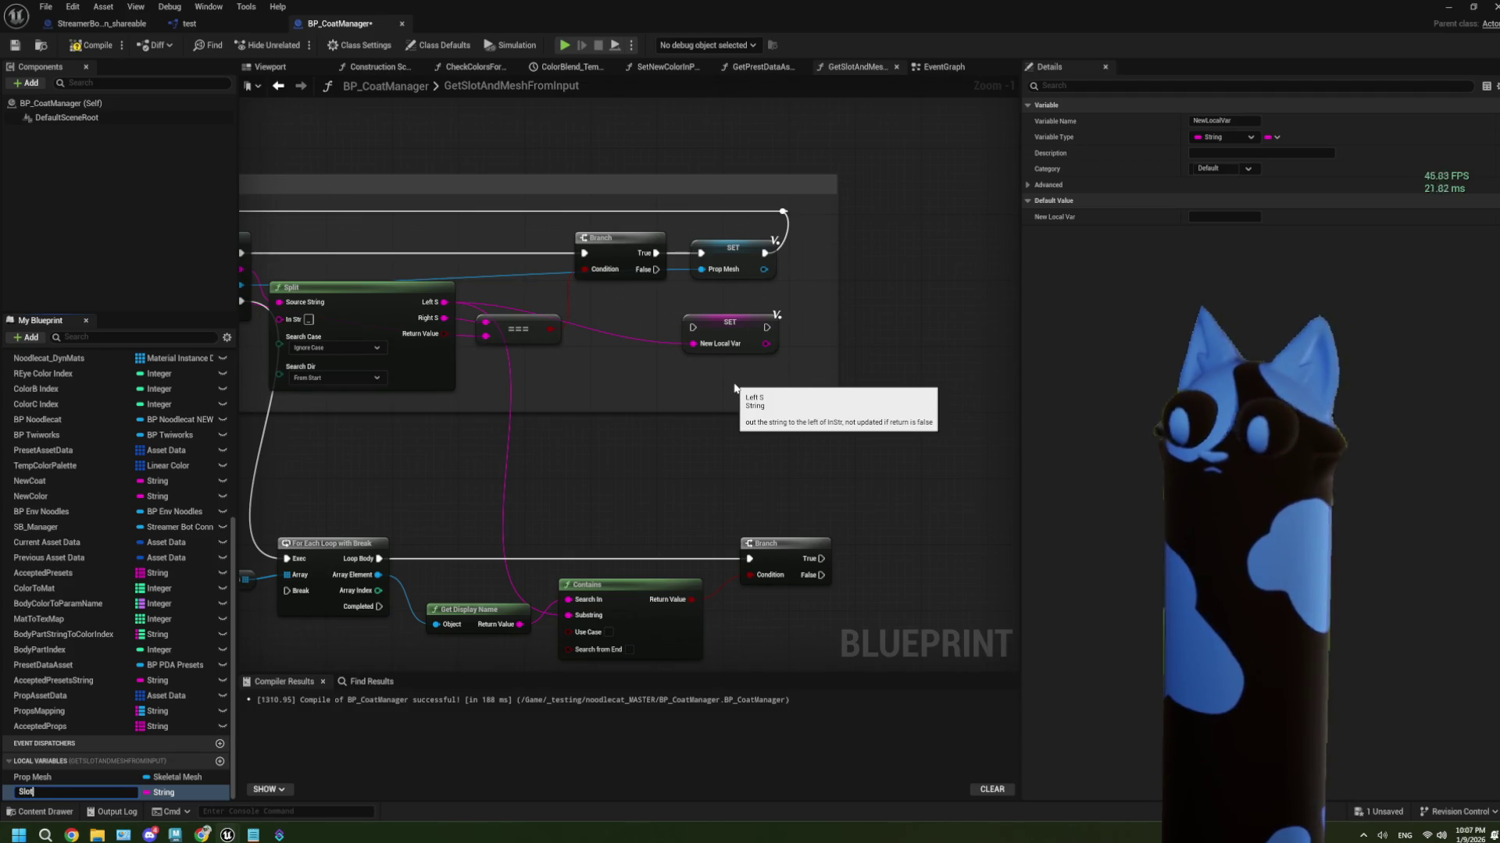
type(" String")
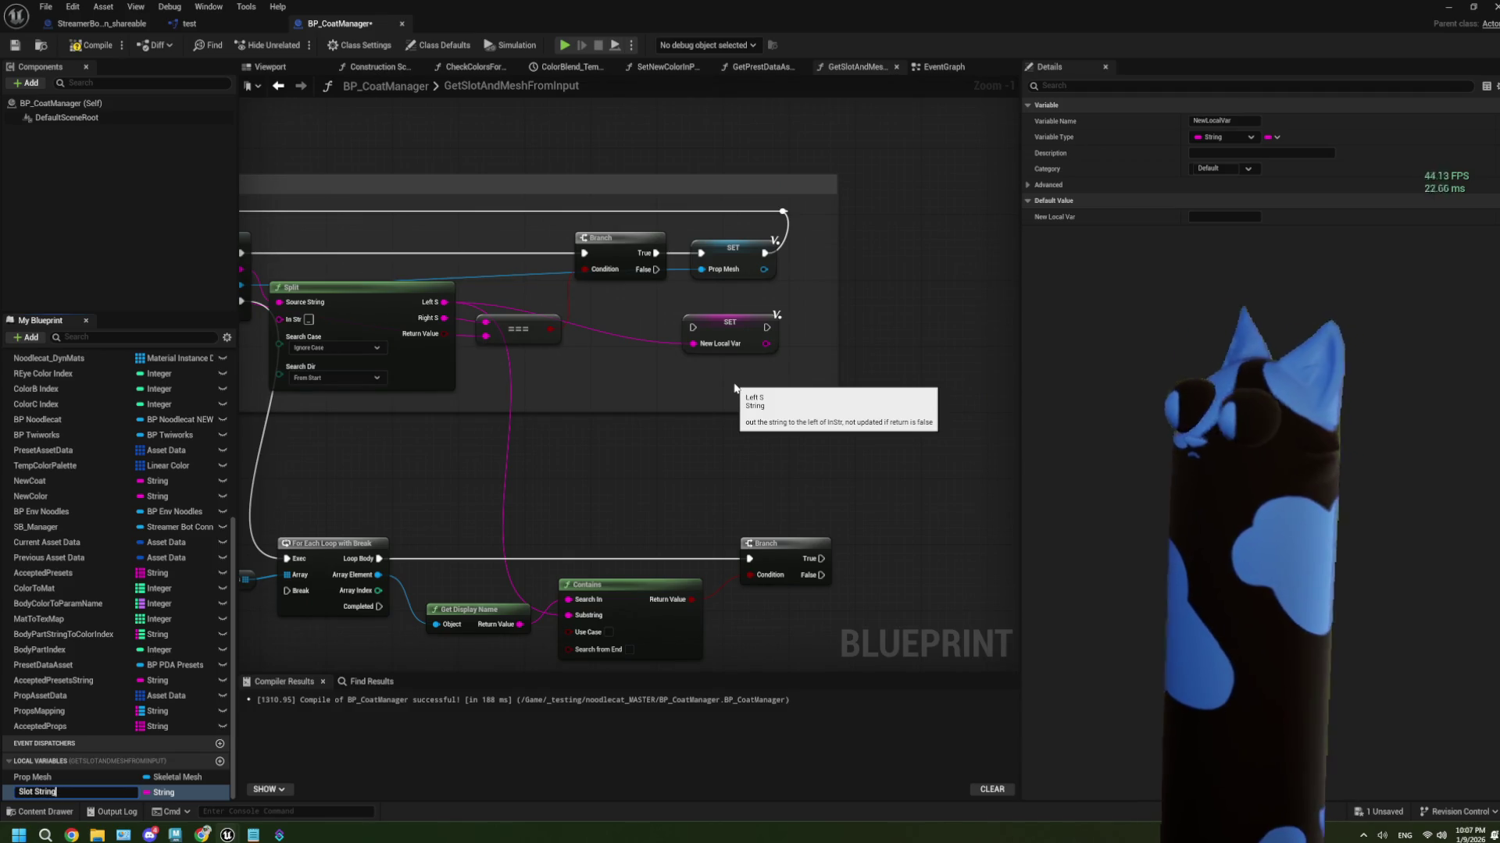
key("Return")
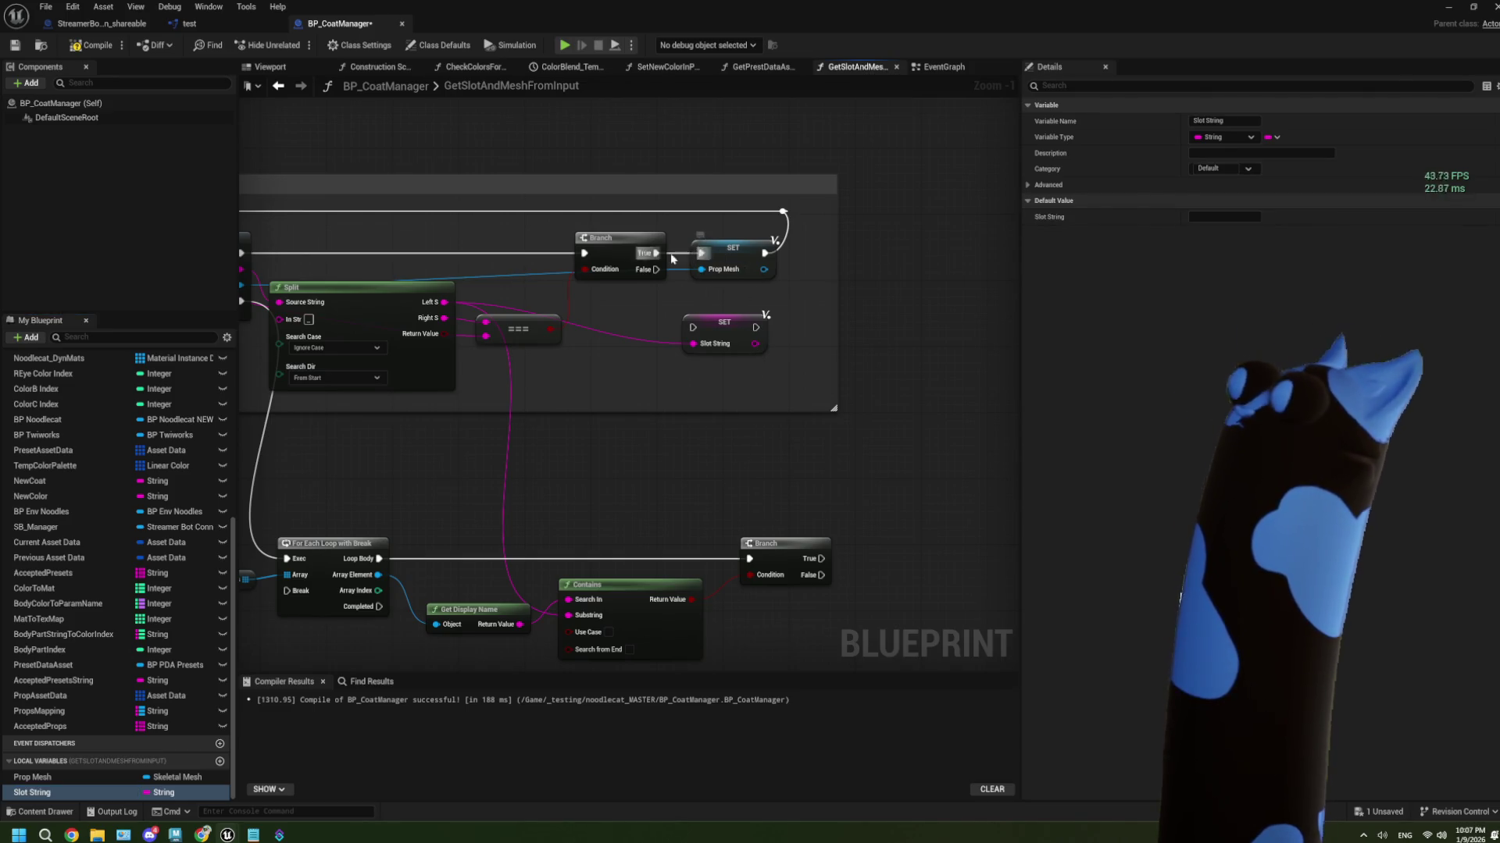
Chain the SET Slot String node after Prop Mesh and widen the comment around the reroute
mouse_move(729, 337)
left_mouse_down()
mouse_move(845, 270)
mouse_move(809, 261)
mouse_move(782, 211)
left_mouse_up()
left_click_drag(834, 270, 832, 261)
left_click_drag(783, 211, 882, 212)
left_click_drag(833, 318, 918, 322)
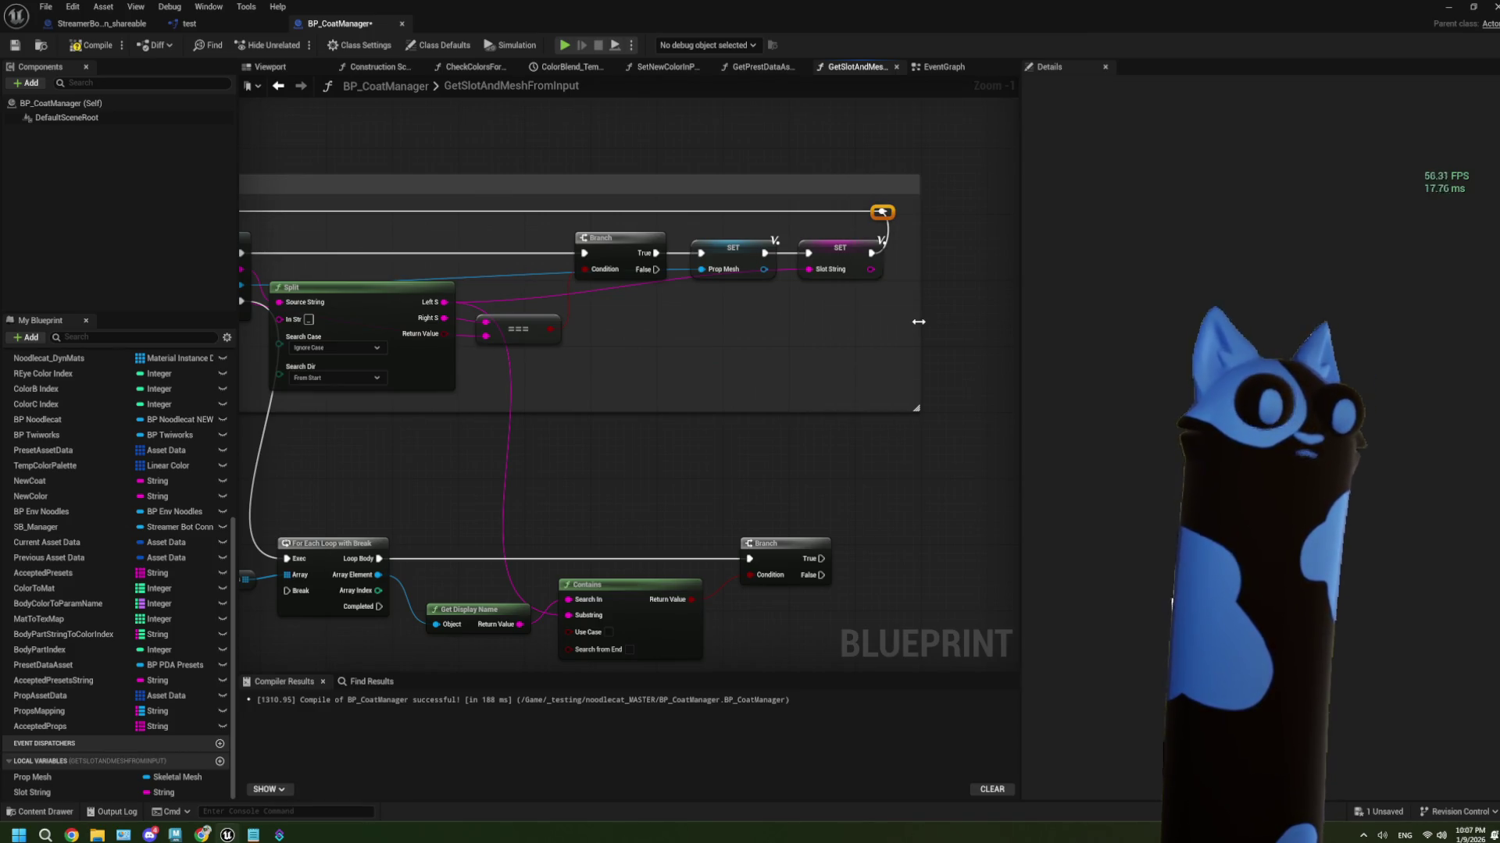
Promote Array Element to a local Mod Slot variable, then delete that setter
left_click(1106, 489)
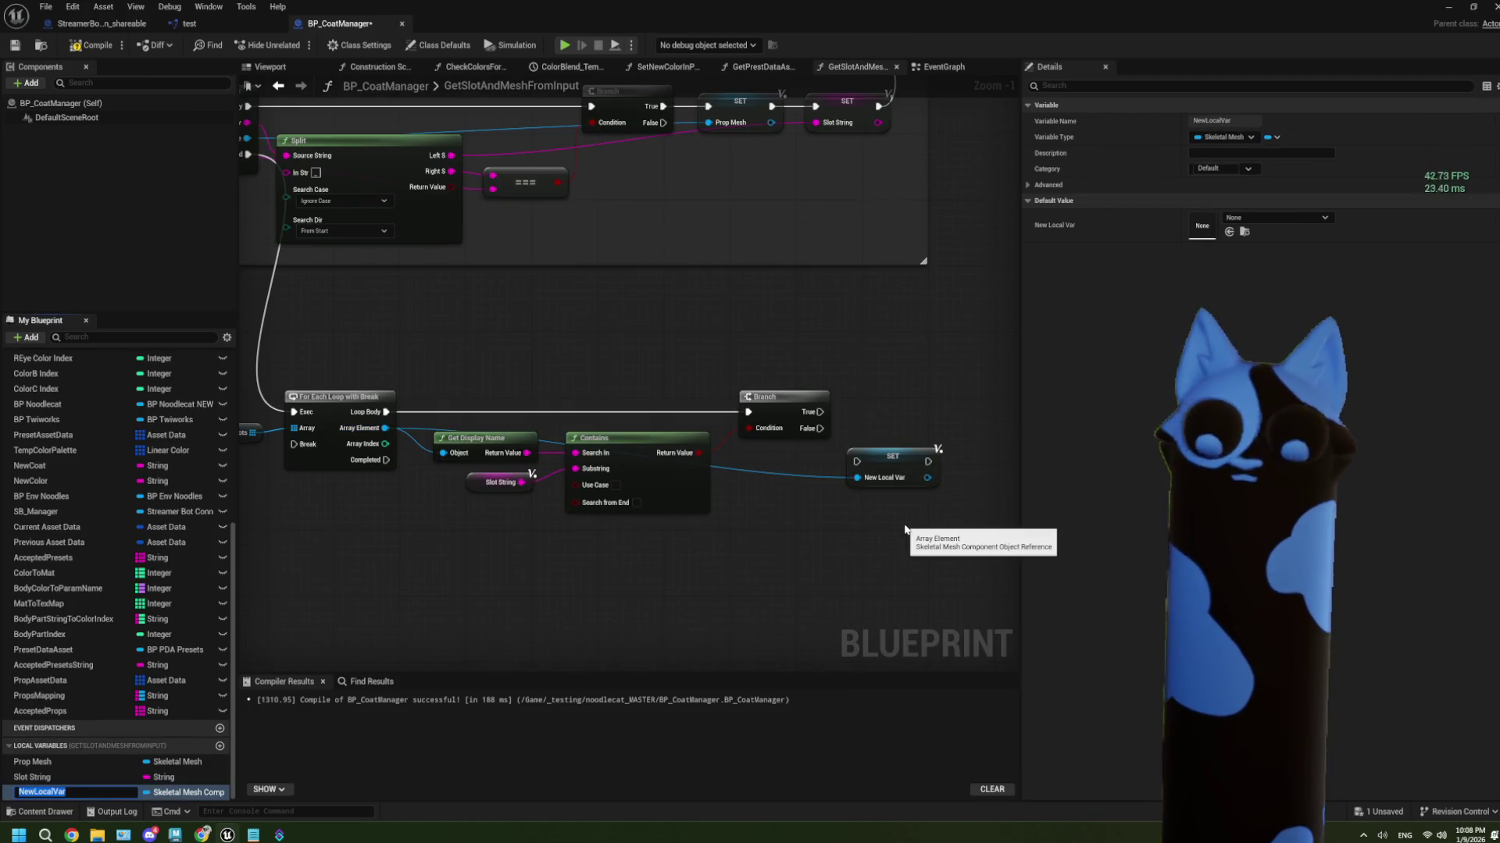
type("Mod S")
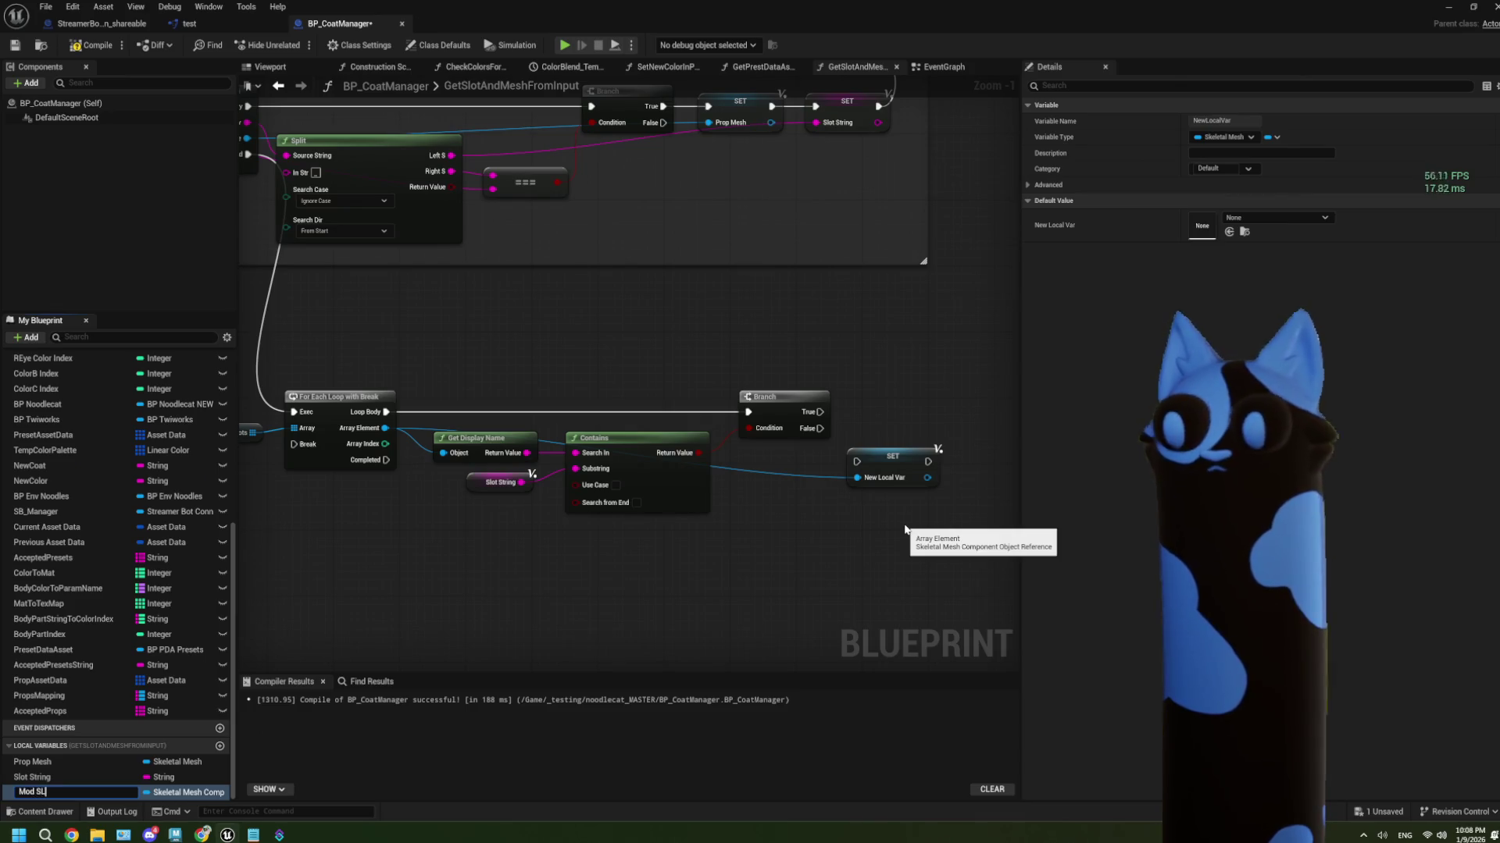
type("lot")
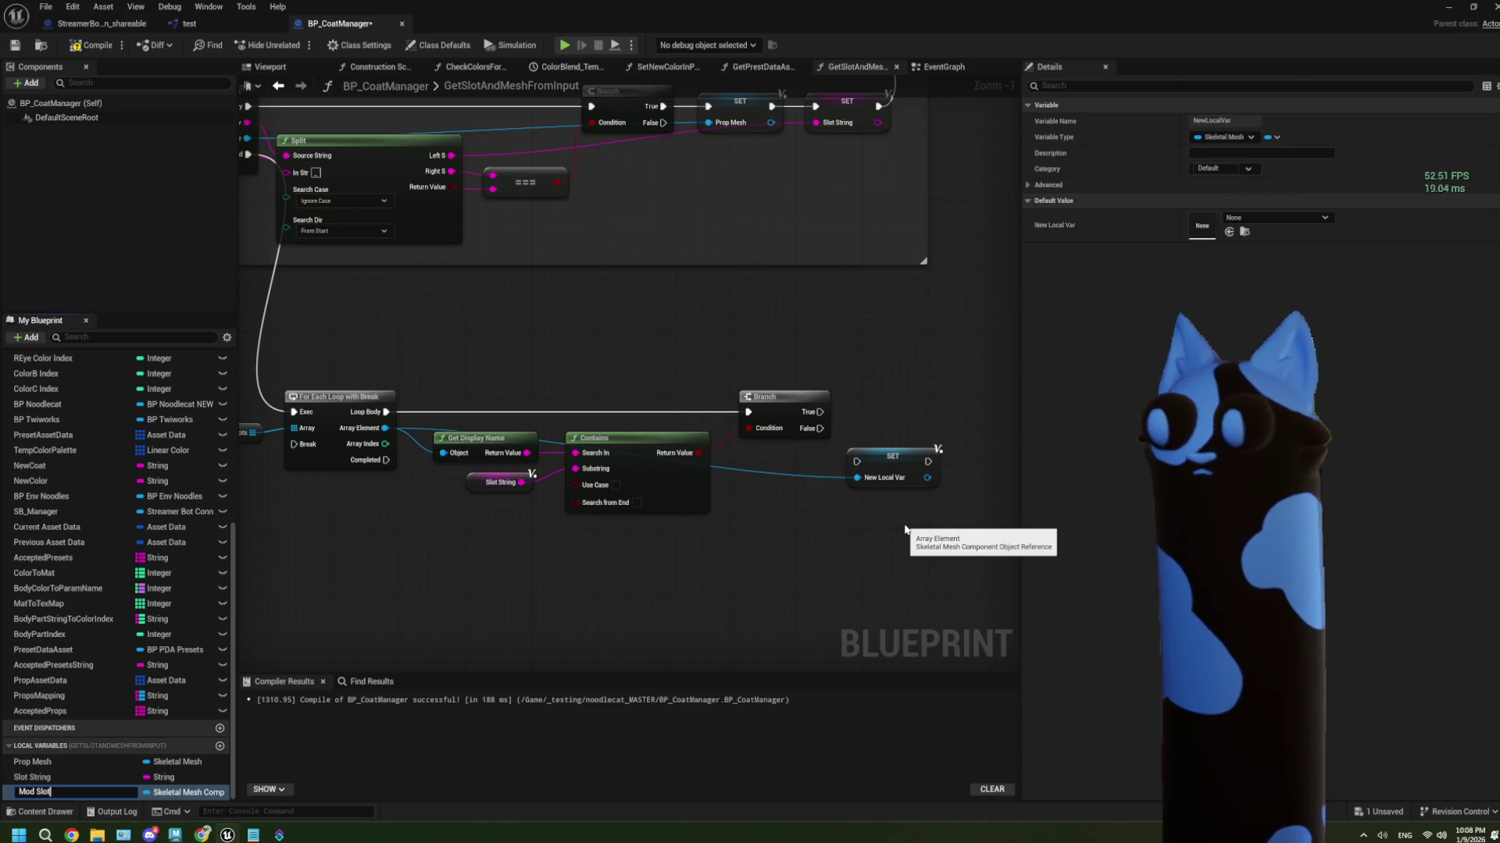
key("Return")
left_click(880, 468)
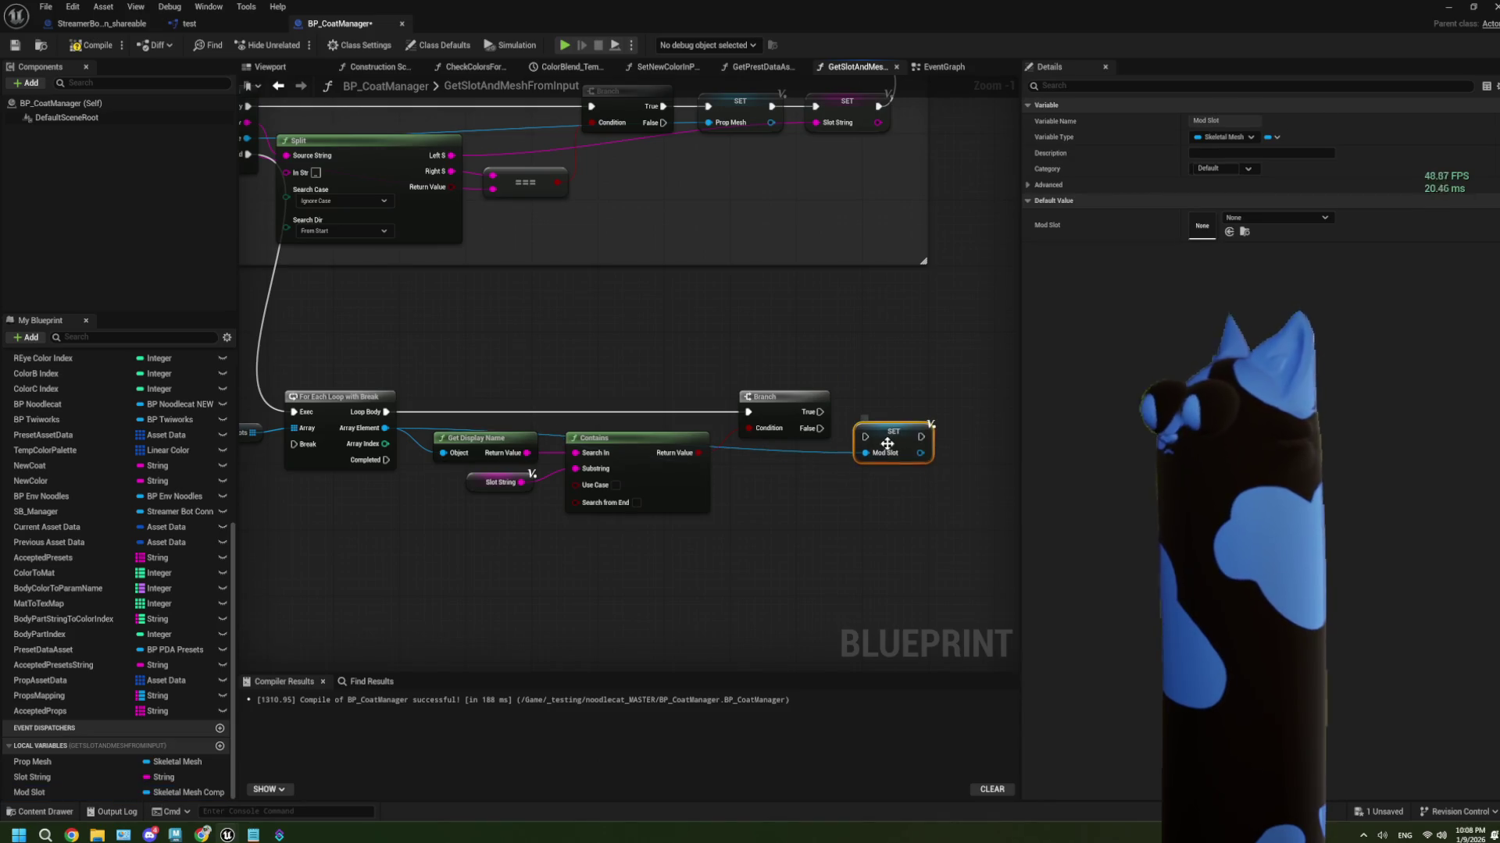
scroll(879, 468, "up", 1)
left_click_drag(856, 489, 784, 489)
mouse_move(672, 498)
left_mouse_down()
mouse_move(838, 481)
mouse_move(541, 508)
left_mouse_up()
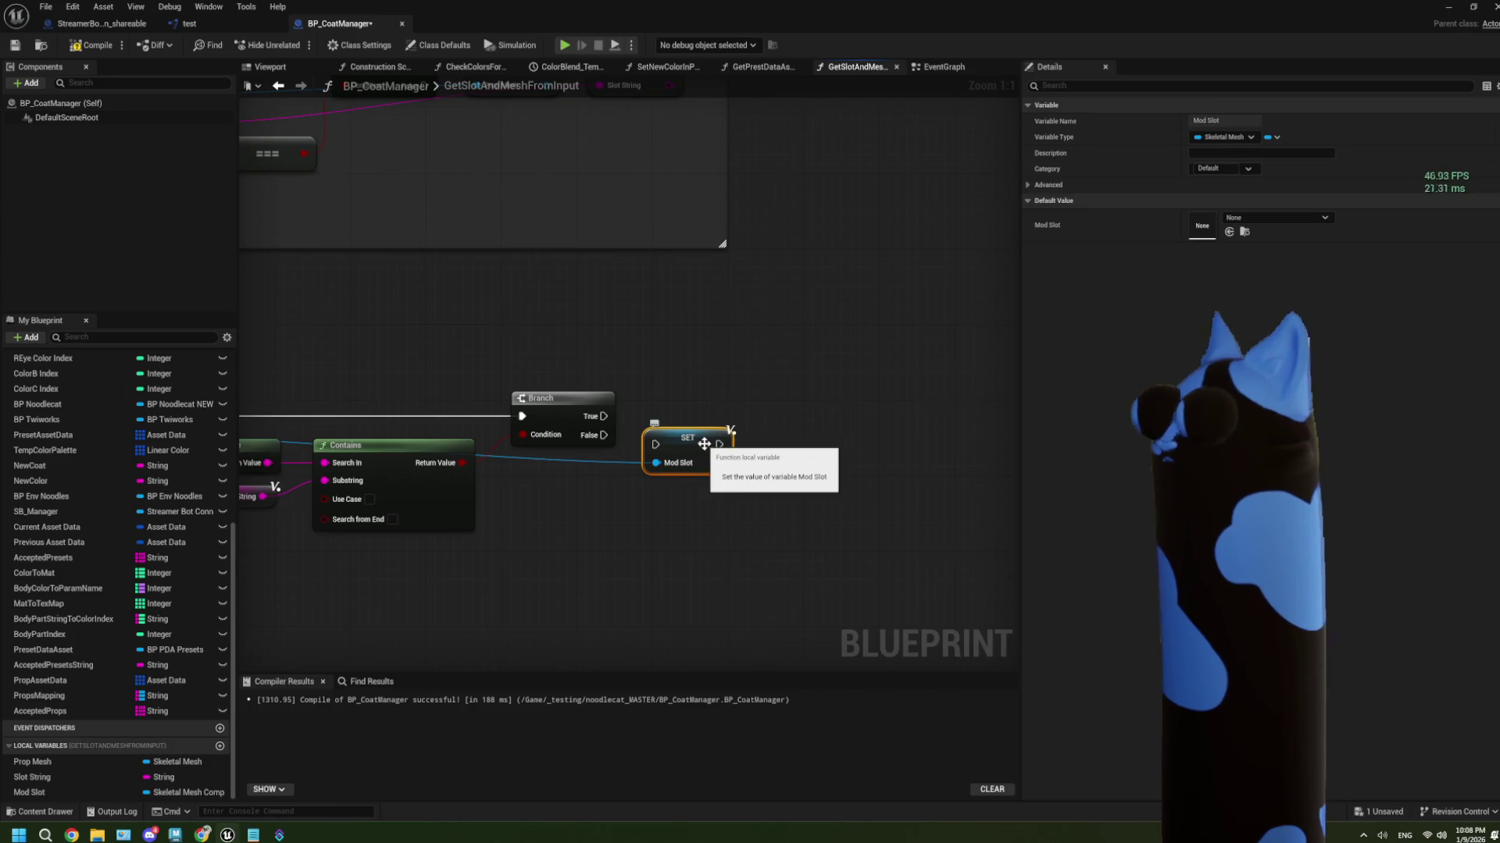
key("Delete")
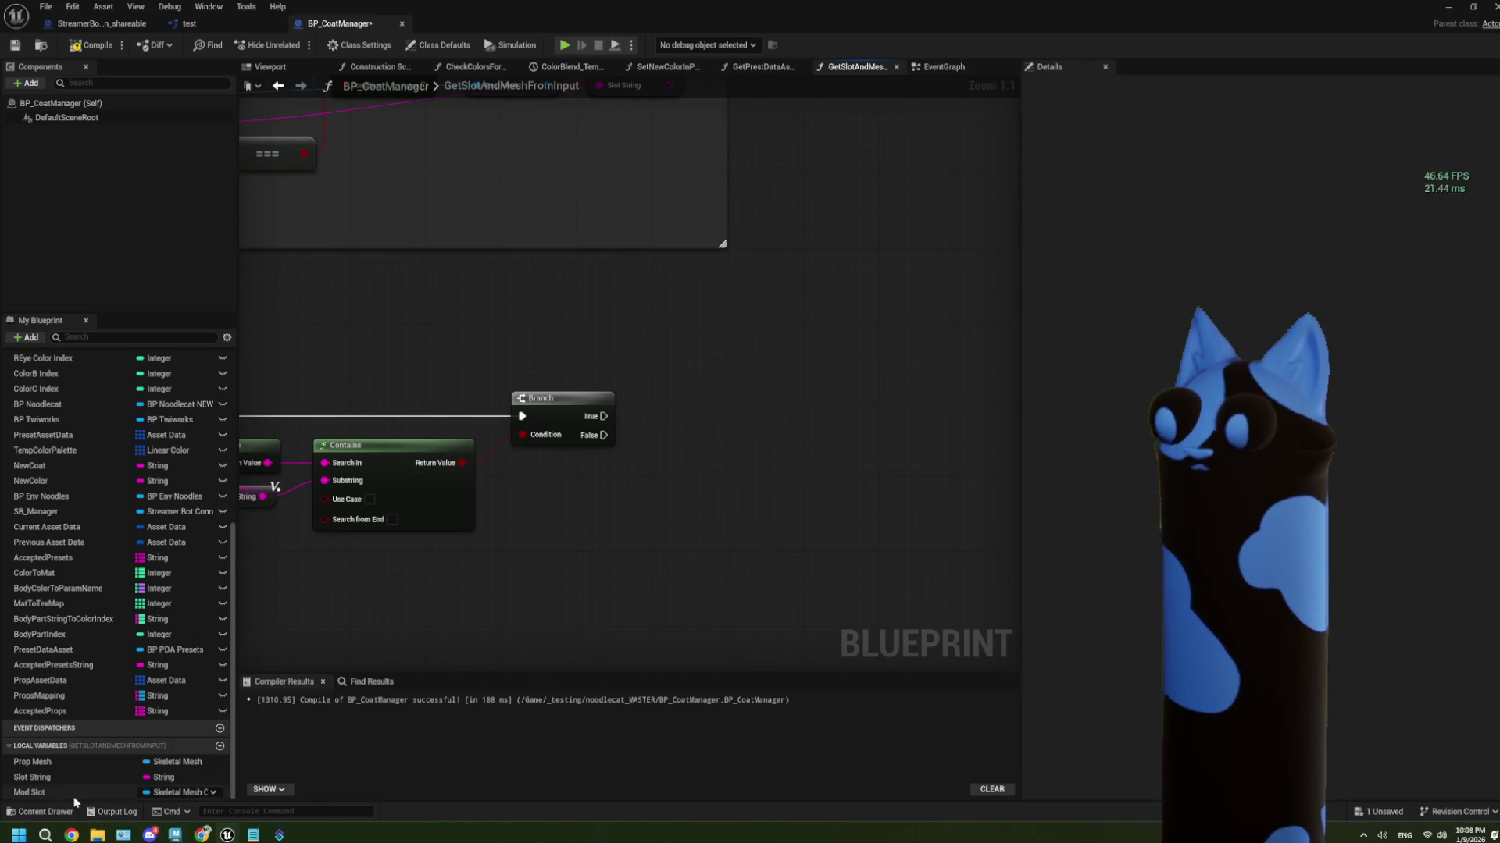
Promote the loop's Array Index to a new local variable, Mod Slot Index
right_click(76, 792)
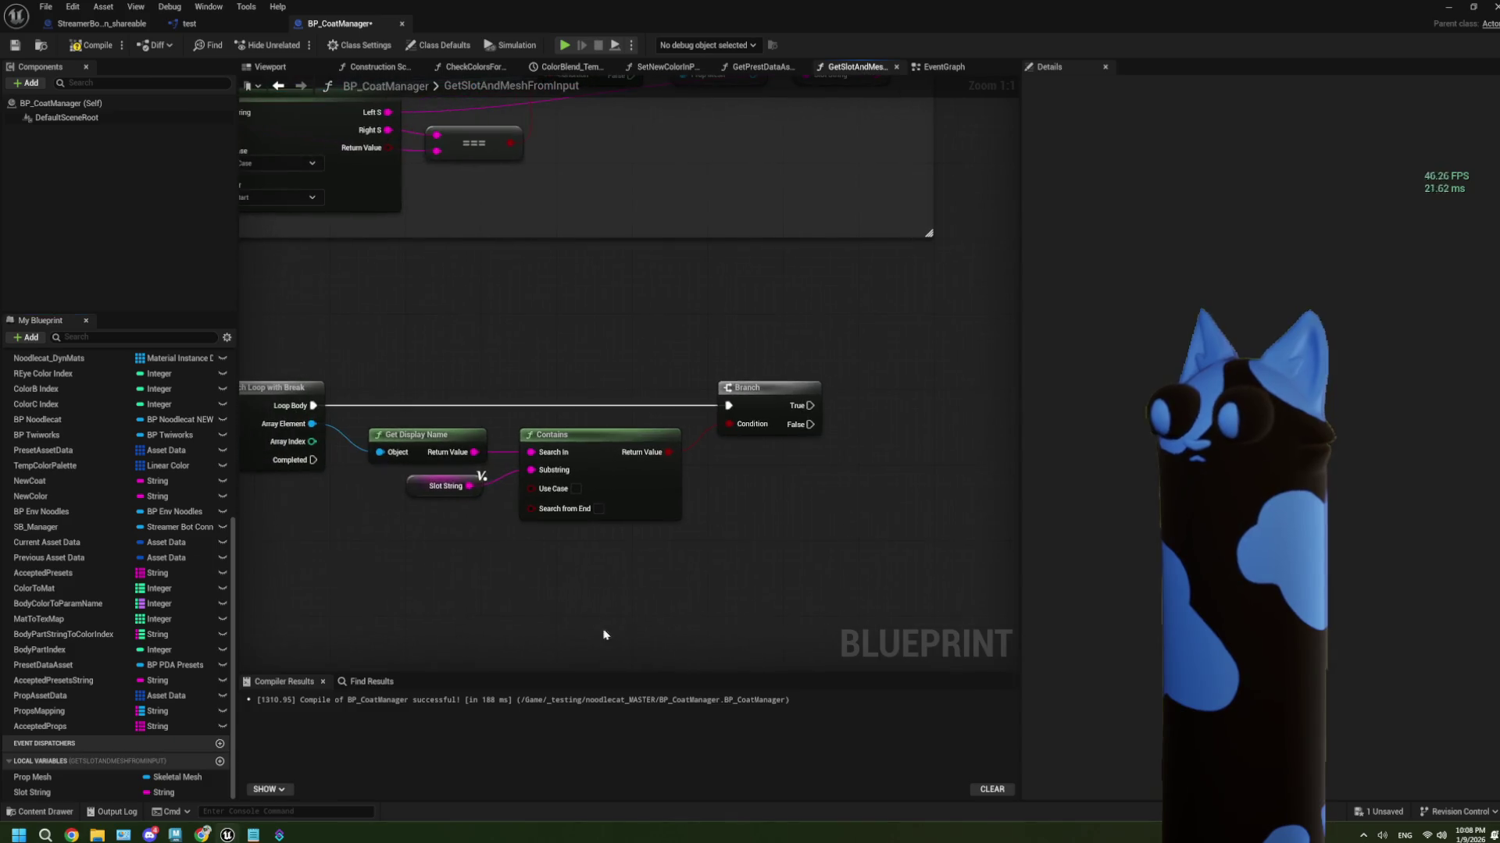
left_click_drag(311, 442, 784, 504)
left_click(850, 574)
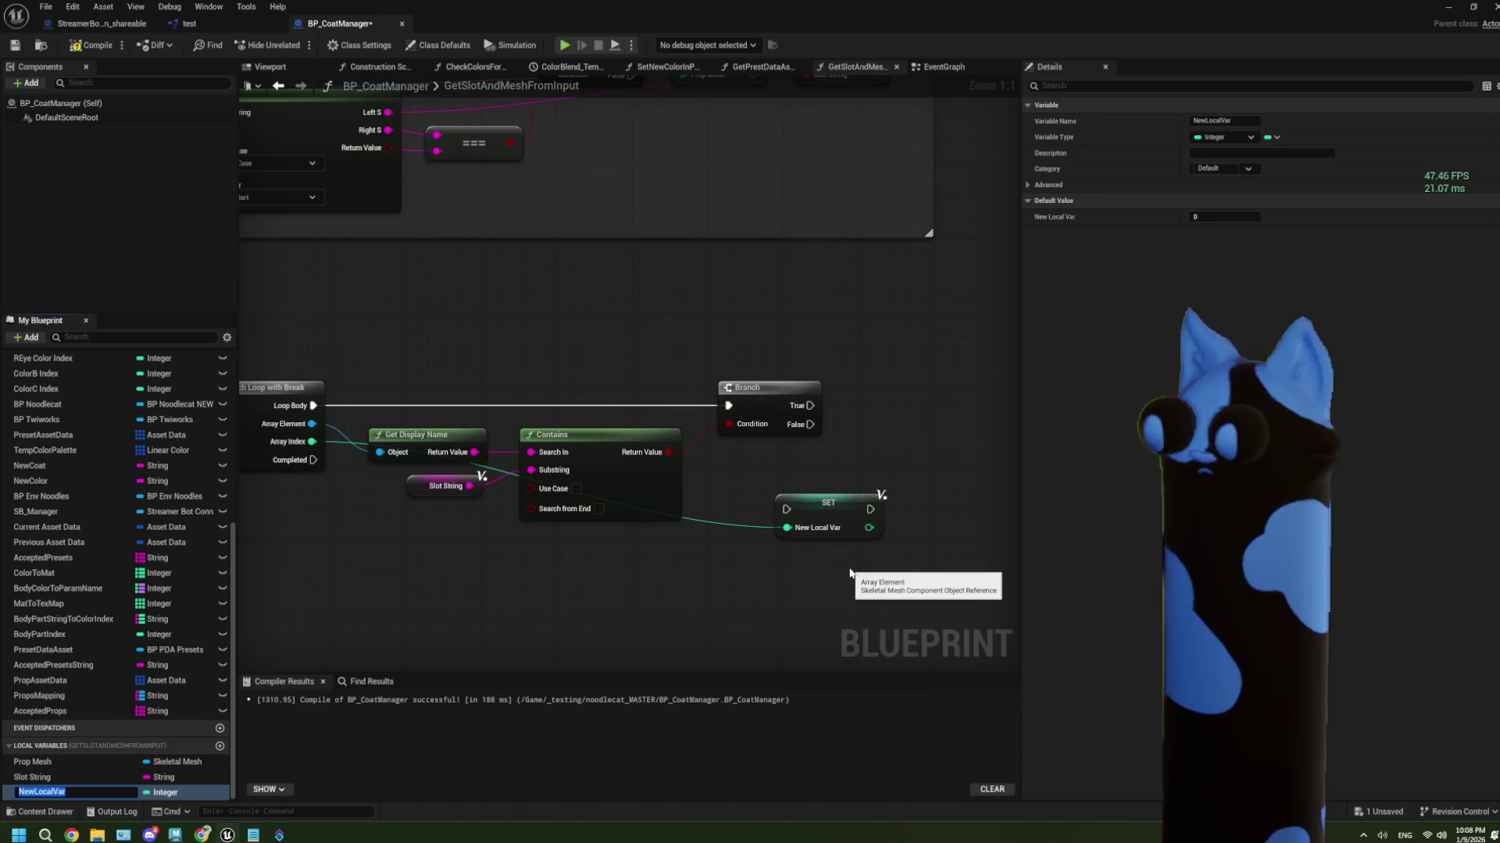
type("Mod Slot Index")
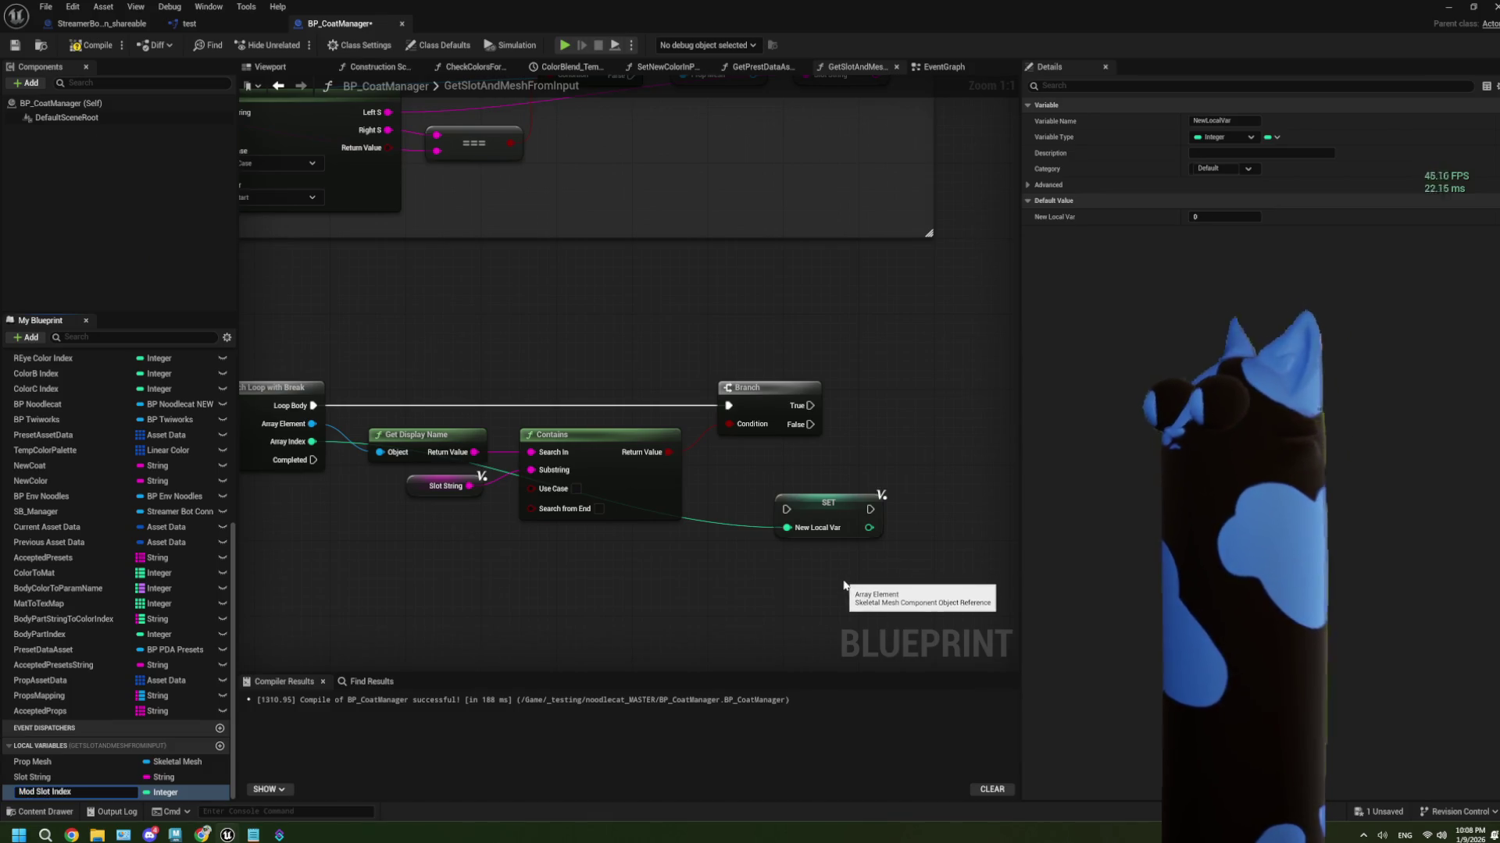
key("Return")
Set Mod Slot Index on Branch True and route its exec back to the loop's Break
mouse_move(810, 406)
left_mouse_down()
mouse_move(816, 453)
mouse_move(790, 512)
left_mouse_up()
mouse_move(799, 508)
left_mouse_down()
mouse_move(866, 404)
mouse_move(969, 420)
mouse_move(687, 374)
mouse_move(379, 449)
left_mouse_up()
scroll(888, 463, "down", 2)
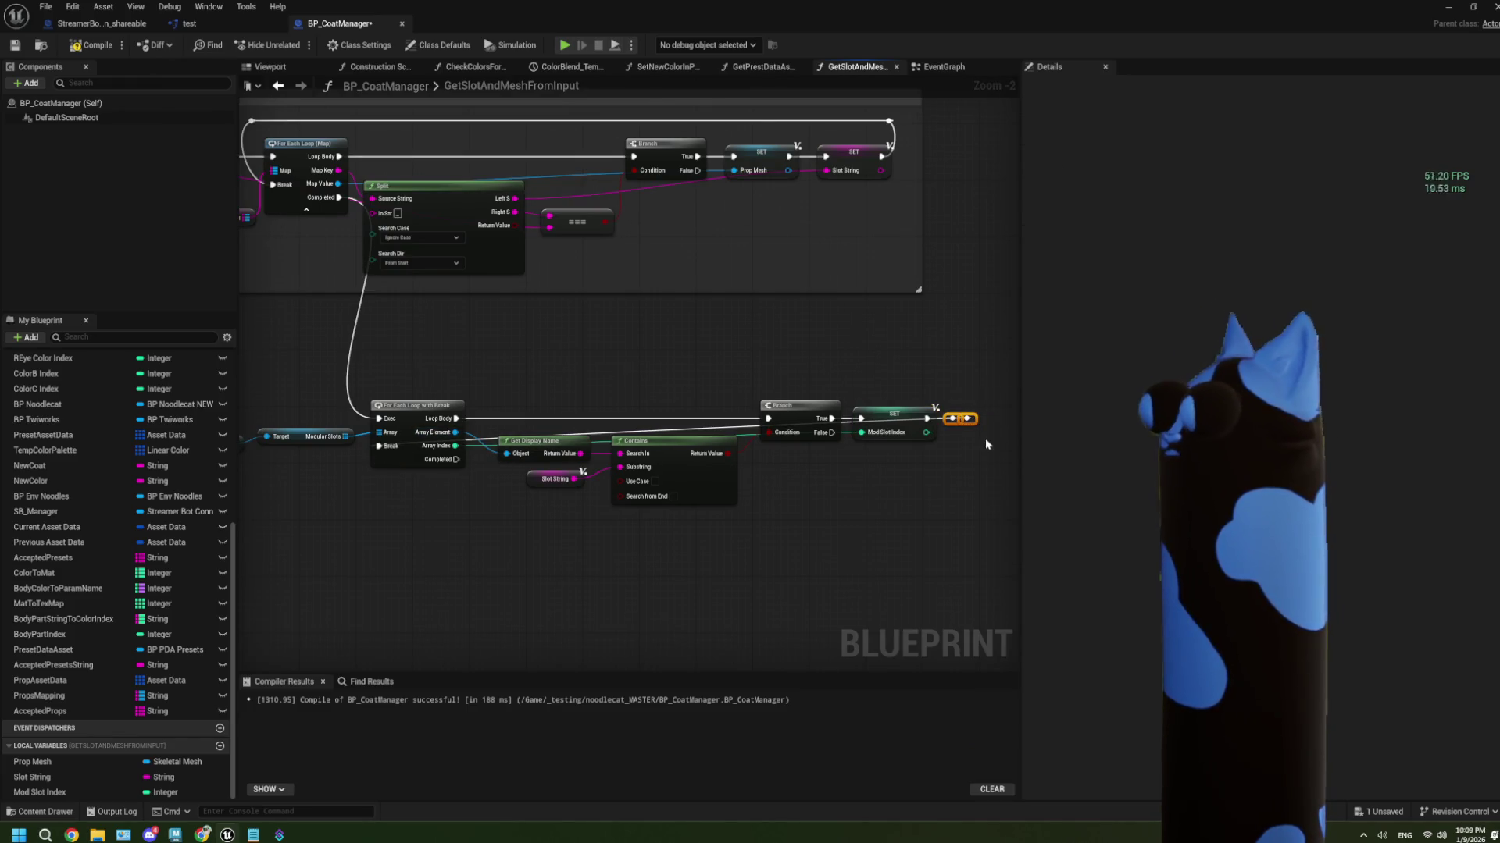
mouse_move(969, 419)
left_mouse_down()
mouse_move(799, 378)
mouse_move(385, 390)
left_mouse_up()
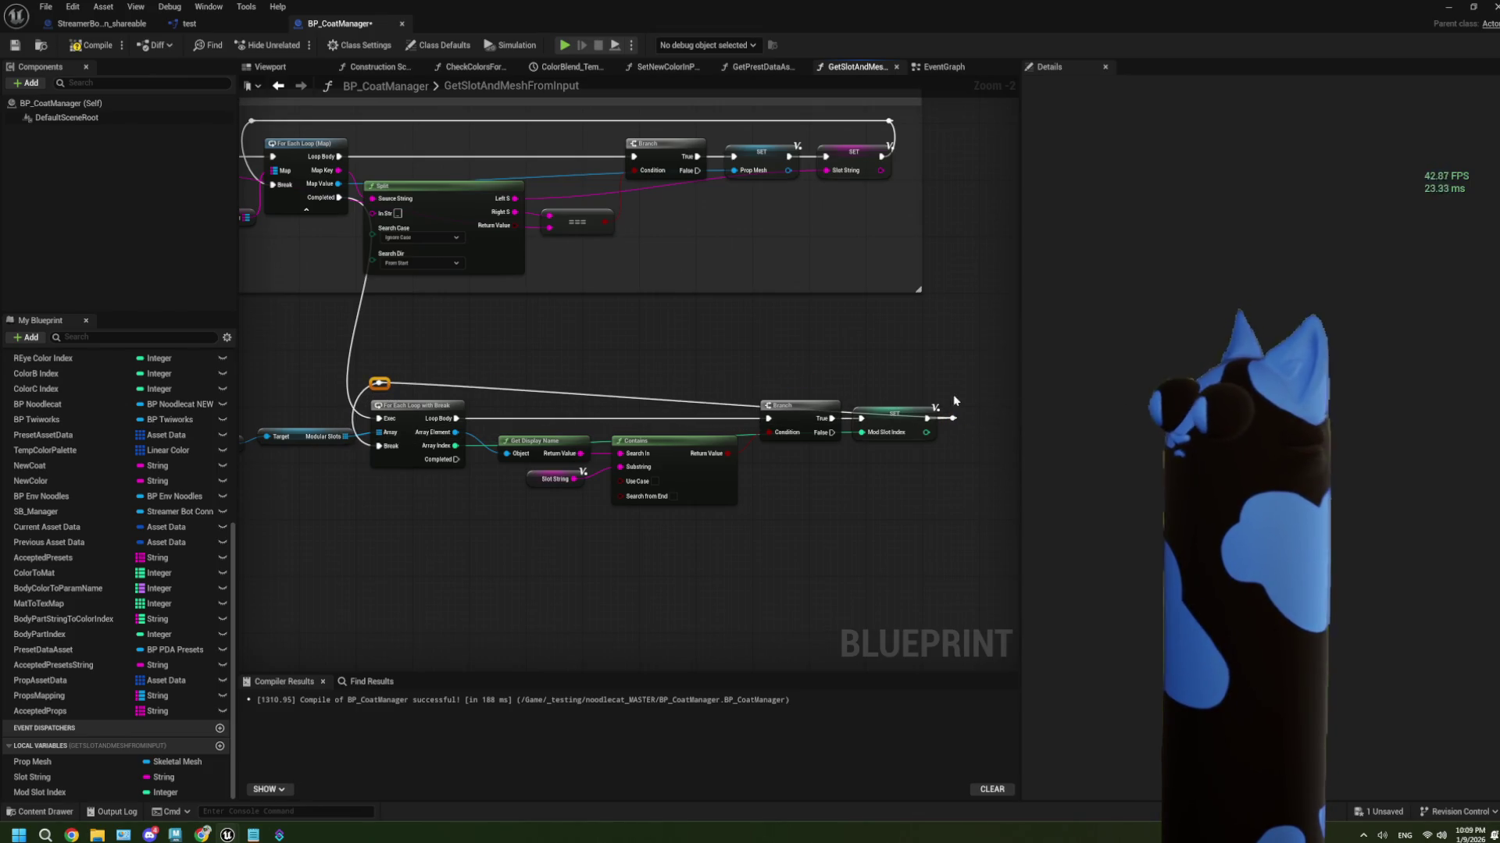
left_click_drag(953, 419, 945, 383)
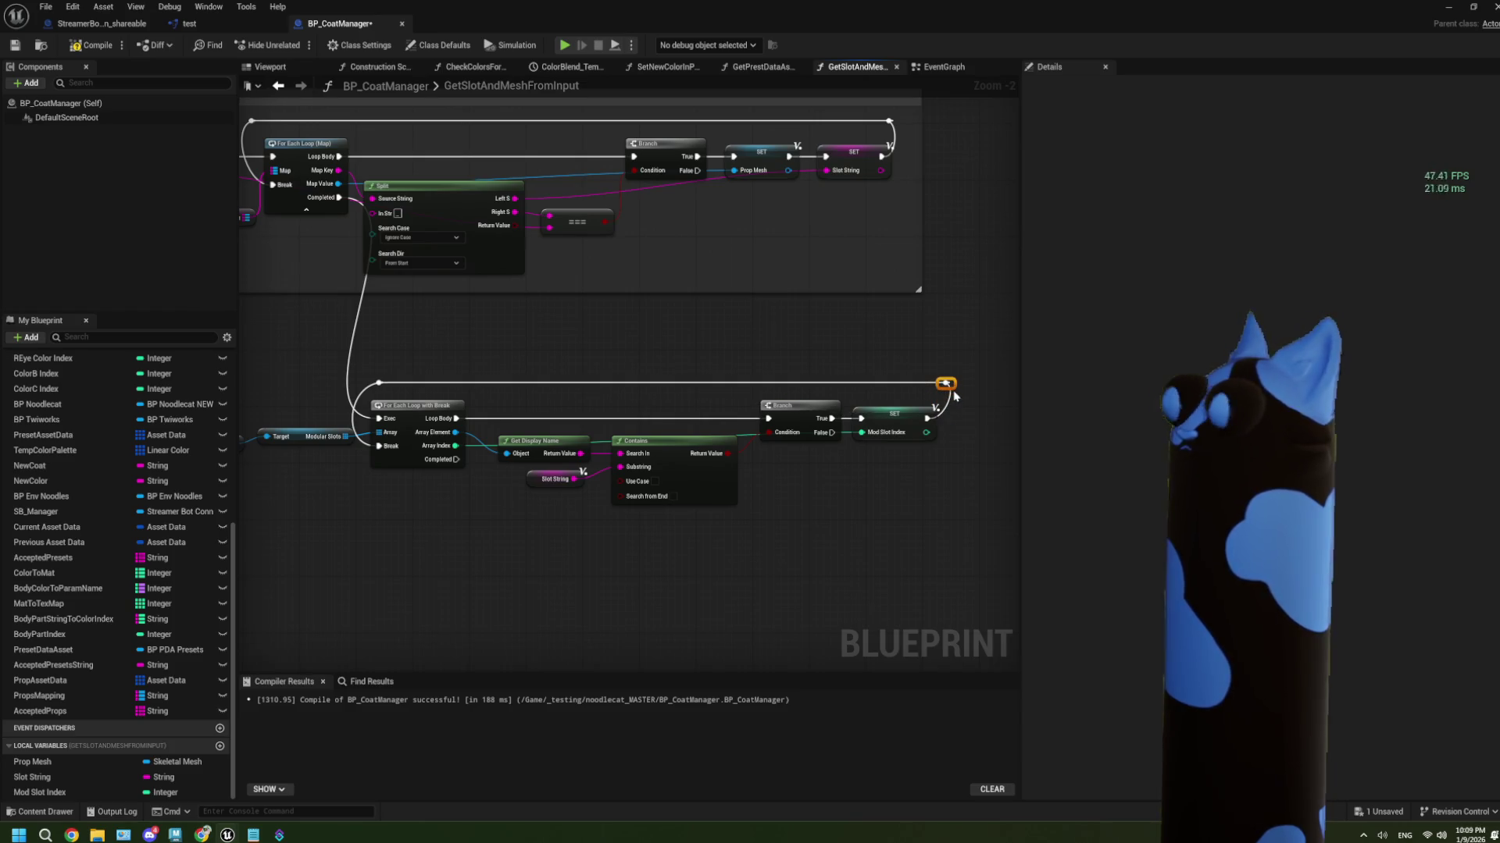
Add a Branch after the first loop completes
left_click(882, 529)
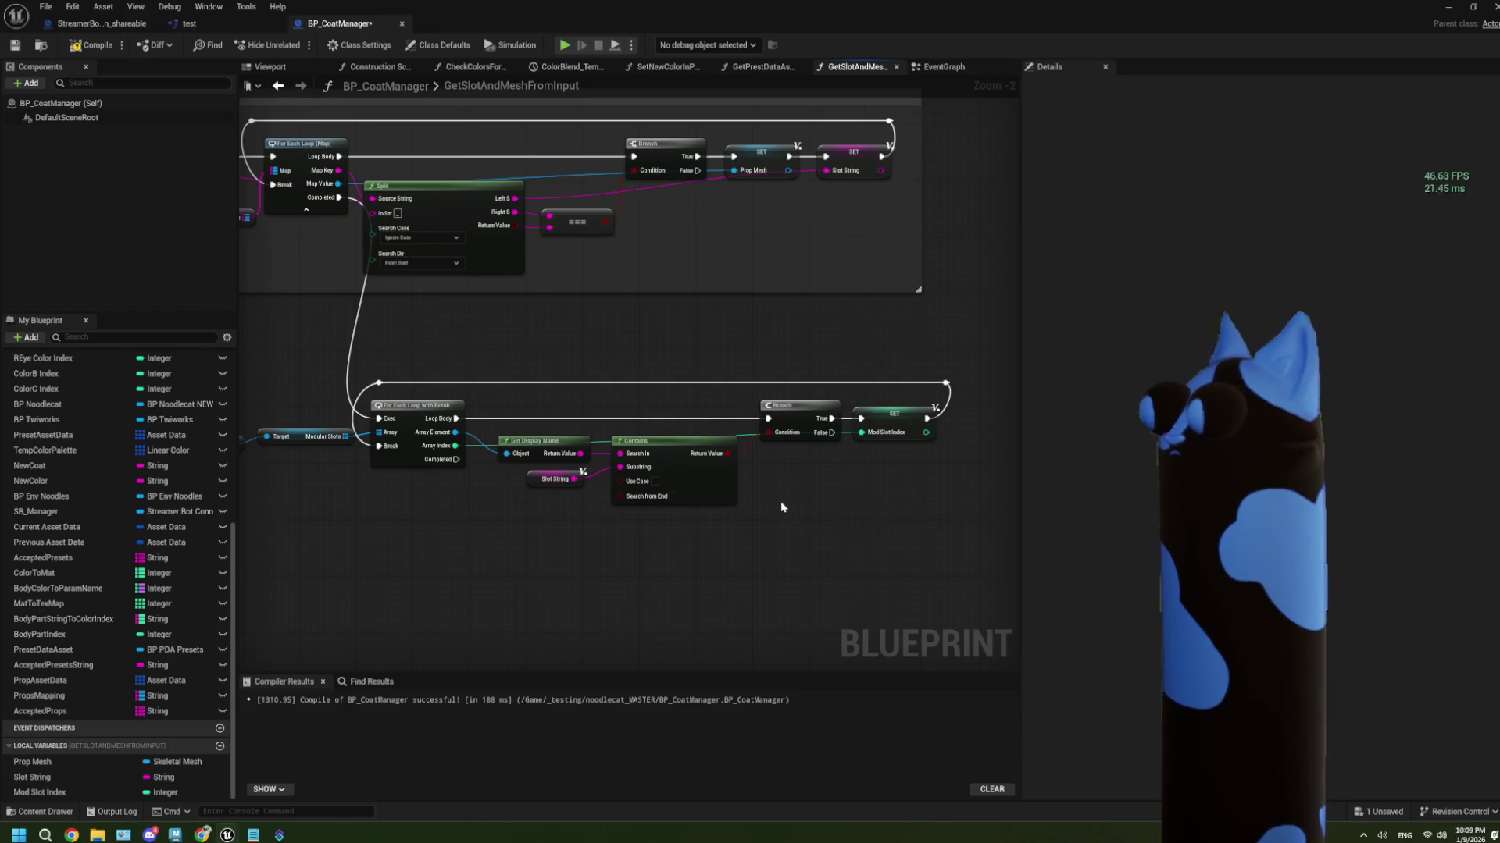
scroll(644, 546, "down", 1)
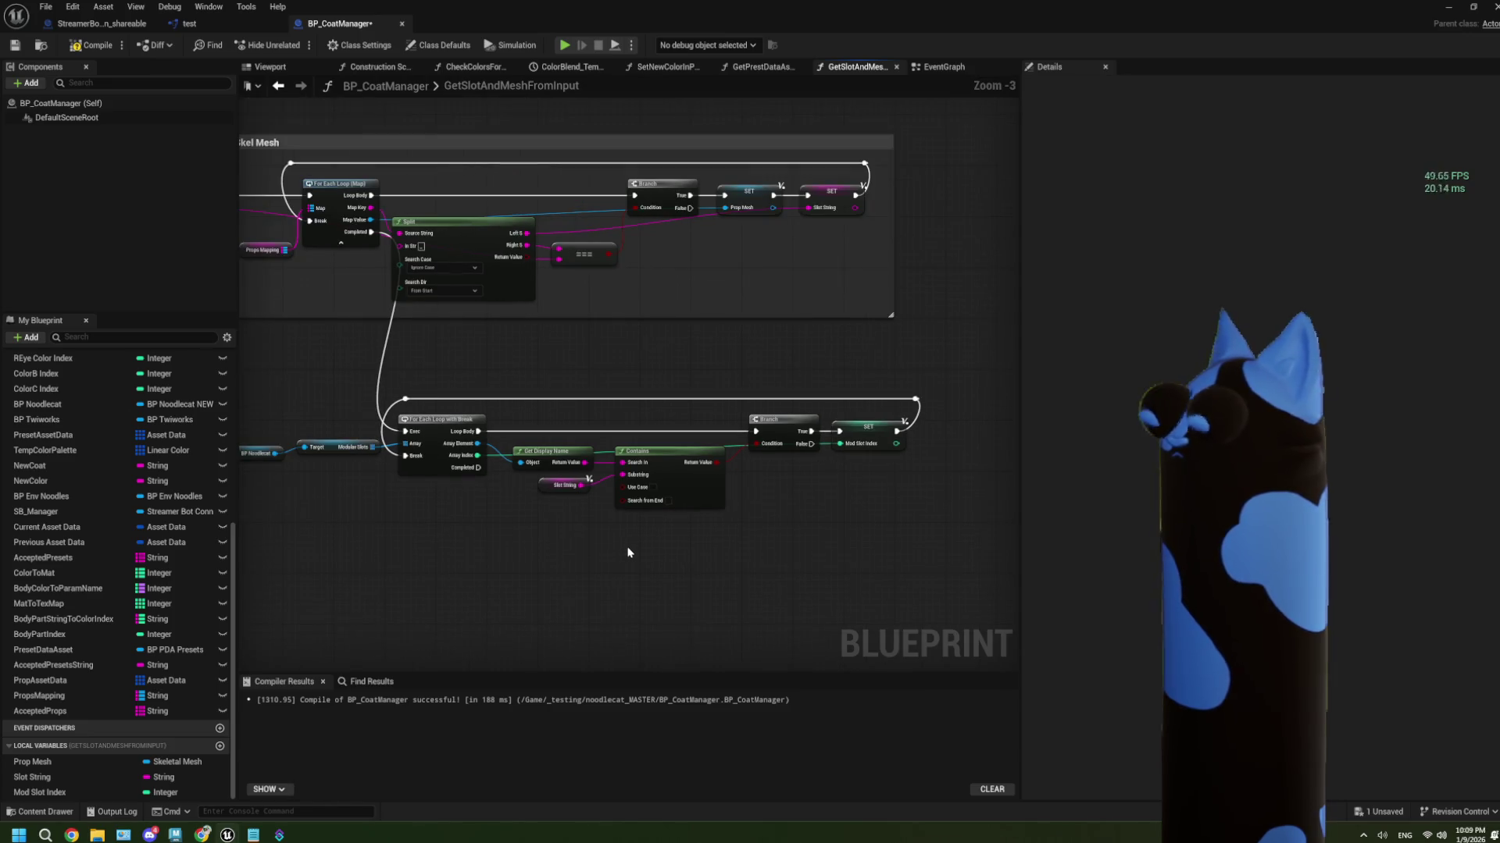
mouse_move(636, 546)
left_mouse_down()
mouse_move(568, 545)
mouse_move(598, 550)
left_mouse_up()
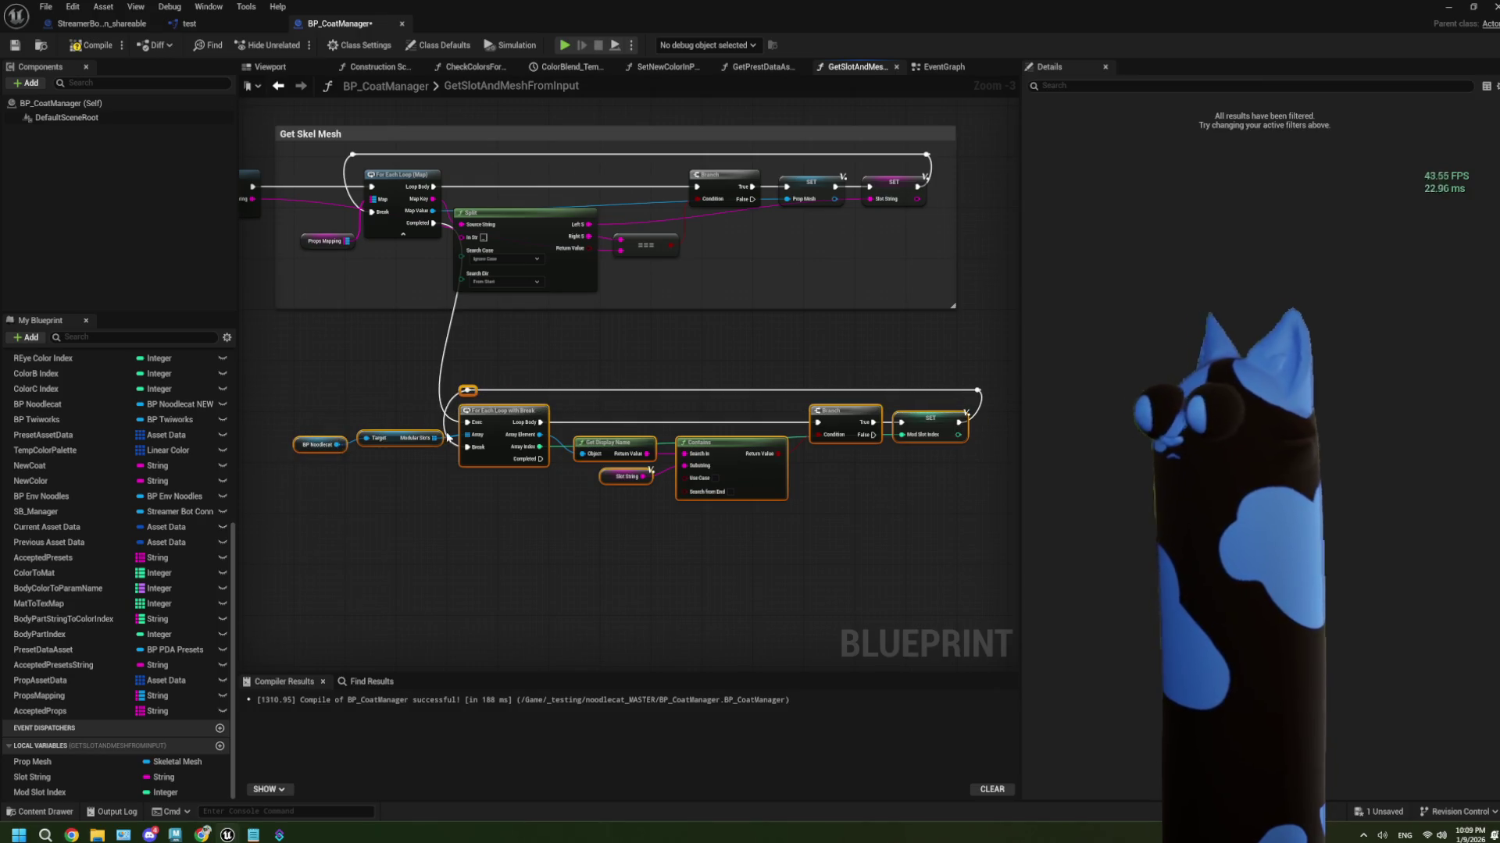
mouse_move(424, 227)
left_mouse_down()
mouse_move(435, 358)
mouse_move(425, 375)
mouse_move(410, 364)
mouse_move(482, 348)
mouse_move(470, 347)
left_mouse_up()
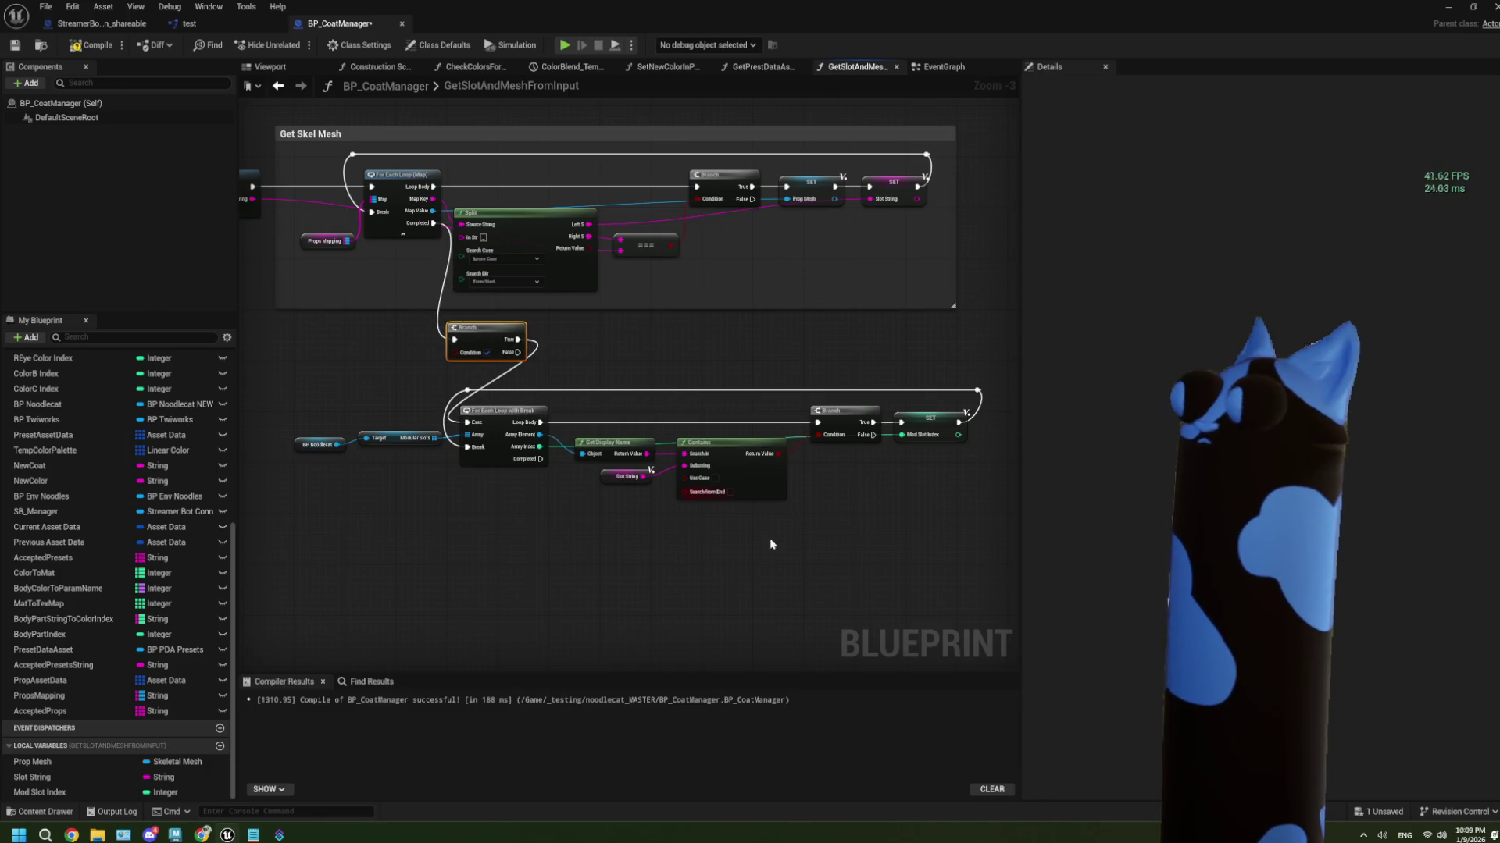
Place a SET Slot String node right after the GetSlotAndMeshFromInput entry node
scroll(537, 457, "up", 2)
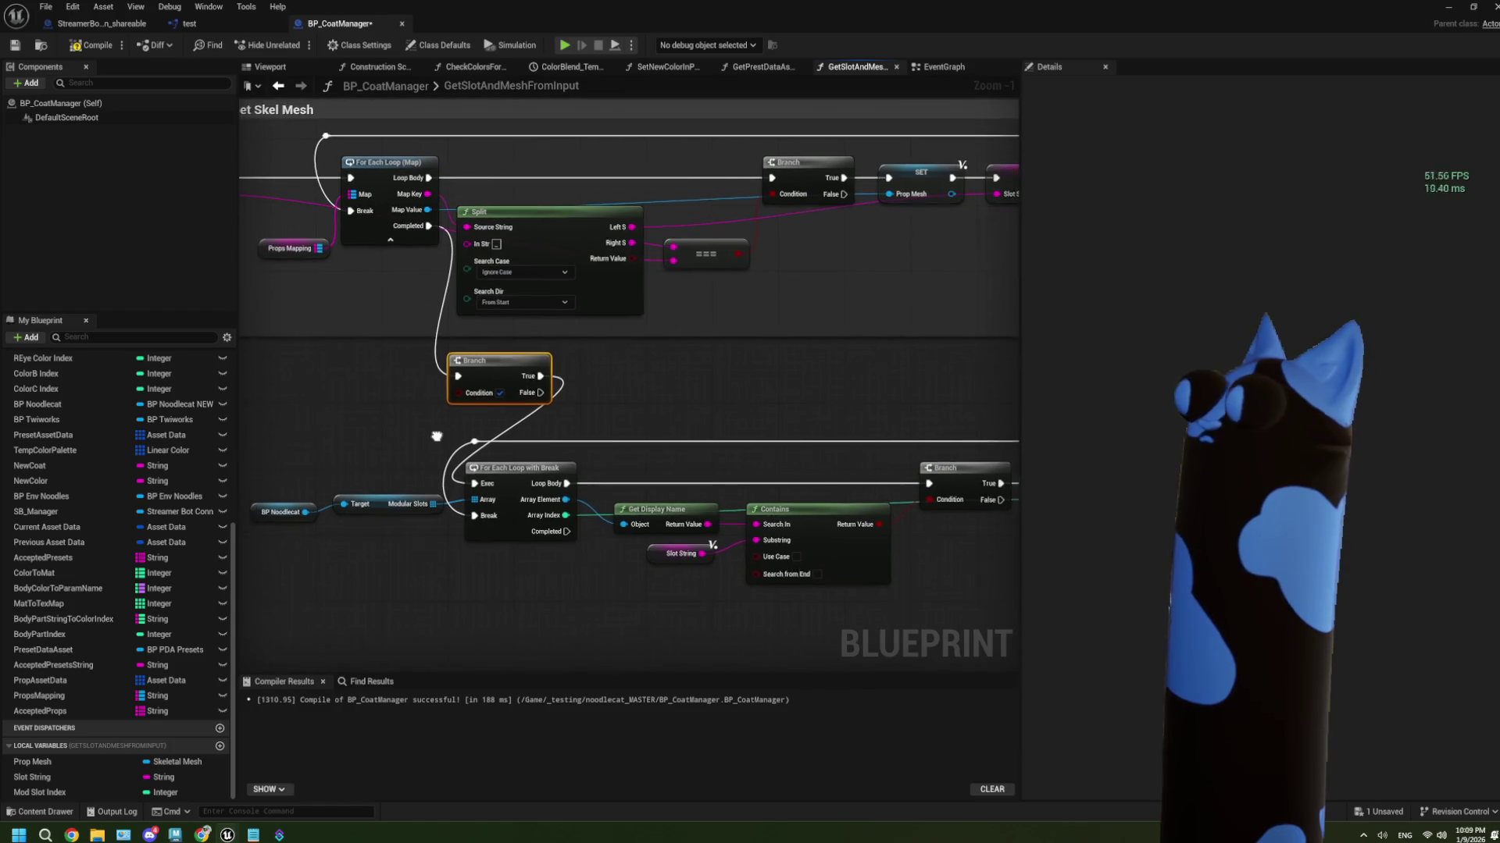
scroll(700, 405, "down", 2)
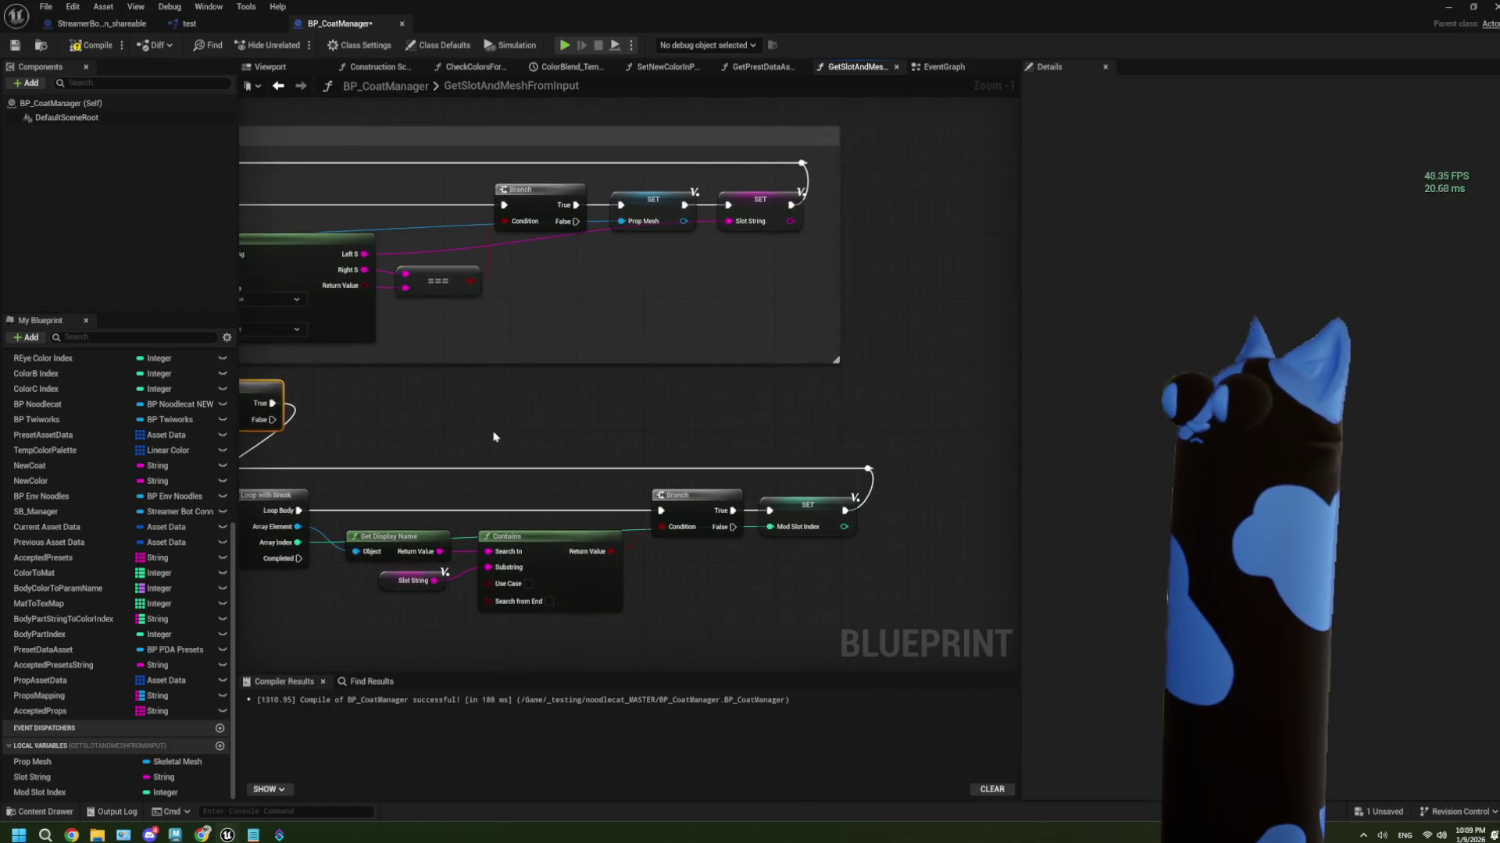
scroll(495, 432, "up", 2)
left_click_drag(390, 427, 562, 429)
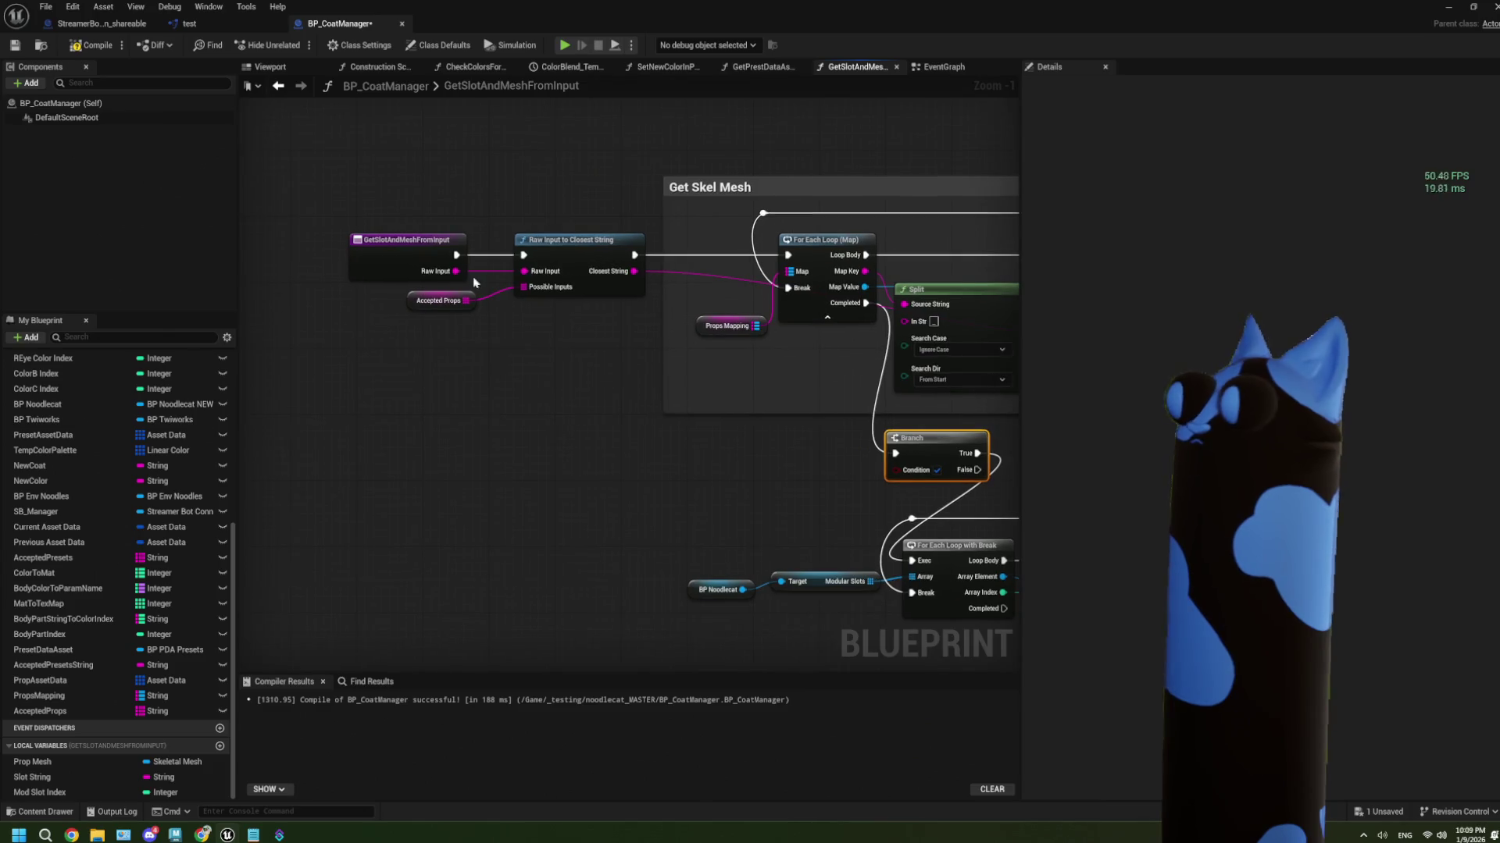
left_click_drag(418, 243, 288, 243)
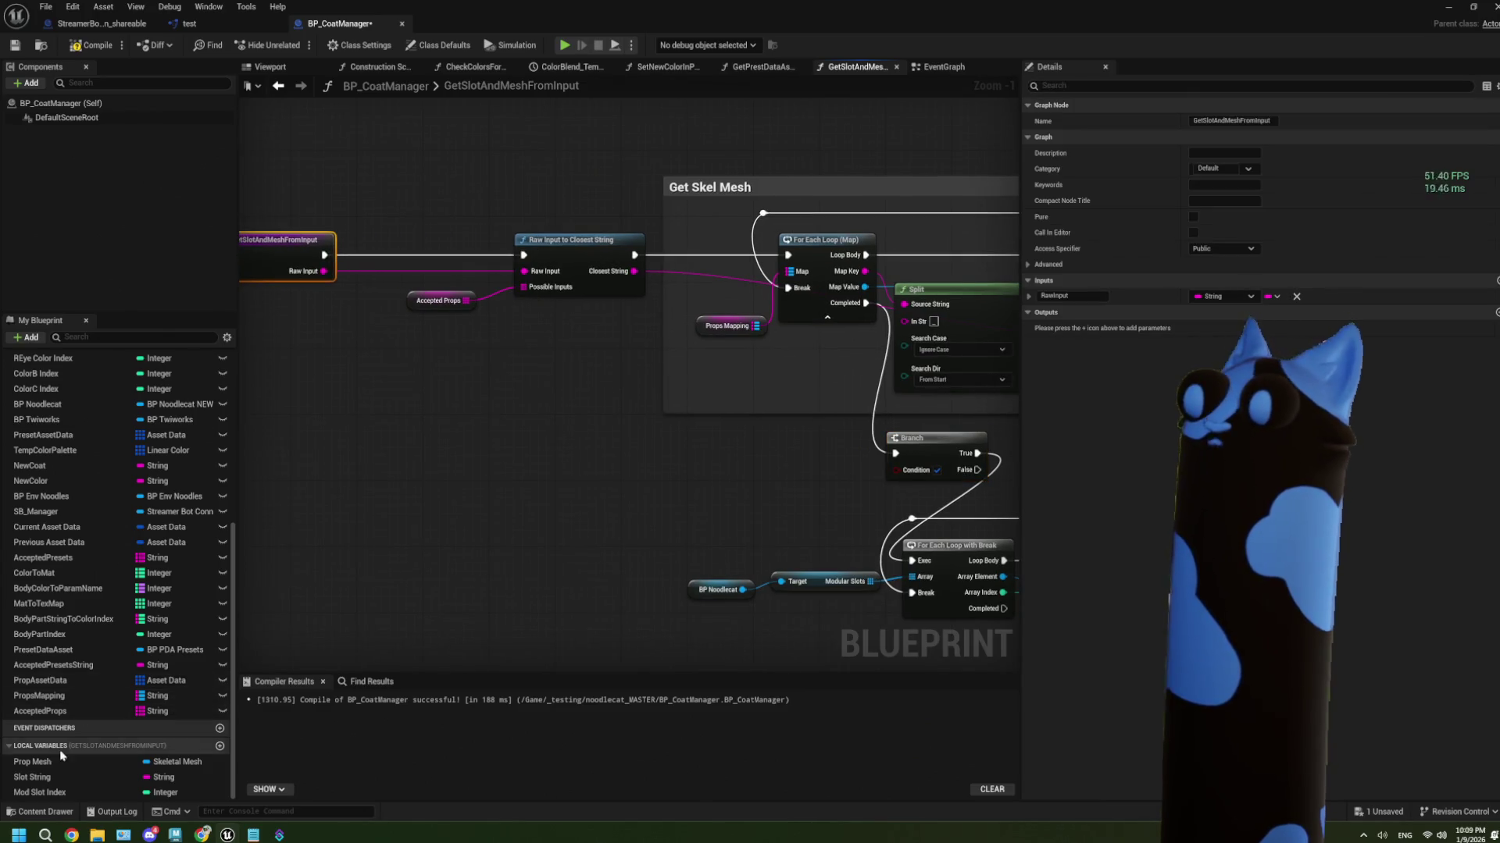
left_click(52, 777)
mouse_move(52, 777)
left_mouse_down()
mouse_move(380, 217)
mouse_move(361, 210)
left_mouse_up()
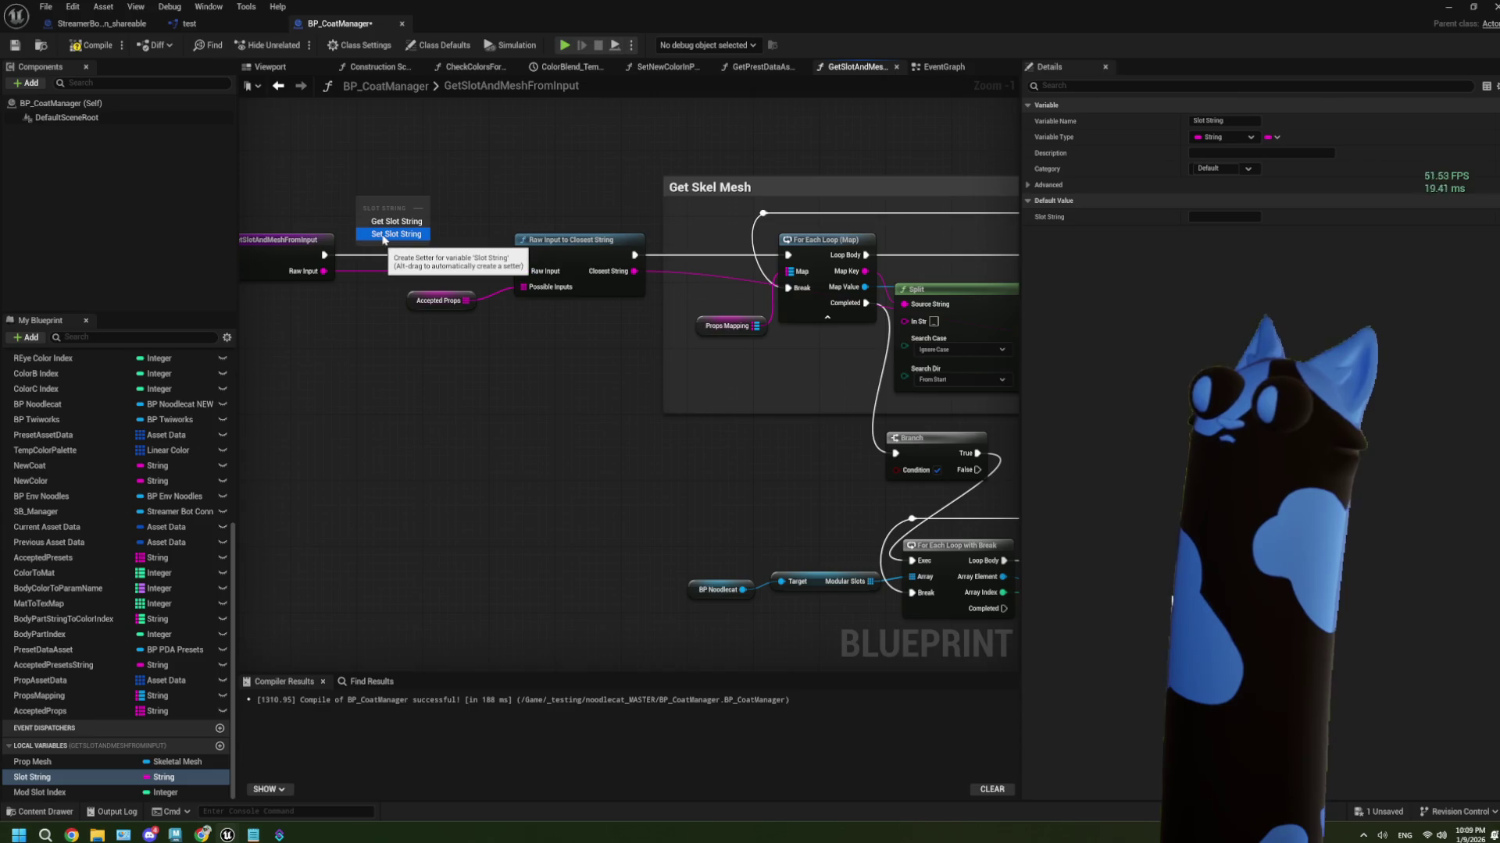
left_click(385, 234)
mouse_move(316, 248)
left_mouse_down()
mouse_move(299, 248)
mouse_move(360, 205)
mouse_move(523, 255)
left_mouse_up()
left_click_drag(365, 207, 381, 258)
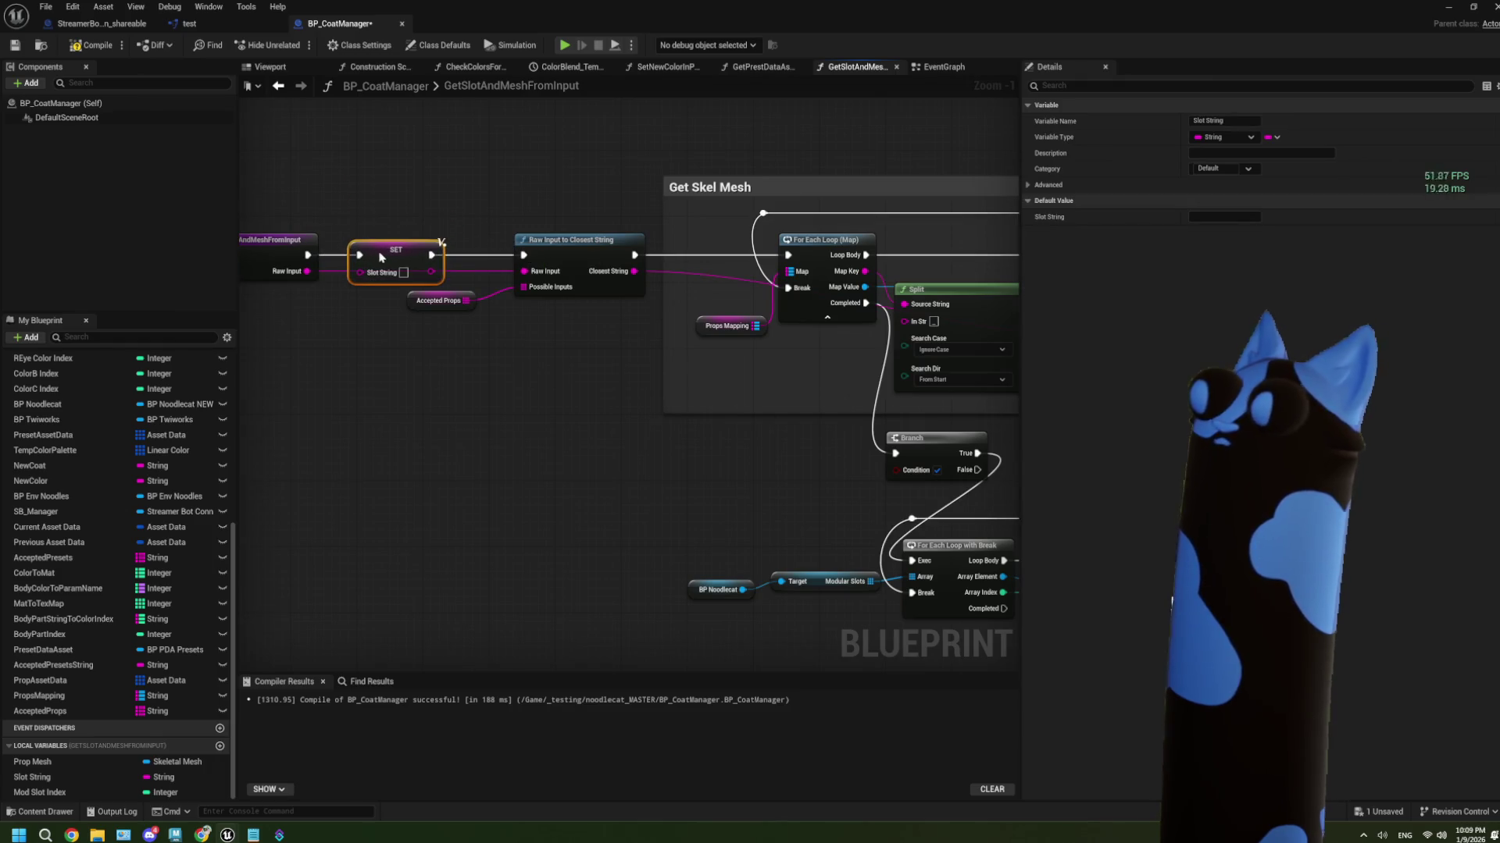
Feed a Slot String getter into an Is Empty check for the Branch
scroll(400, 264, "down", 2)
mouse_move(648, 441)
left_mouse_down()
mouse_move(706, 378)
mouse_move(579, 383)
mouse_move(666, 395)
left_mouse_up()
scroll(547, 408, "up", 2)
mouse_move(53, 784)
left_mouse_down()
mouse_move(102, 790)
mouse_move(325, 435)
mouse_move(424, 422)
left_mouse_up()
left_click(437, 442)
type("is emp")
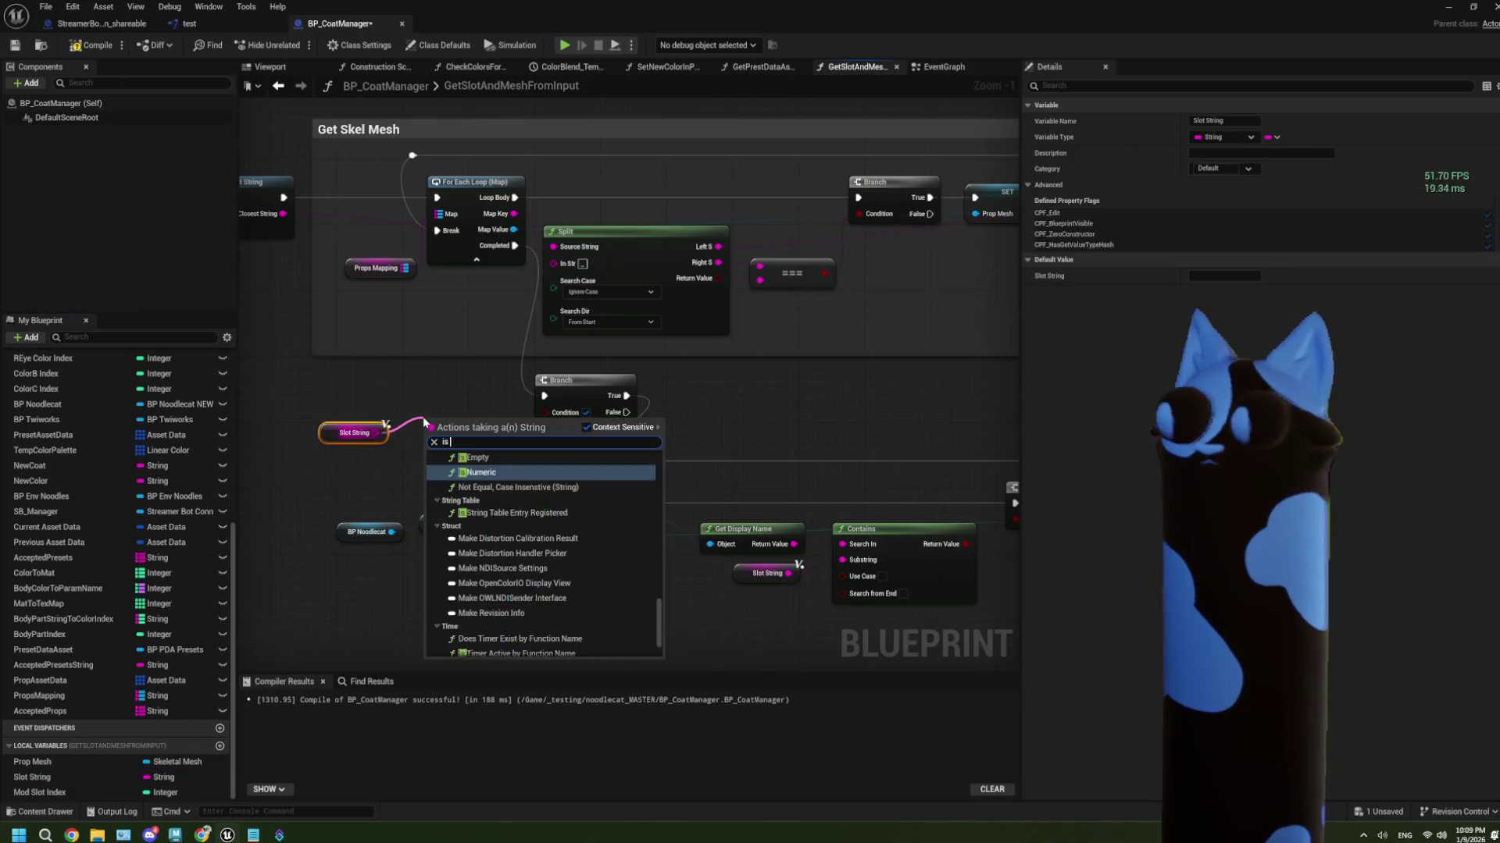
left_click(506, 484)
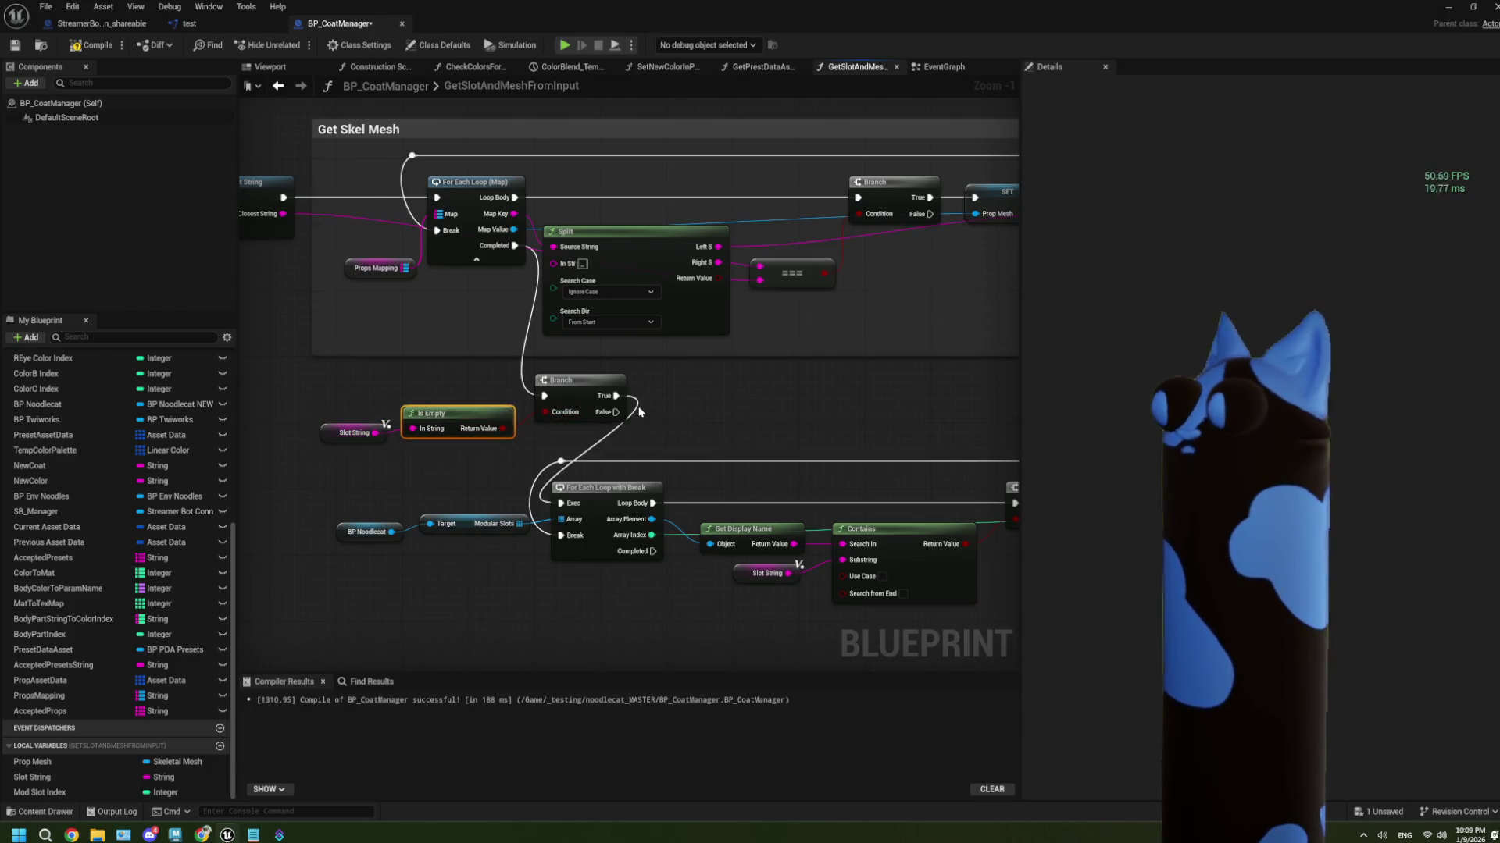
Start the mesh-slot For Each Loop with Break from the Branch's False output
mouse_move(616, 396)
left_mouse_down()
mouse_move(641, 400)
mouse_move(616, 412)
left_mouse_up()
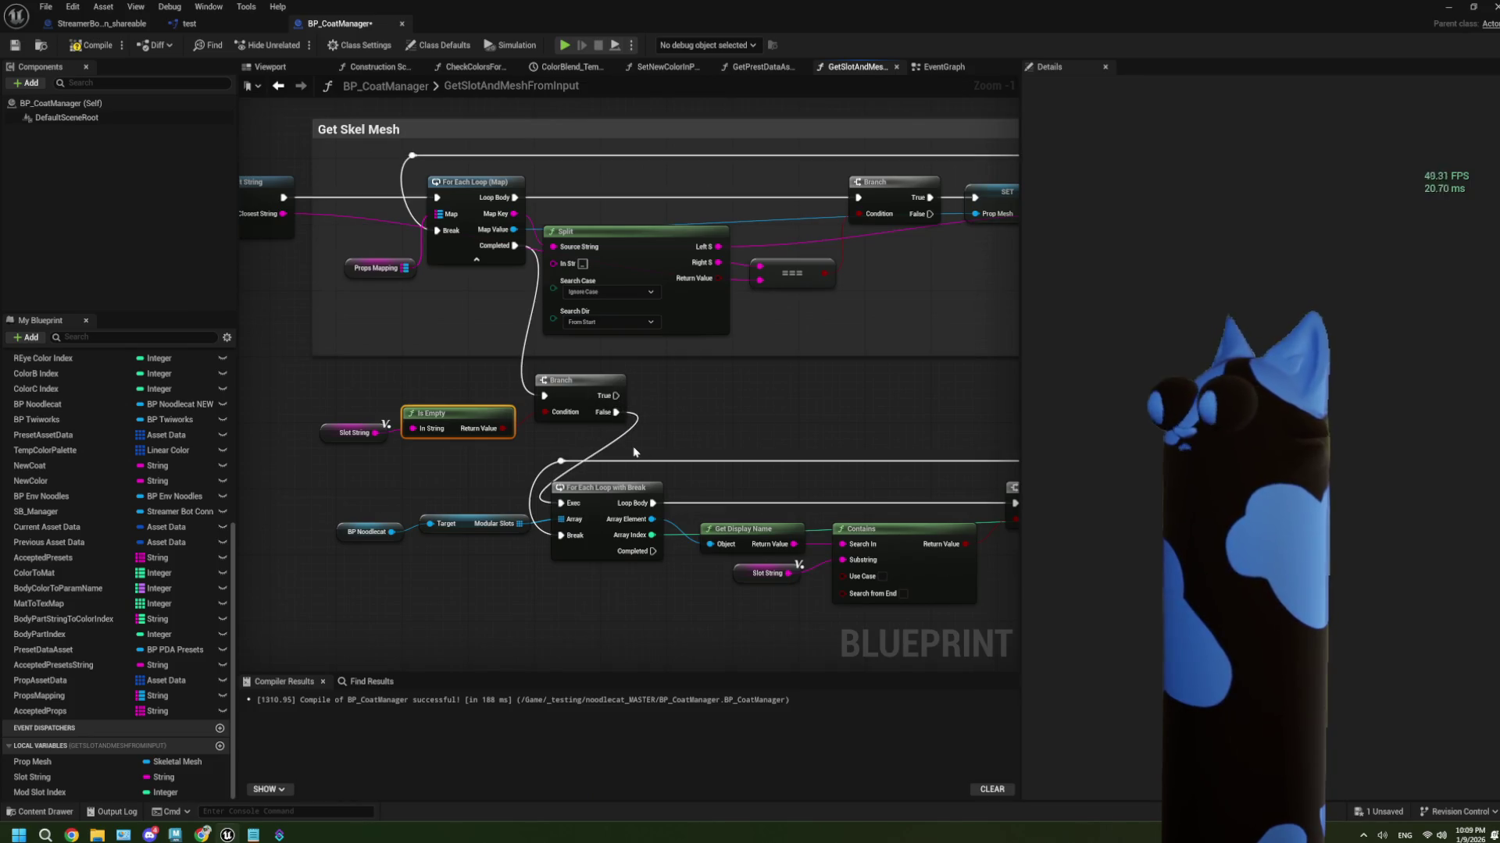
scroll(633, 452, "down", 2)
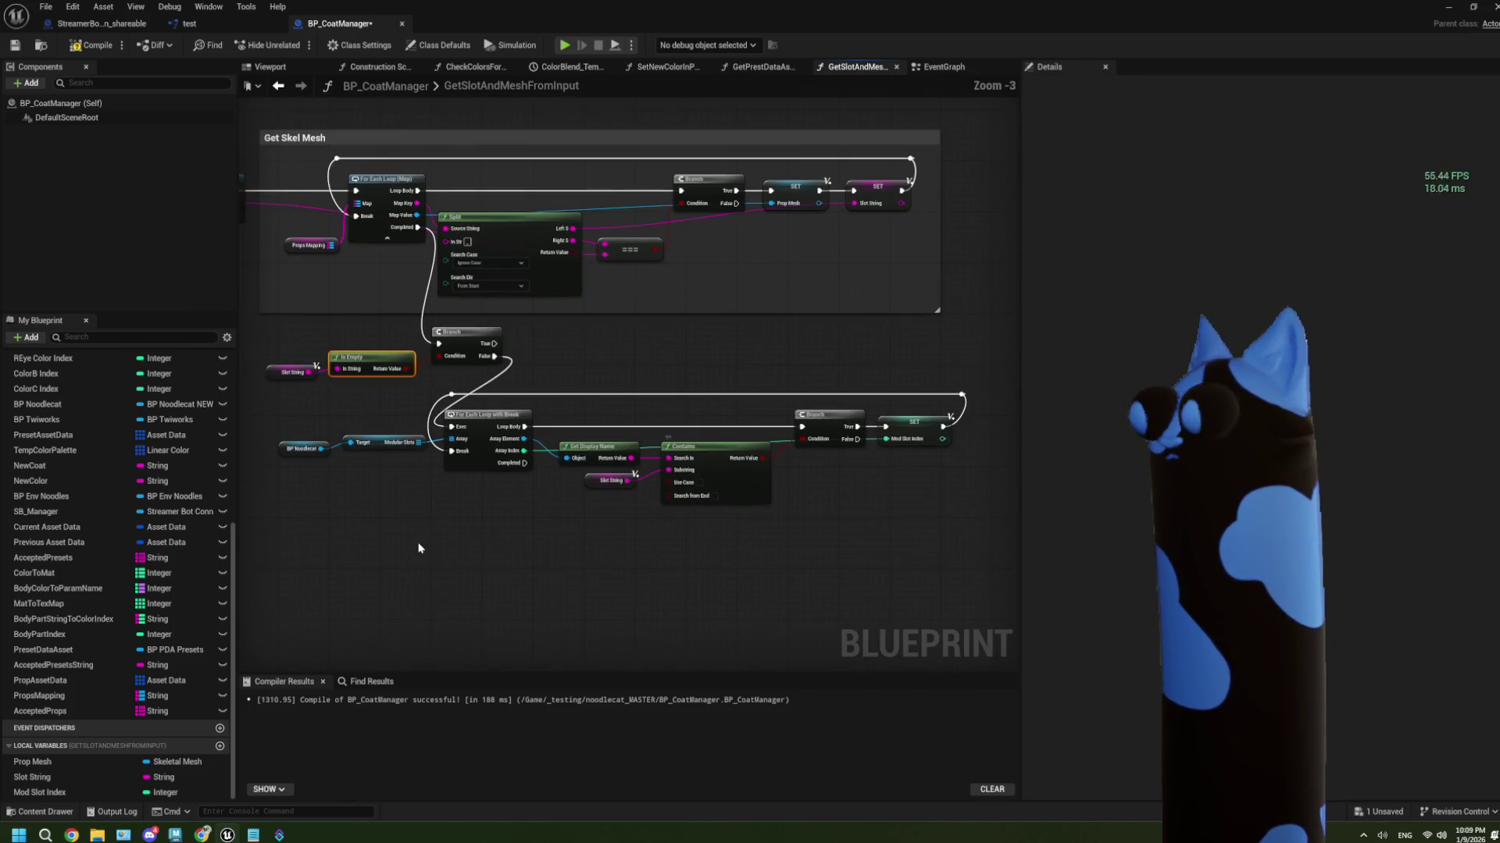
left_click_drag(418, 548, 523, 547)
left_click_drag(374, 334, 534, 372)
left_click(617, 538)
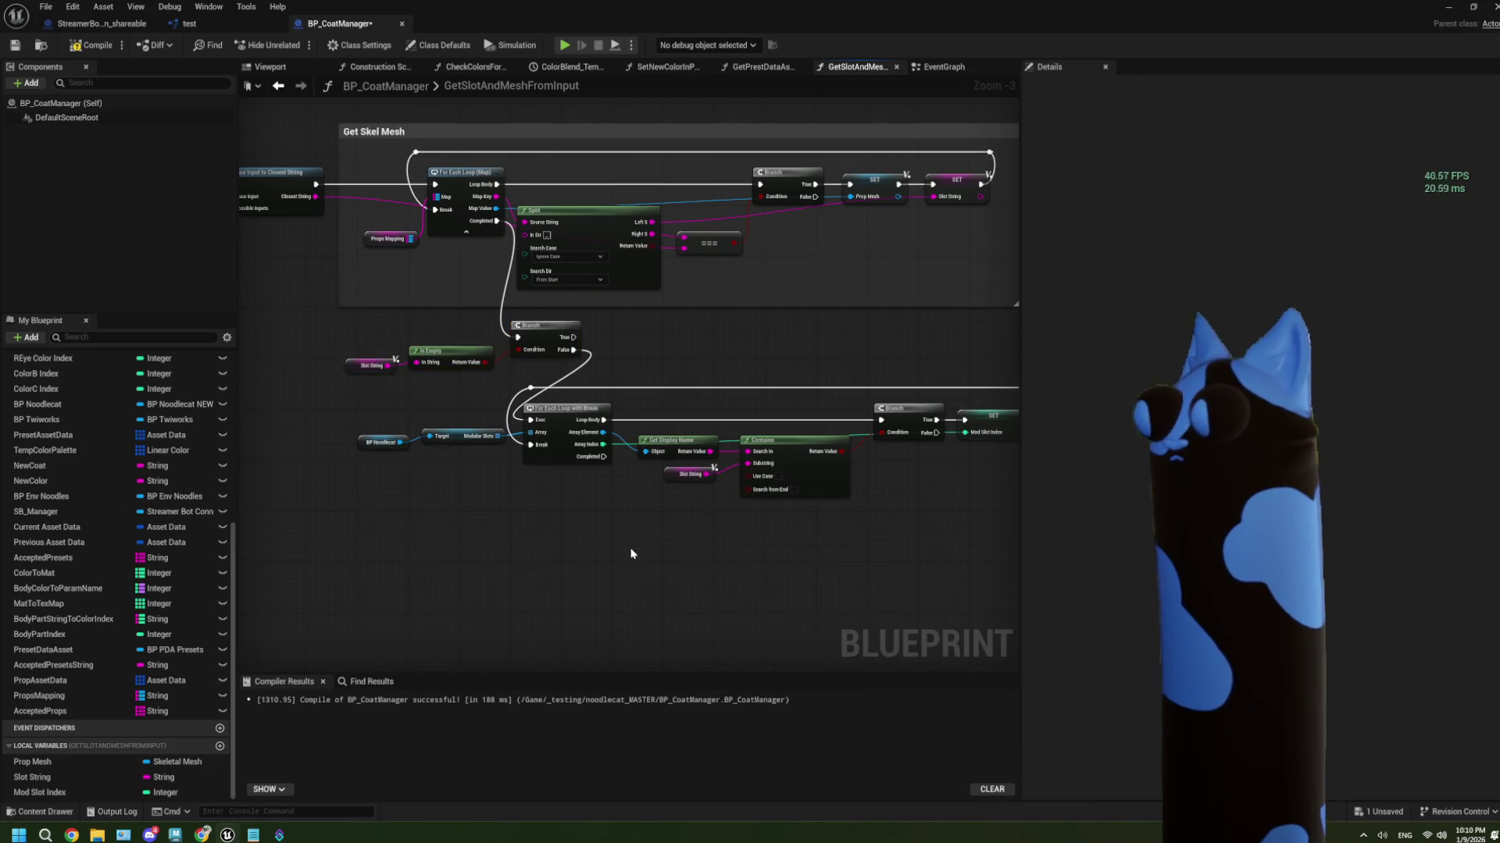
scroll(617, 539, "up", 1)
scroll(716, 569, "down", 1)
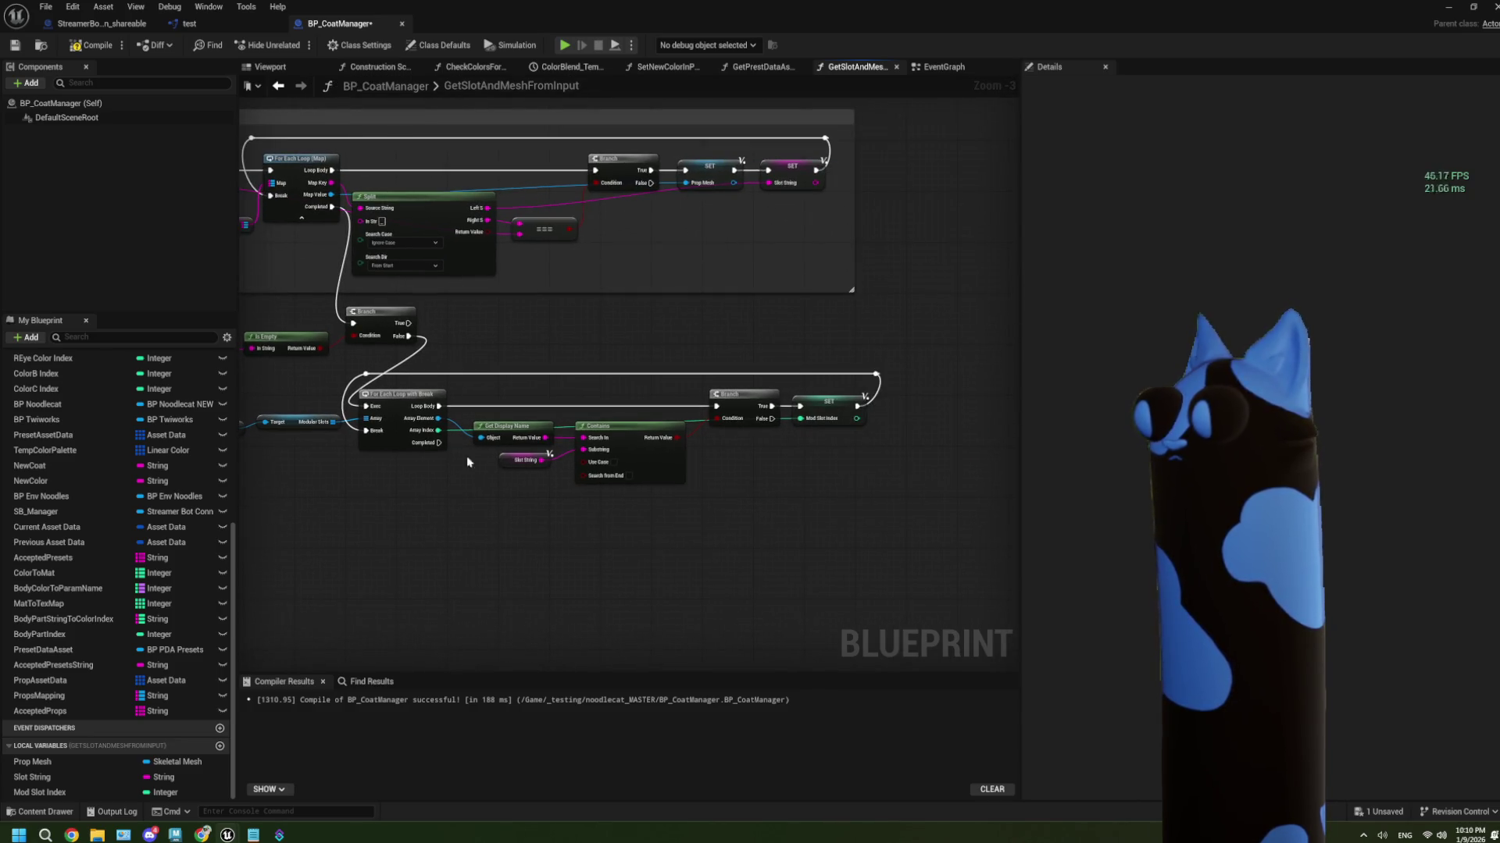
left_click_drag(439, 443, 495, 538)
Add a Return Node on Completed with a Skeletal Mesh output named Mesh
type("return")
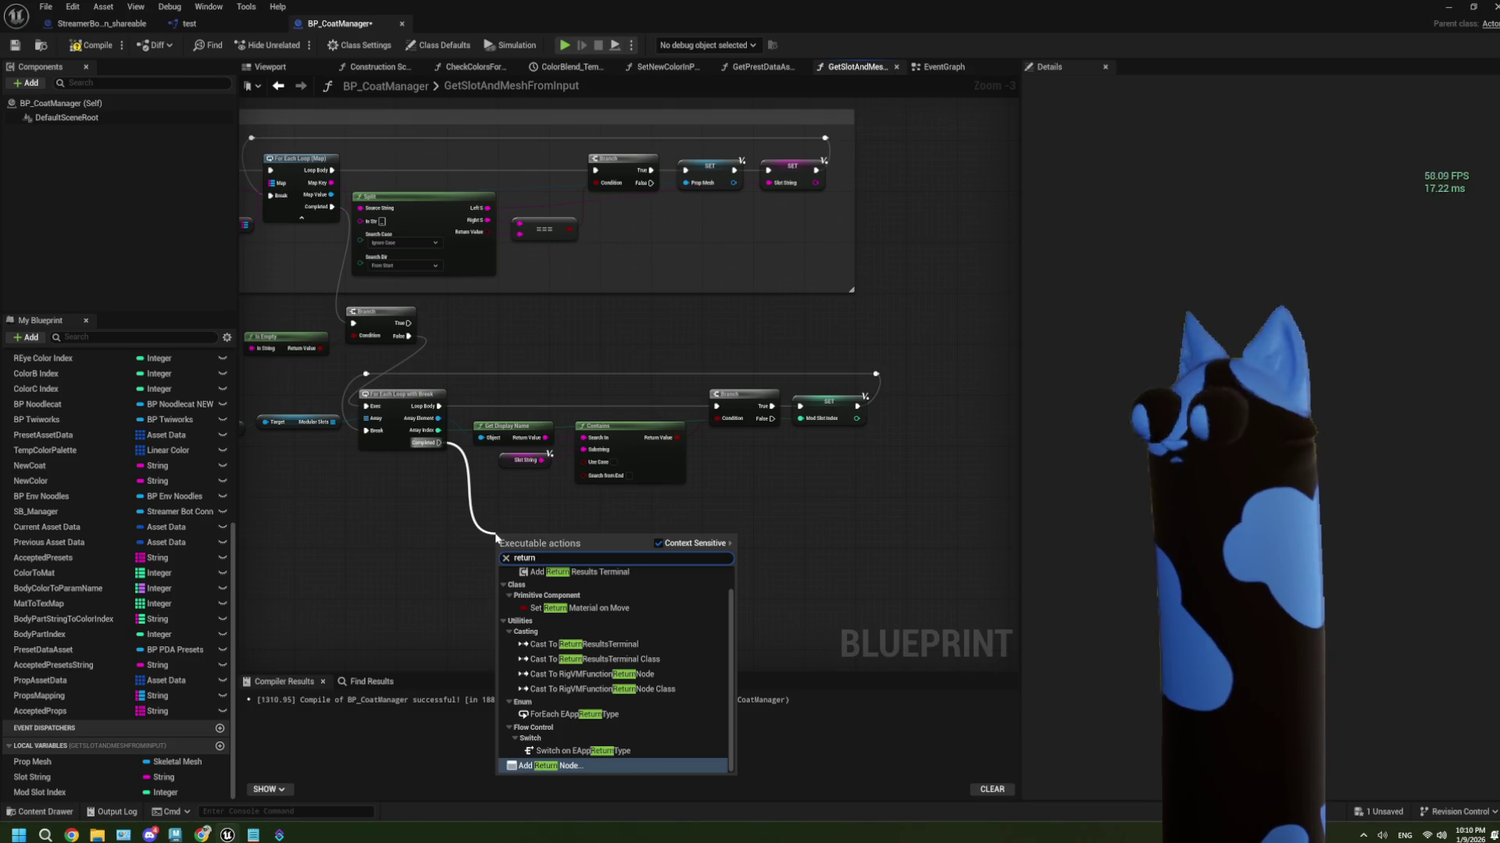
left_click(538, 767)
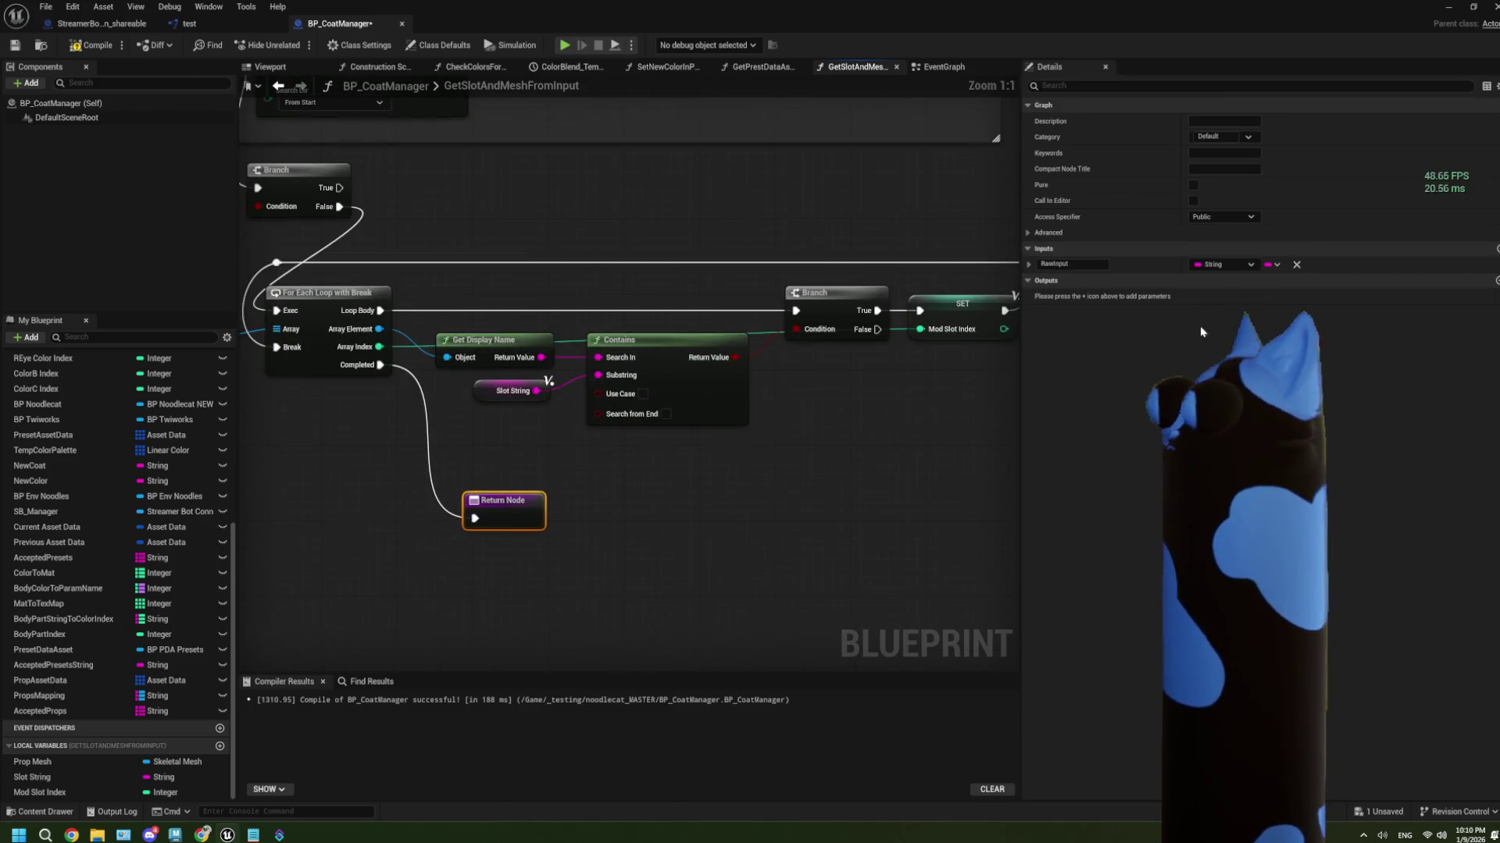
left_click(1495, 280)
left_click(1223, 296)
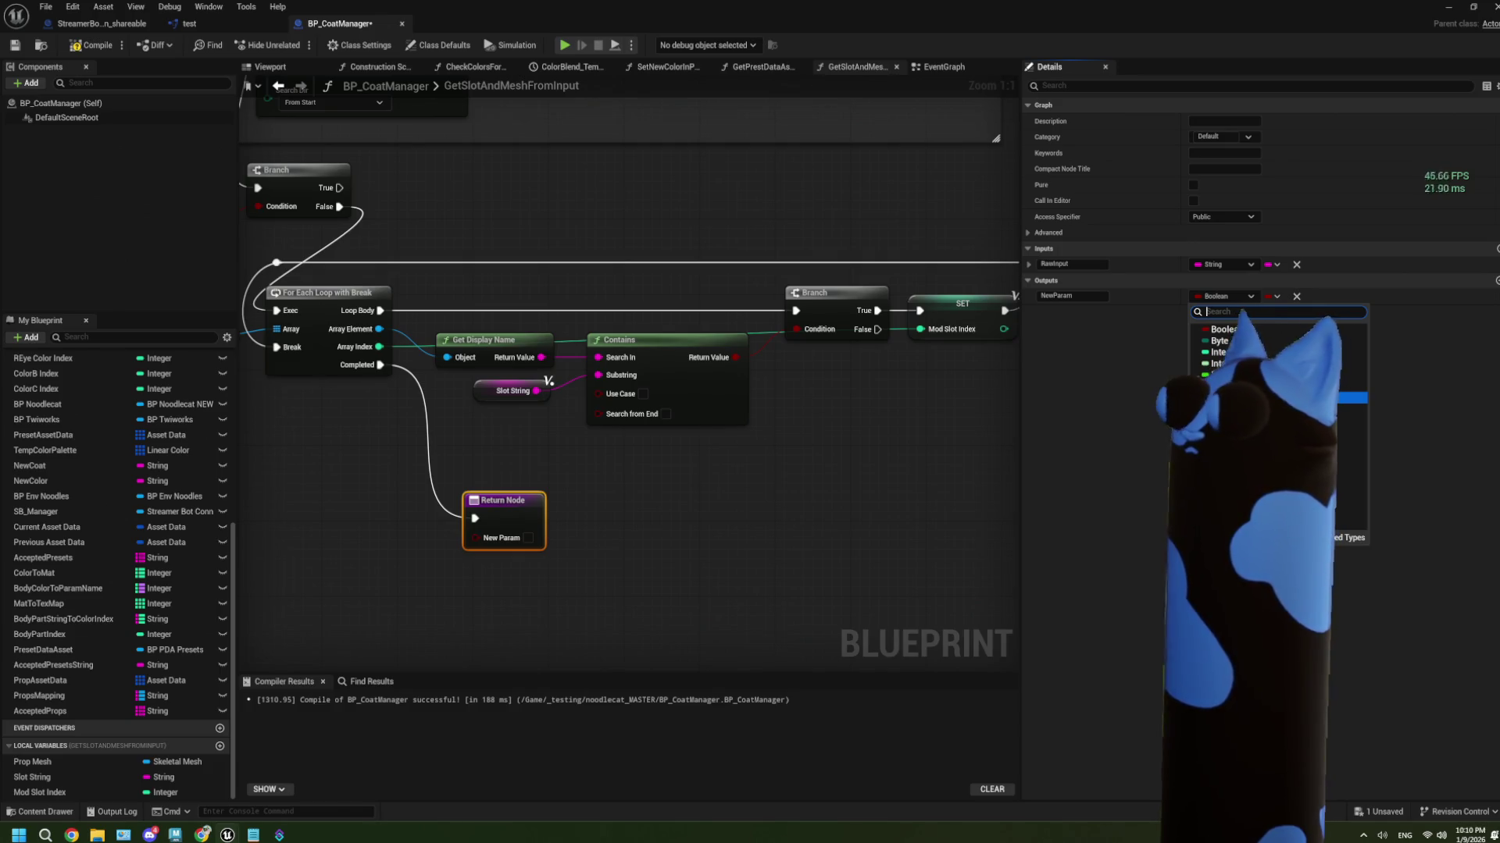
type("skel")
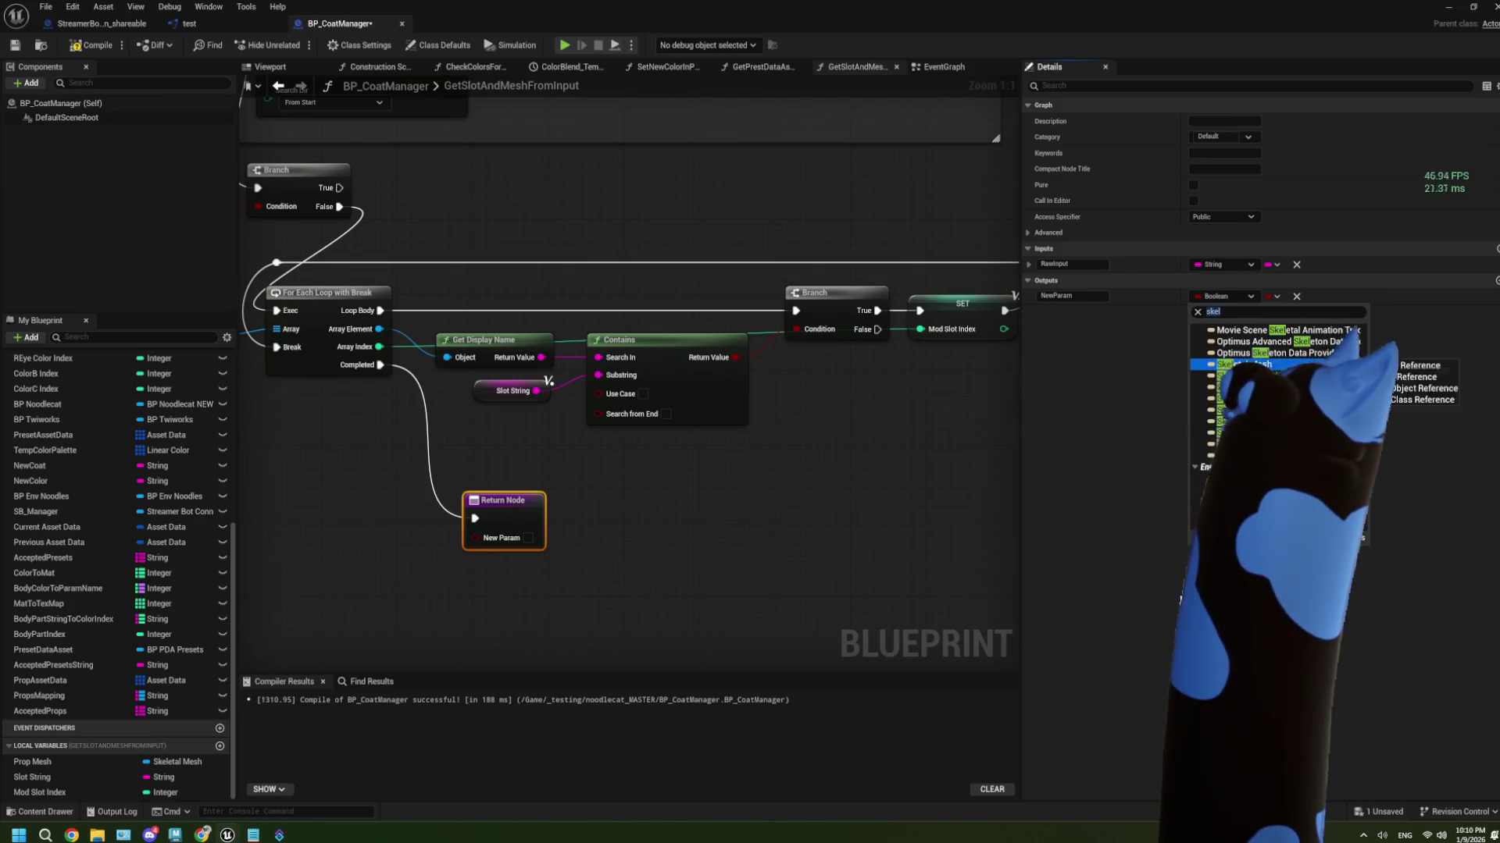
left_click(1406, 411)
left_click(1082, 297)
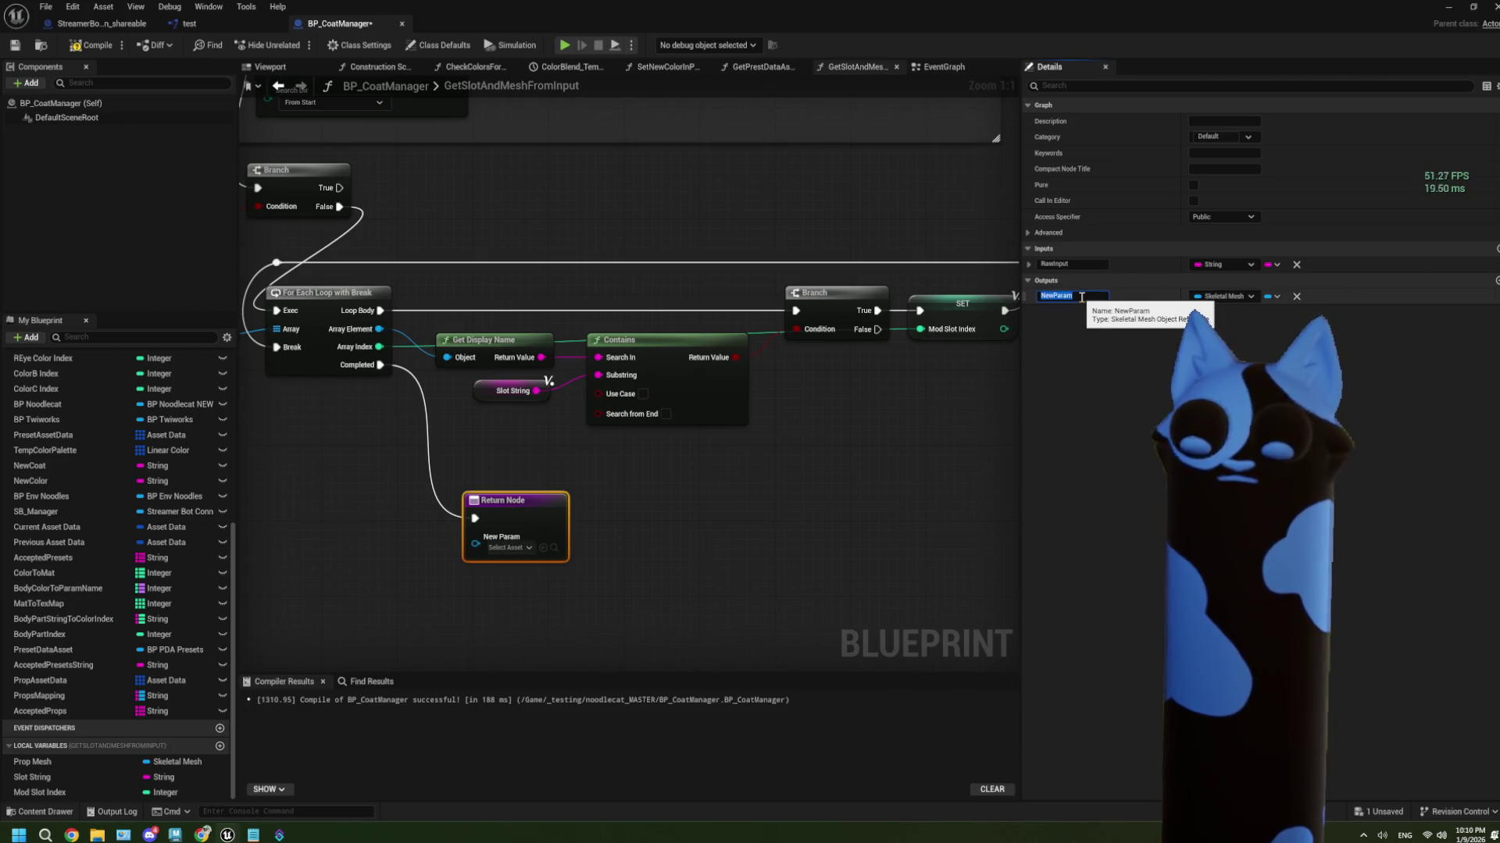
type("Mesh")
left_click(760, 478)
Wire a Prop Mesh getter into the return node's Mesh output
scroll(572, 533, "down", 1)
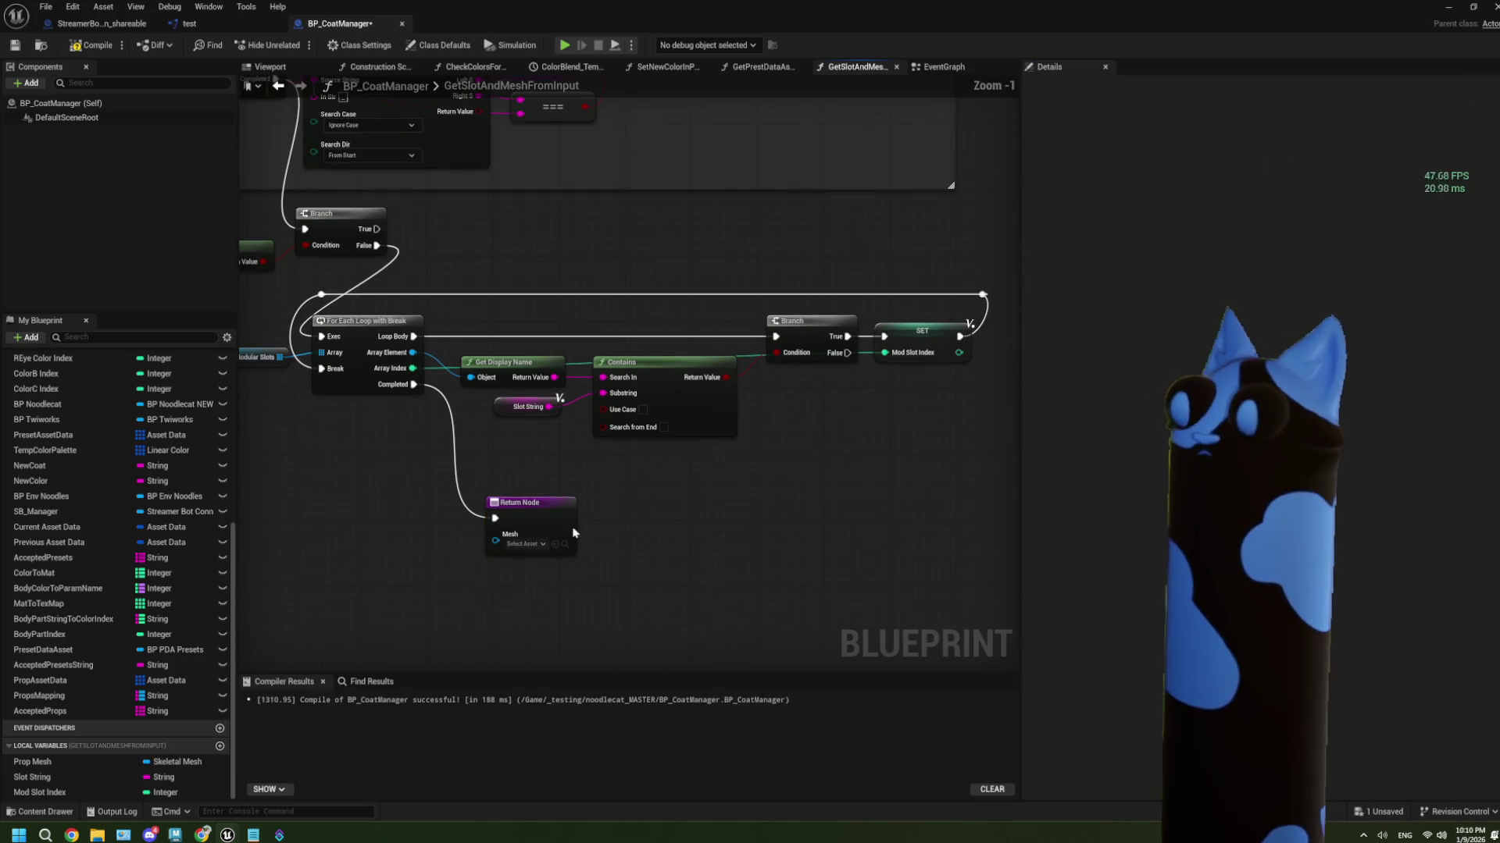
left_click(31, 761)
mouse_move(32, 761)
left_mouse_down()
mouse_move(407, 567)
mouse_move(546, 586)
mouse_move(495, 534)
left_mouse_up()
left_click_drag(403, 546, 427, 539)
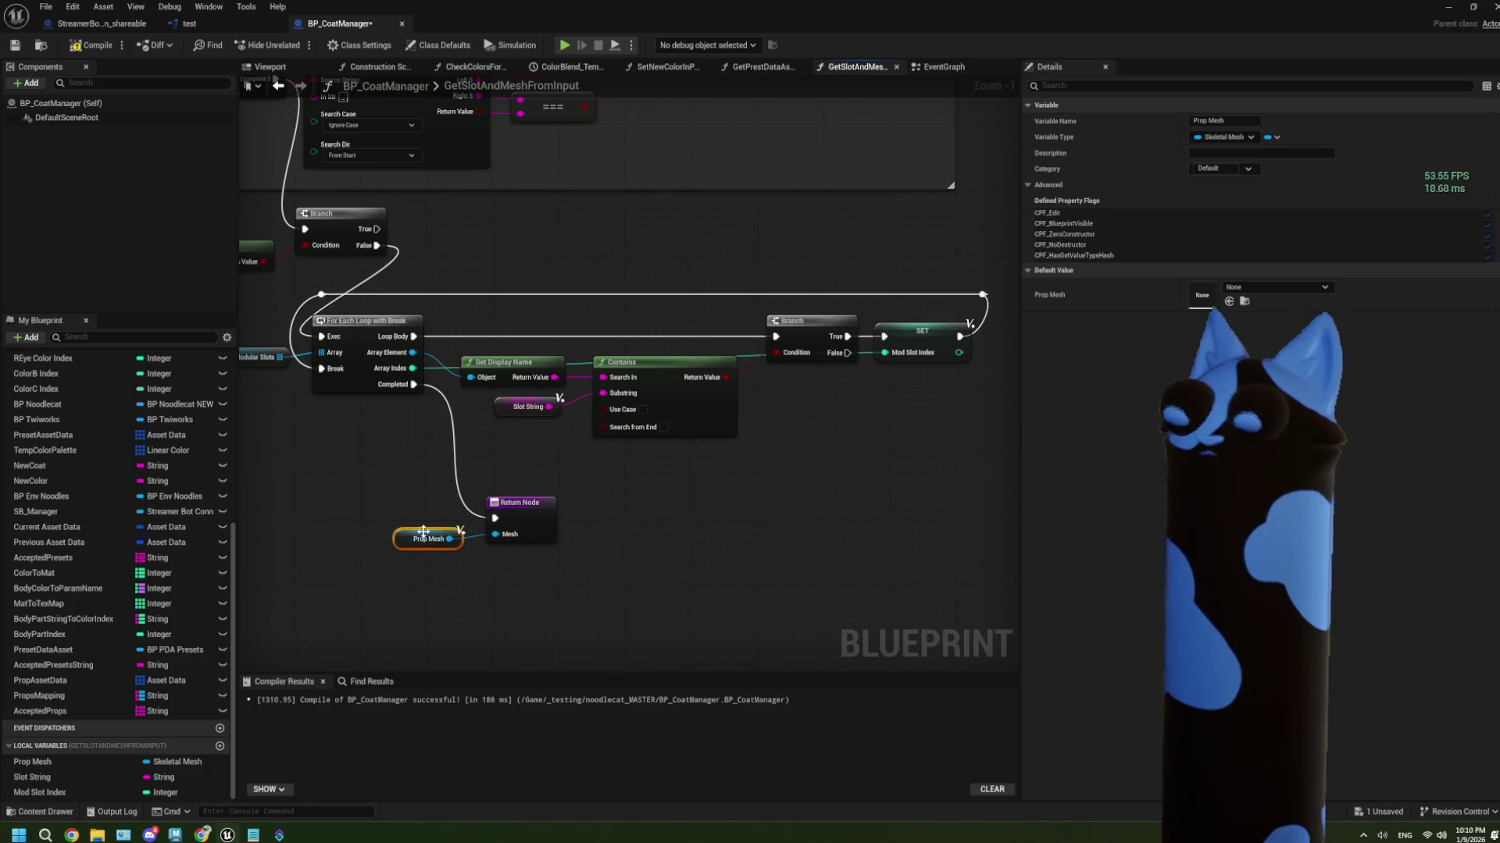
scroll(615, 332, "down", 1)
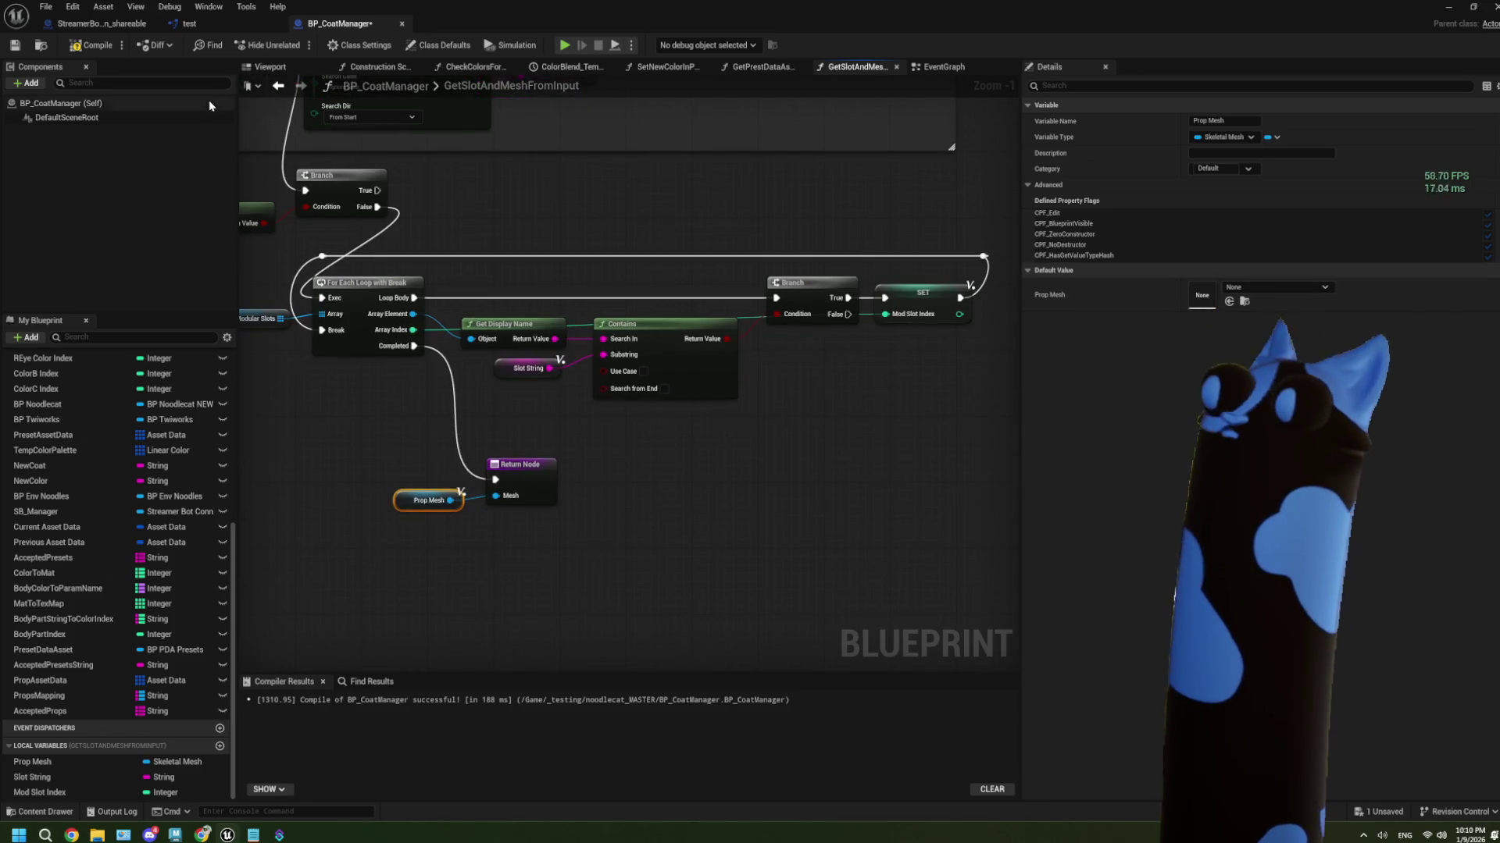
left_click(531, 482)
Add a second, Integer-typed return output named Slot Index
left_click(1495, 282)
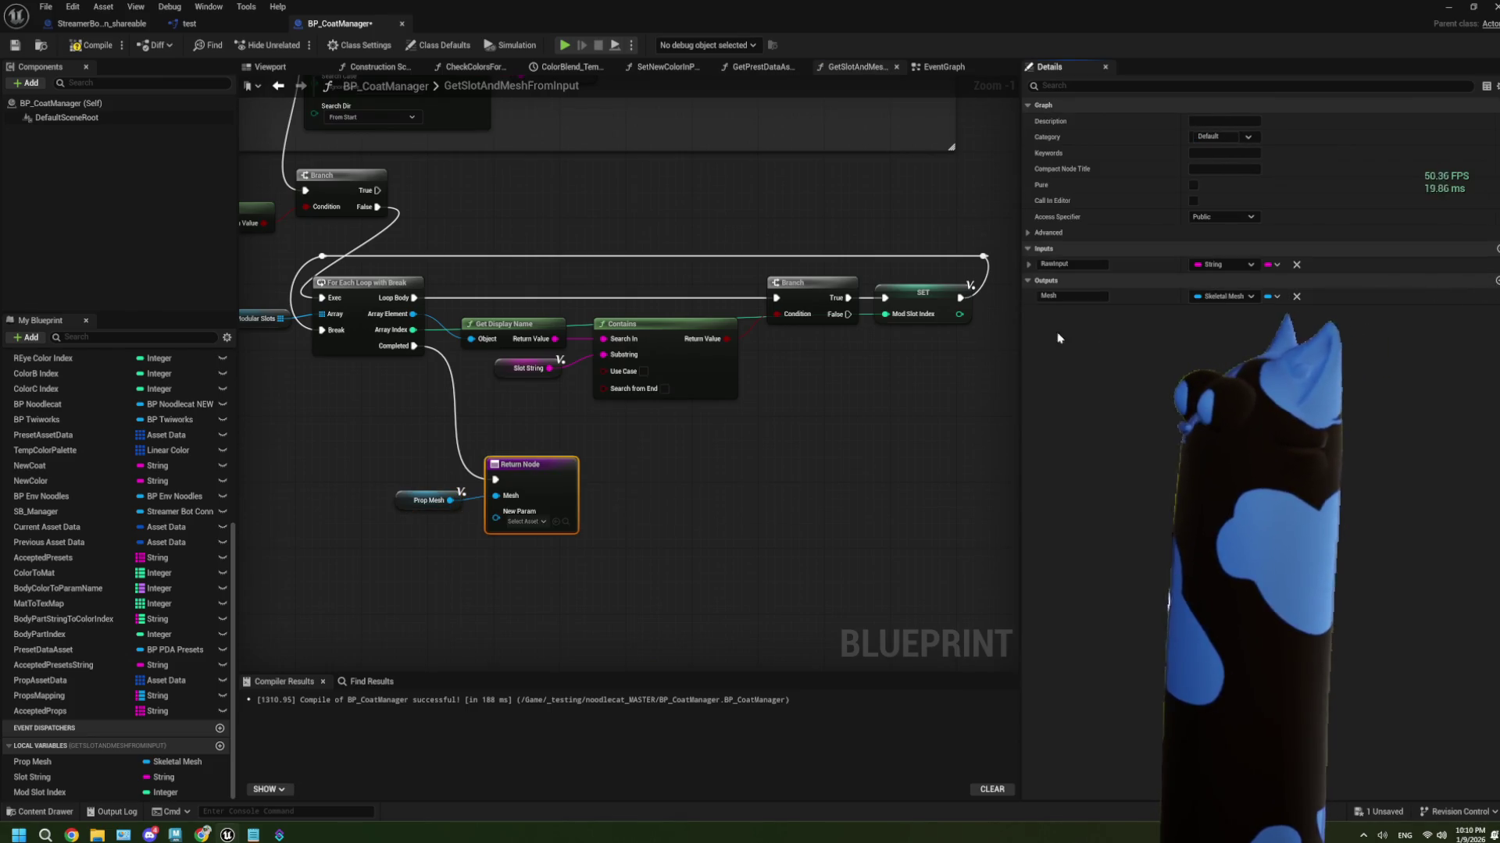
left_click(1064, 313)
double_click(1063, 313)
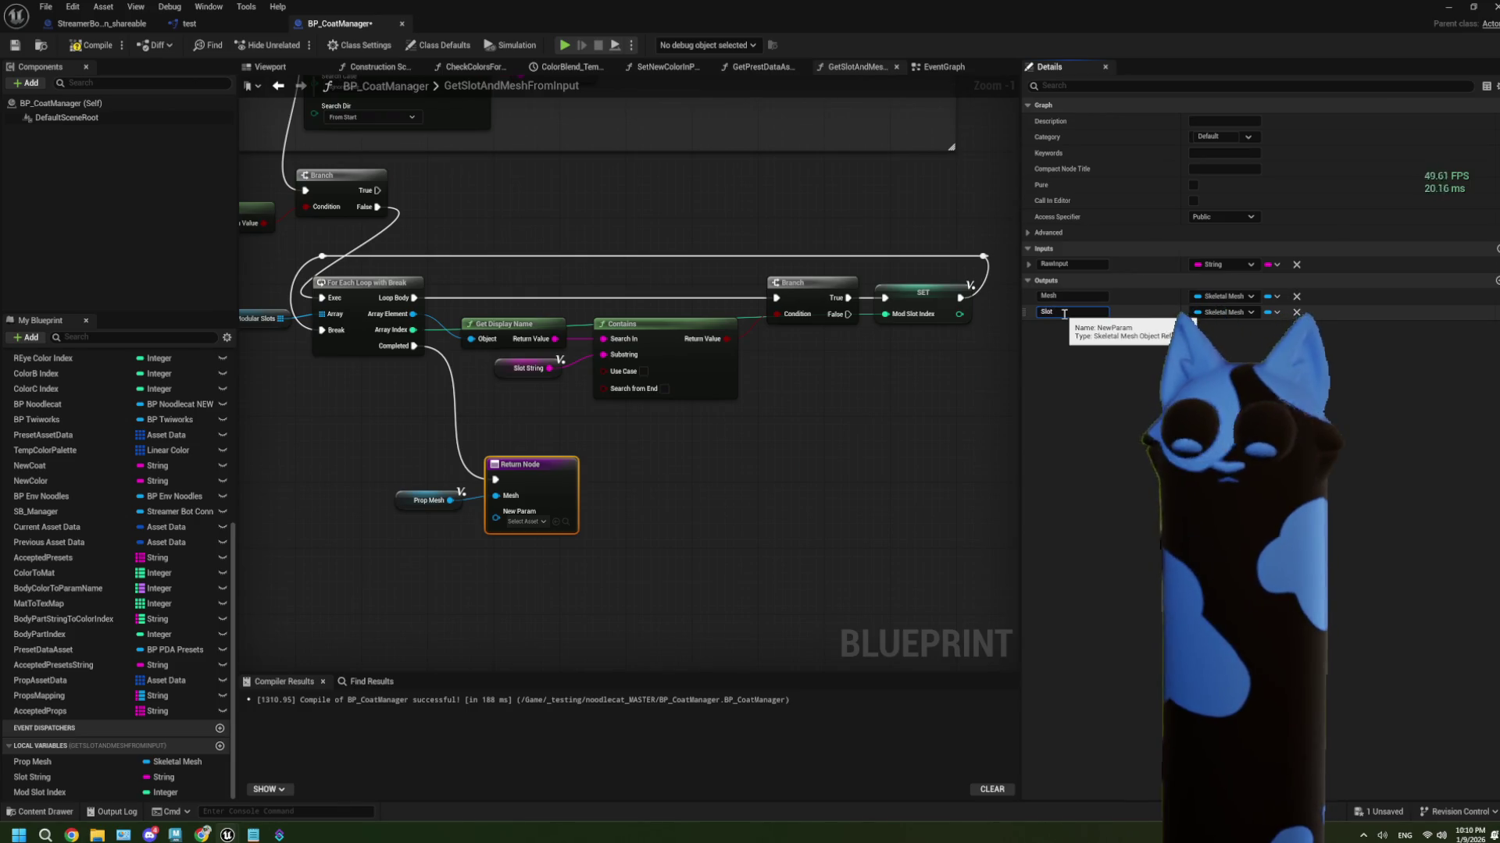
left_click(1223, 312)
left_click(1230, 367)
Wire Mod Slot Index into Slot Index, then compile and save the blueprint
scroll(586, 570, "up", 1)
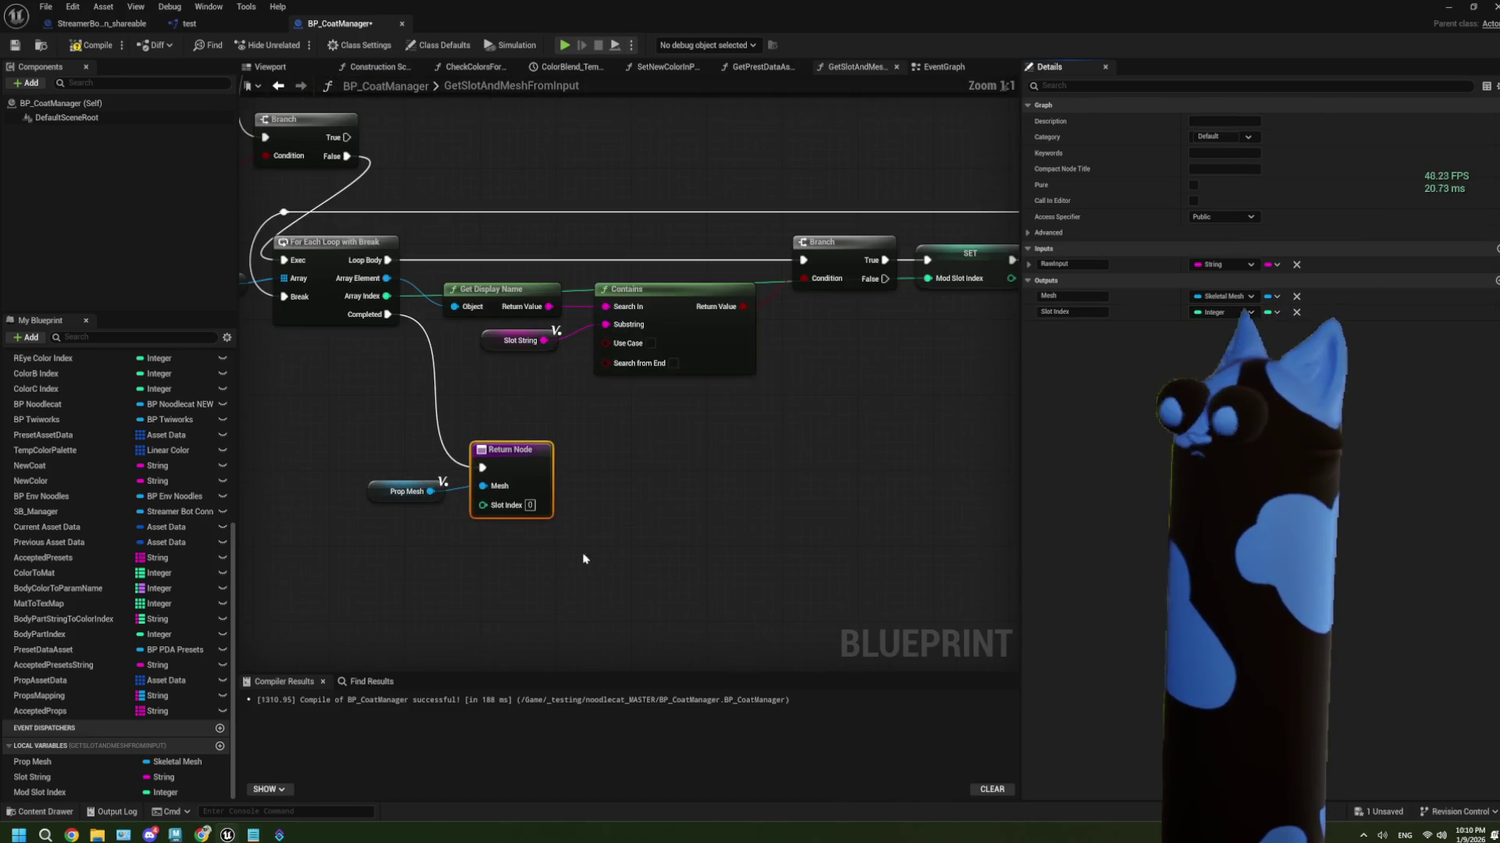
mouse_move(39, 792)
left_mouse_down()
mouse_move(398, 525)
mouse_move(484, 512)
left_mouse_up()
left_click(410, 545)
scroll(458, 565, "down", 4)
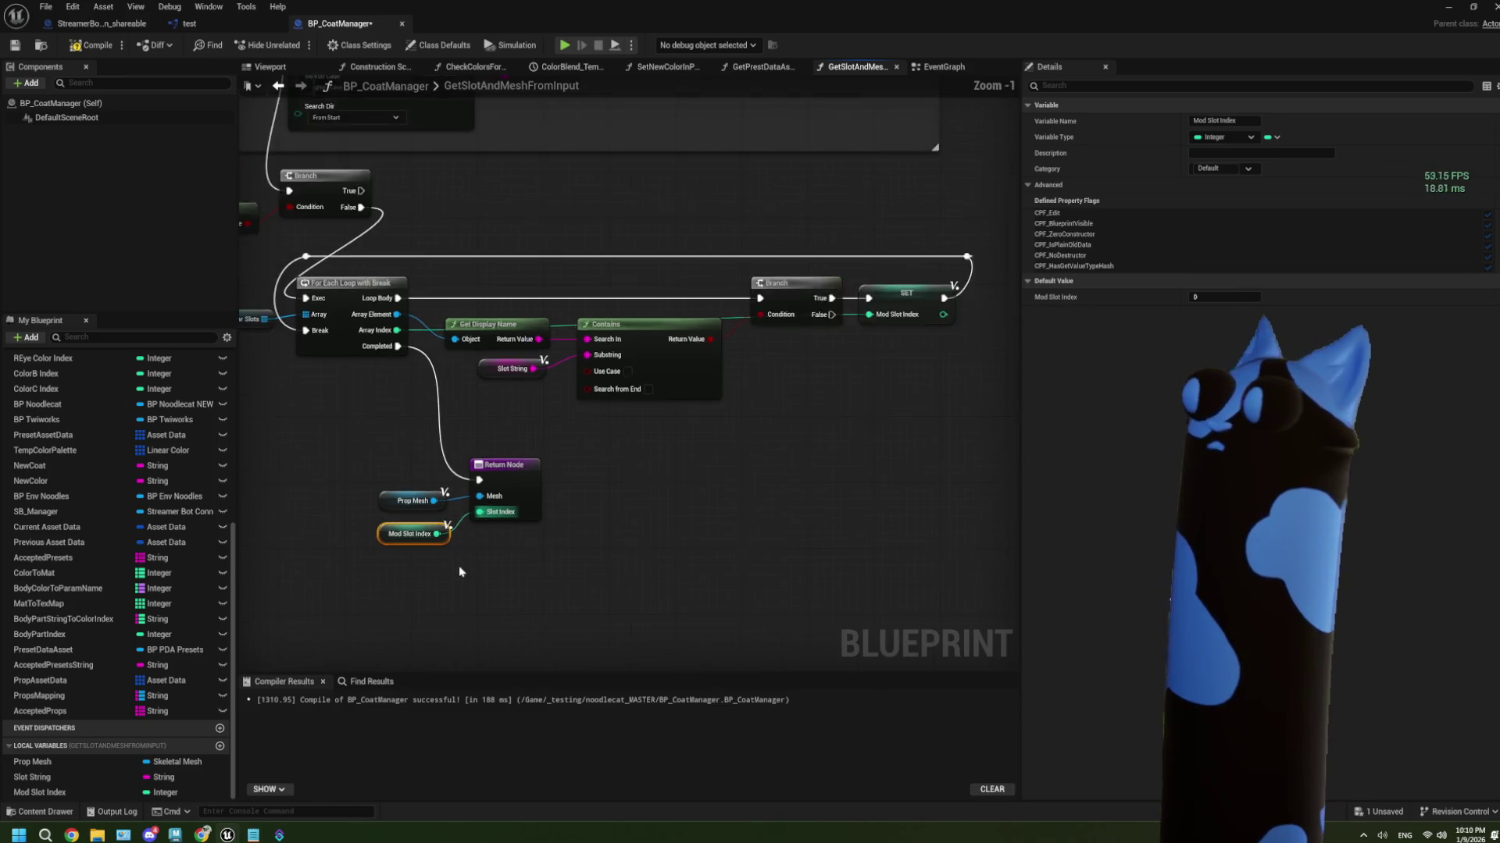
left_click(93, 45)
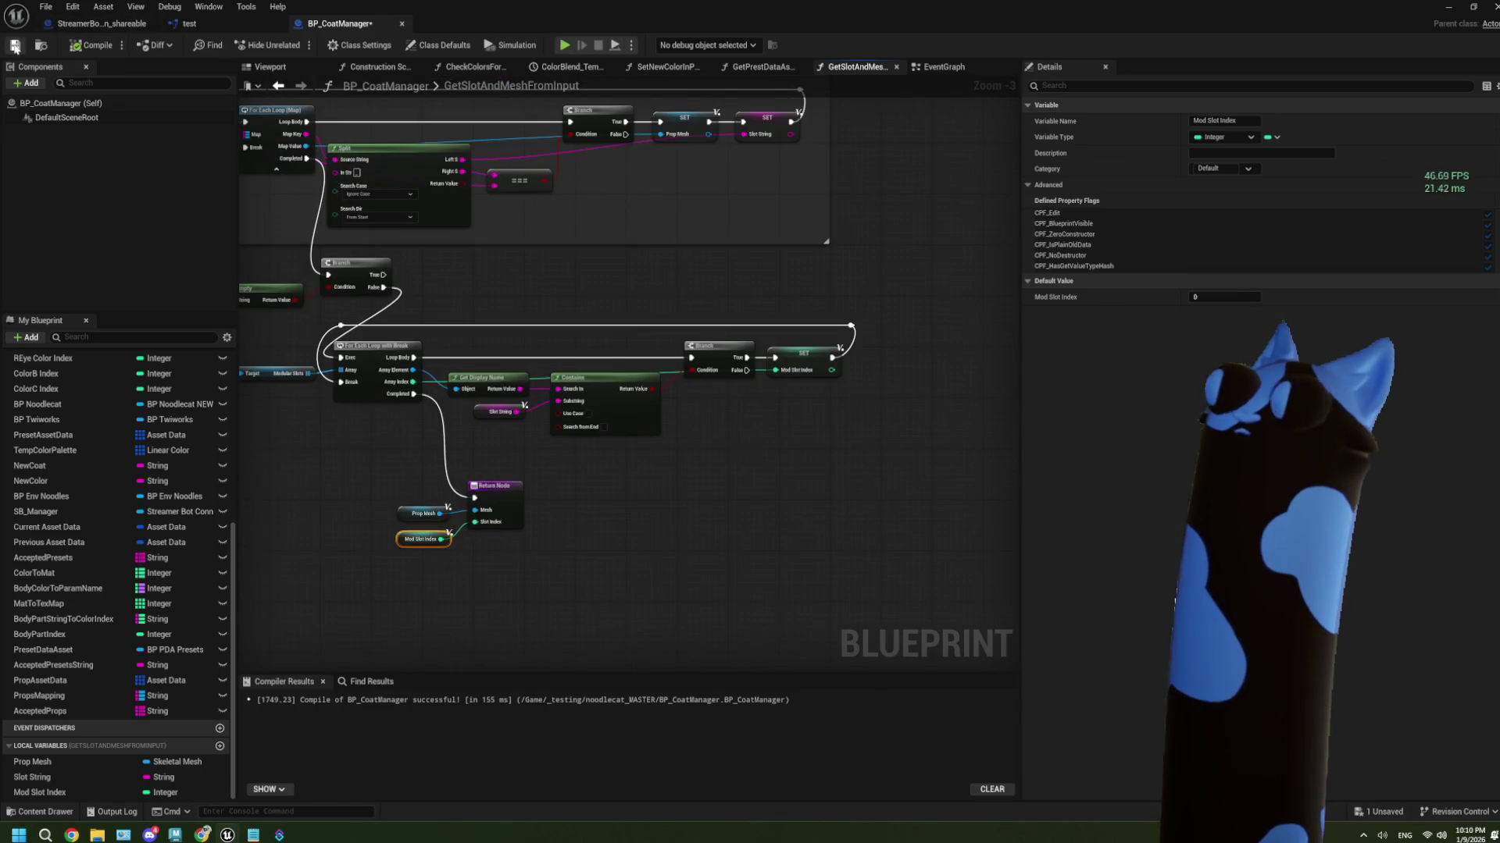
left_click(15, 45)
From BP_CoatManager's EventGraph, inspect the GetSlotAndMeshFromInput function graph and return
left_click(943, 68)
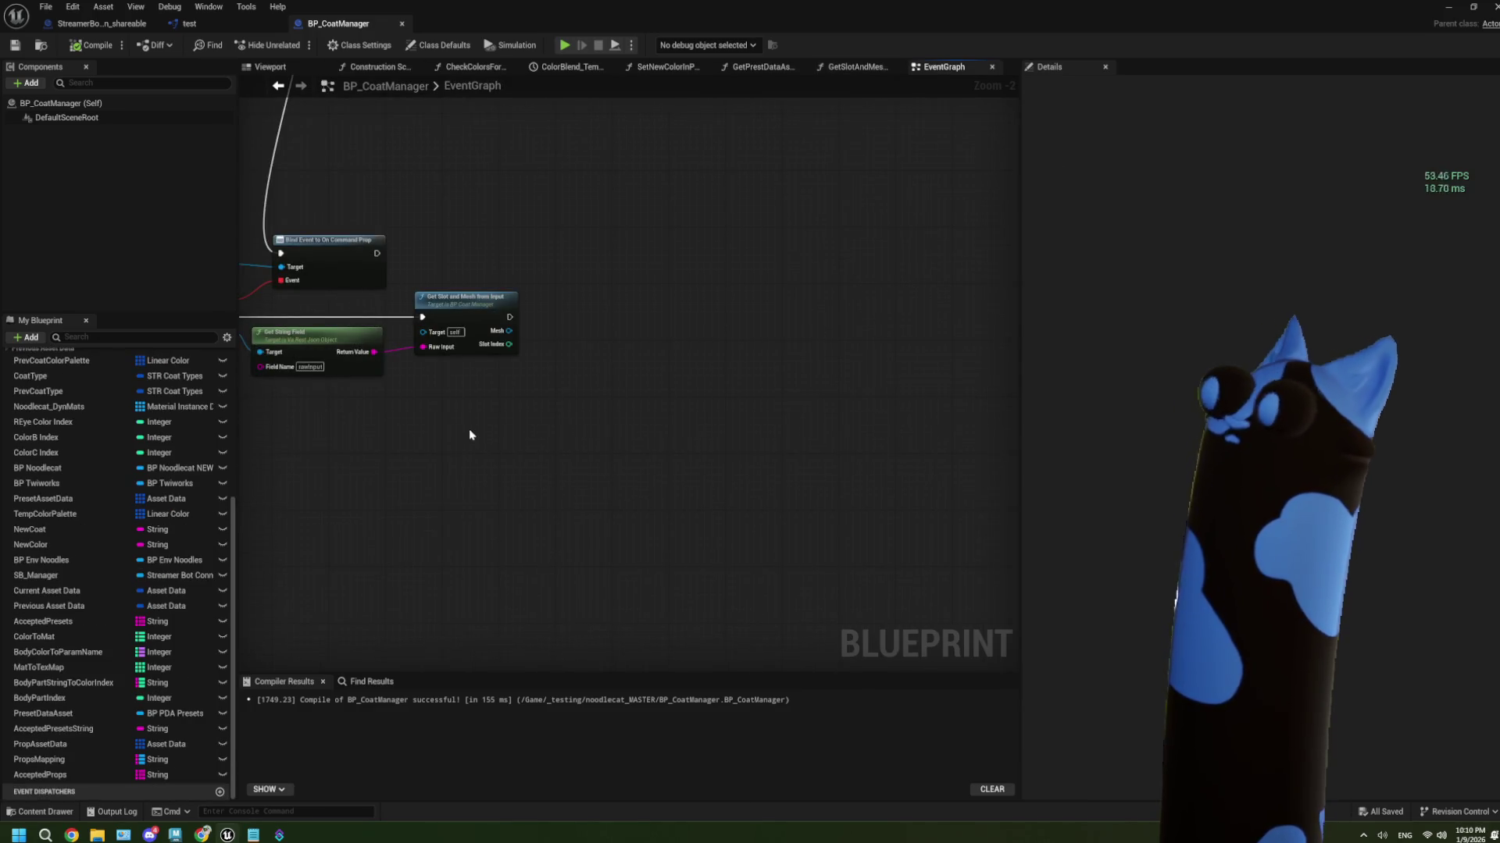
scroll(469, 435, "up", 1)
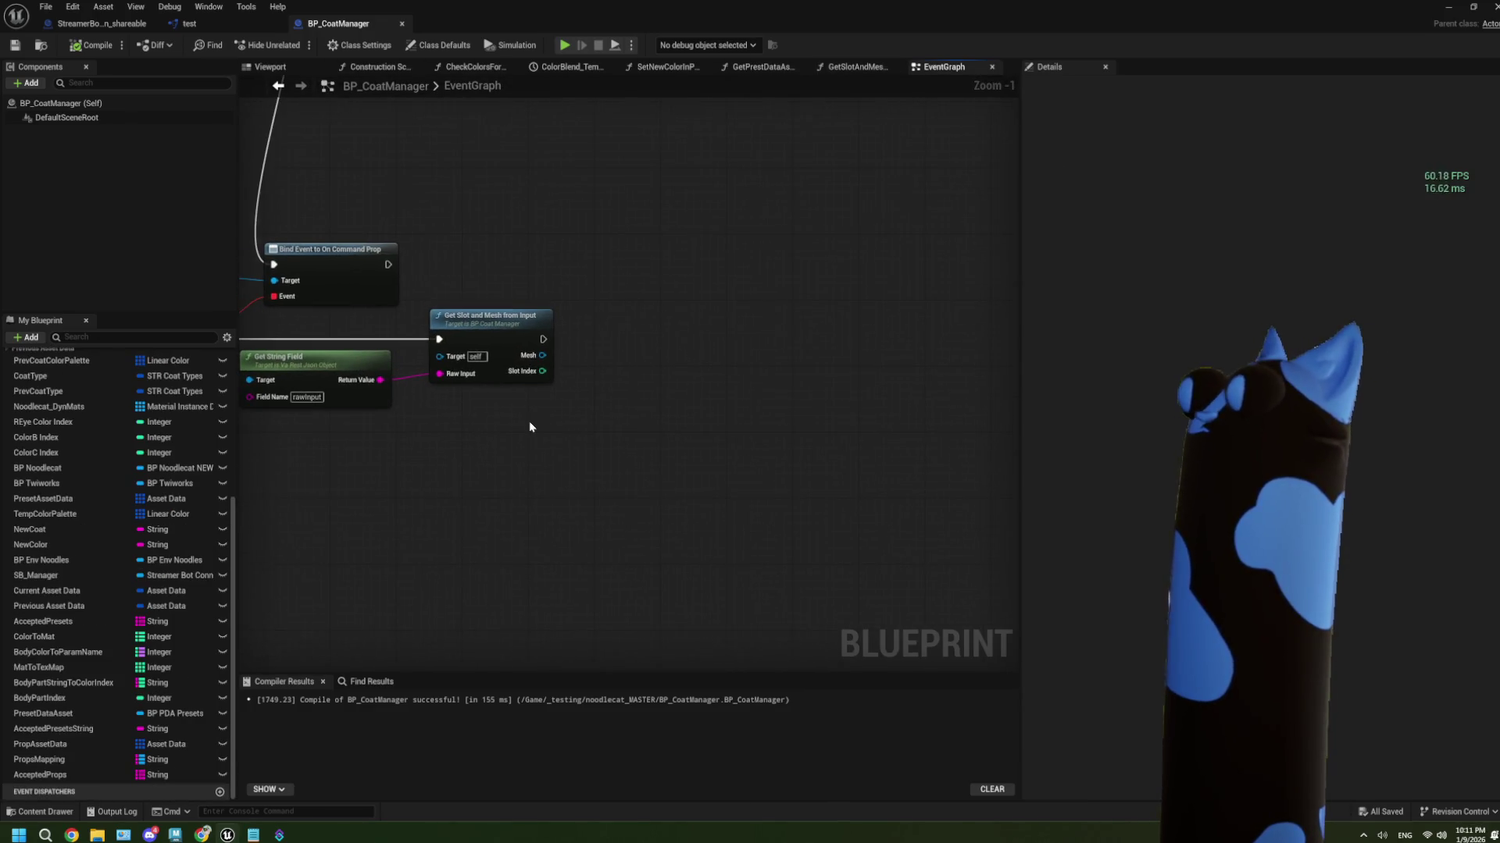
mouse_move(524, 427)
left_mouse_down()
mouse_move(474, 415)
mouse_move(693, 404)
left_mouse_up()
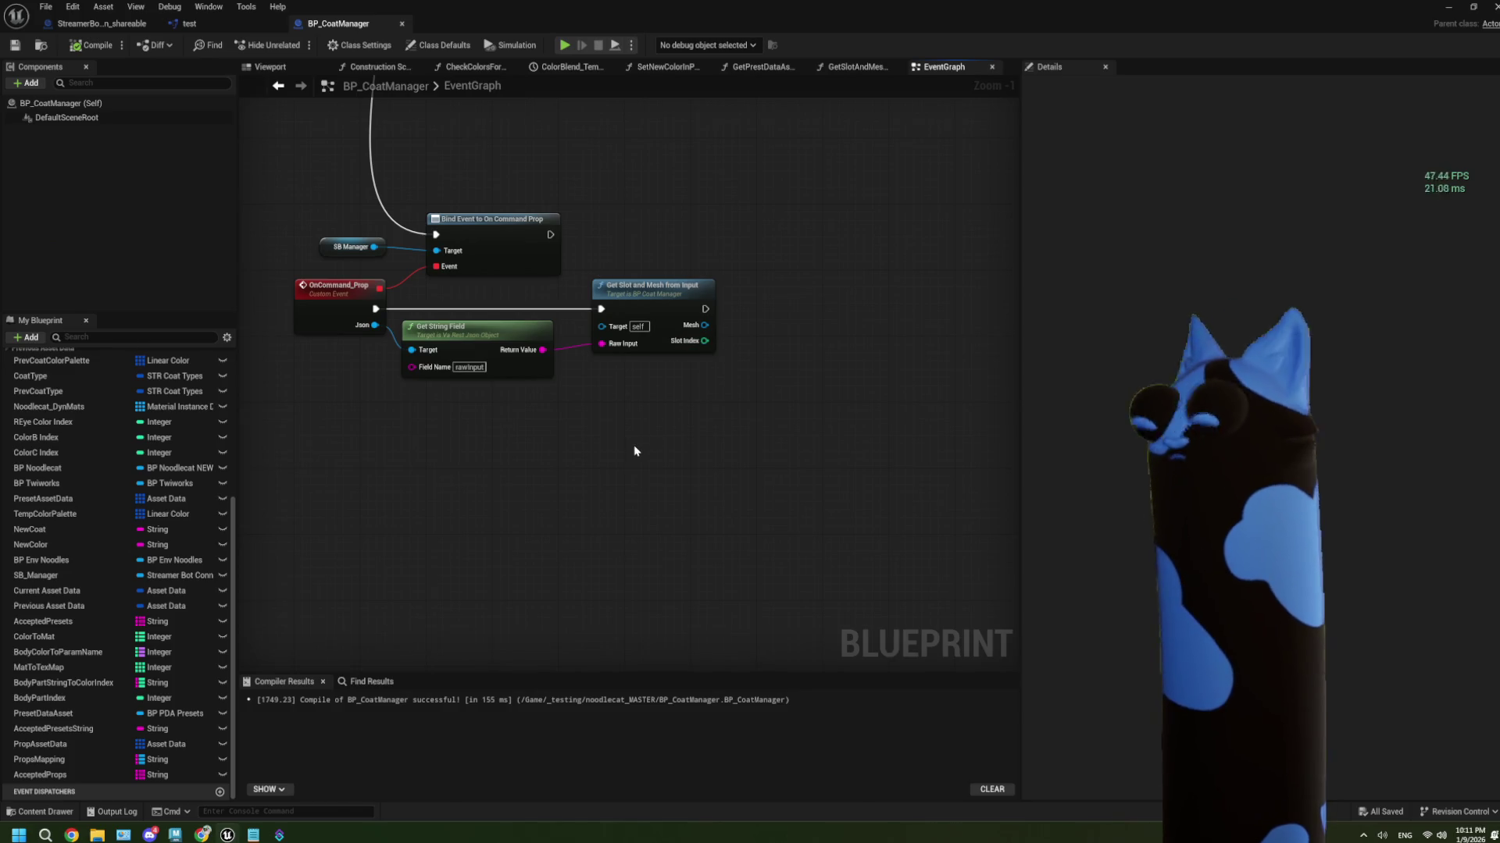
left_click_drag(631, 450, 500, 454)
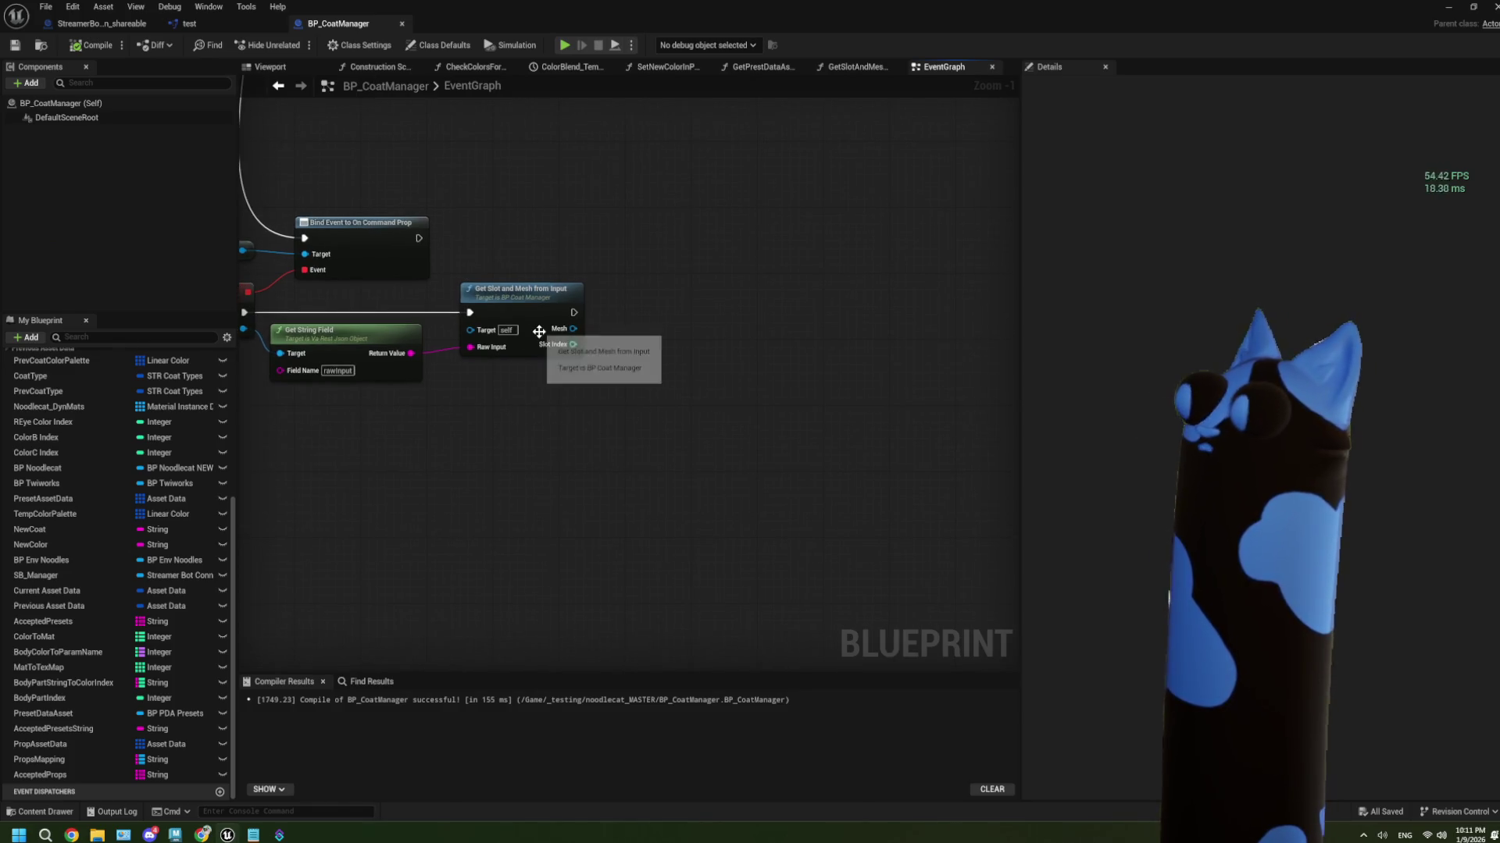
double_click(535, 328)
mouse_move(511, 389)
left_mouse_down()
mouse_move(687, 445)
mouse_move(551, 381)
mouse_move(464, 440)
left_mouse_up()
left_click(941, 69)
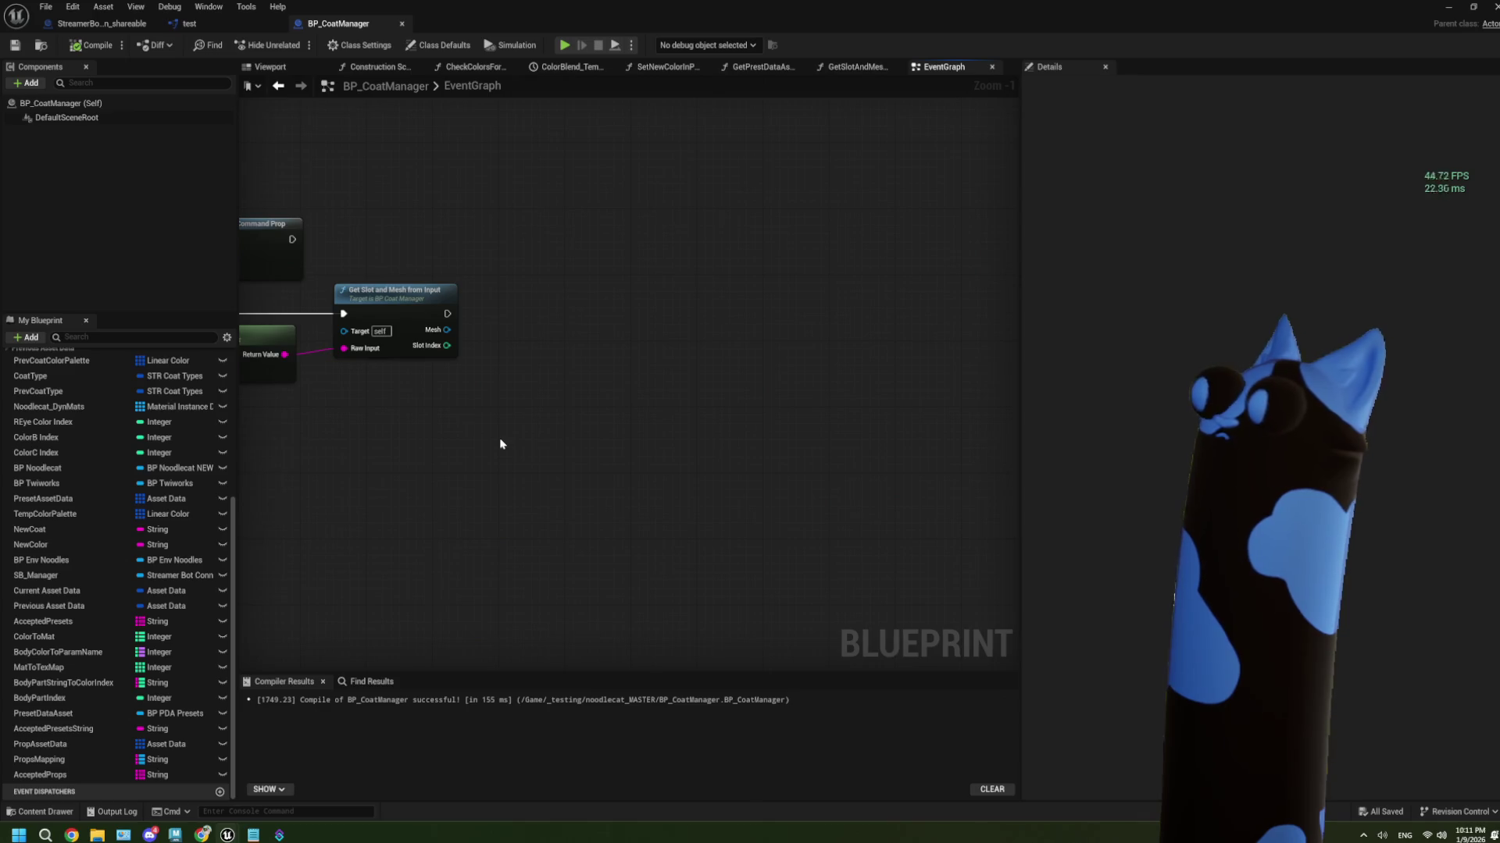
Centre the Get Slot and Mesh from Input call in the EventGraph and clear space beside it
scroll(499, 437, "down", 3)
scroll(613, 429, "up", 2)
scroll(600, 442, "down", 3)
mouse_move(599, 438)
left_mouse_down()
mouse_move(824, 408)
mouse_move(652, 429)
mouse_move(699, 466)
left_mouse_up()
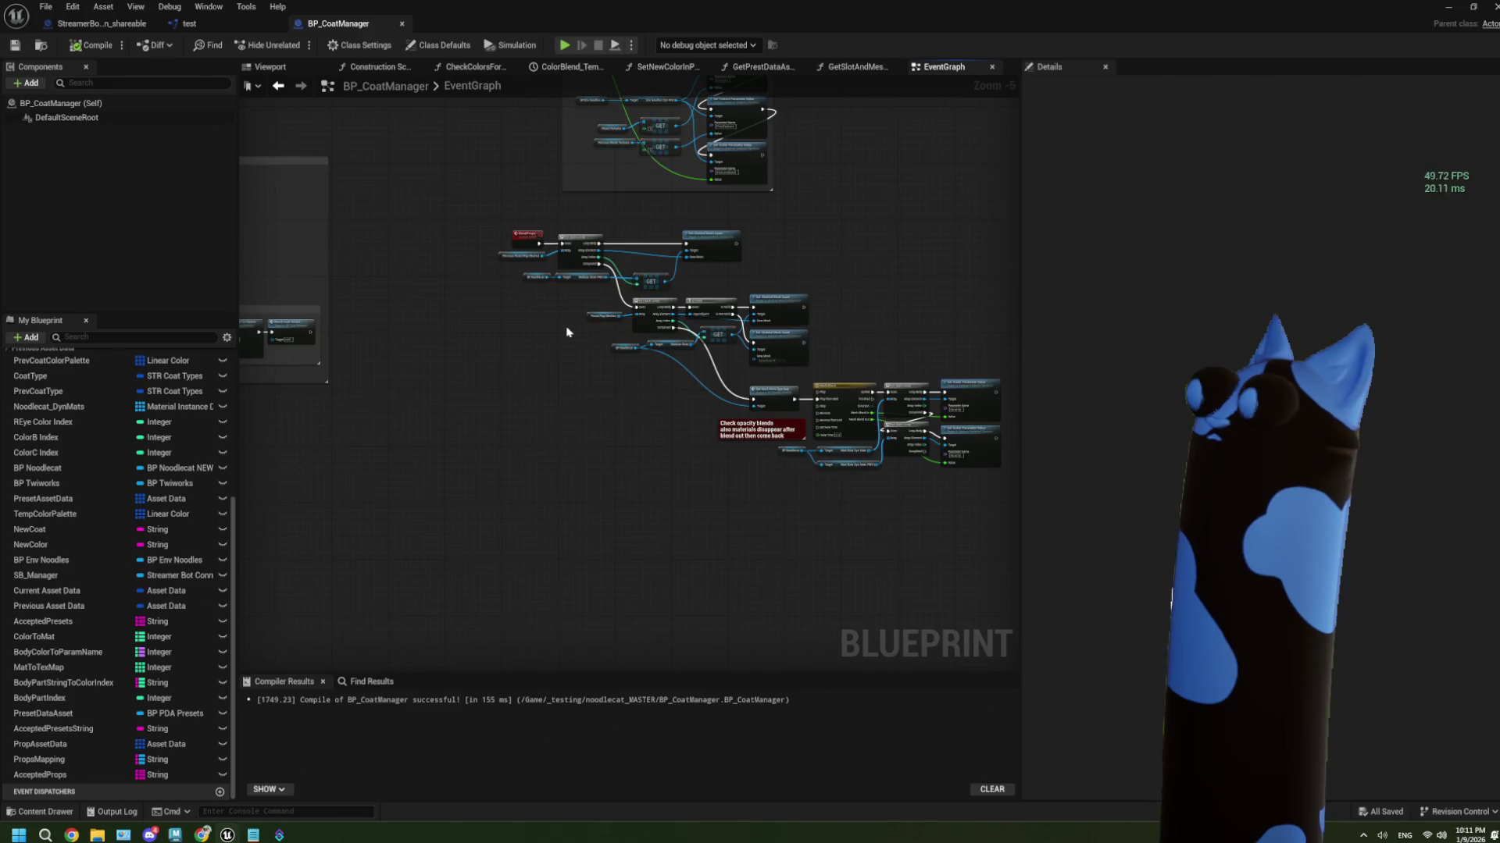
scroll(567, 332, "up", 2)
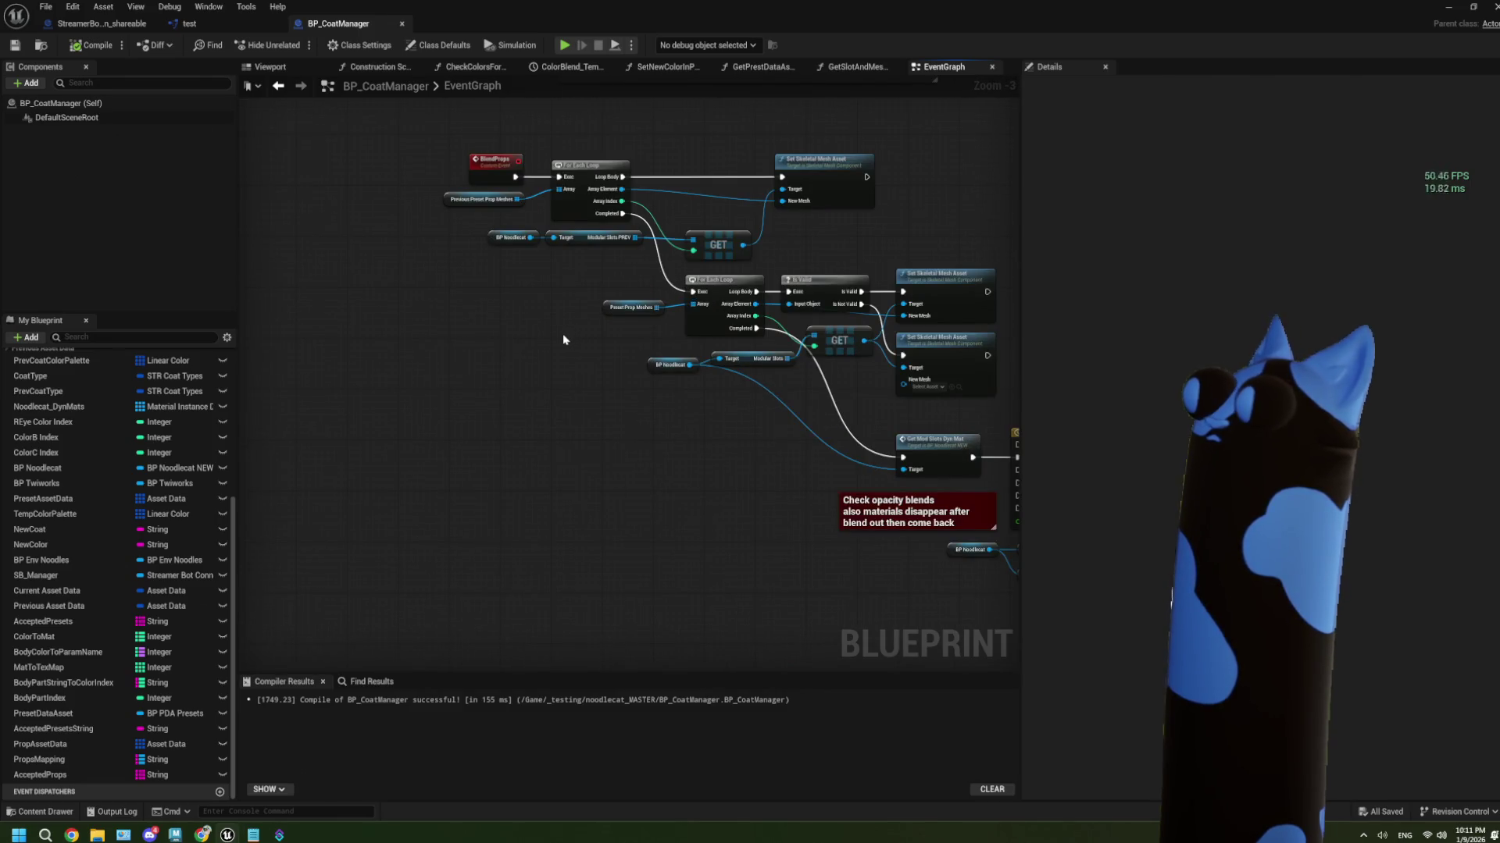
scroll(563, 334, "down", 2)
scroll(448, 437, "up", 2)
left_click_drag(587, 328, 456, 399)
scroll(436, 443, "up", 2)
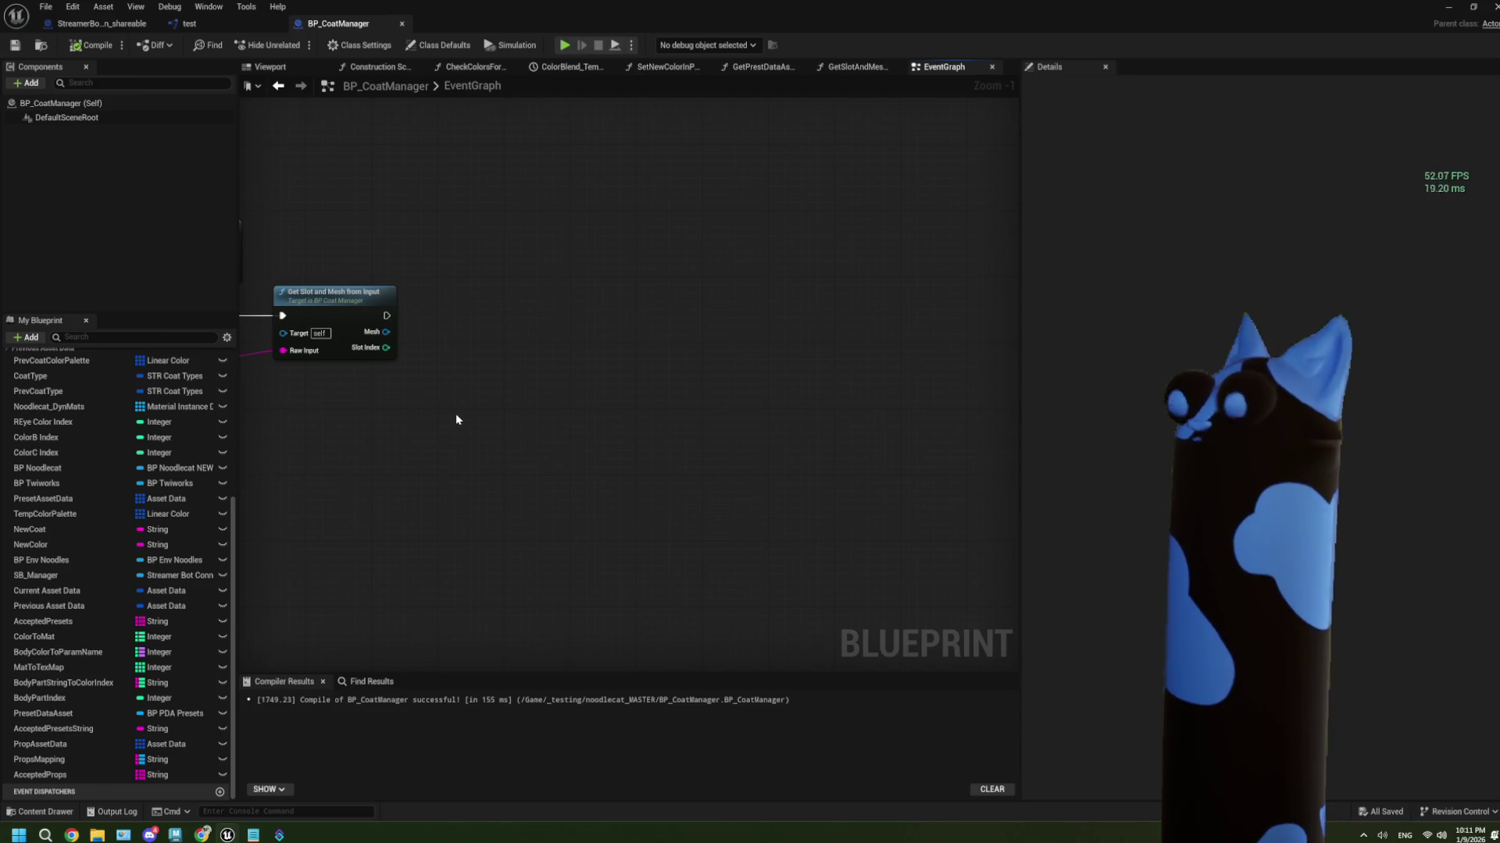
scroll(452, 410, "down", 2)
scroll(803, 334, "down", 1)
left_click_drag(635, 378, 754, 316)
scroll(536, 418, "down", 2)
scroll(425, 495, "up", 4)
left_click_drag(425, 495, 418, 481)
left_click_drag(388, 402, 364, 485)
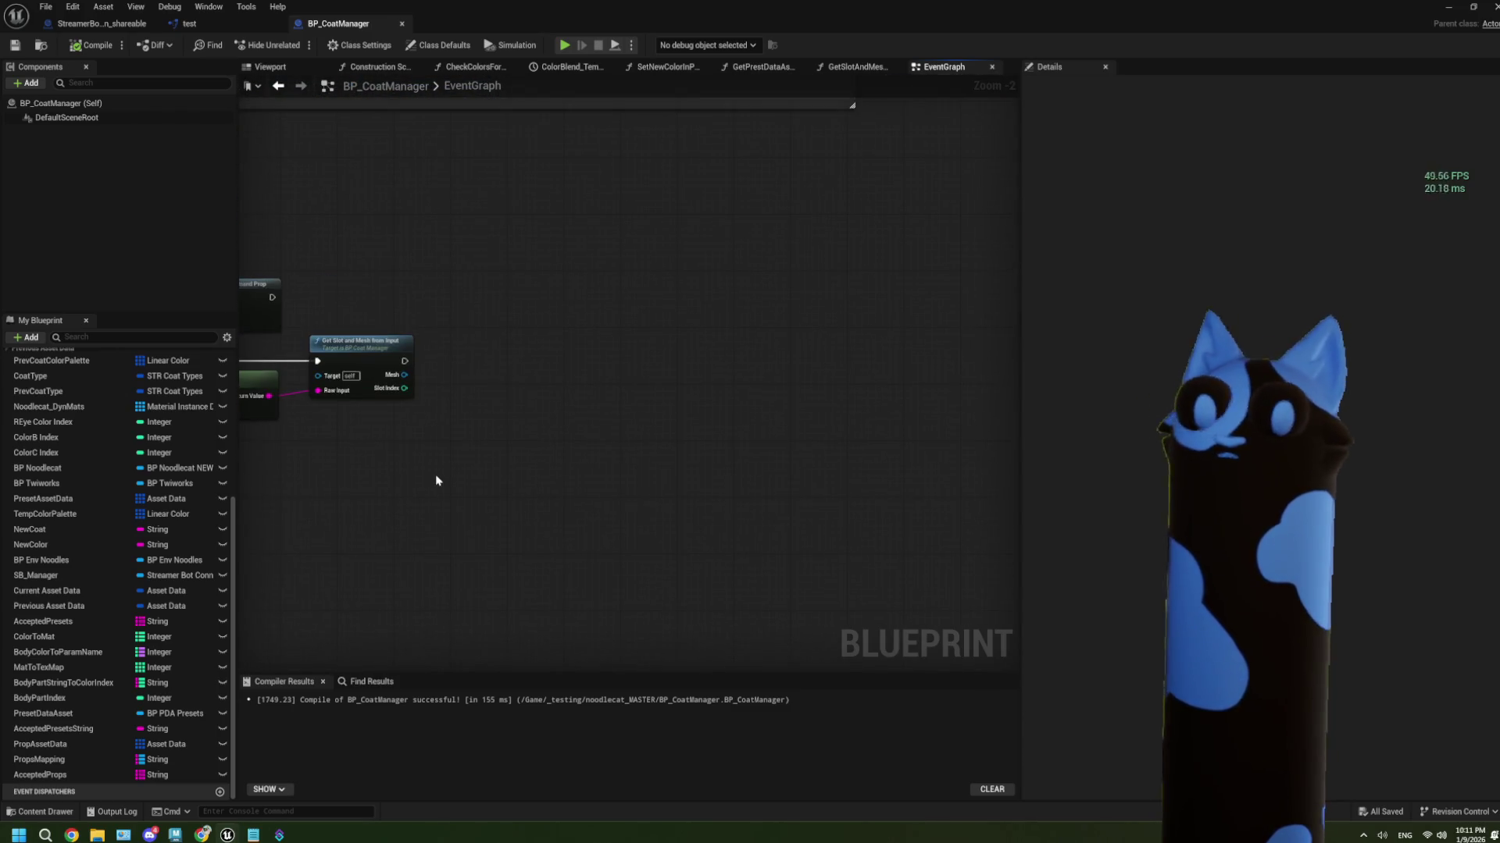
mouse_move(515, 461)
left_mouse_down()
mouse_move(497, 449)
mouse_move(518, 470)
left_mouse_up()
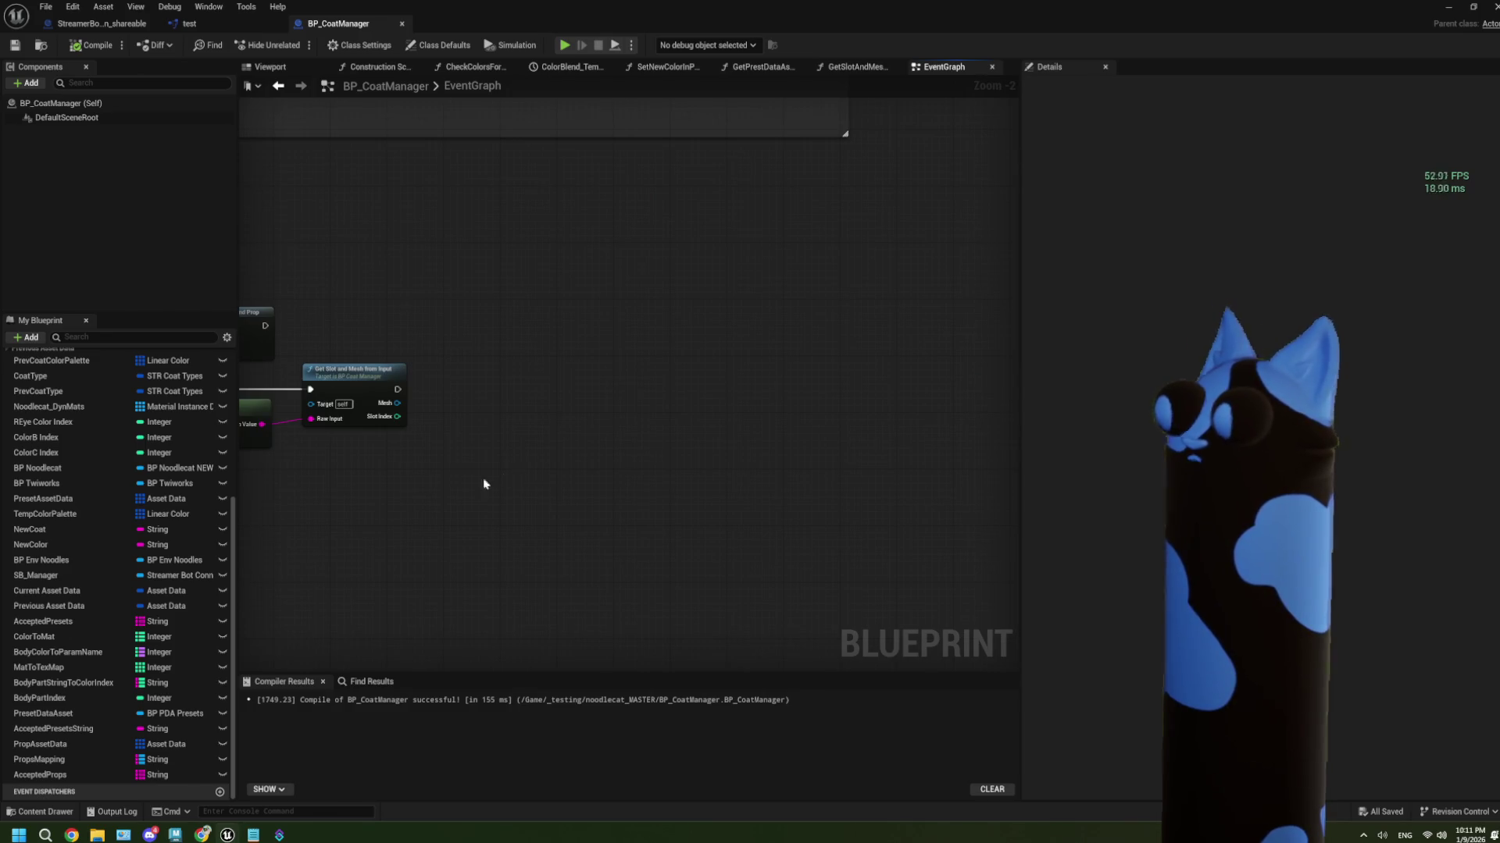
scroll(484, 484, "up", 2)
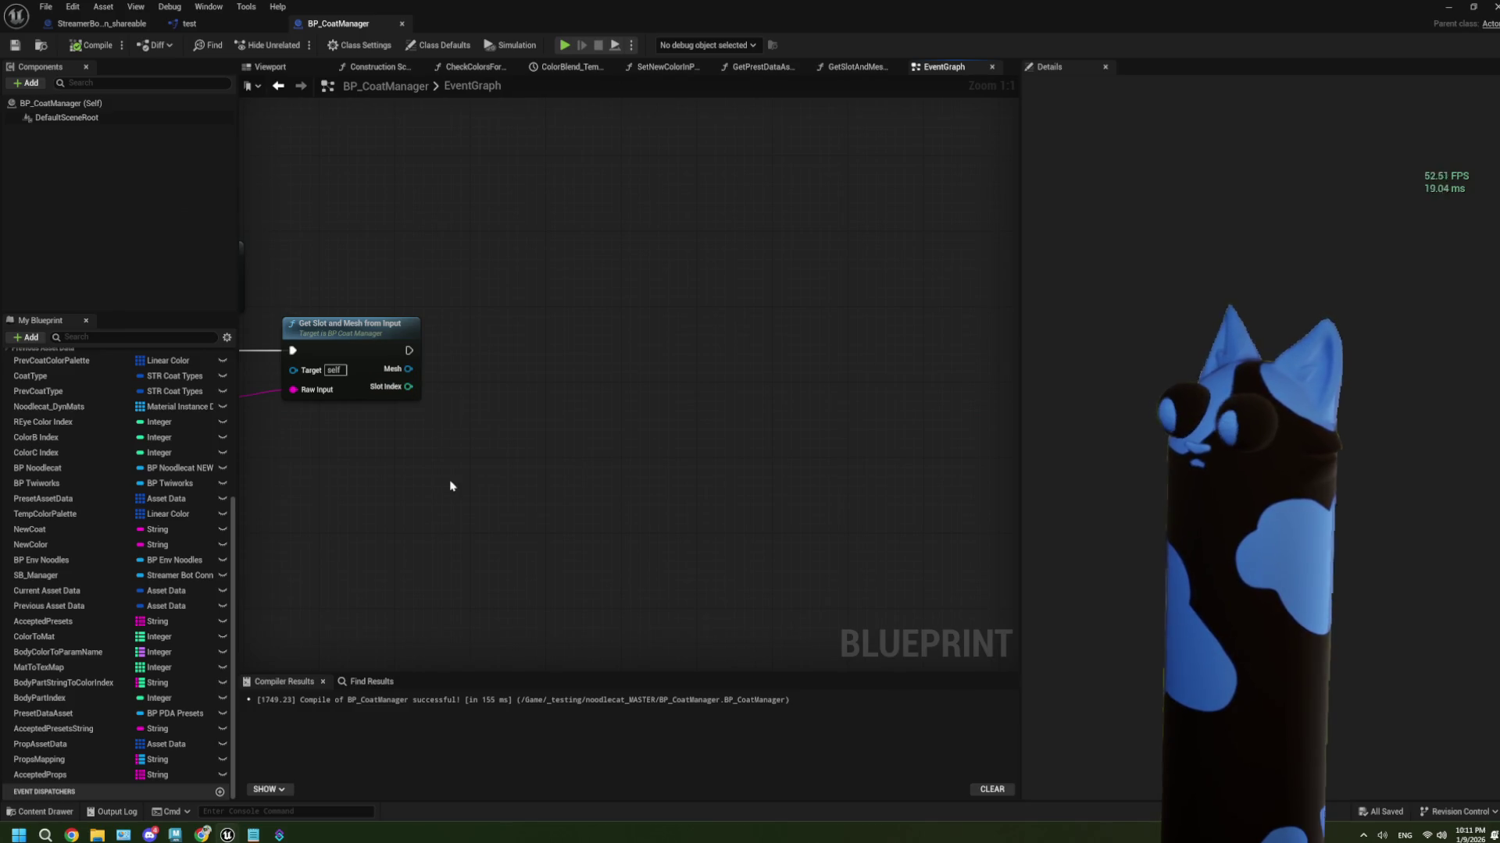
Place a Preset Prop Meshes getter next to the Get Slot and Mesh from Input call
left_click_drag(409, 350, 489, 360)
key("Escape")
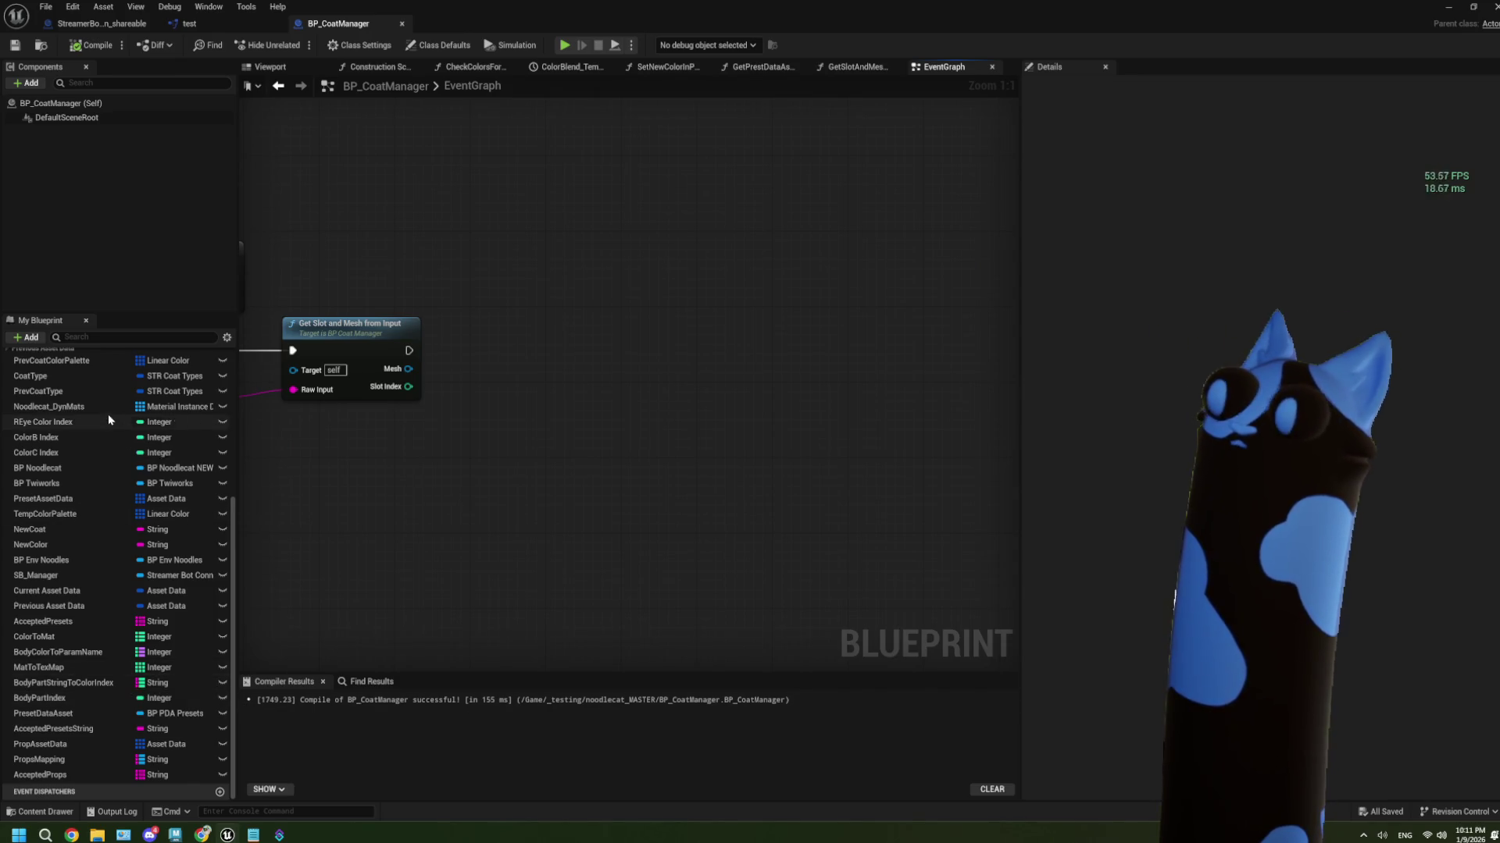
scroll(119, 719, "up", 1)
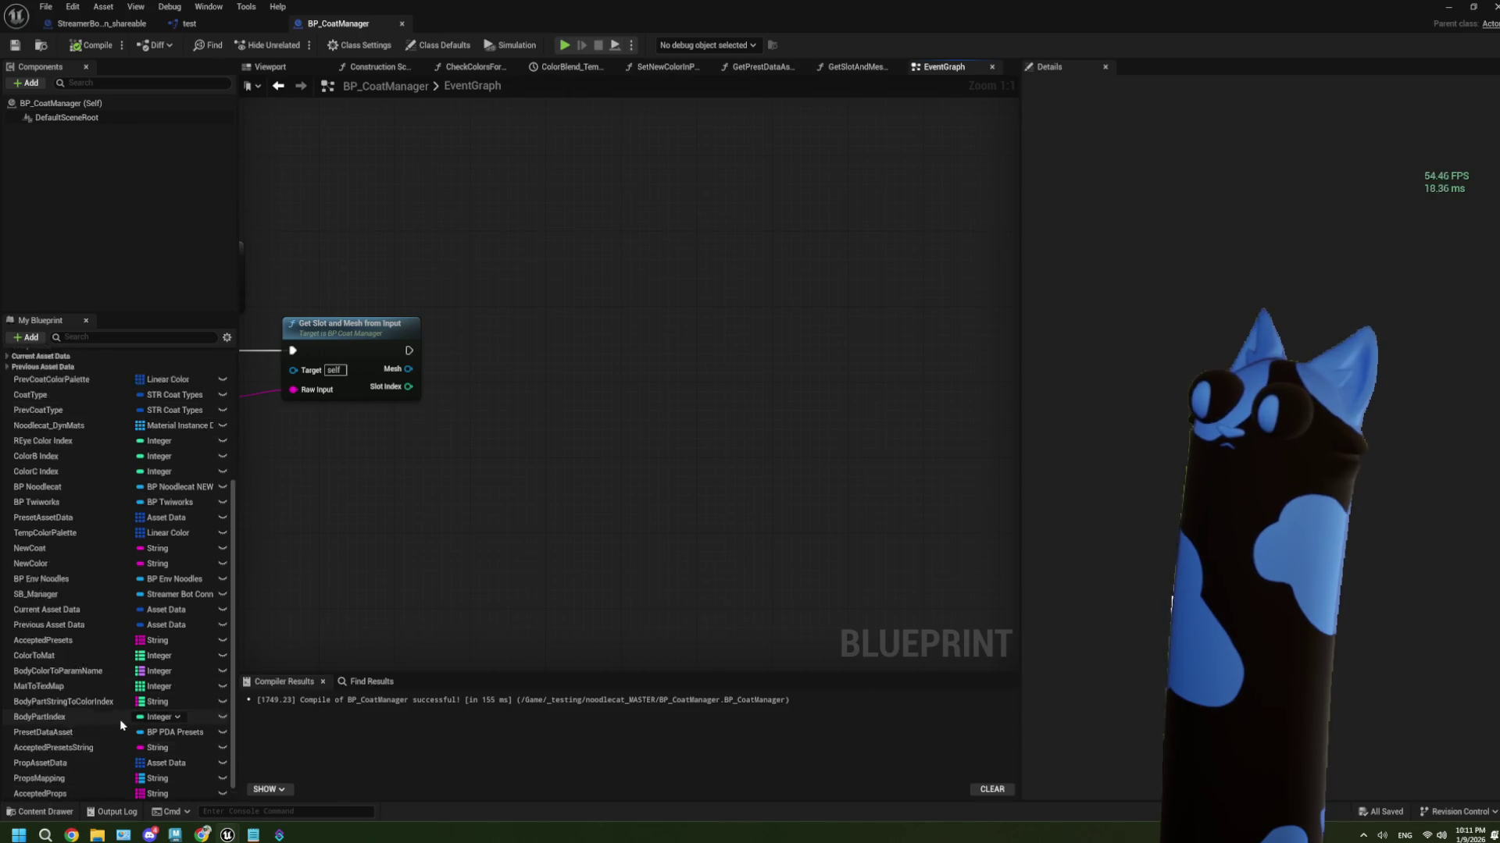
scroll(83, 610, "down", 1)
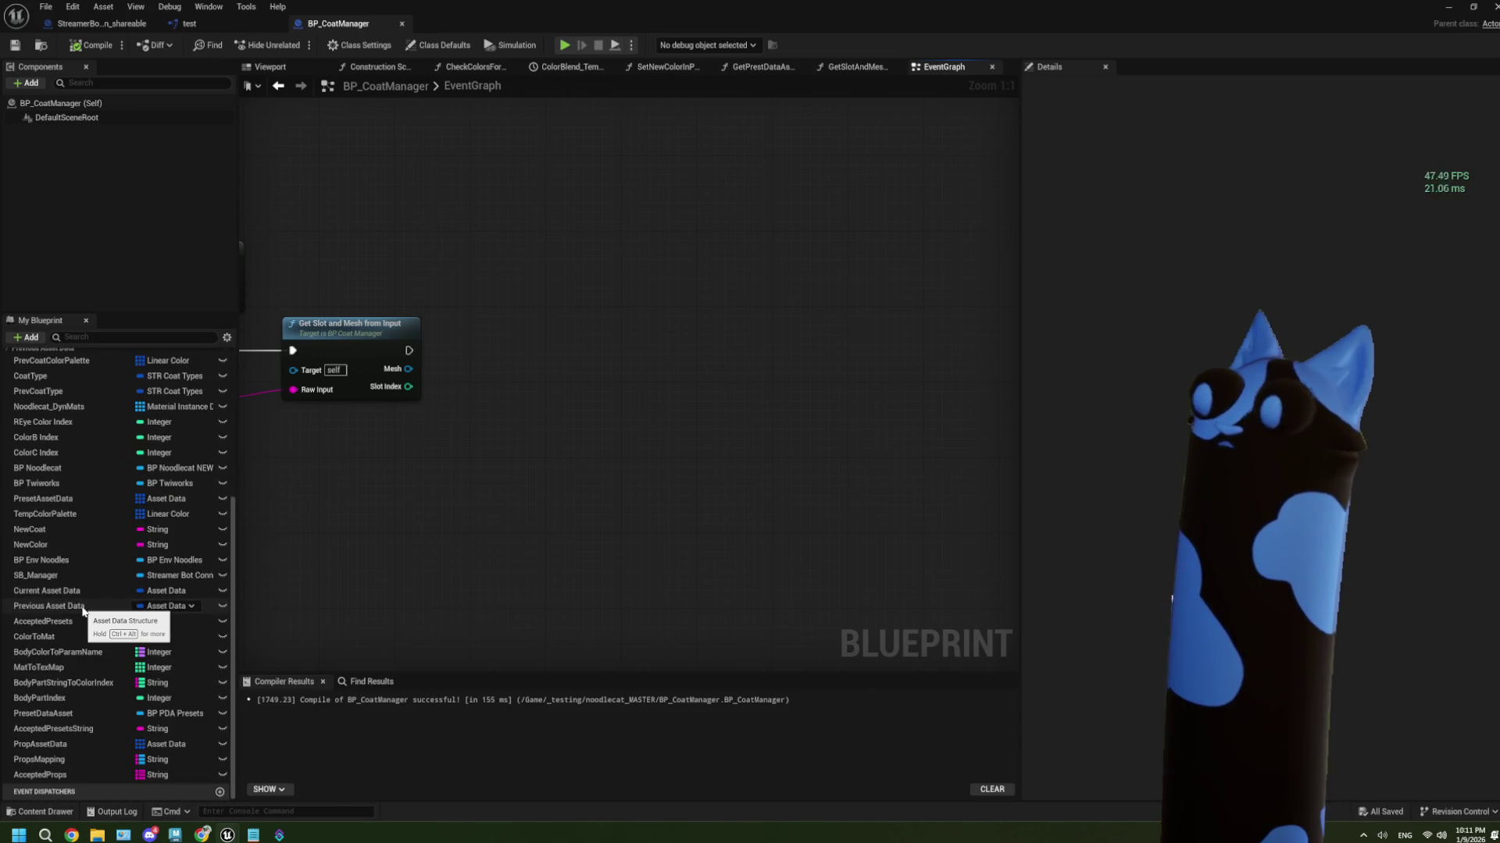
scroll(69, 500, "up", 10)
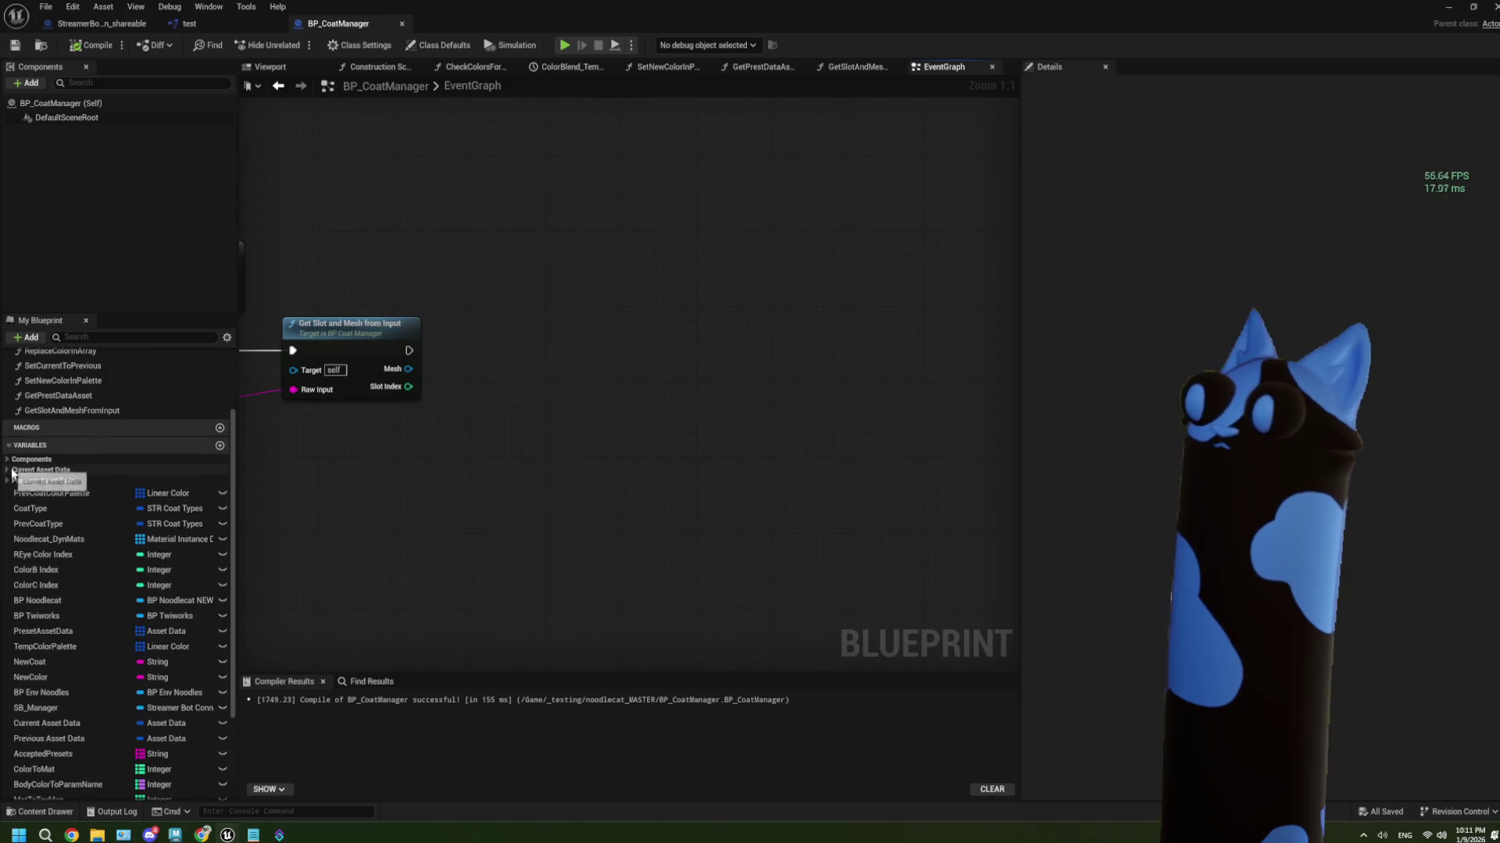
mouse_move(88, 514)
left_mouse_down()
mouse_move(316, 500)
mouse_move(457, 529)
left_mouse_up()
Place a Preset Prop Meshes getter and try a GET node indexed by Slot Index, then delete it
left_click(360, 521)
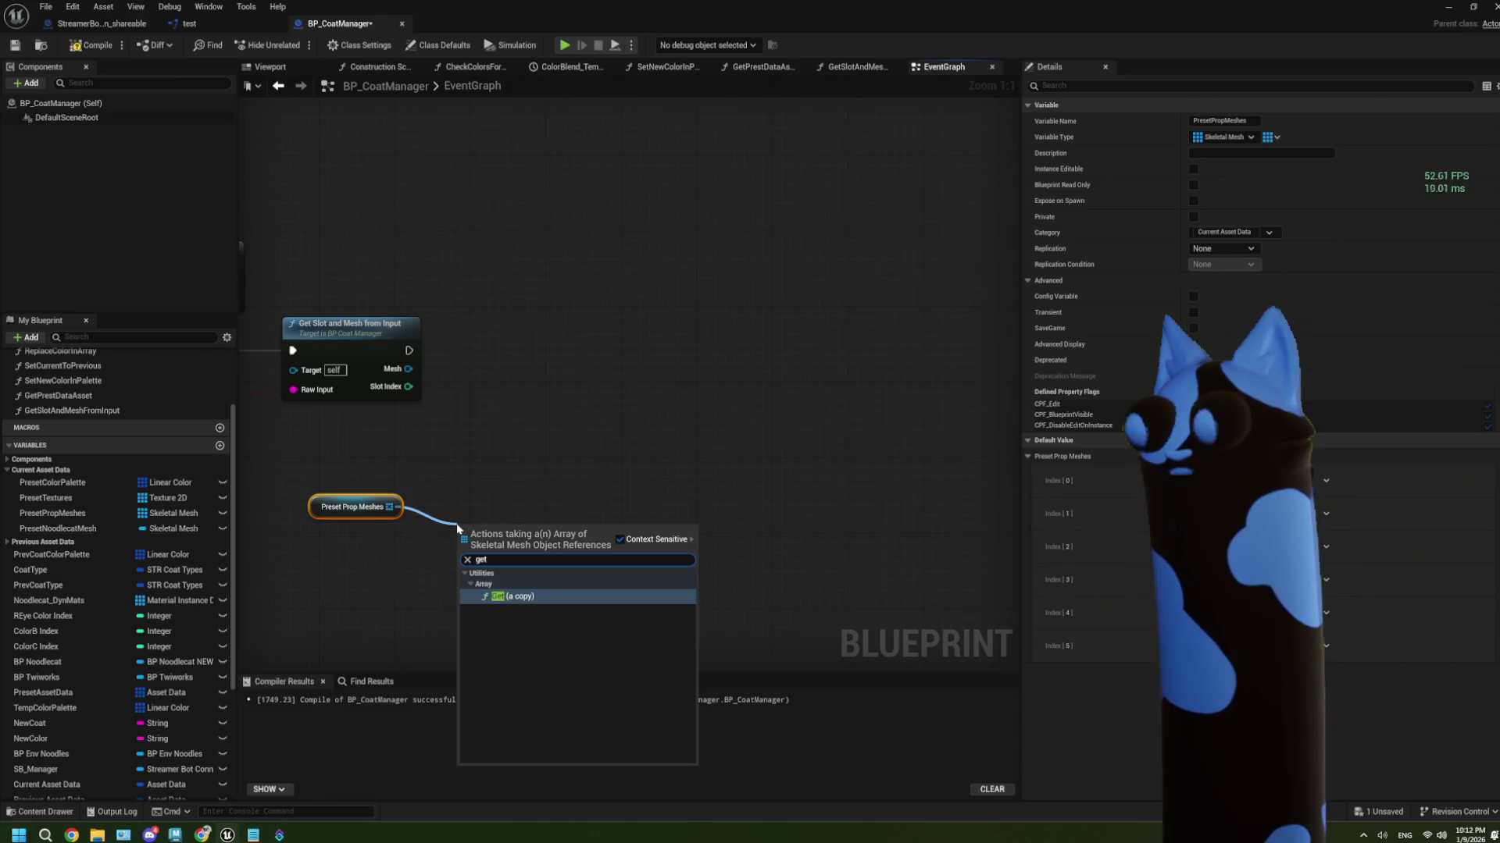
left_click(497, 596)
mouse_move(494, 531)
left_mouse_down()
mouse_move(489, 498)
mouse_move(478, 508)
left_mouse_up()
left_click_drag(408, 386, 452, 526)
left_click_drag(546, 596, 459, 567)
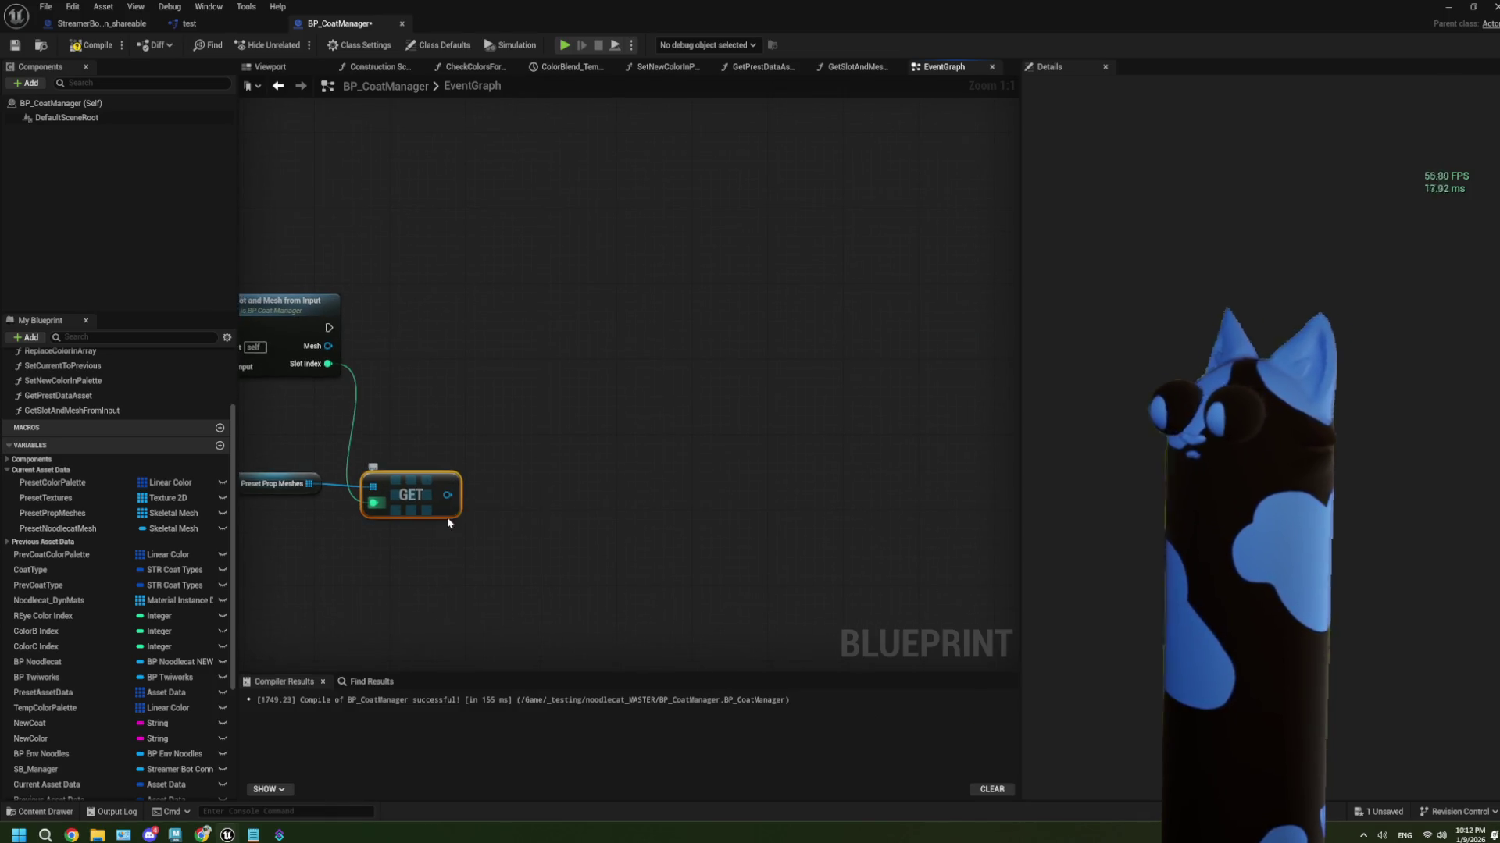
key("Delete")
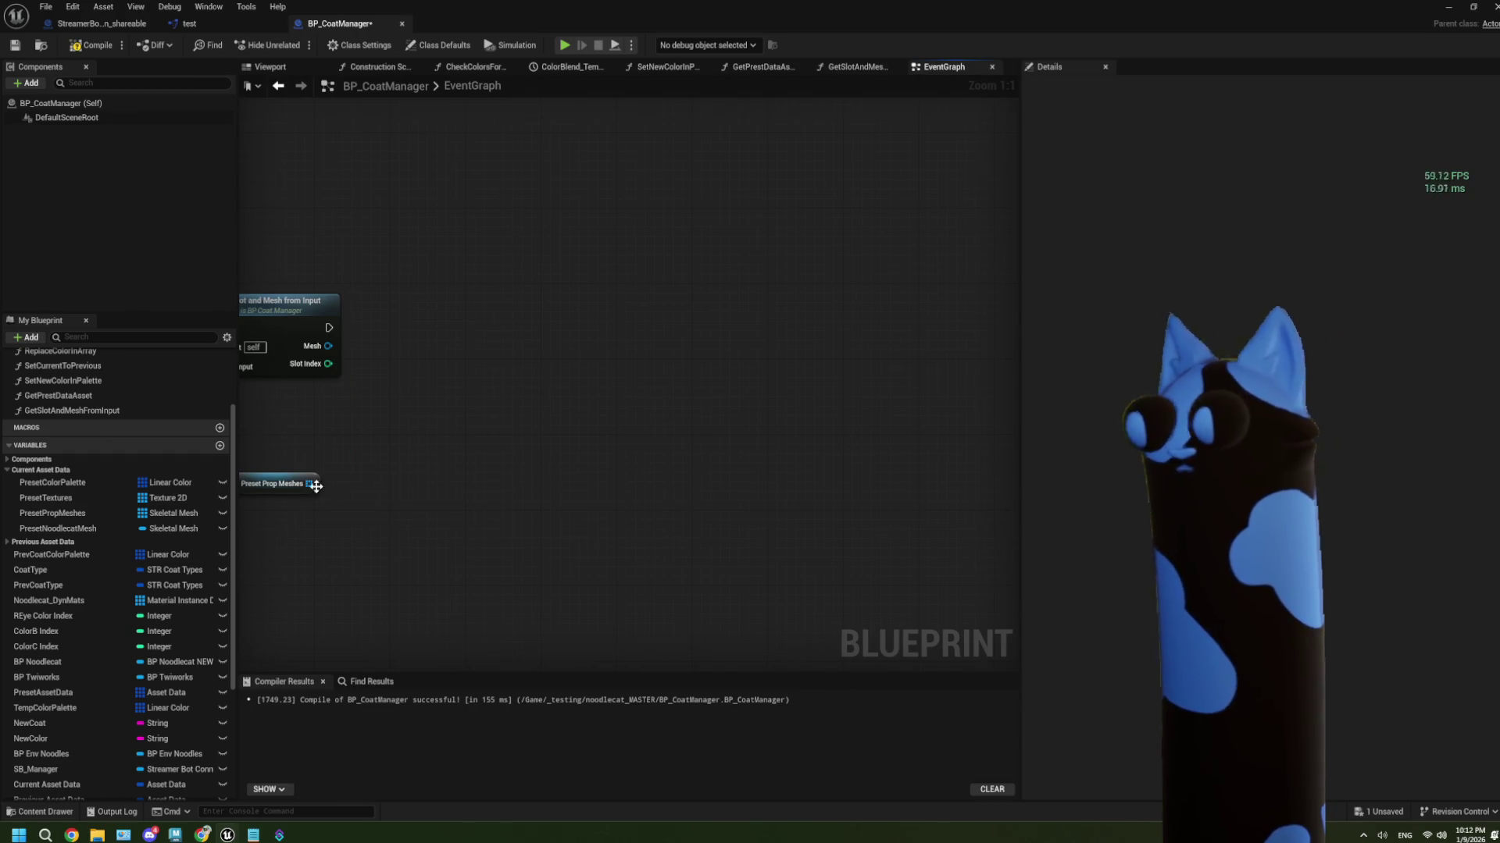
Add a Set Array Elem on Preset Prop Meshes, wiring Slot Index as index and Mesh as item
left_click_drag(317, 484, 387, 516)
type("set")
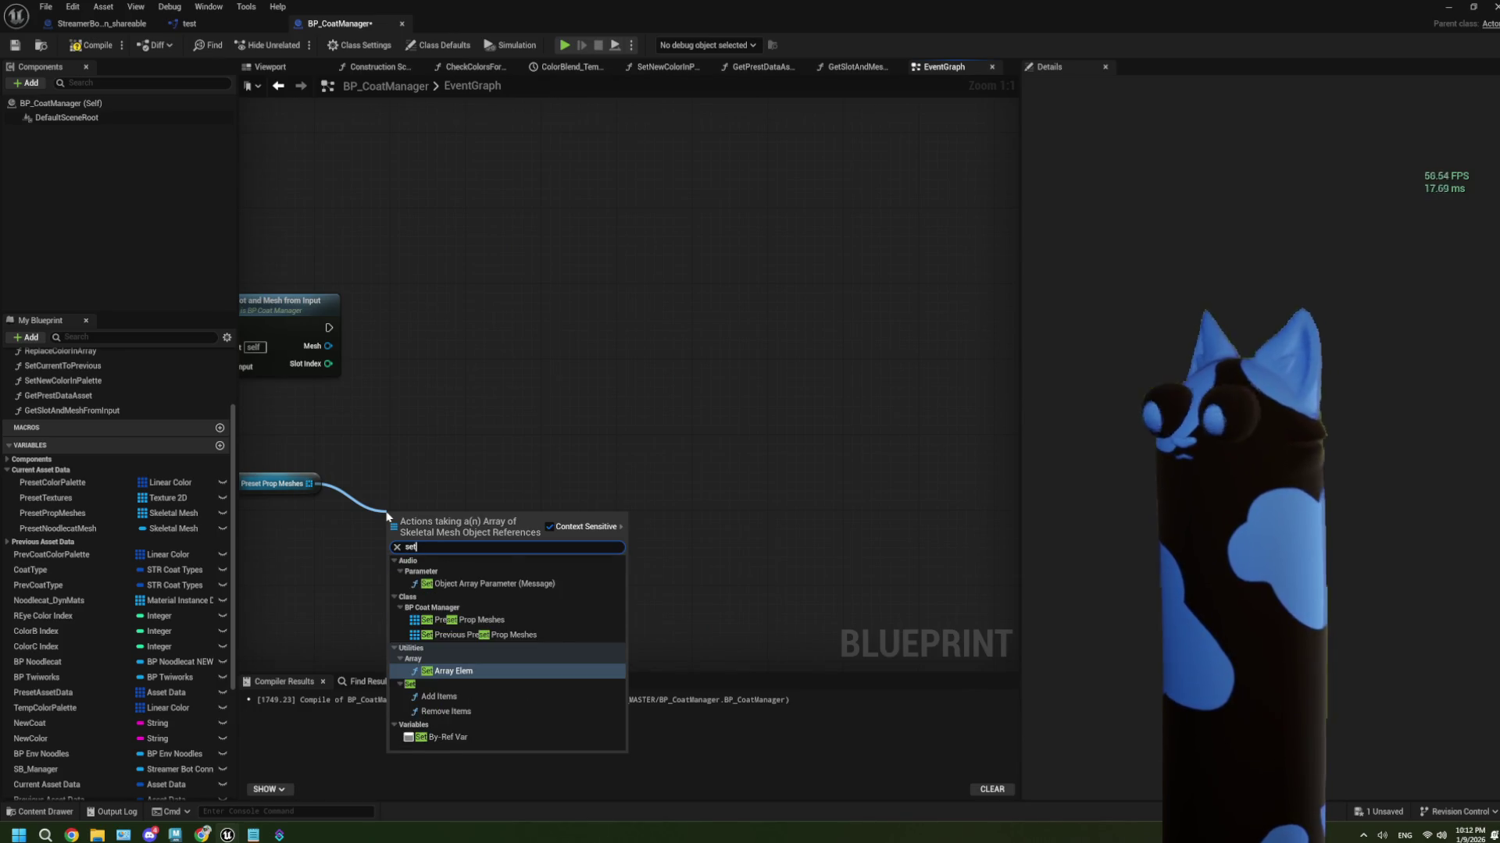
key("Escape")
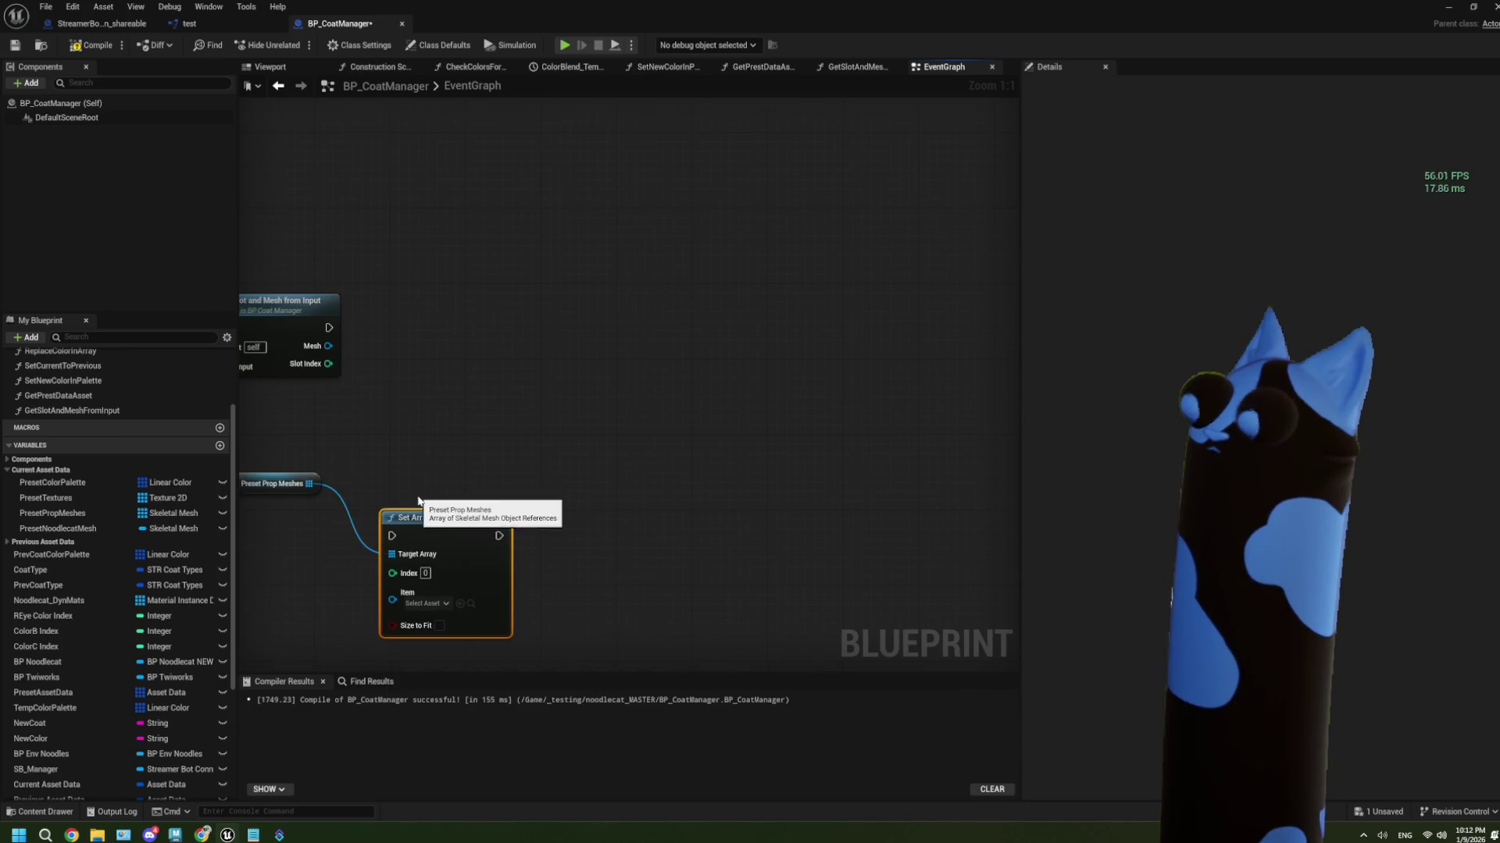
mouse_move(329, 373)
left_mouse_down()
mouse_move(375, 576)
mouse_move(392, 573)
left_mouse_up()
mouse_move(329, 346)
left_mouse_down()
mouse_move(366, 593)
mouse_move(392, 590)
left_mouse_up()
mouse_move(430, 537)
left_mouse_down()
mouse_move(433, 338)
mouse_move(329, 328)
left_mouse_up()
left_click_drag(316, 494, 339, 419)
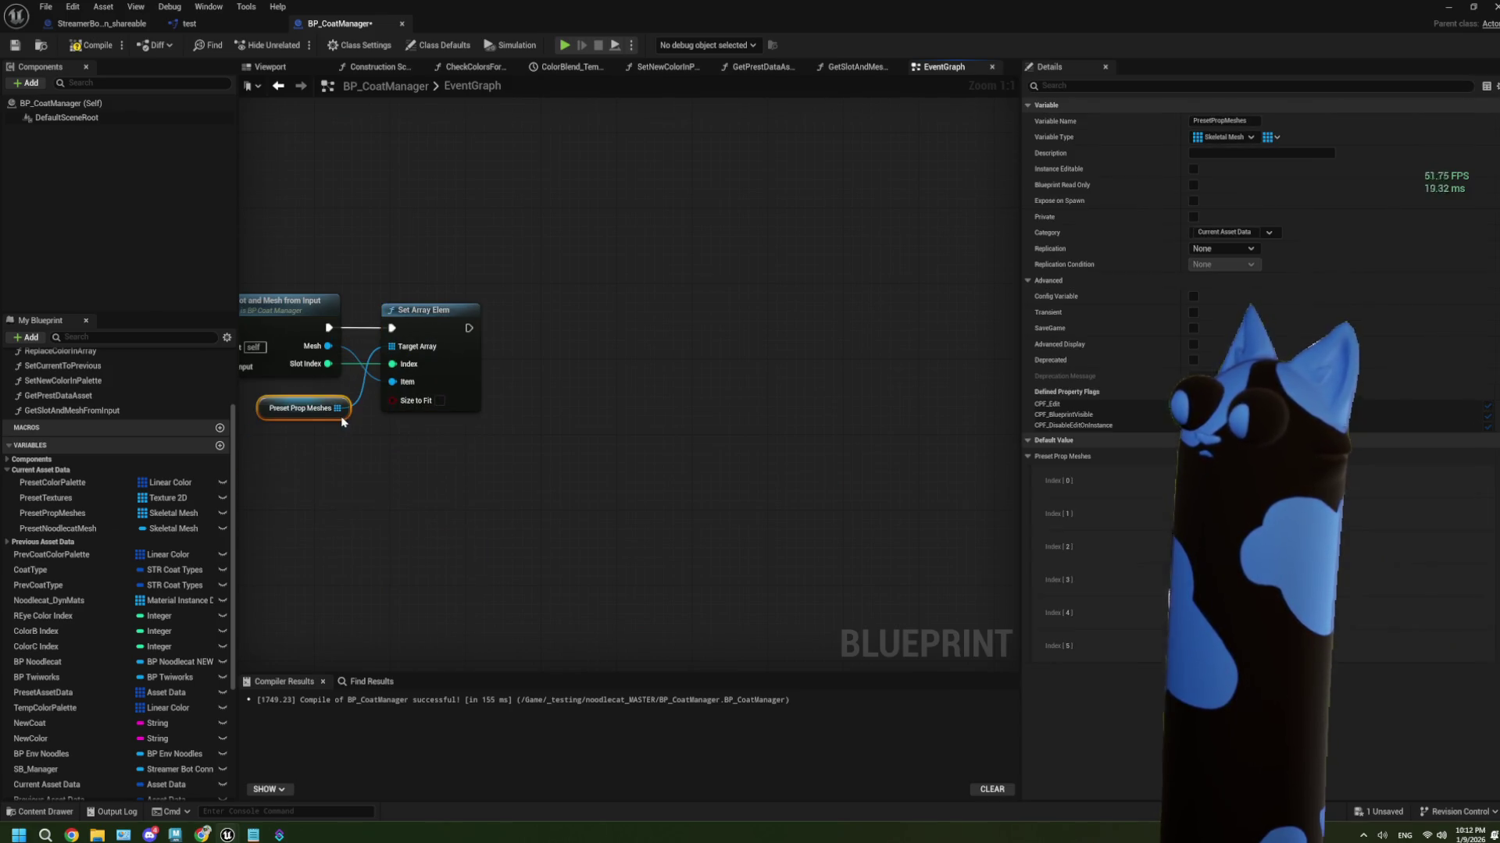
scroll(414, 461, "down", 2)
scroll(411, 467, "down", 2)
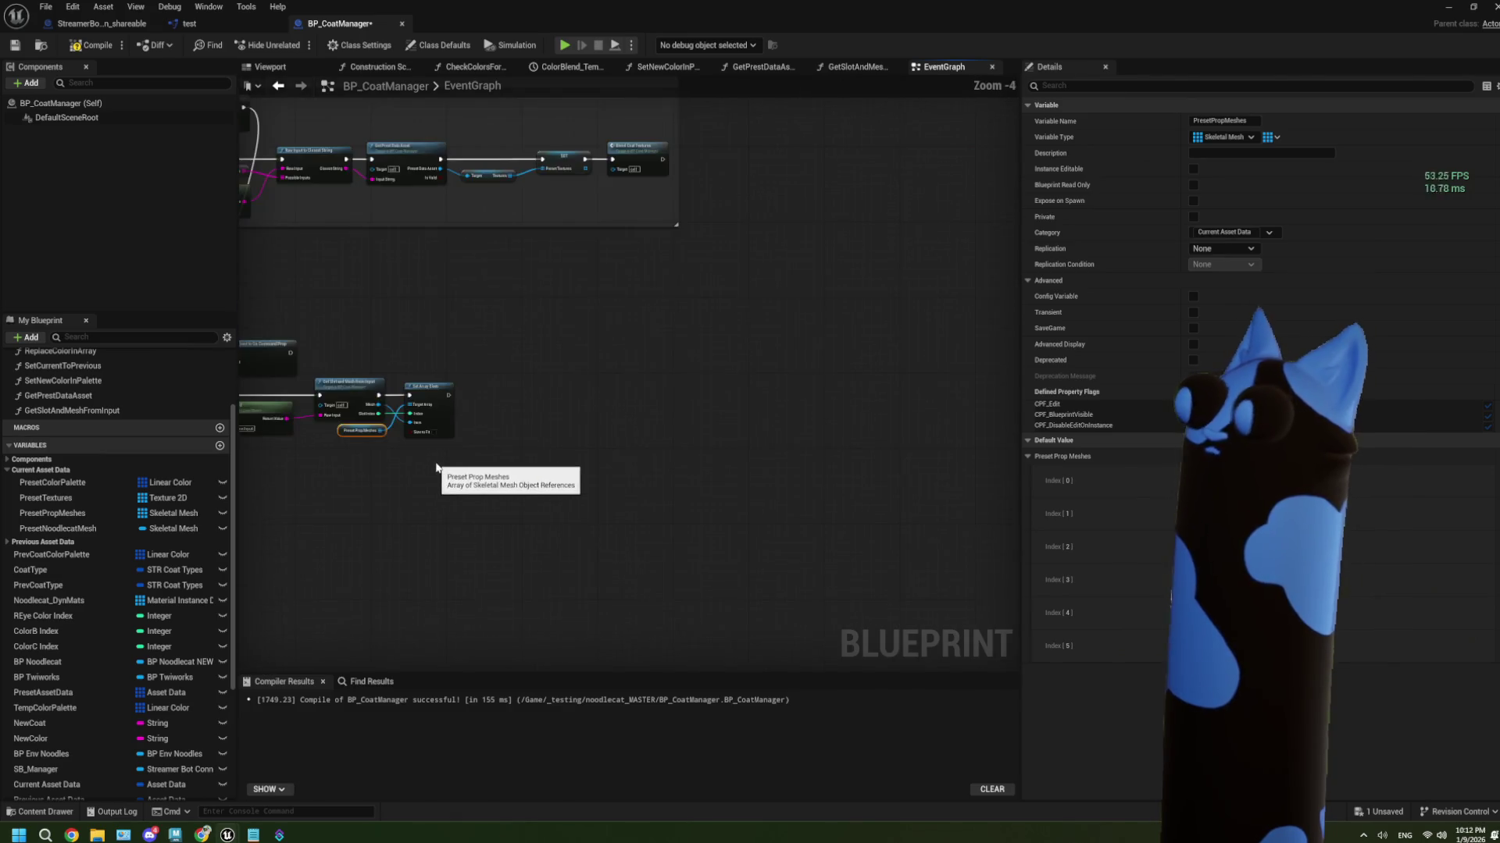
scroll(669, 306, "up", 2)
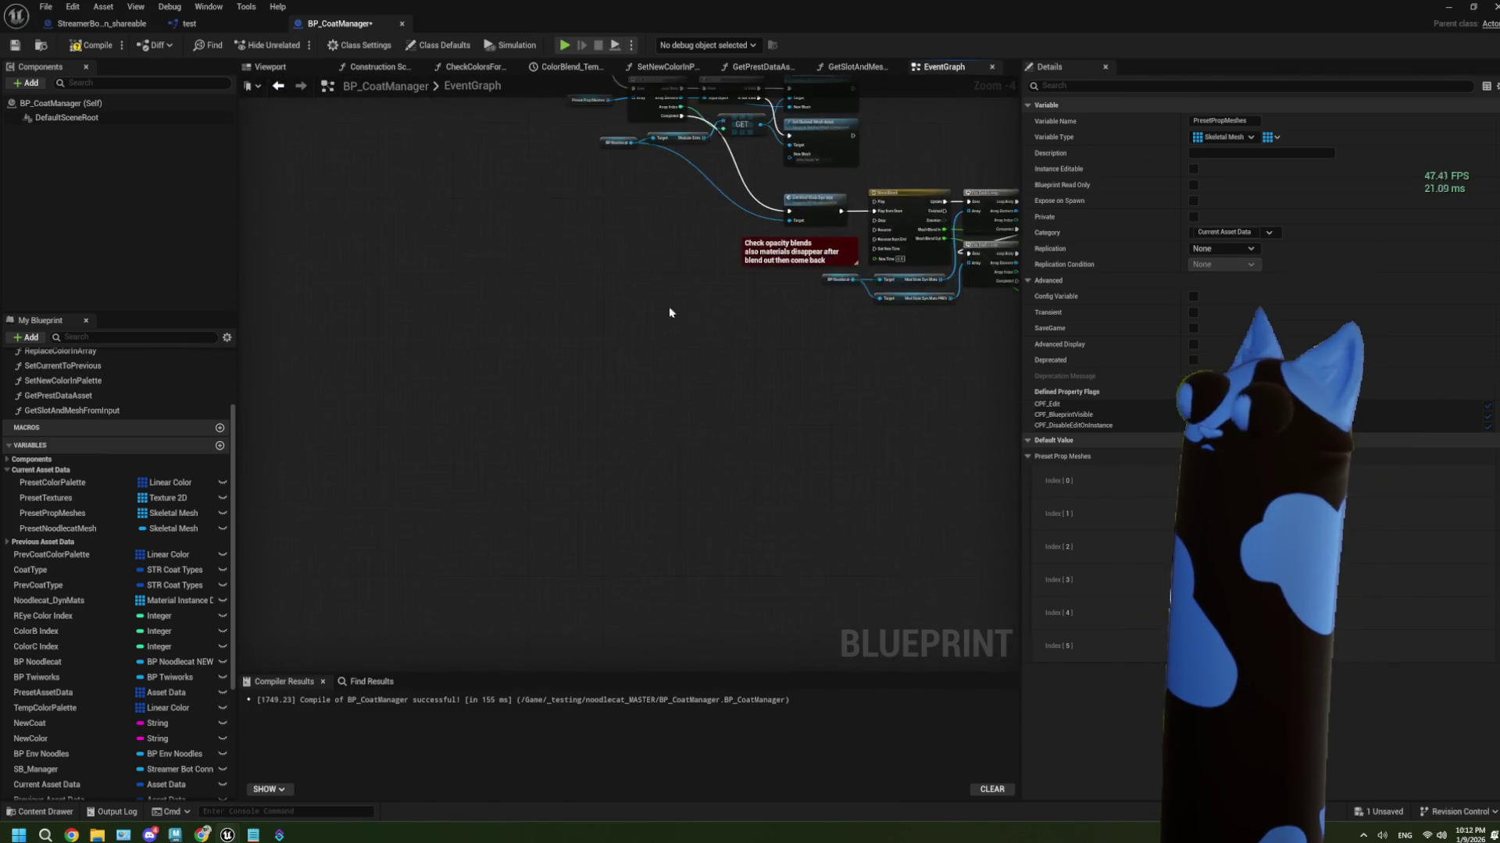
scroll(453, 544, "up", 1)
mouse_move(453, 544)
left_mouse_down()
mouse_move(606, 445)
mouse_move(459, 469)
mouse_move(519, 479)
mouse_move(510, 421)
mouse_move(412, 551)
left_mouse_up()
scroll(516, 489, "up", 2)
Add a Blend Props call after Set Array Elem and line it up
left_click_drag(510, 414, 551, 412)
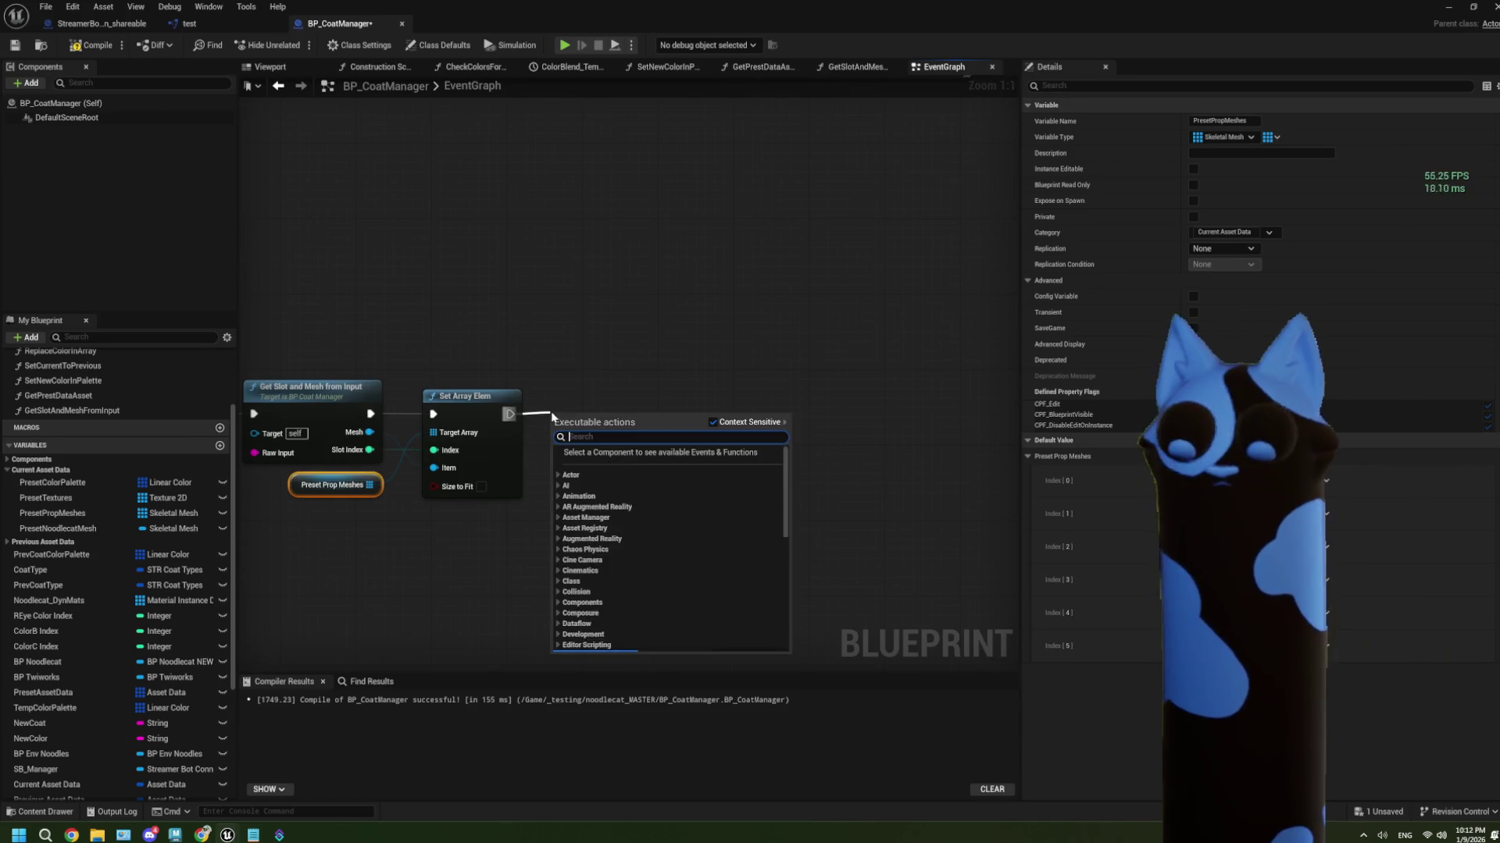
type("blend prop")
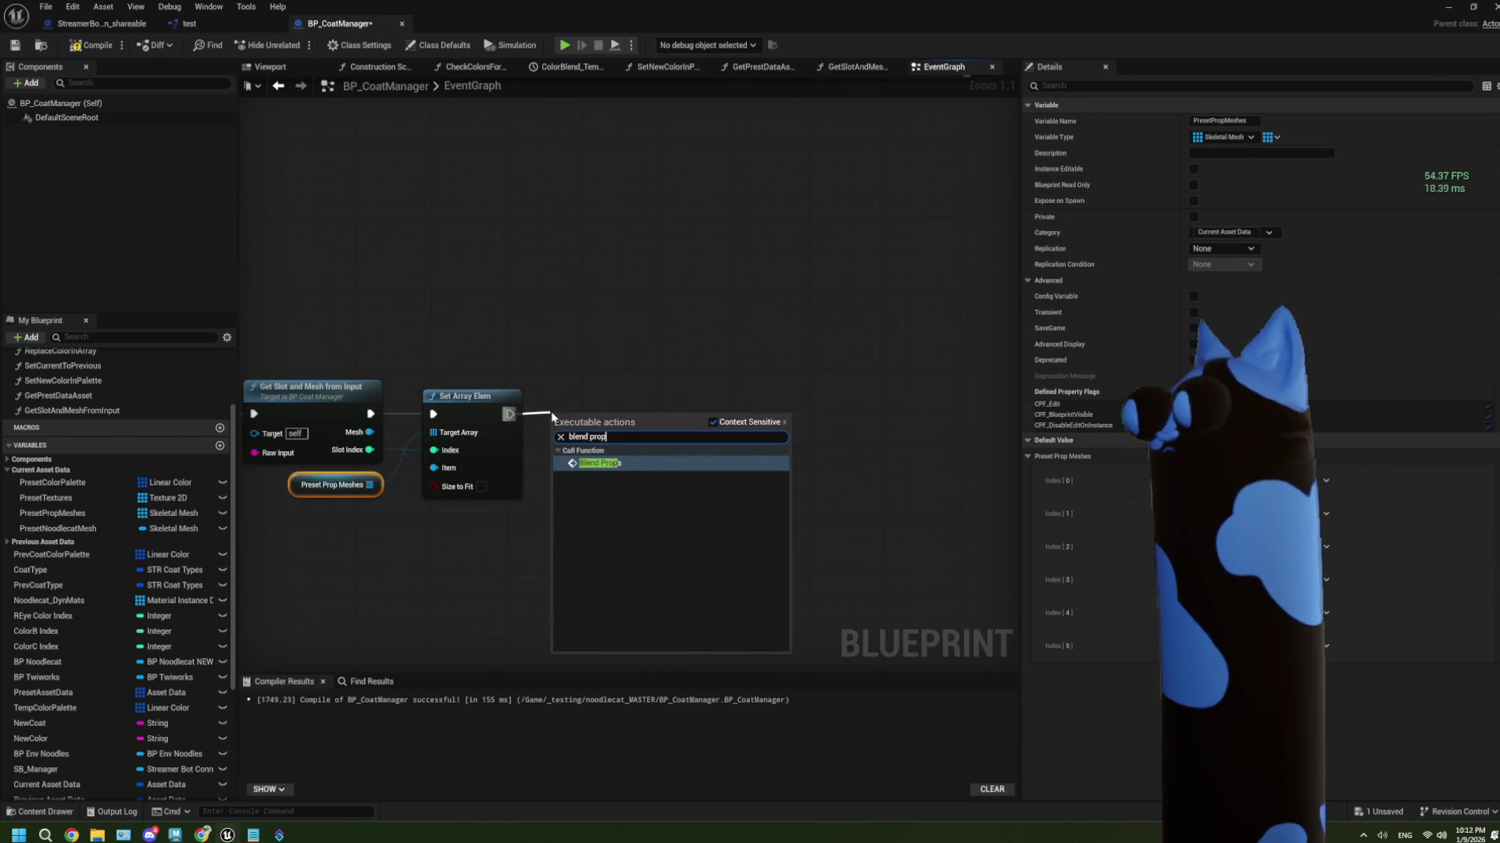
left_click(613, 465)
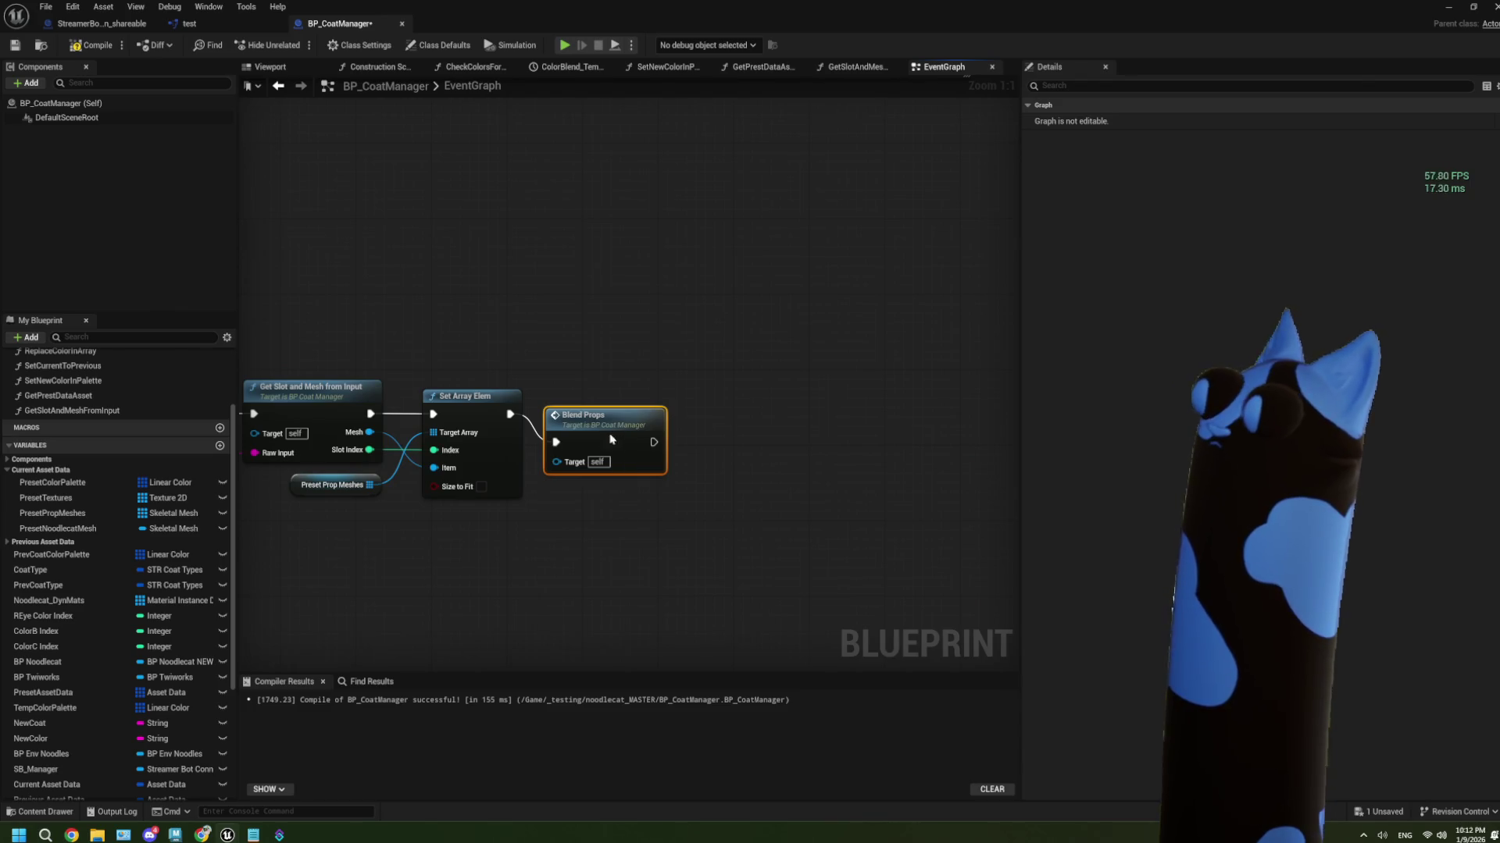
left_click_drag(613, 444, 623, 415)
scroll(587, 469, "down", 5)
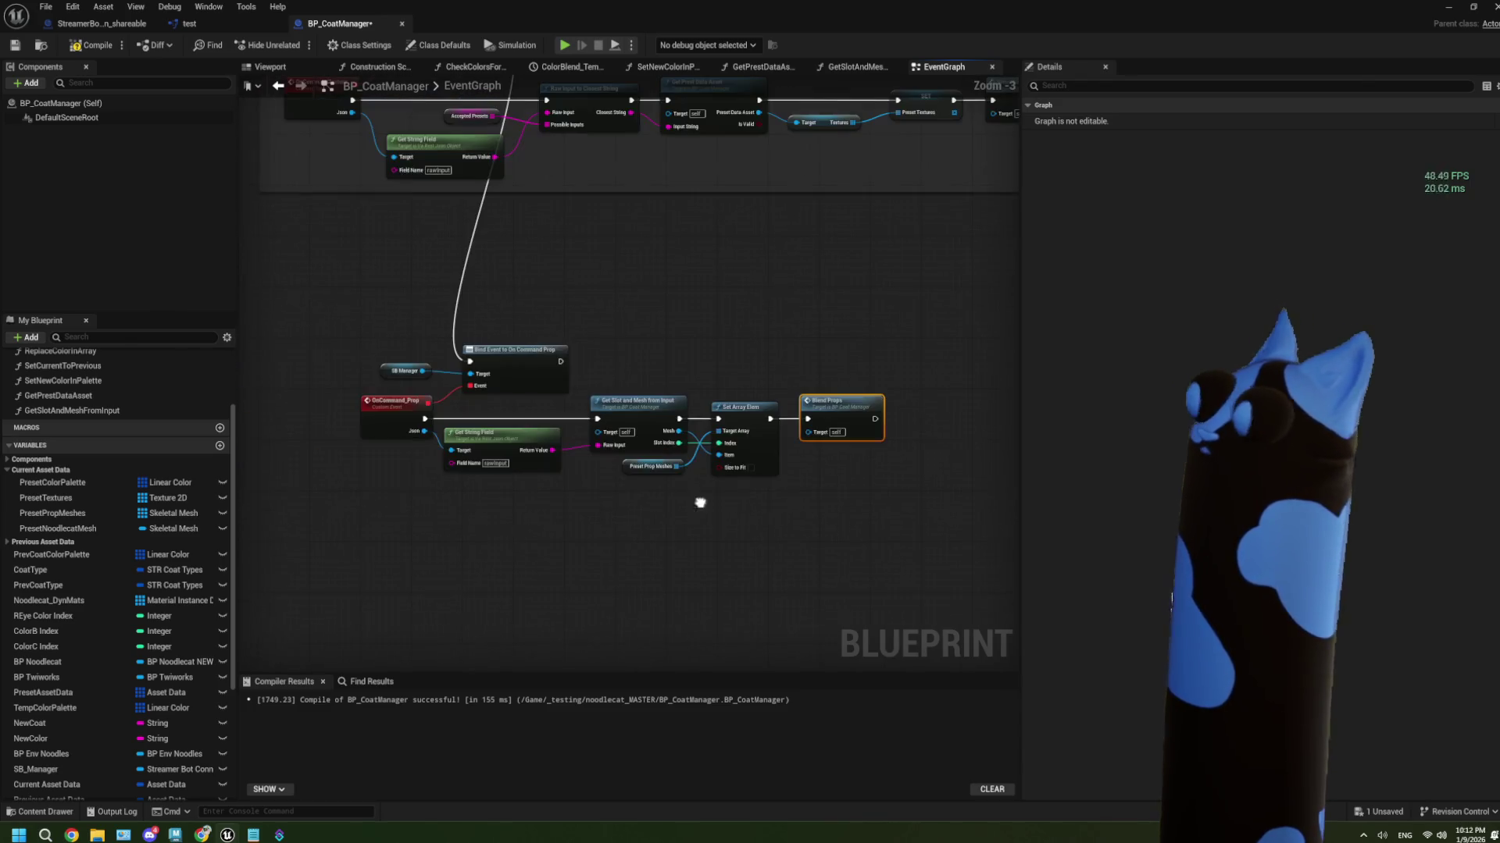
scroll(564, 523, "down", 1)
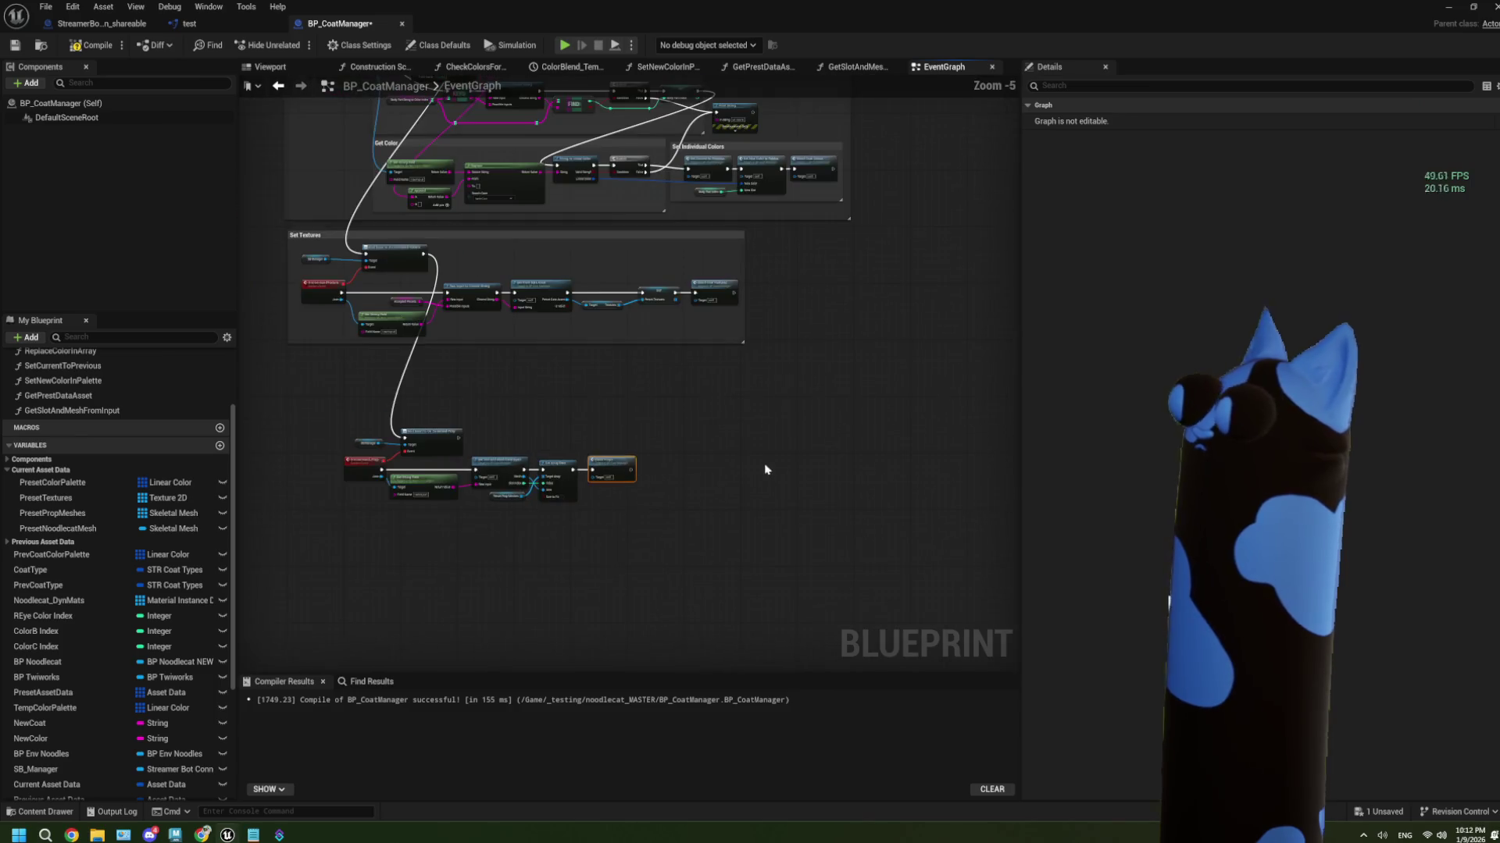
scroll(509, 459, "up", 3)
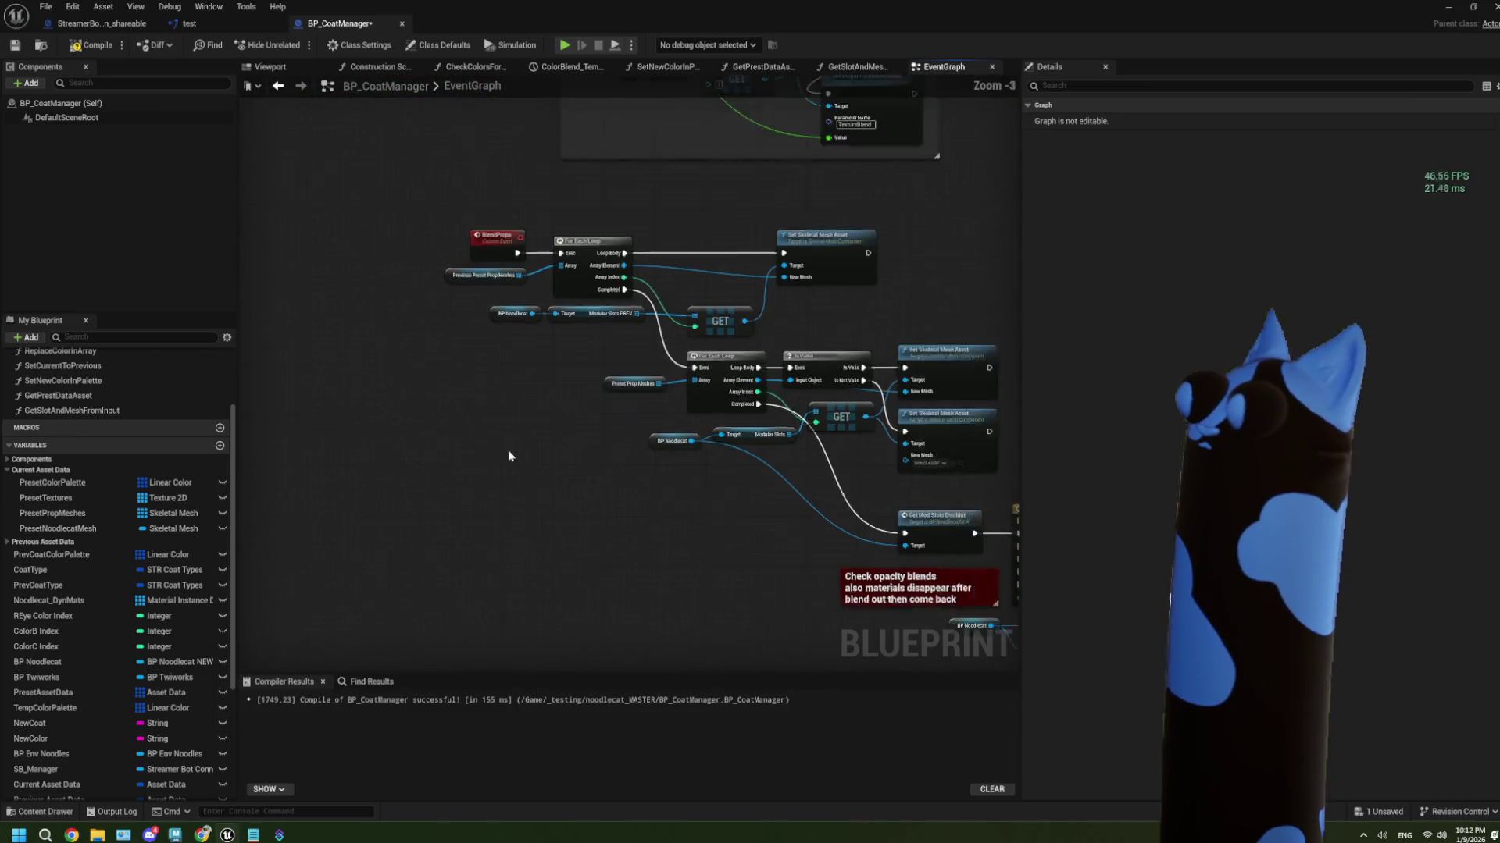
scroll(432, 419, "up", 1)
left_click_drag(421, 412, 415, 432)
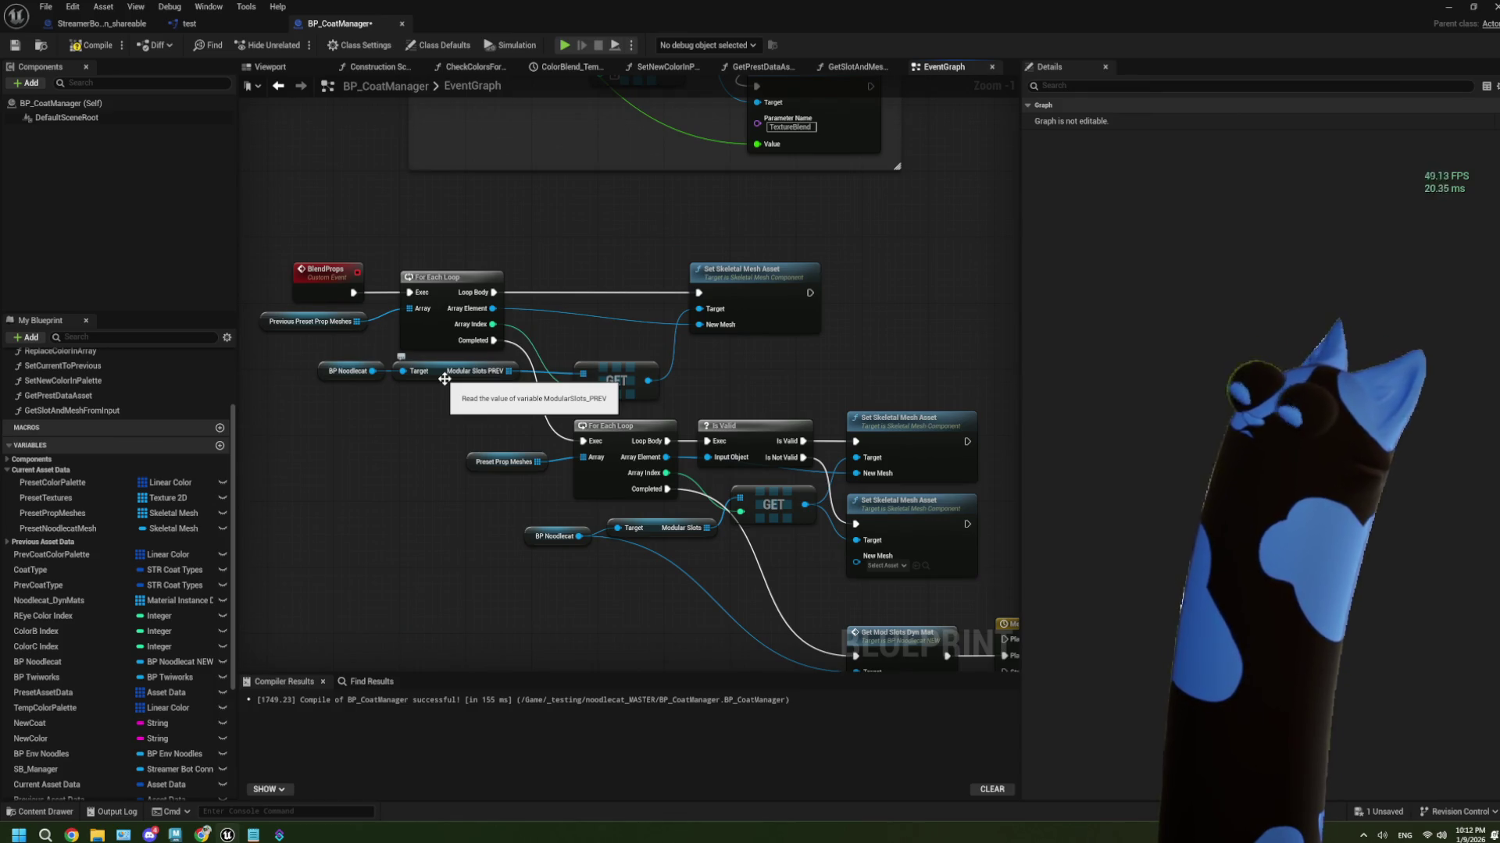
scroll(444, 378, "down", 2)
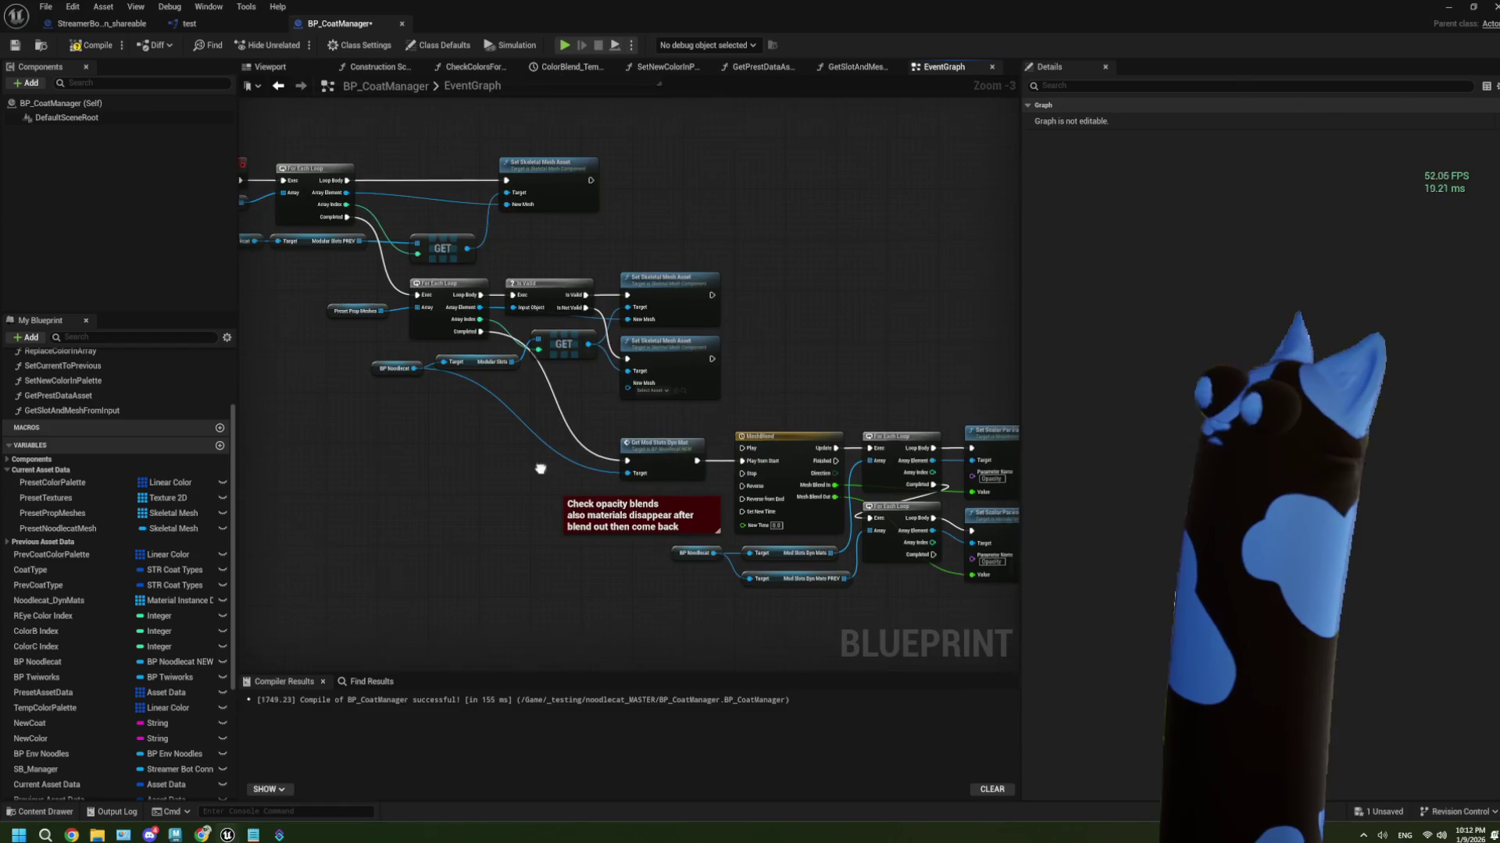
Compile and save the blueprint, then switch to the Noodlecat_Env level
left_click(92, 45)
left_click(17, 46)
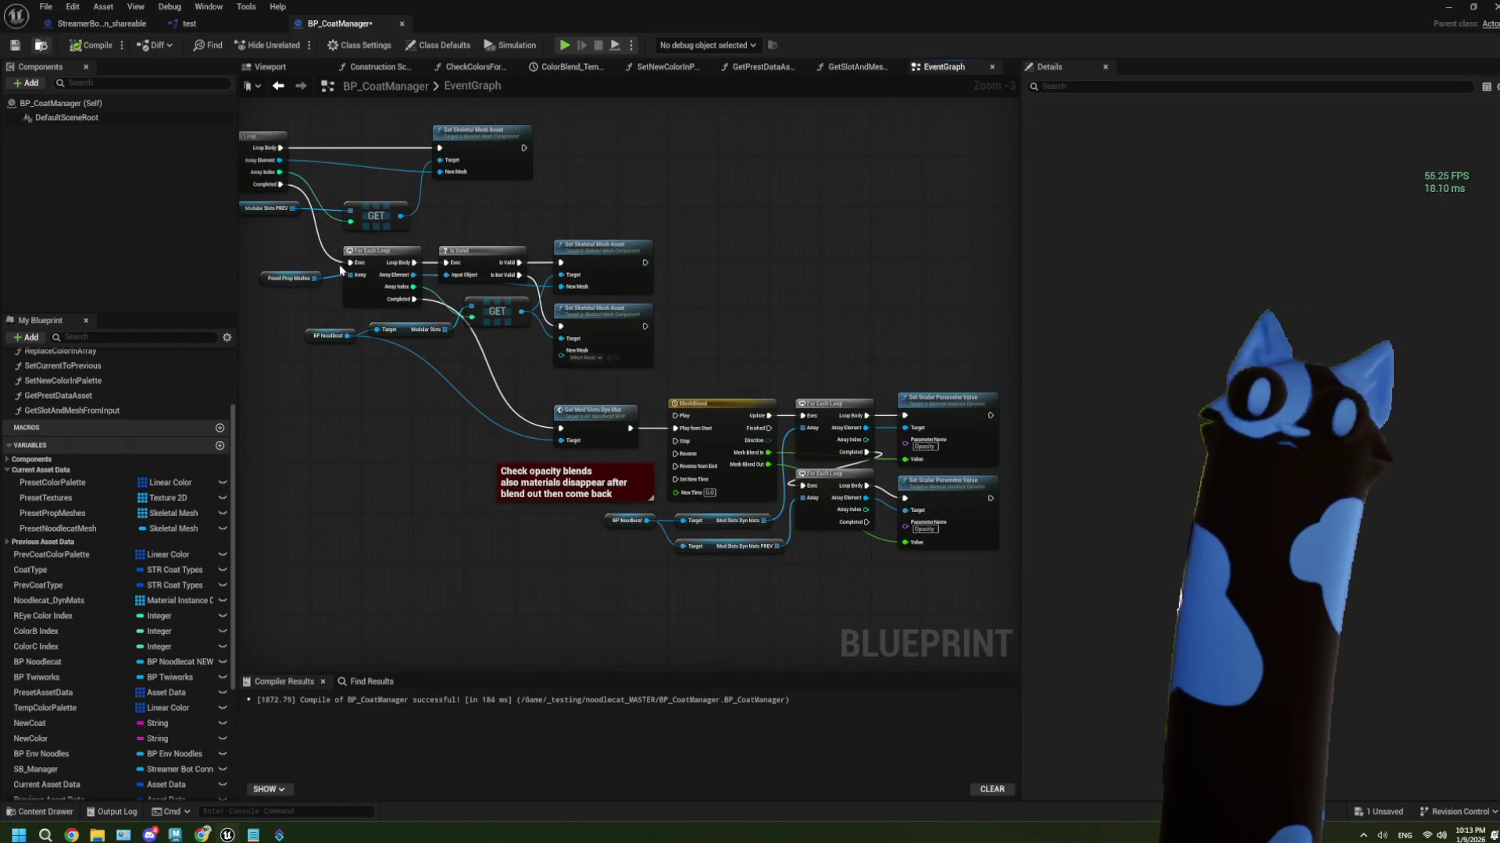
key("alt+Tab")
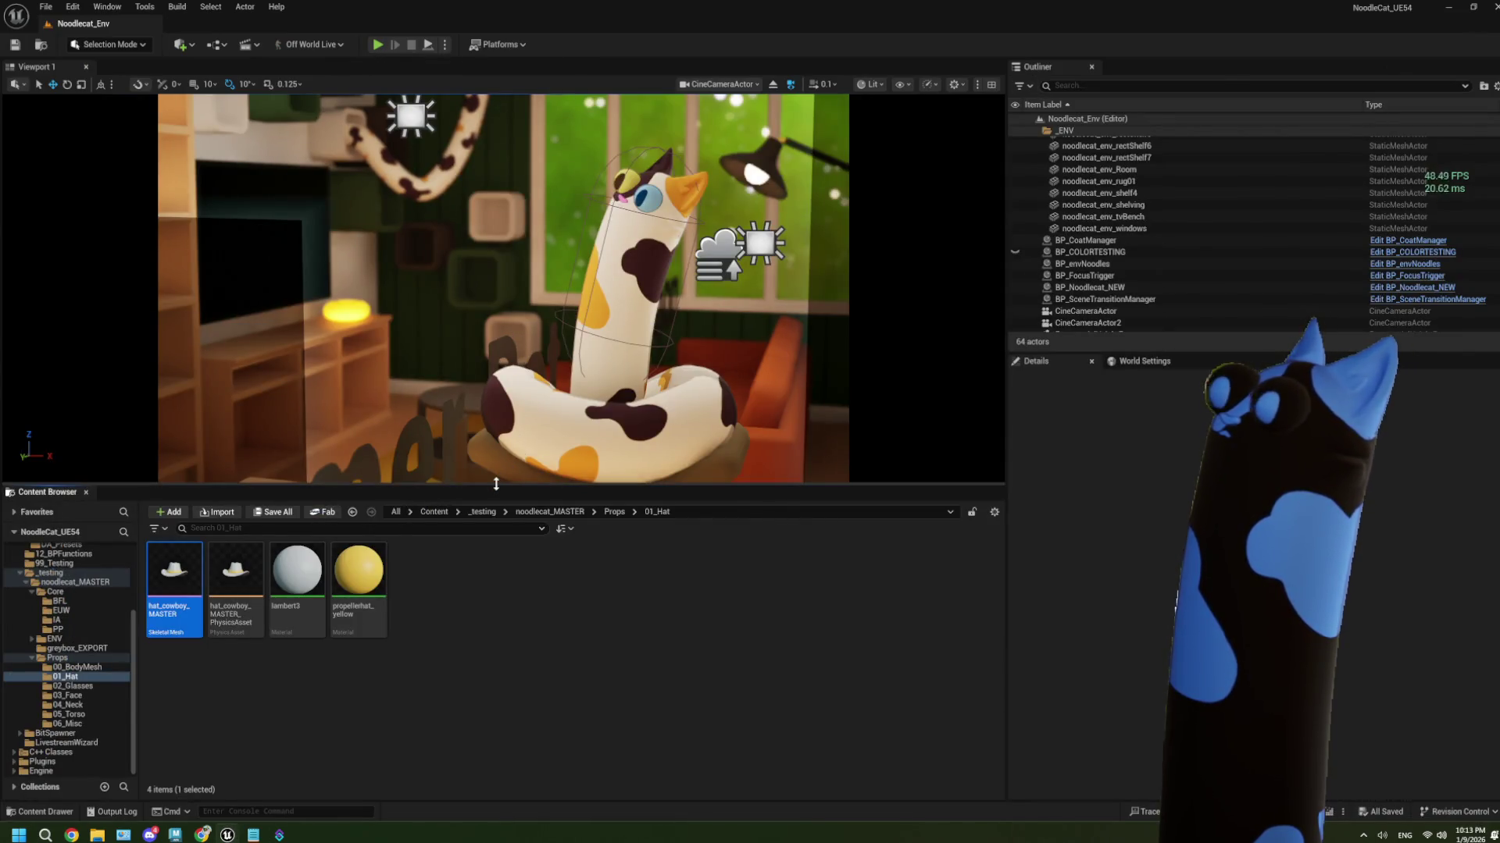
Enlarge the viewport, play the level to see the noodle cat's cowboy hat, then stop
left_click_drag(497, 481, 492, 551)
key("alt+p")
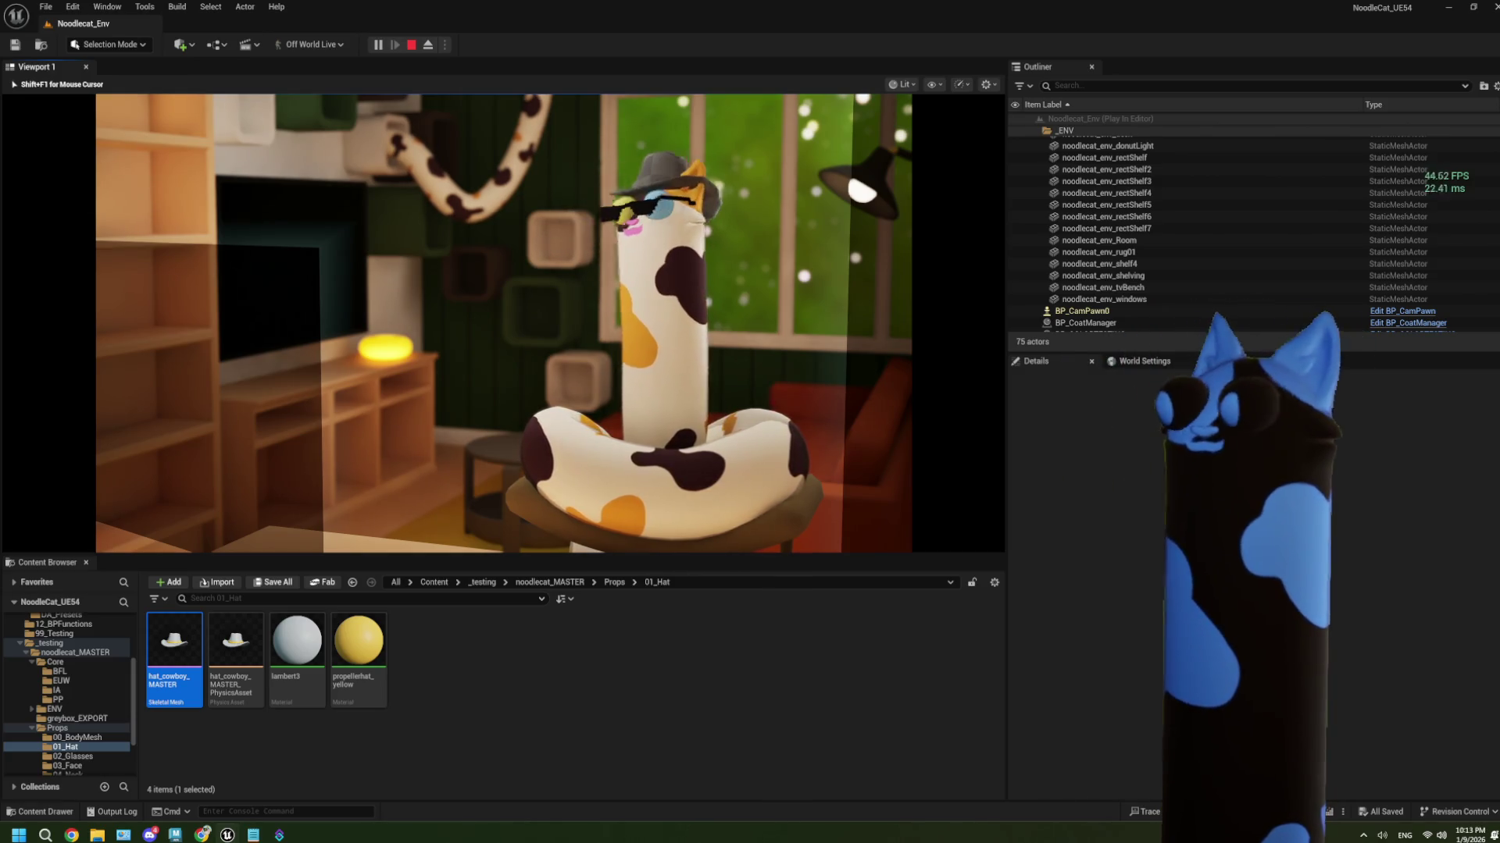
key("Escape")
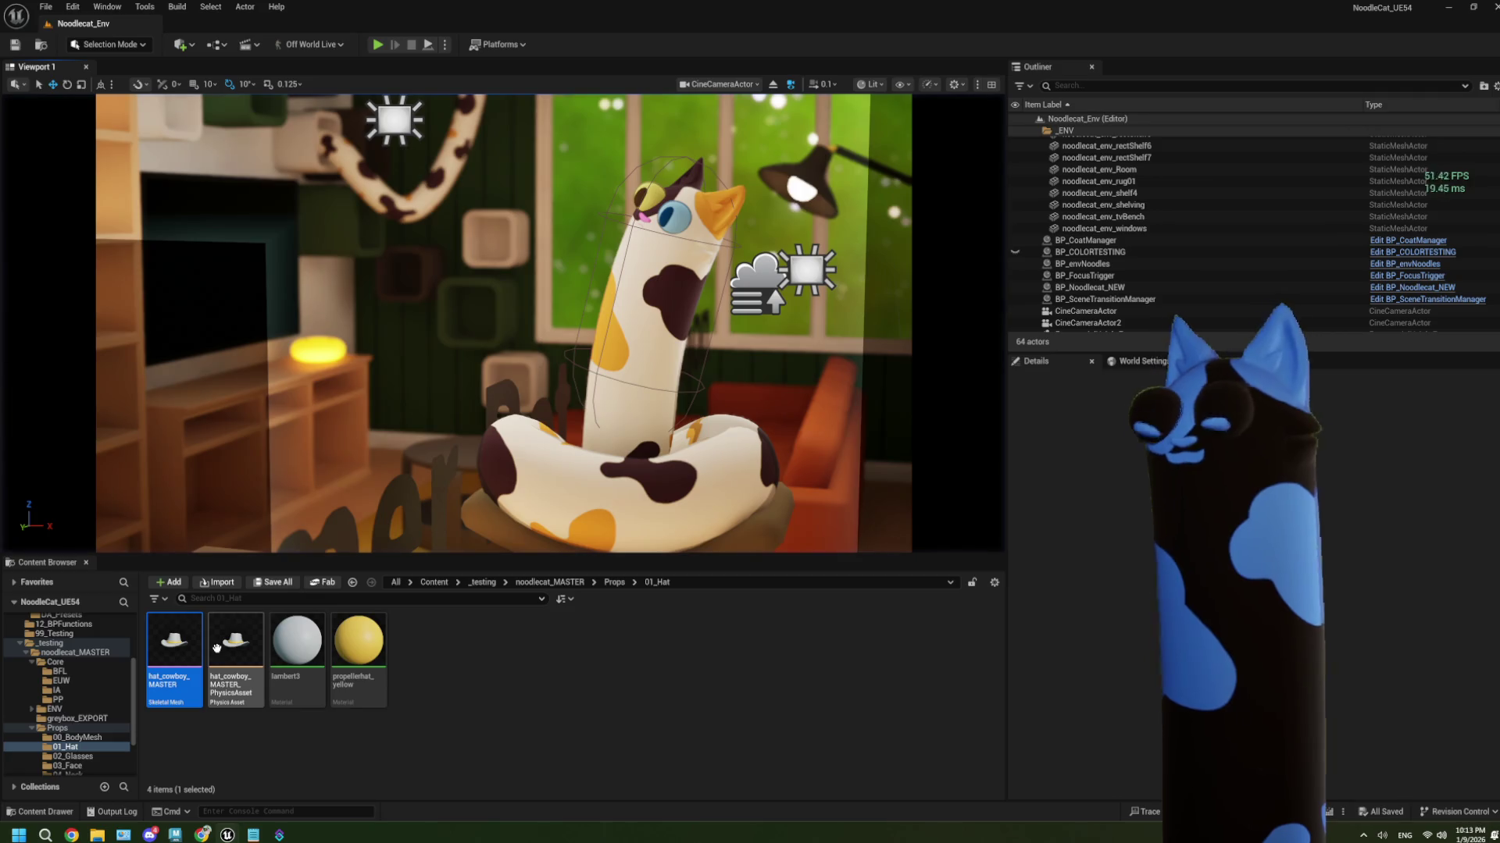
Open hat_cowboy_MASTER, orbit around the cowboy hat preview, then close the mesh editor
left_click(410, 701)
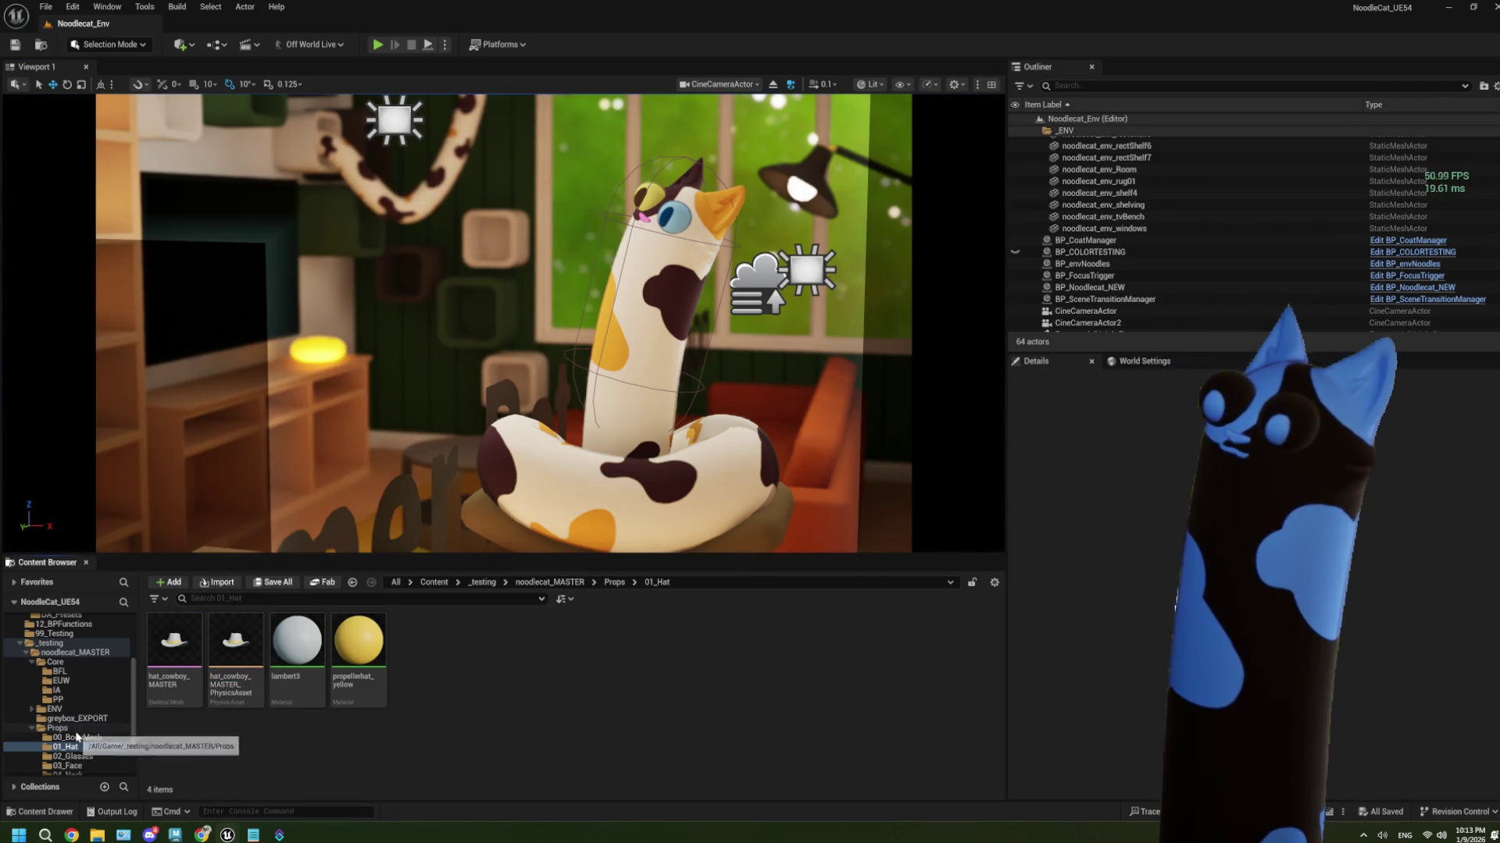
double_click(185, 671)
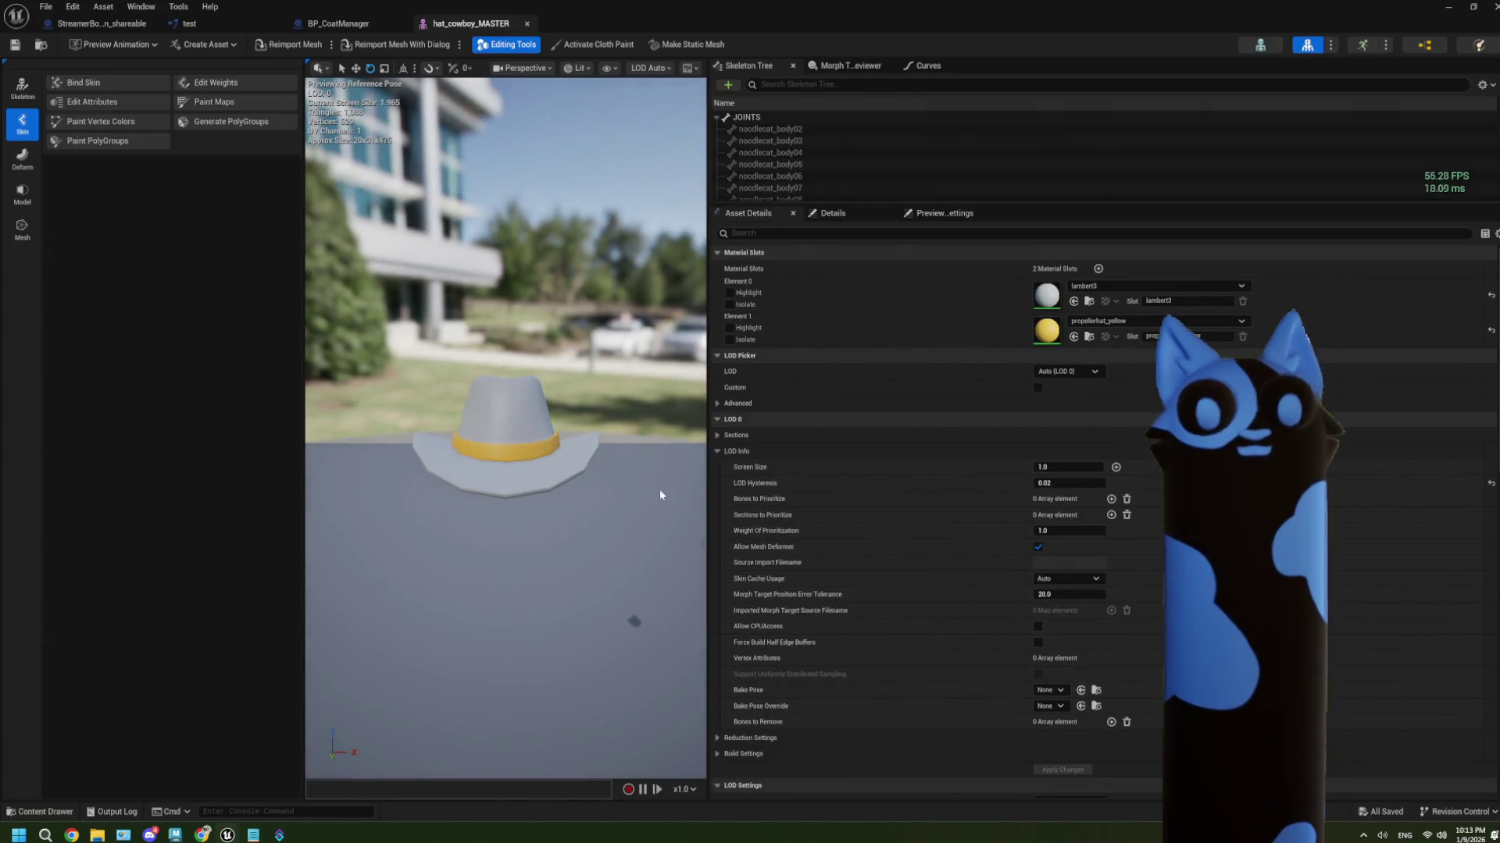
mouse_move(565, 454)
left_mouse_down()
mouse_move(582, 455)
mouse_move(543, 454)
left_mouse_up()
left_click(611, 412)
left_click_drag(611, 411, 588, 453)
mouse_move(545, 516)
left_mouse_down()
mouse_move(555, 500)
mouse_move(539, 484)
mouse_move(545, 516)
left_mouse_up()
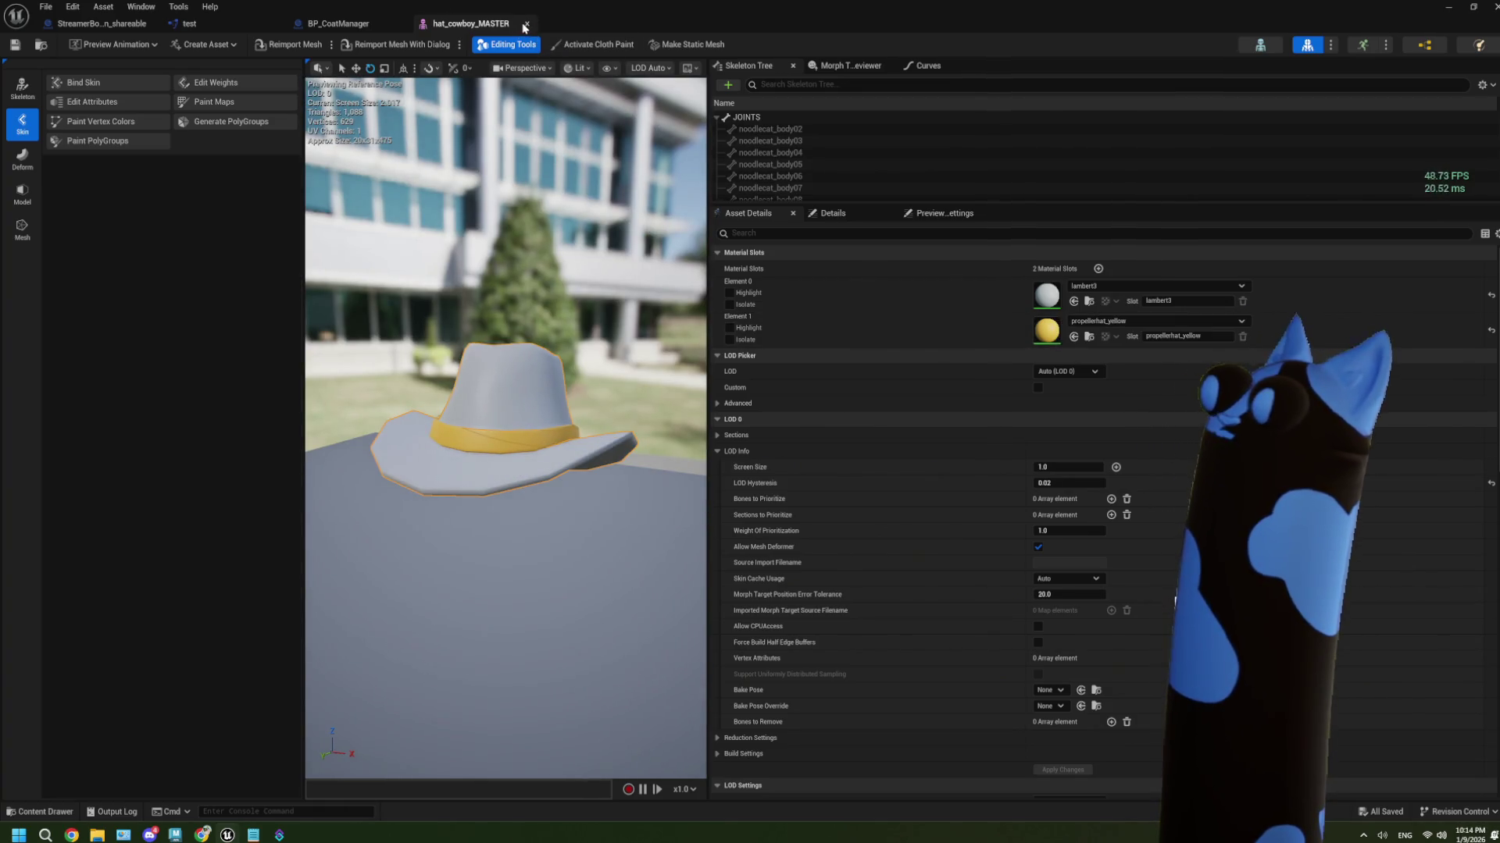
left_click(527, 23)
scroll(621, 385, "down", 2)
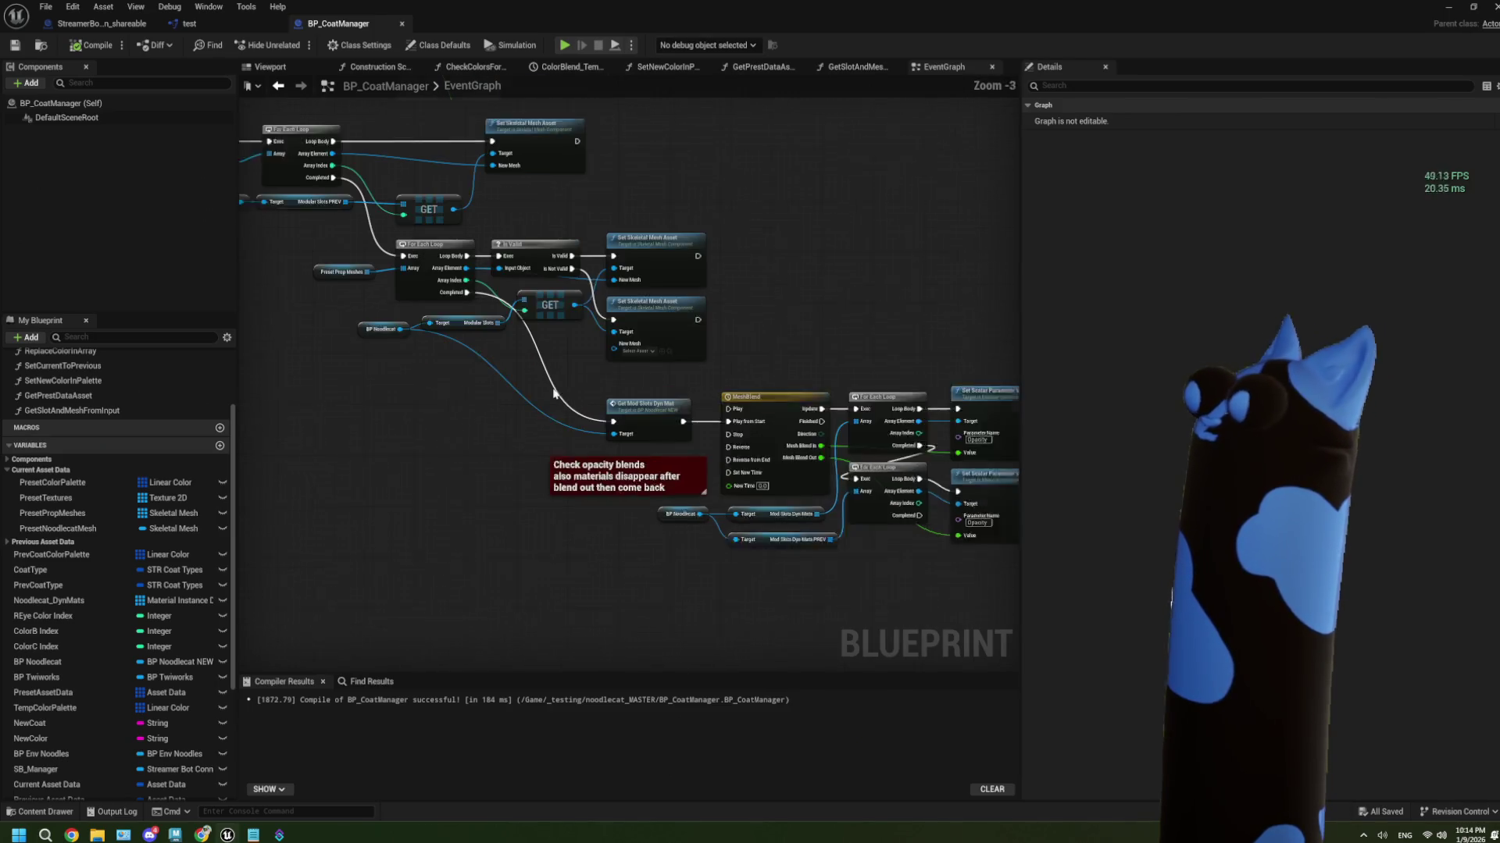
Follow the Get Mod Slots Dyn Mat call into its event in BP_Noodlecat_NEW
scroll(621, 385, "up", 5)
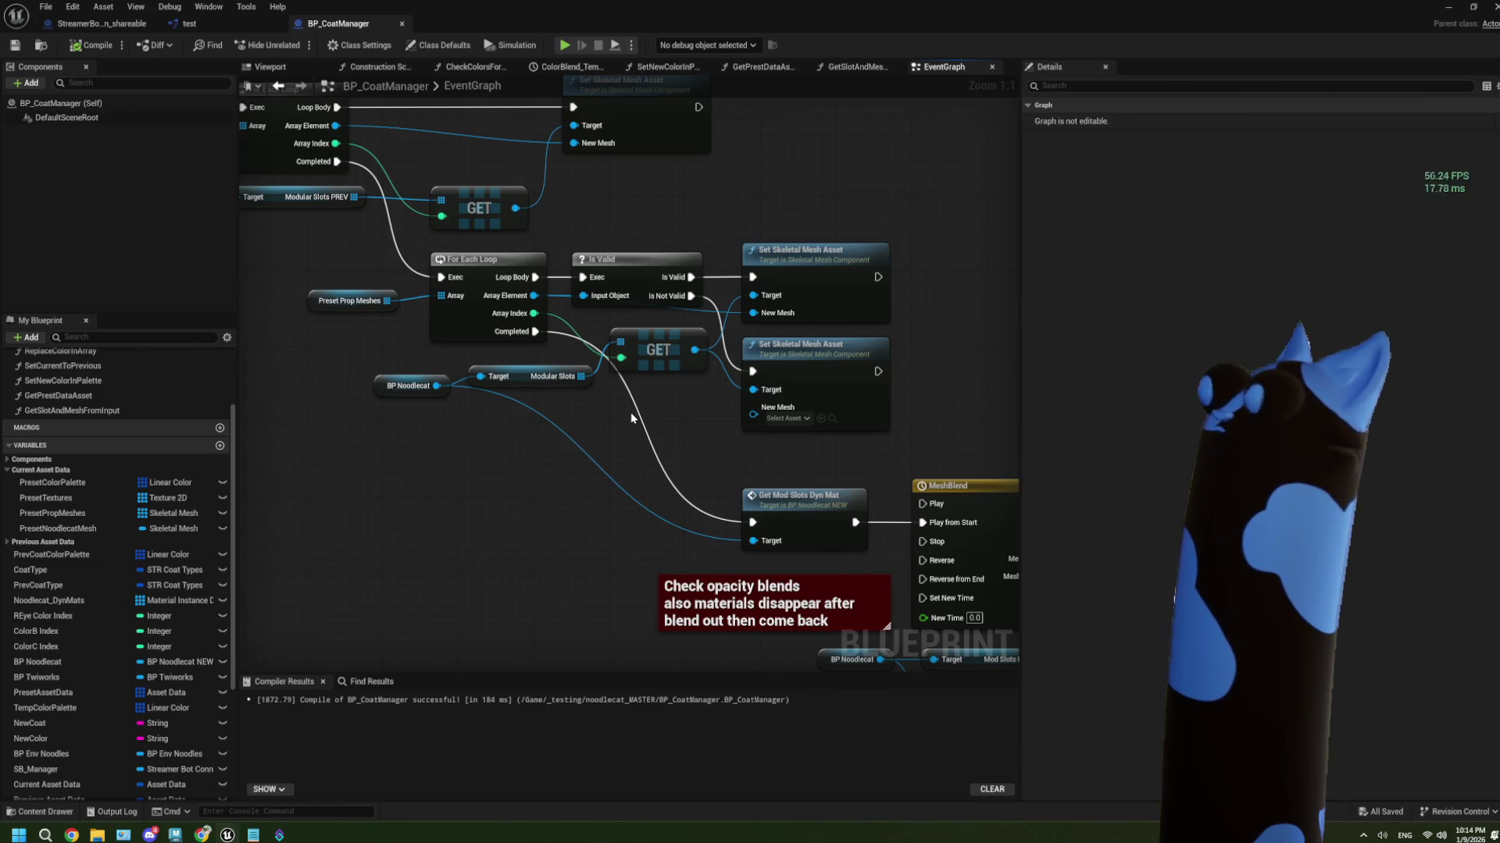
scroll(631, 418, "down", 2)
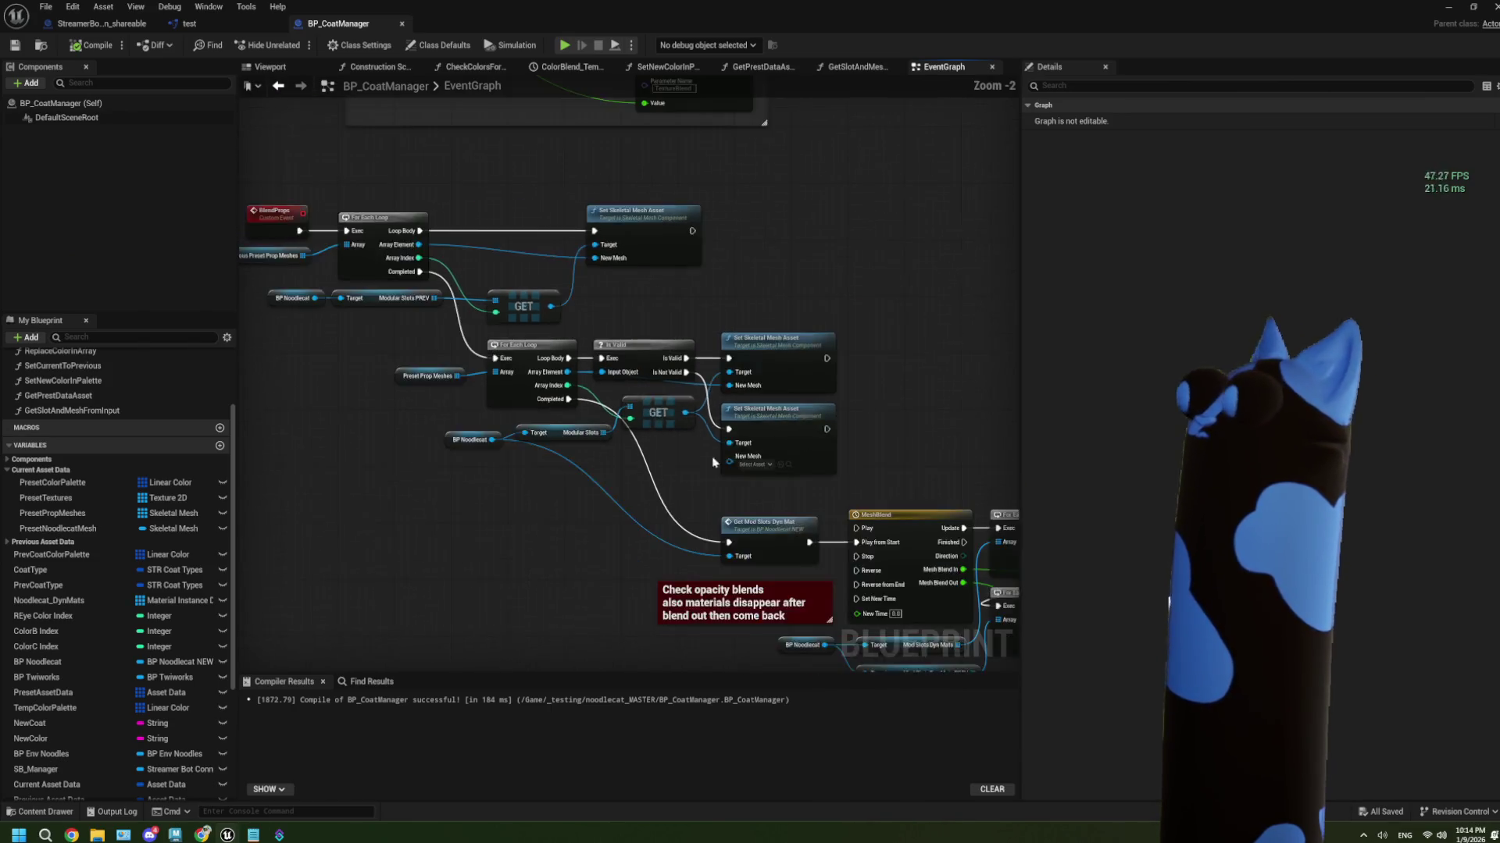
scroll(547, 505, "up", 2)
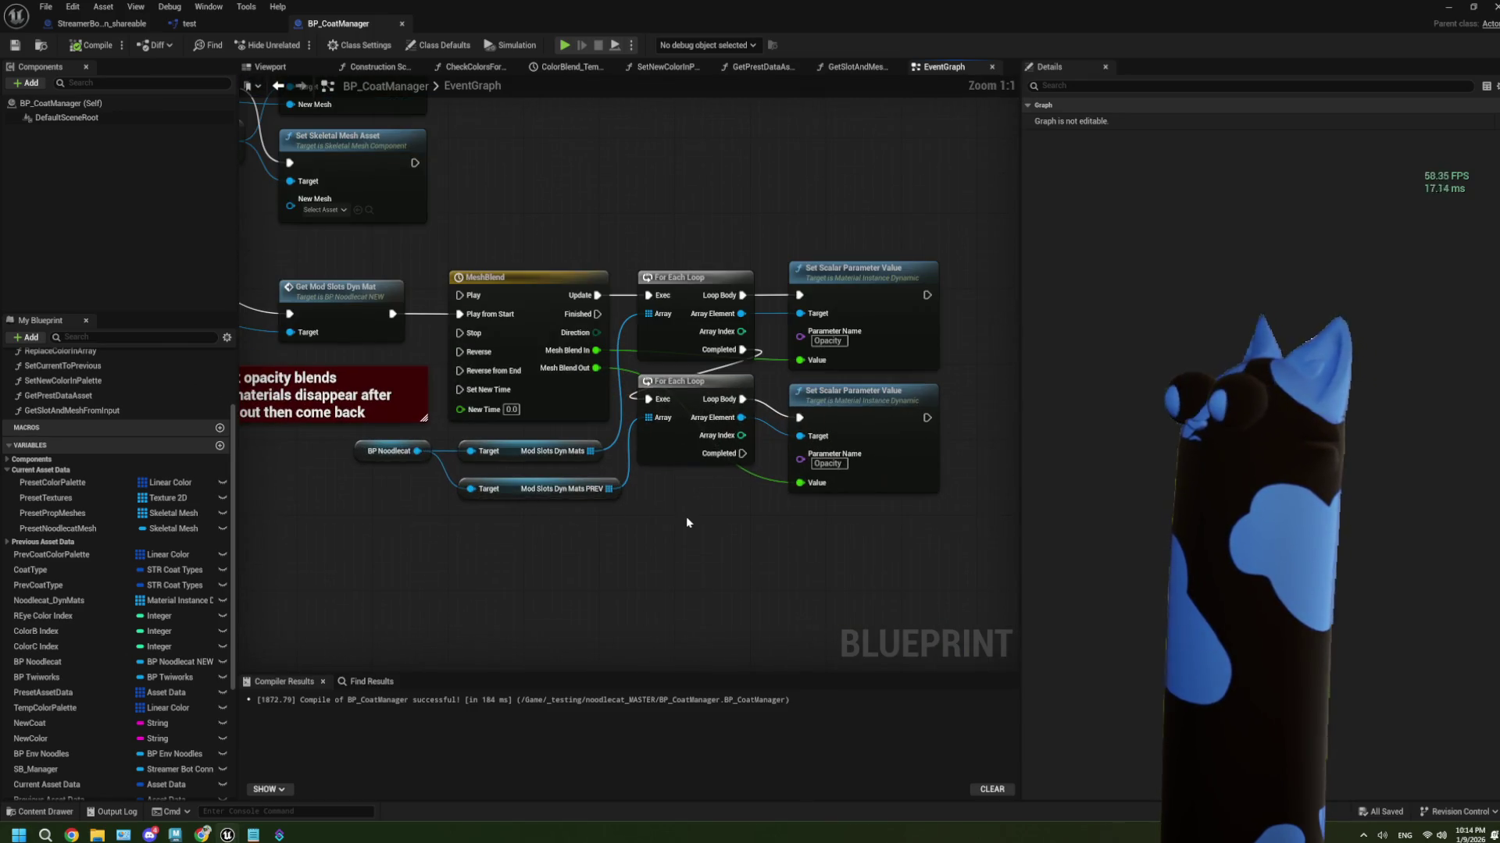
left_click_drag(395, 451, 529, 507)
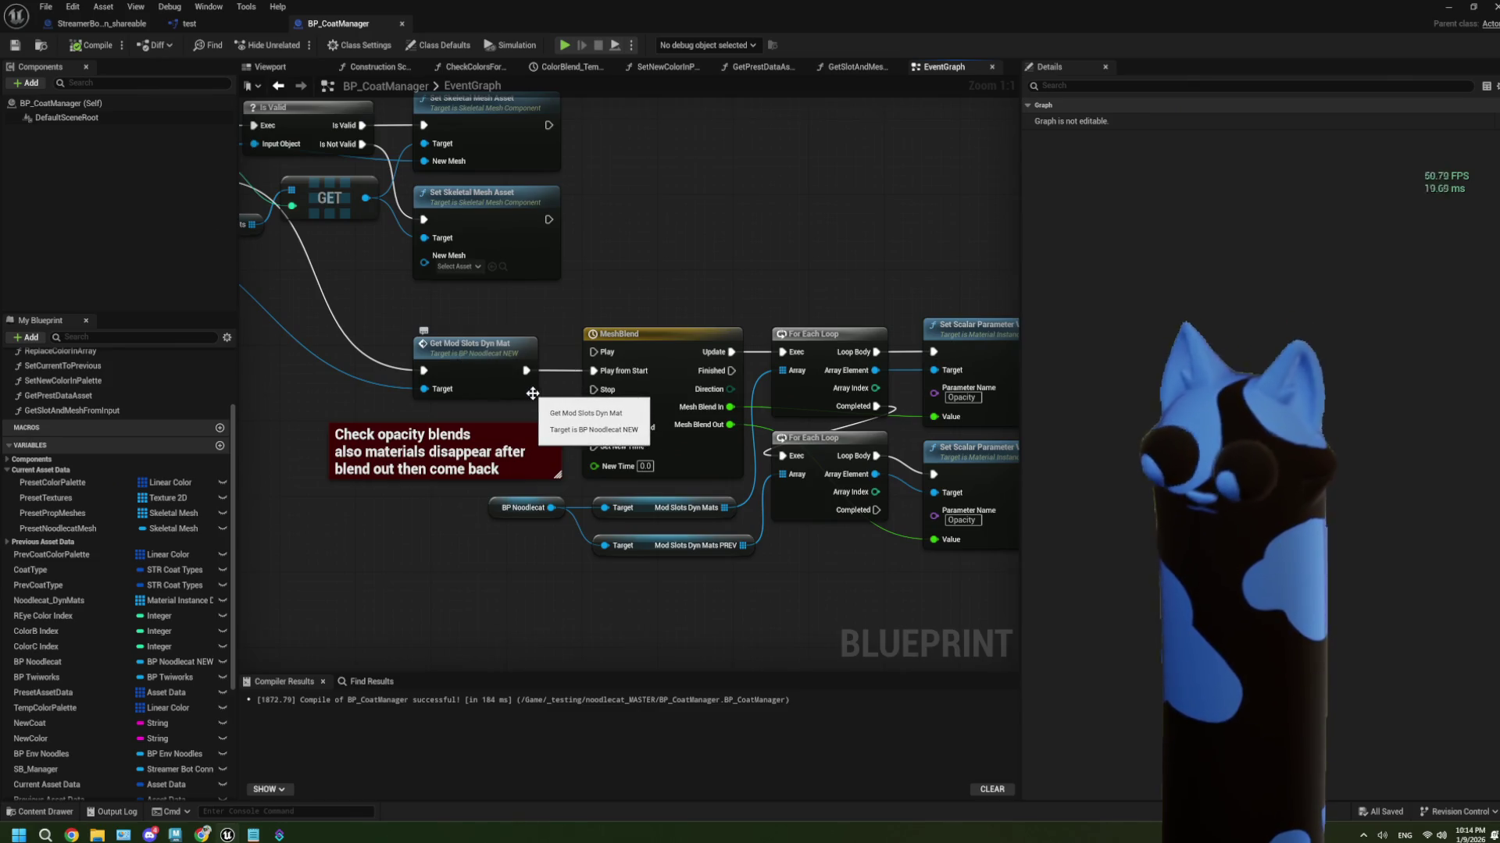
scroll(533, 394, "down", 2)
left_click(491, 380)
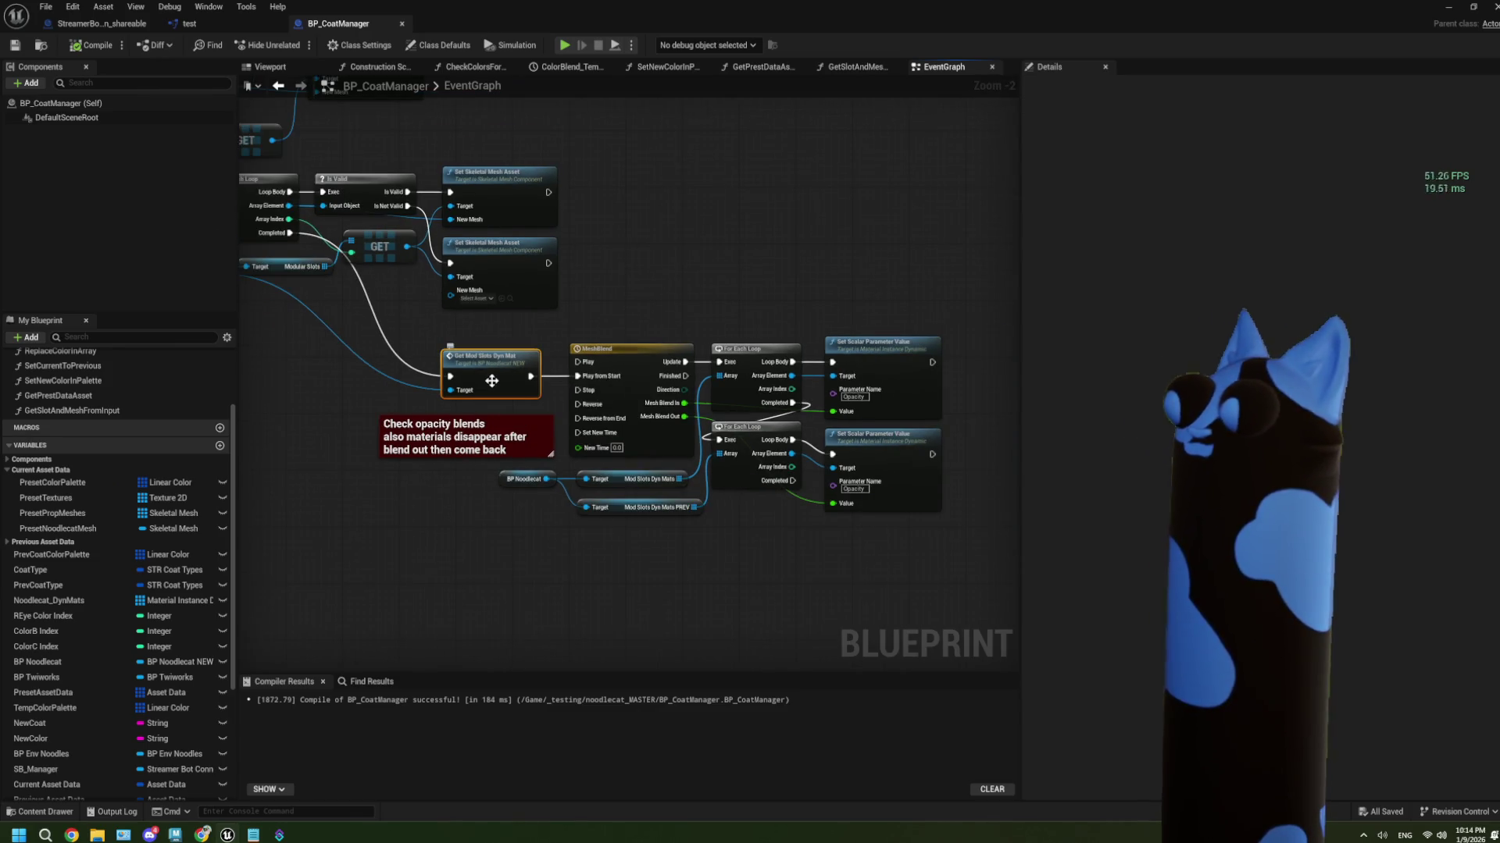
double_click(491, 381)
left_click_drag(693, 485, 465, 439)
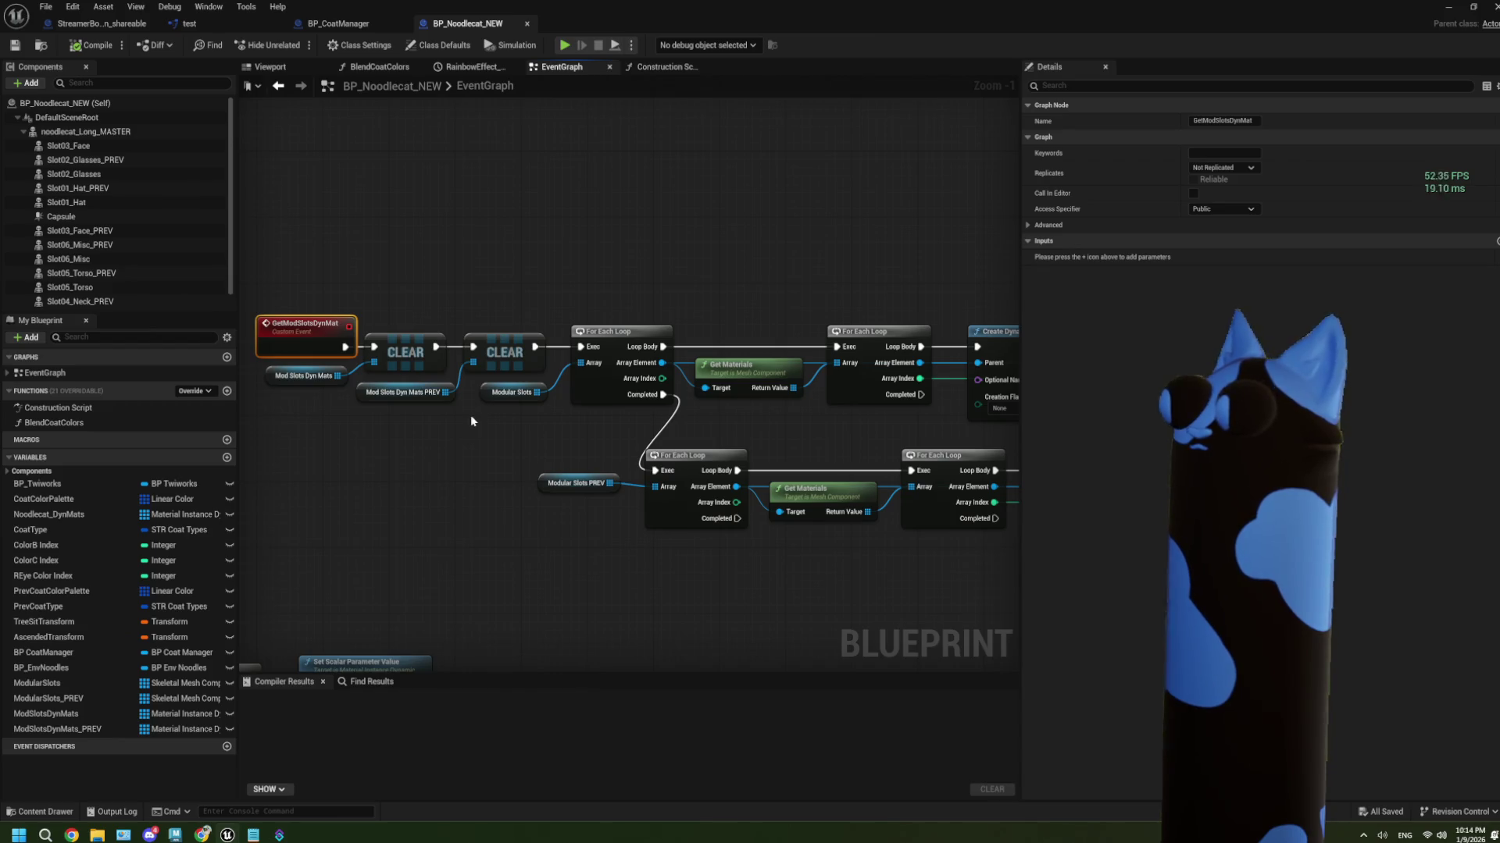
Pan through GetModSlotsDynMat's Get Materials, Create Dynamic Material Instance and Set Material nodes
left_click_drag(471, 421, 242, 401)
left_click_drag(843, 429, 611, 408)
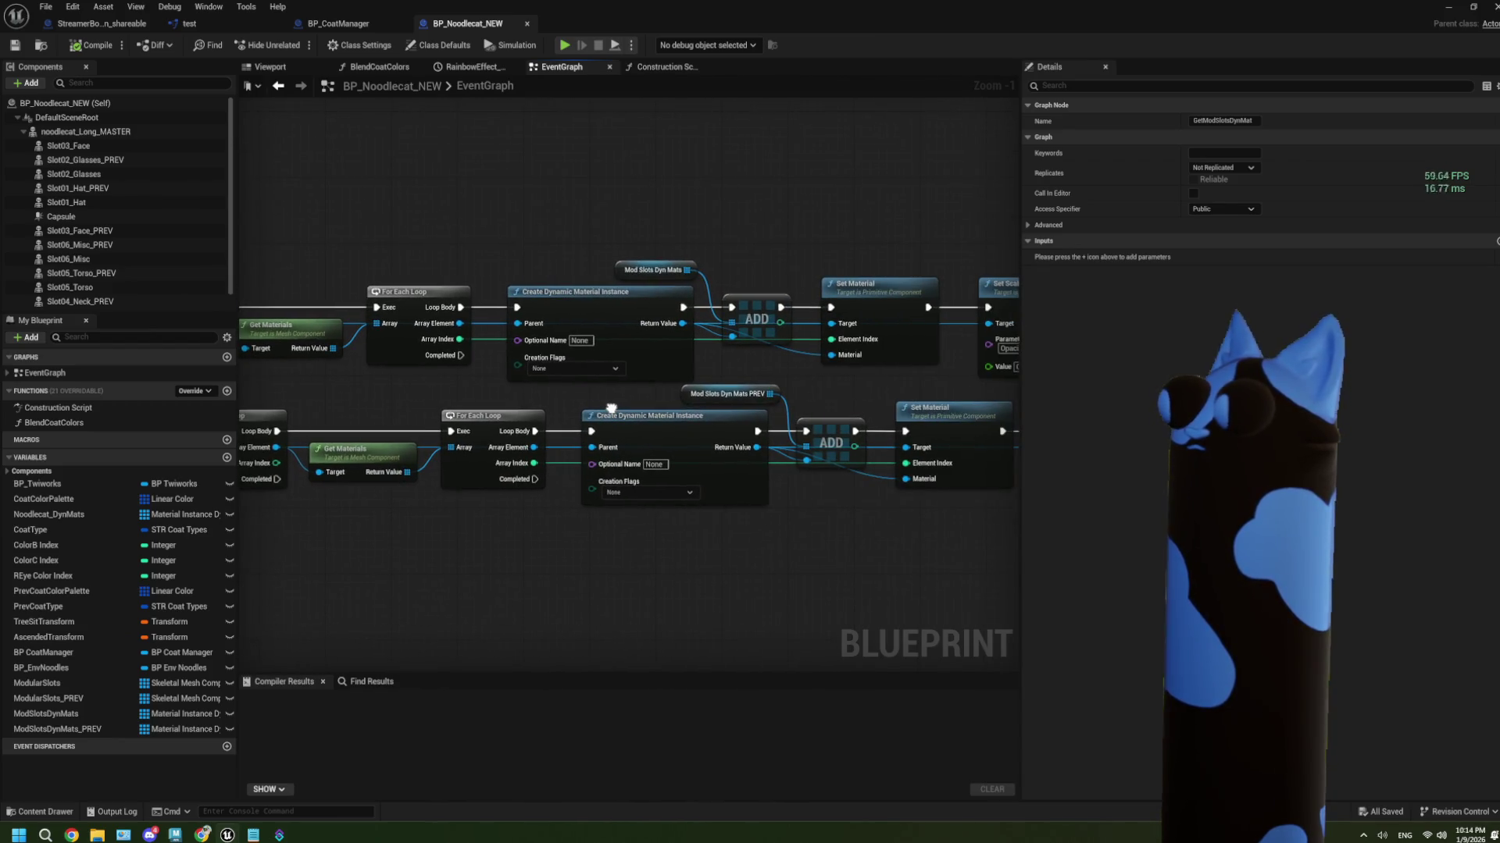
left_click_drag(424, 436, 771, 422)
left_click_drag(383, 421, 413, 448)
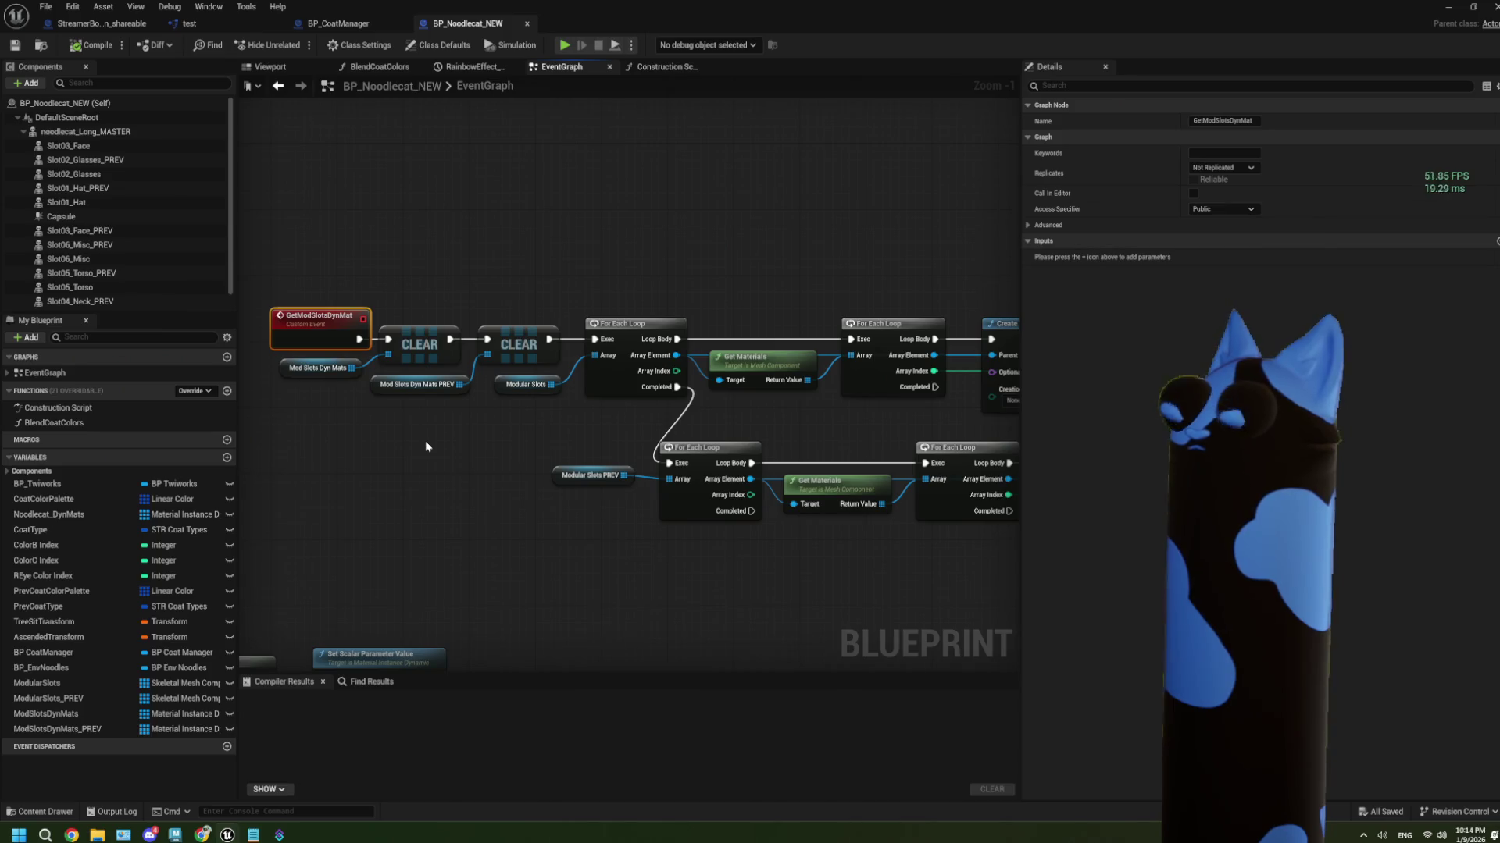
Back in BP_CoatManager, centre the Get Mod Slots Dyn Mat call and opacity comment
left_click(338, 23)
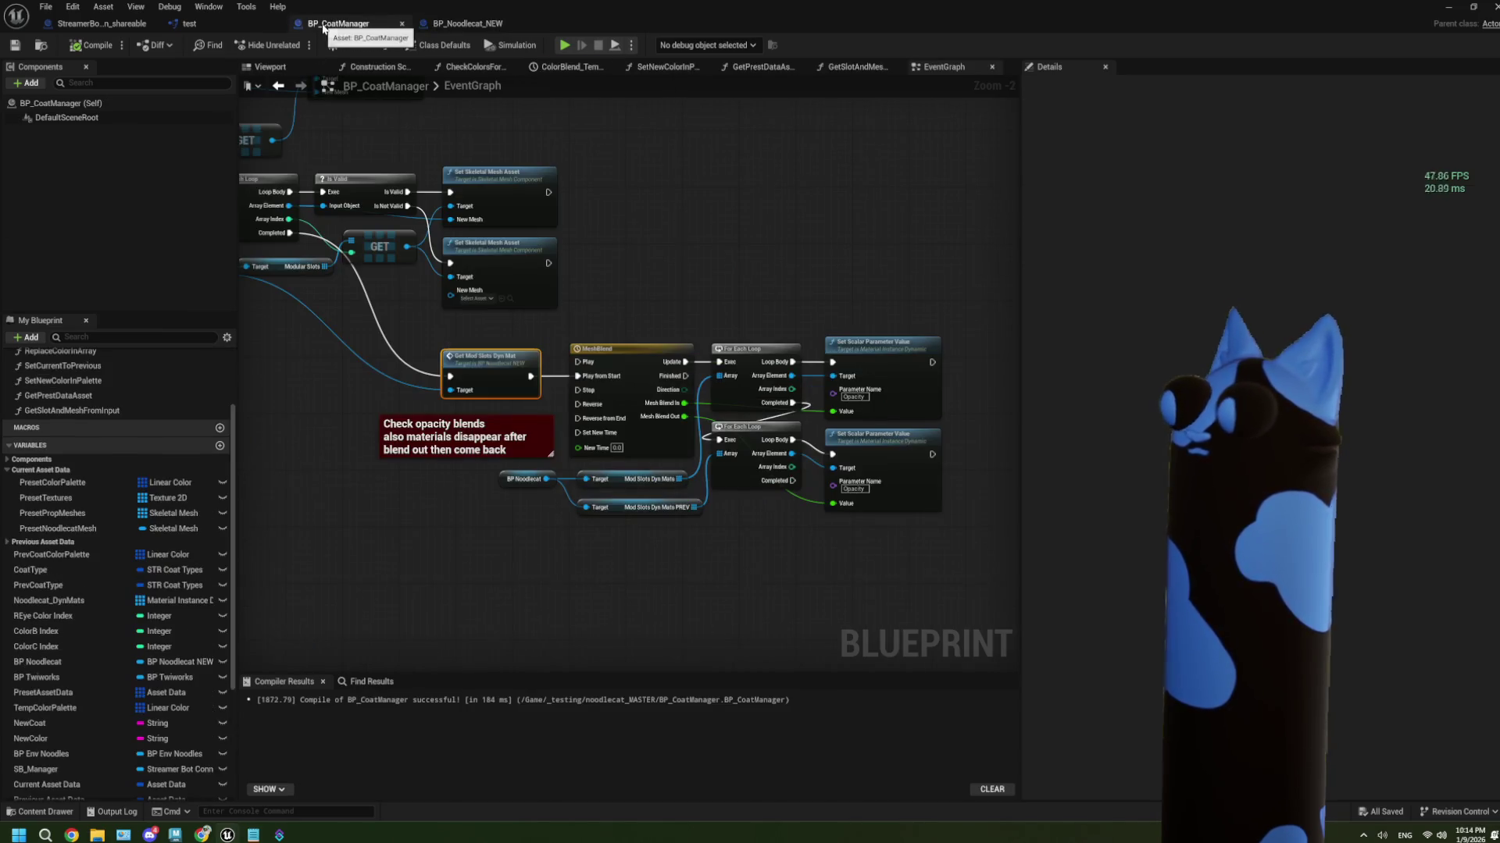
scroll(622, 422, "up", 1)
scroll(509, 414, "up", 1)
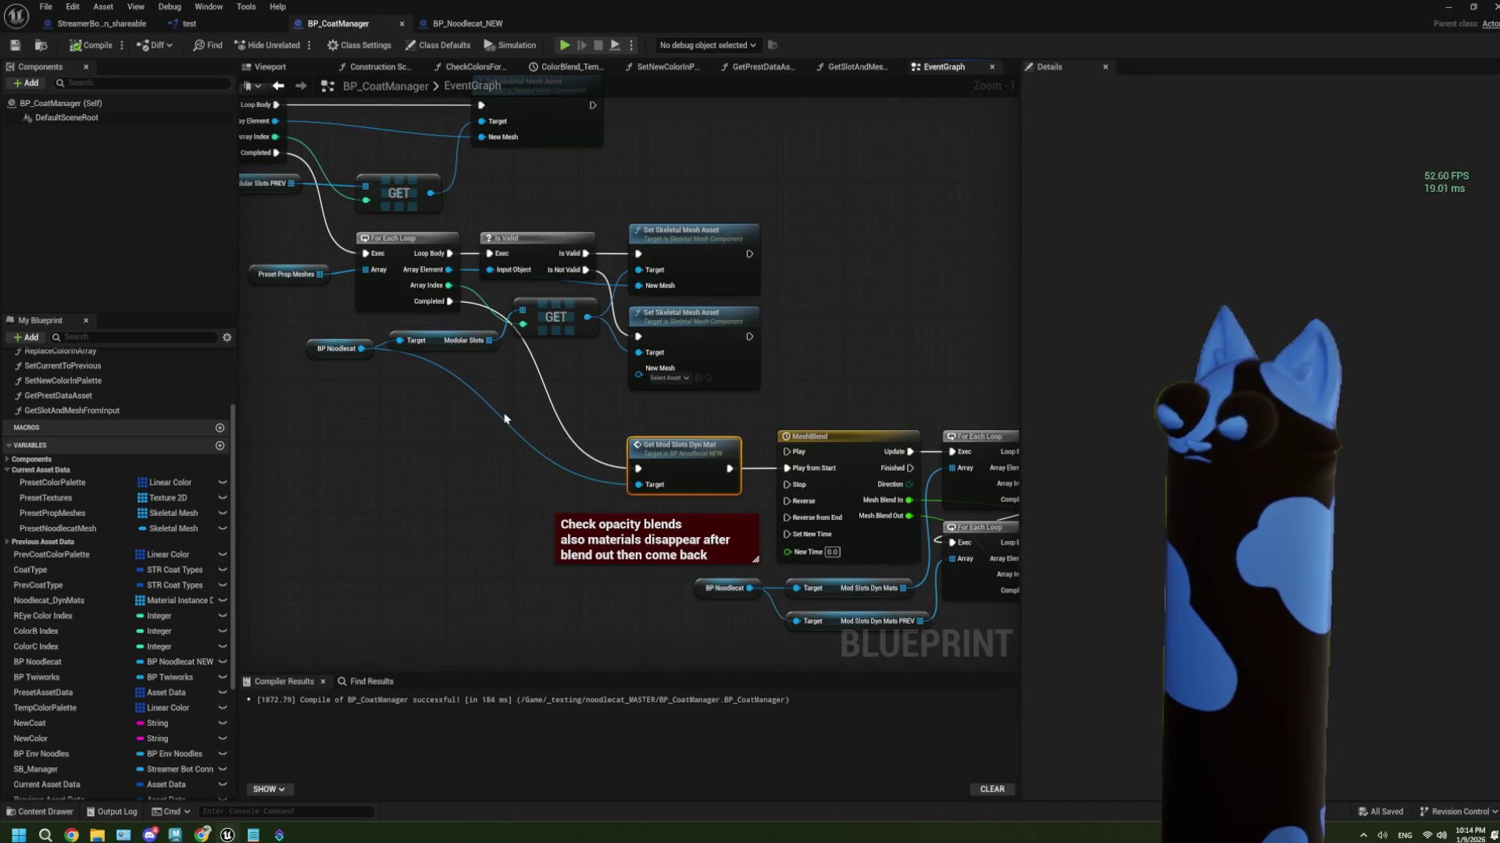
left_click_drag(478, 402, 611, 443)
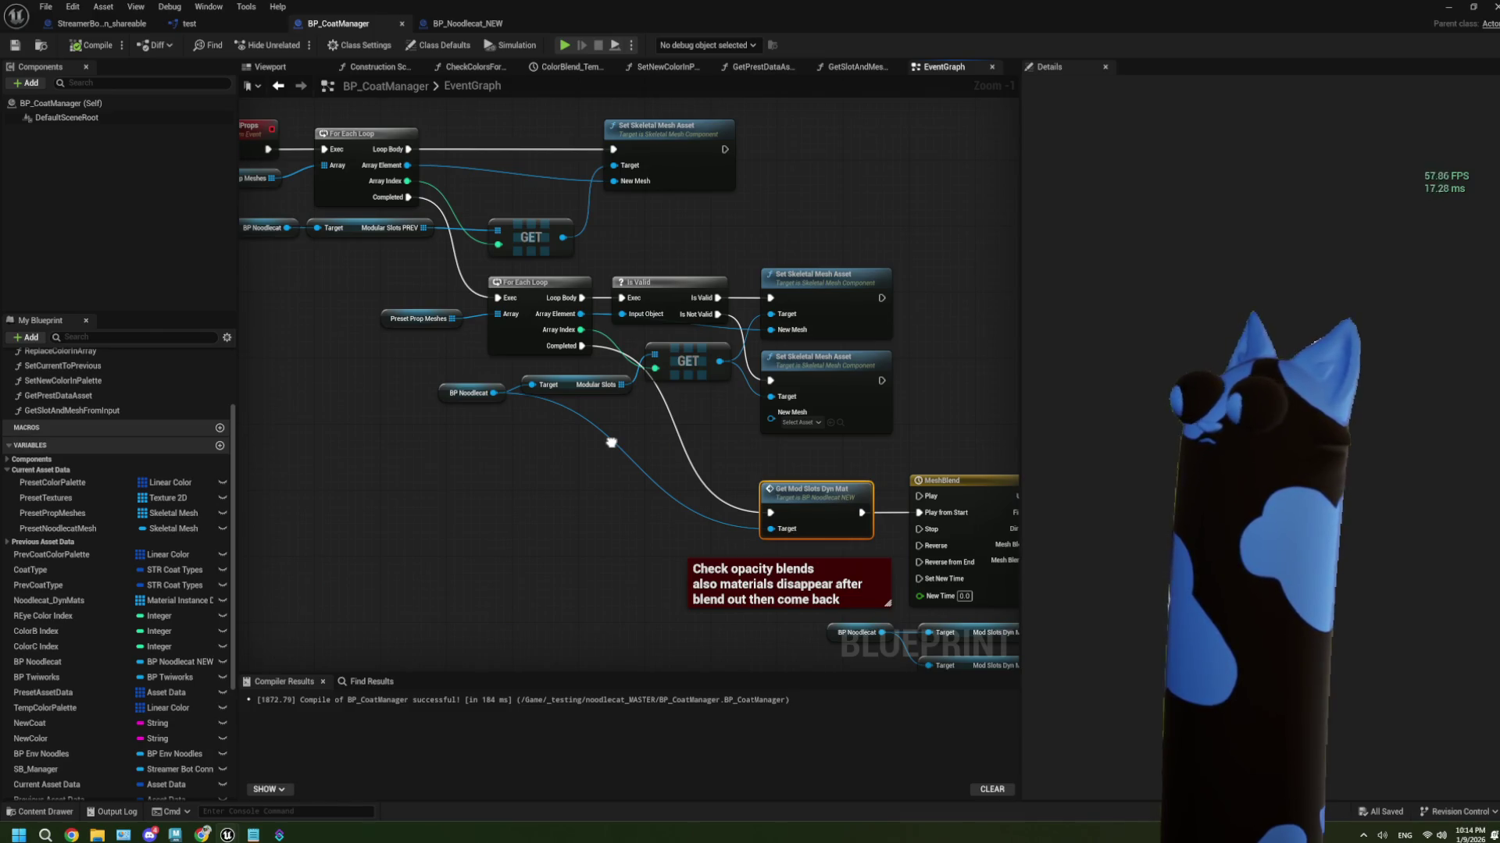
left_click_drag(612, 443, 515, 408)
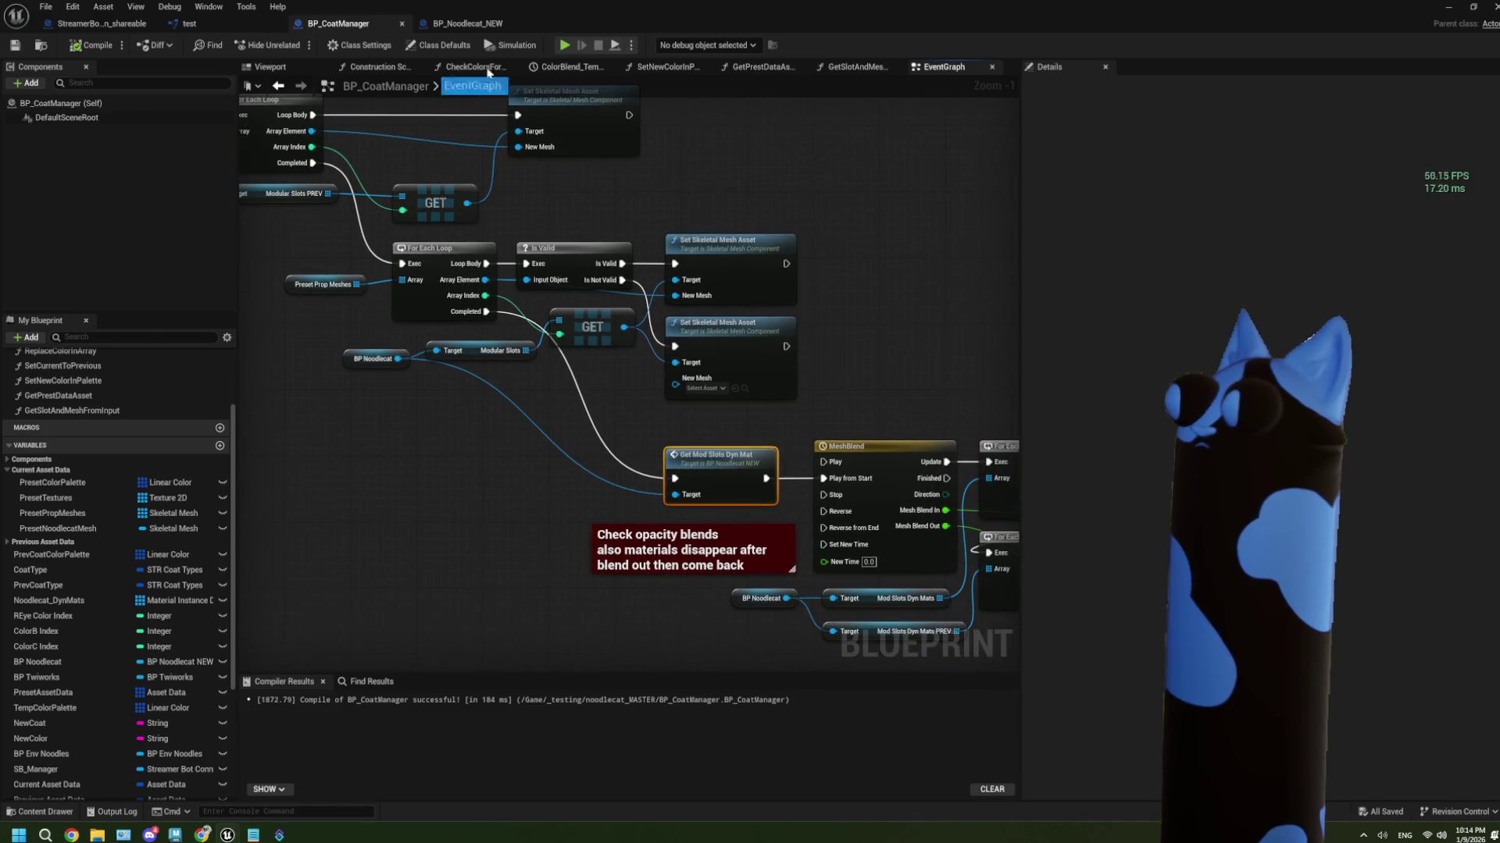
scroll(631, 447, "up", 1)
left_click_drag(644, 484, 538, 413)
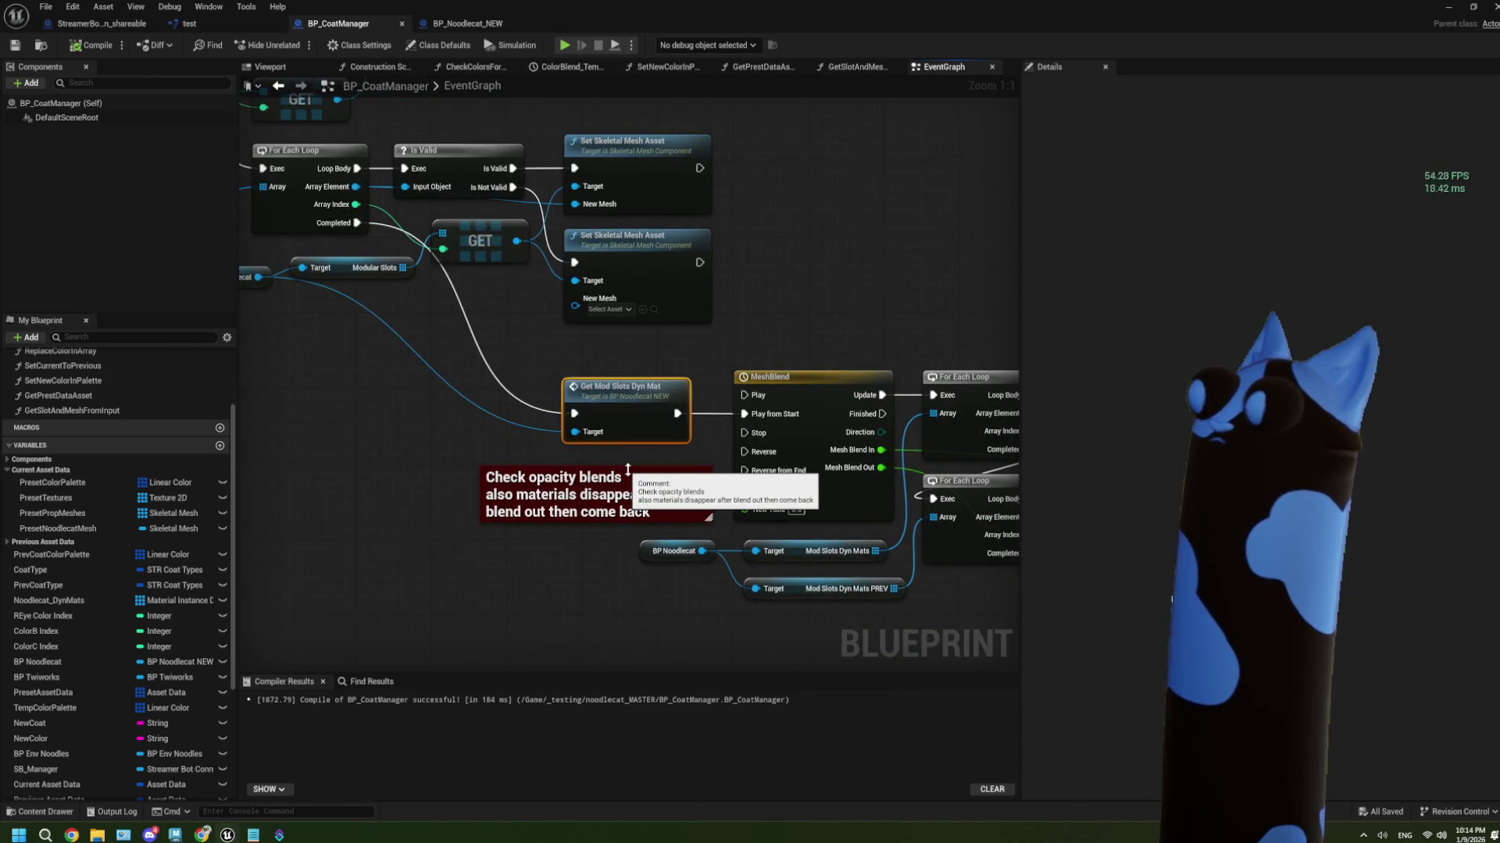
Recheck the Create Dynamic Material Instance nodes, then return to BP_CoatManager's MeshBlend section
left_click(469, 24)
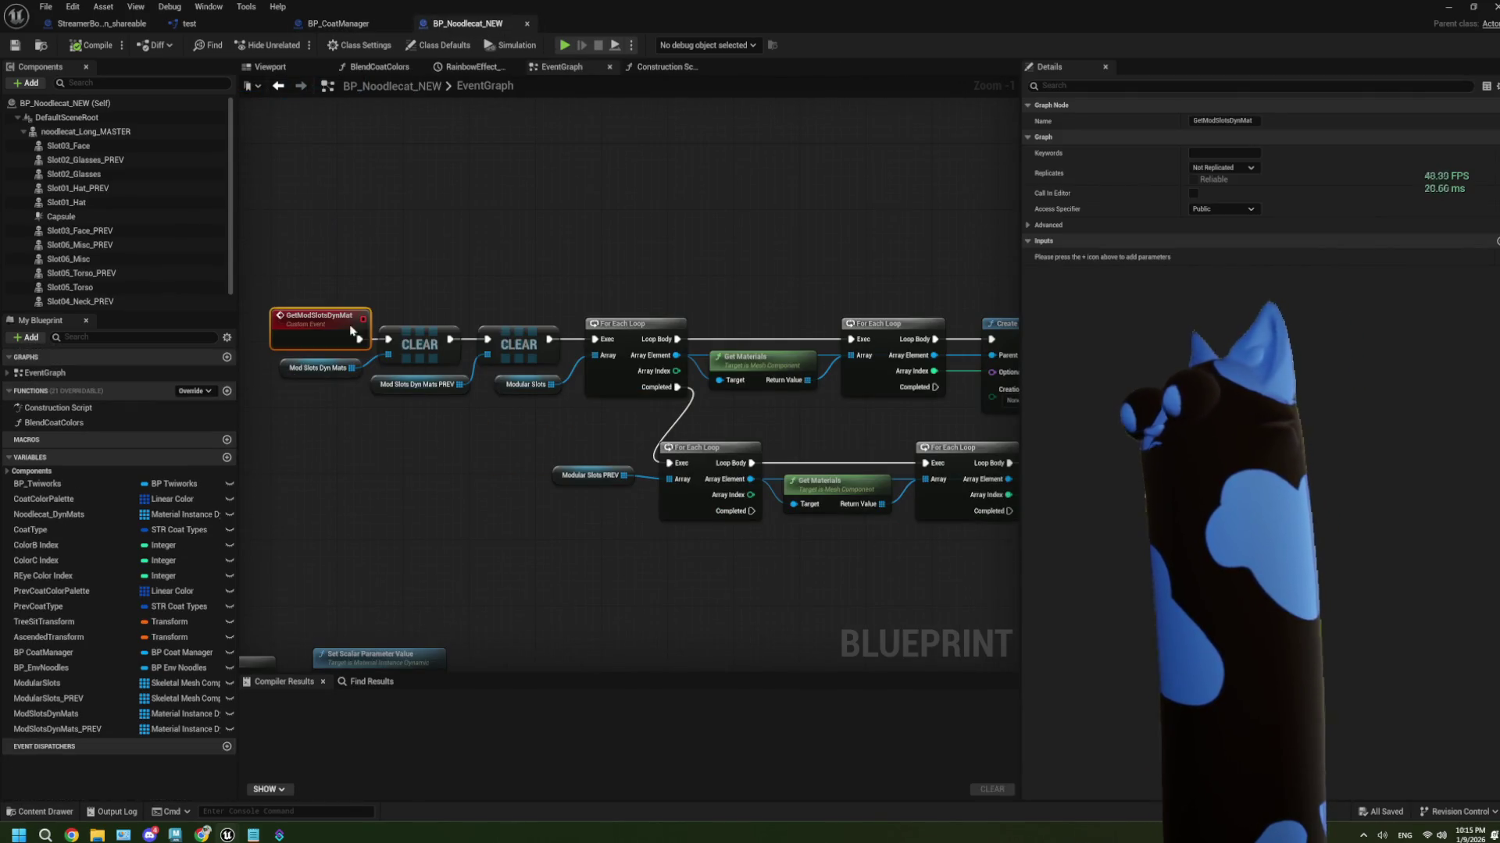
mouse_move(484, 422)
left_mouse_down()
mouse_move(640, 395)
mouse_move(579, 407)
mouse_move(234, 394)
left_mouse_up()
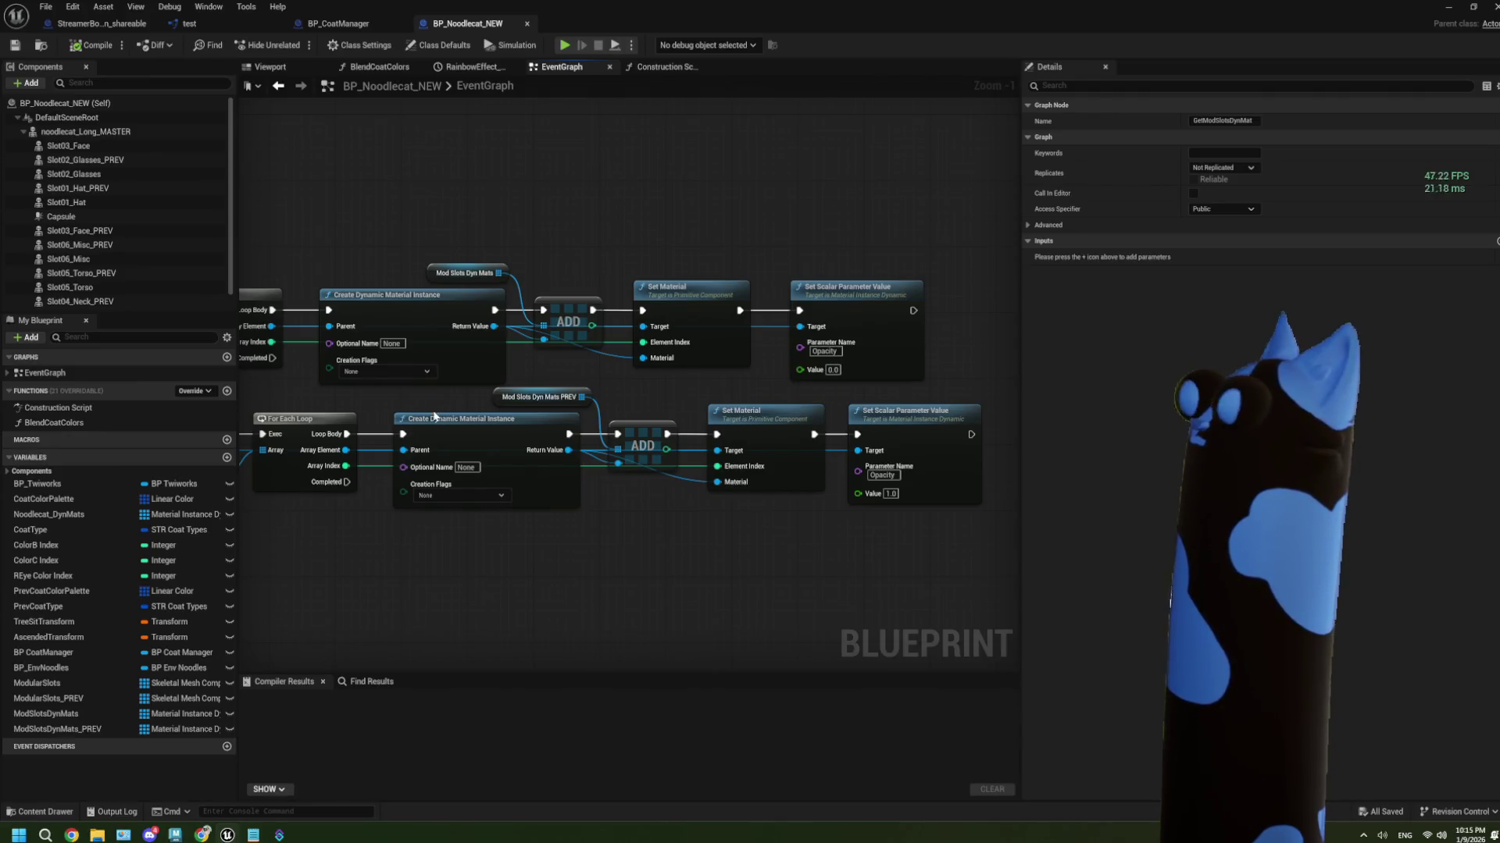
left_click(339, 23)
left_click_drag(669, 415, 439, 382)
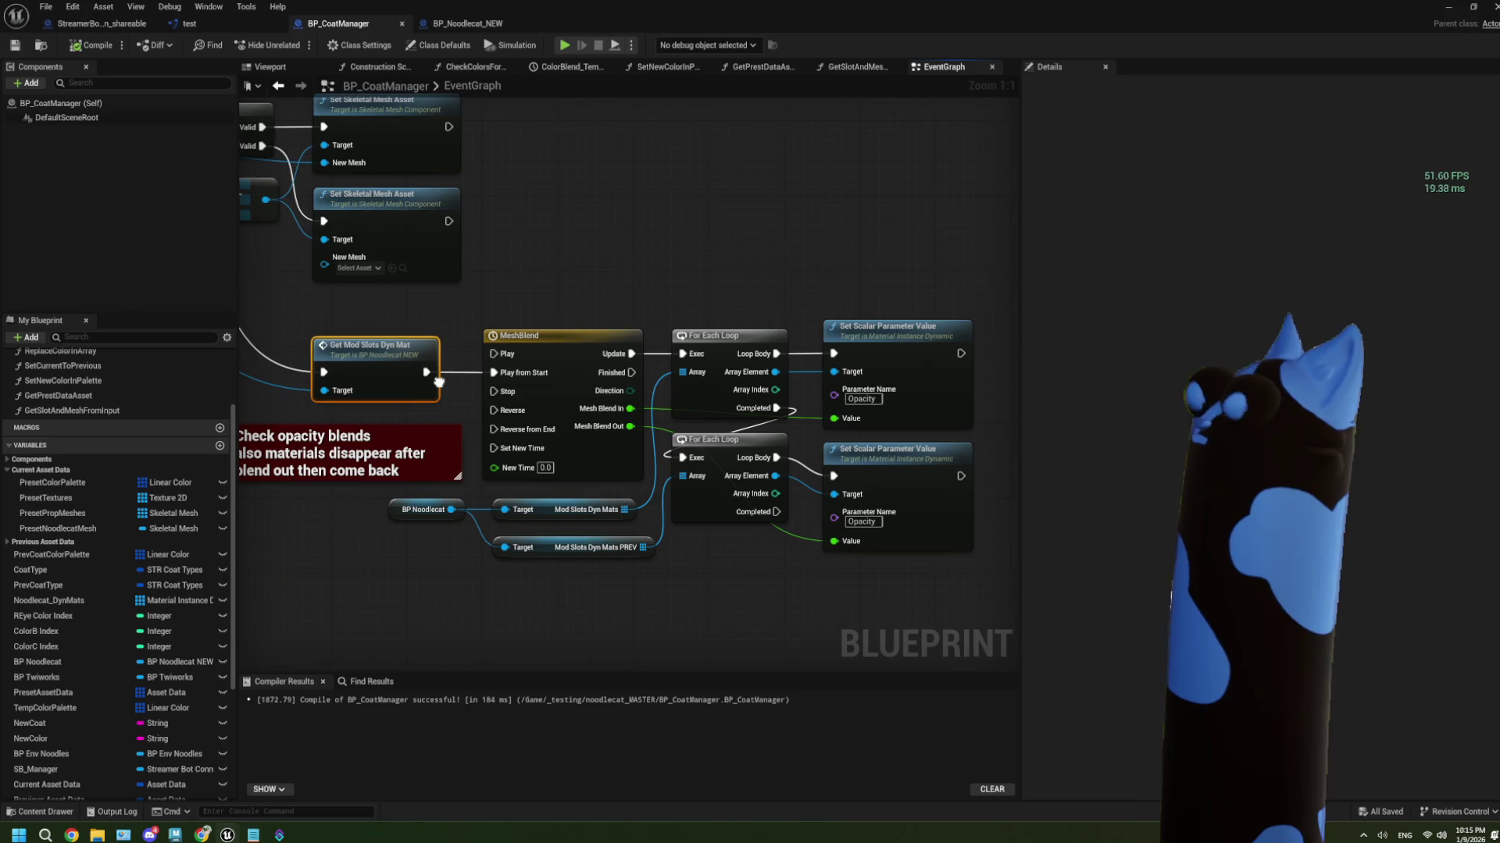
left_click_drag(439, 381, 514, 382)
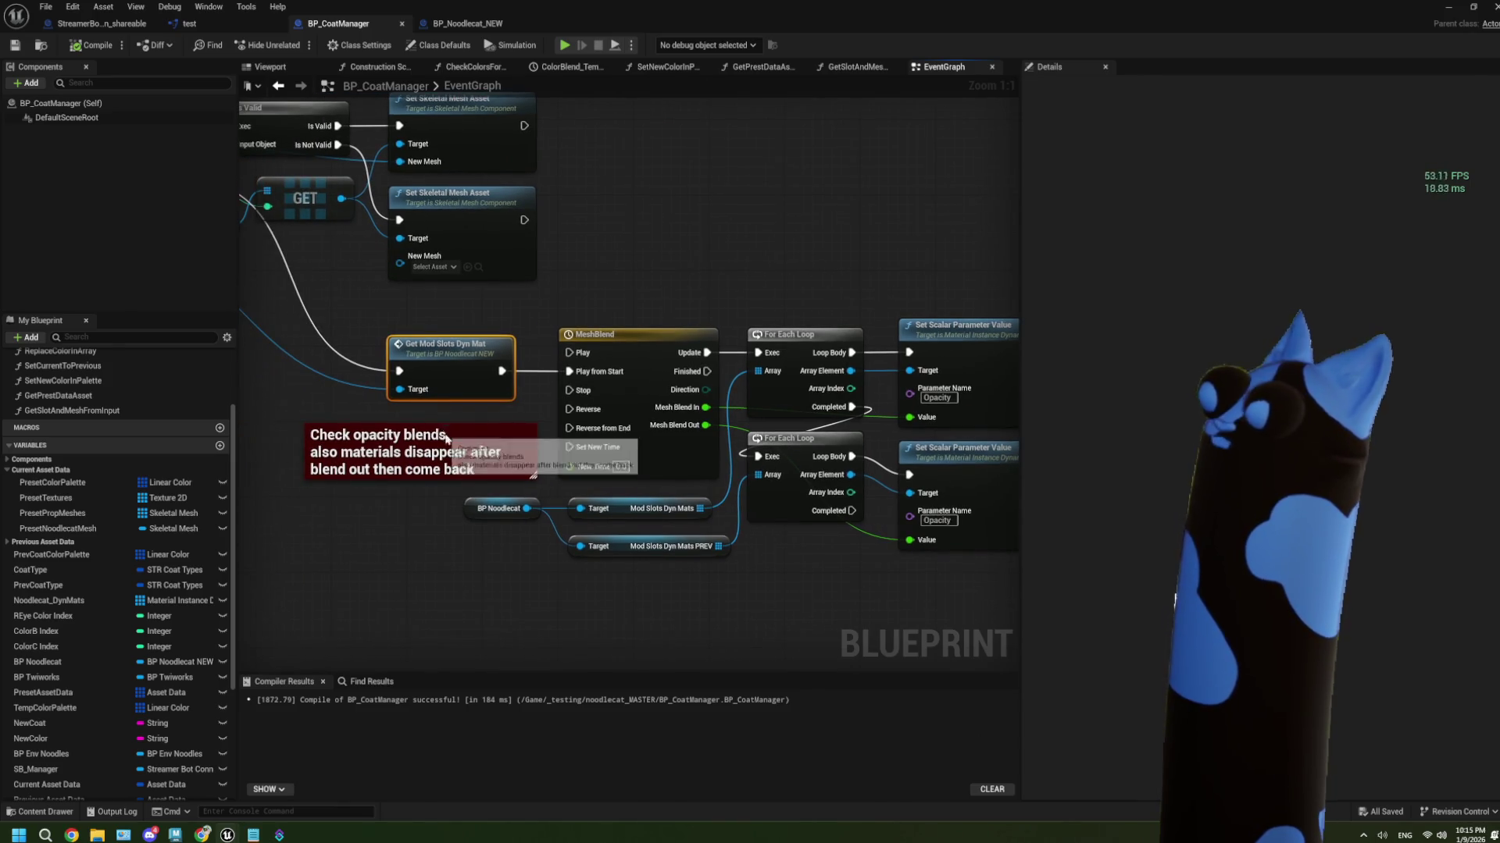
left_click(421, 473)
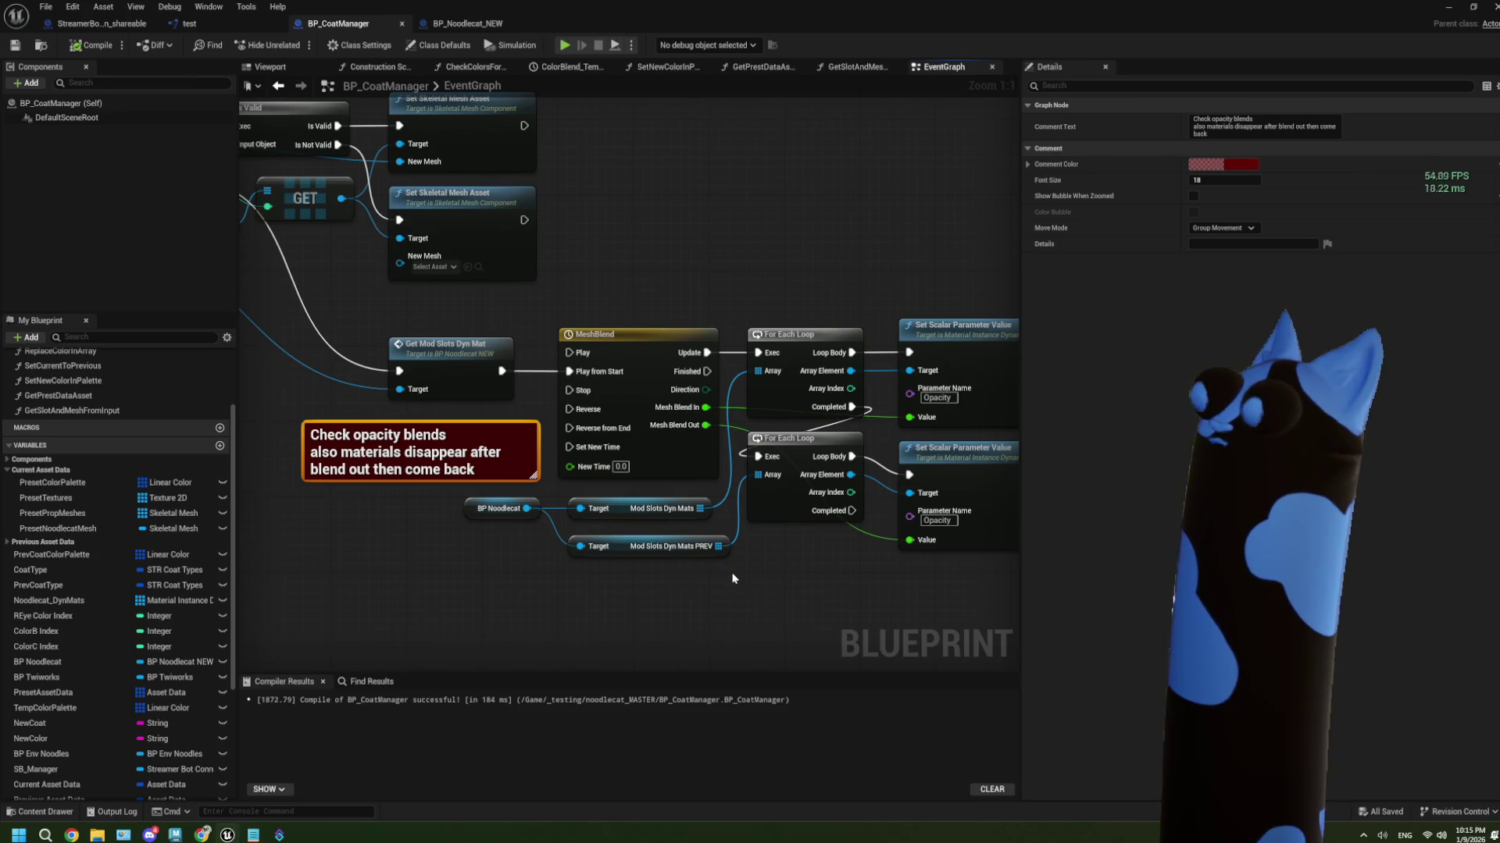
mouse_move(430, 530)
left_mouse_down()
mouse_move(406, 410)
mouse_move(472, 461)
left_mouse_up()
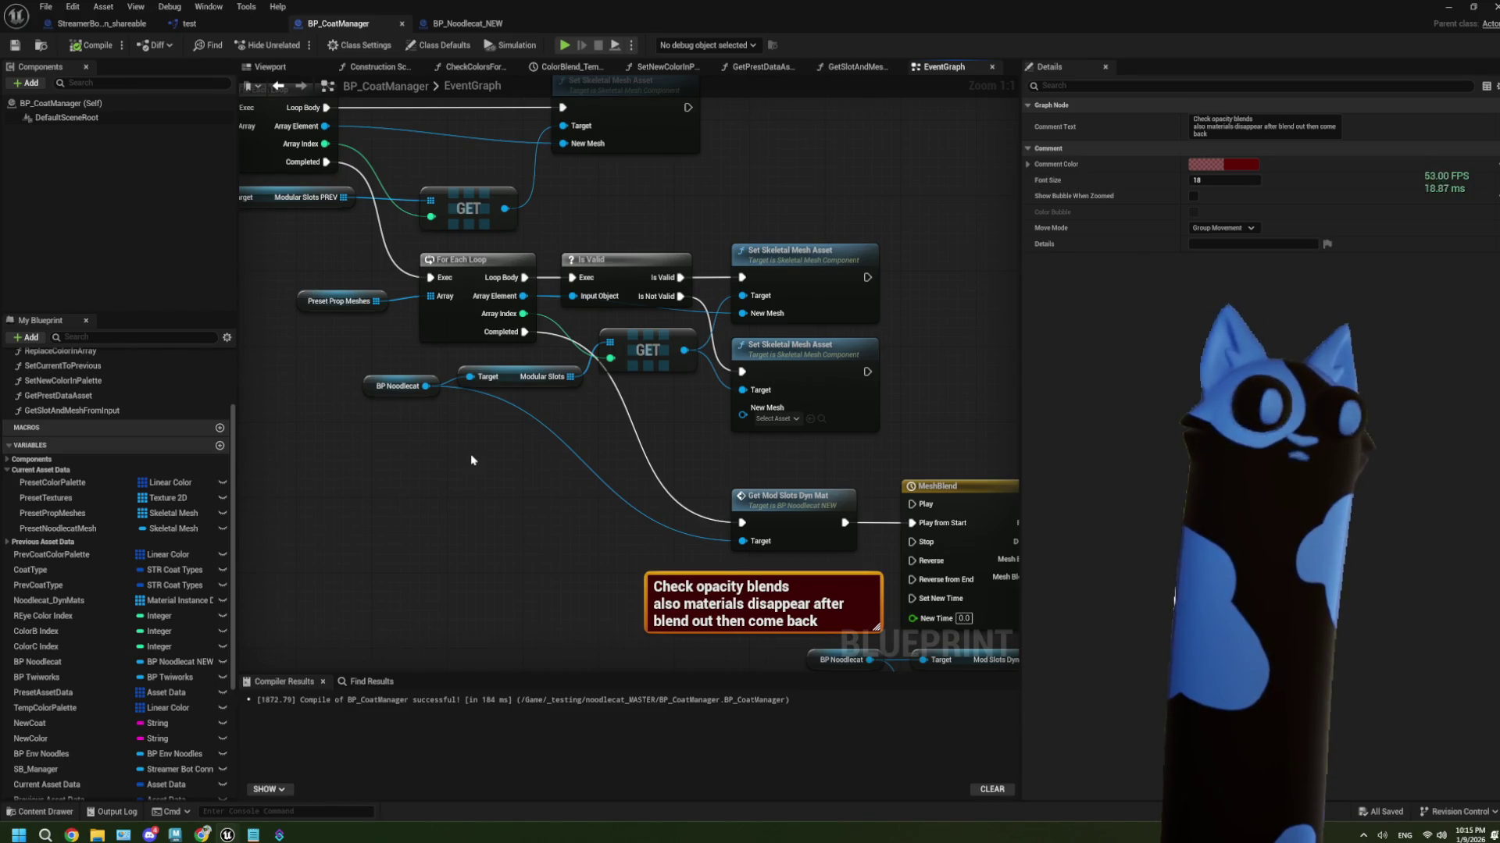
left_click_drag(356, 386, 571, 523)
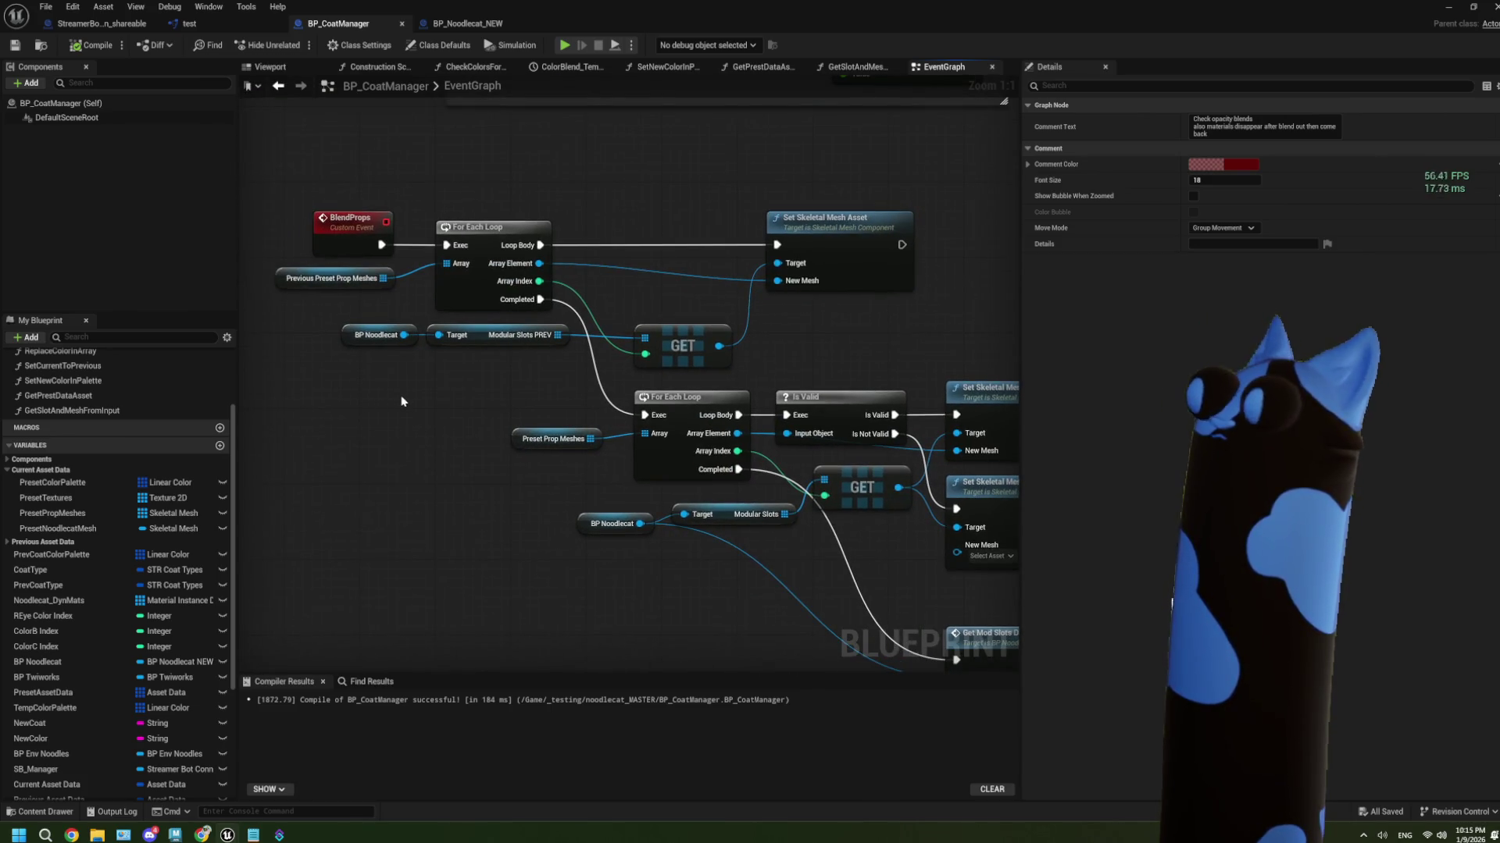
left_click_drag(422, 417, 422, 411)
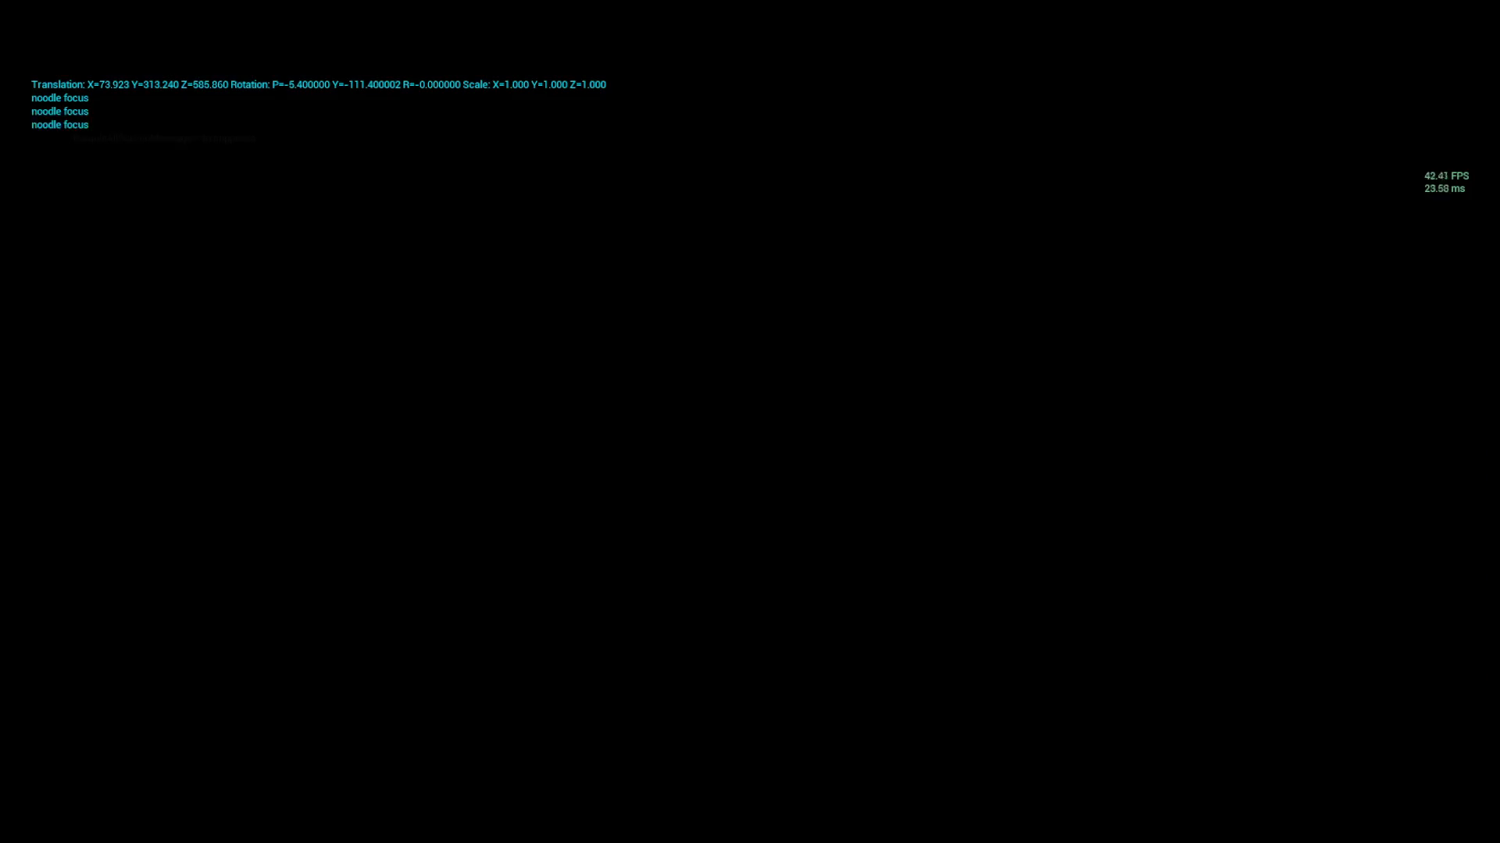
key("Return")
type("- dar")
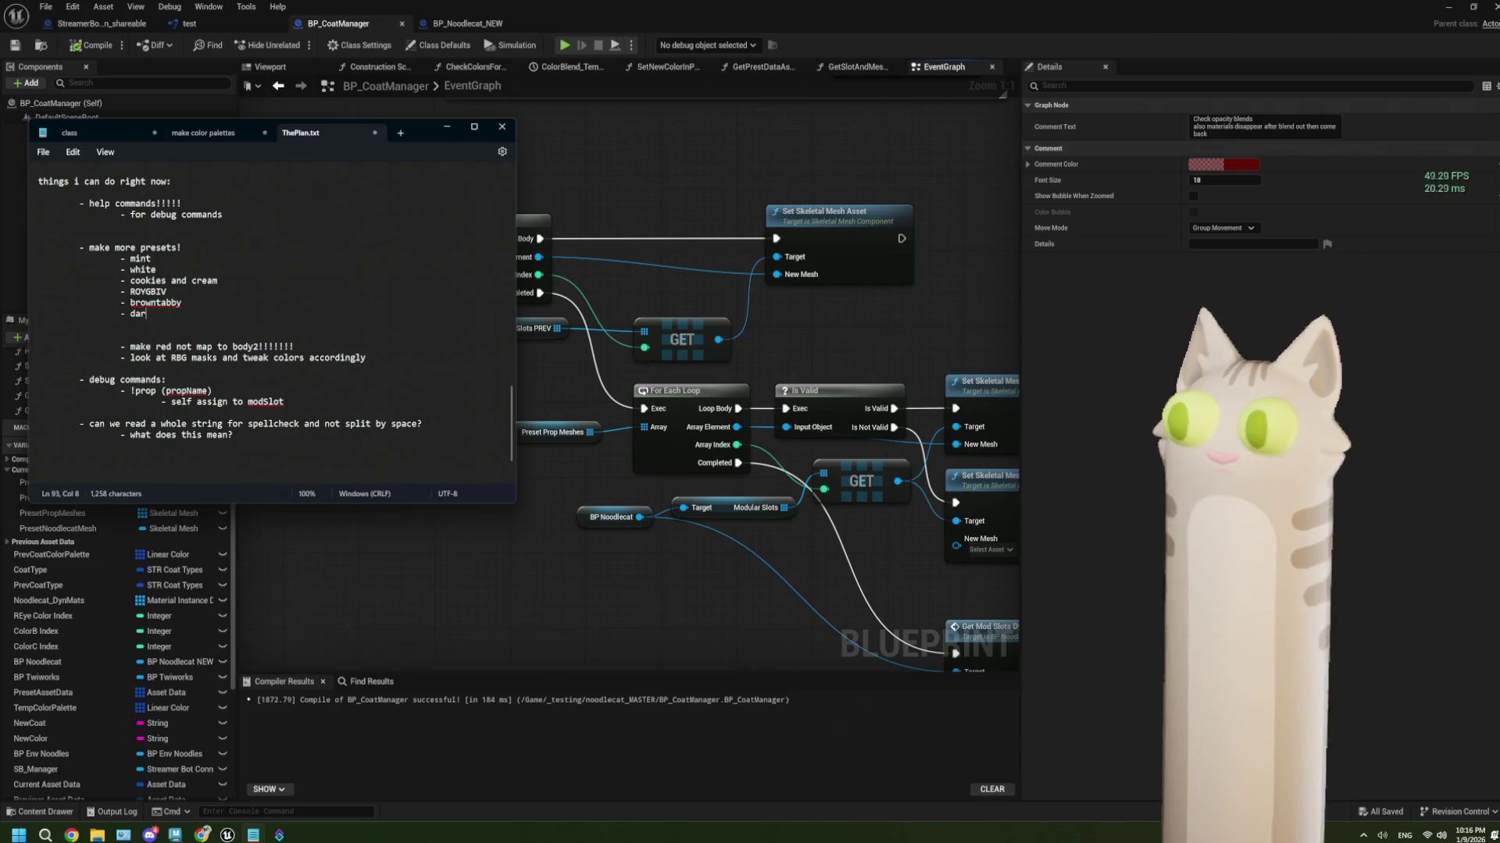
Finish typing 'darken greytabby' in ThePlan.txt and return to the Unreal editor
type("ken greytabby")
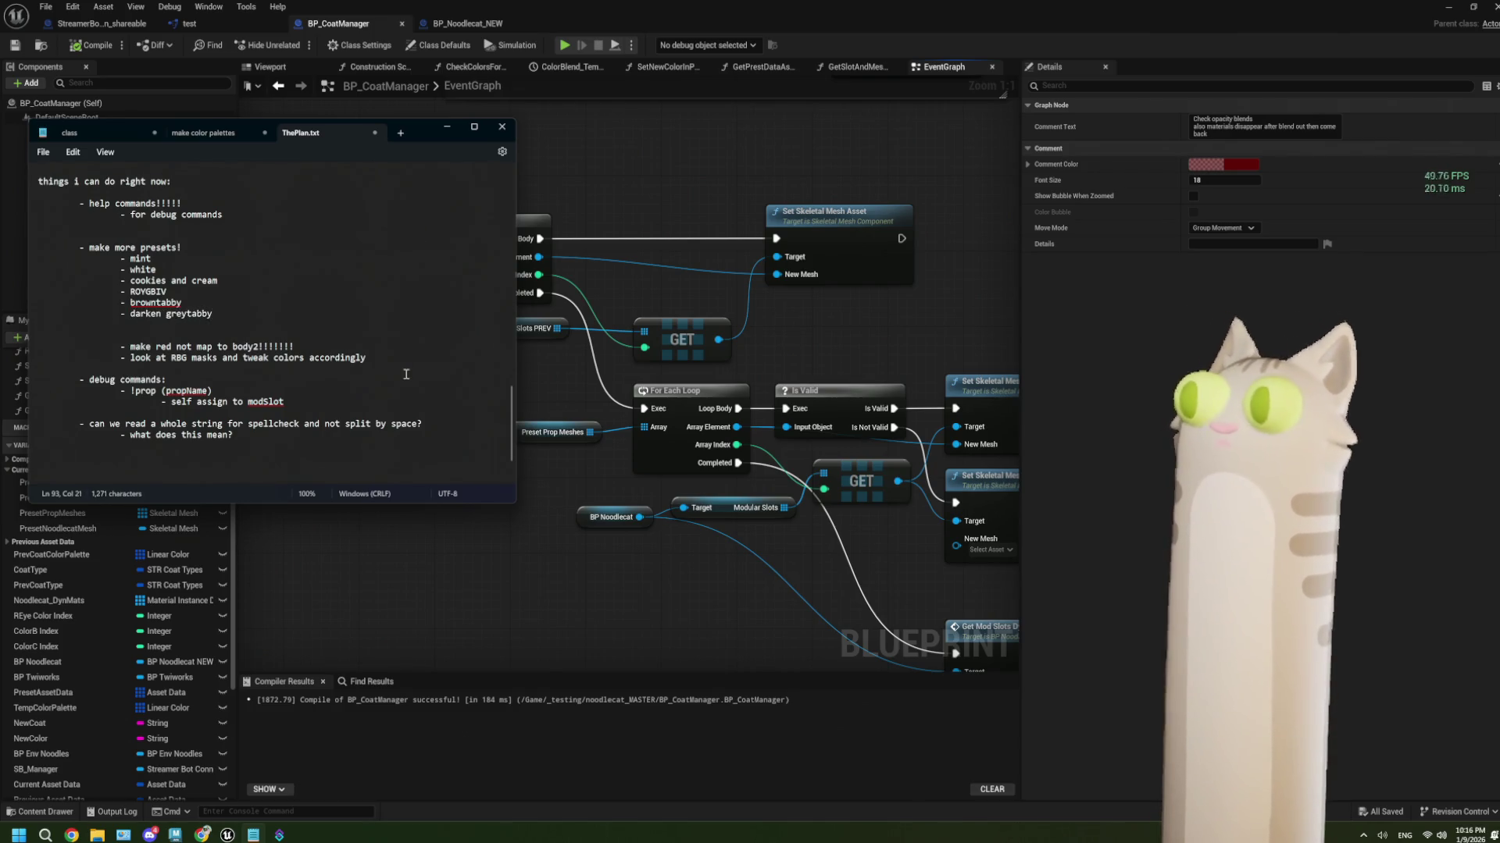
left_click(691, 5)
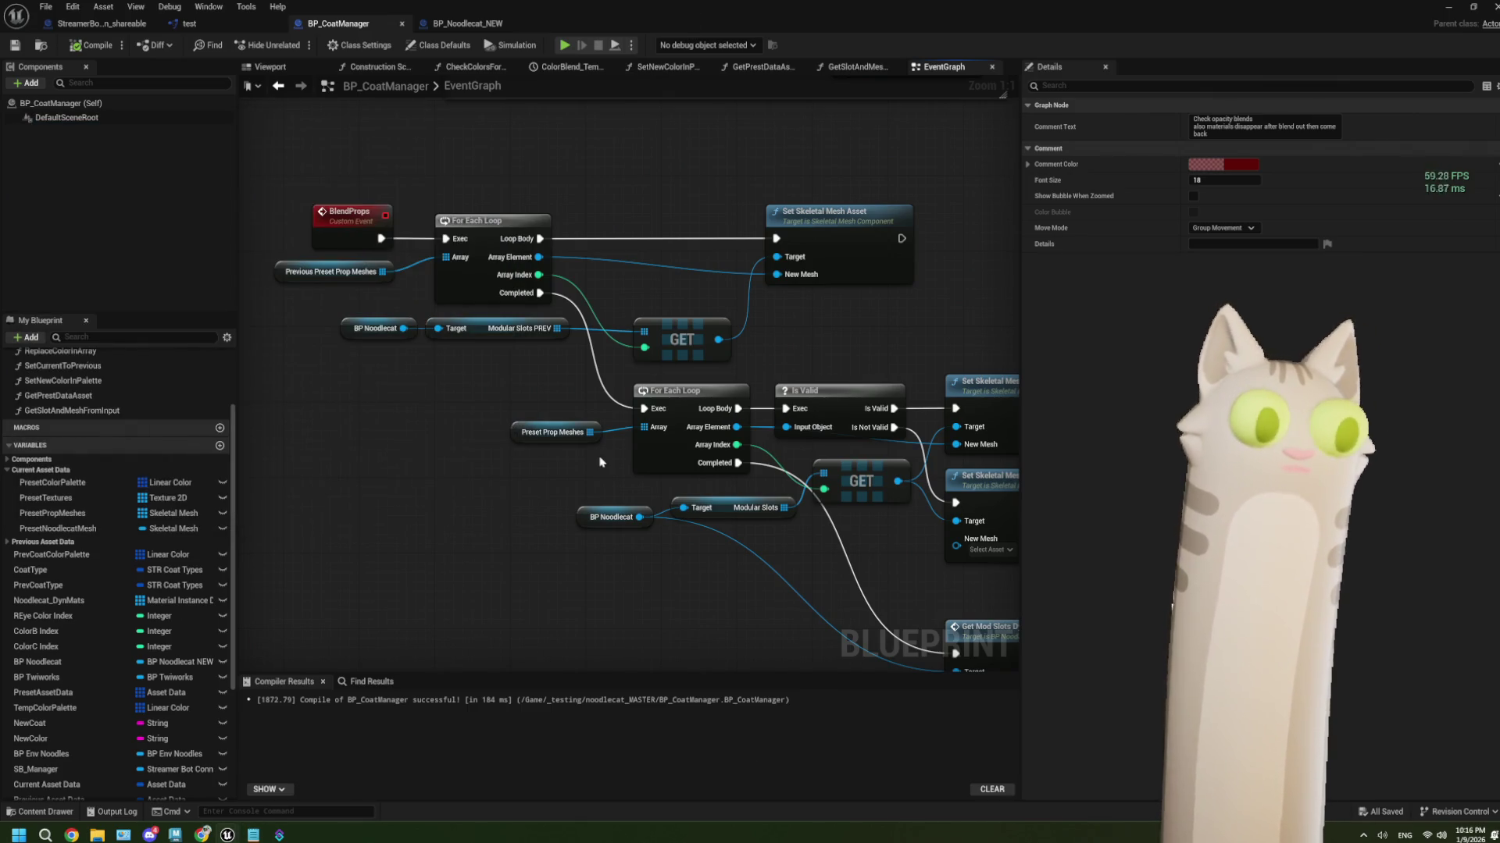
left_click(471, 490)
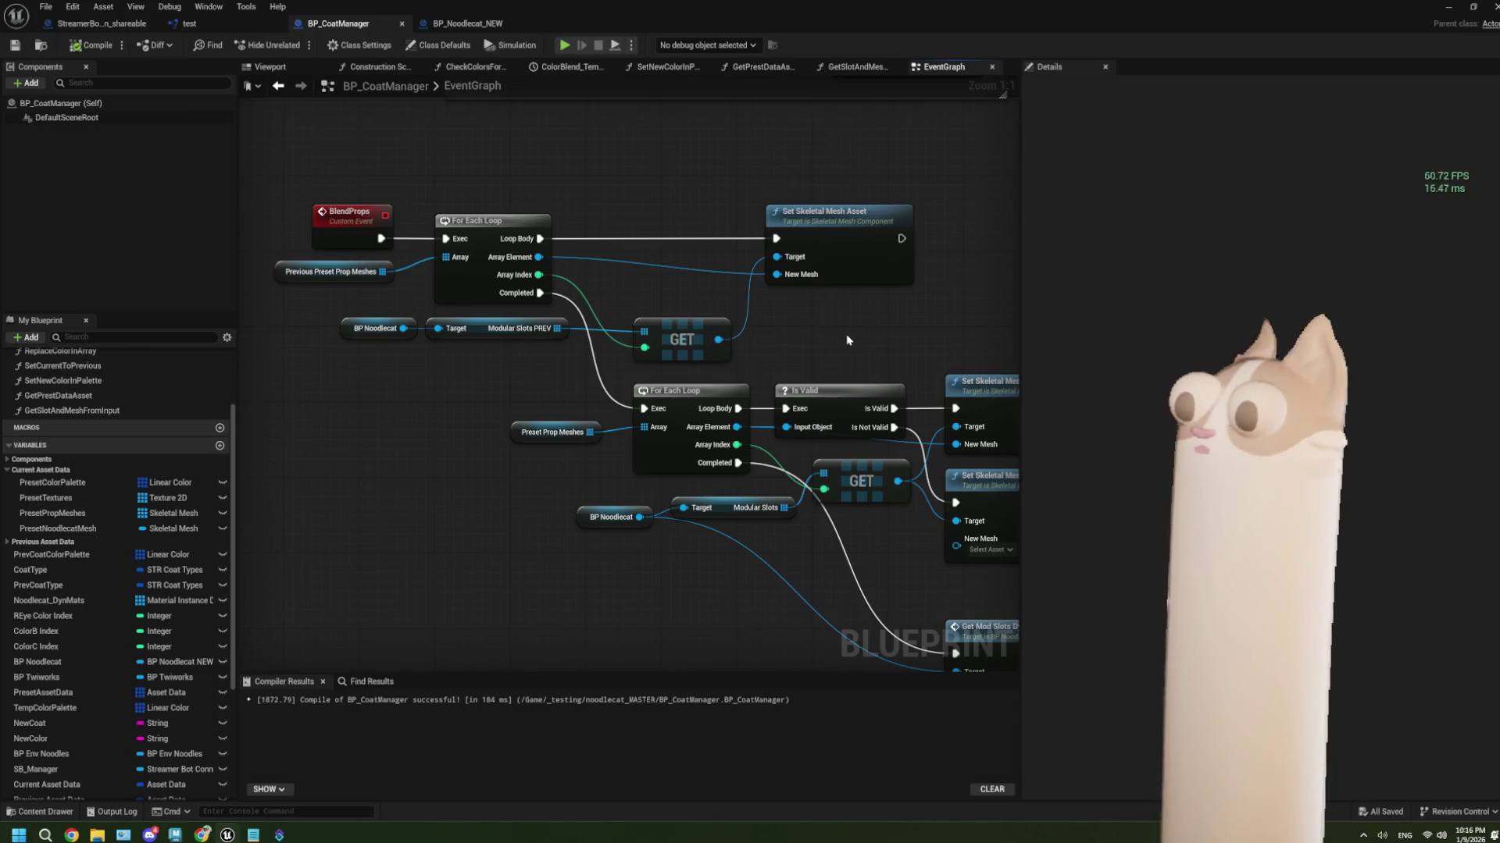
left_click_drag(834, 375, 775, 332)
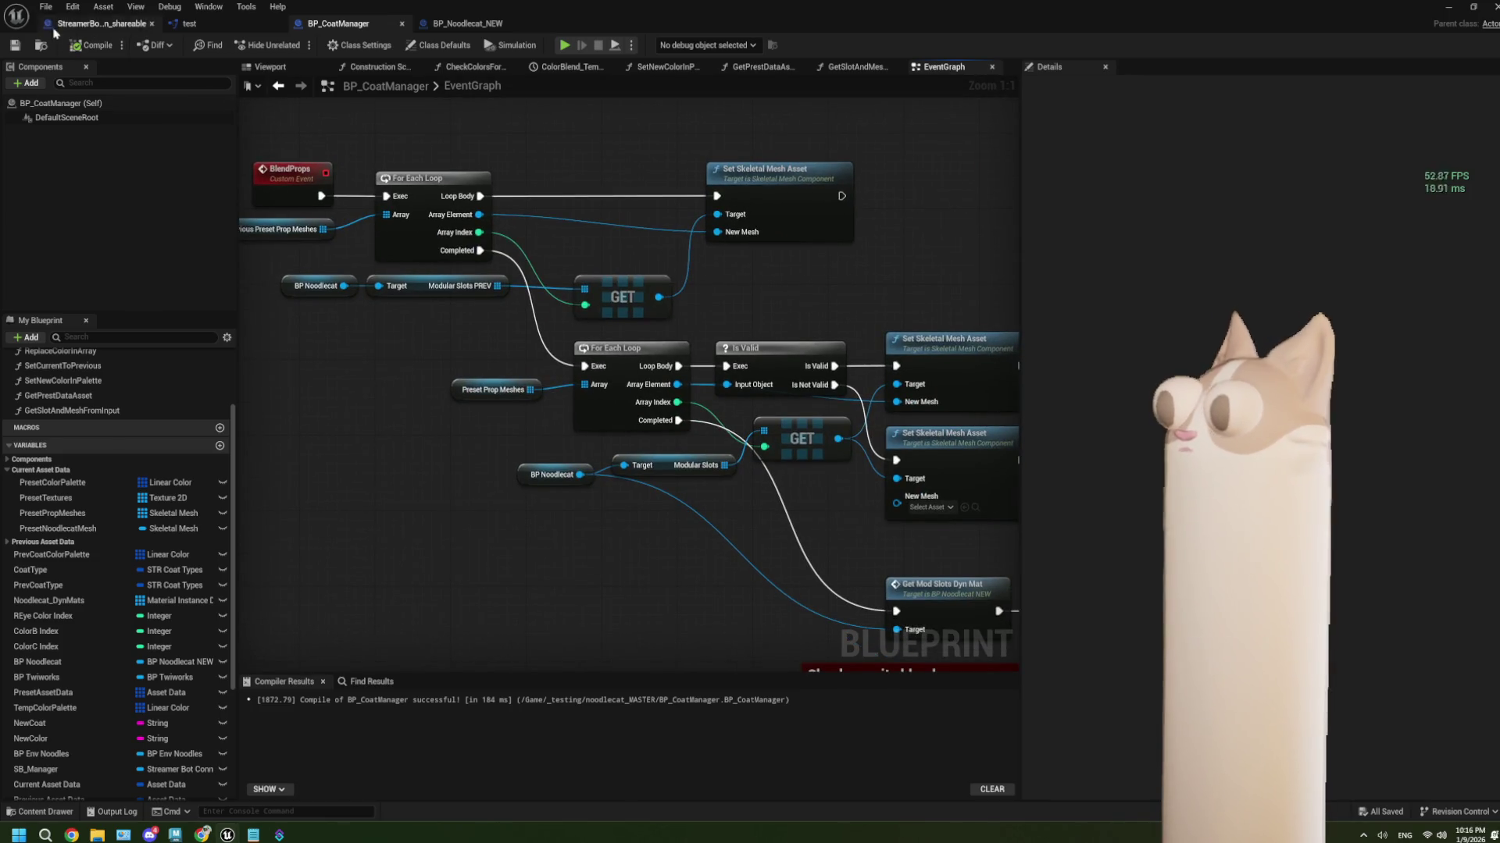
scroll(717, 434, "down", 2)
left_click_drag(756, 488, 687, 441)
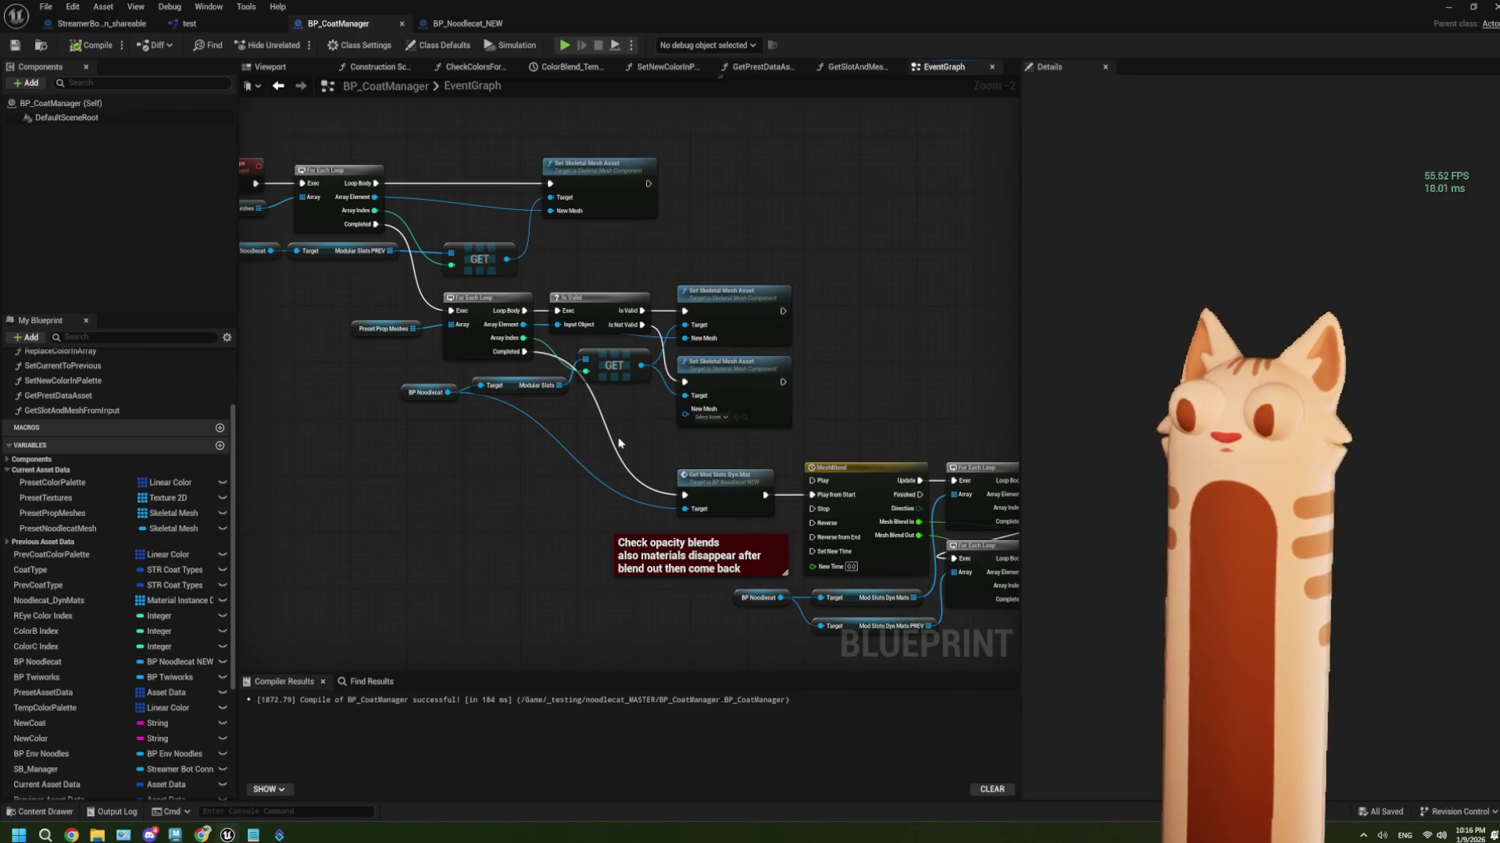
mouse_move(389, 357)
left_mouse_down()
mouse_move(507, 416)
mouse_move(518, 399)
left_mouse_up()
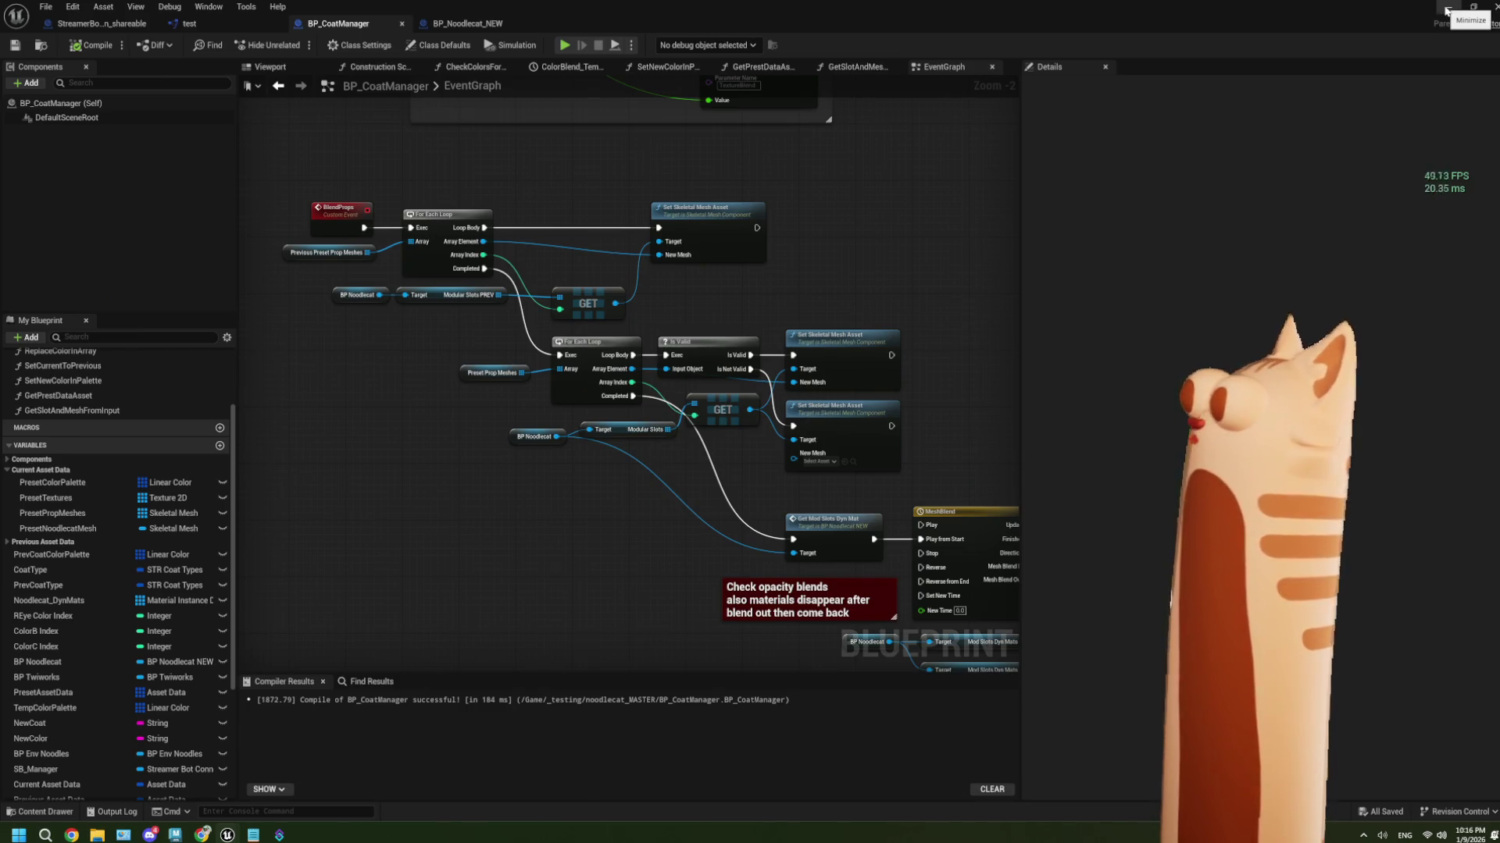
mouse_move(821, 541)
left_mouse_down()
mouse_move(867, 530)
mouse_move(851, 427)
mouse_move(583, 476)
mouse_move(616, 482)
left_mouse_up()
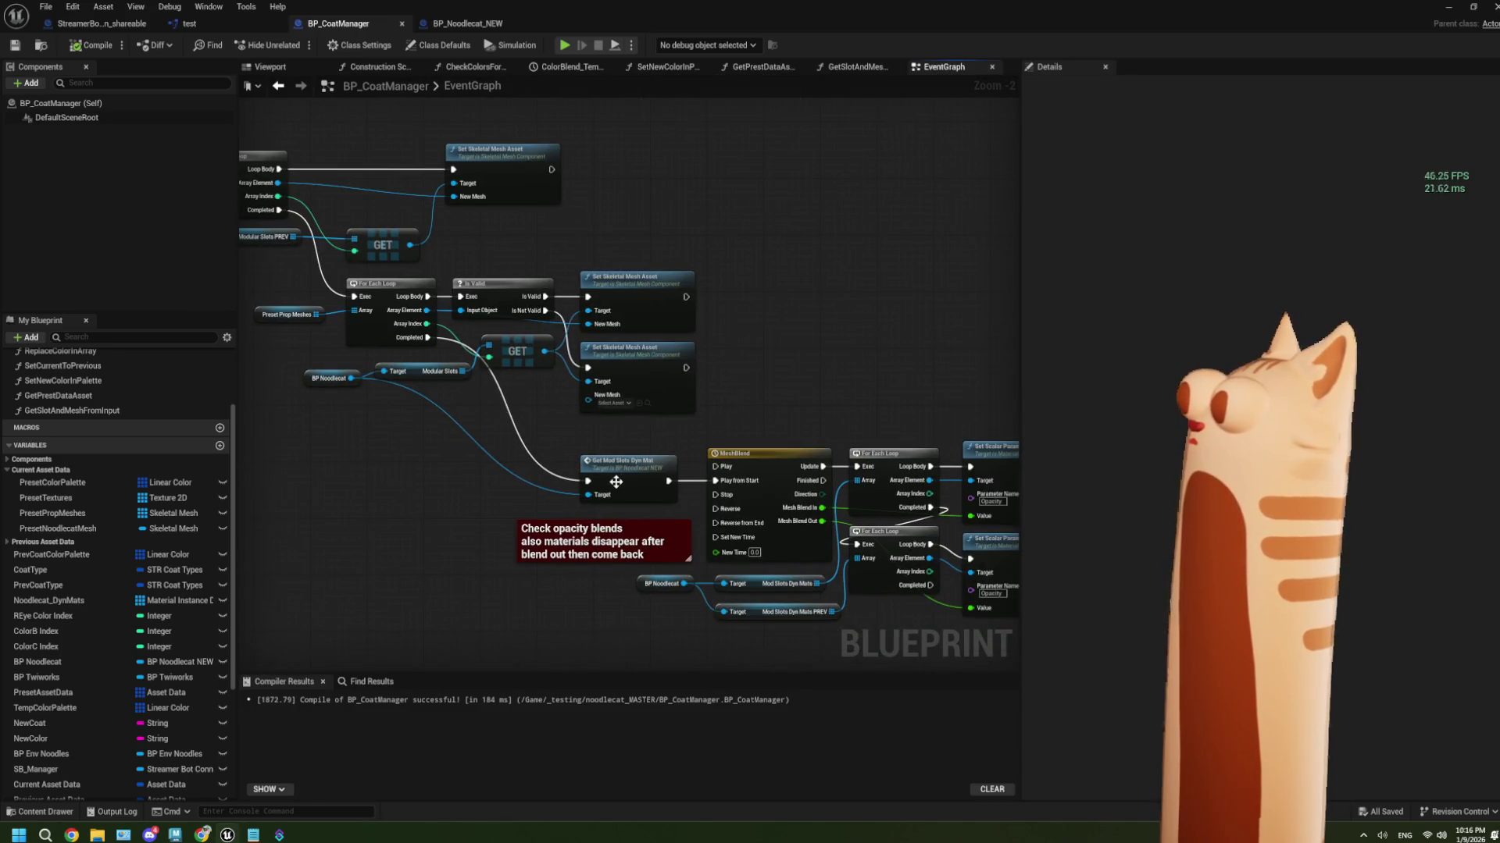
scroll(616, 482, "up", 2)
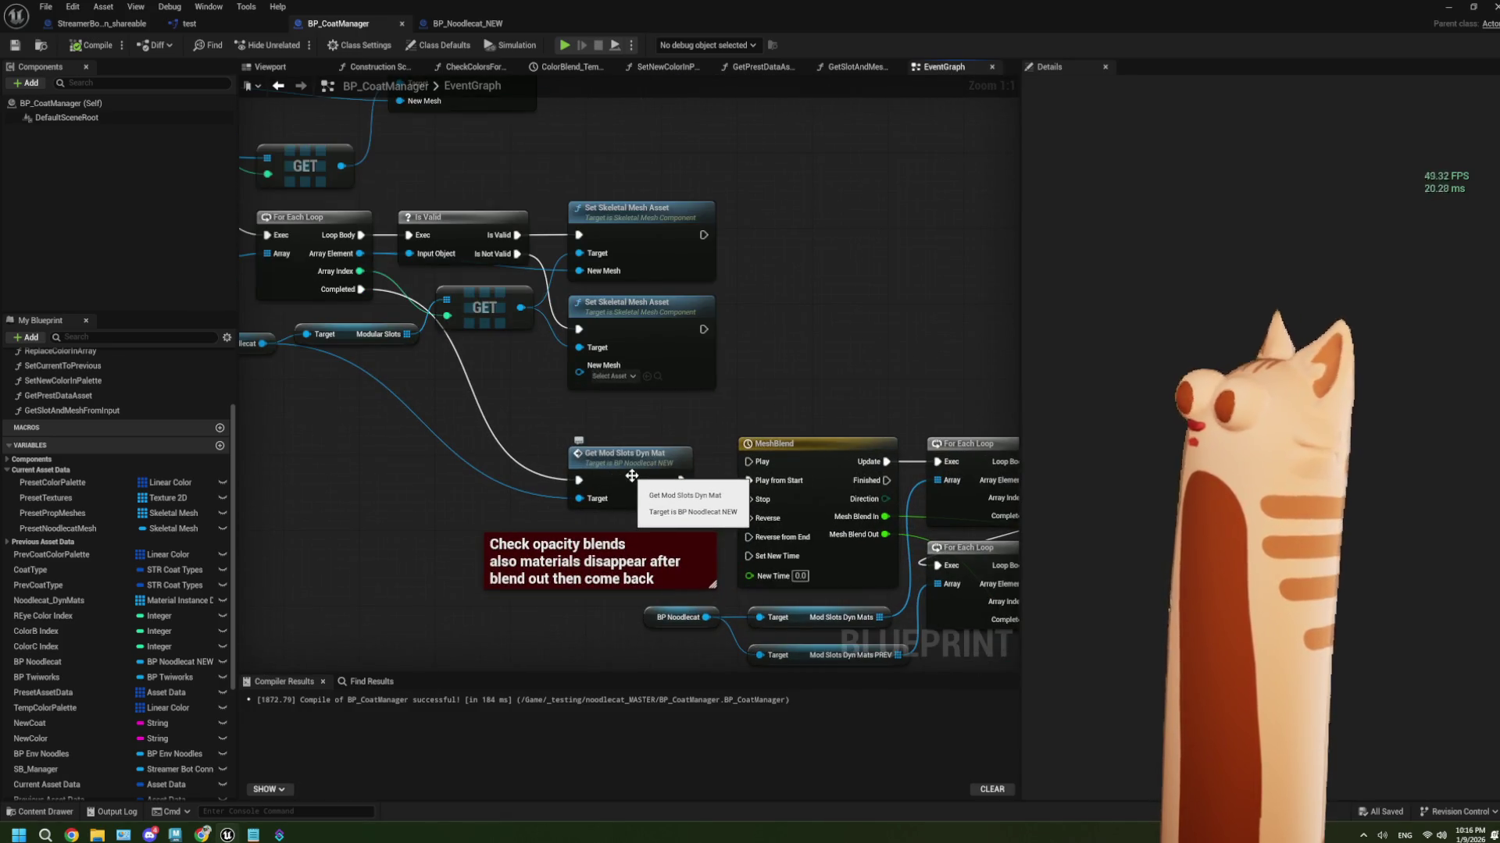
mouse_move(325, 240)
left_mouse_down()
mouse_move(587, 361)
mouse_move(487, 337)
left_mouse_up()
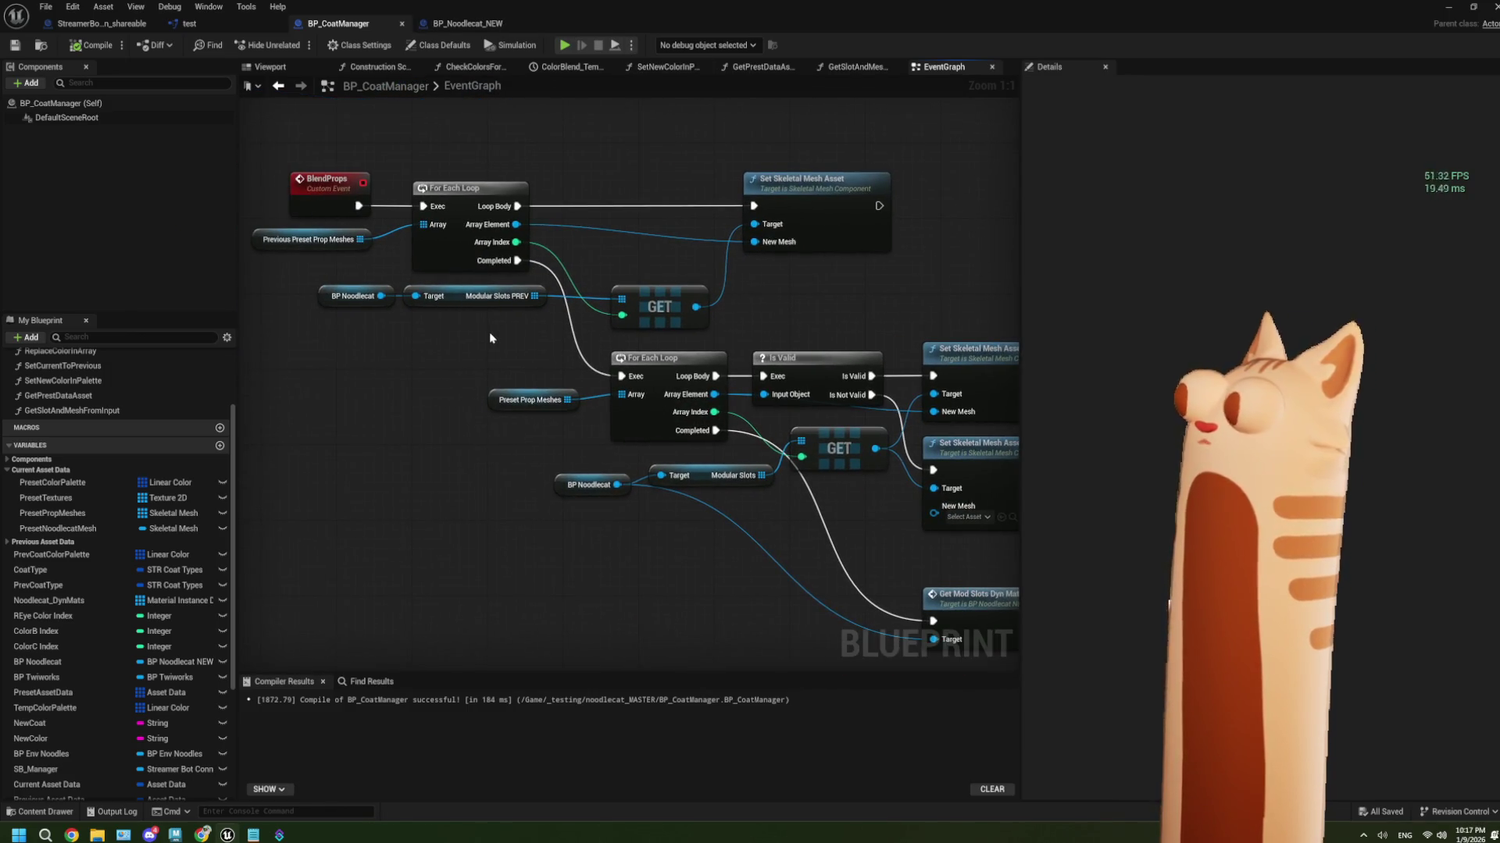
mouse_move(755, 508)
left_mouse_down()
mouse_move(614, 453)
mouse_move(662, 524)
left_mouse_up()
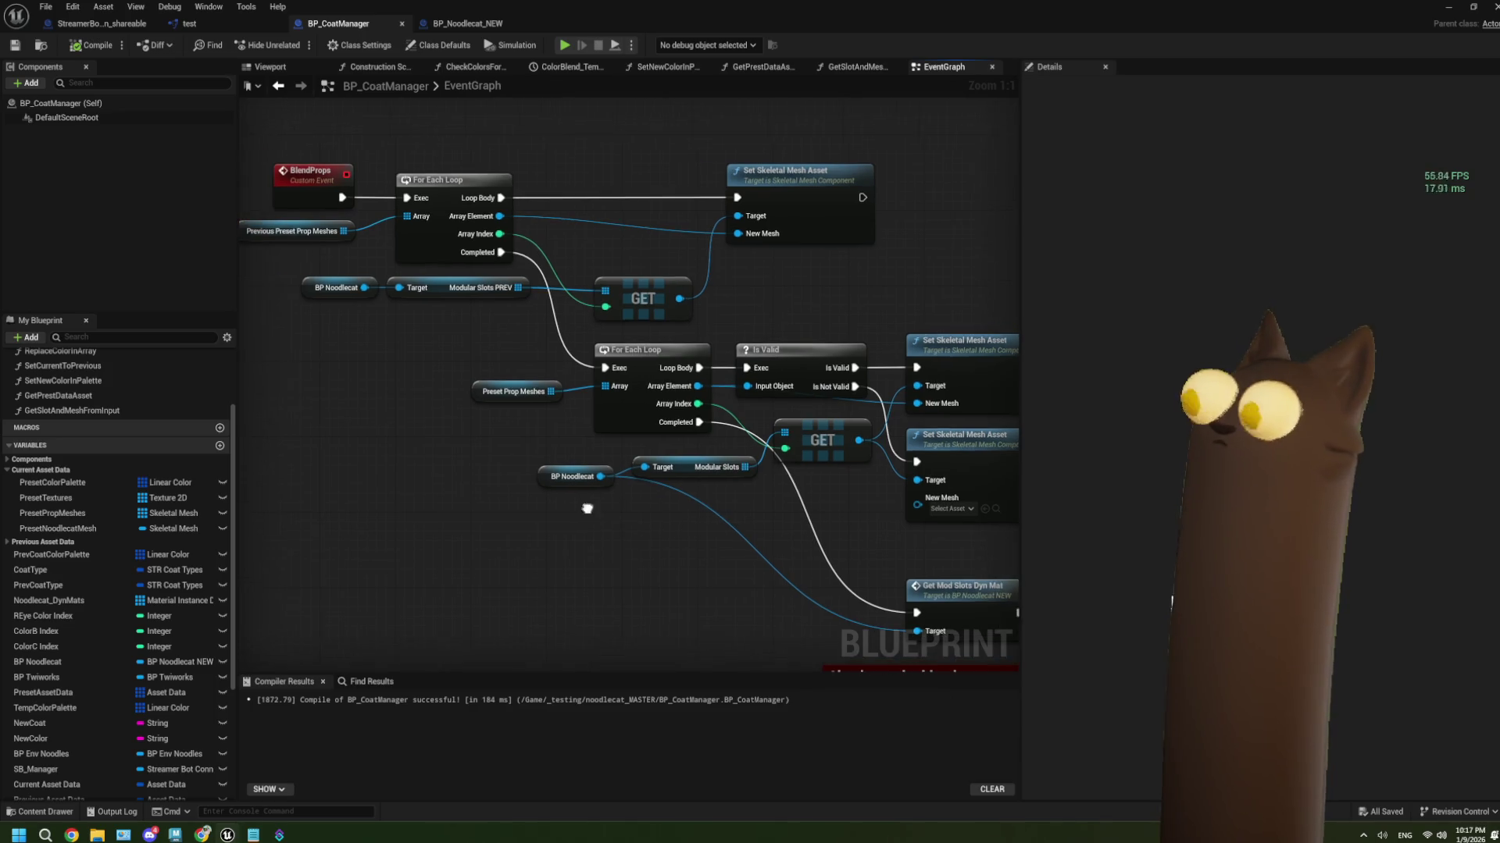
left_click(595, 483)
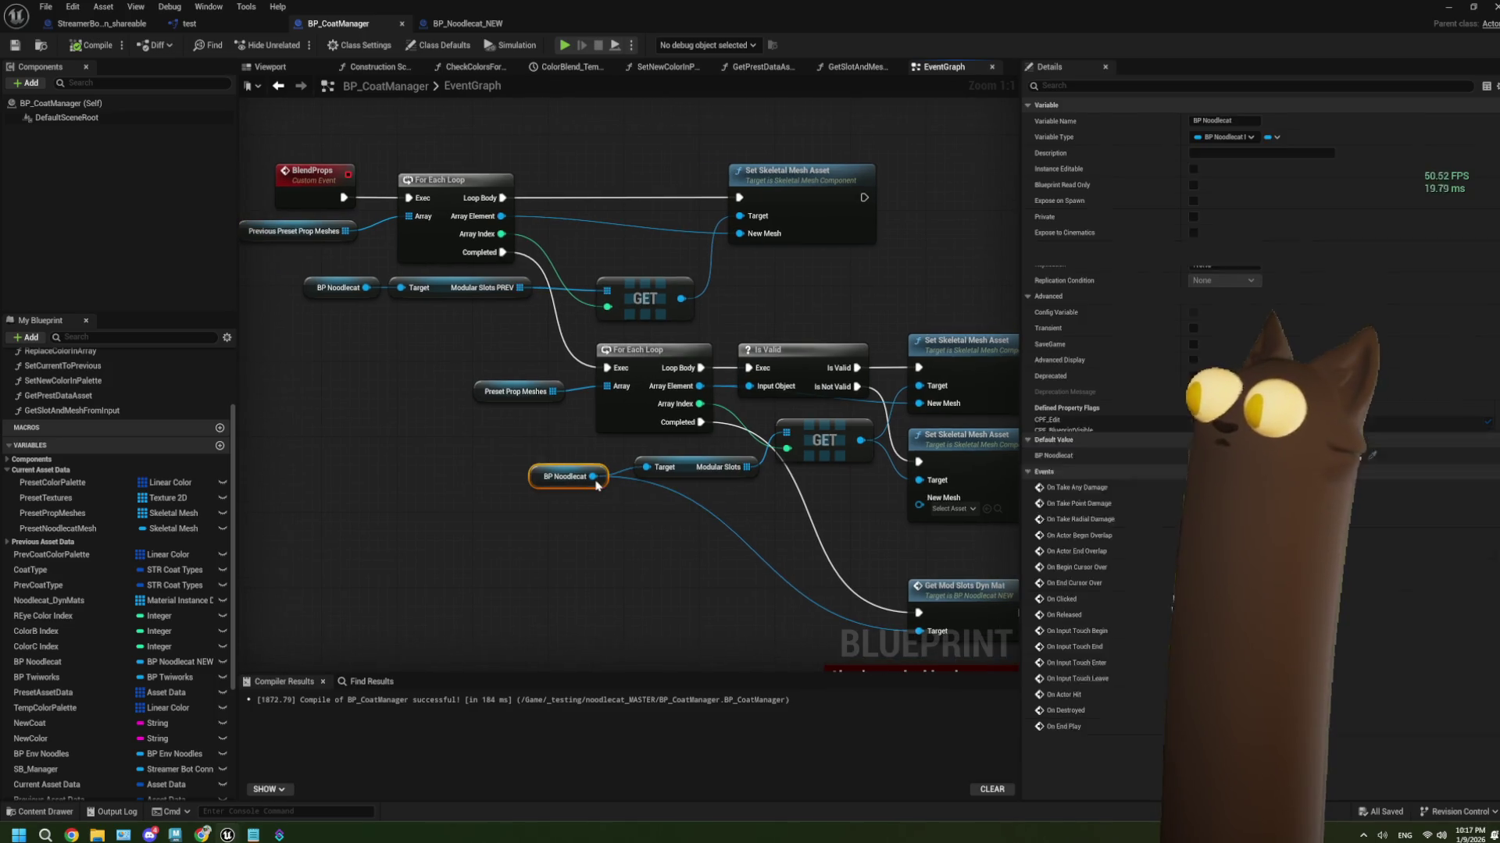
Save BP_CoatManager and pan to the MeshBlend timeline and red reminder note
left_click(614, 532)
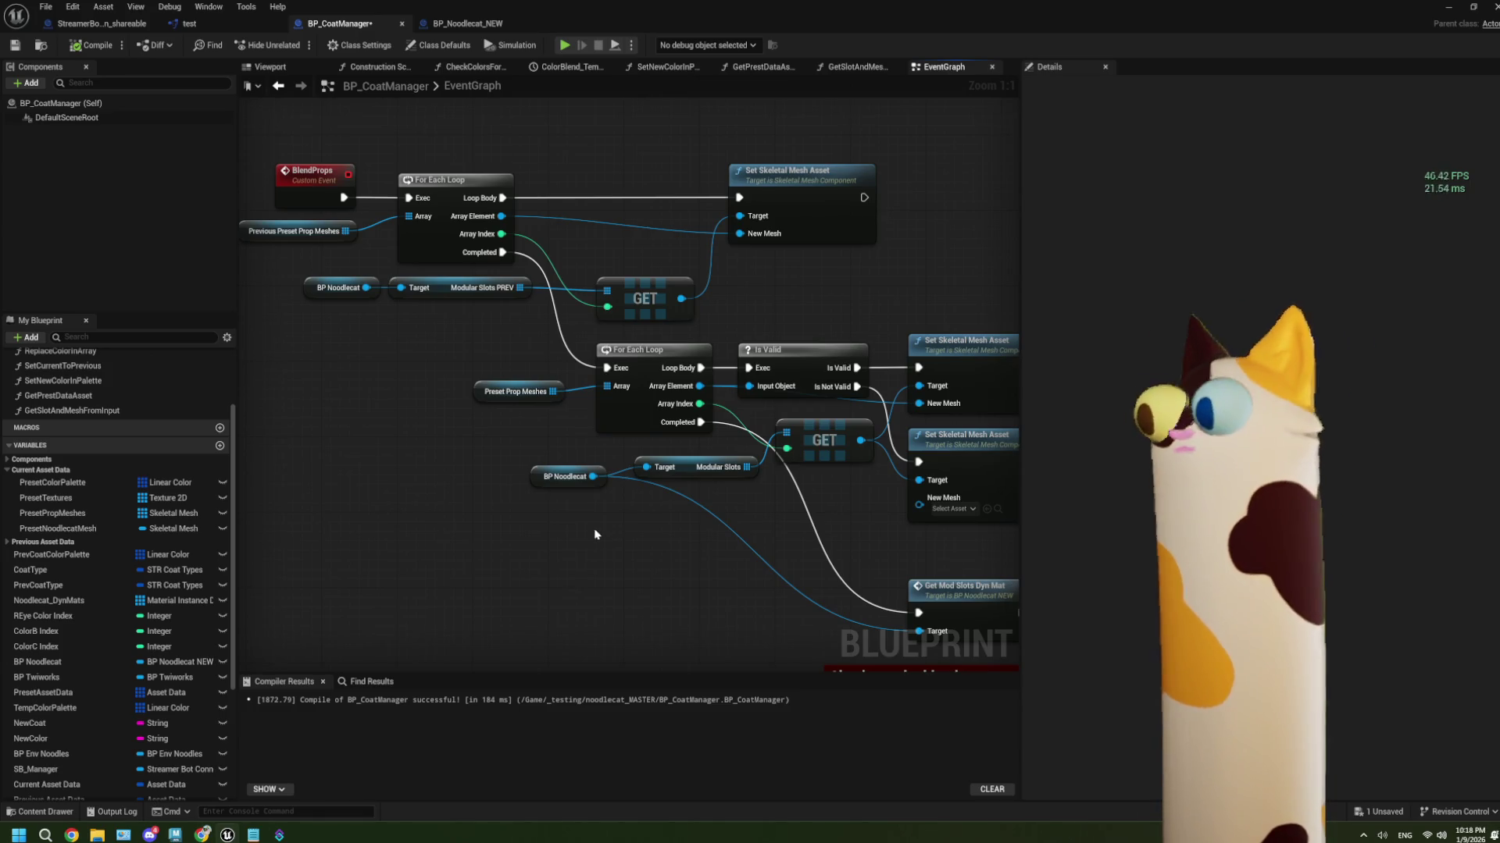
left_click(15, 45)
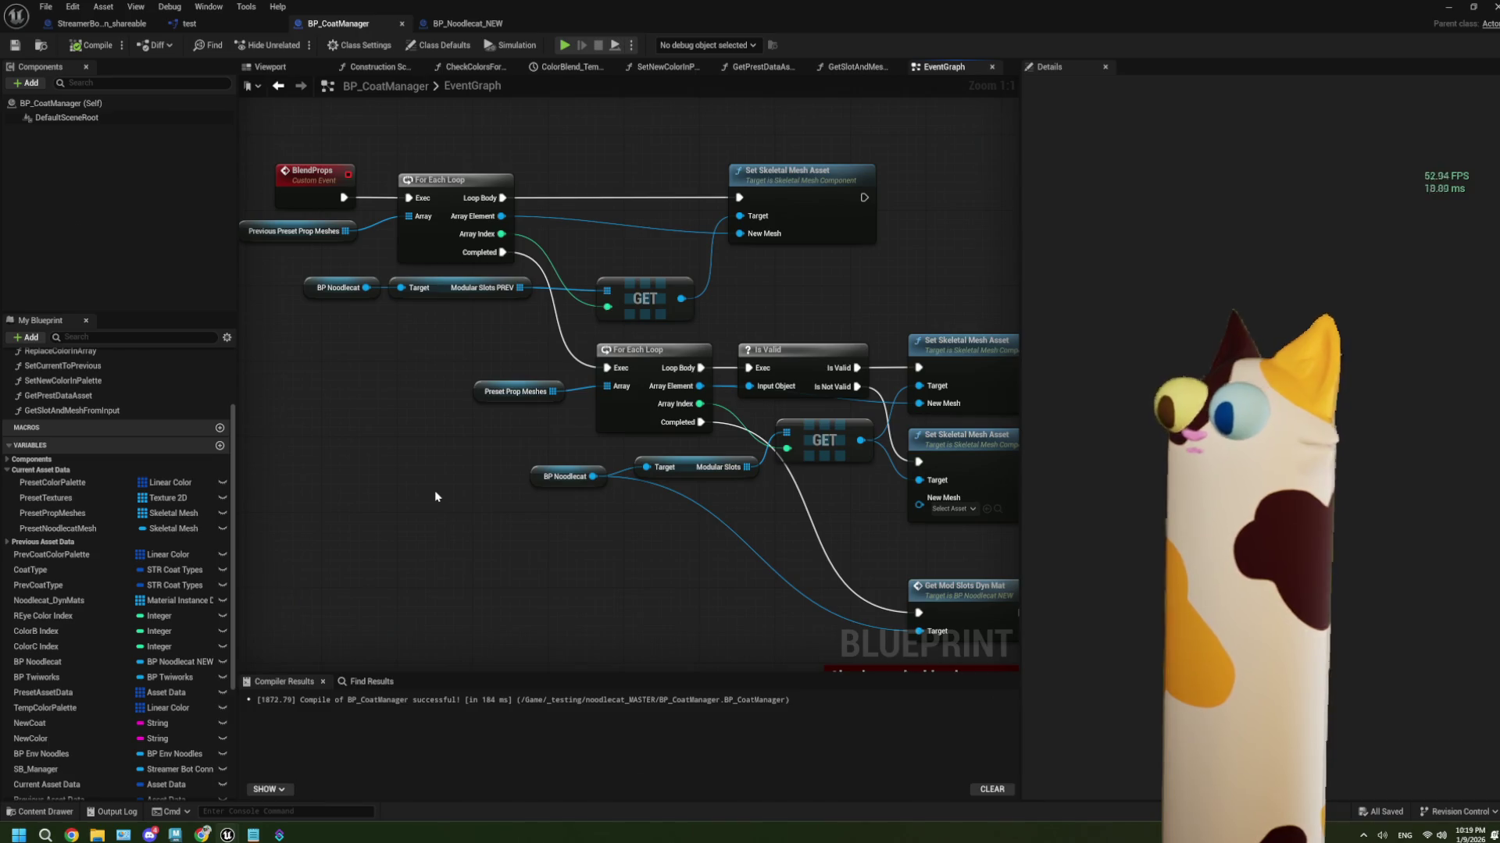
left_click_drag(575, 564, 490, 542)
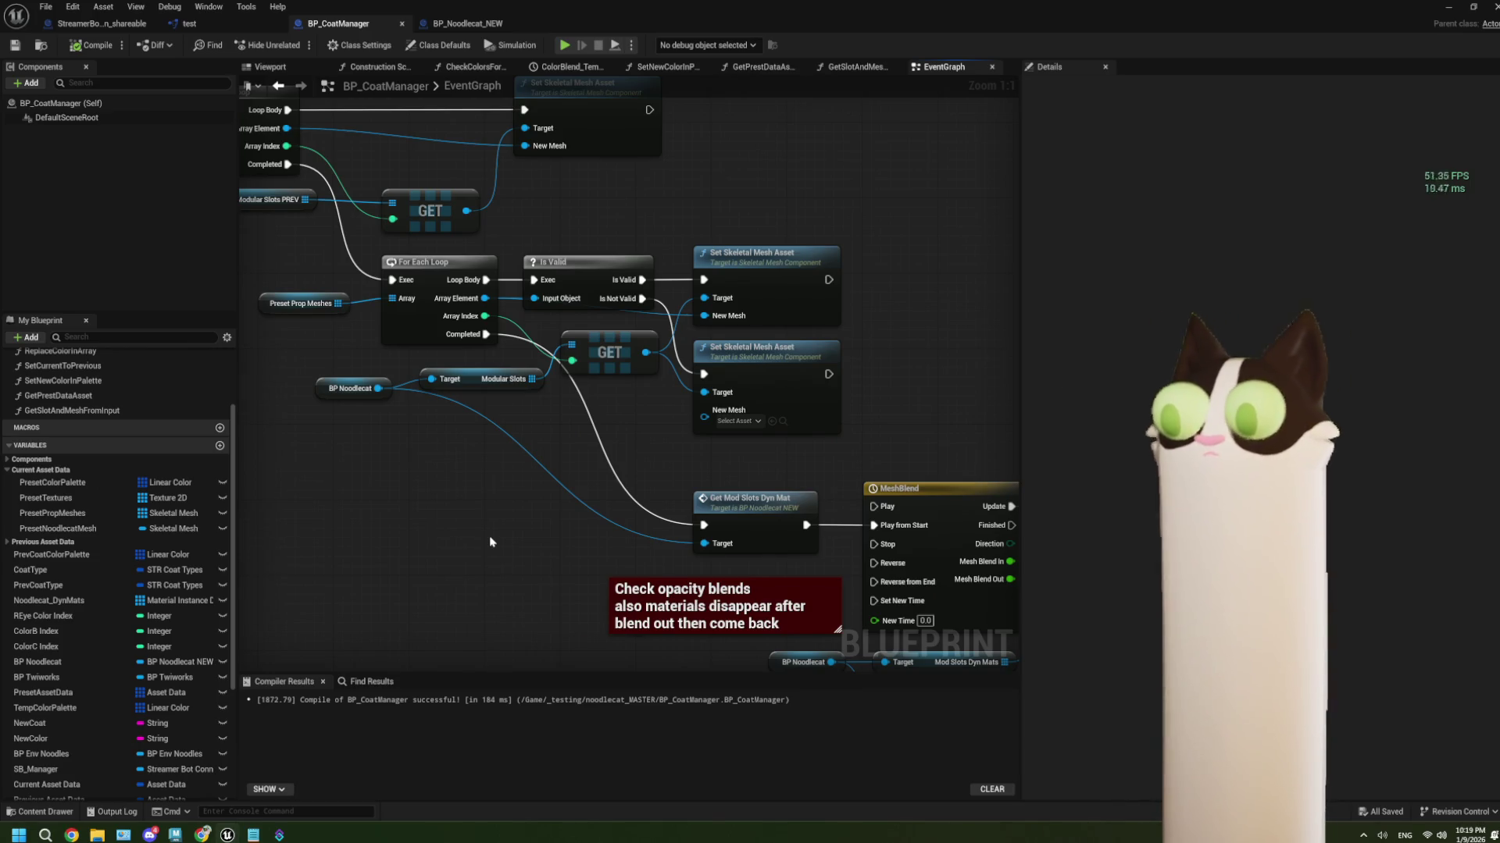
Delete the 'darken greytabby' line and its blank line from ThePlan.txt
left_click(252, 836)
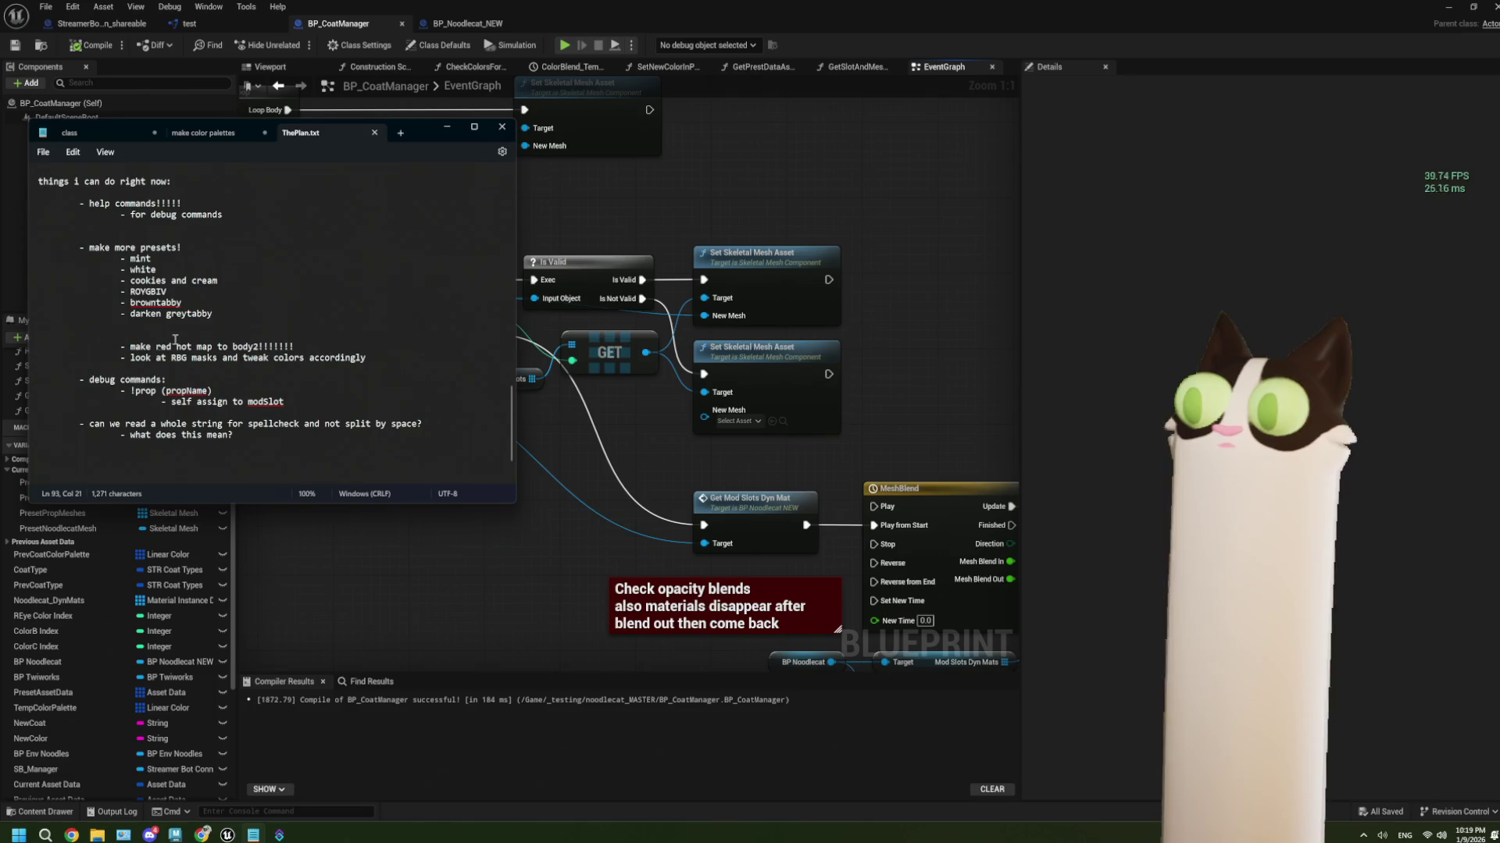
left_click_drag(40, 325, 29, 312)
key("BackSpace")
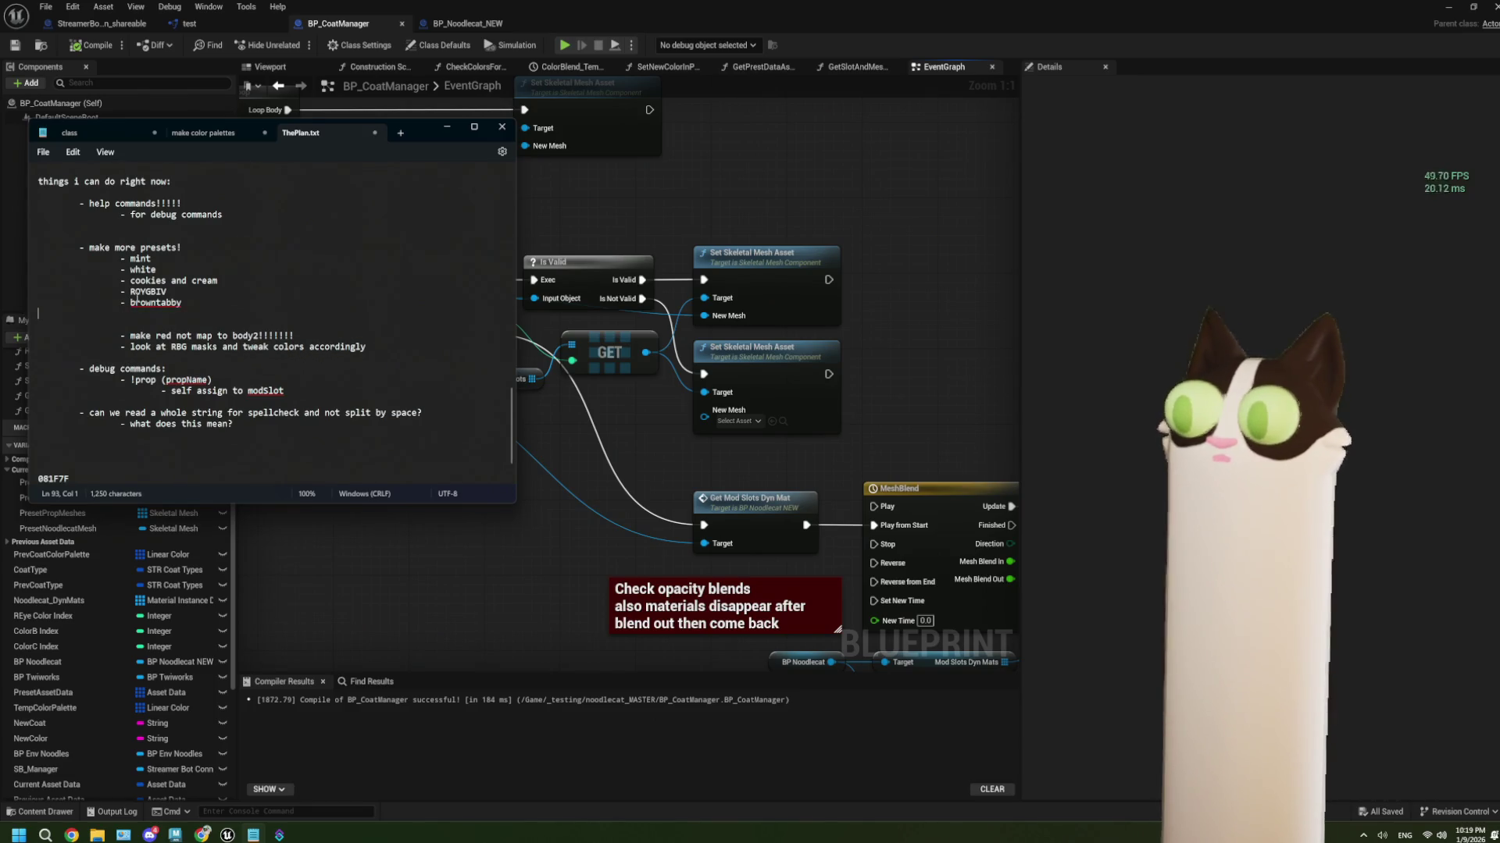
key("BackSpace")
Append 'check current for brightness!!!!!!' after 'make more presets!' and save the file
left_click(186, 247)
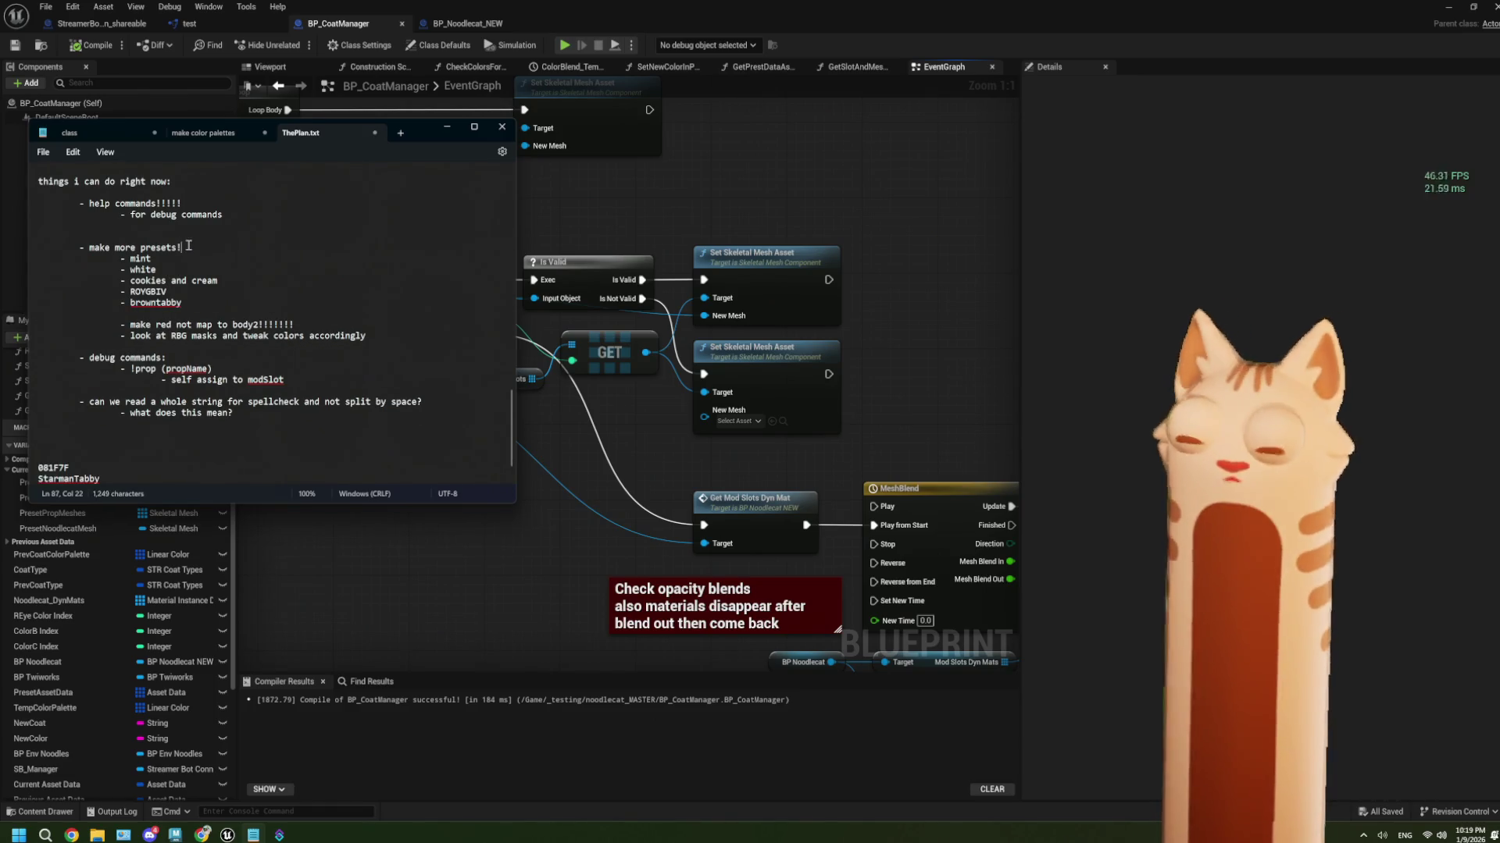
type("andmake them")
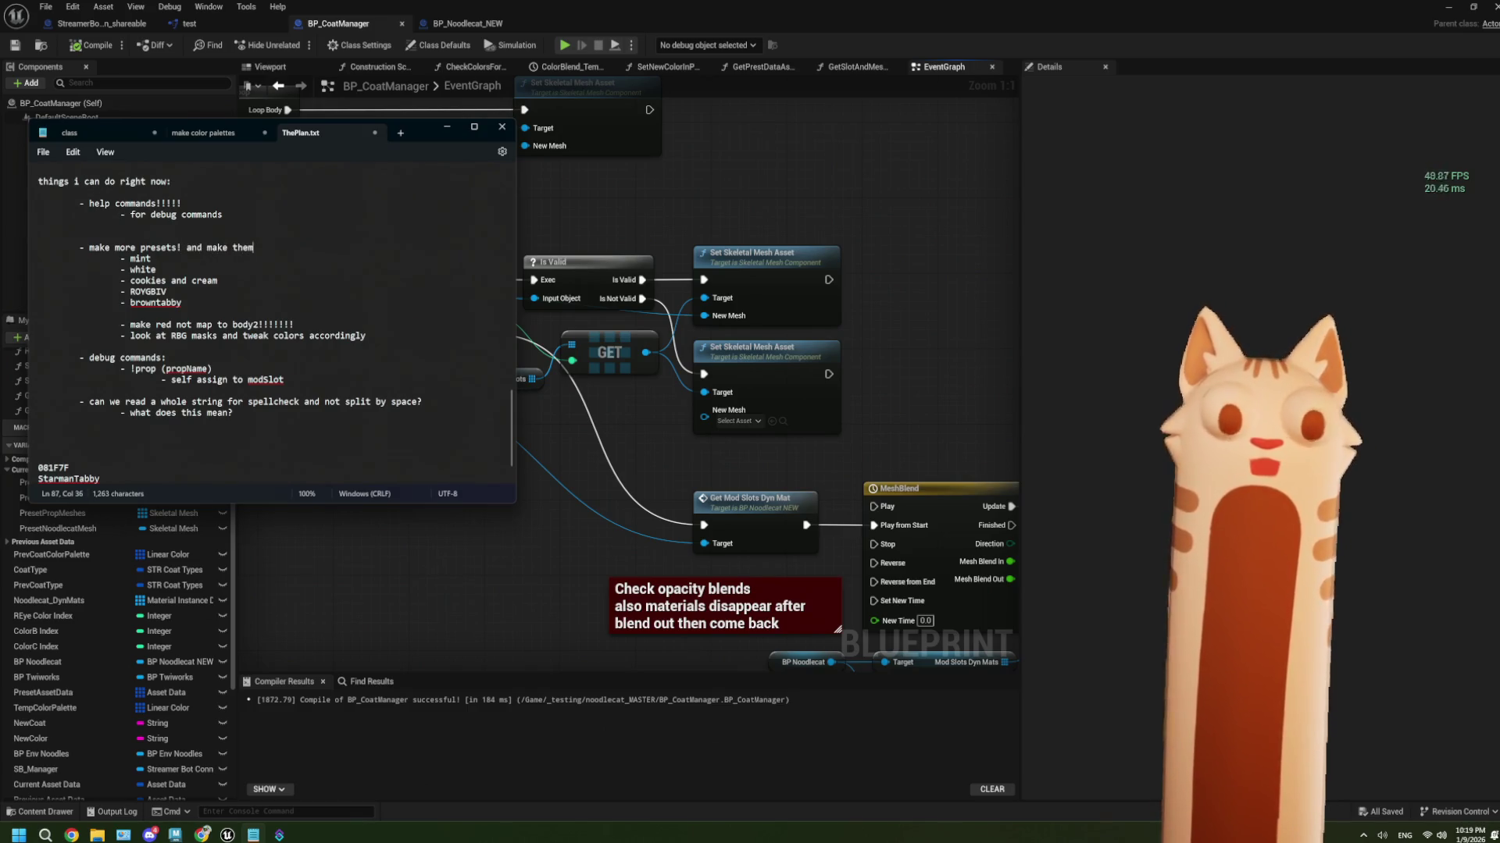
key("BackSpace")
key("BackSpace")
key("BackSpace")
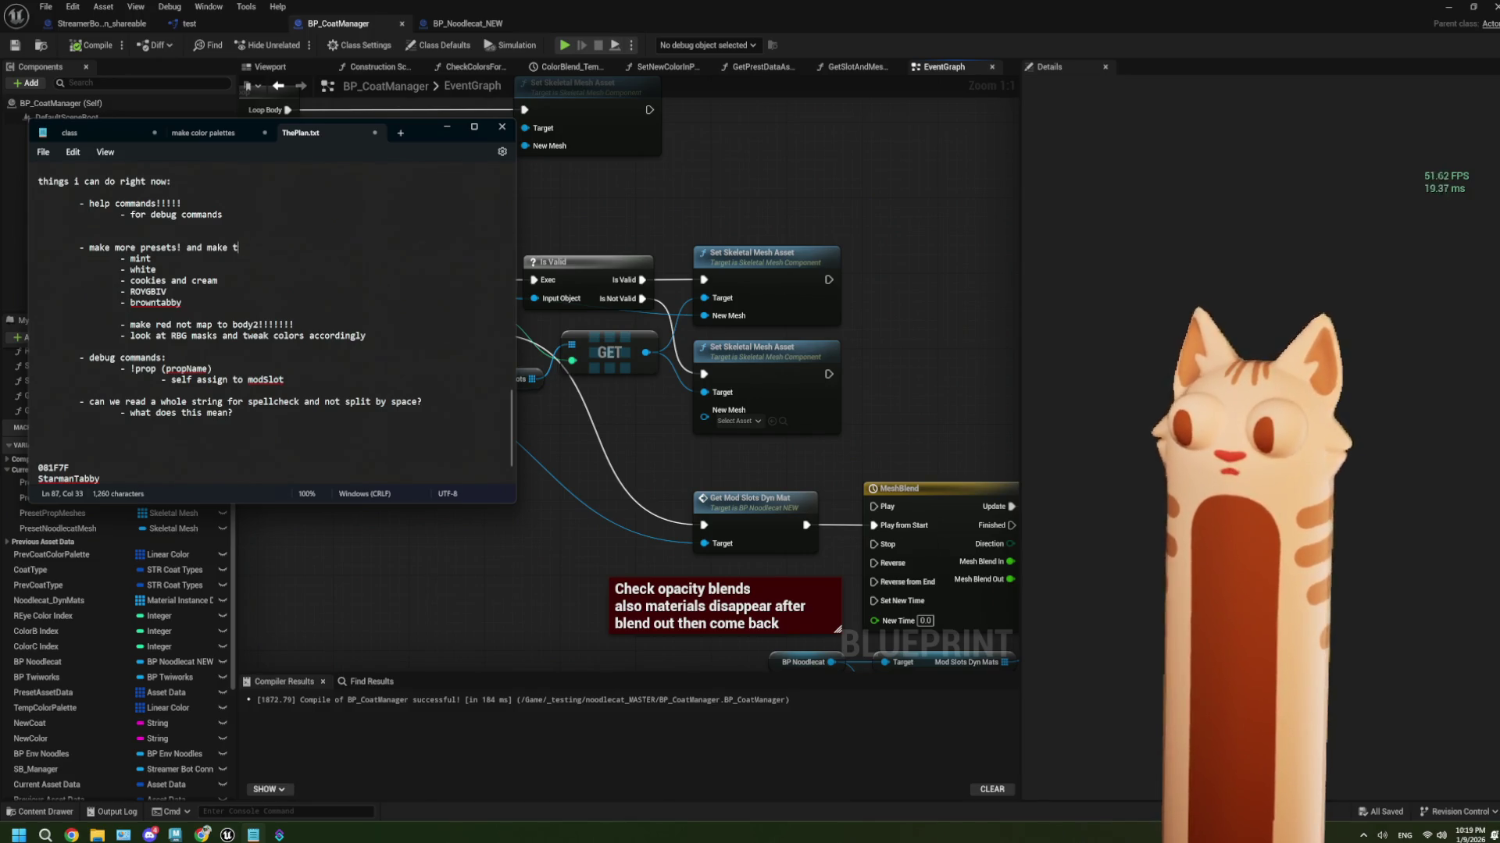
type("chec")
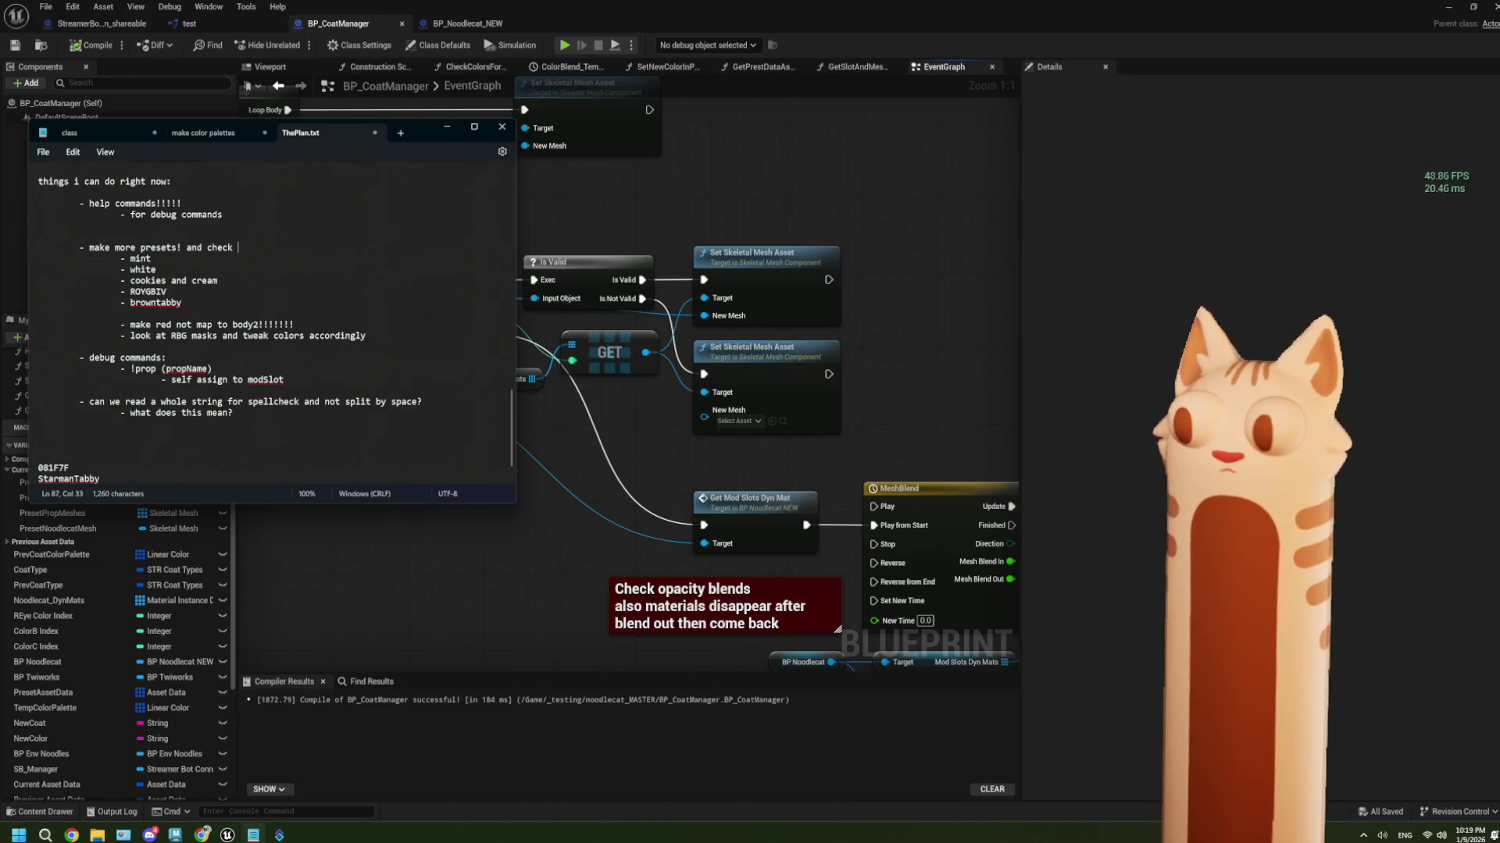
type("ent for")
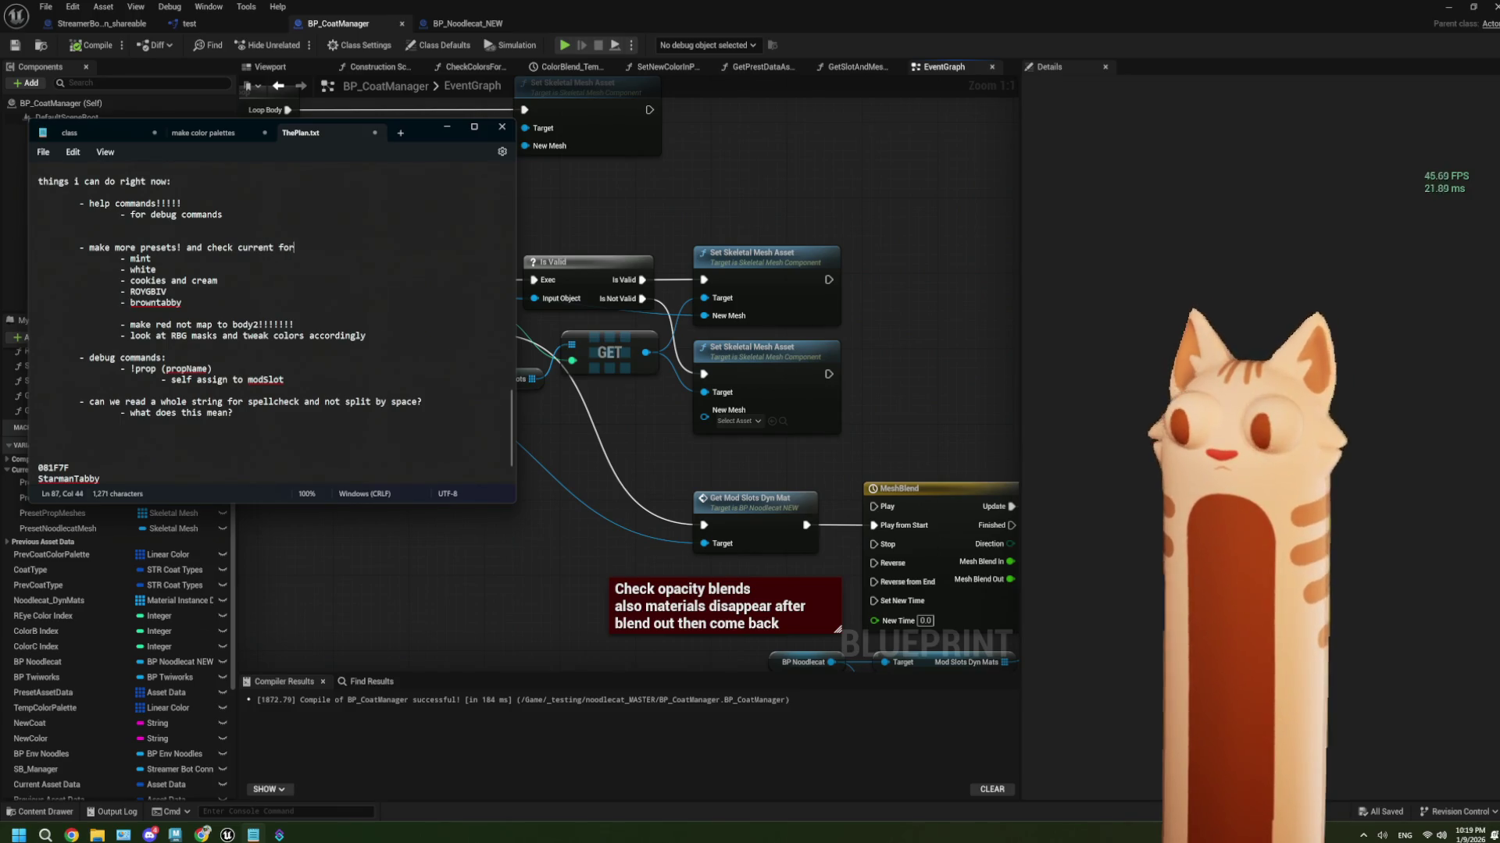
type(" bei")
type("igh")
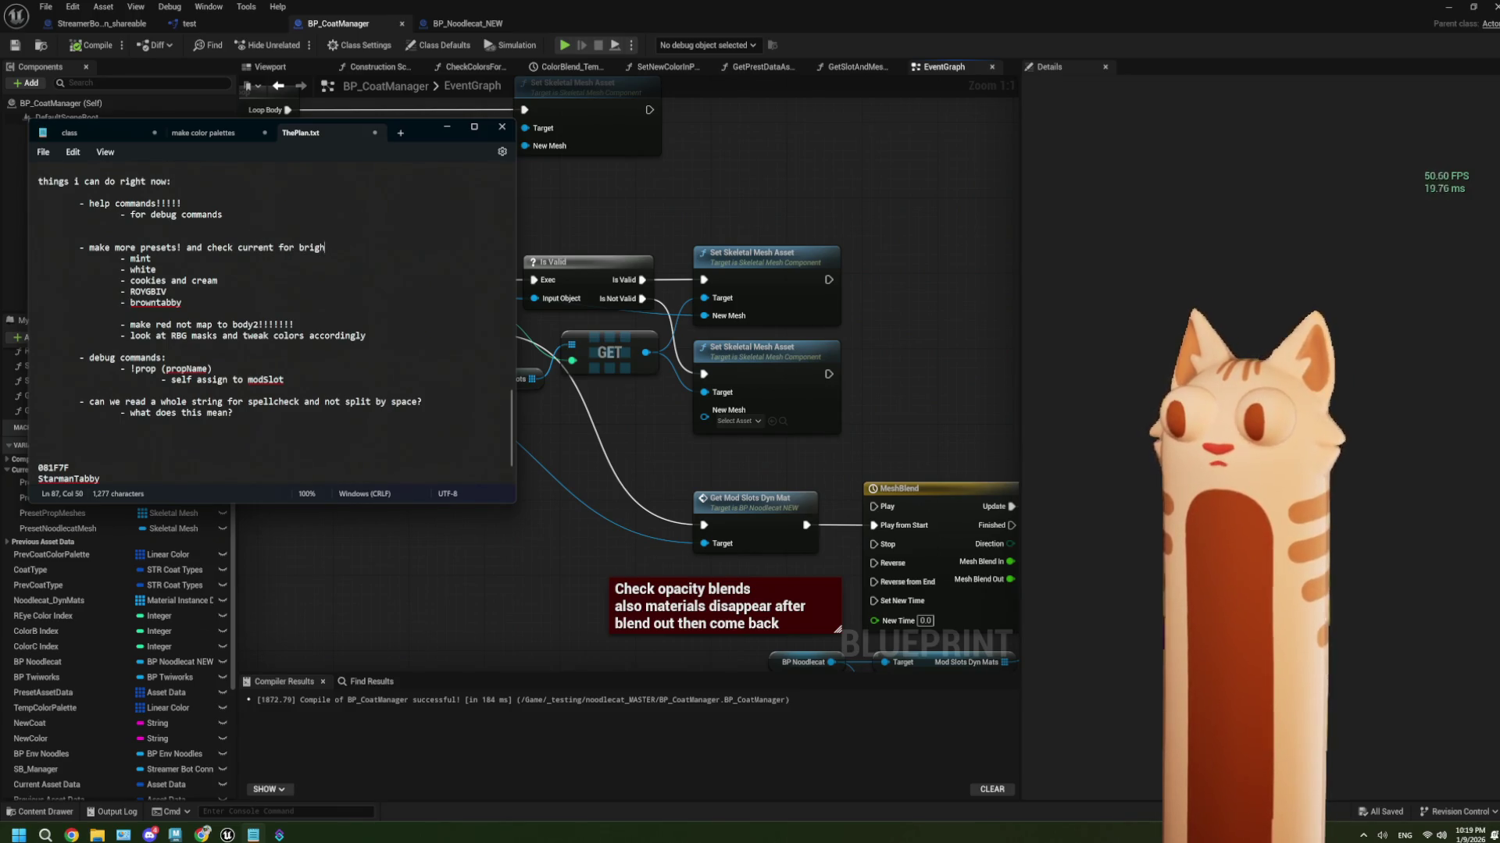
type("tness!!!!!!")
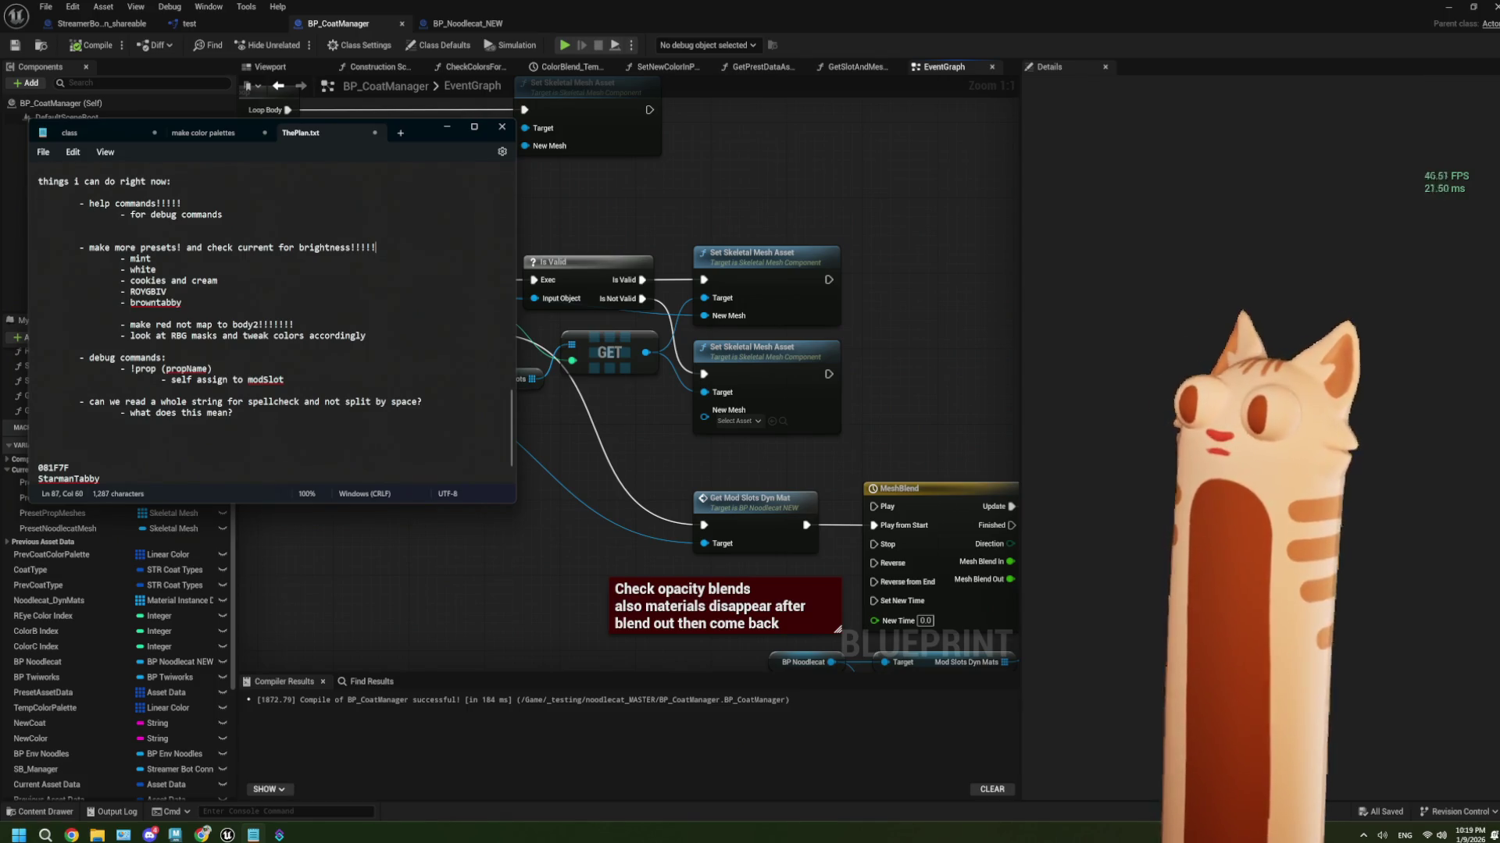
left_click(286, 355)
key("ctrl+s")
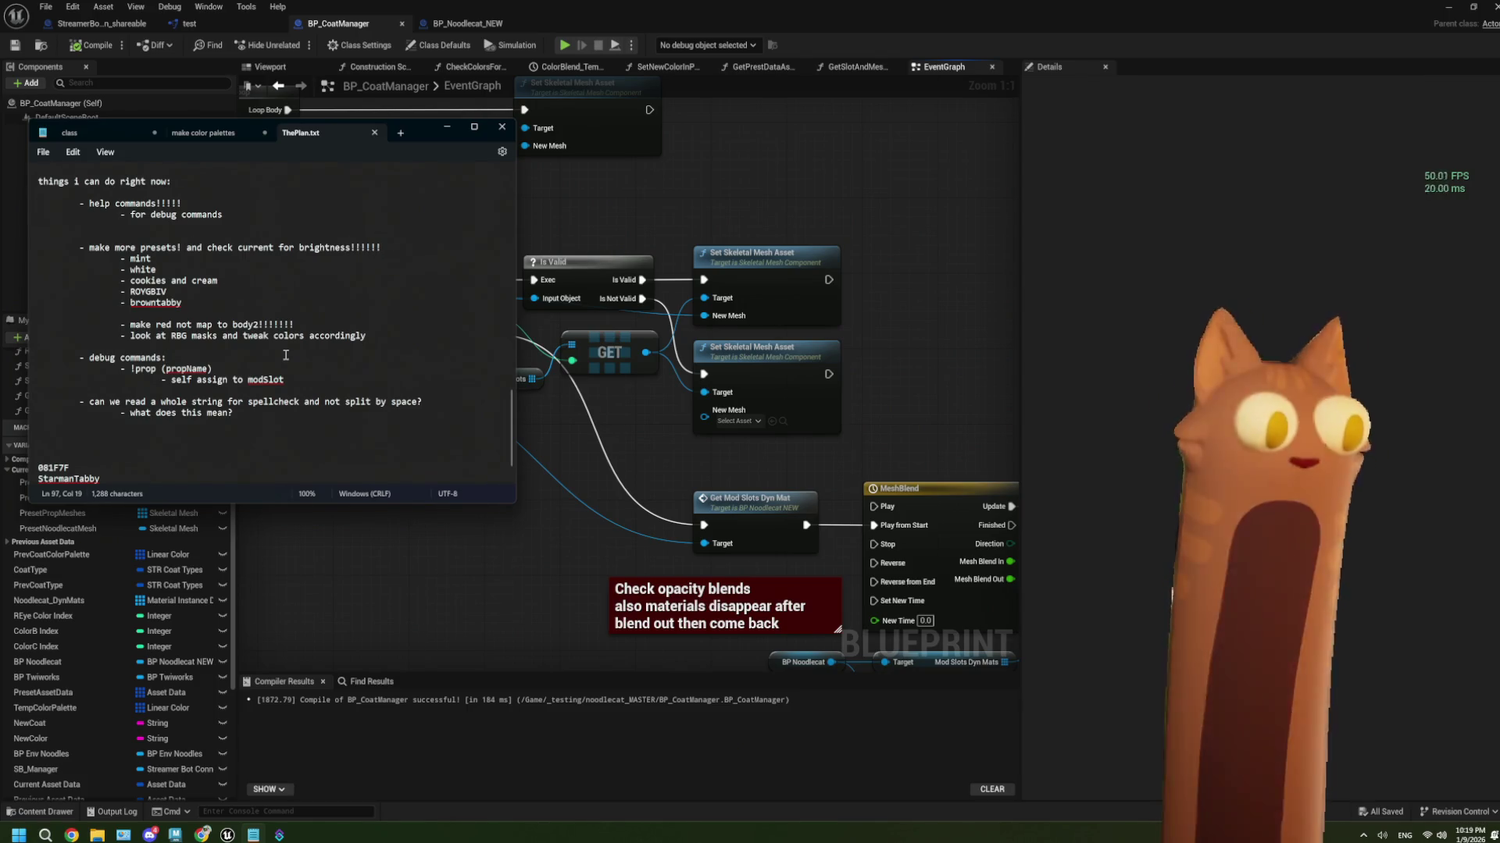
left_click(437, 531)
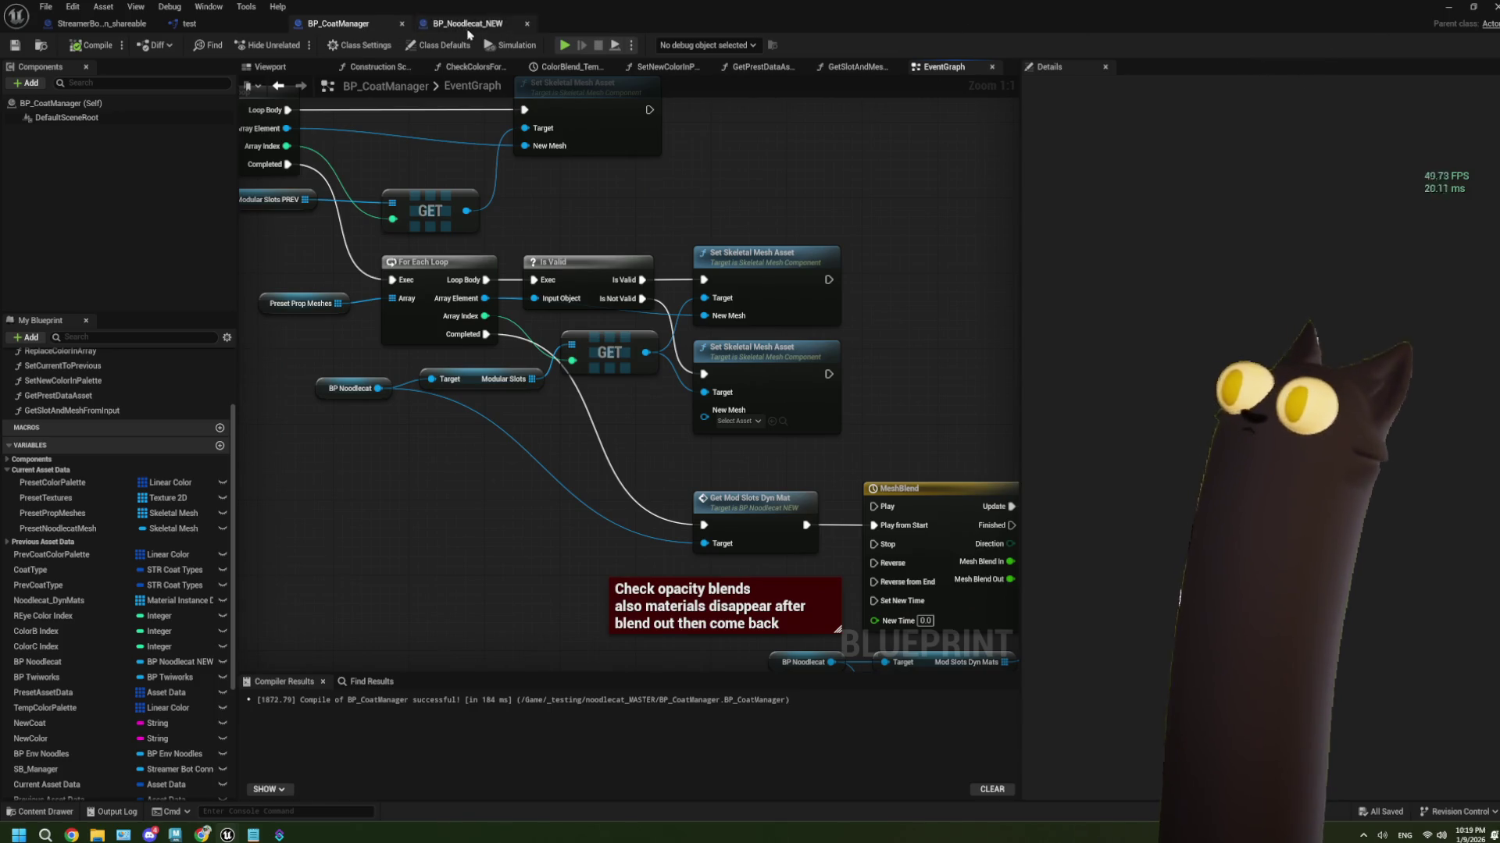
Open DA_Preset_wood from DA_Presets, expand its Color Palette, and edit the third colour
left_click(1447, 6)
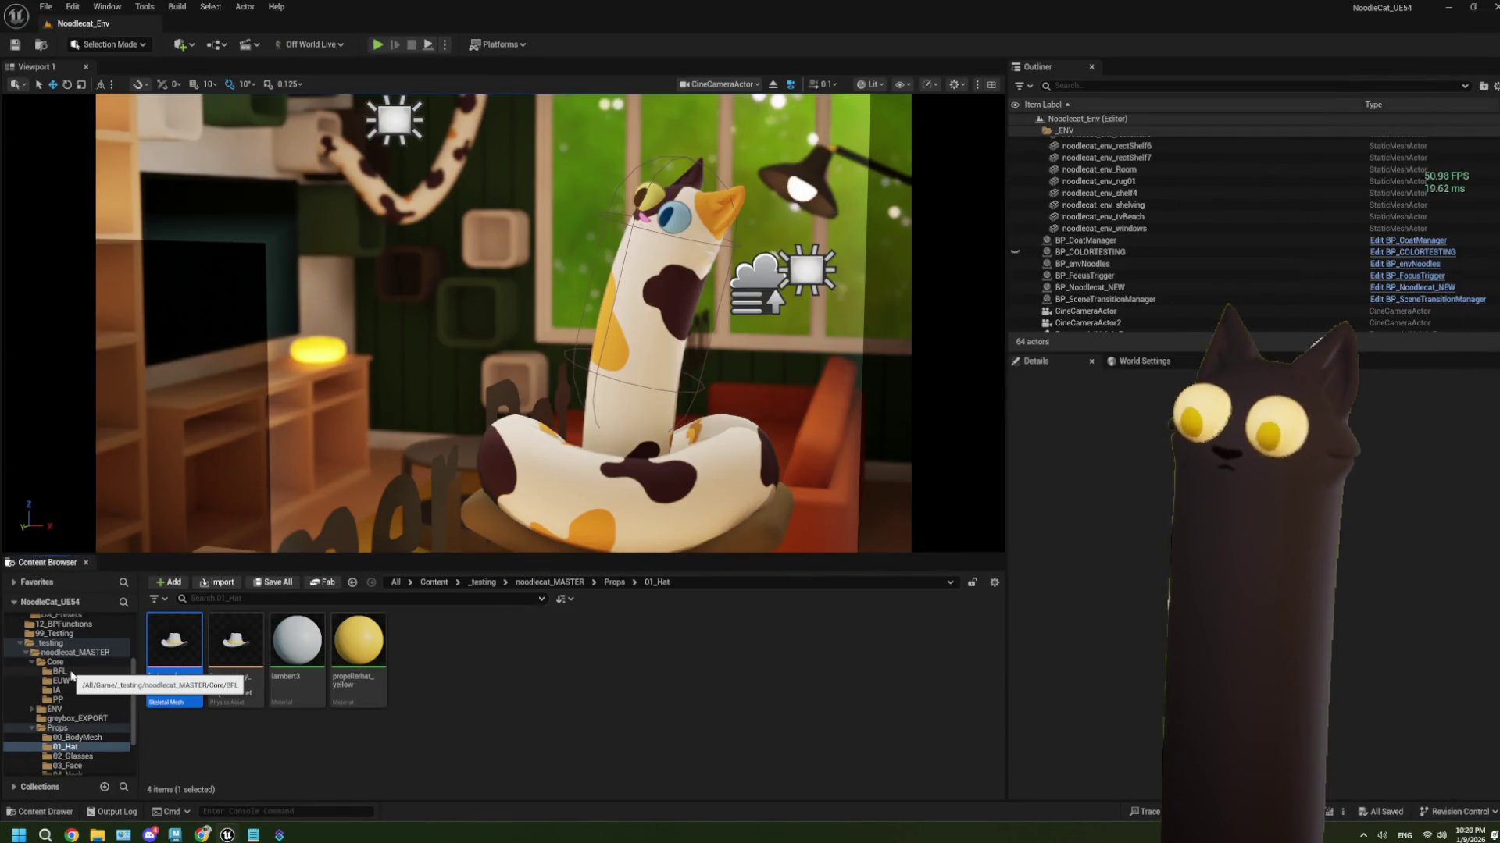
scroll(75, 677, "up", 2)
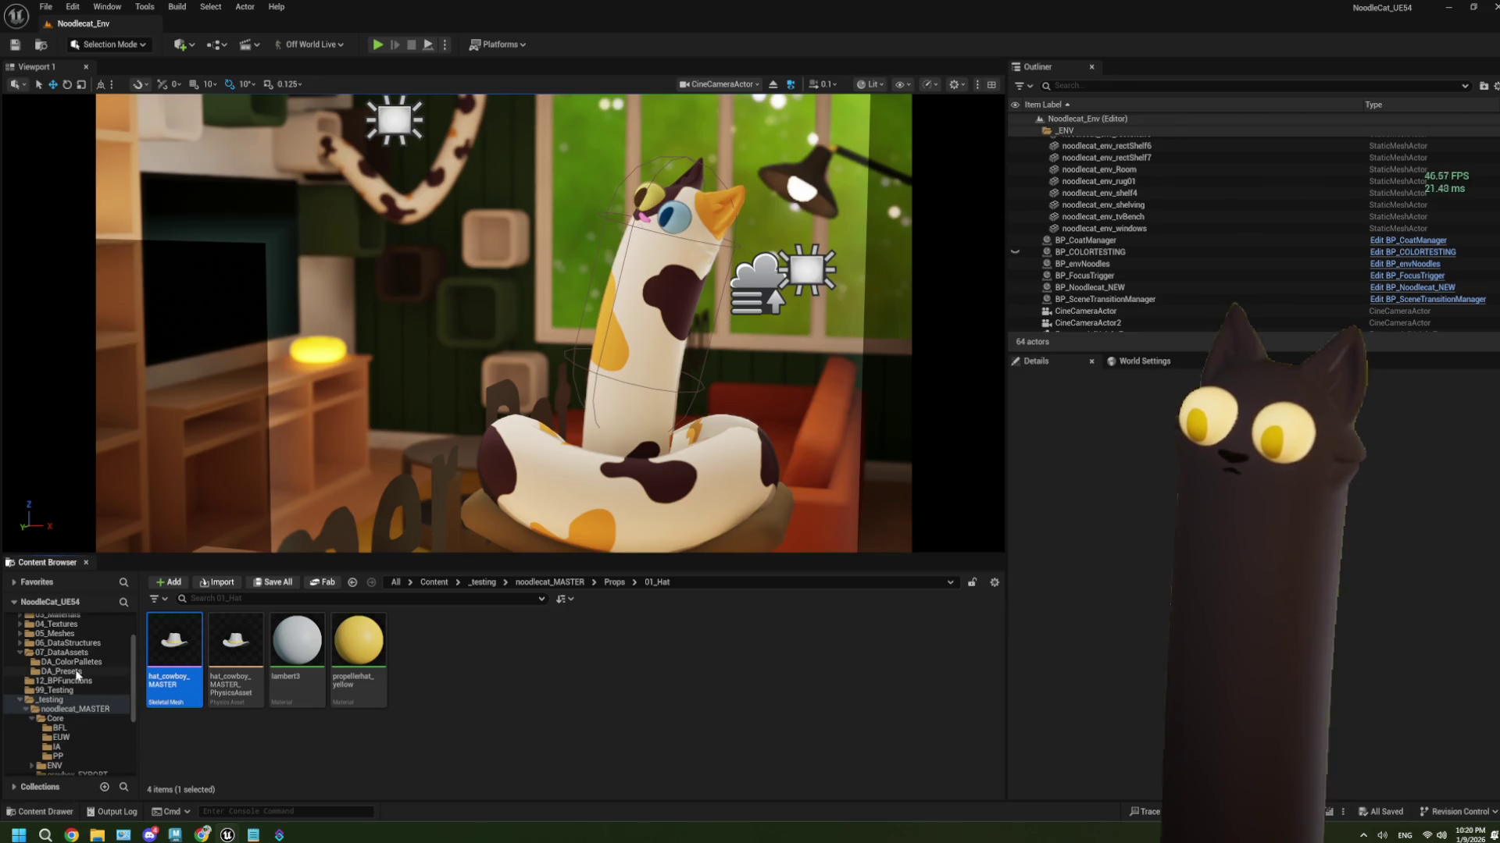
left_click(78, 673)
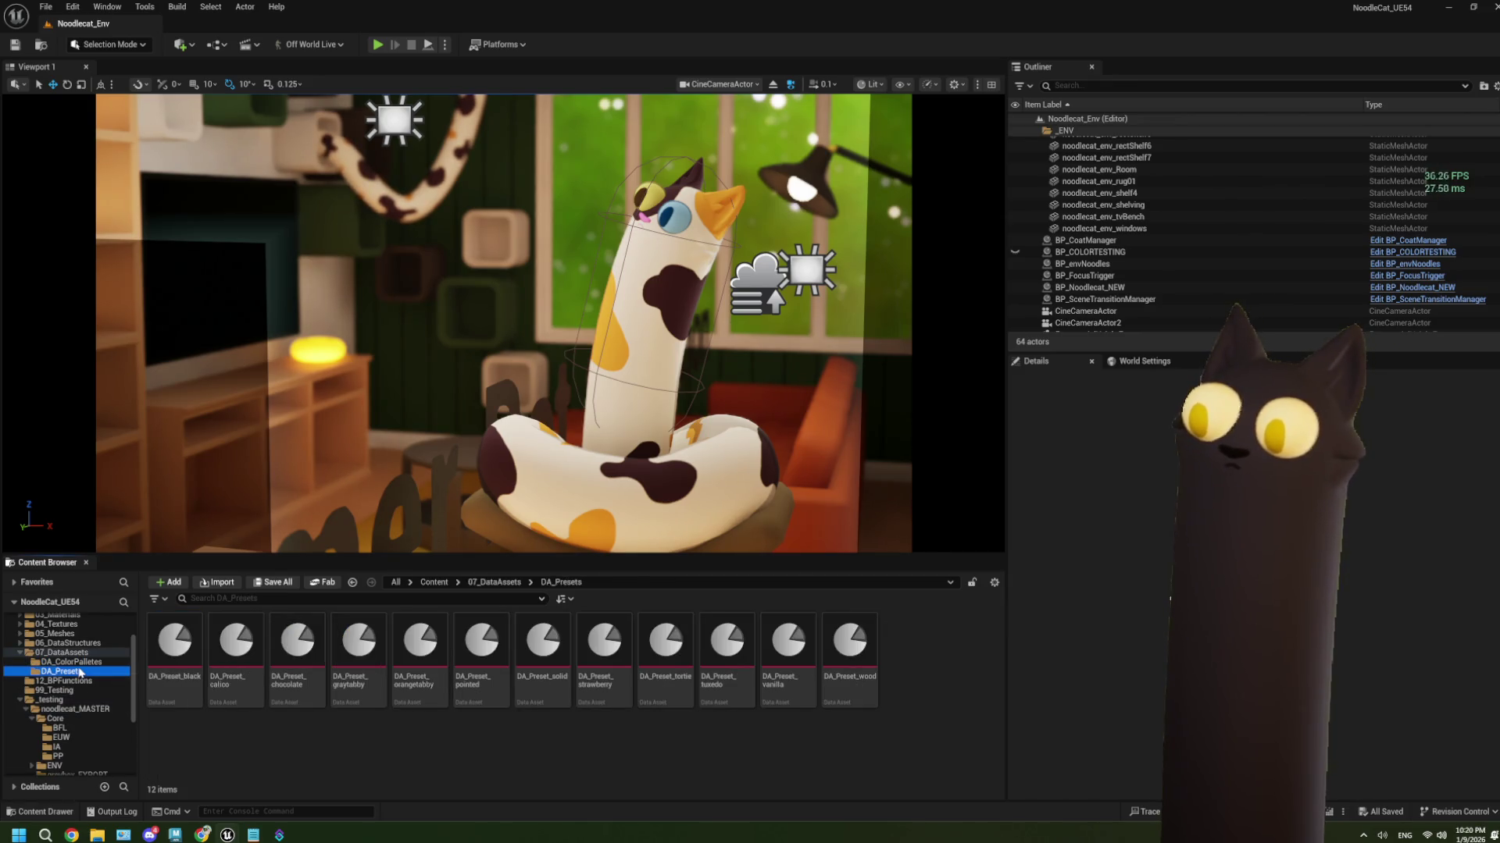
double_click(832, 687)
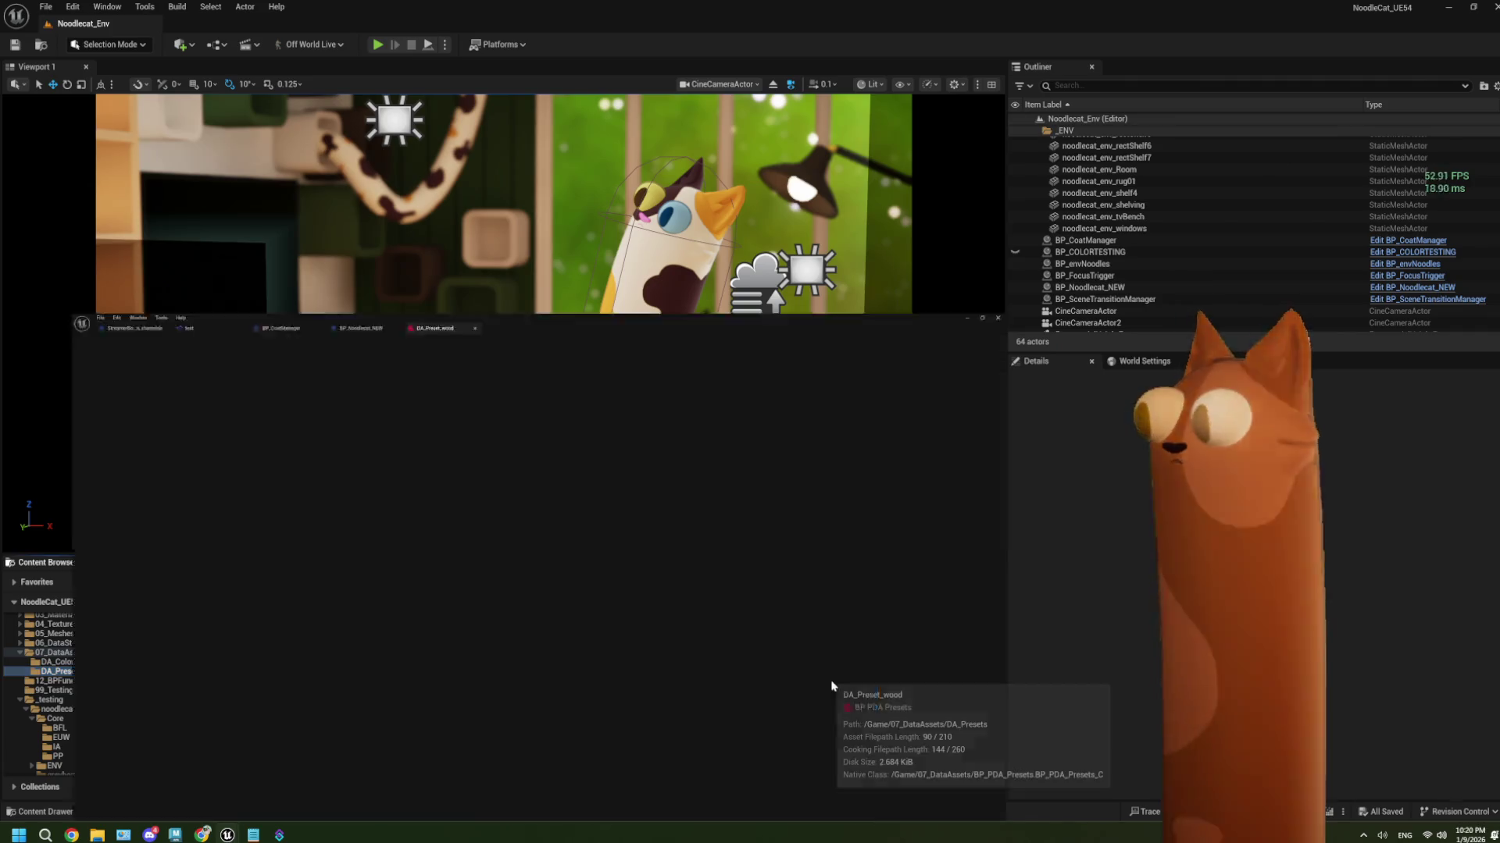
left_click(8, 120)
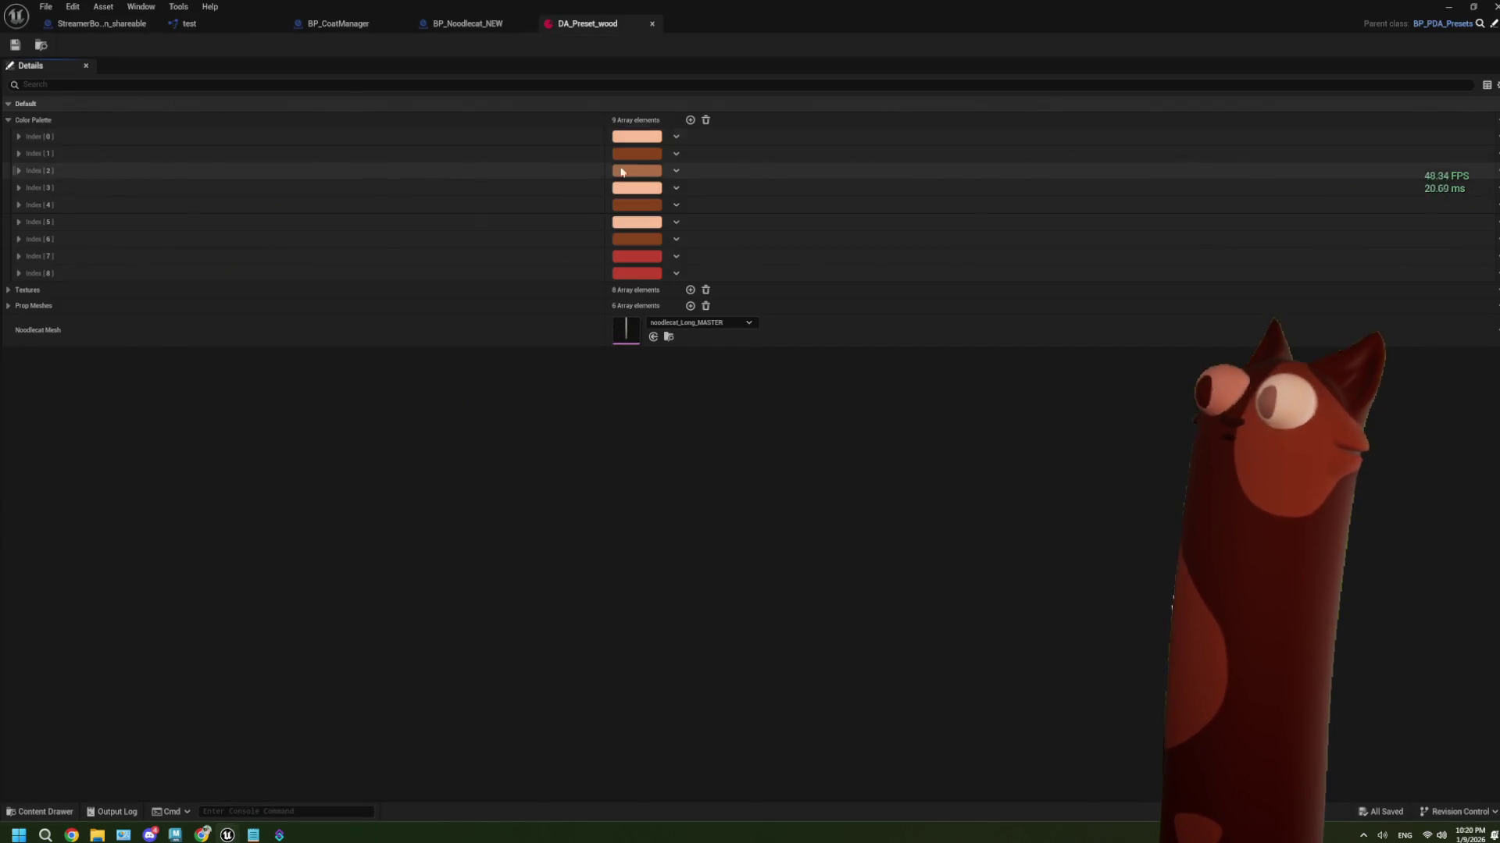
left_click_drag(750, 18, 282, 74)
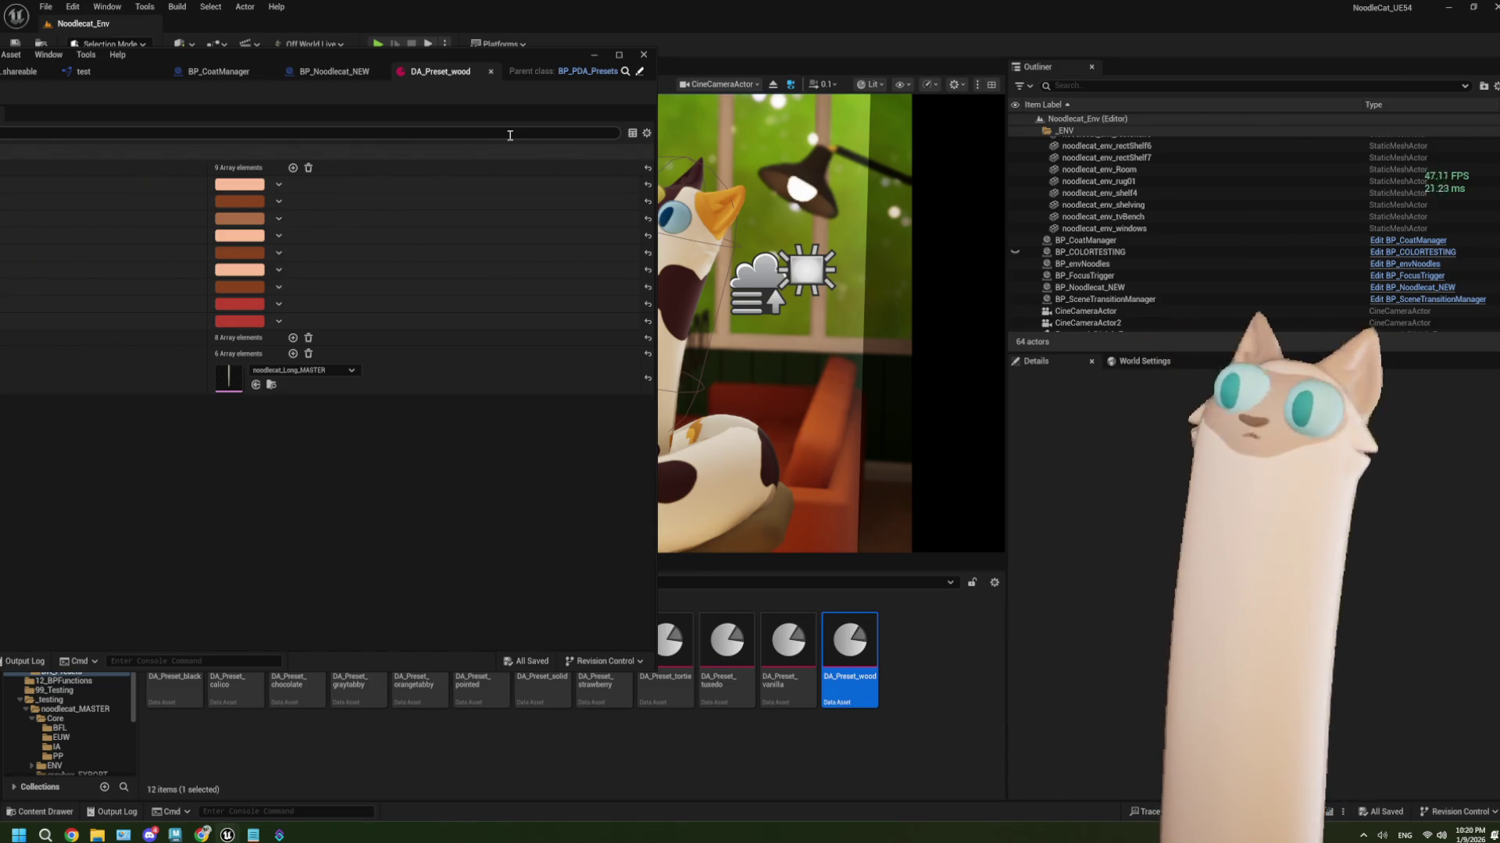
left_click(238, 223)
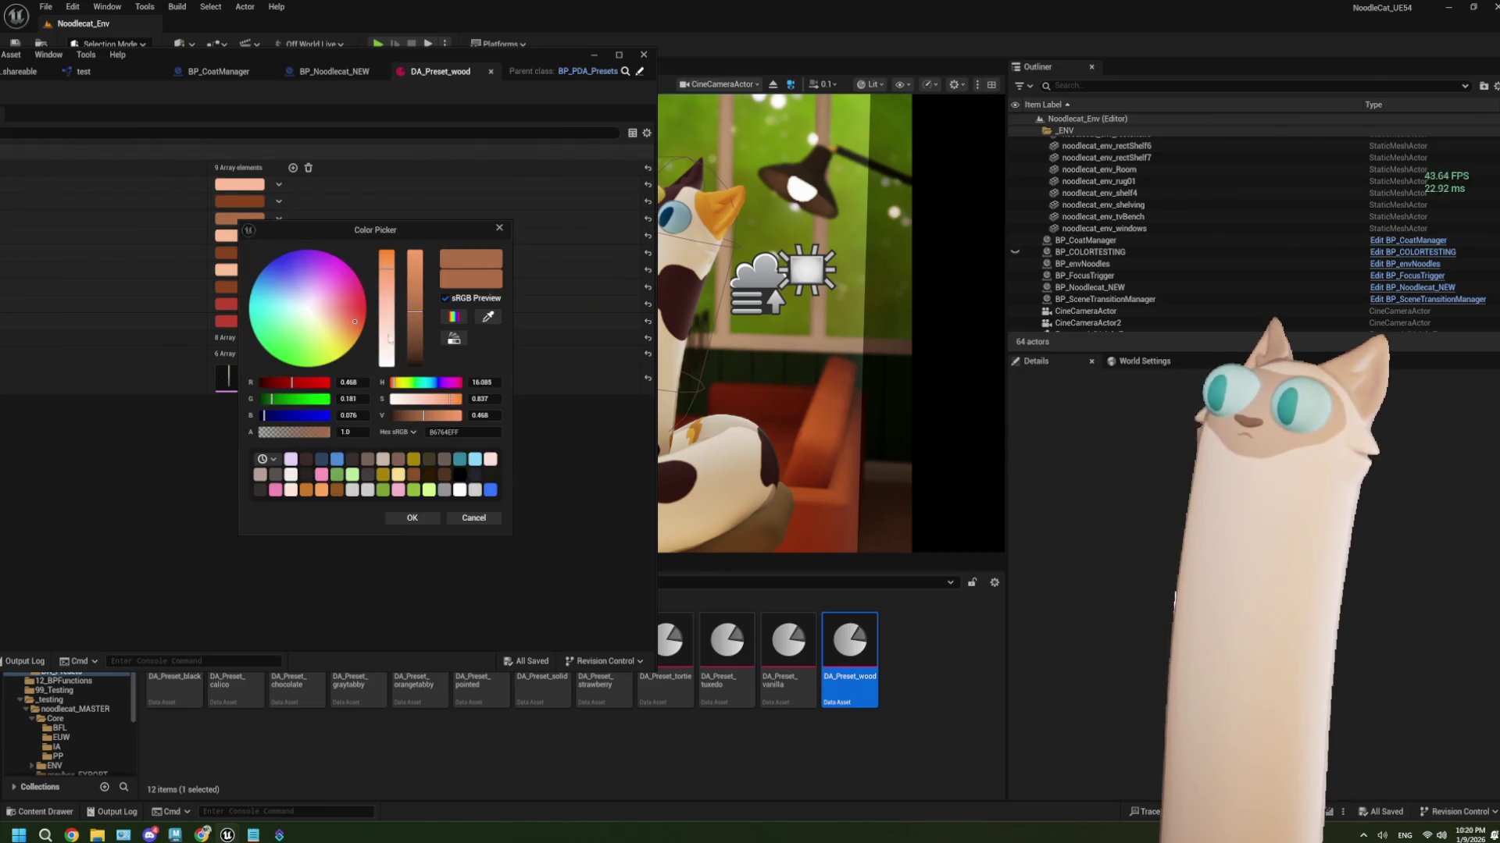
left_click(458, 432)
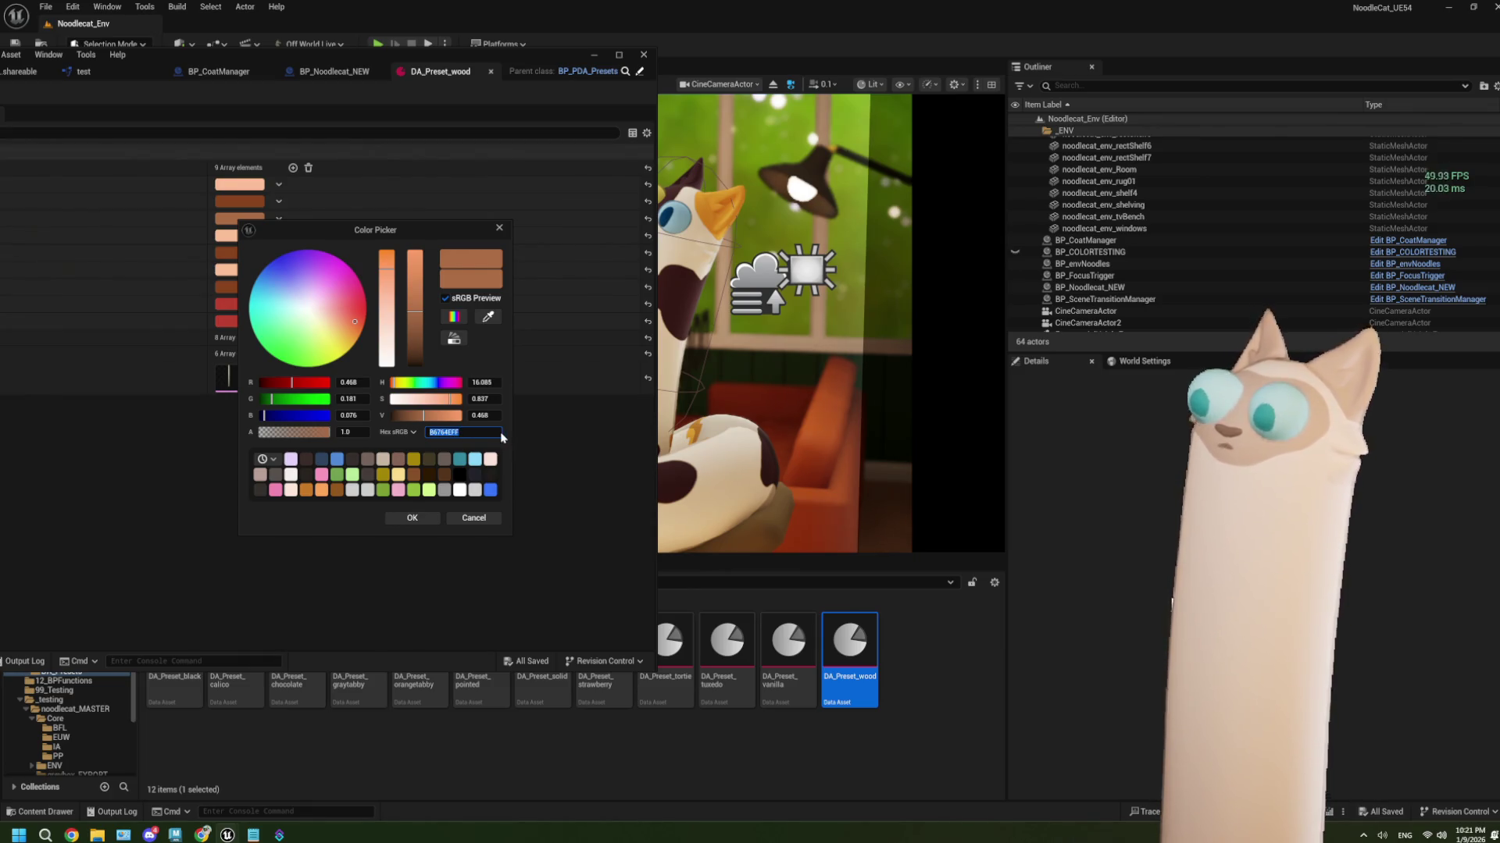
right_click(439, 435)
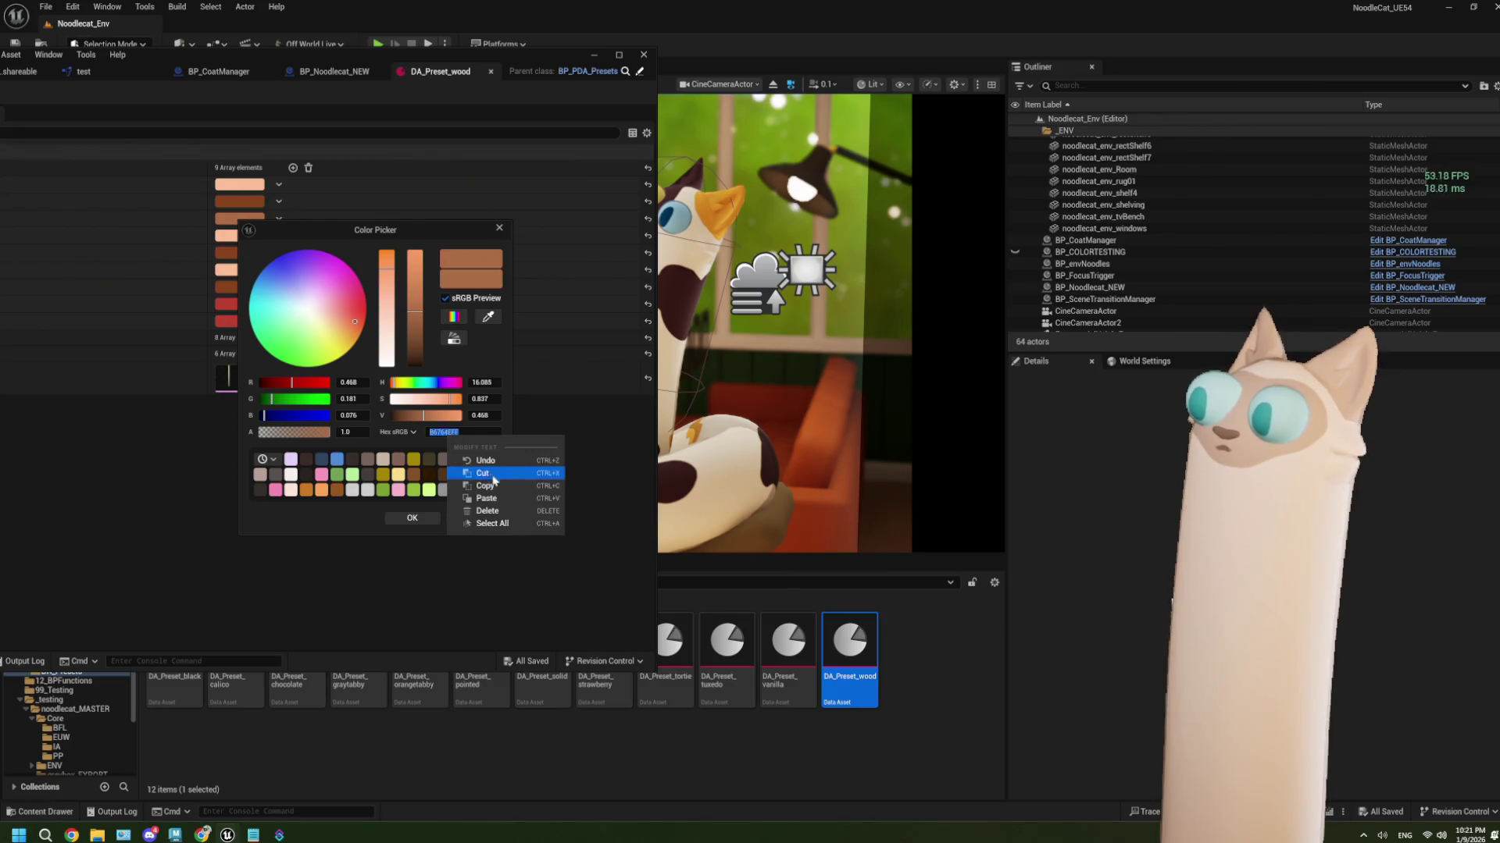
left_click(468, 478)
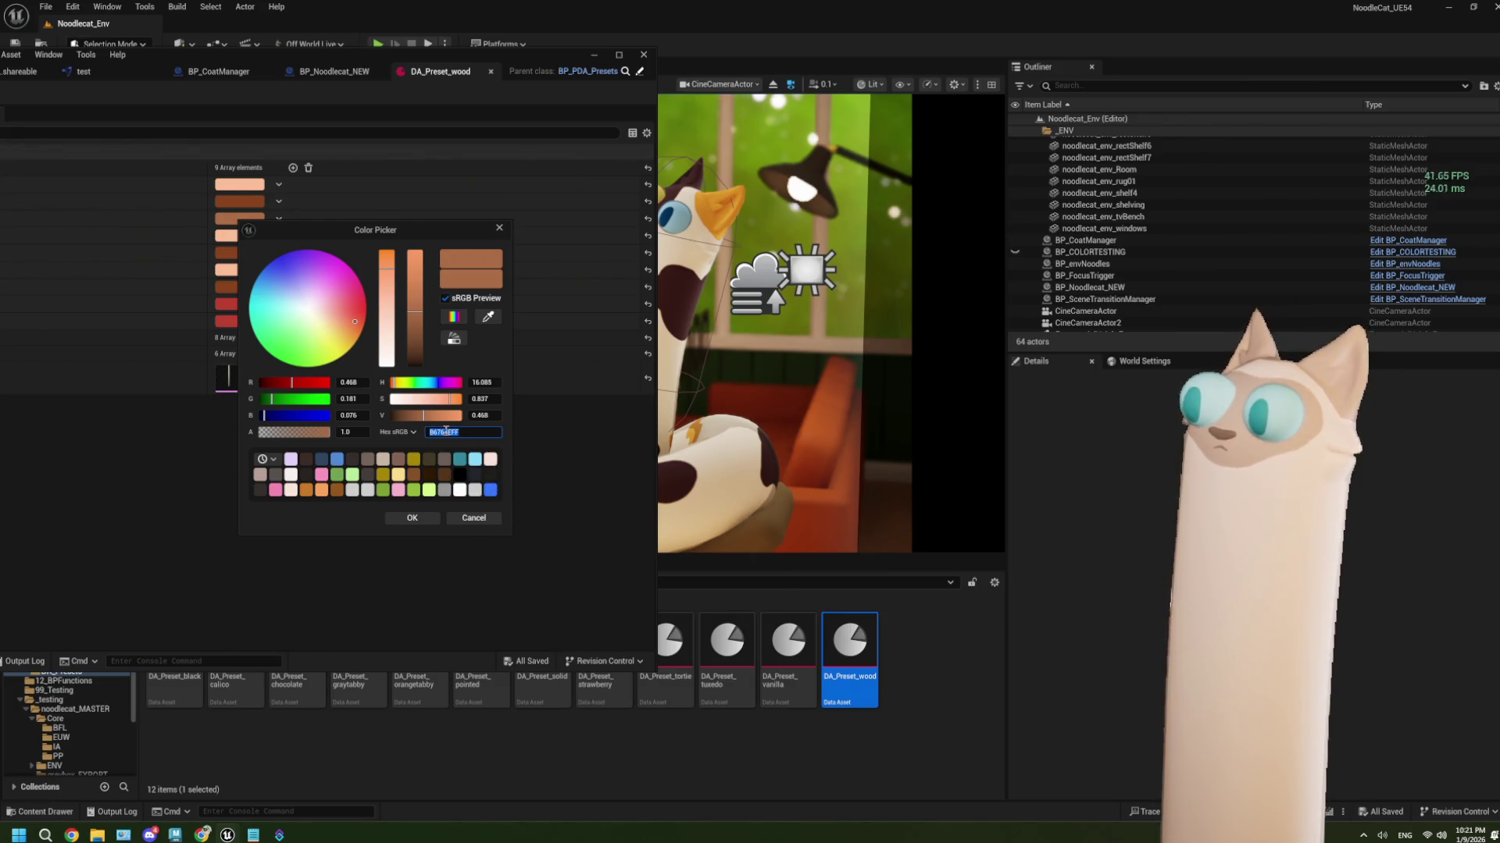
mouse_move(492, 498)
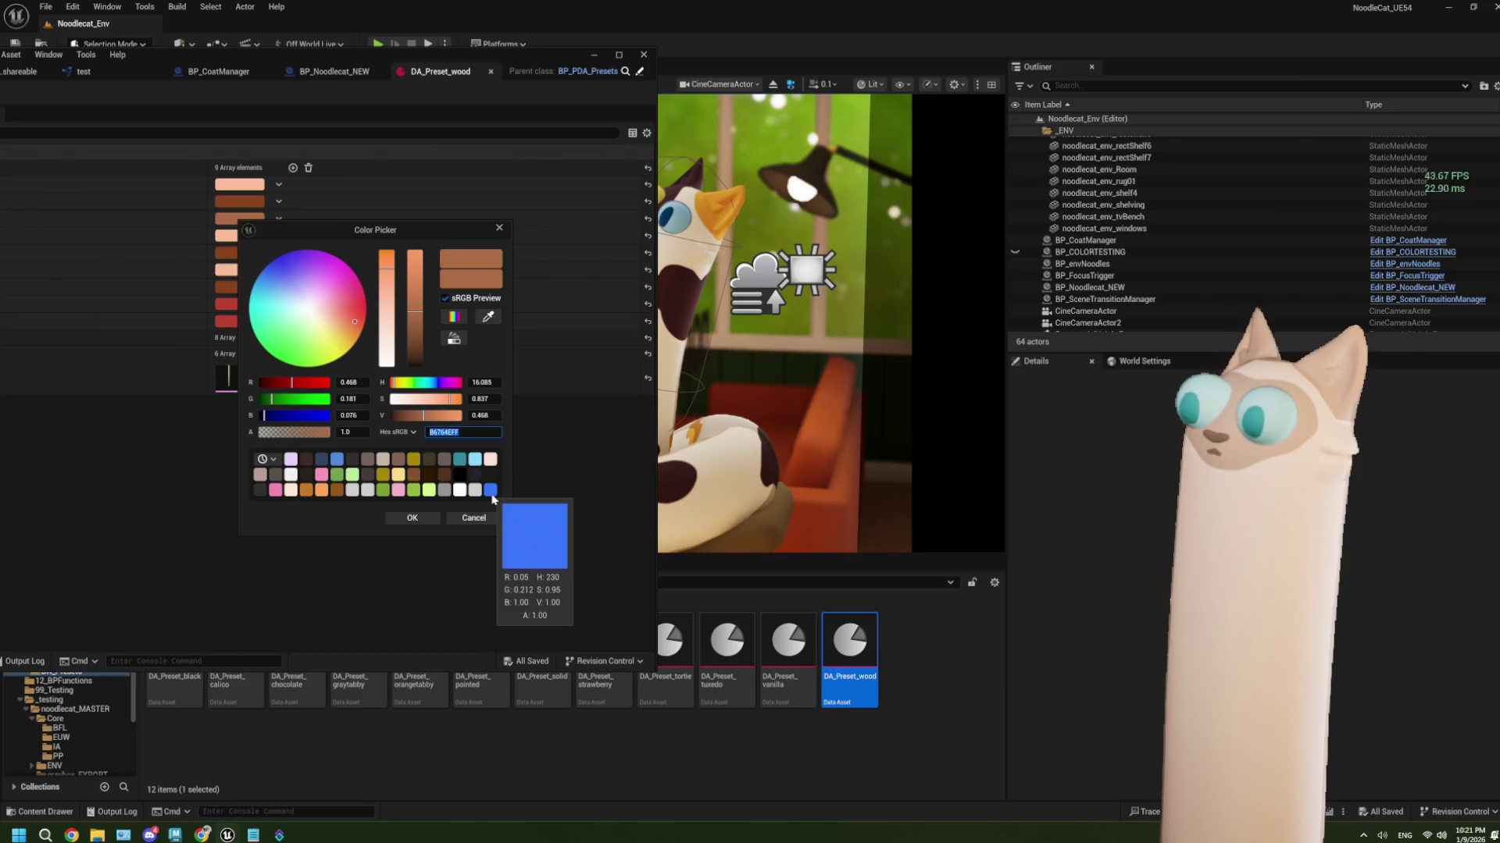
mouse_move(292, 463)
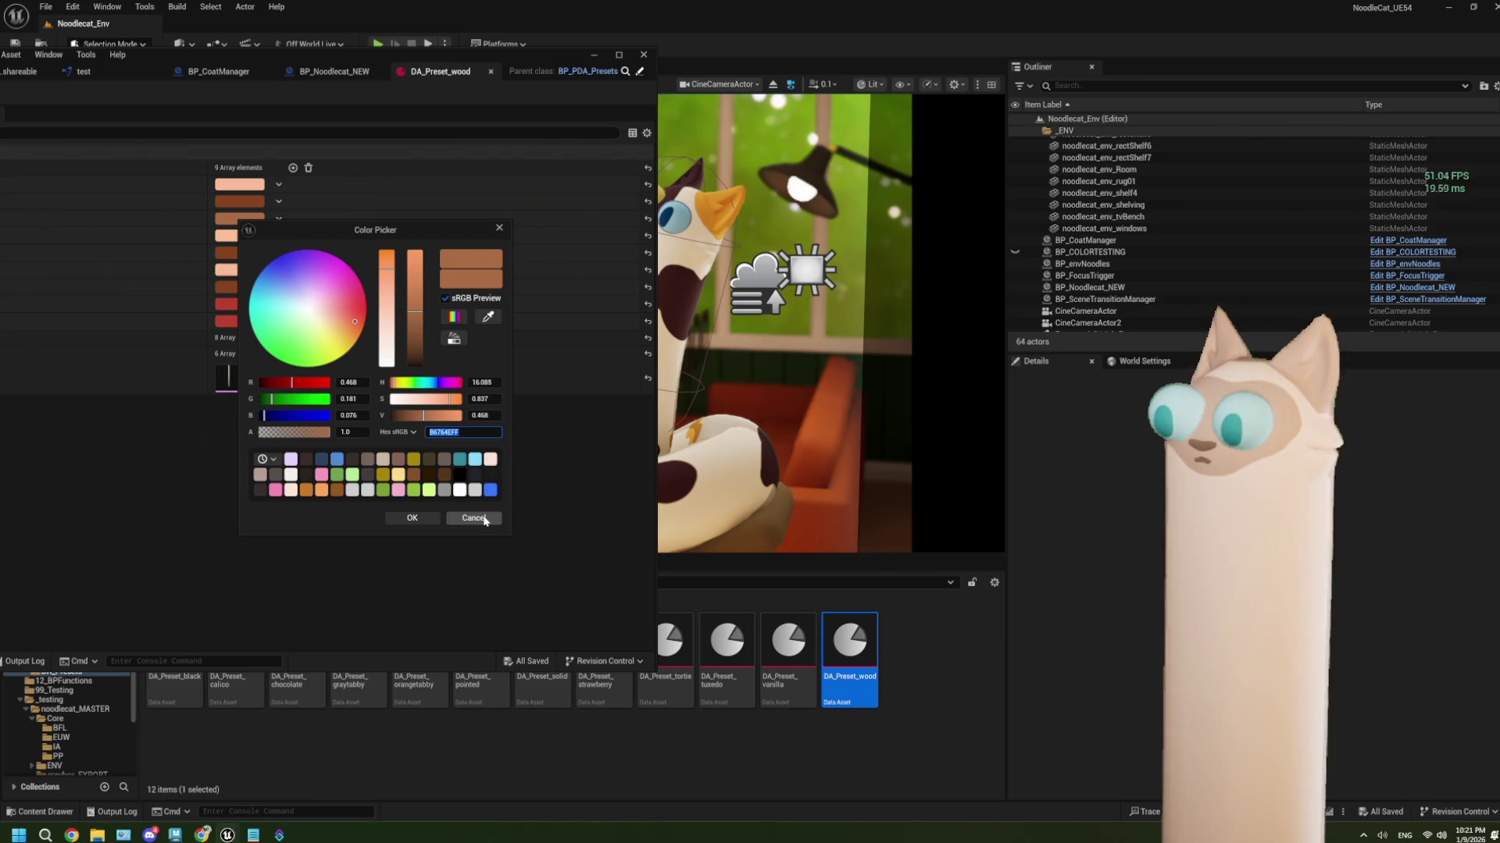
left_click(484, 519)
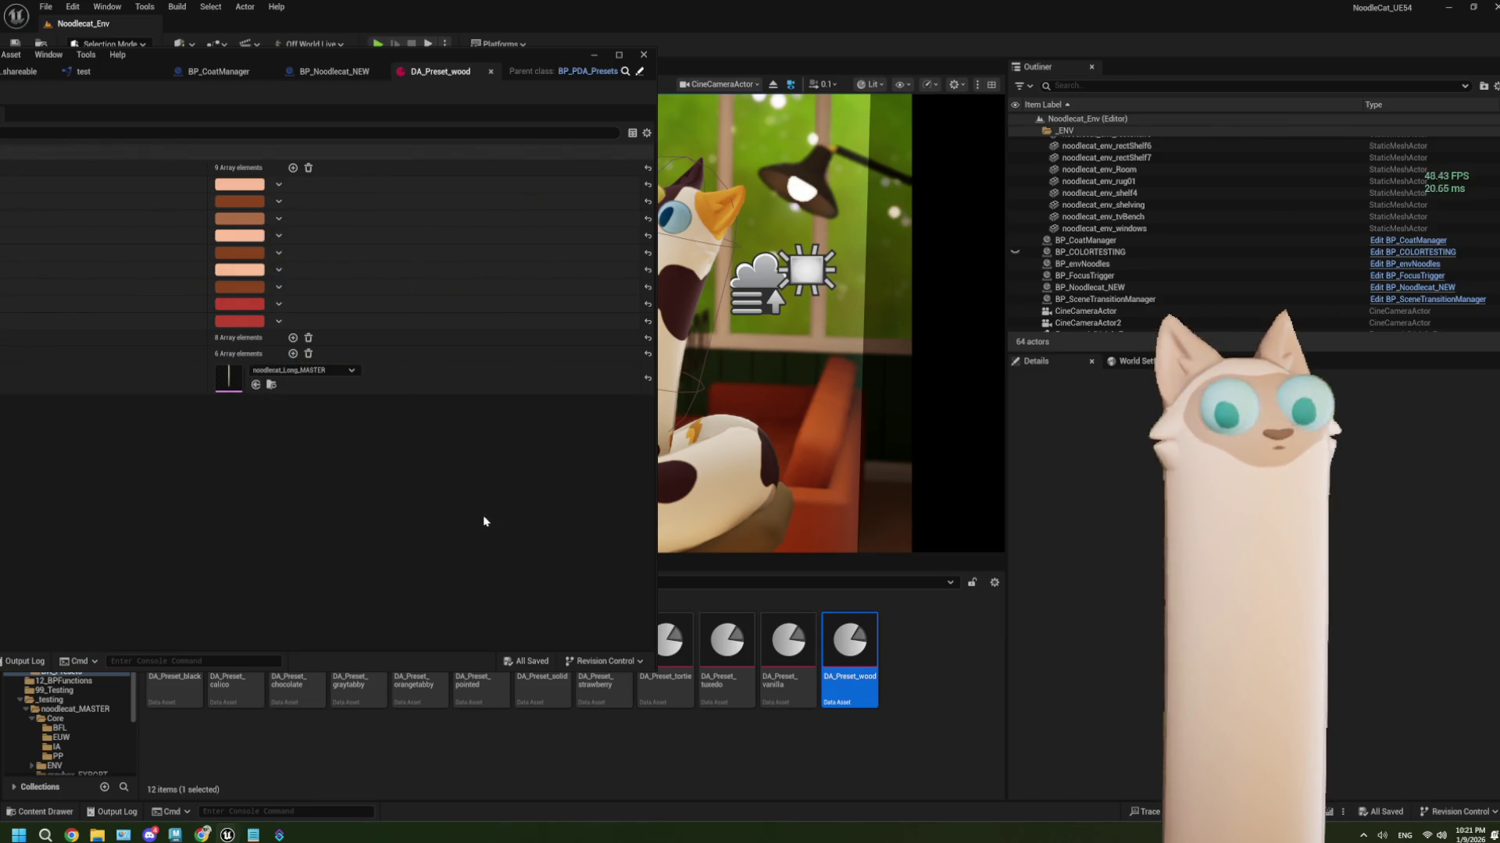
mouse_move(207, 837)
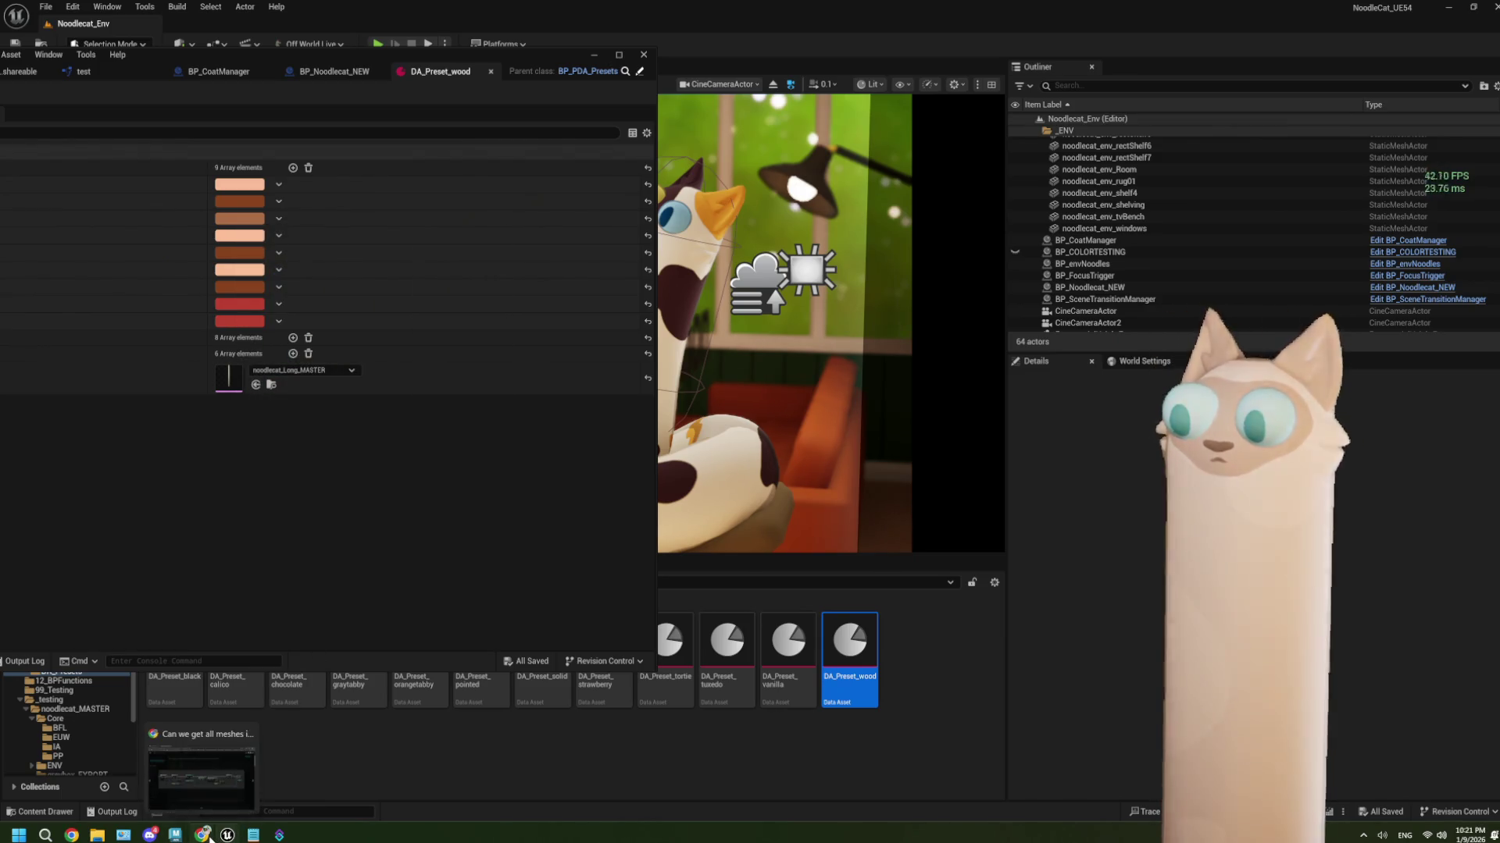
left_click(201, 762)
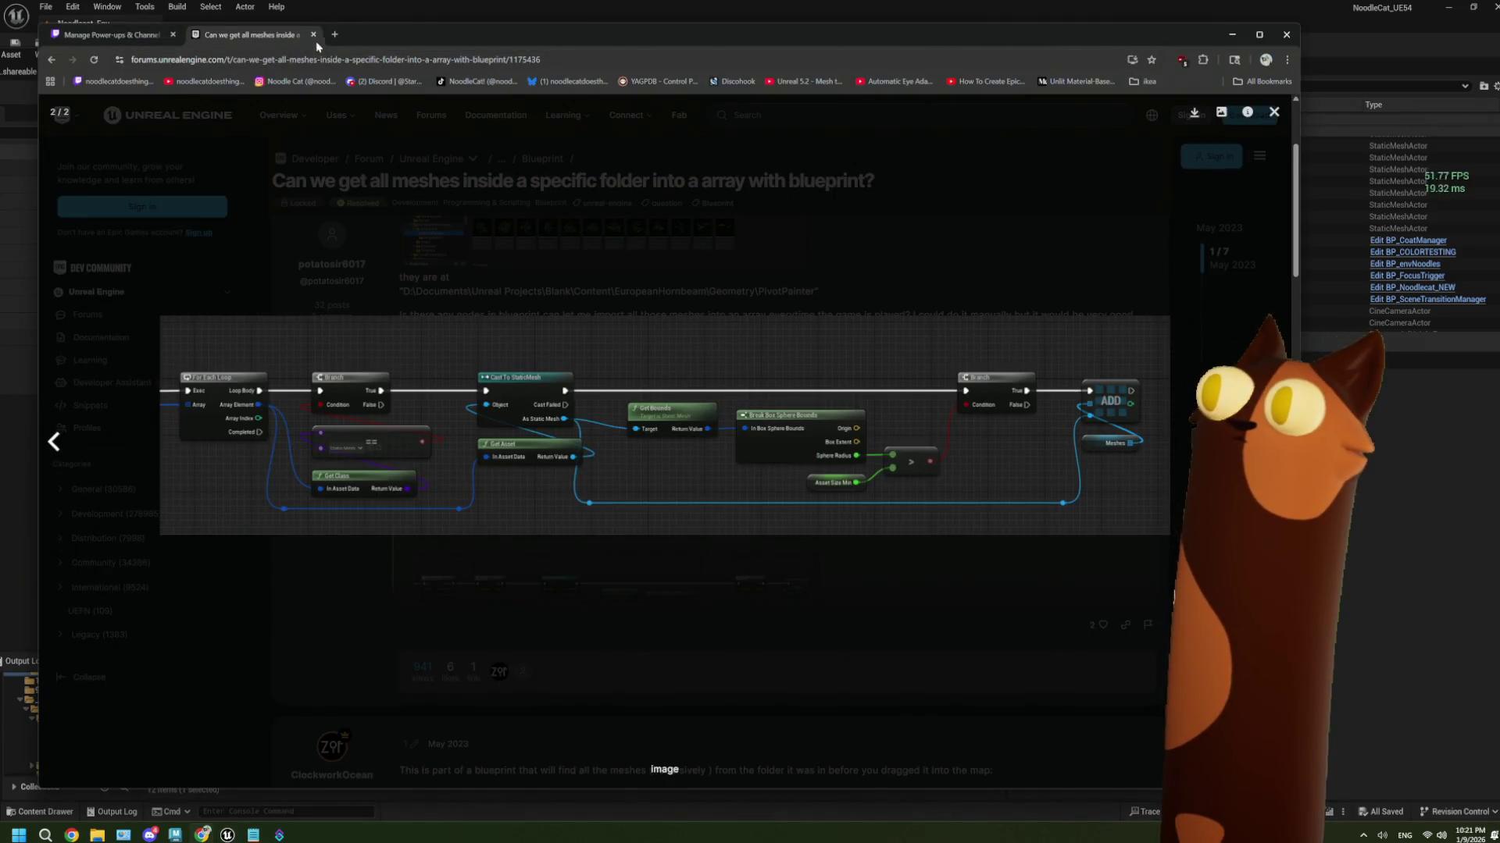
Post the wood hex code in the Twitch stream chat, then close the tab and minimize Chrome
left_click(334, 35)
left_click(113, 81)
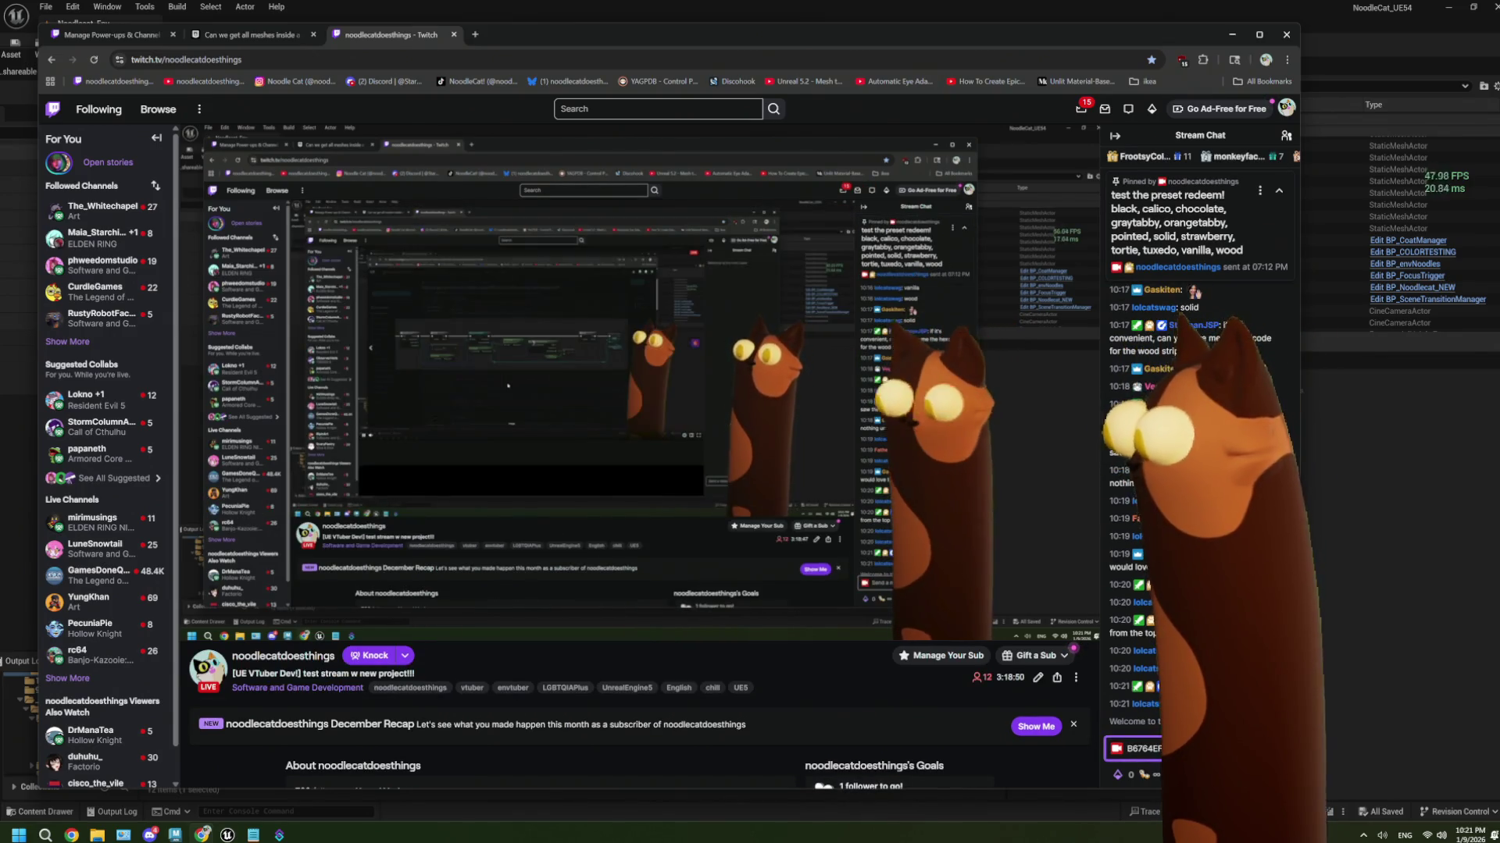
left_click(453, 35)
left_click(609, 26)
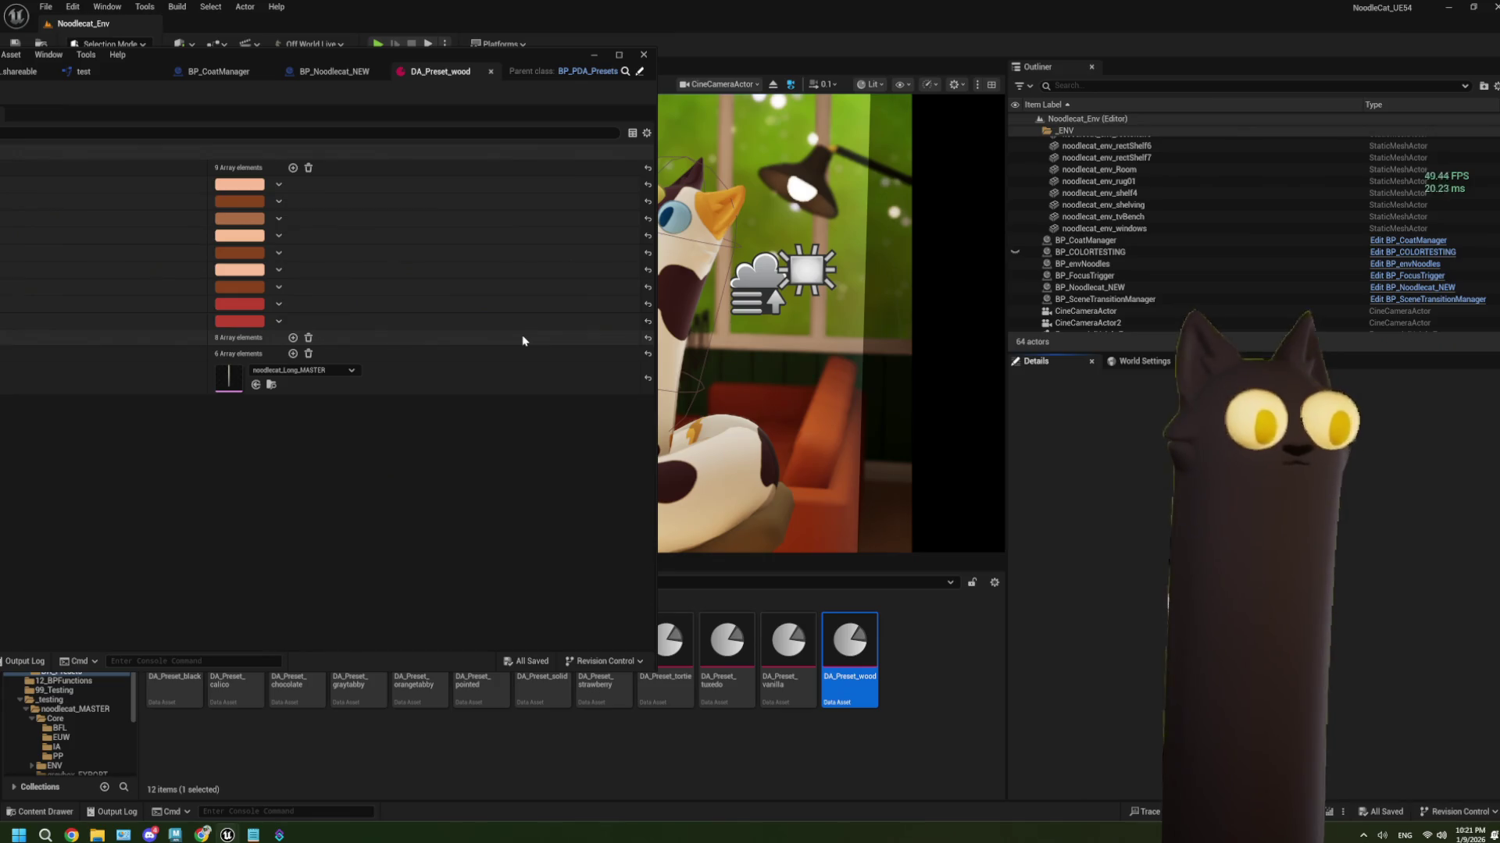
Minimize, reopen and enlarge the DA_Preset_wood data asset editor
left_click(594, 55)
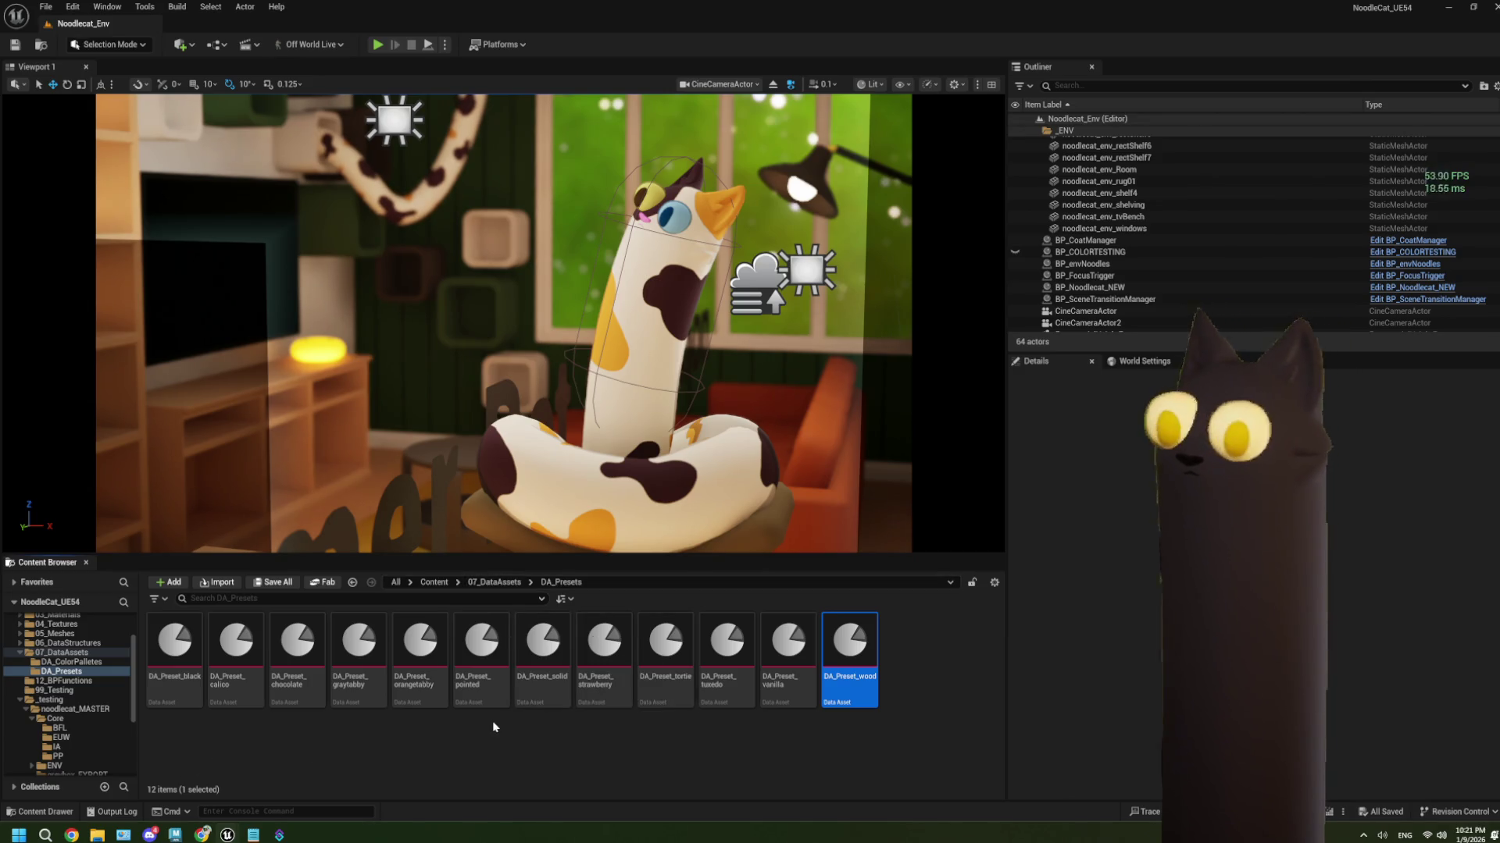
double_click(850, 645)
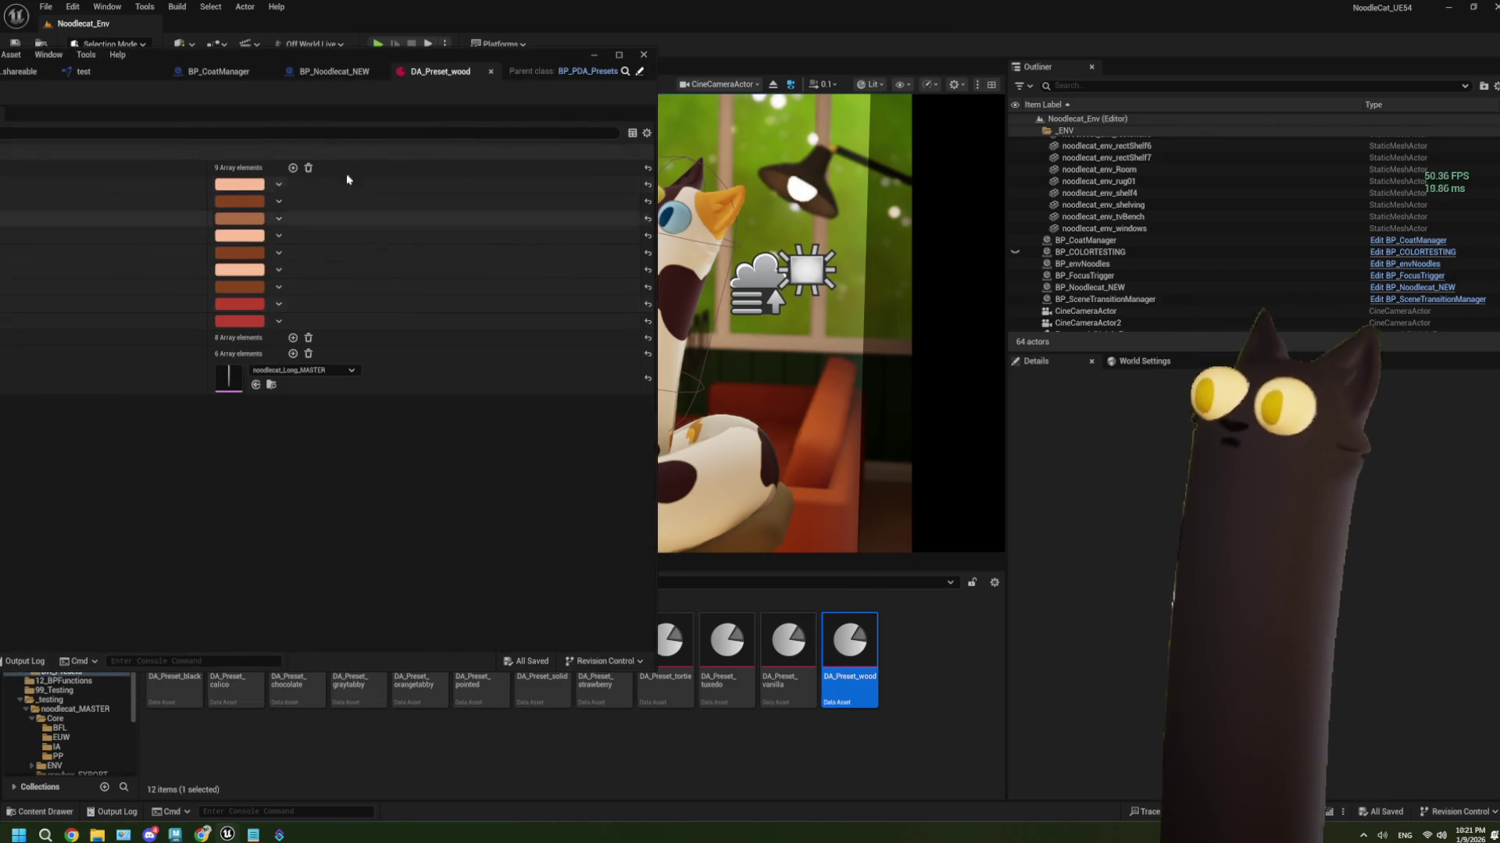
left_click(619, 54)
Review the BP_Noodlecat_NEW and BP_CoatManager graphs, panning to the BlendProps event, then return to DA_Preset_wood
left_click(424, 25)
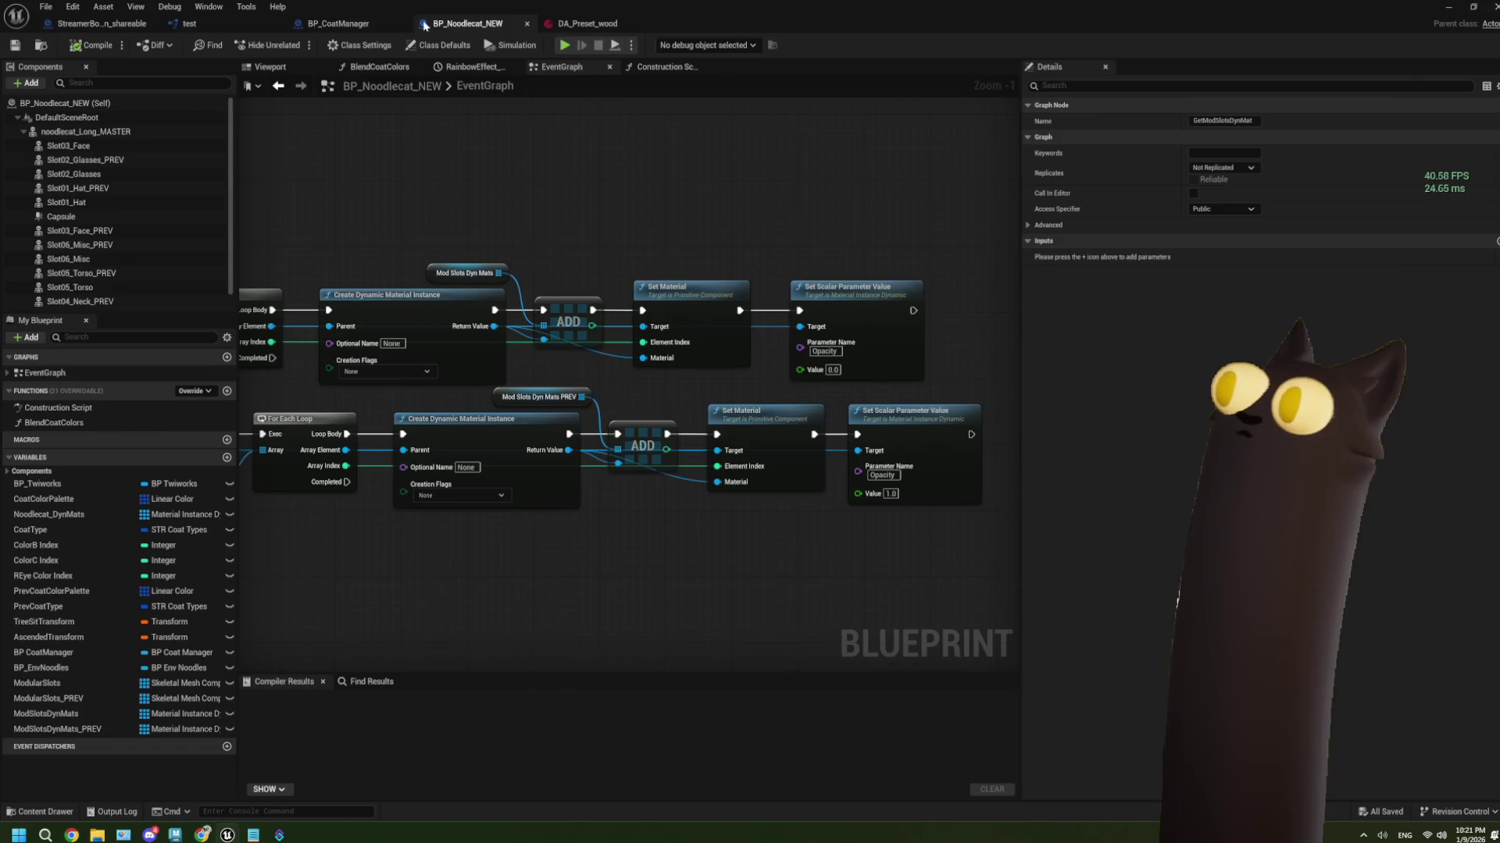
scroll(472, 351, "down", 2)
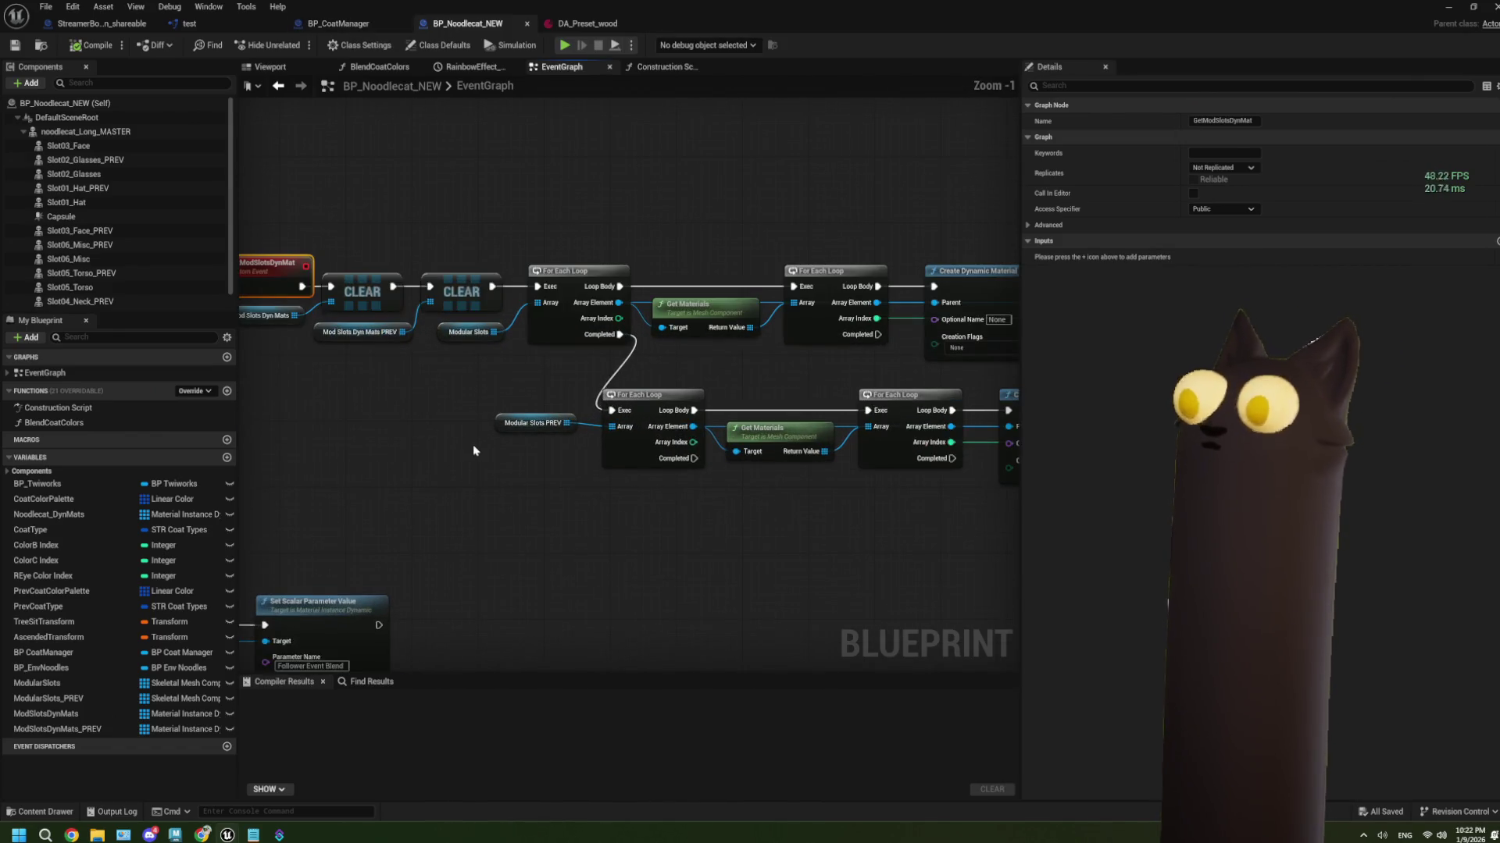
left_click(367, 24)
scroll(606, 409, "down", 1)
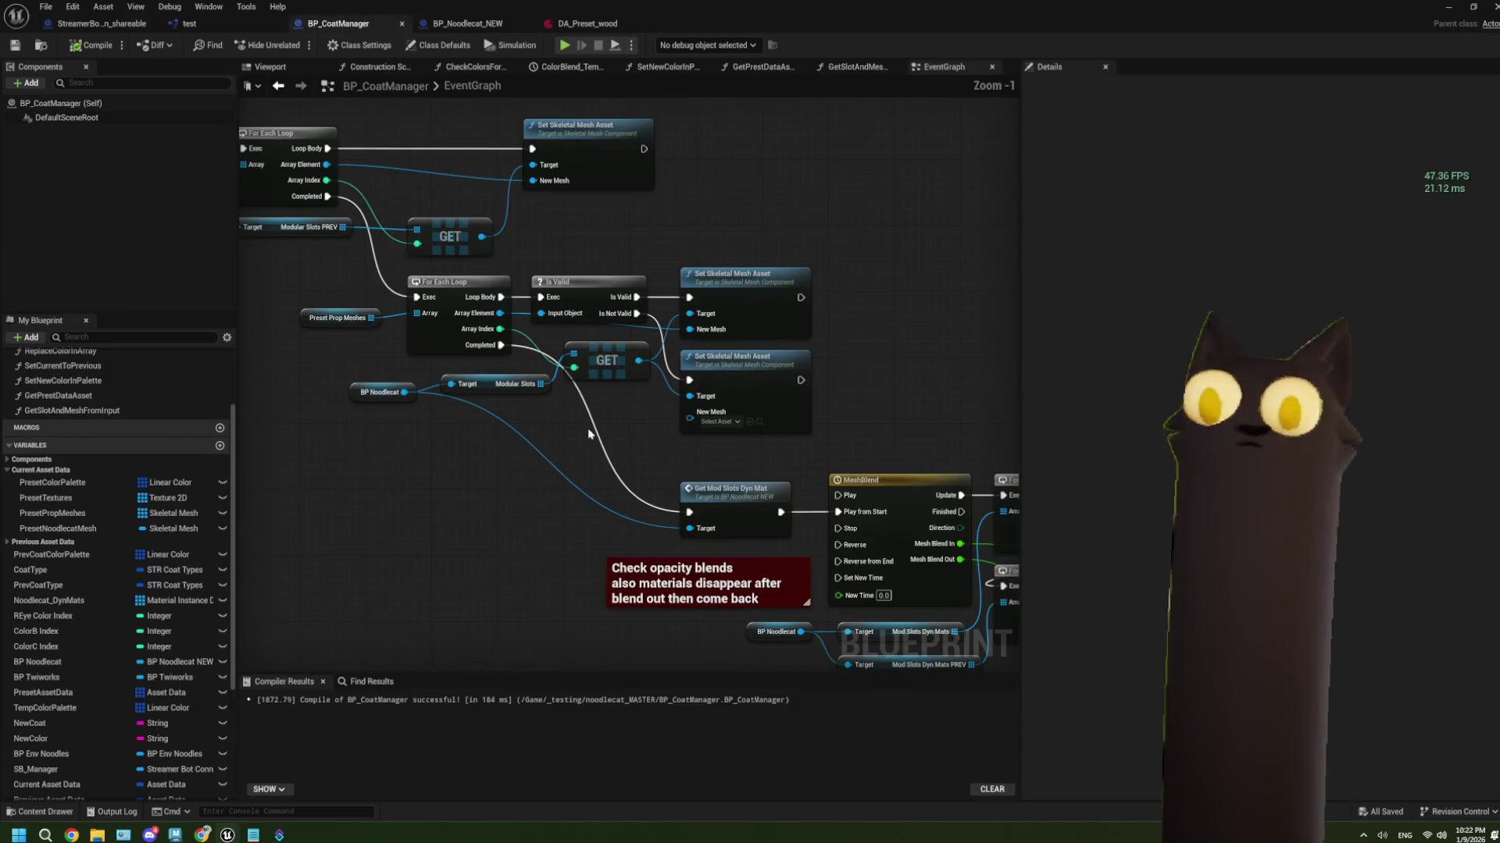
left_click_drag(588, 489, 620, 490)
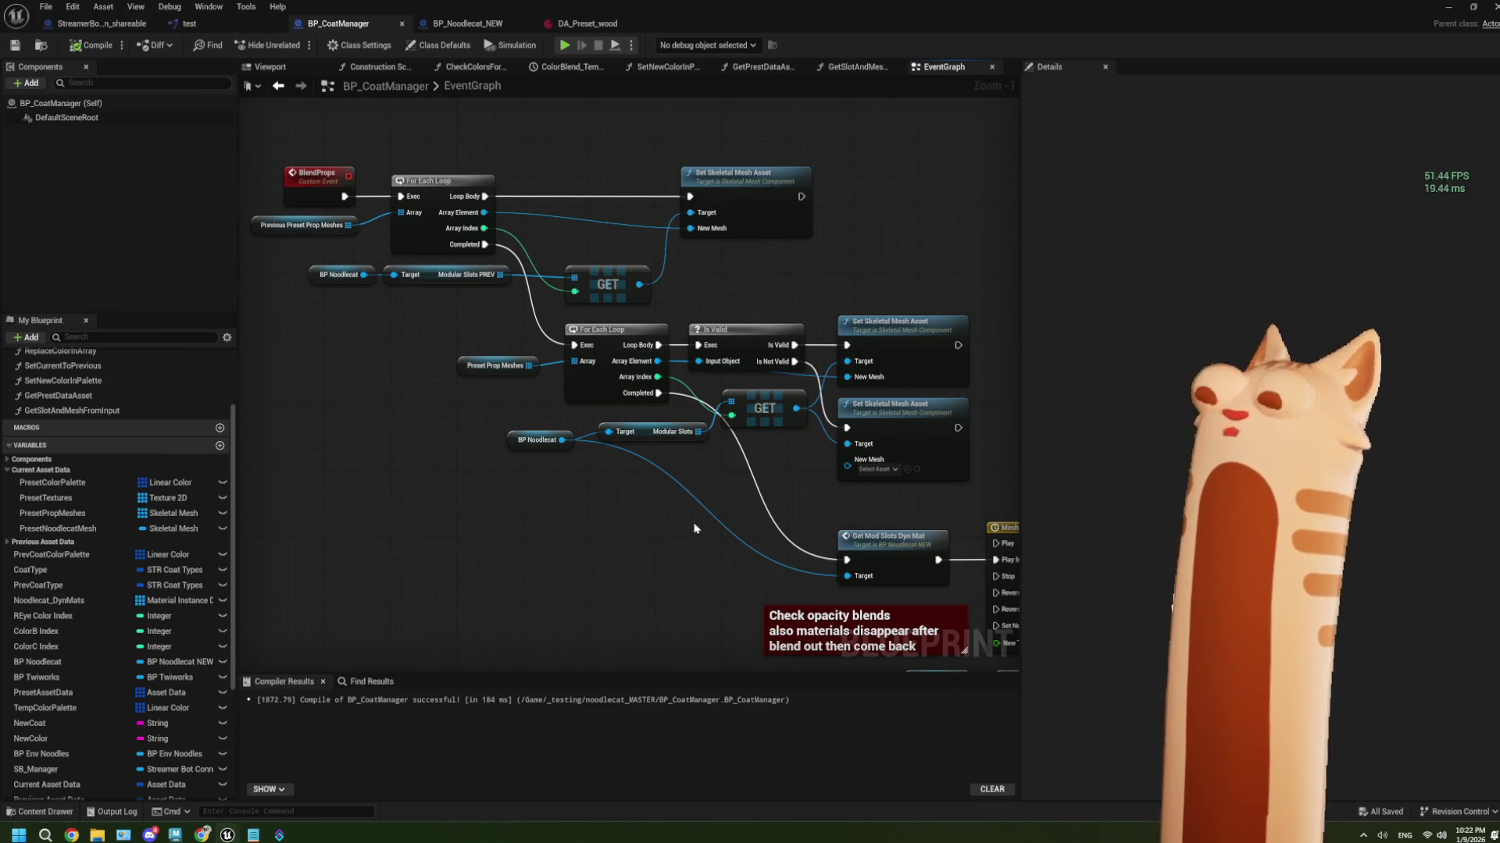
left_click(453, 22)
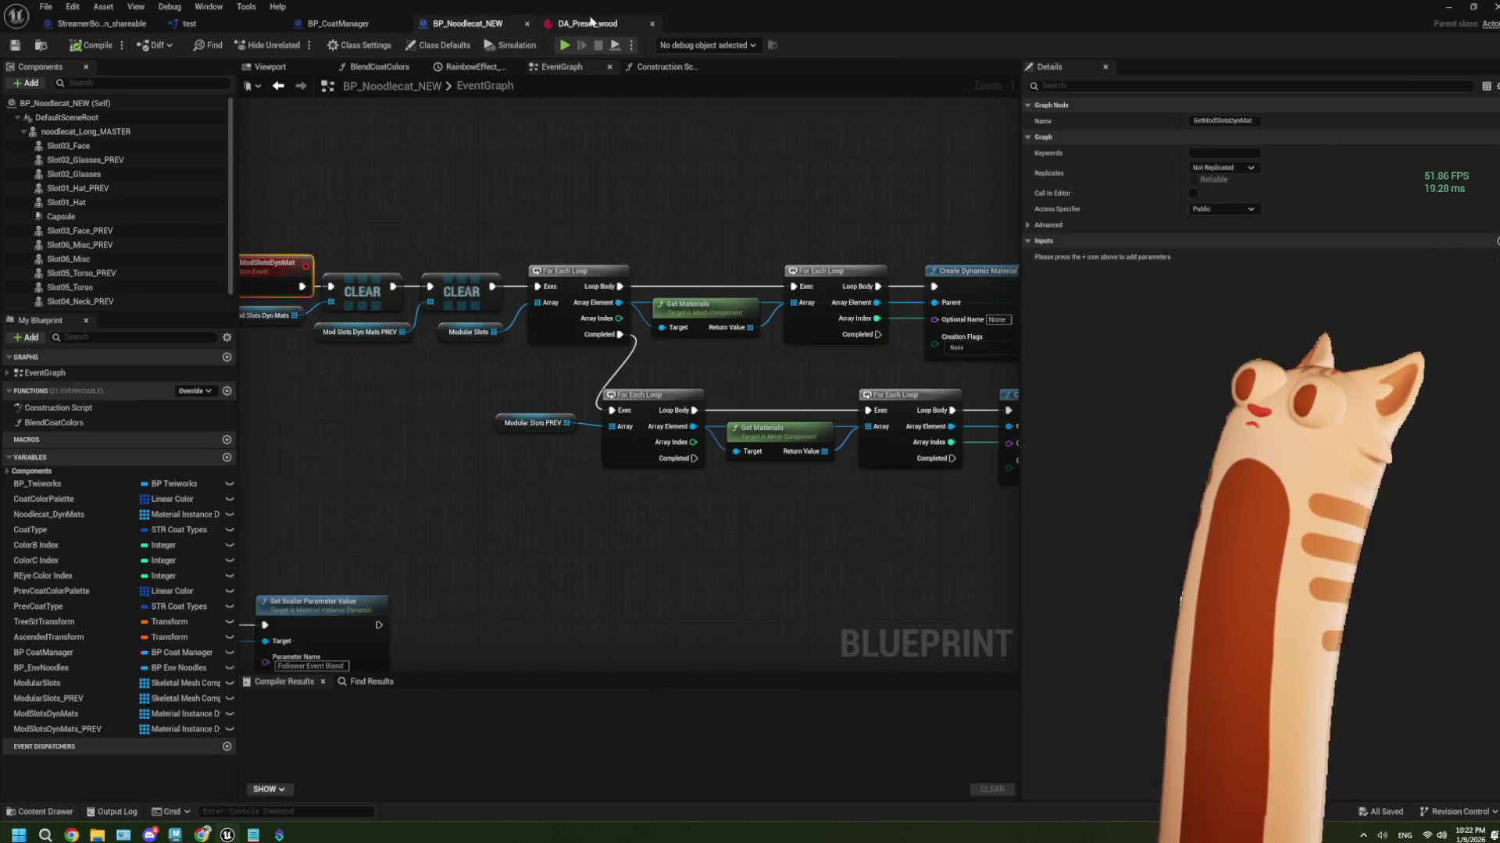
left_click(586, 24)
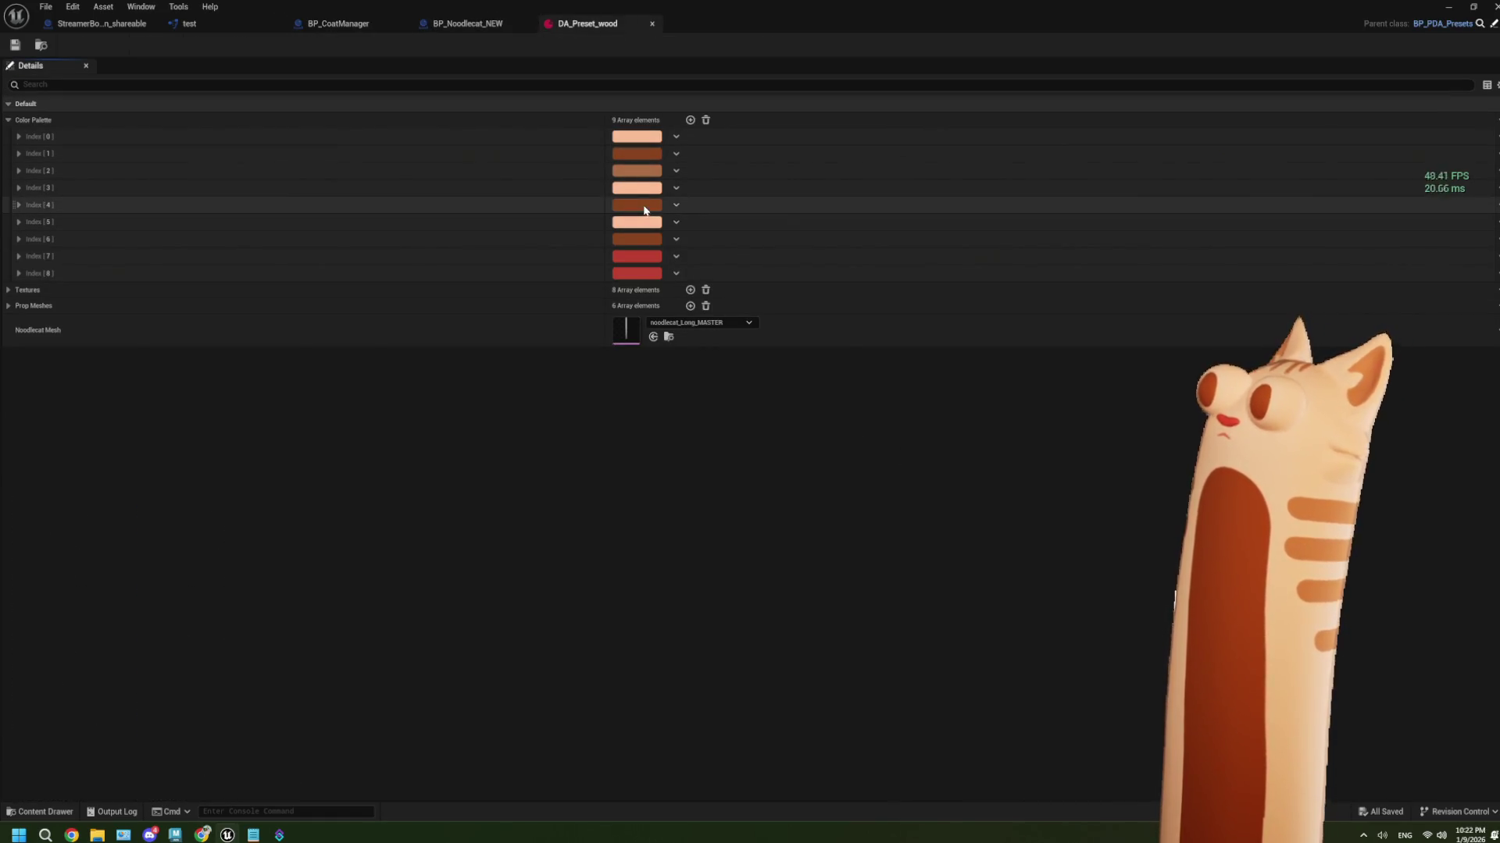
Read the Index 2 hex value, cancel, close DA_Preset_wood, and unhide BP_COLORTESTING
left_click(645, 171)
left_click(890, 381)
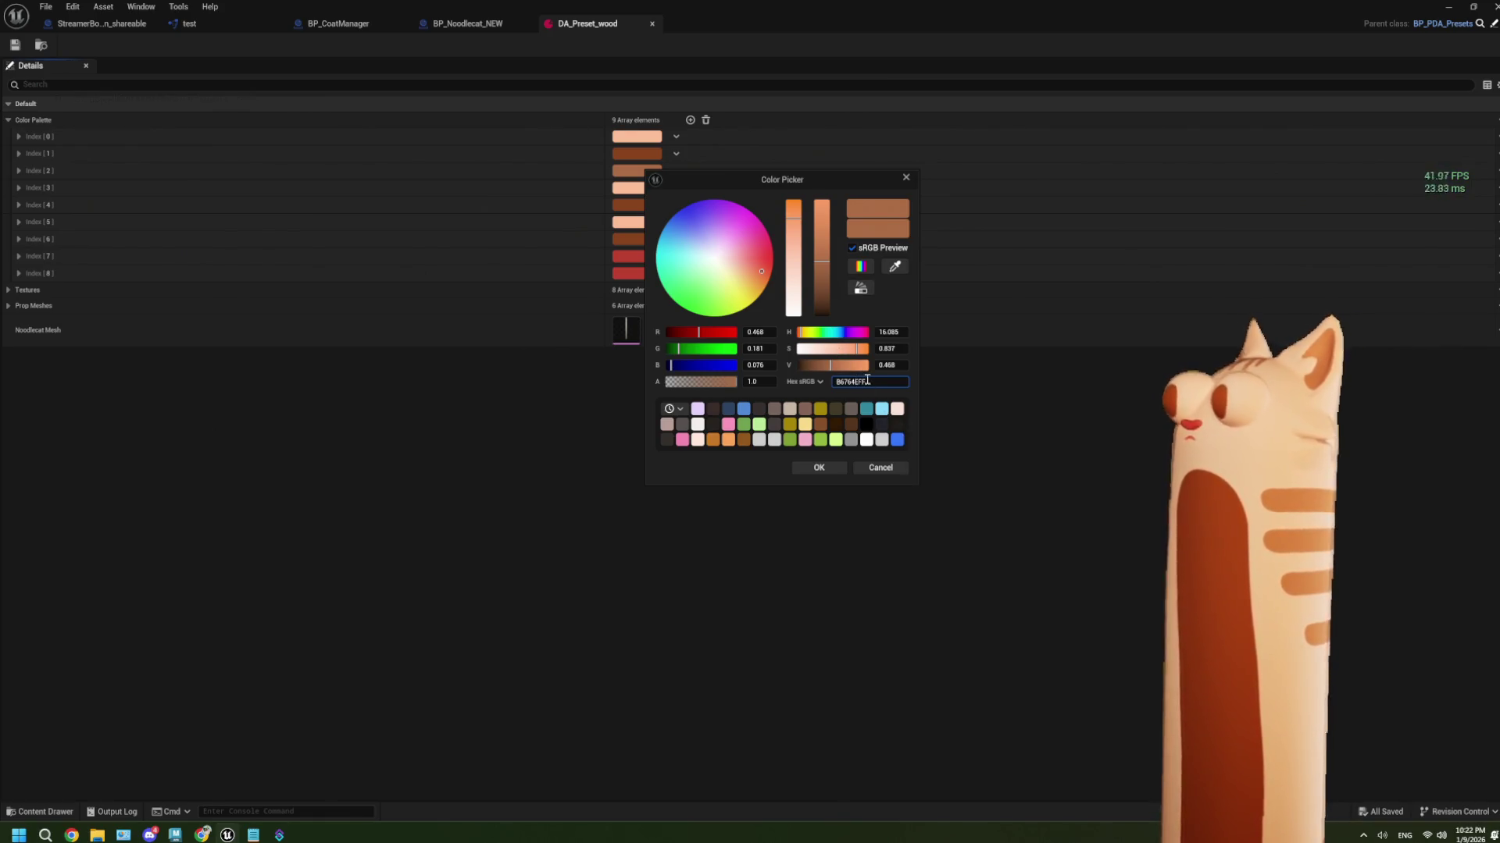
left_click(886, 467)
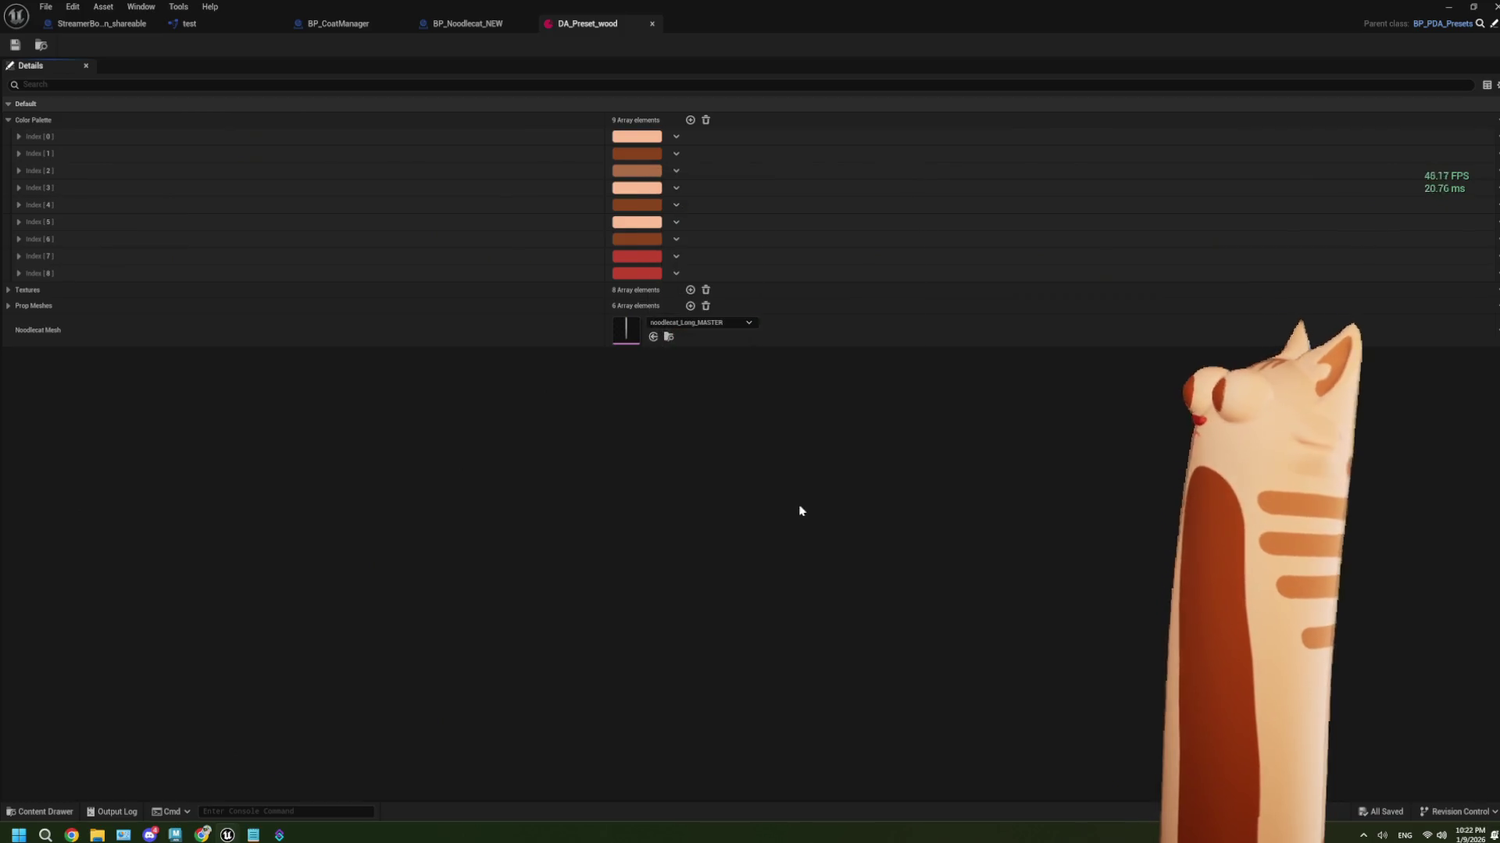
left_click(1463, 5)
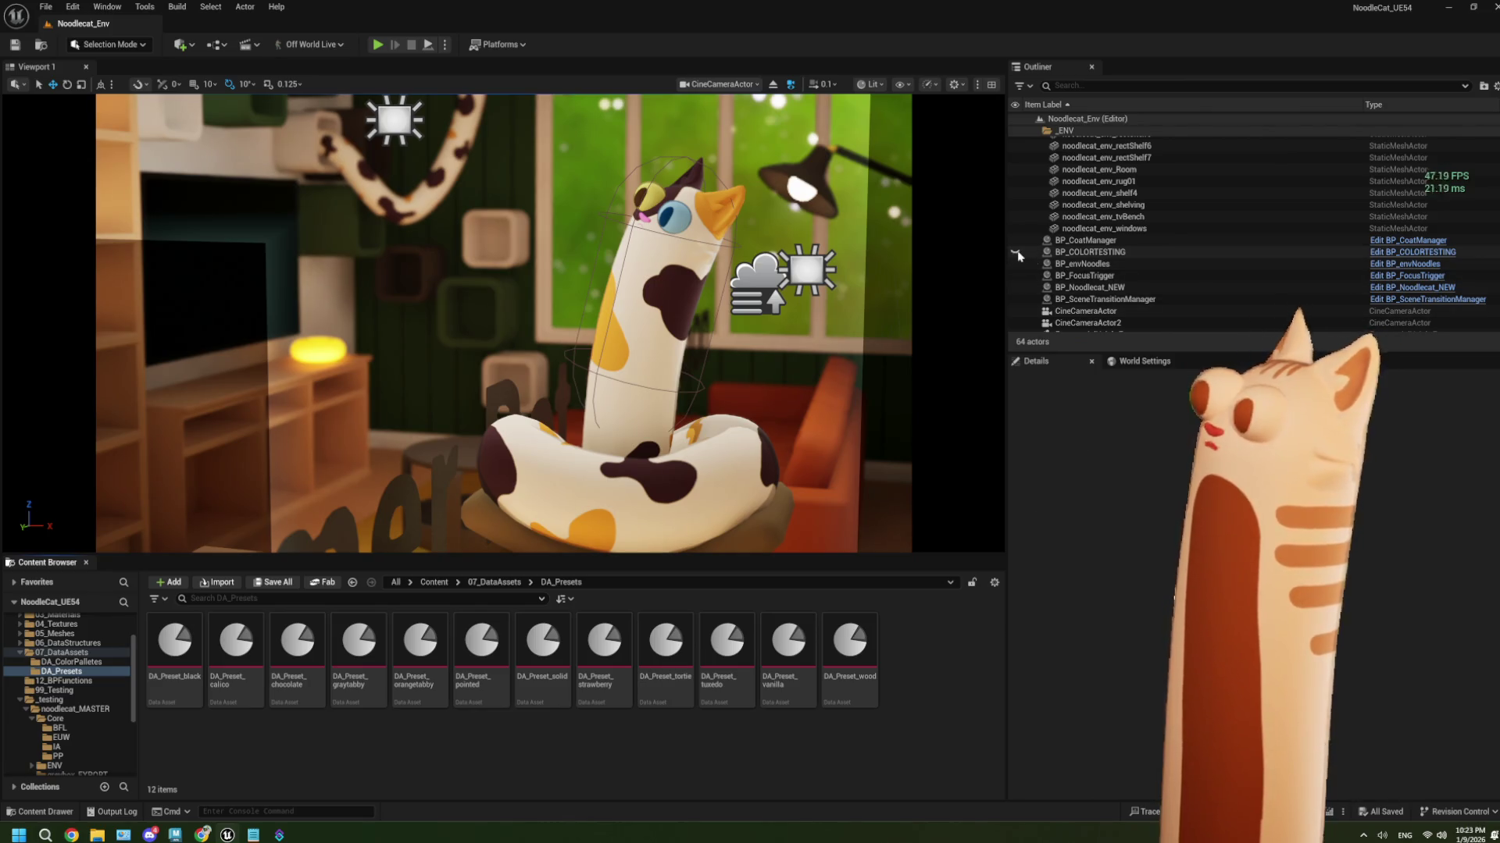
left_click(1015, 251)
Select BP_COLORTESTING and try a green Coat Color Array colour, then discard it
left_click(1039, 252)
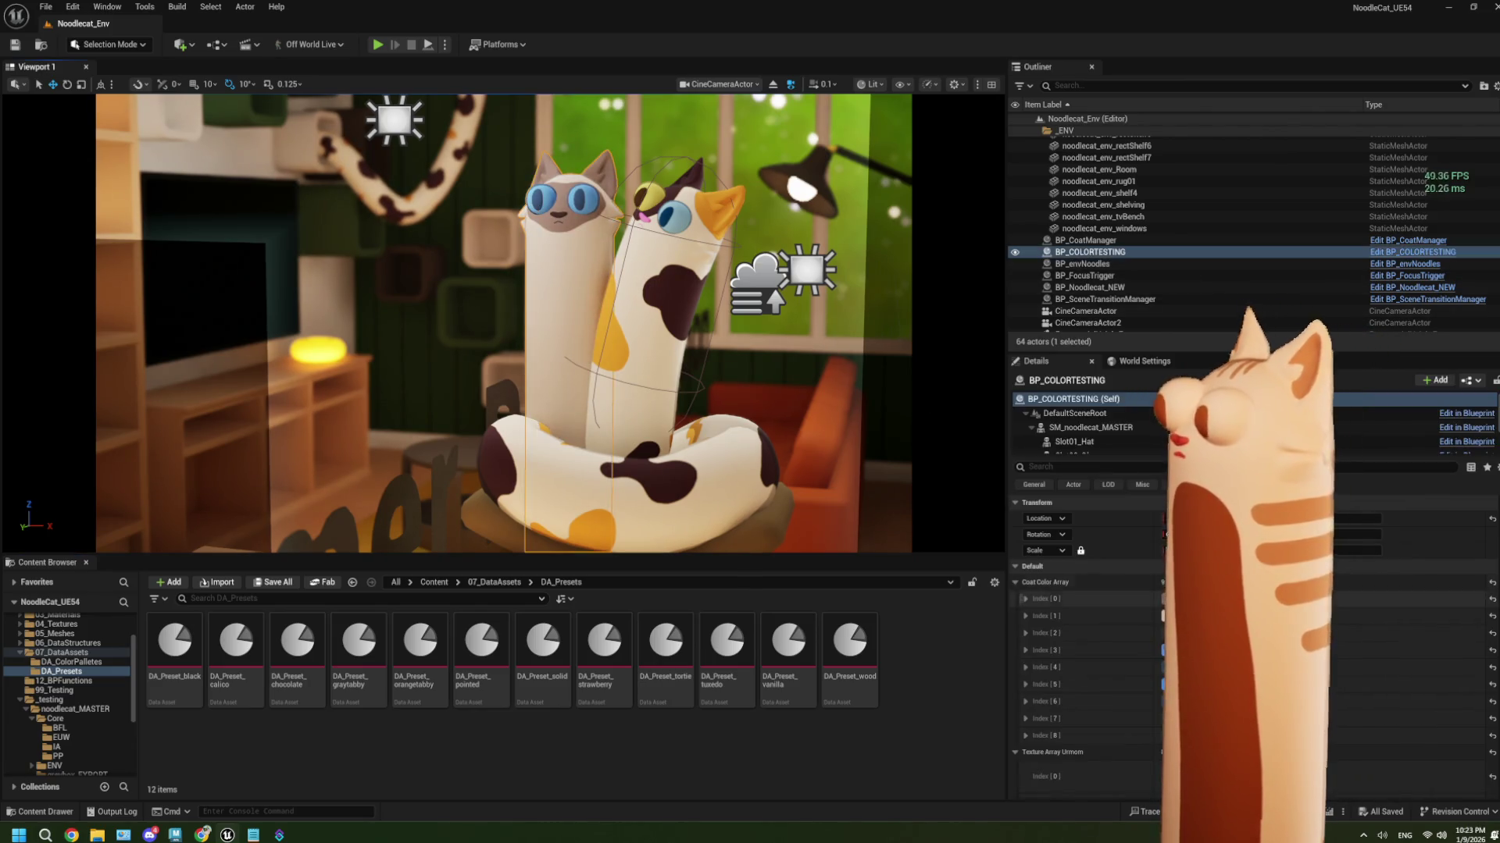
left_click(1168, 599)
mouse_move(1269, 582)
left_mouse_down()
mouse_move(1218, 551)
mouse_move(1242, 539)
mouse_move(1280, 555)
left_mouse_up()
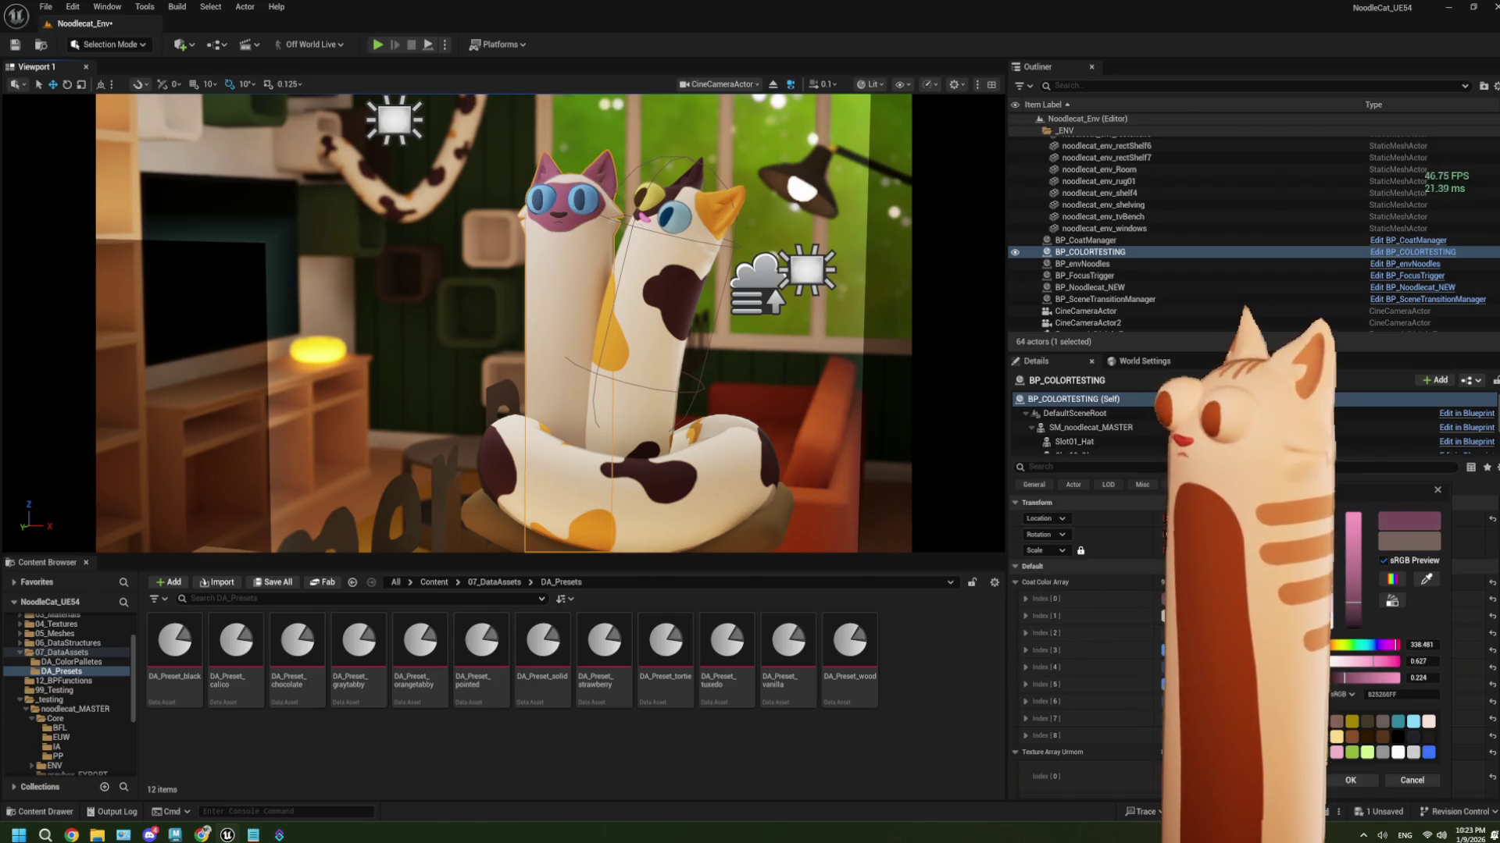
left_click(1412, 781)
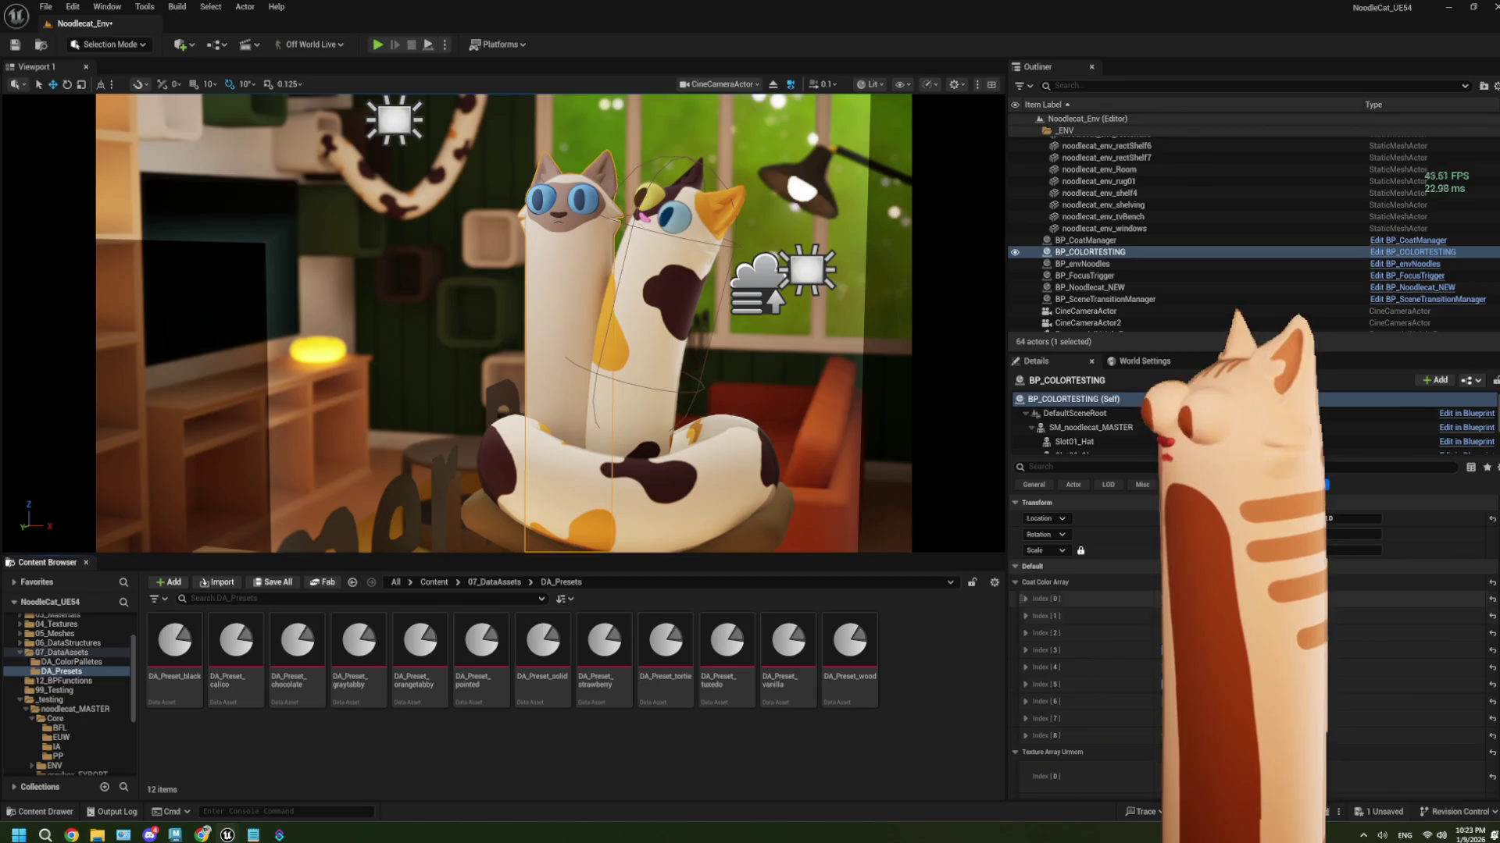
Browse the texture choices for the Texture Array entries, including index 1, without changing them
left_click(1187, 484)
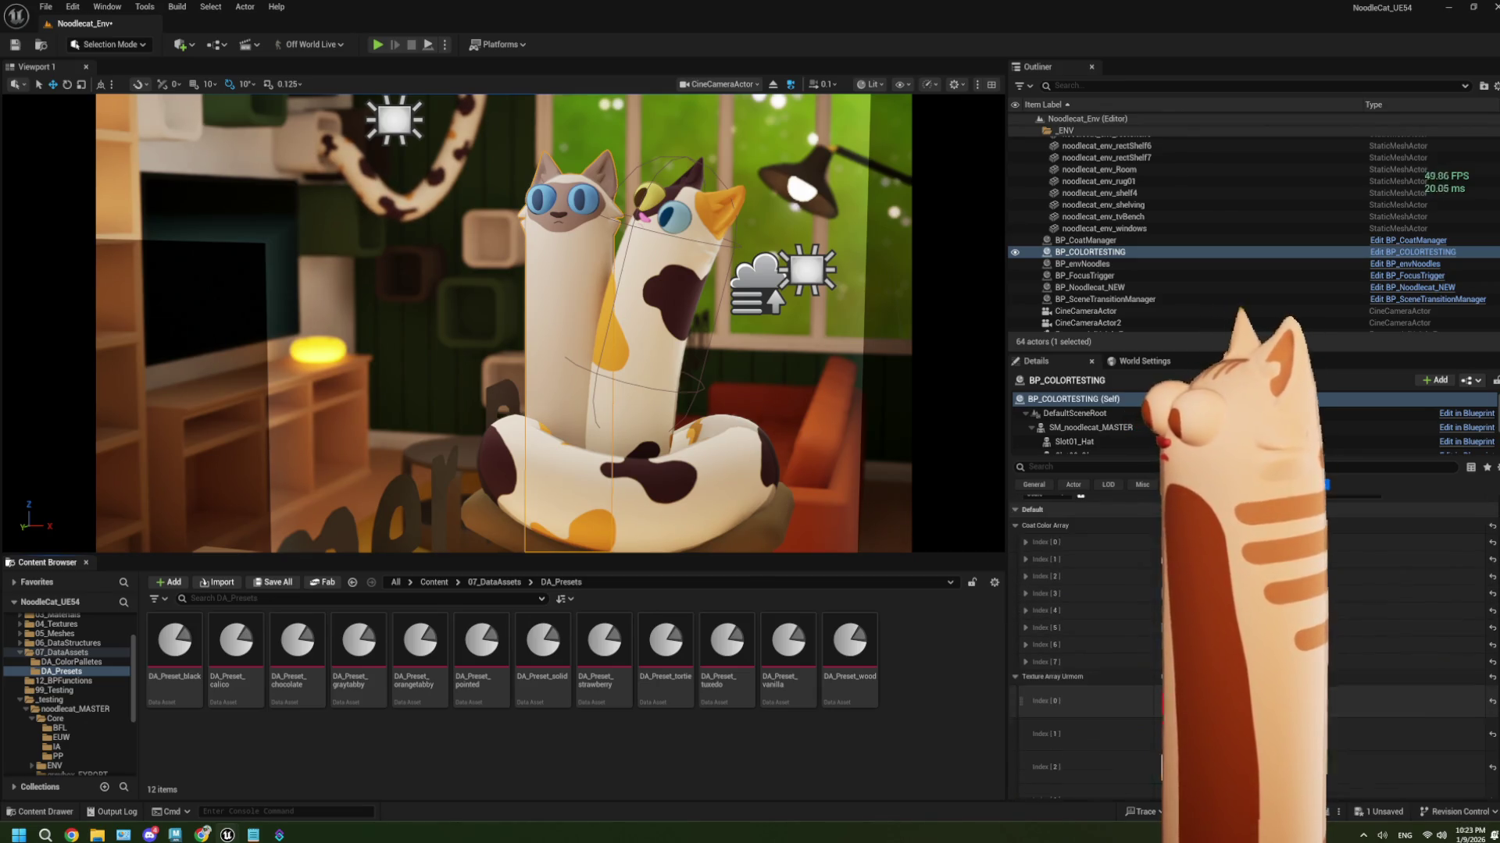
left_click(1249, 541)
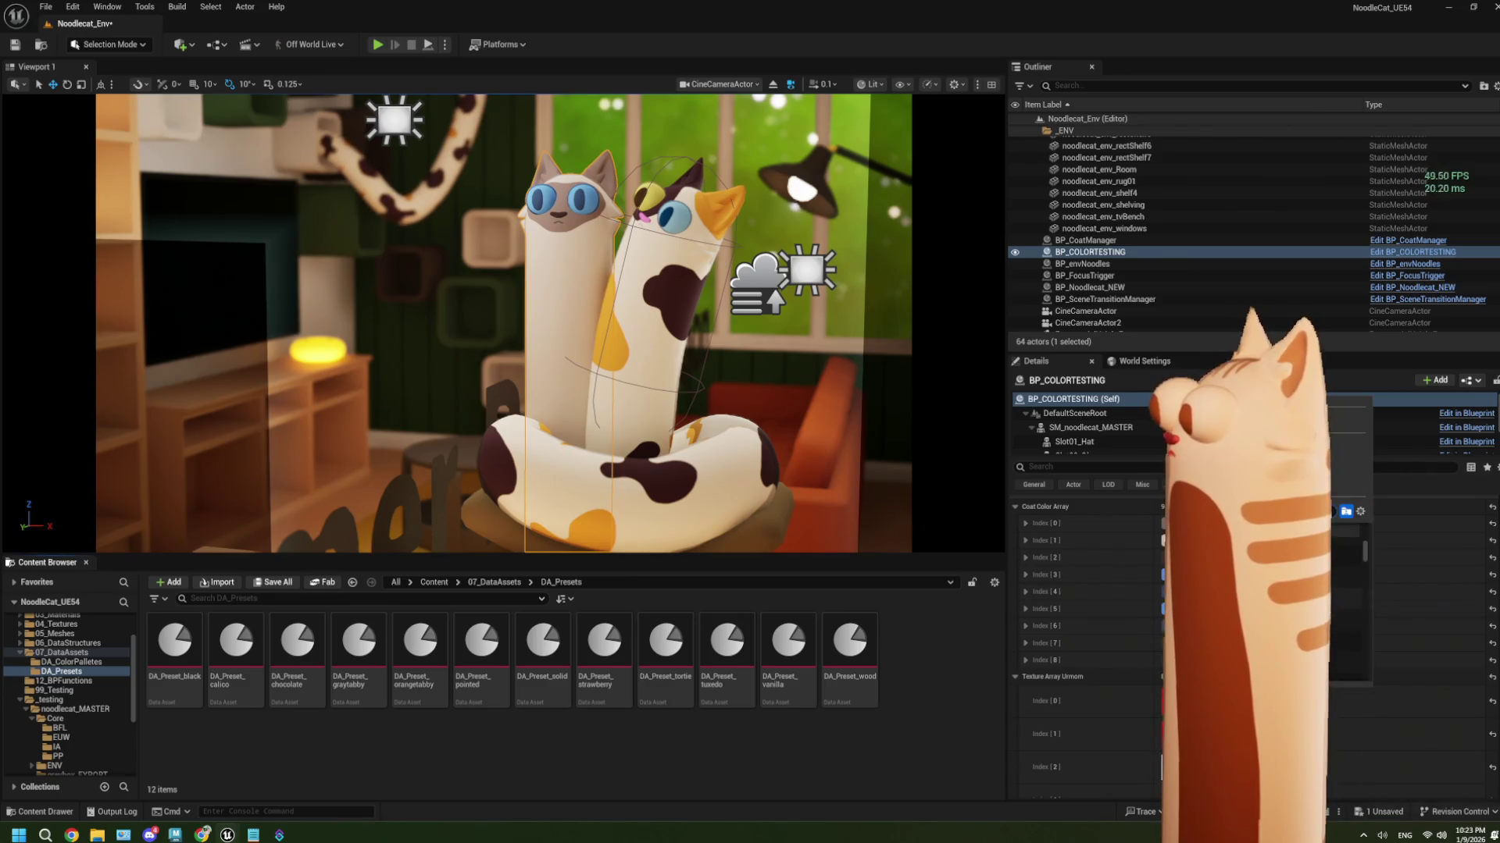
left_click(1343, 550)
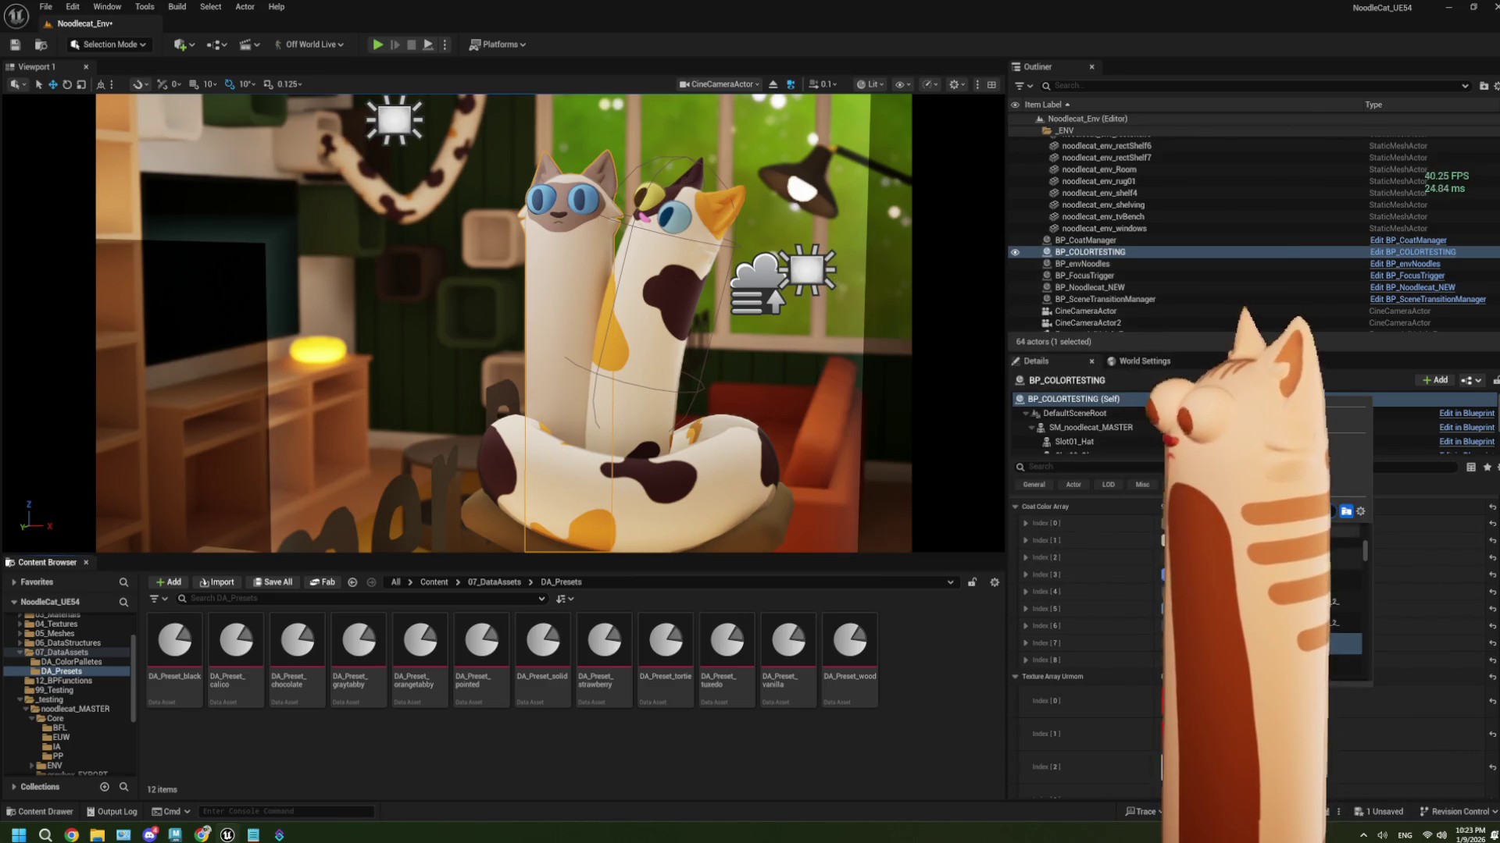
left_click(1319, 734)
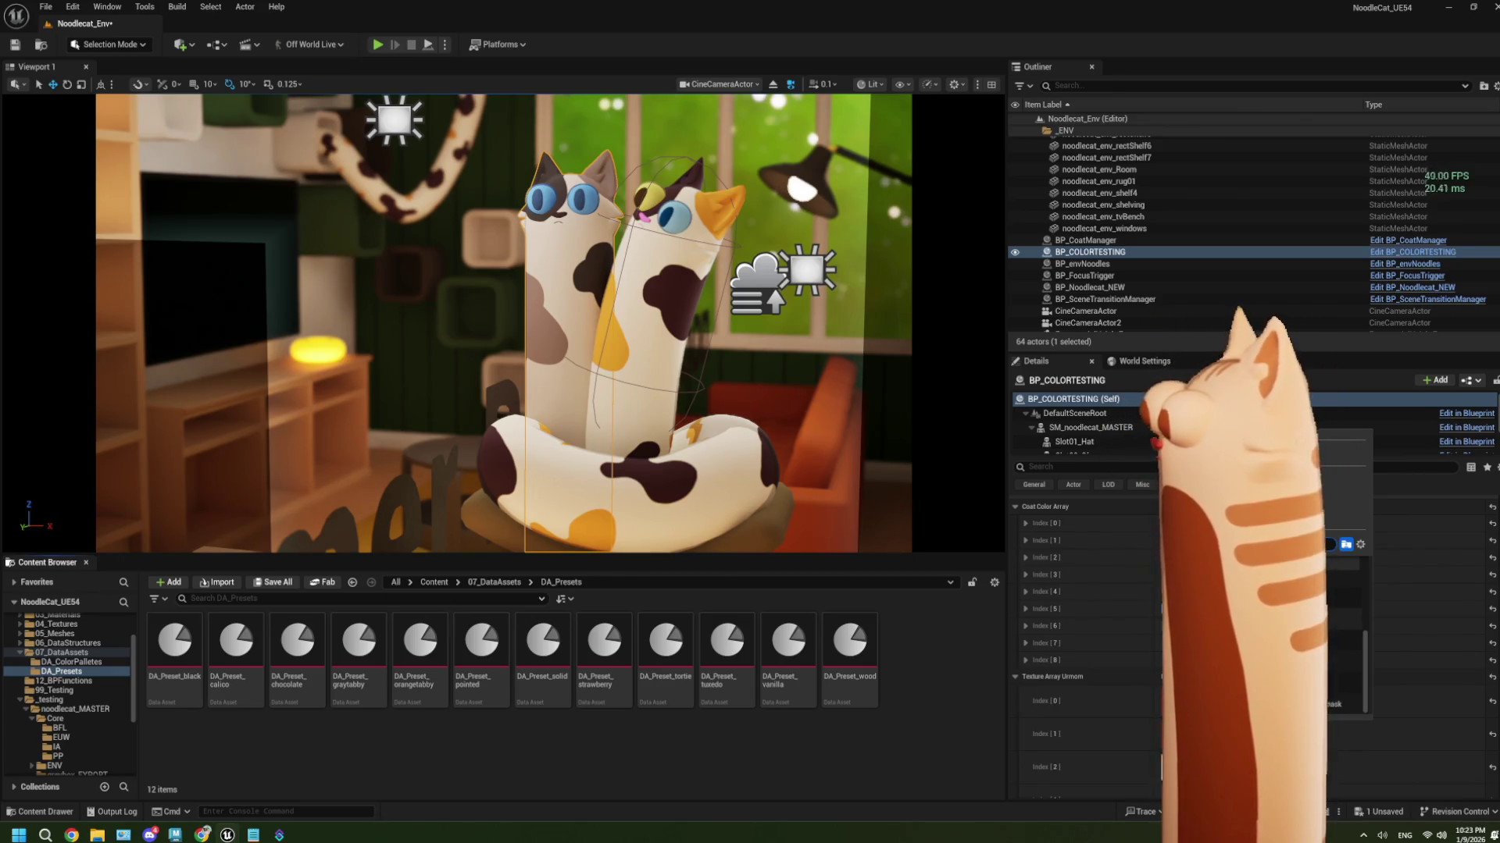
key("Escape")
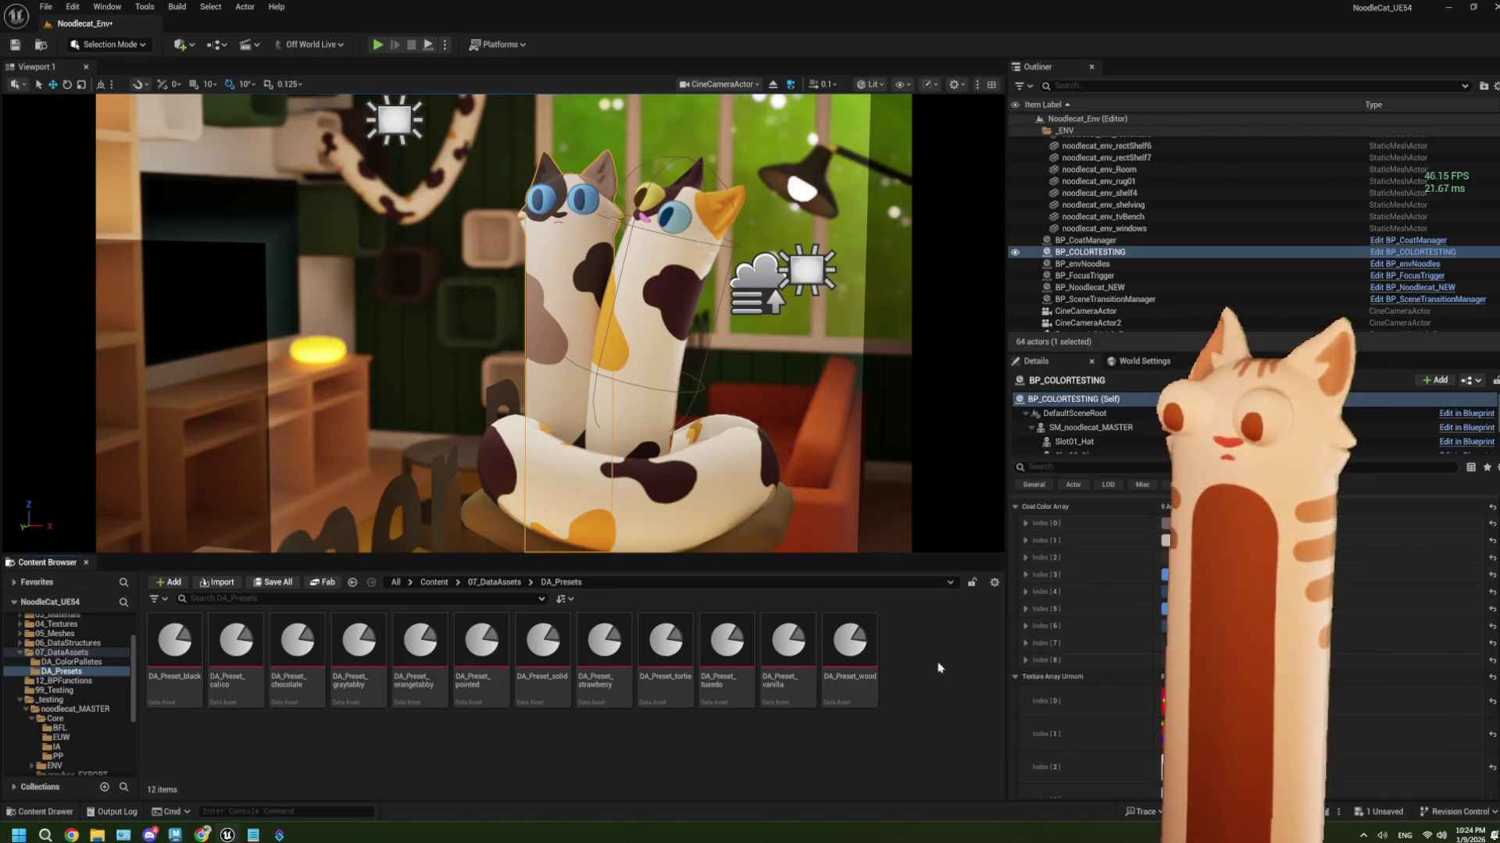
In Chrome, search Google for 'color picker' in a new tab
mouse_move(202, 831)
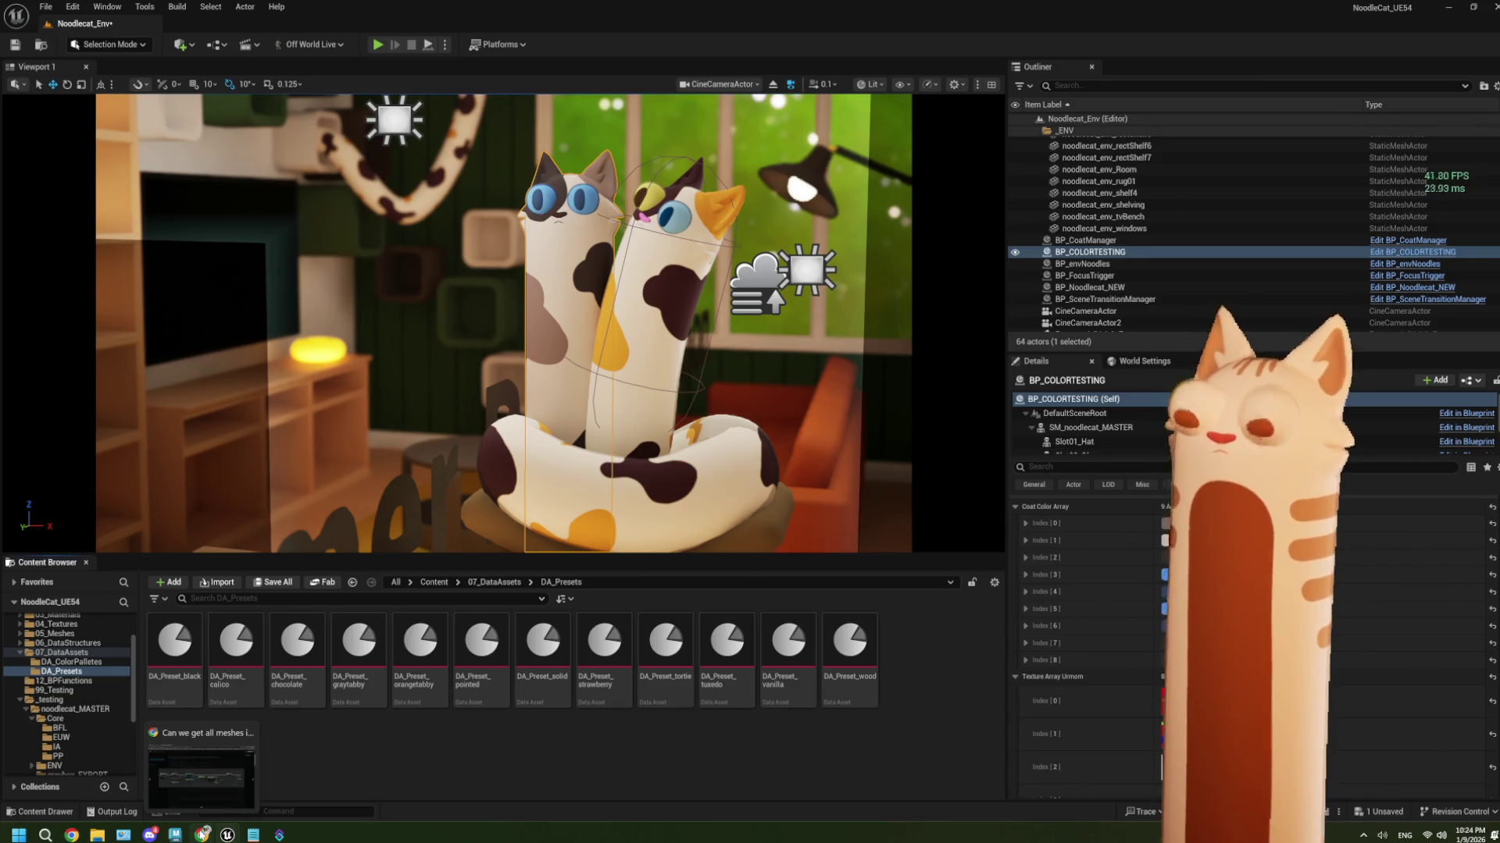
left_click(203, 834)
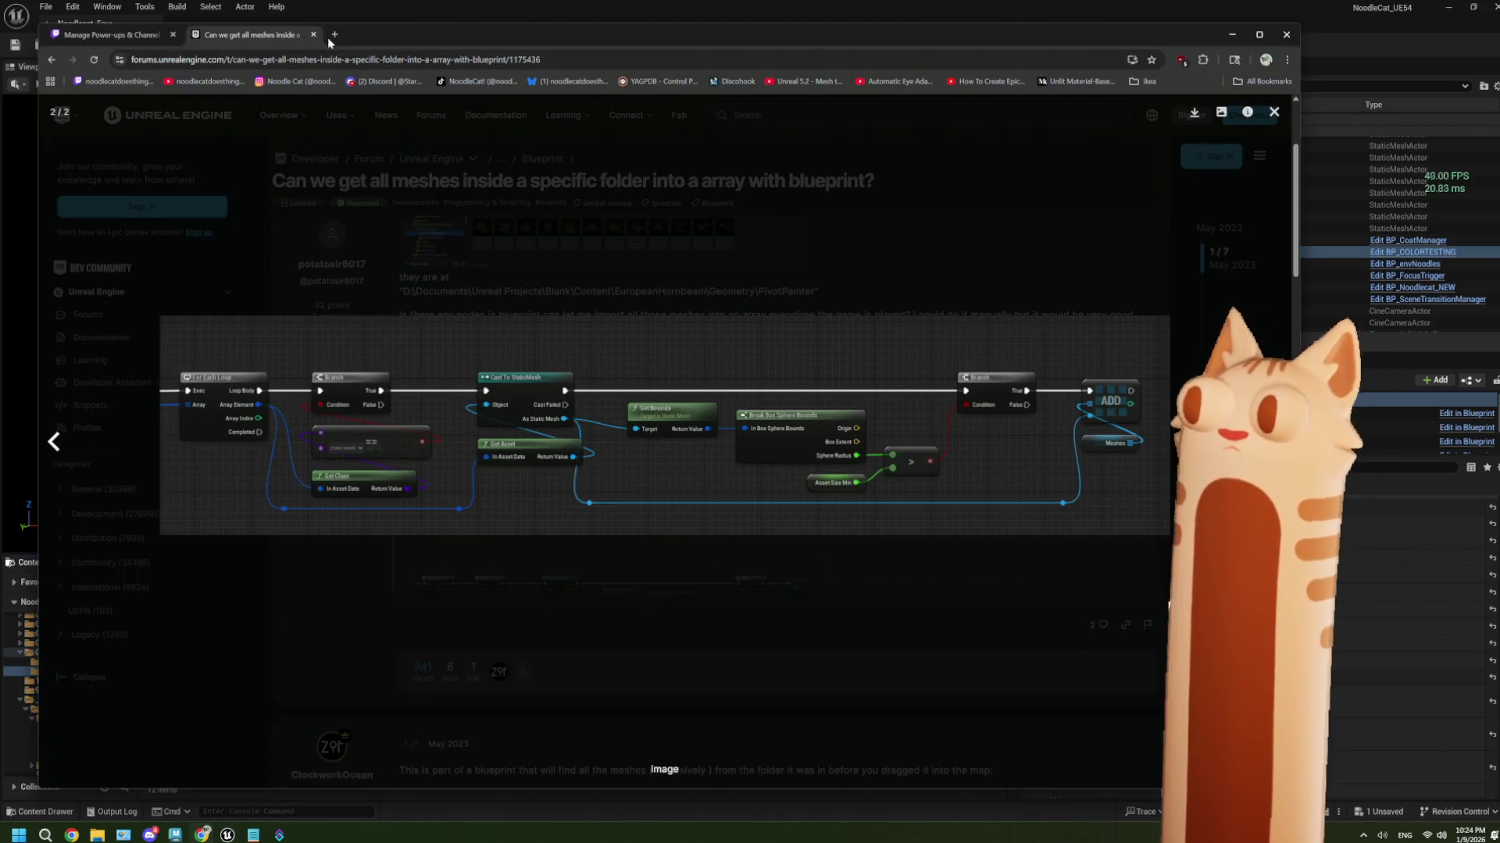
left_click(329, 36)
type("color pi")
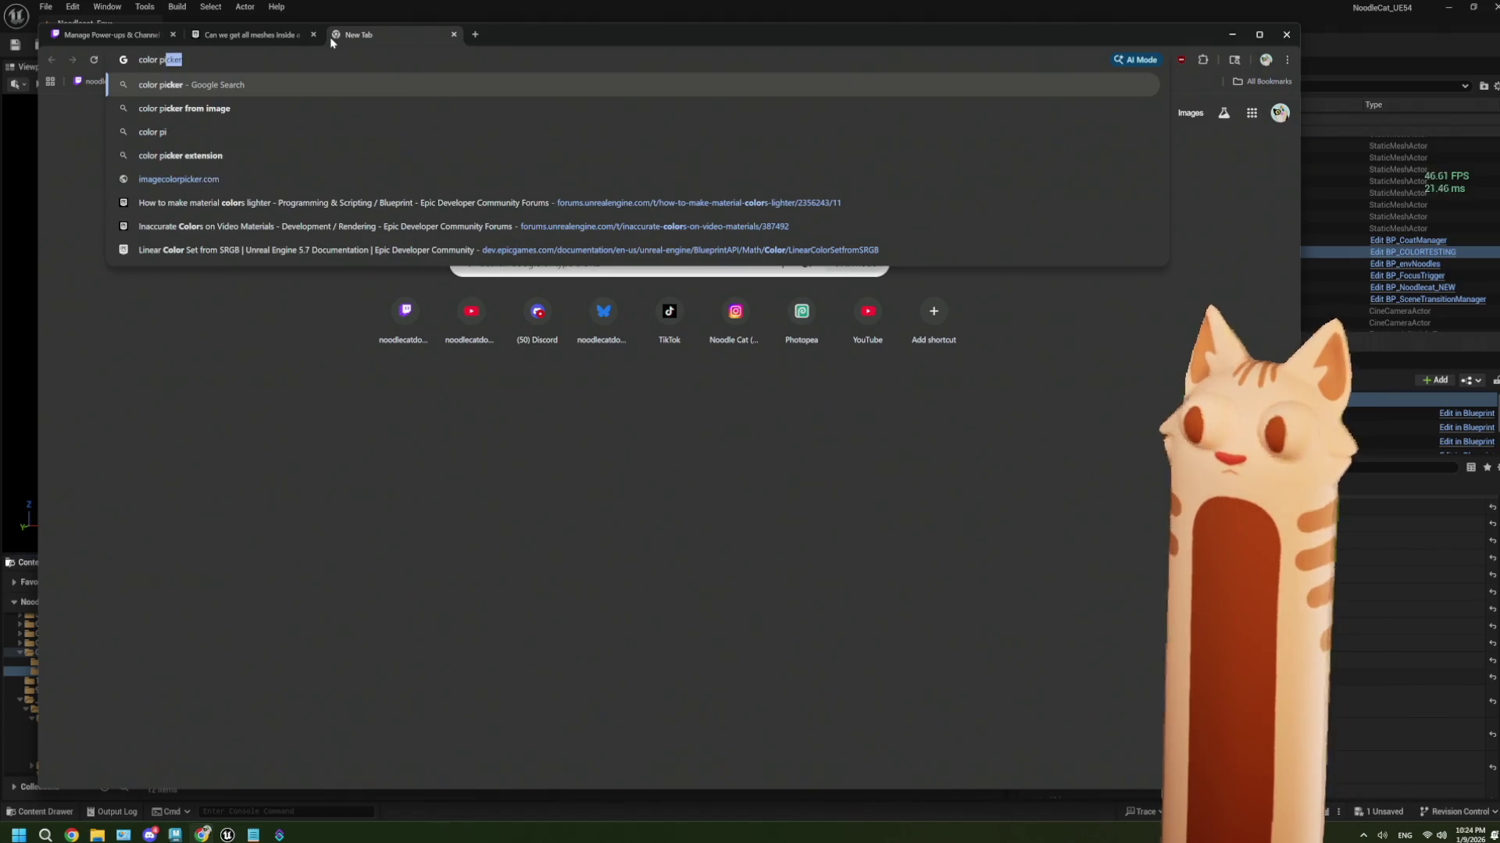
key("Return")
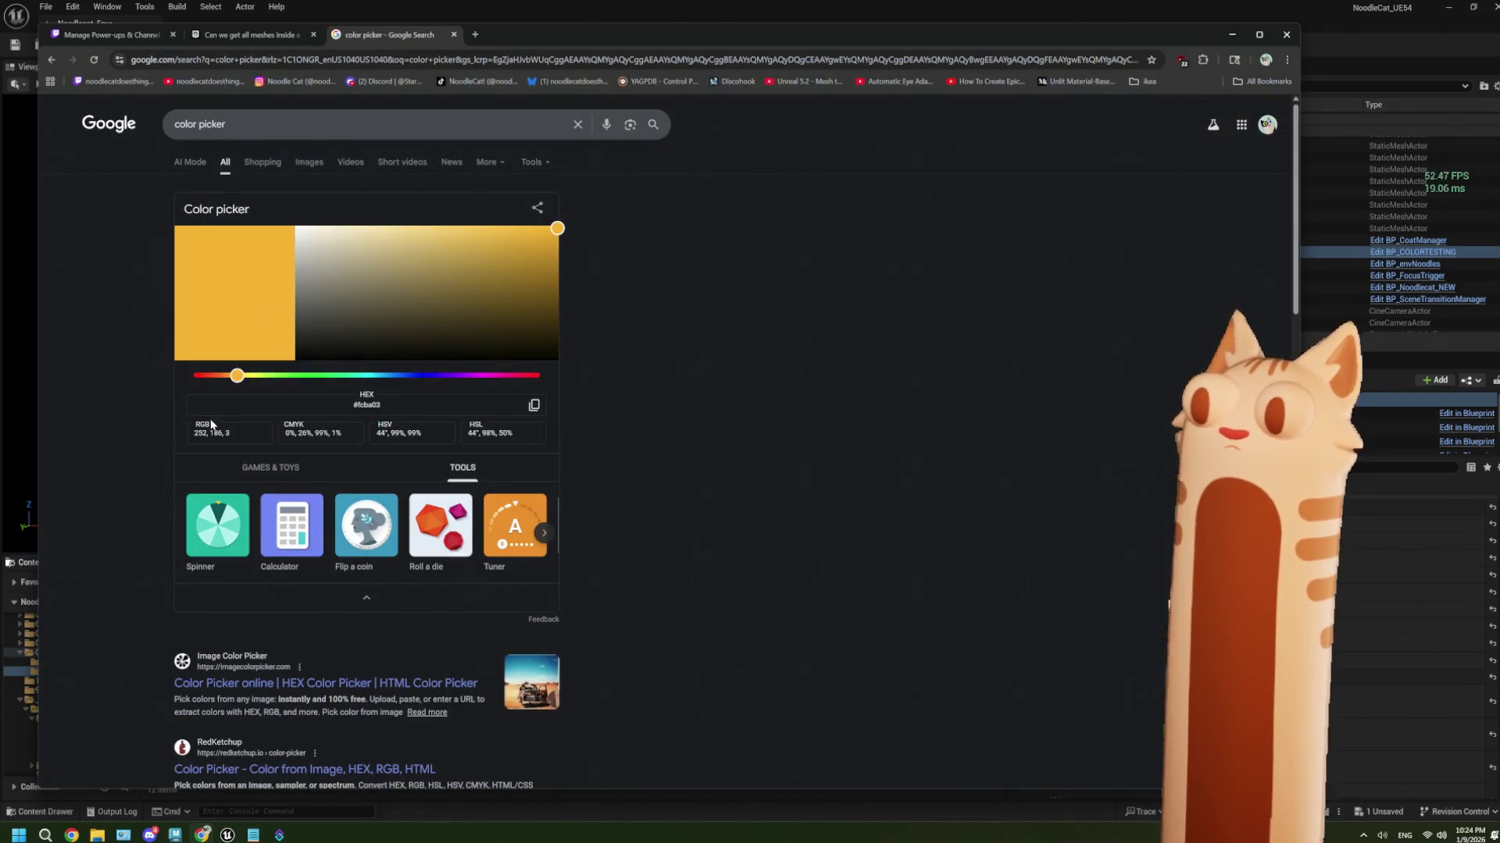
Enter RGB 210, 50, 197 and copy the resulting hex #d232c5
key("BackSpace")
key("BackSpace")
key("BackSpace")
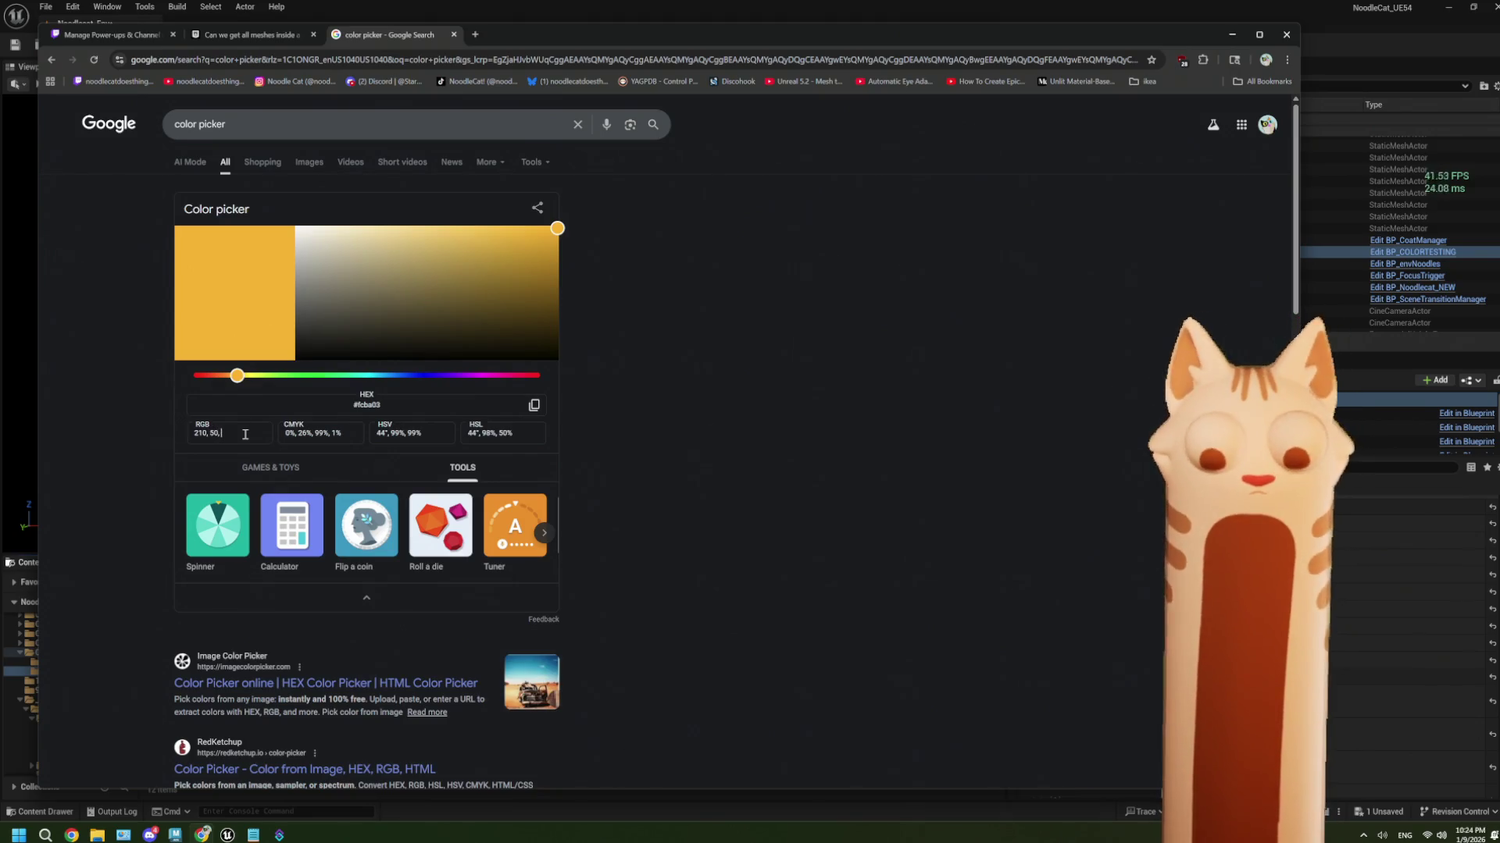
type("197")
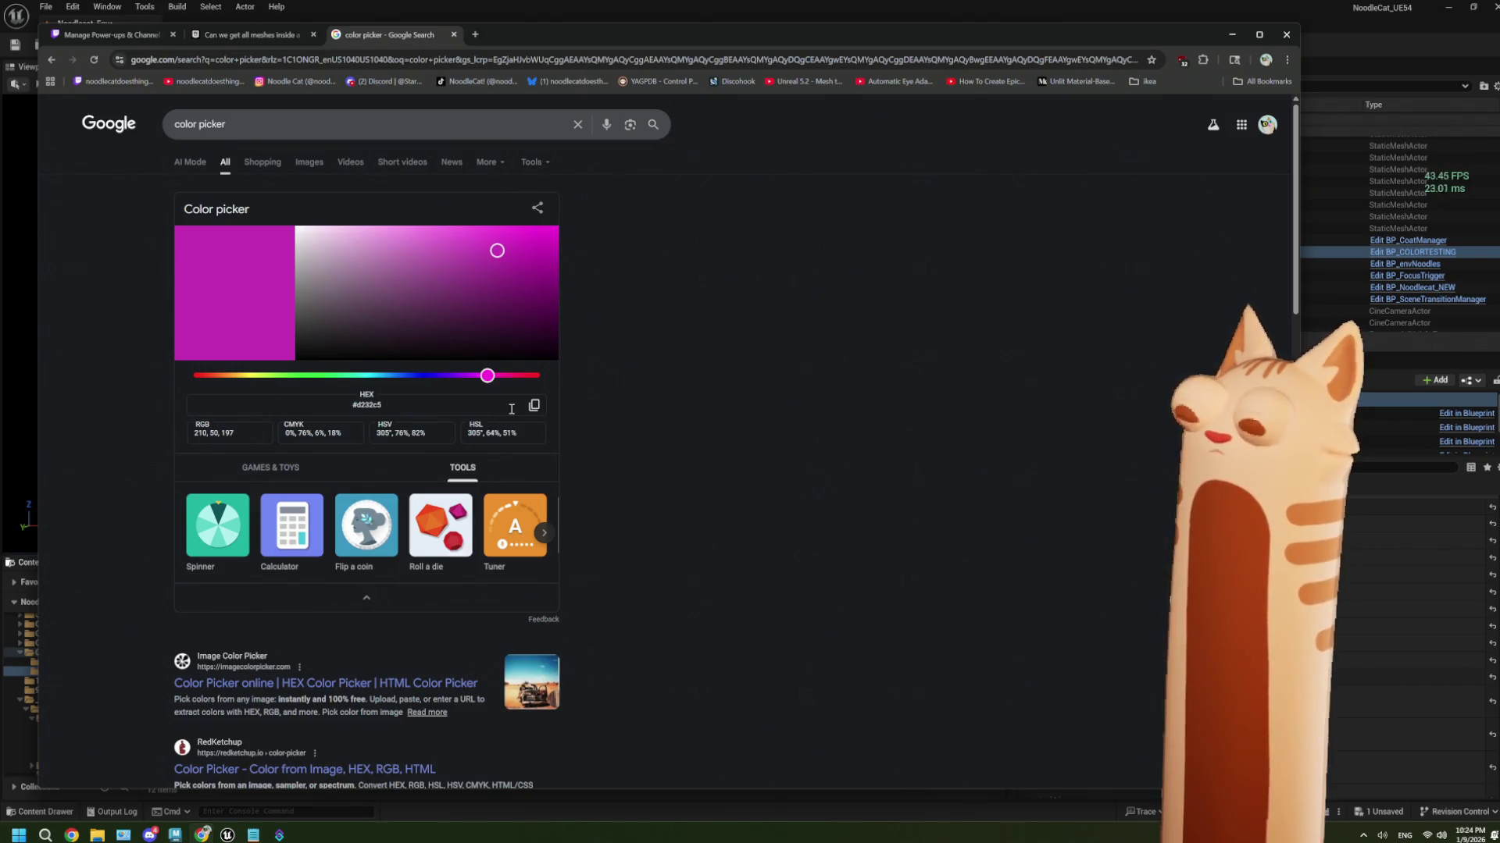
double_click(374, 405)
right_click(374, 407)
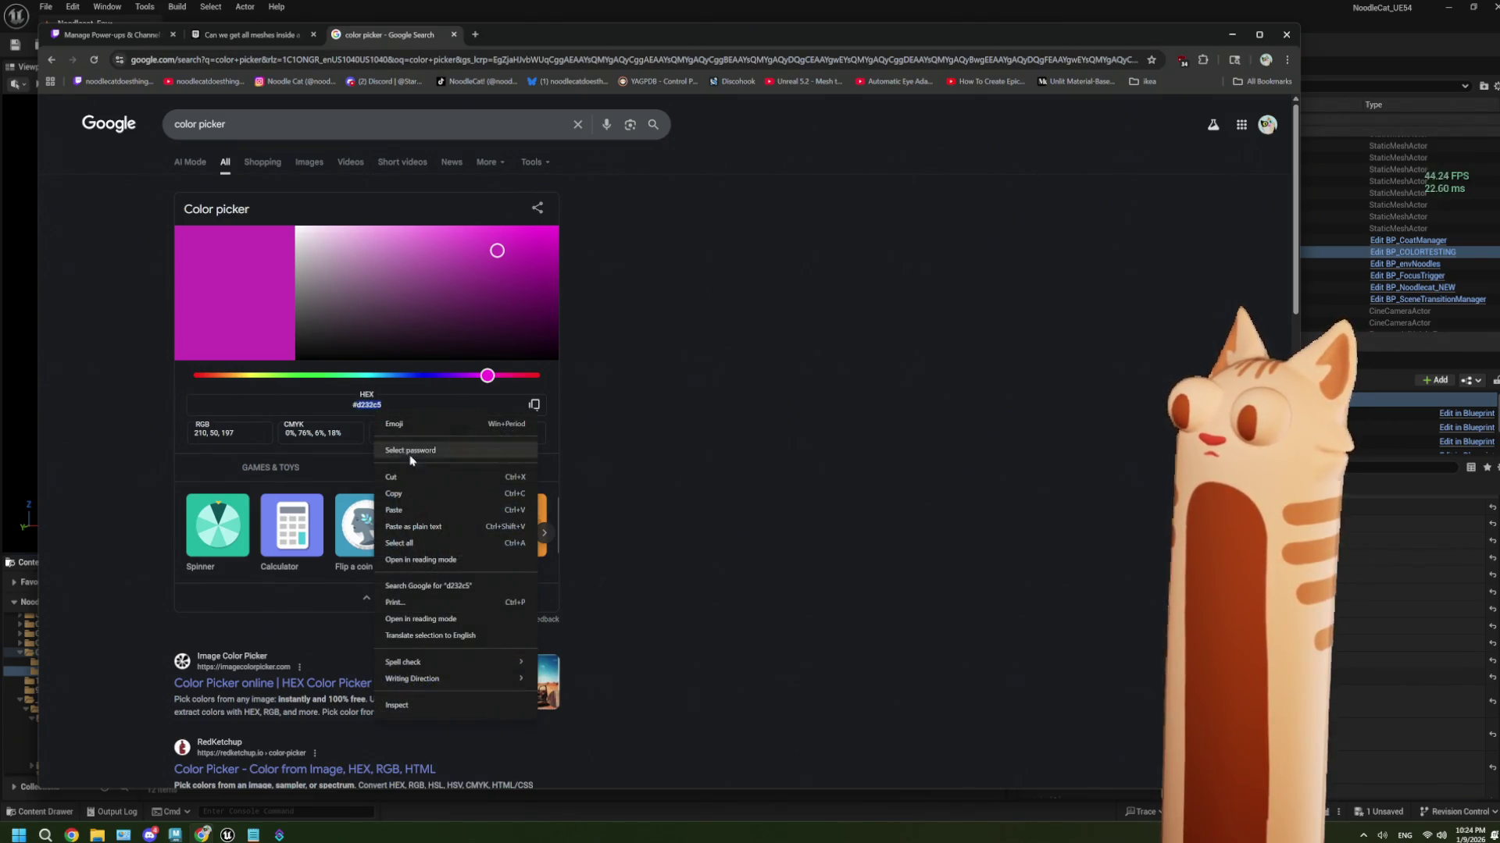
left_click(407, 489)
left_click(850, 5)
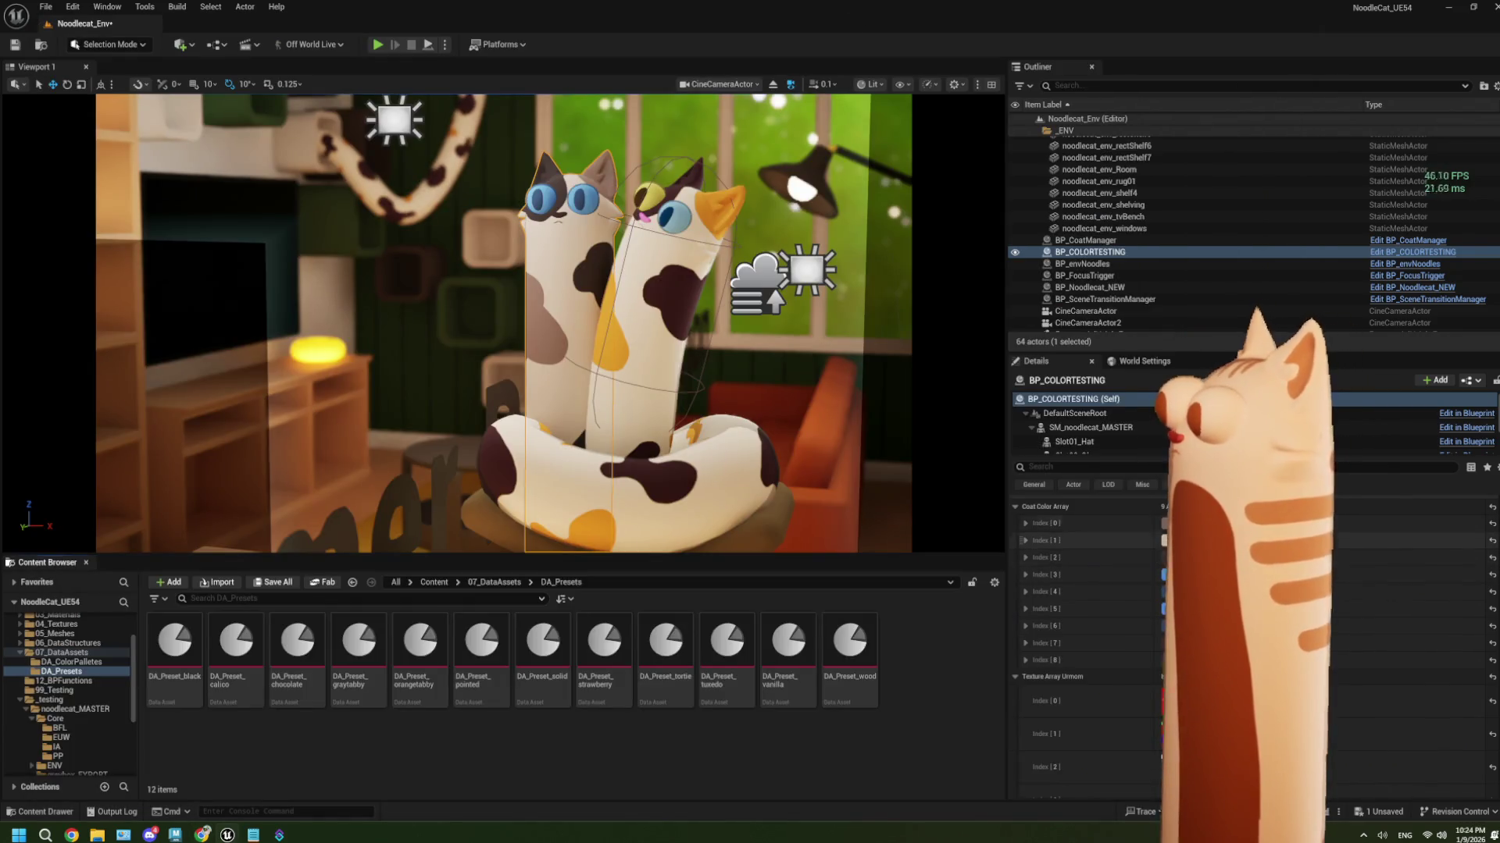
left_click(1166, 540)
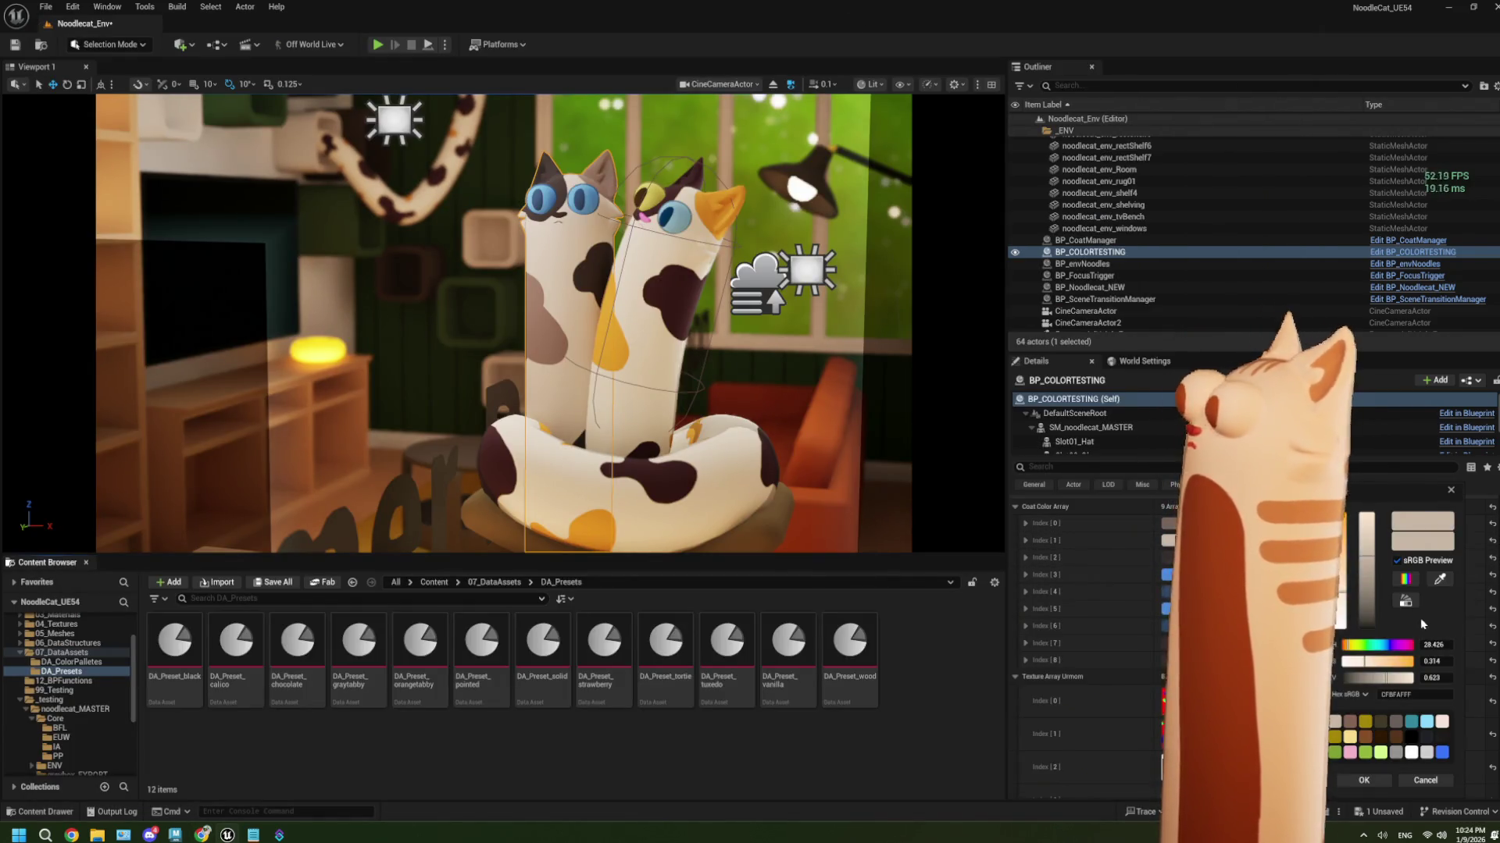
left_click_drag(1357, 497, 827, 313)
left_click(867, 509)
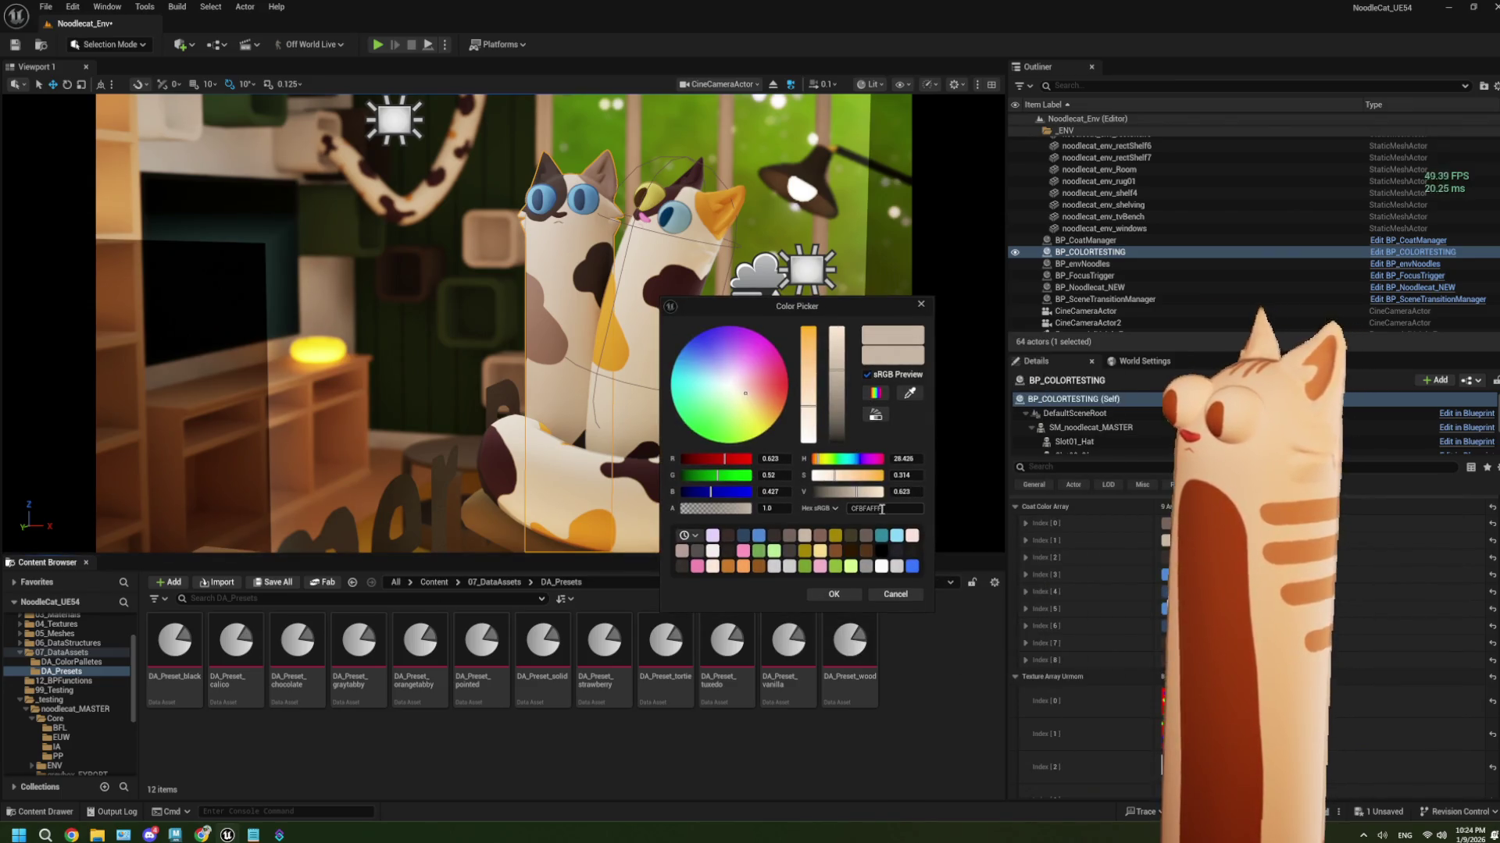
key("ctrl+v")
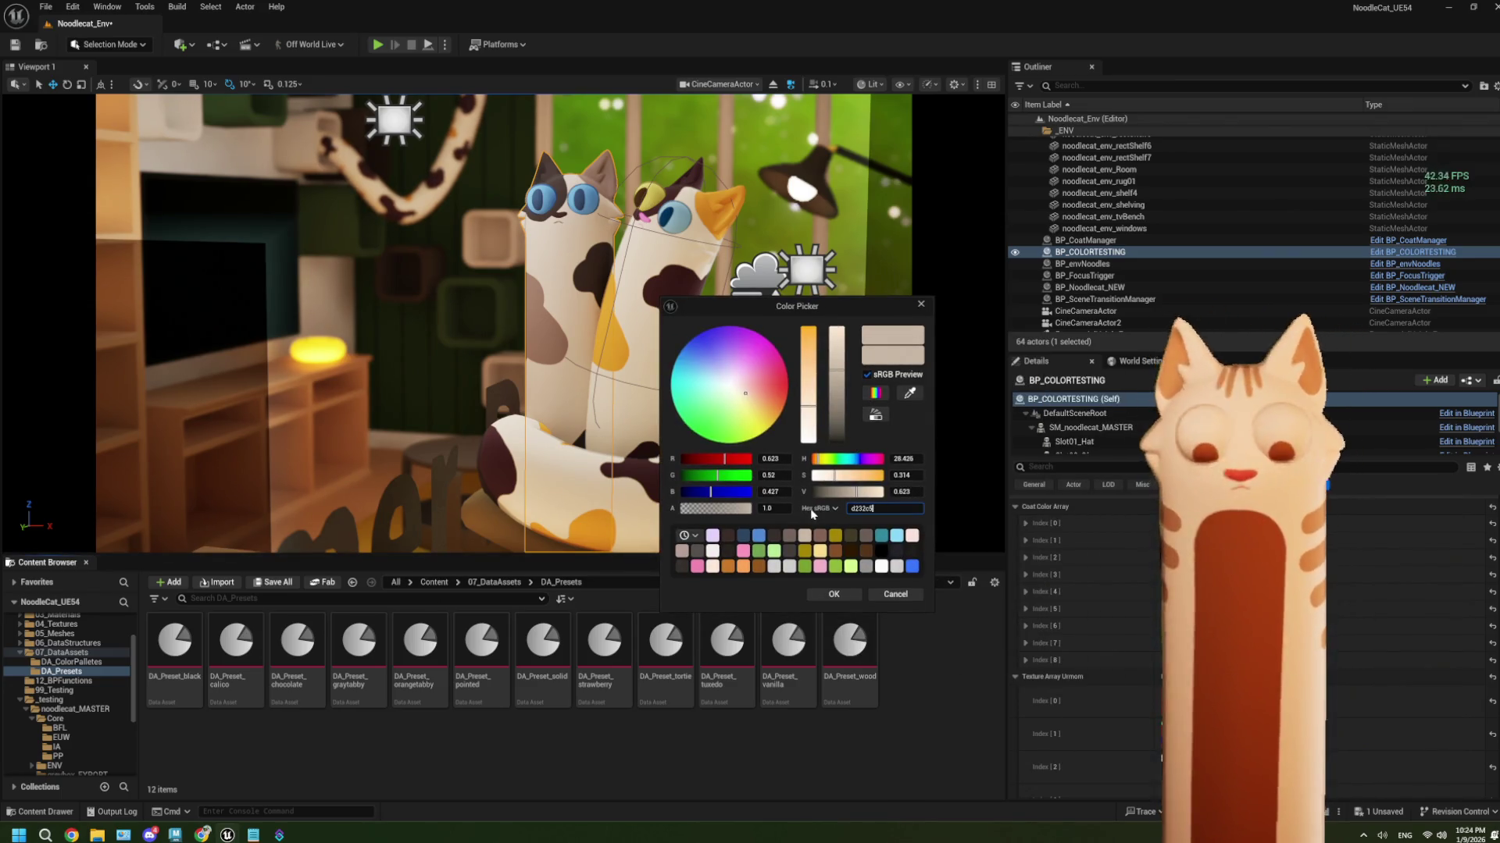
left_click(850, 595)
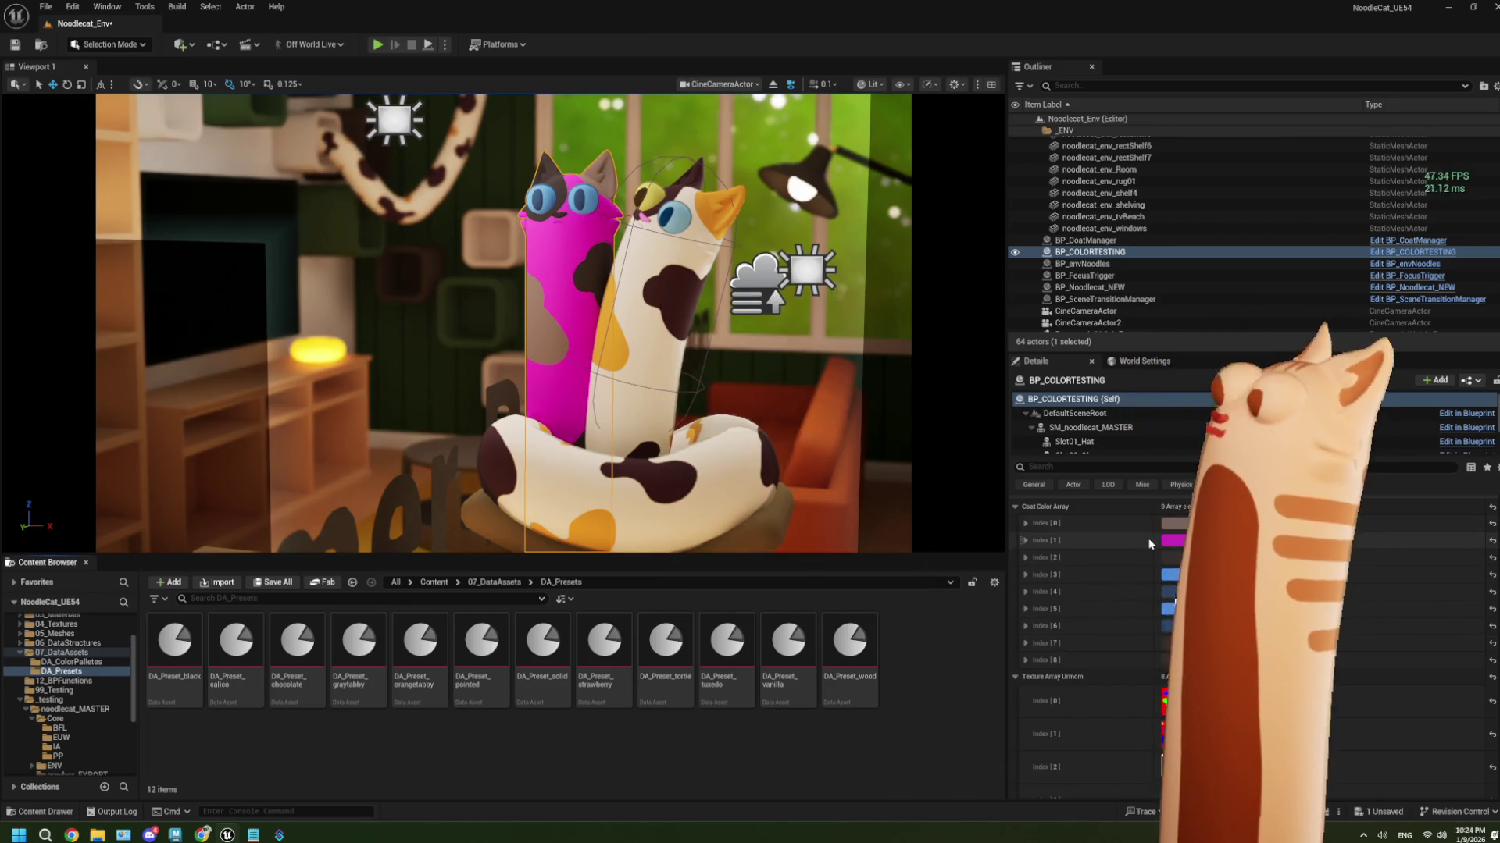
left_click(1171, 523)
left_click_drag(1289, 489, 742, 428)
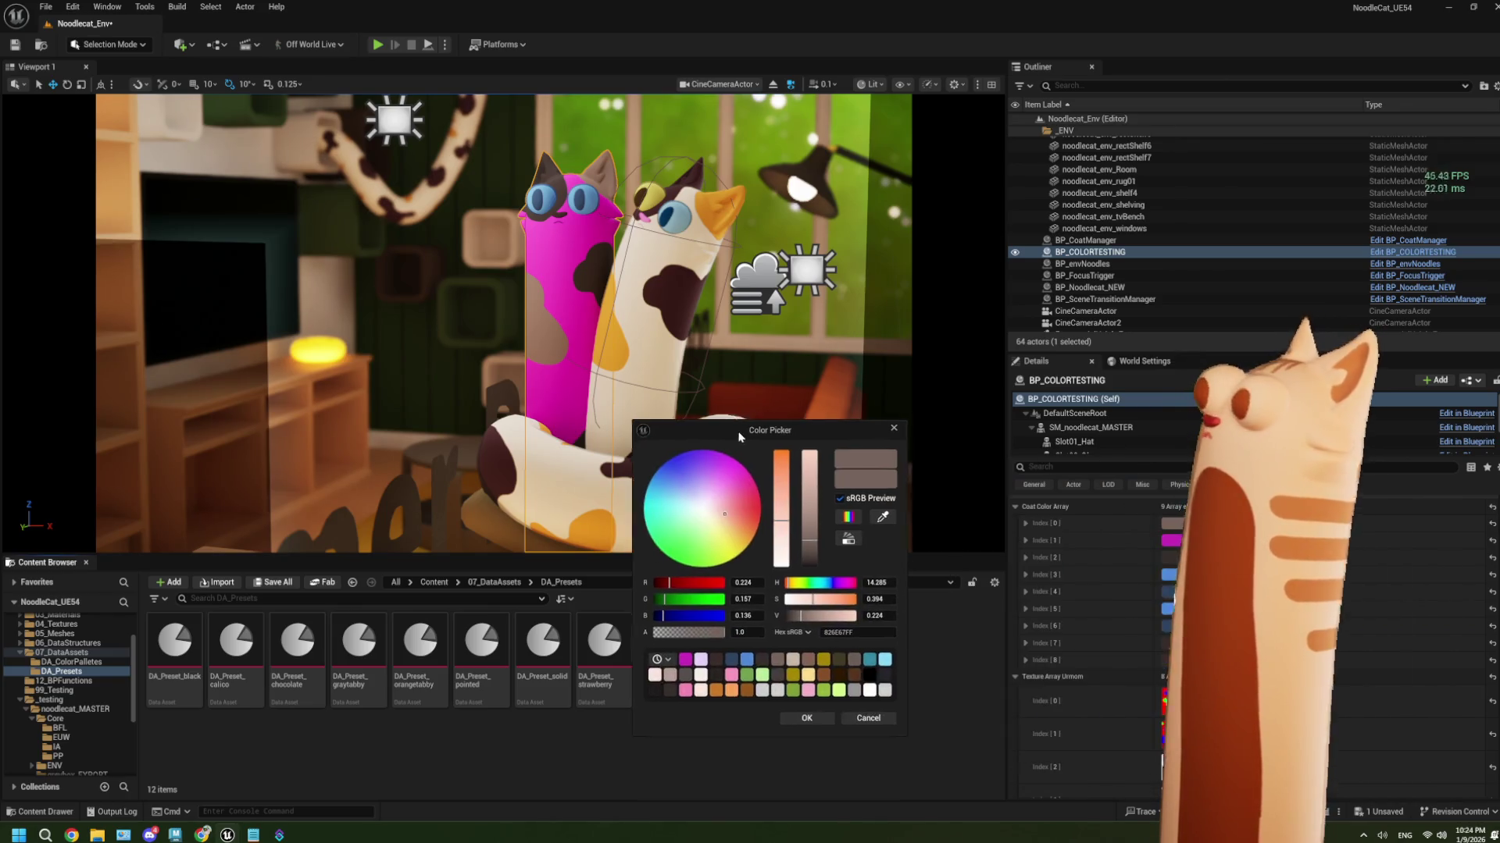
left_click_drag(785, 581, 788, 582)
left_click(881, 515)
left_click(858, 558)
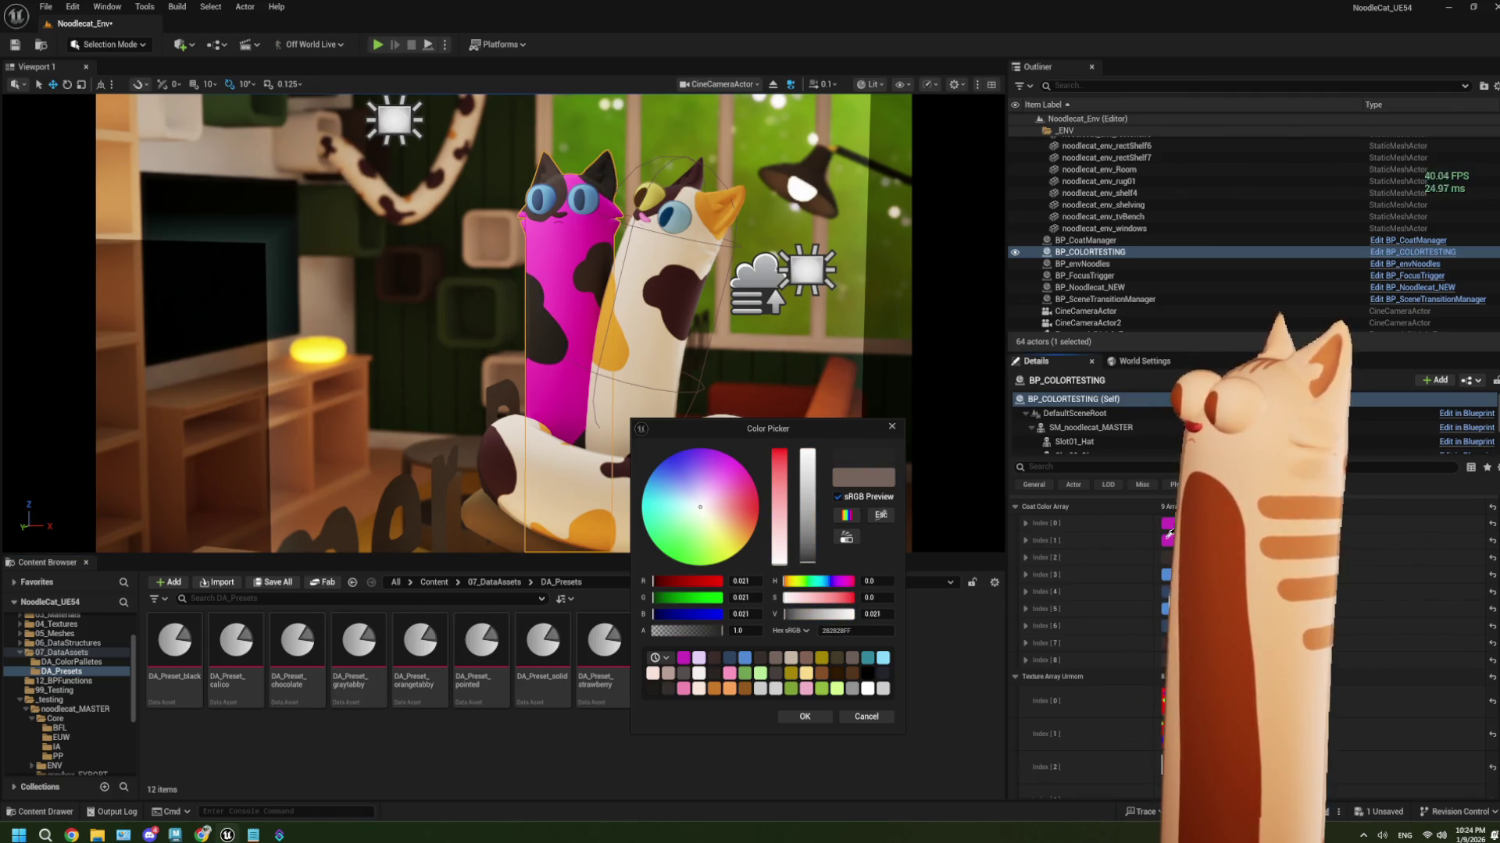
key("Escape")
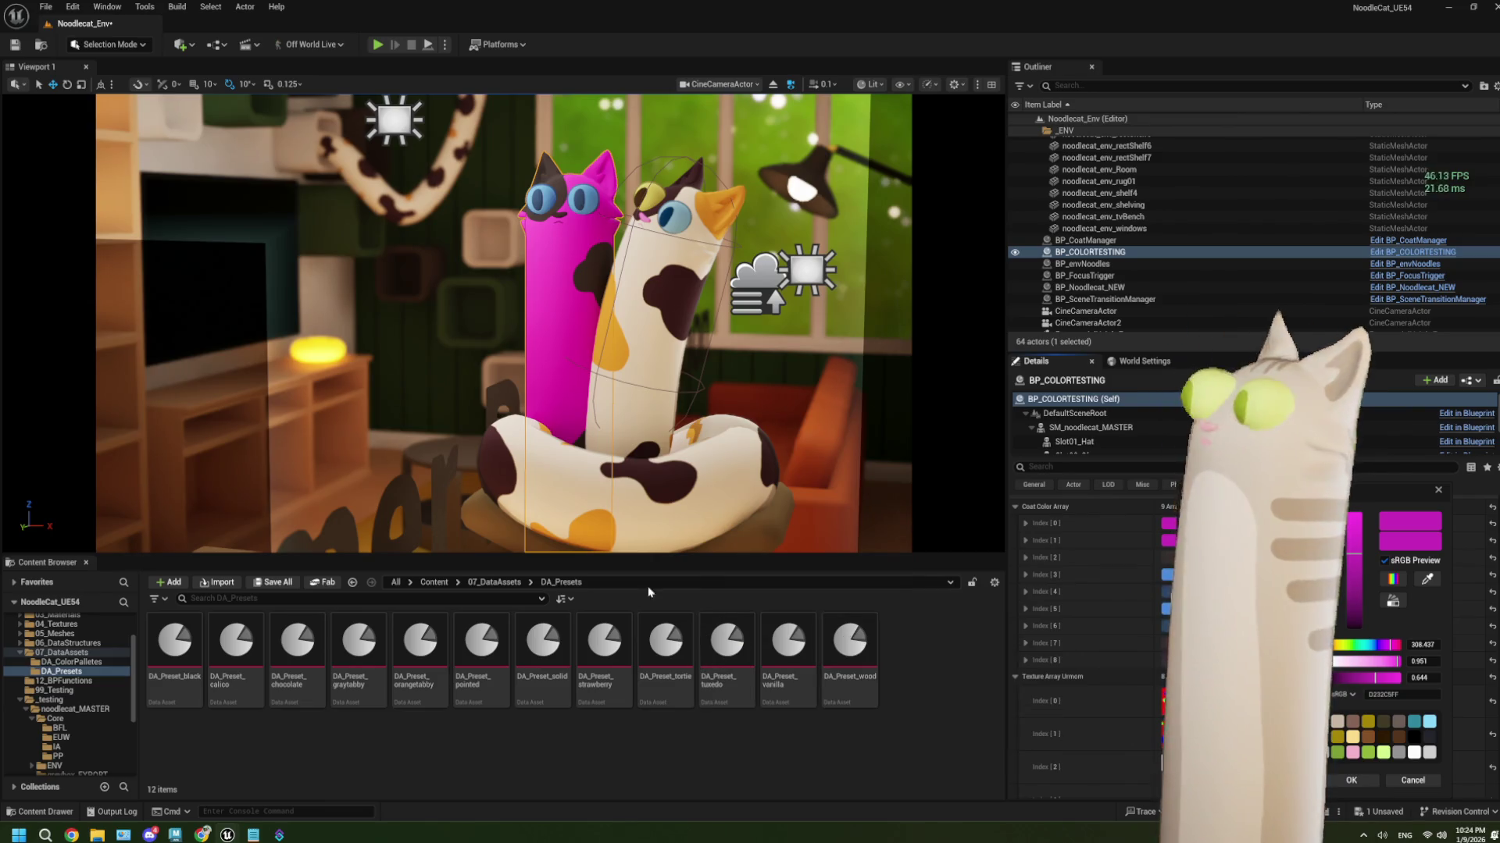
mouse_move(1358, 503)
left_mouse_down()
mouse_move(652, 439)
mouse_move(582, 388)
left_mouse_up()
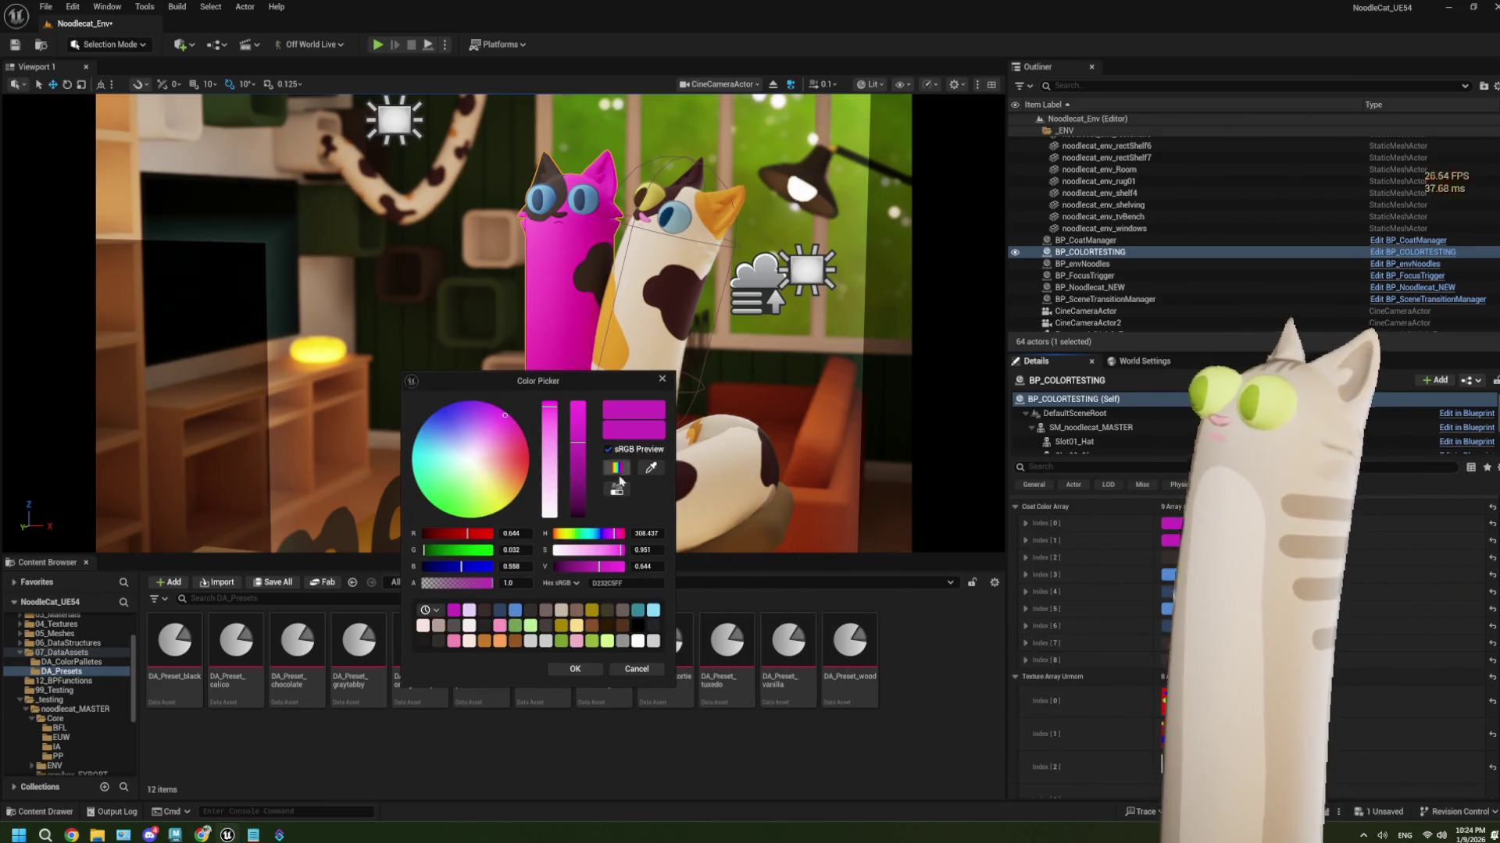
left_click_drag(614, 535, 599, 534)
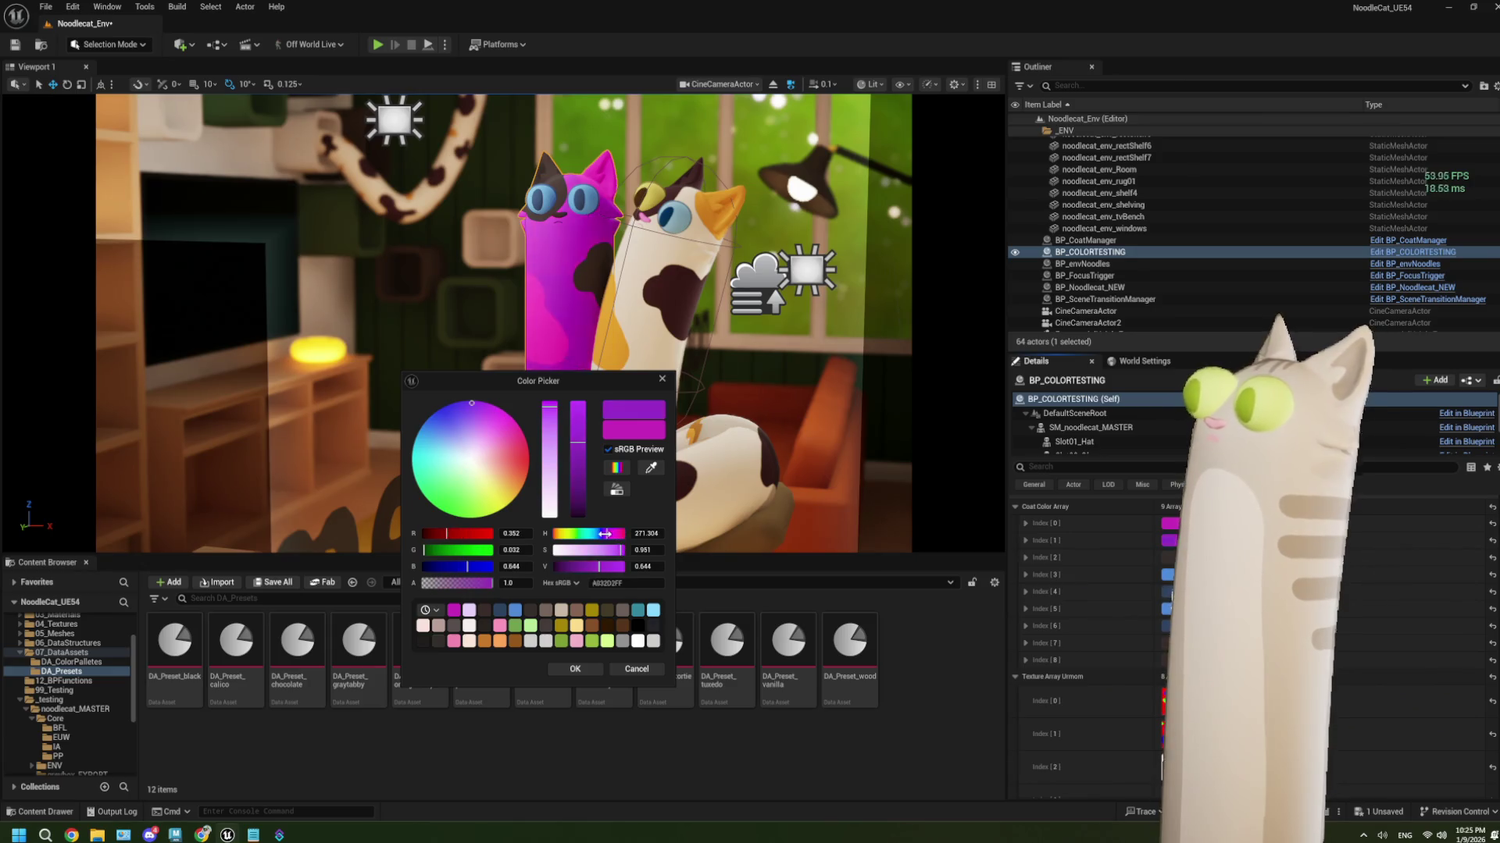
left_click(636, 670)
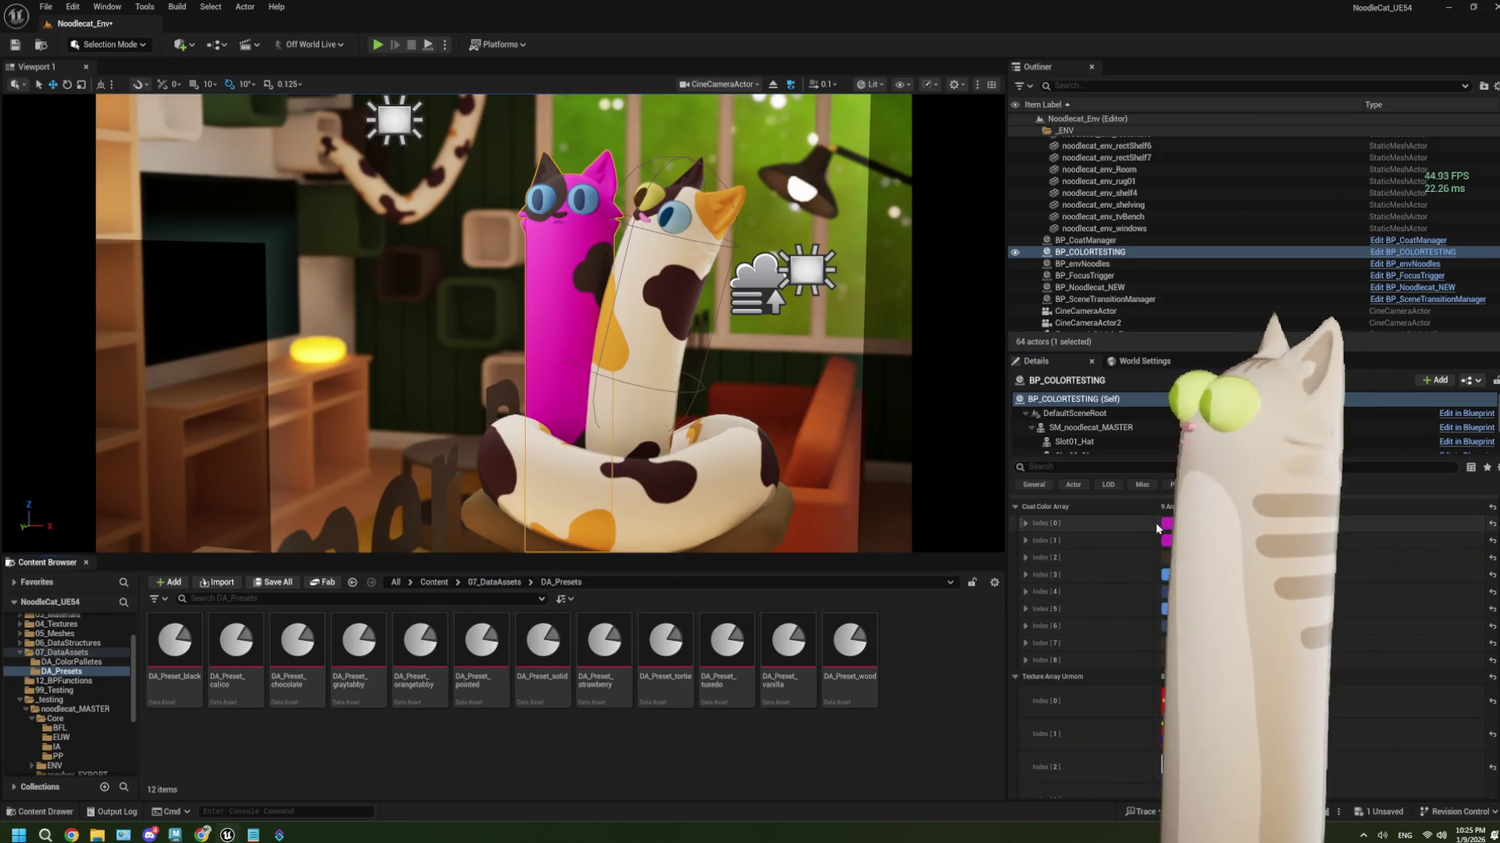
Shift a coat colour entry's hue to cyan and confirm it
left_click_drag(1374, 490, 821, 375)
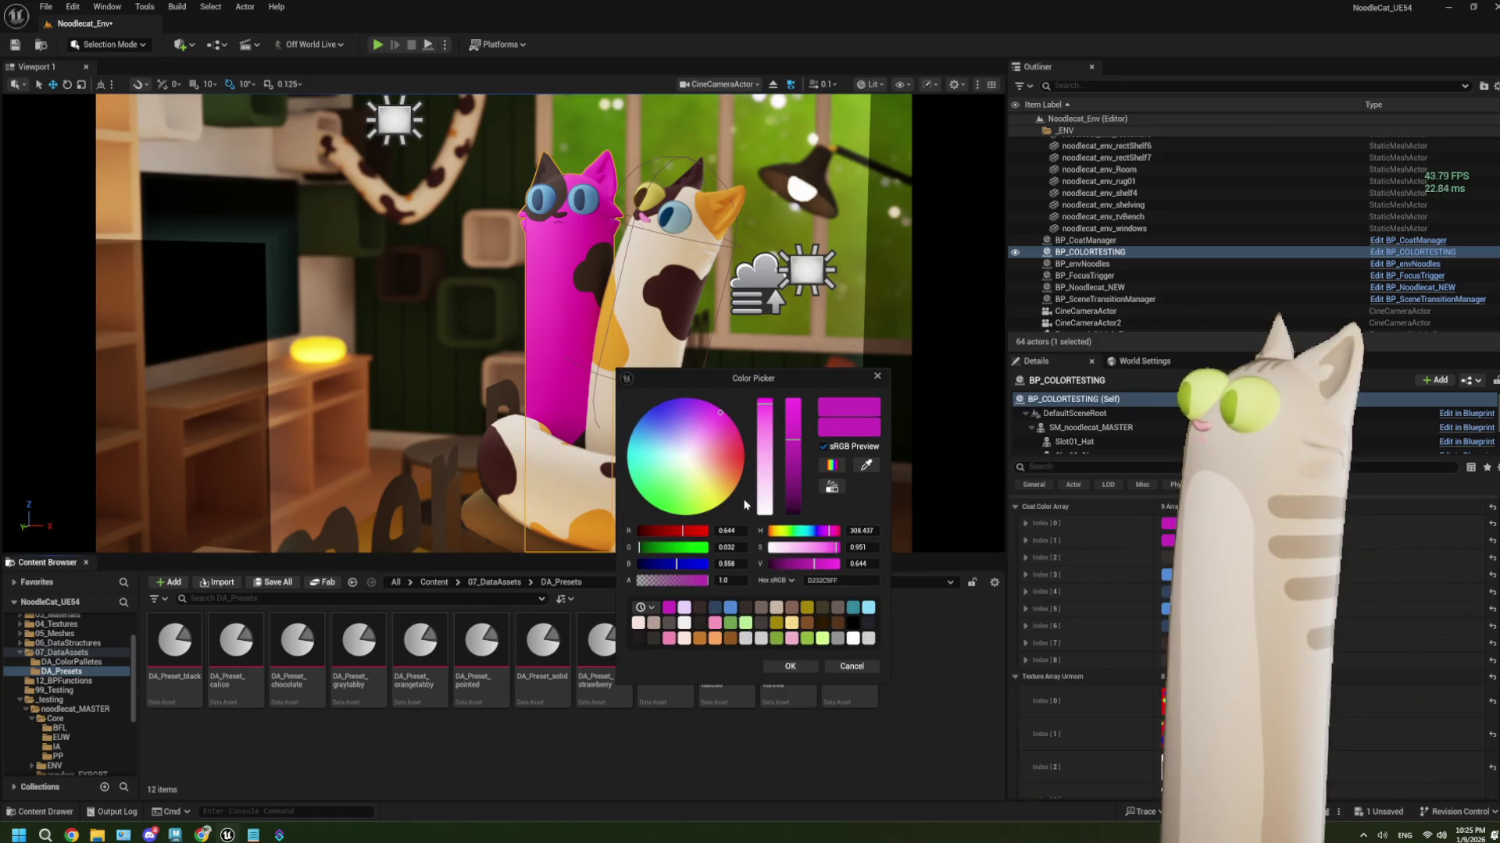
left_click_drag(829, 531, 808, 531)
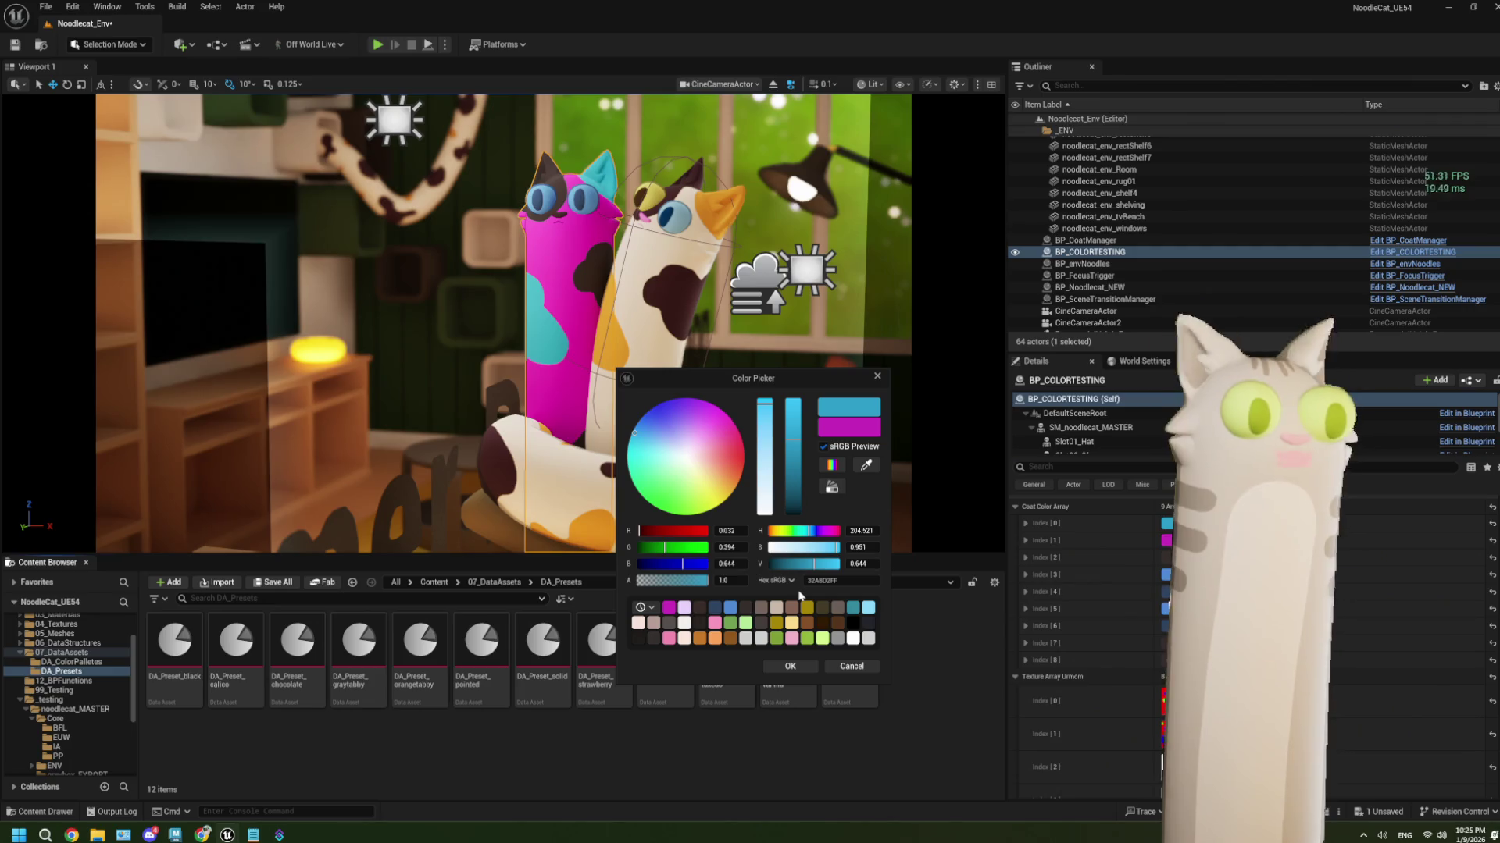
left_click(785, 669)
Change the magenta coat colour entry to green, leaving the dark entry unchanged
left_click(1347, 489)
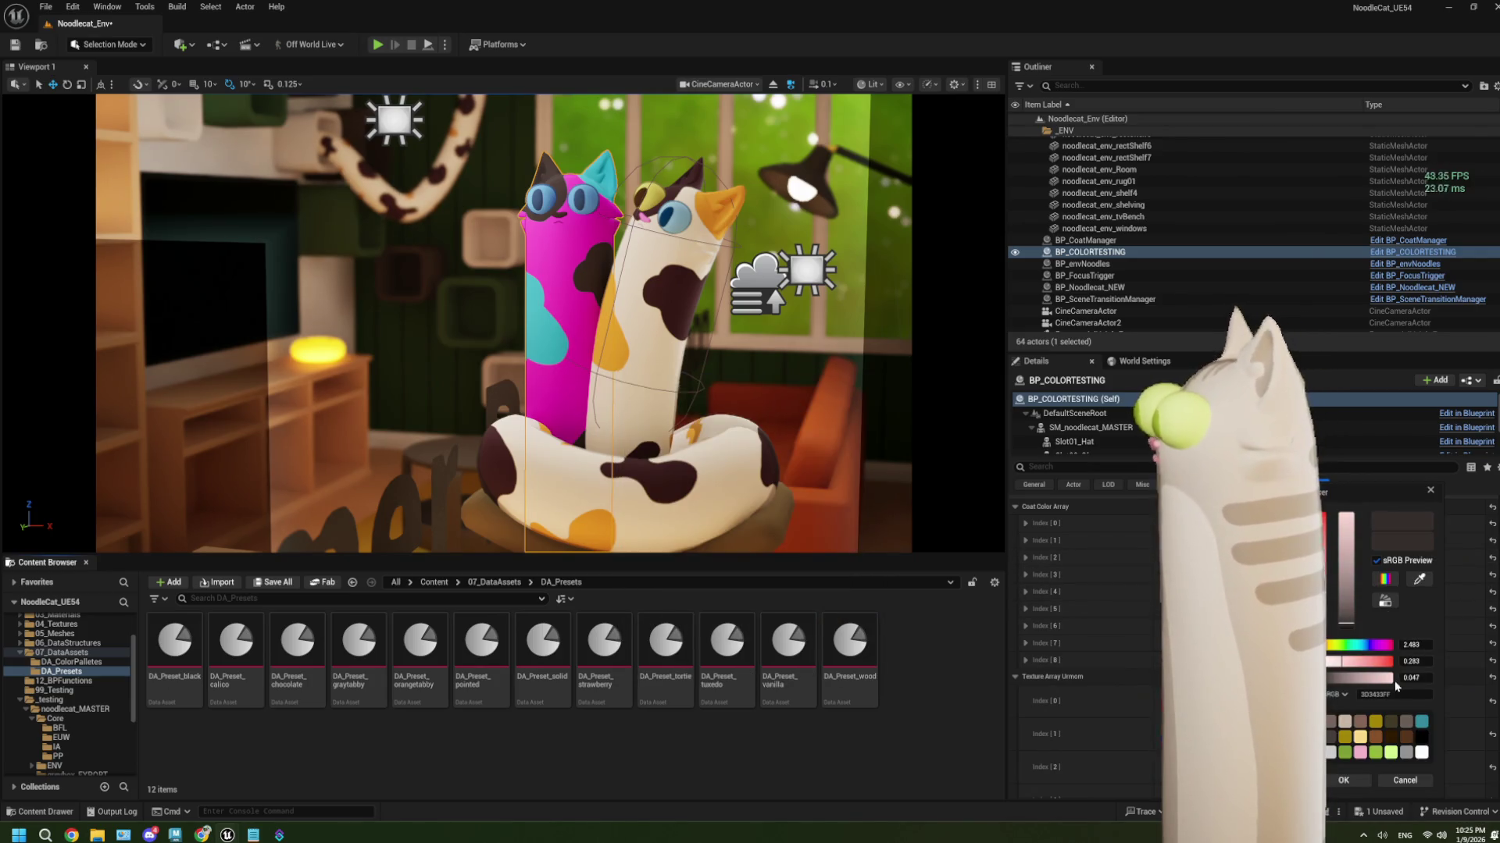
left_click_drag(1347, 489, 730, 394)
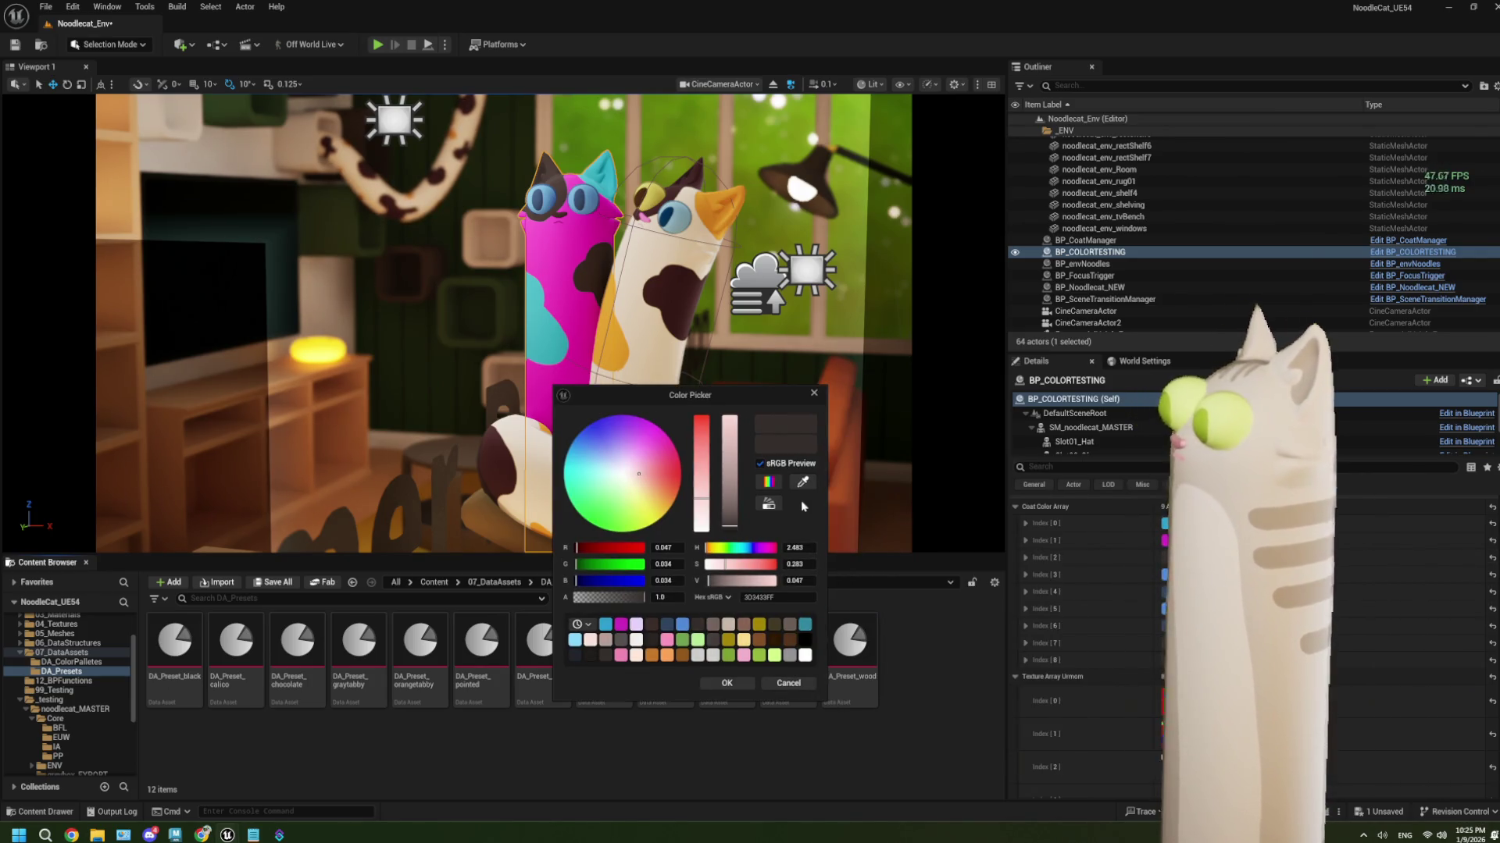
key("Escape")
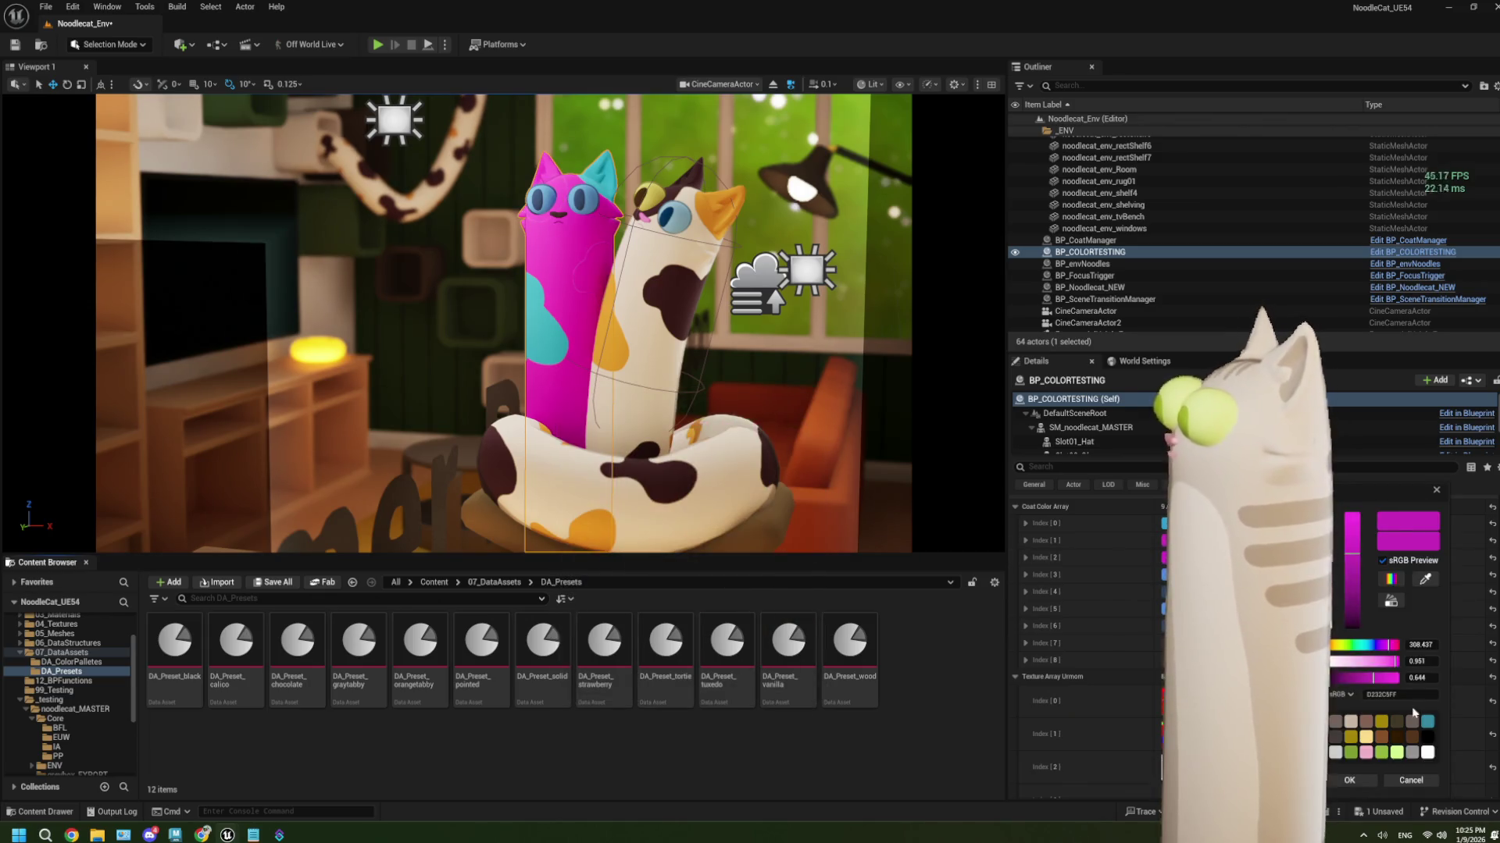
left_click(1168, 558)
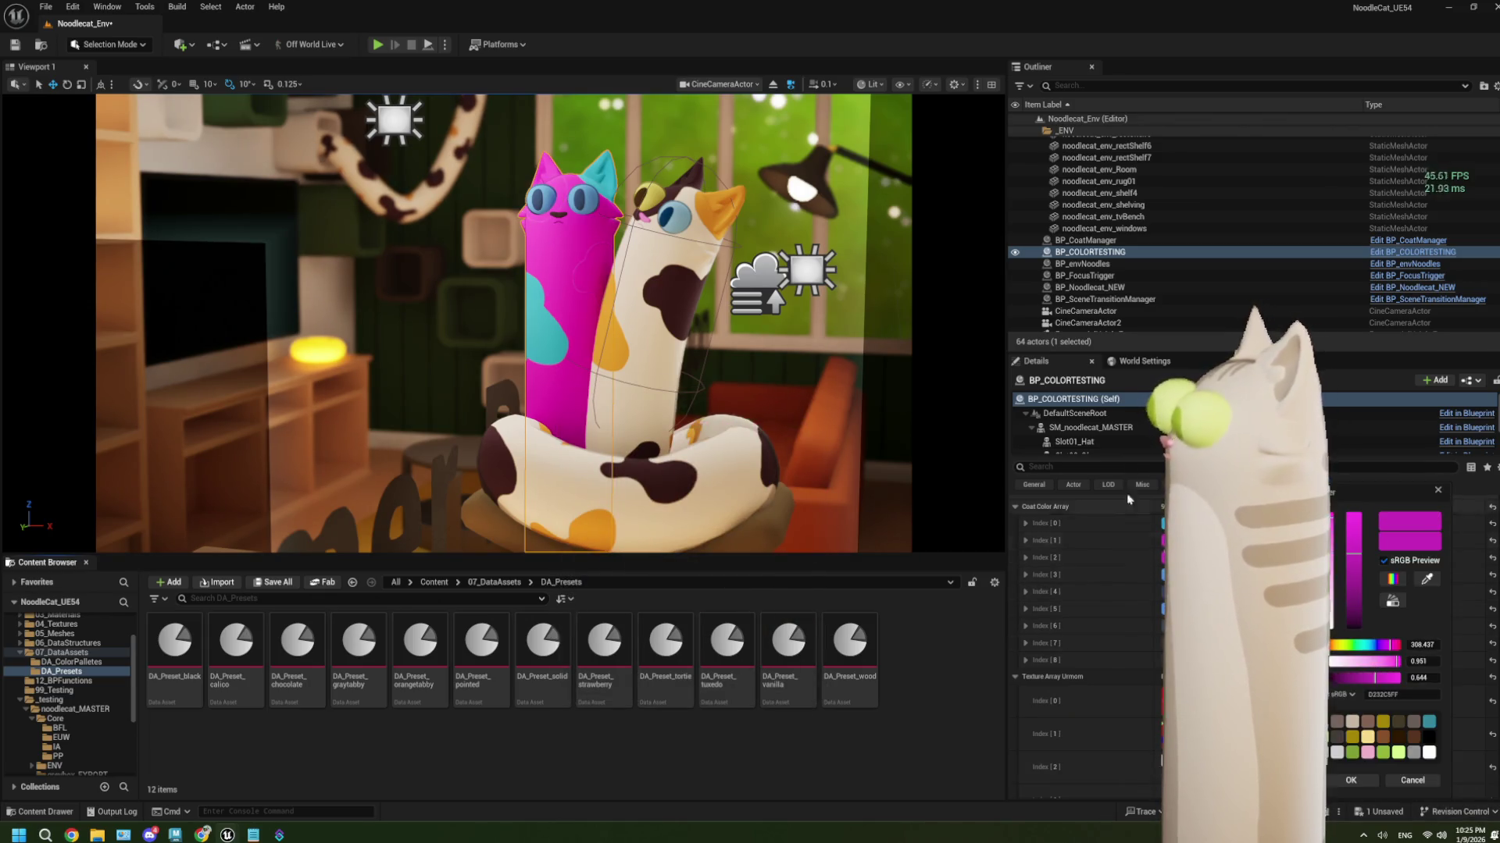
mouse_move(1406, 485)
left_mouse_down()
mouse_move(207, 309)
mouse_move(215, 289)
left_mouse_up()
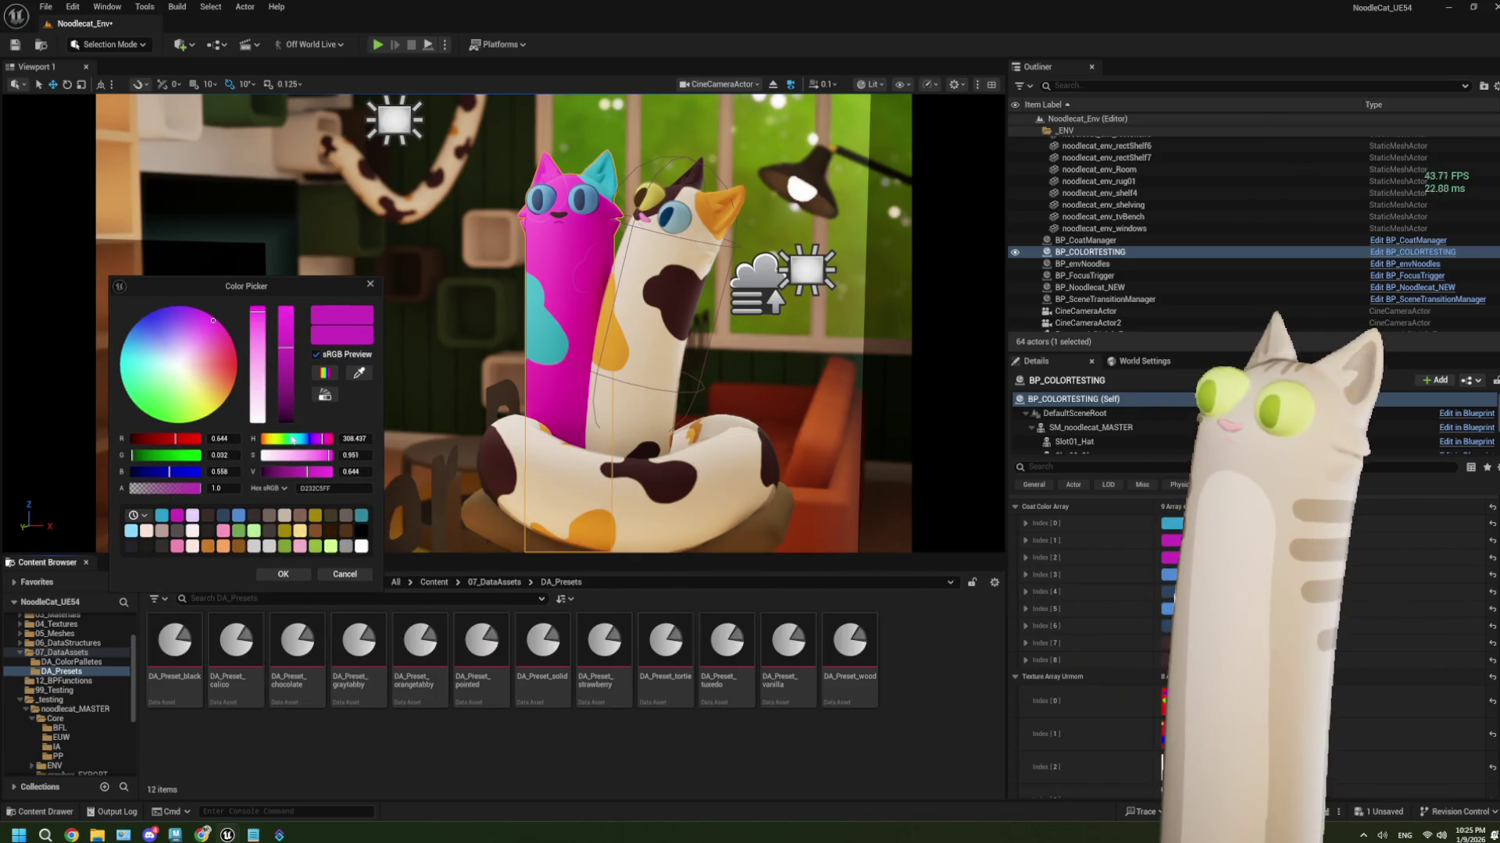
left_click(283, 440)
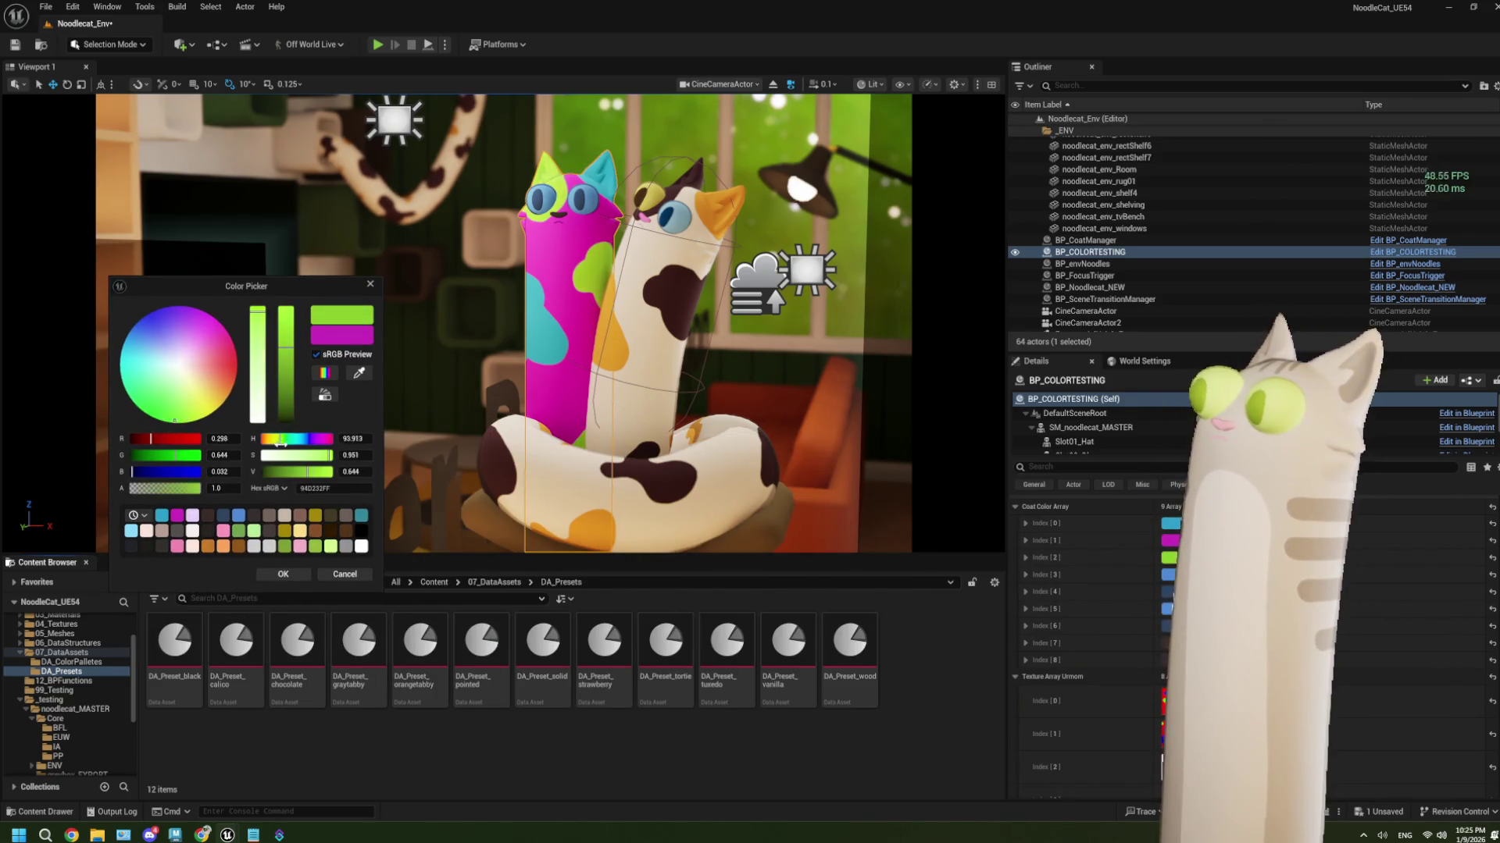
left_click(285, 443)
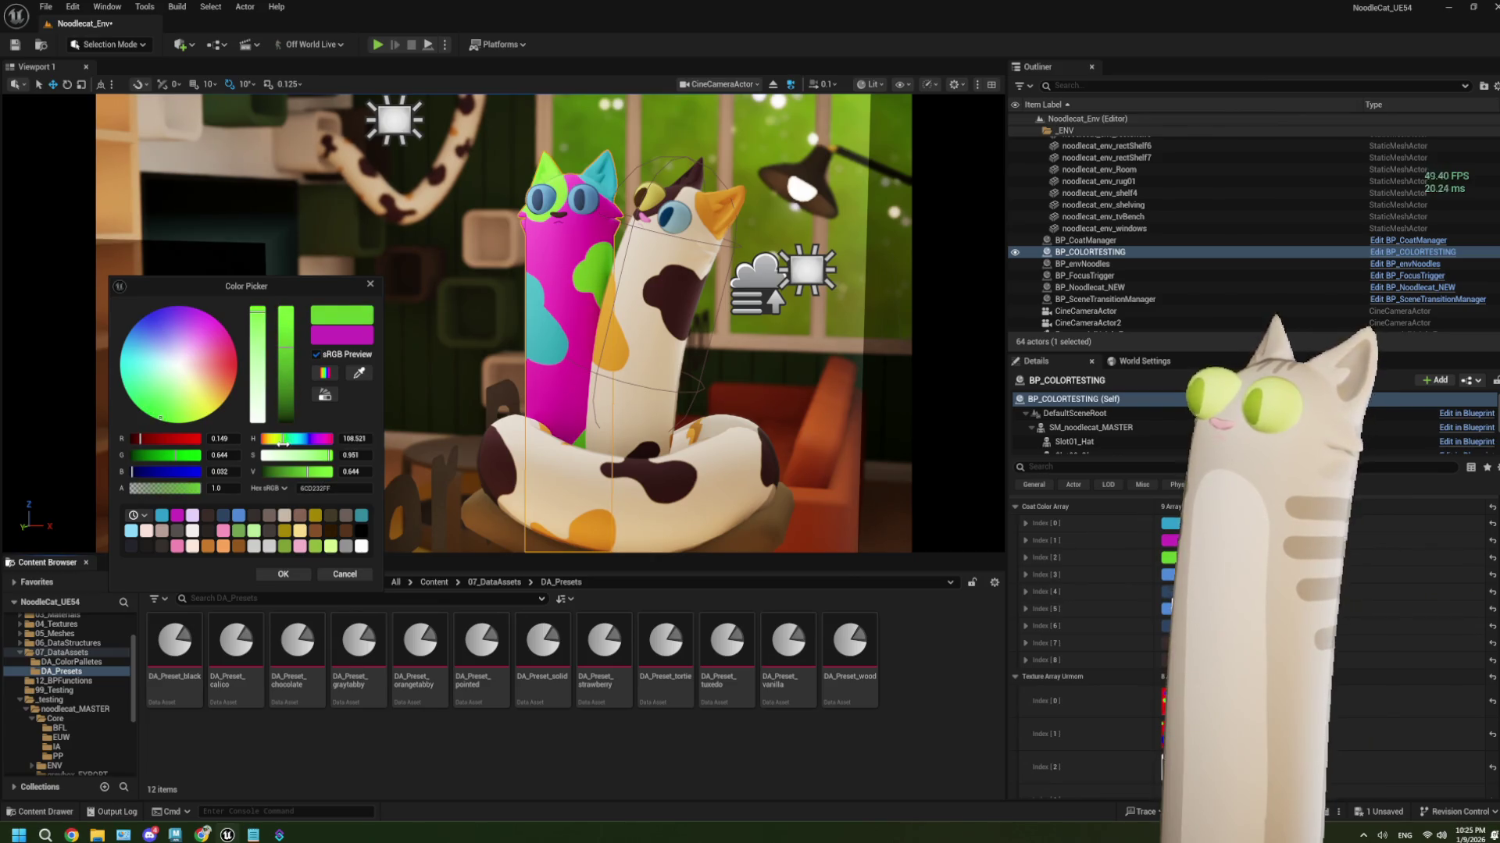
left_click(282, 574)
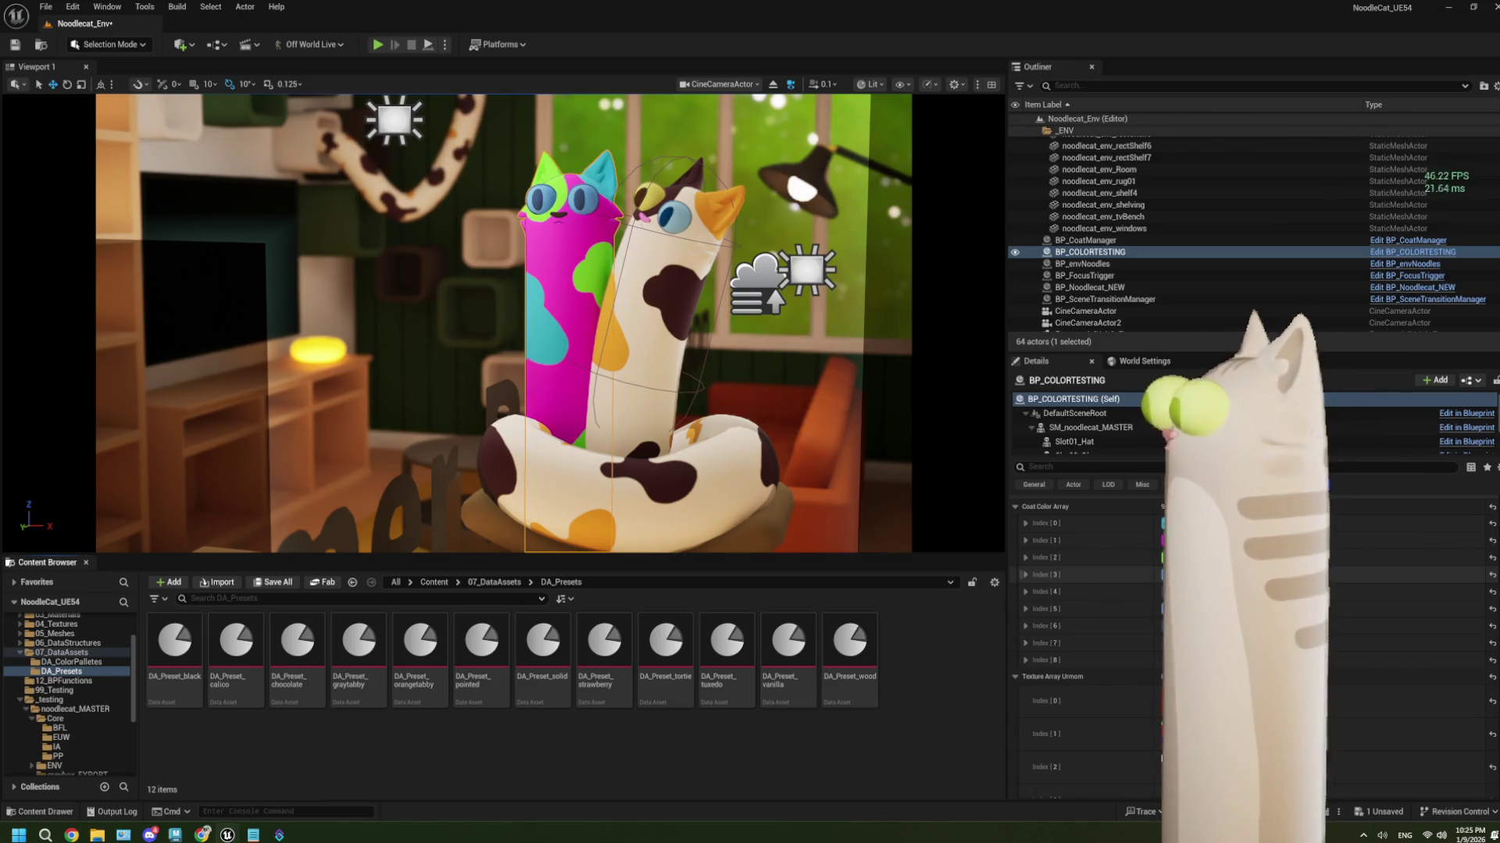
left_click(1167, 576)
Set coat colour Index [3] to purple
left_click_drag(1316, 493, 258, 289)
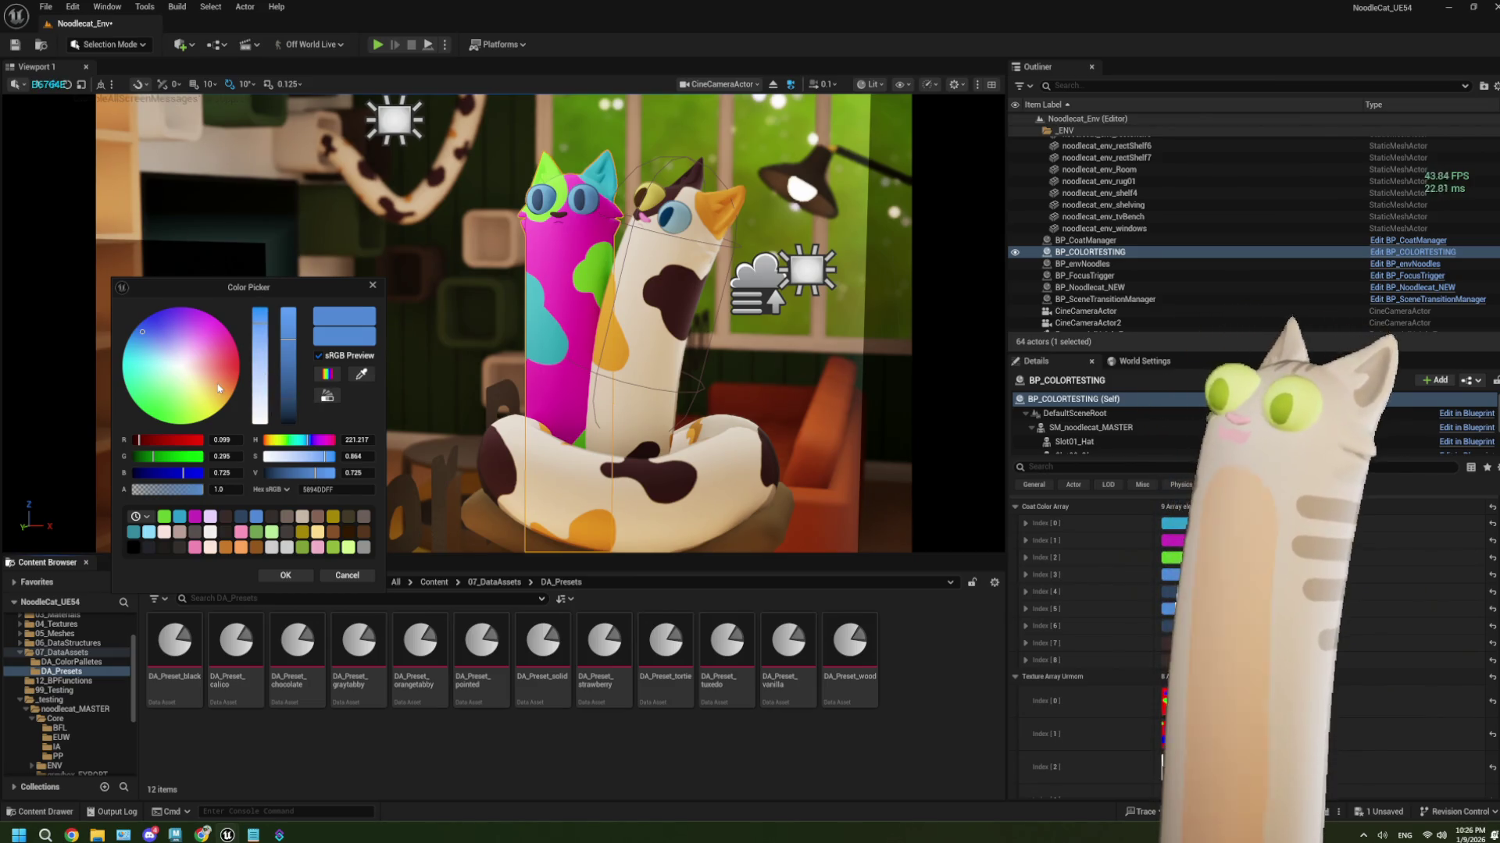
mouse_move(186, 375)
left_mouse_down()
mouse_move(177, 335)
mouse_move(230, 383)
left_mouse_up()
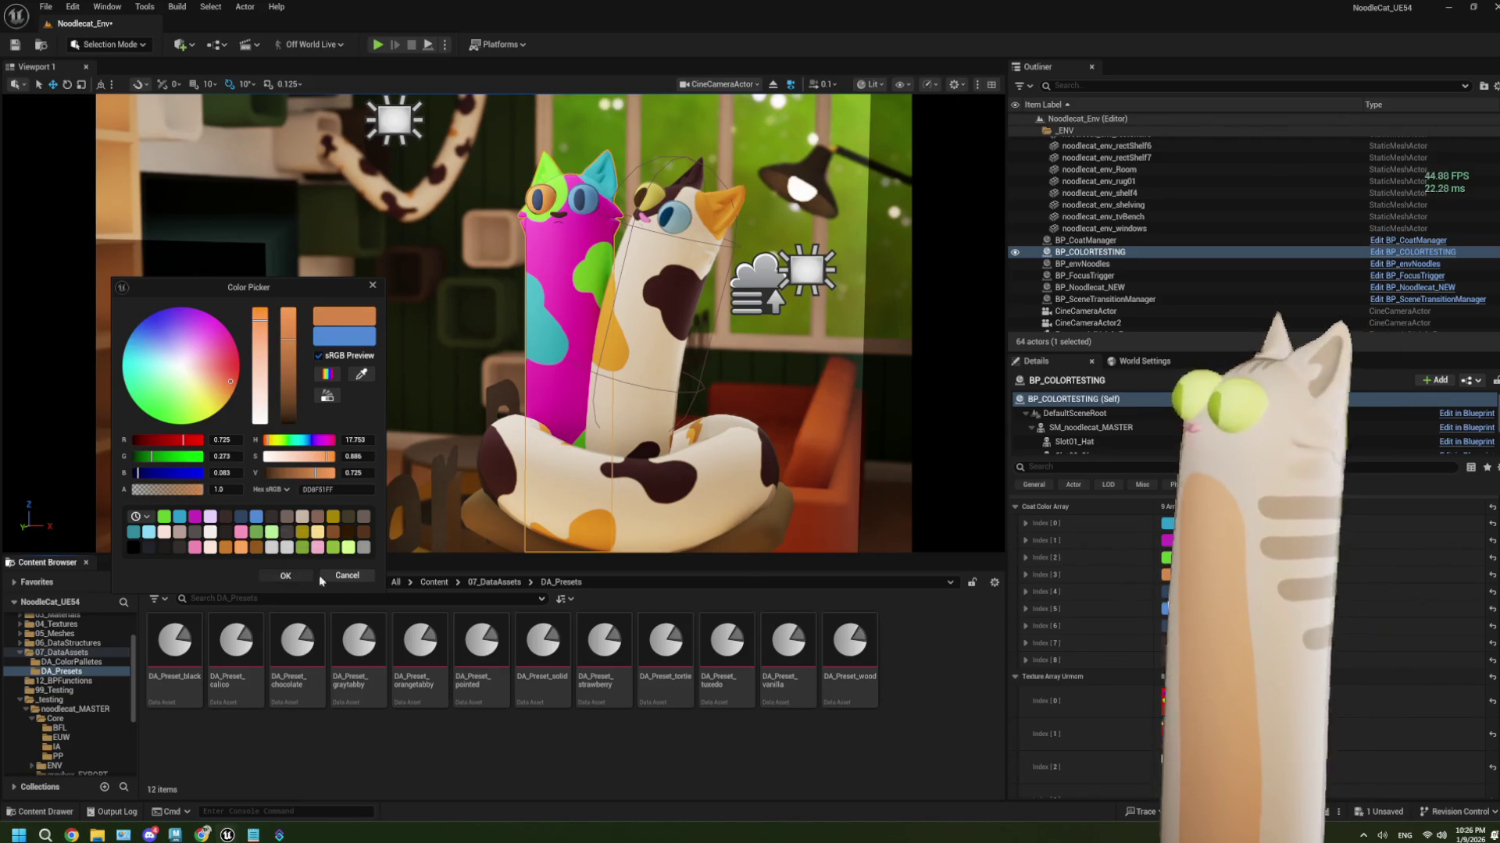
left_click(285, 575)
Change the dark blue coat colour entry to a saturated dark pink
left_click(1169, 592)
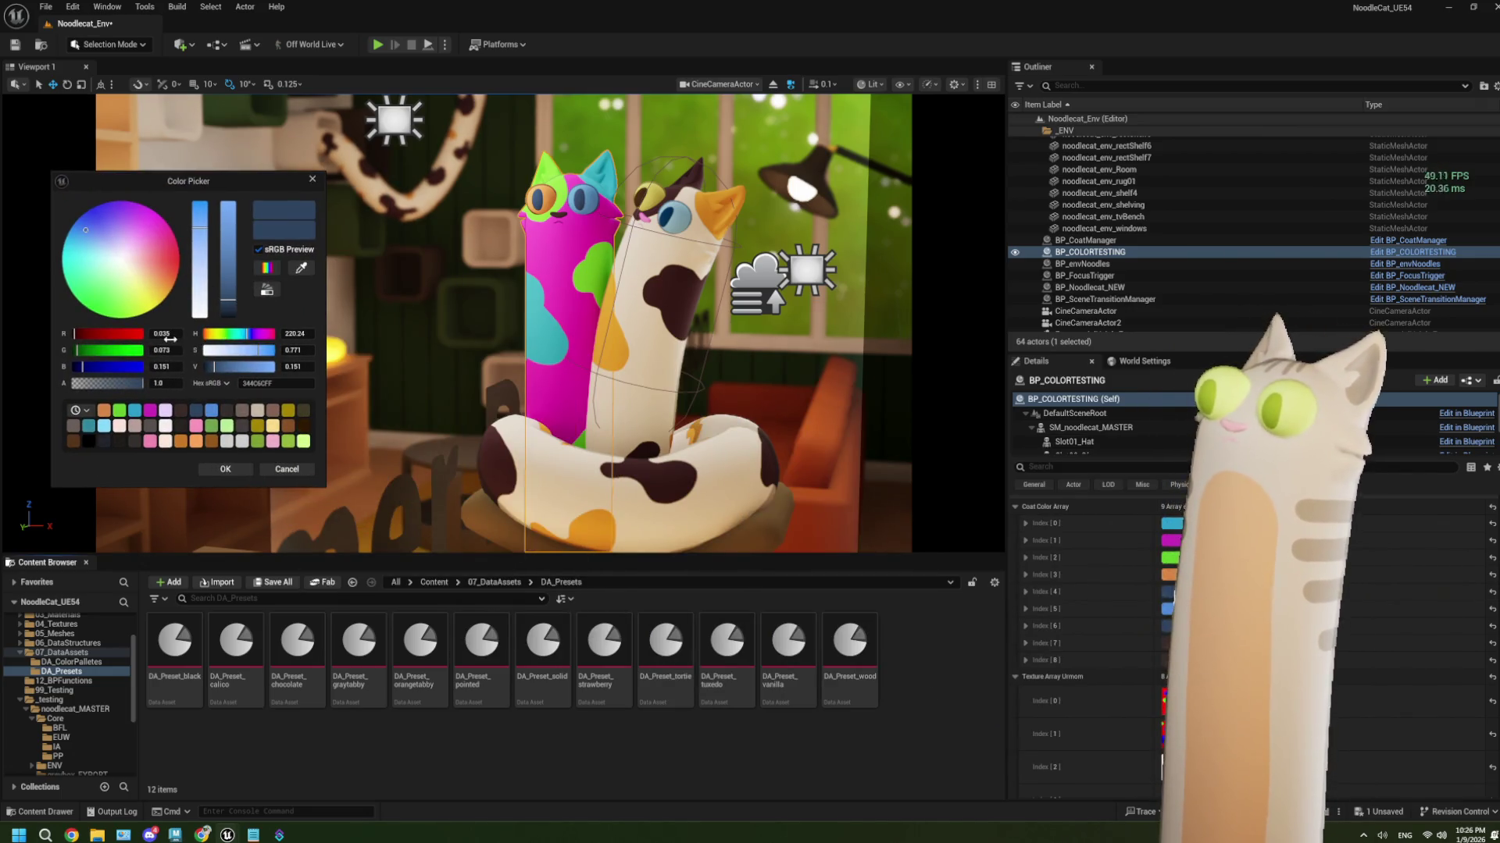
left_click(269, 334)
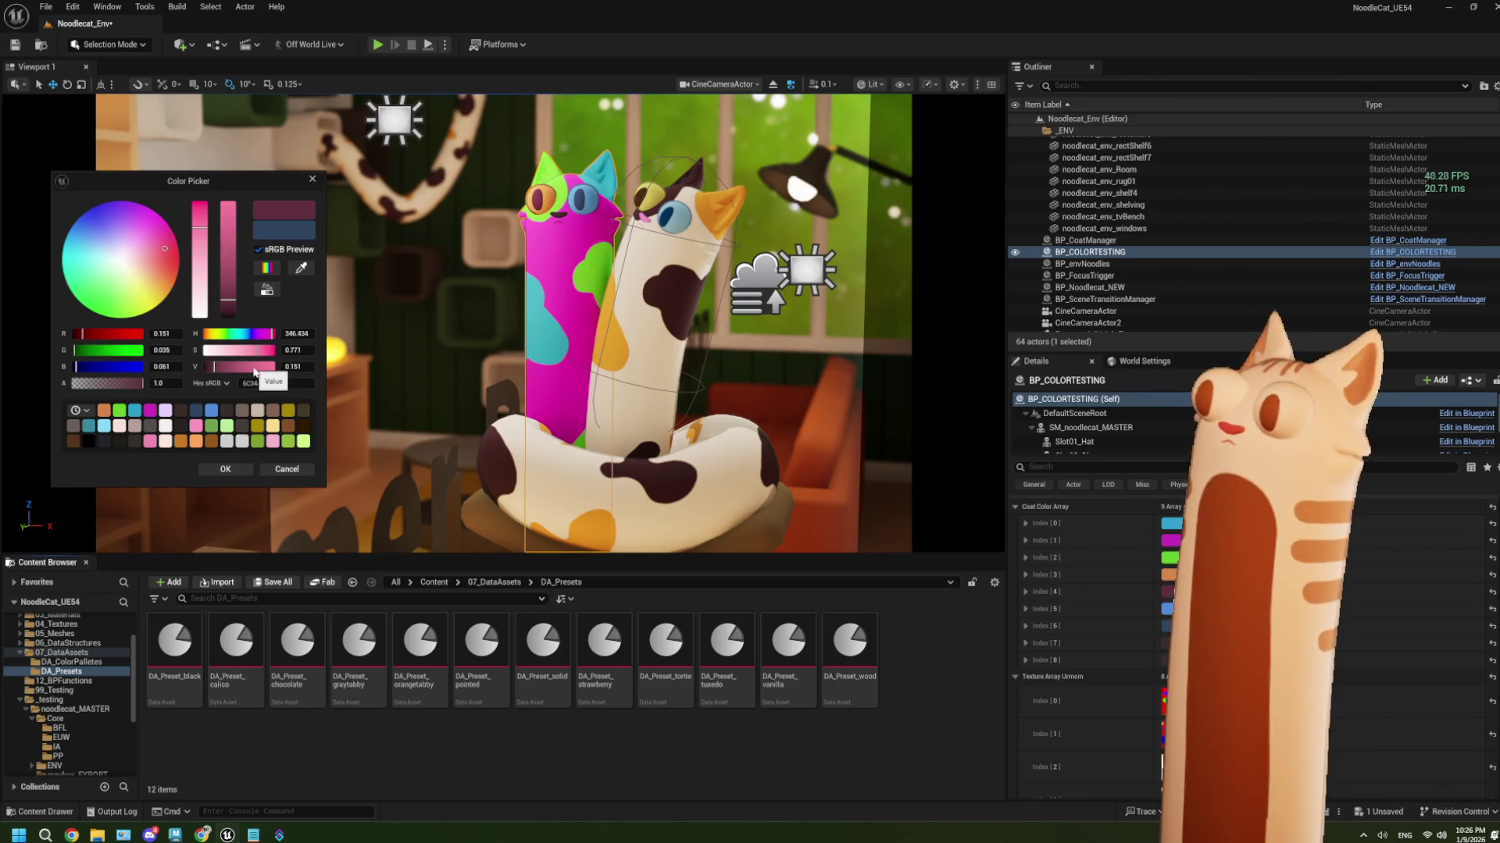
left_click(270, 351)
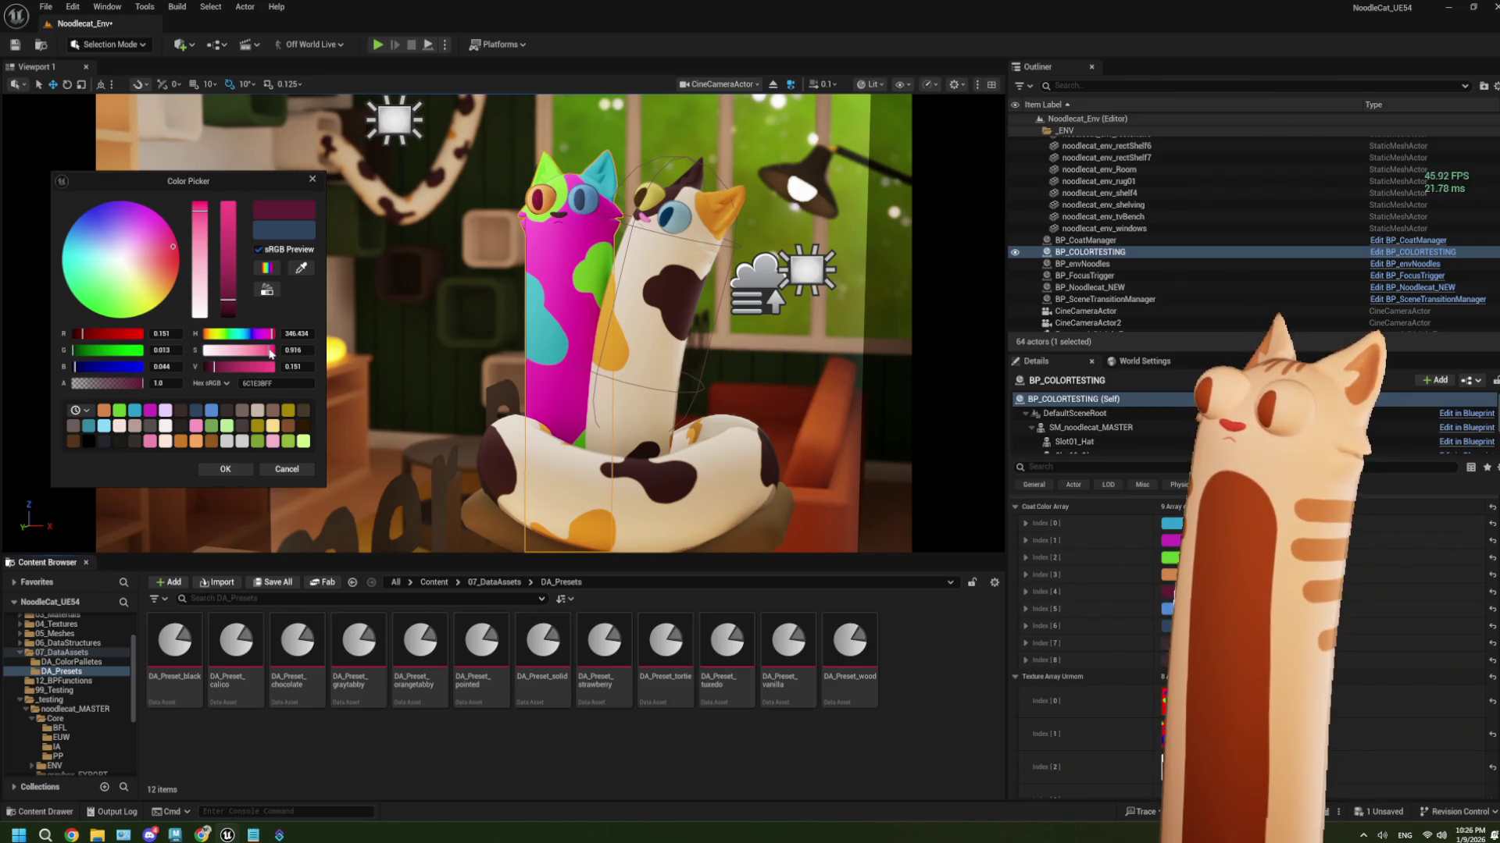
left_click(249, 465)
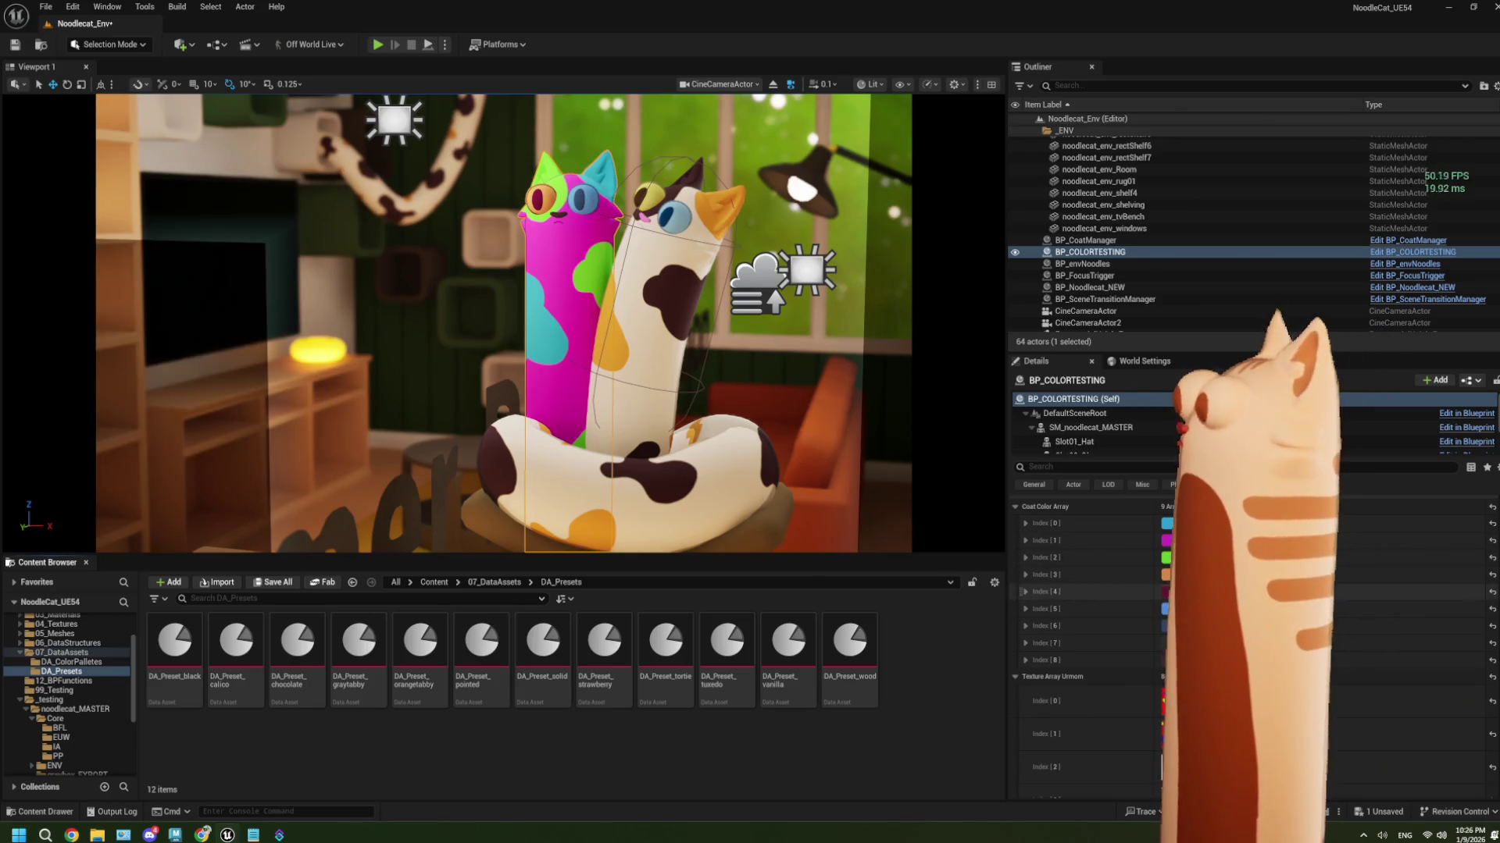
Adjust coat colour Index [5], ending on a brighter yellow
left_click(1165, 610)
mouse_move(1367, 500)
left_mouse_down()
mouse_move(324, 171)
mouse_move(327, 143)
left_mouse_up()
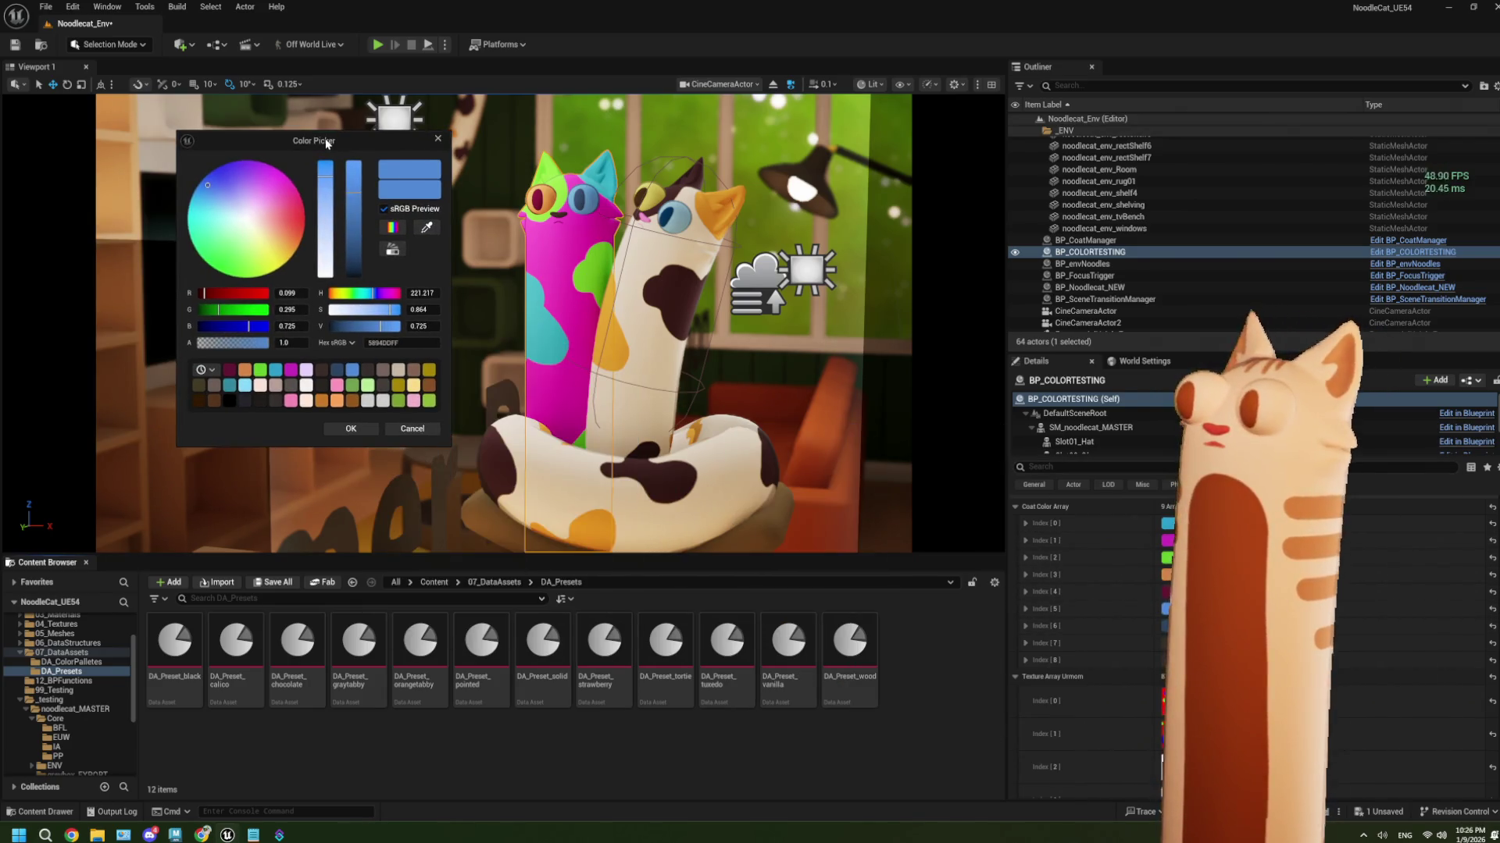
left_click(386, 294)
mouse_move(385, 295)
left_mouse_down()
mouse_move(357, 295)
mouse_move(411, 294)
mouse_move(348, 292)
left_mouse_up()
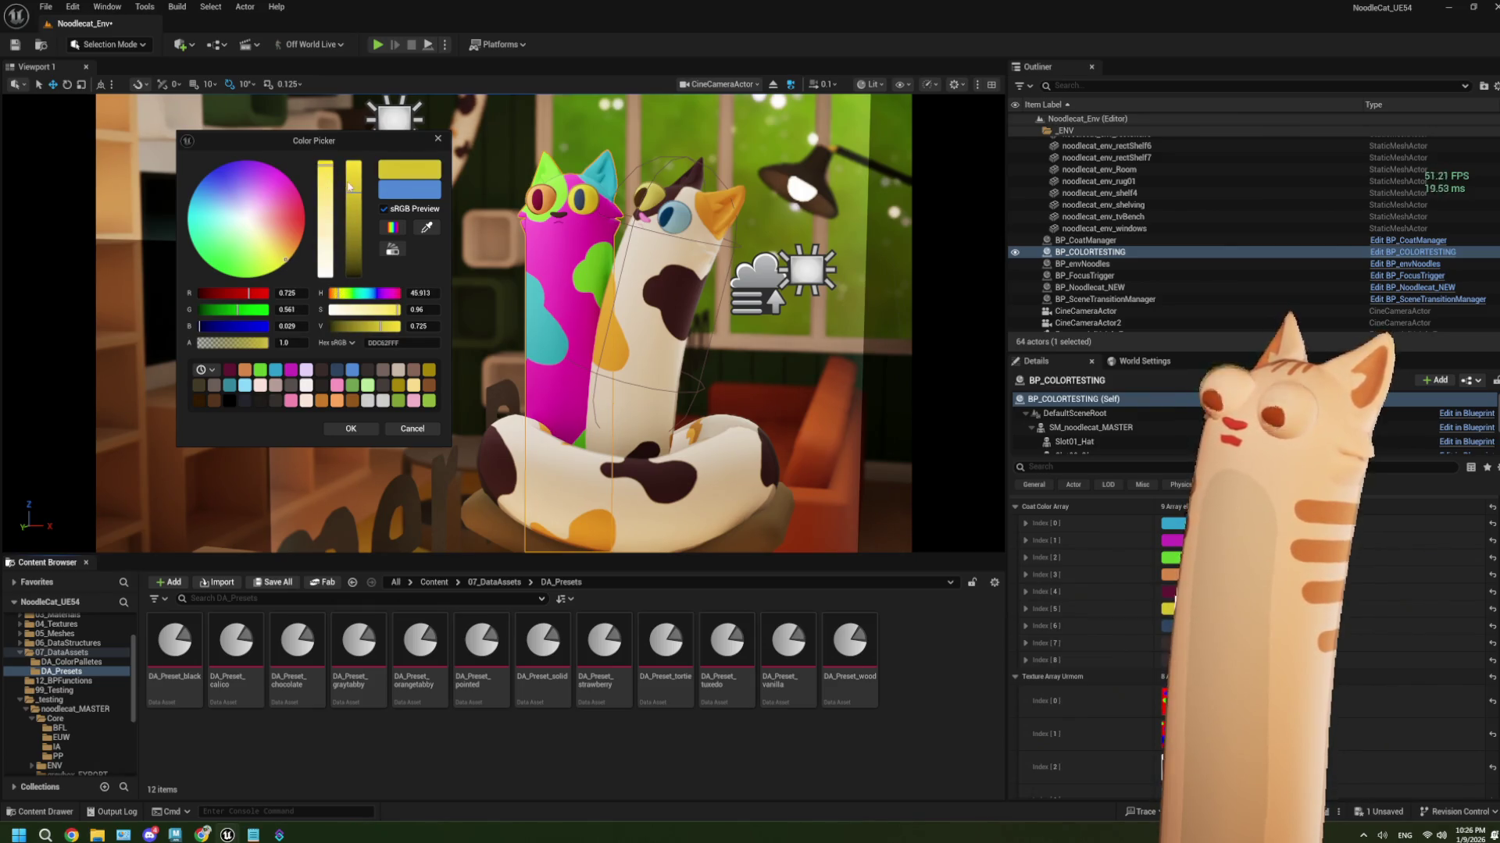
left_click_drag(349, 186, 358, 177)
left_click(351, 428)
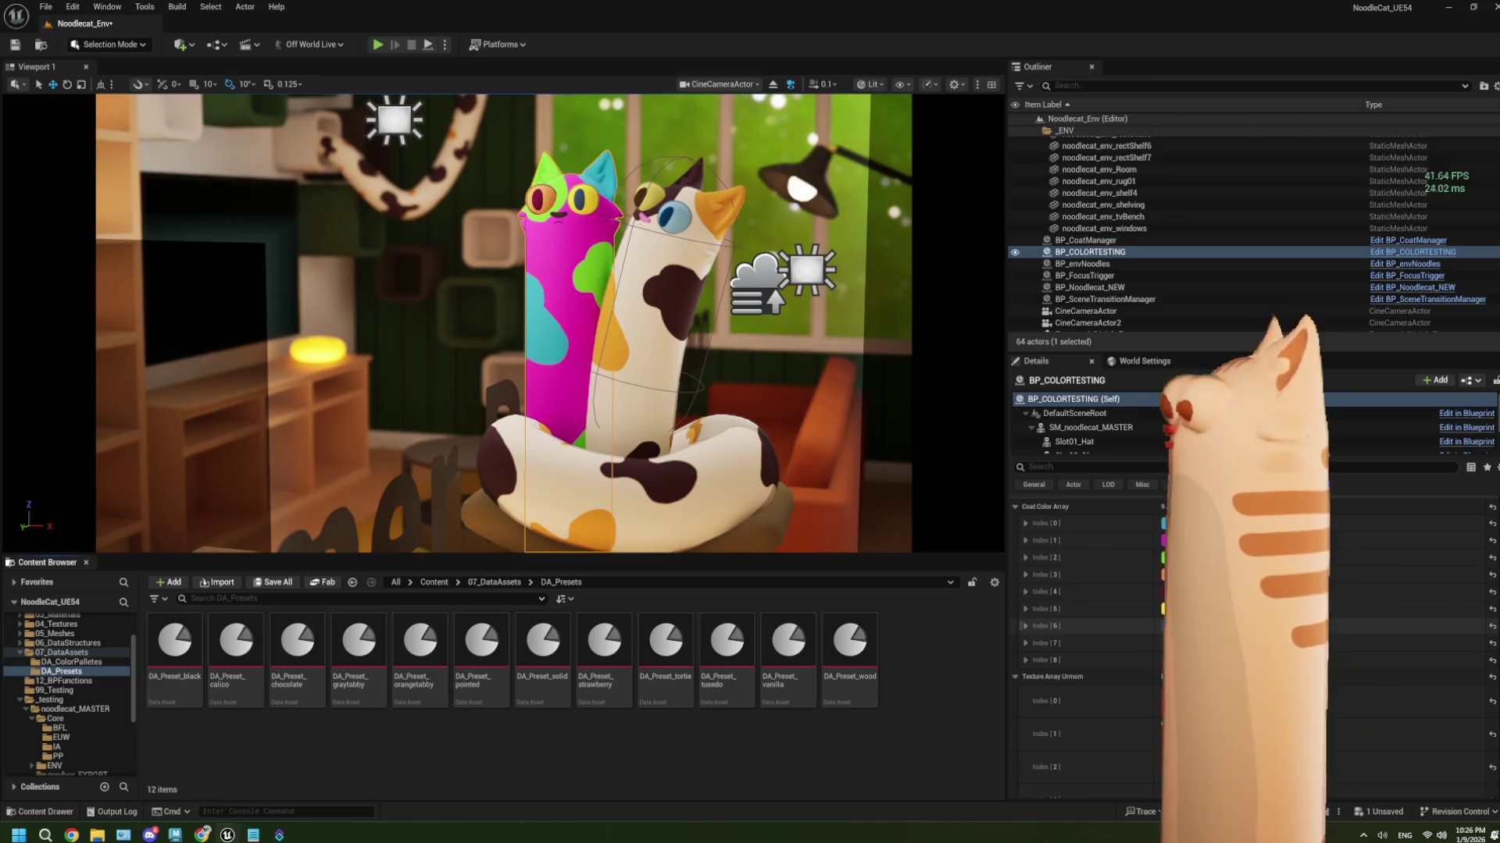
Change the next dark blue entry to olive yellow, discarding a later hue tweak
left_click(1169, 625)
mouse_move(1352, 497)
left_mouse_down()
mouse_move(436, 249)
mouse_move(380, 201)
left_mouse_up()
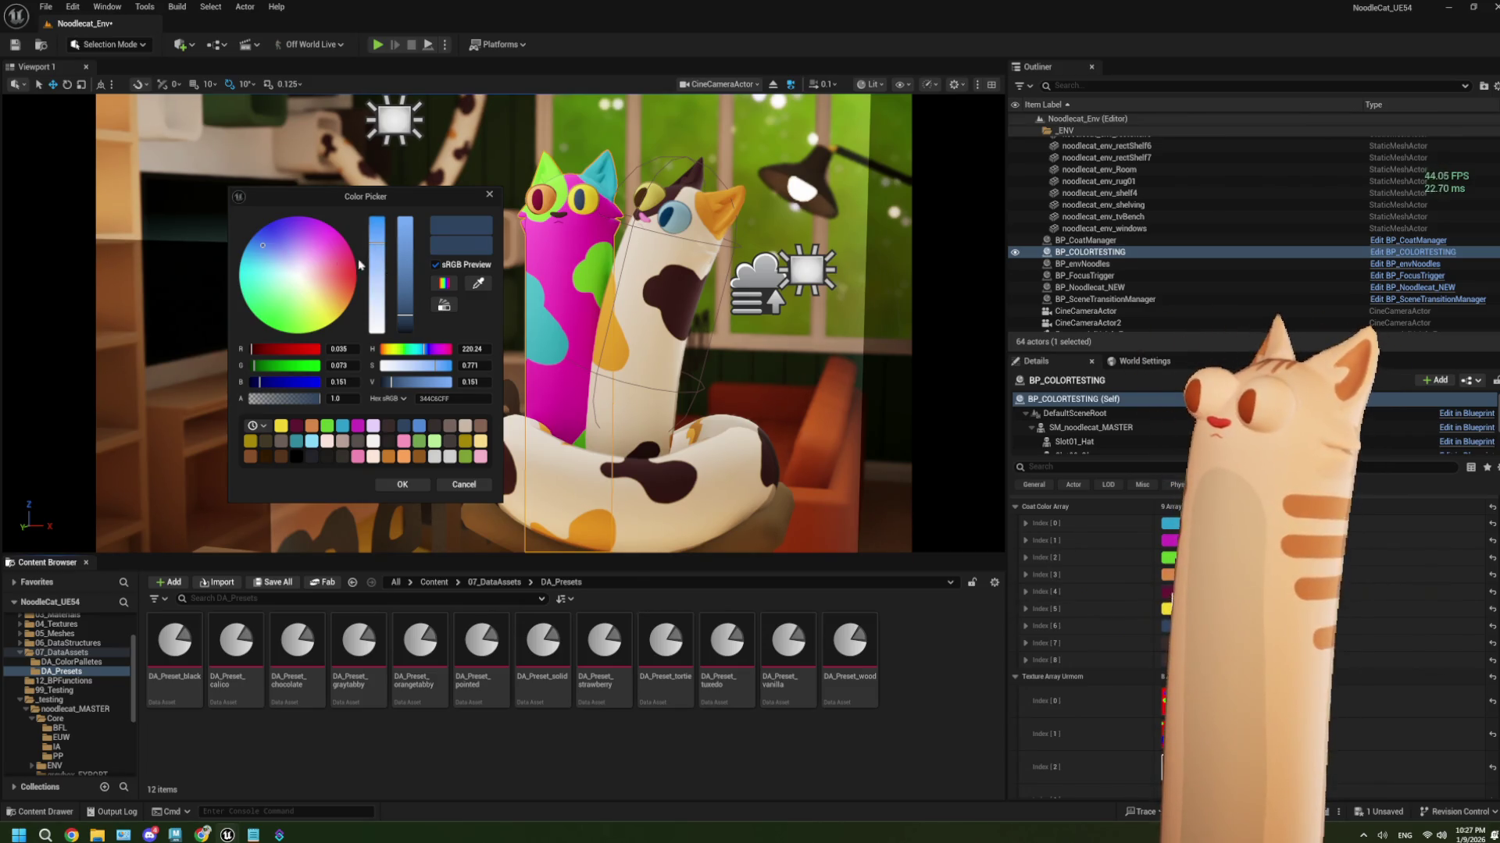
left_click_drag(320, 262, 327, 302)
left_click(402, 484)
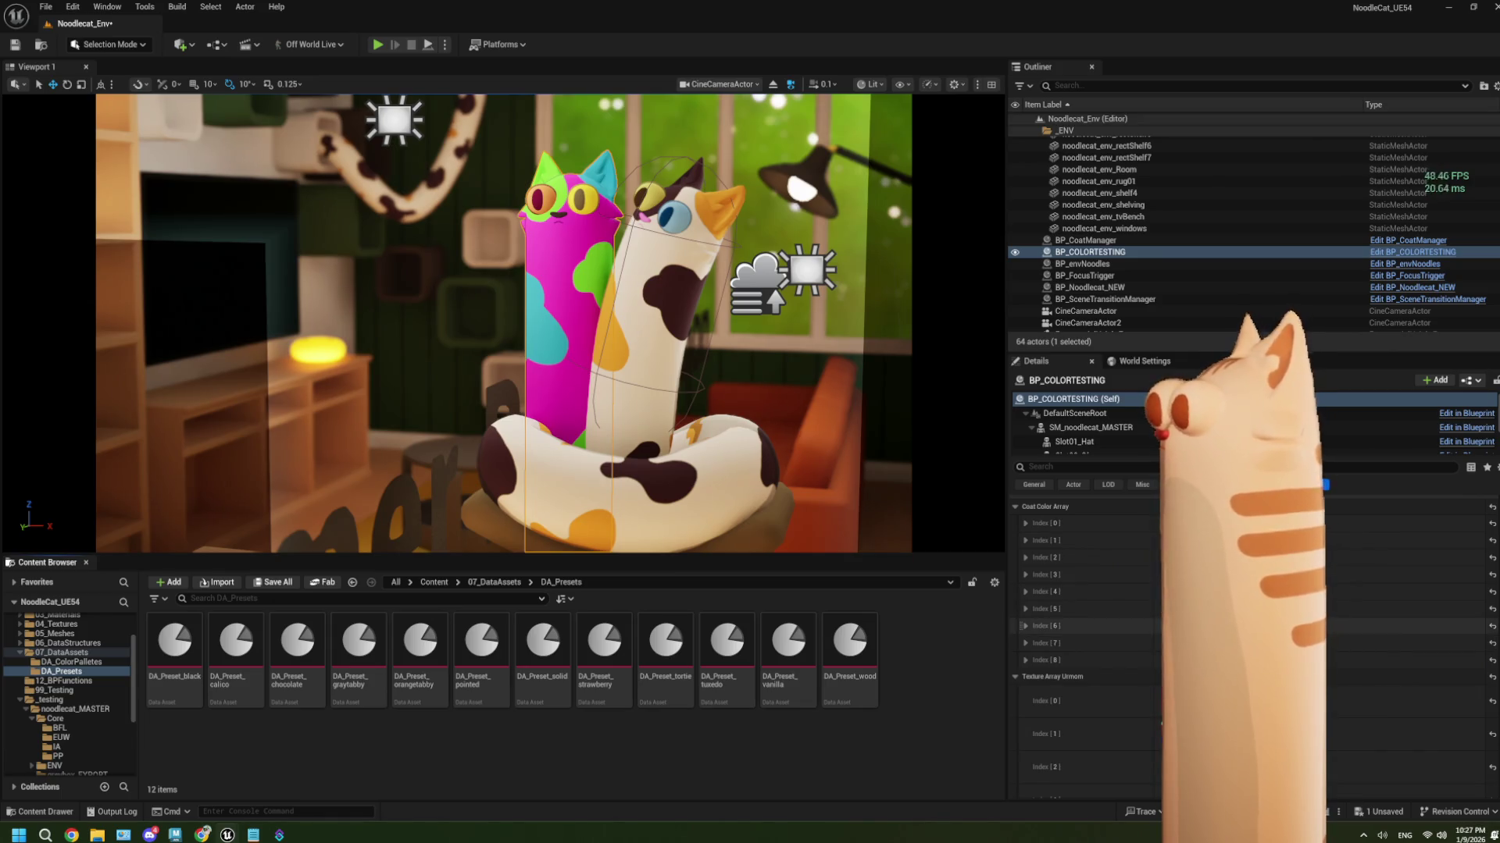
left_click(1187, 524)
left_click_drag(1391, 492, 415, 234)
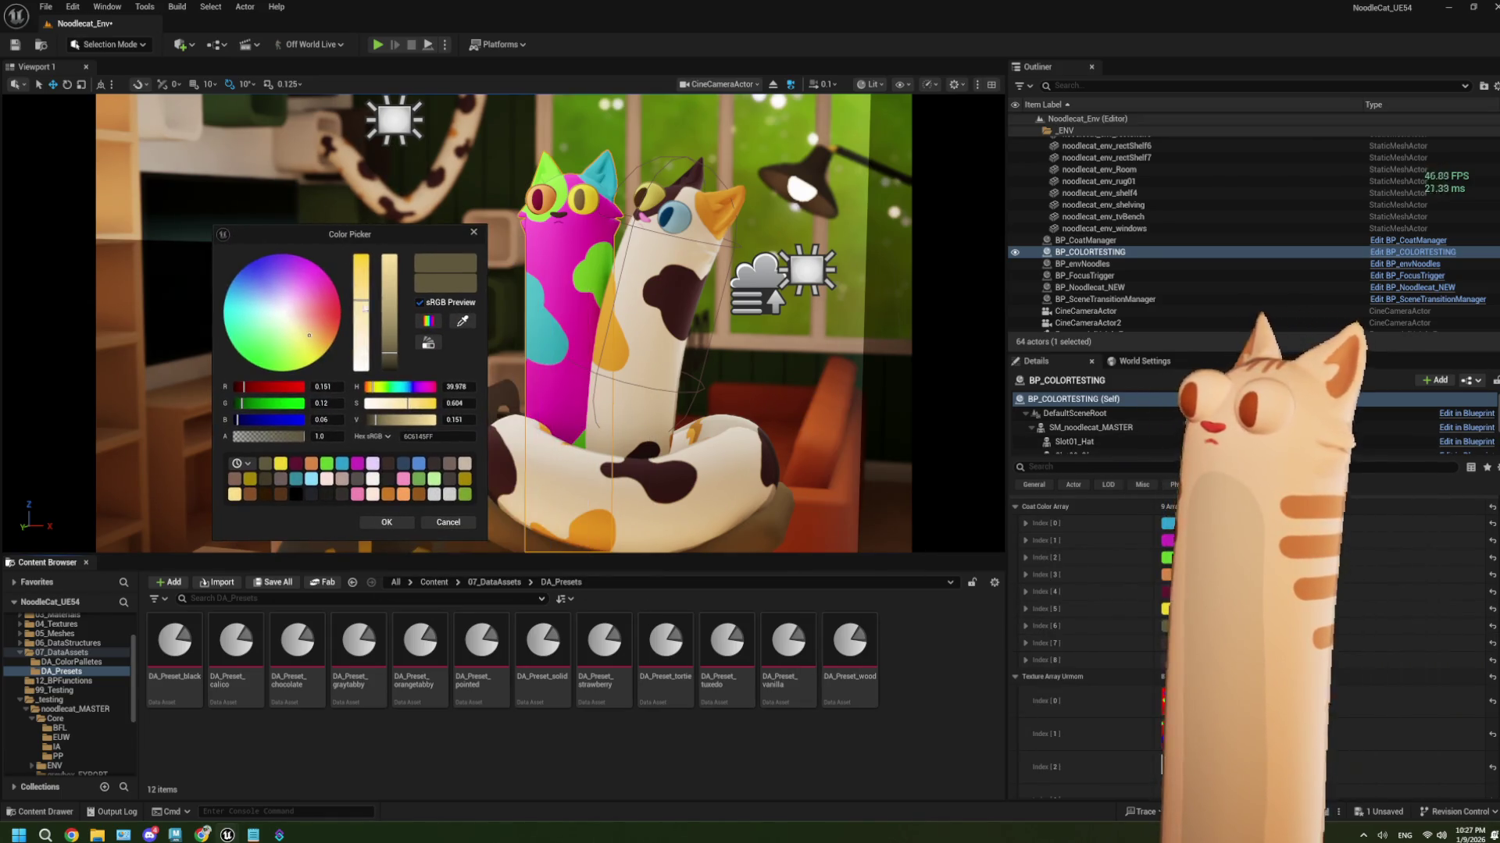
left_click_drag(295, 316, 299, 336)
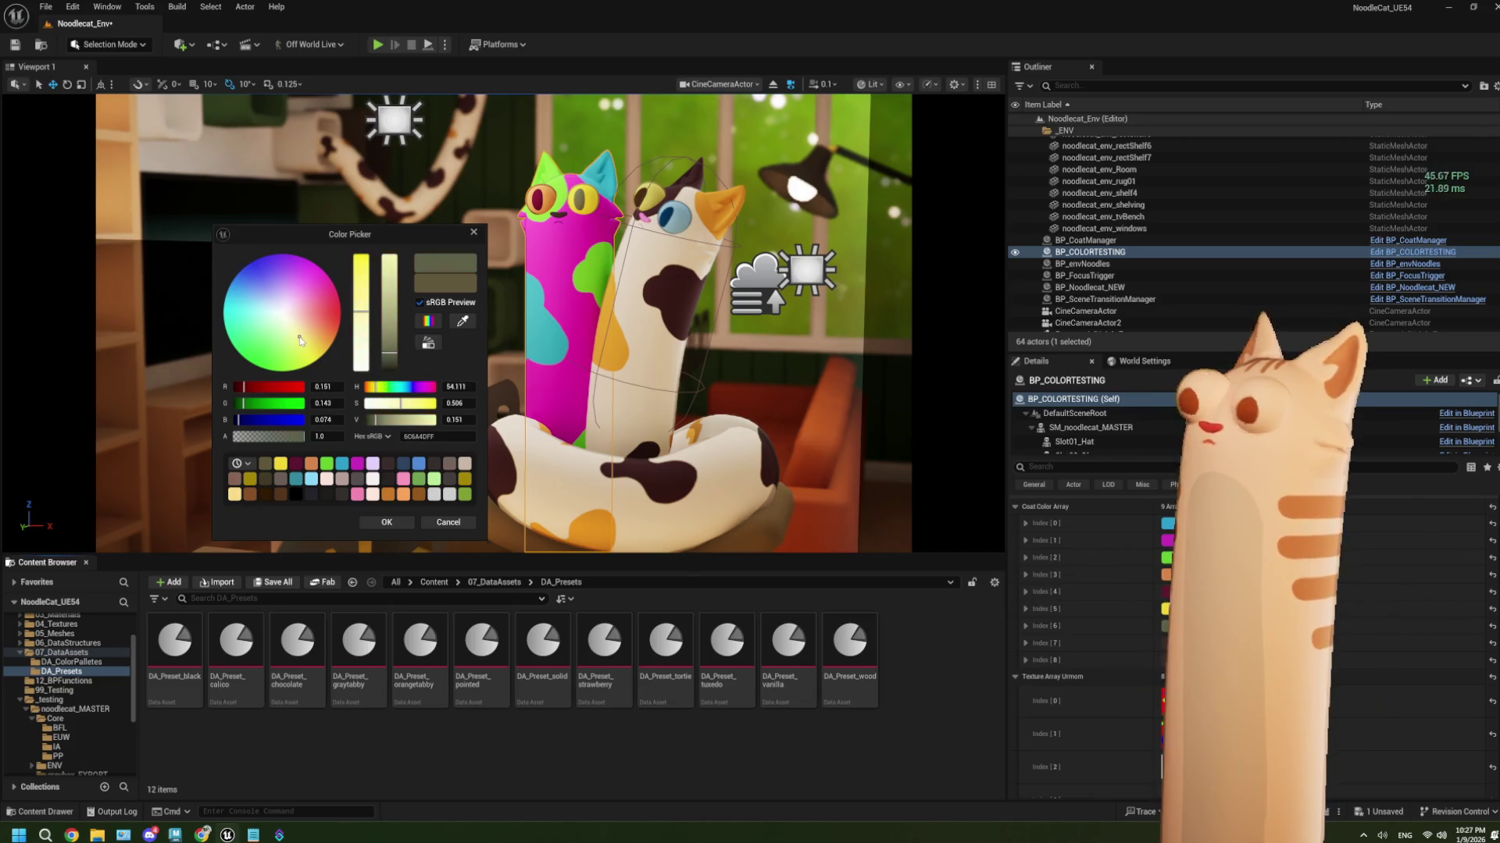
left_click(448, 522)
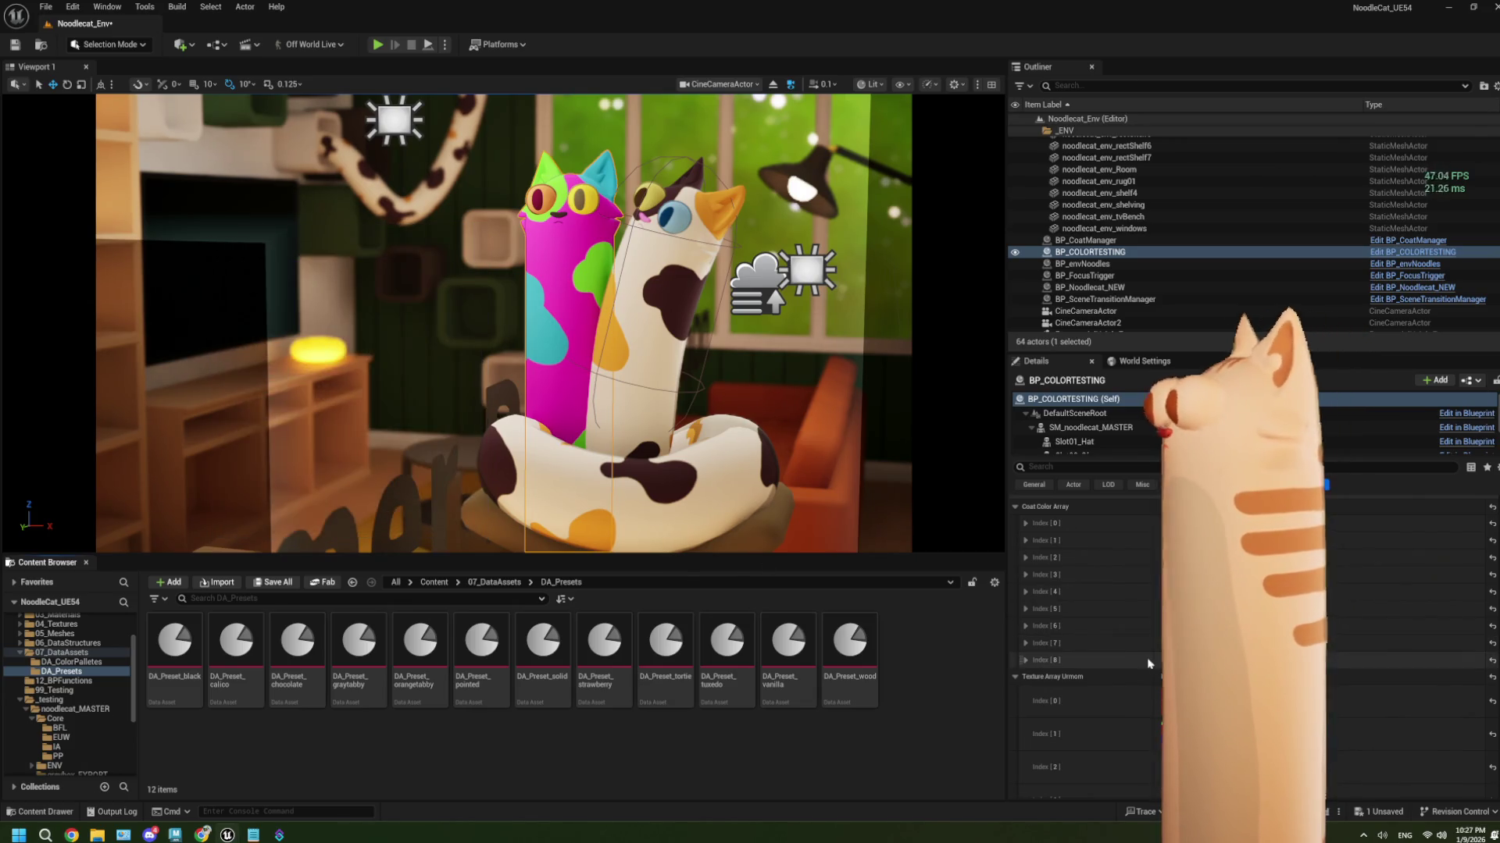
Set the dark brown coat colour entry to pure black
left_click(1170, 643)
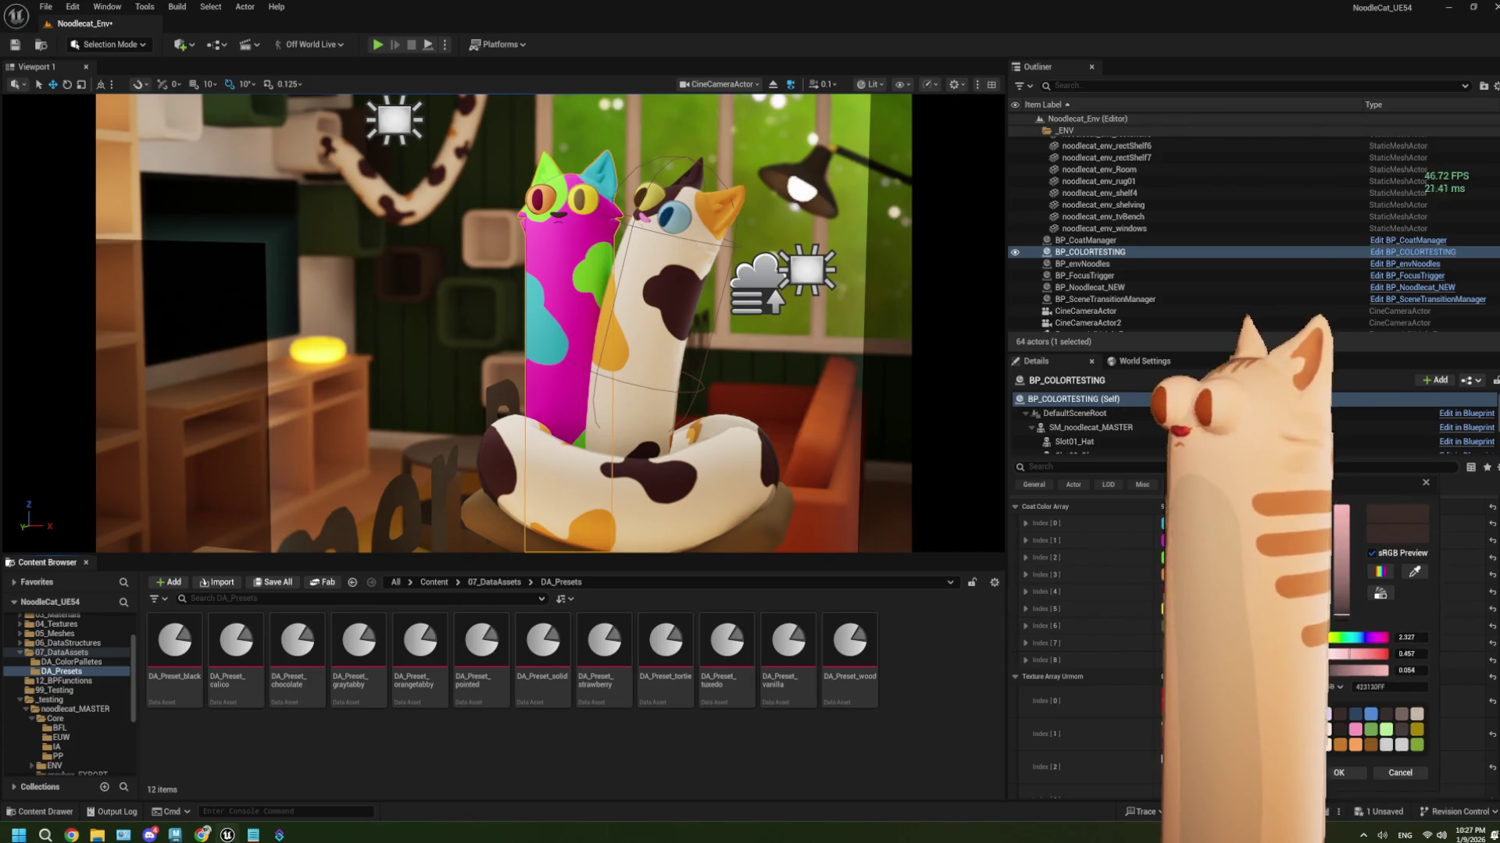
left_click_drag(1398, 484, 272, 162)
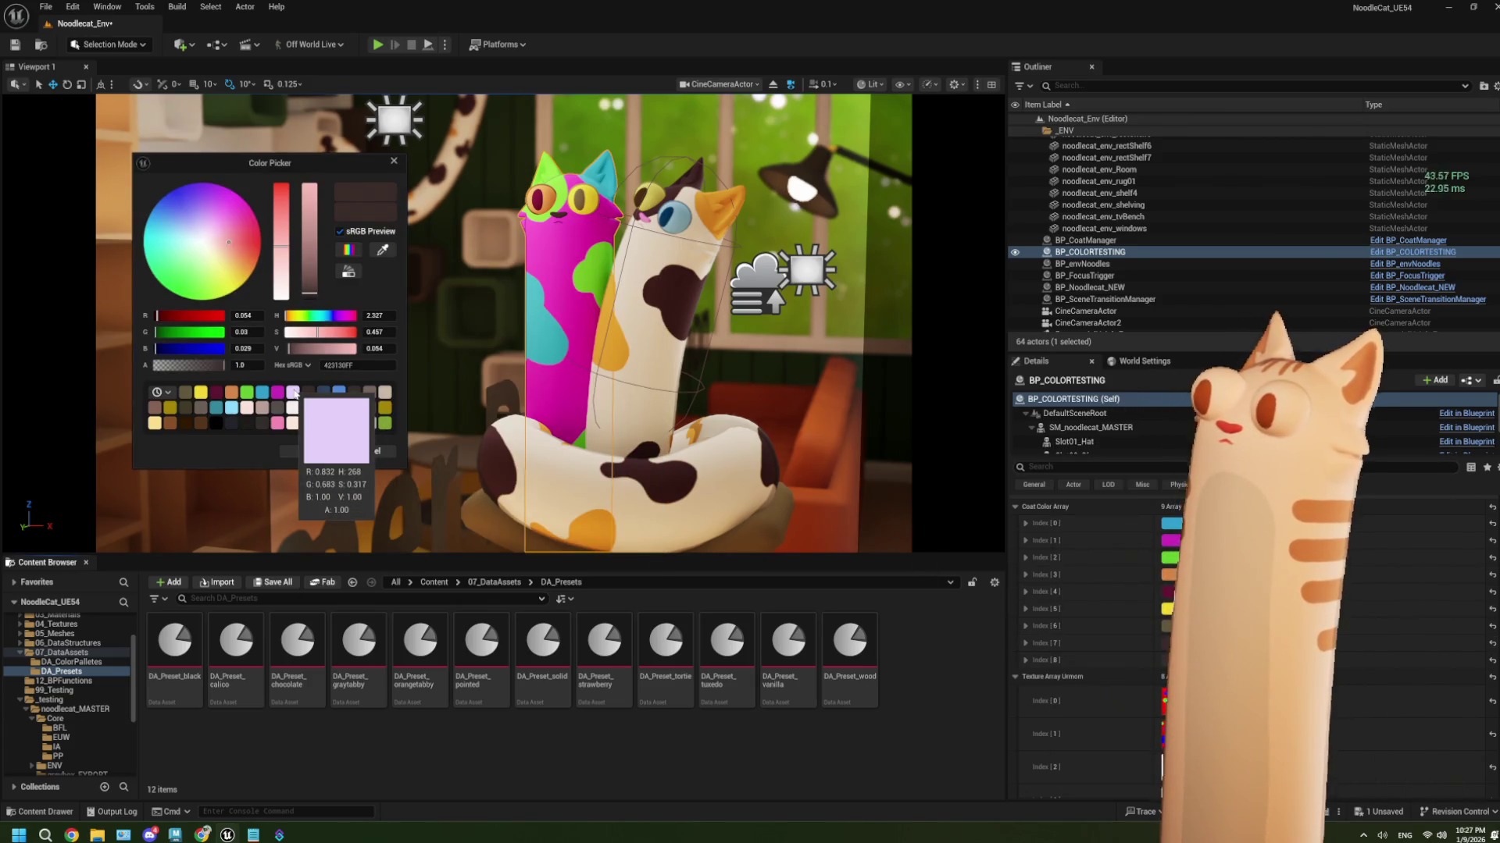
left_click_drag(309, 293, 313, 203)
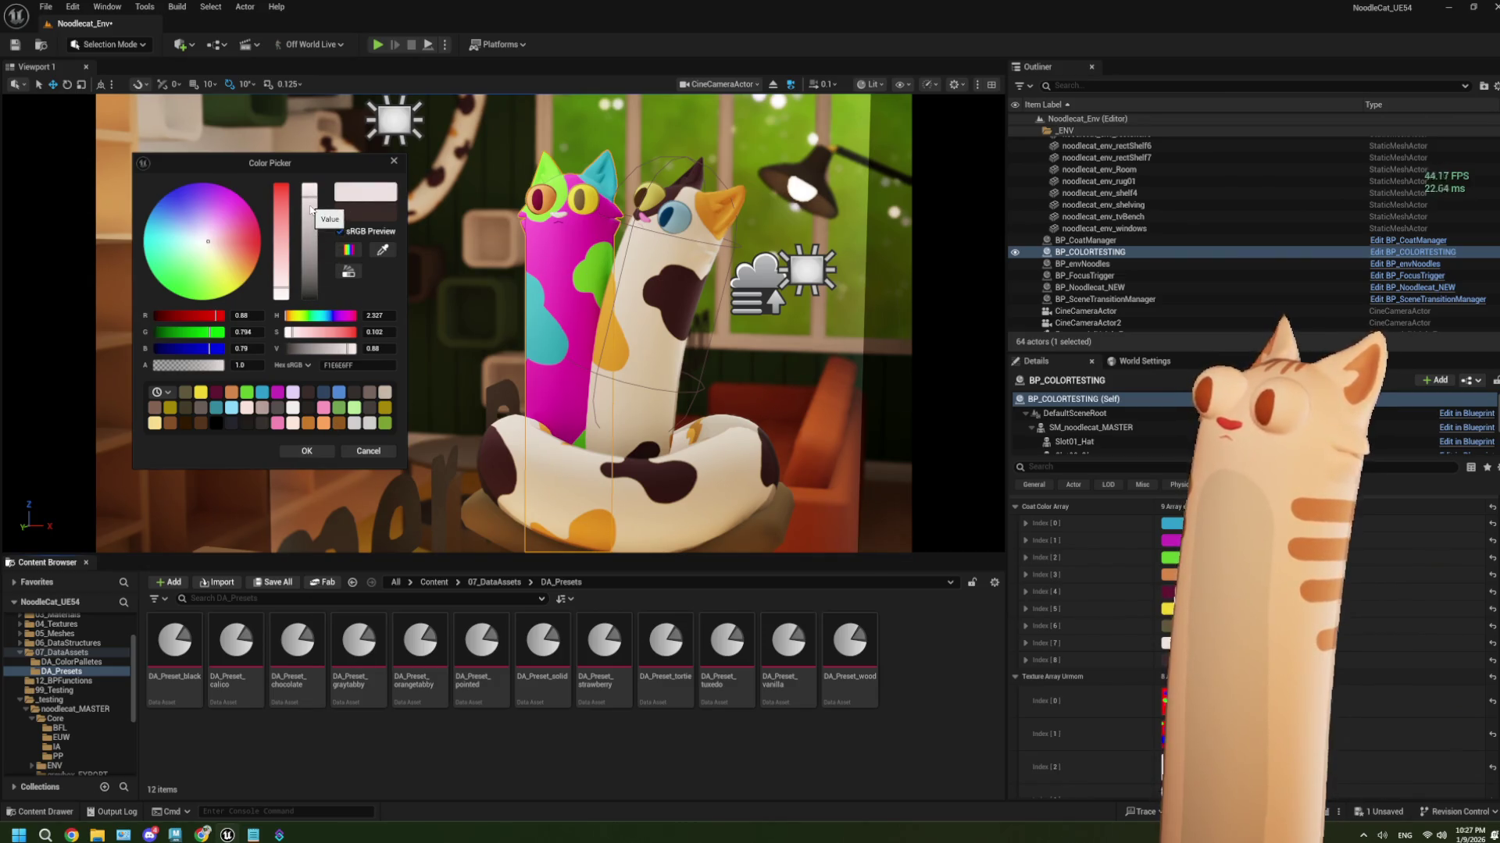
left_click_drag(309, 209, 310, 298)
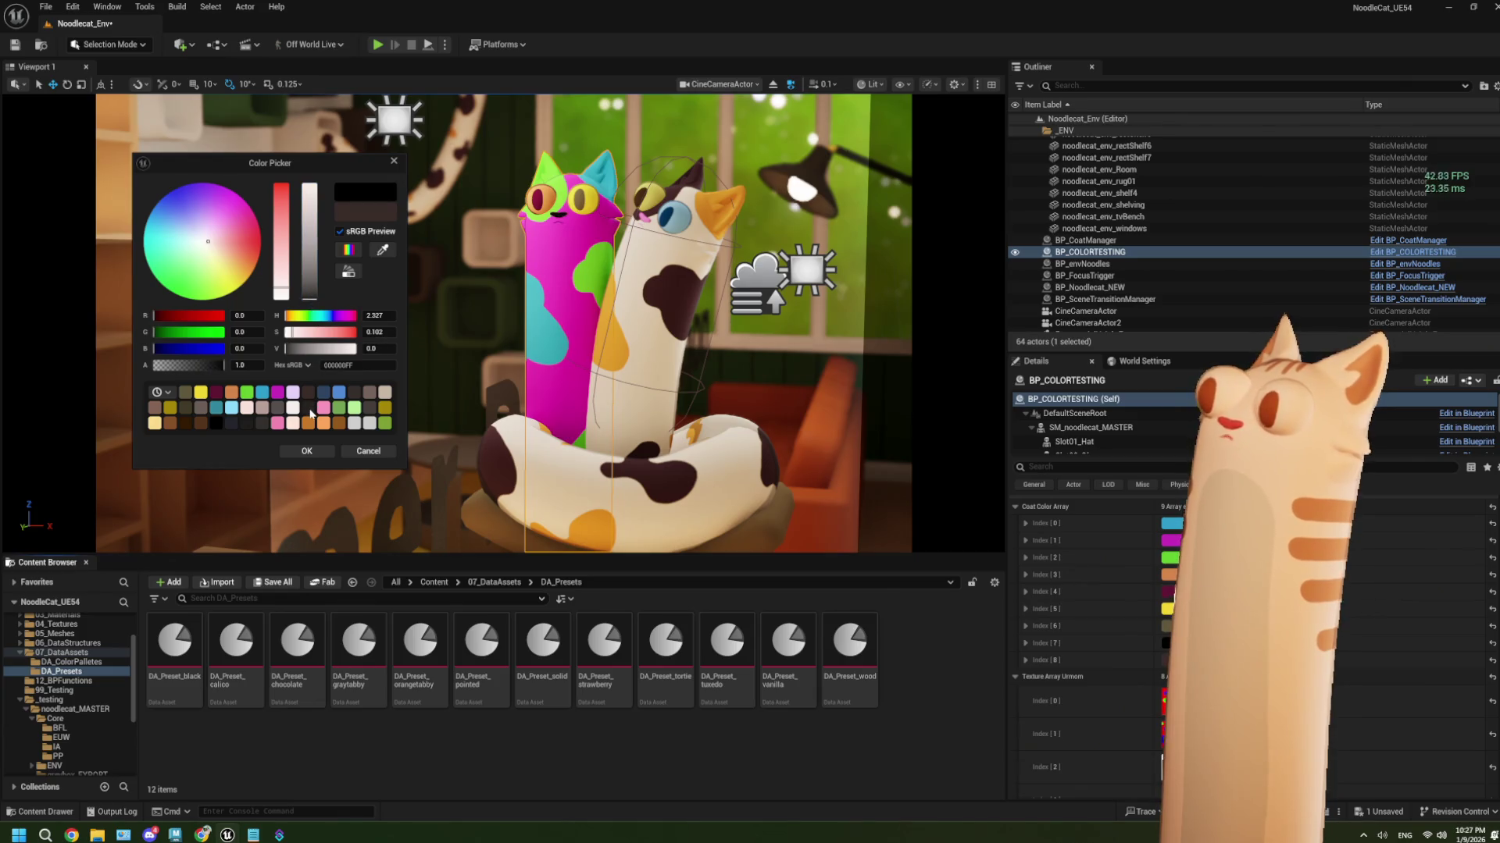
left_click(309, 452)
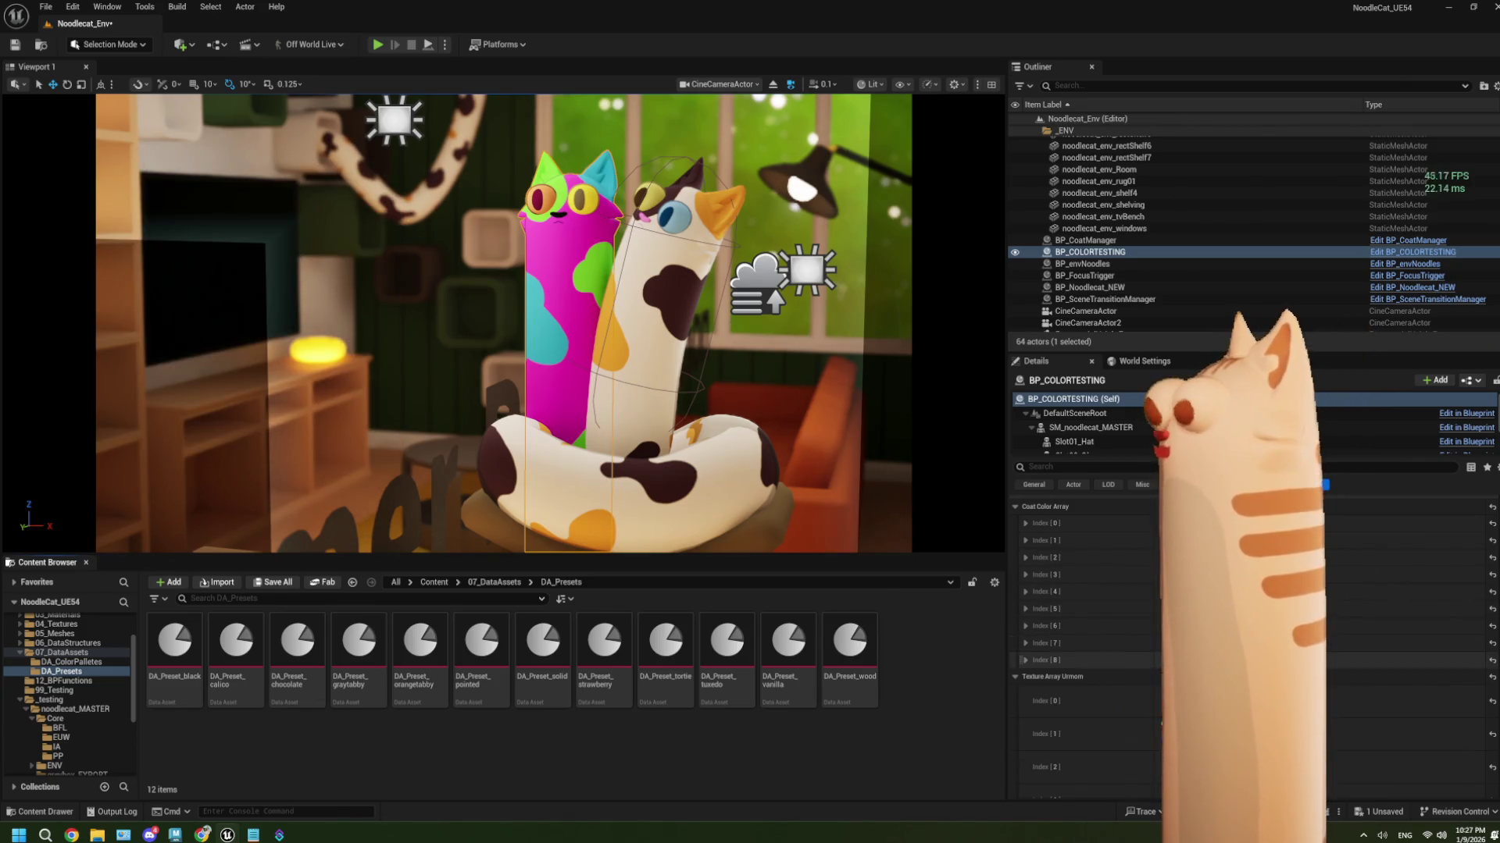
Lighten another coat colour entry and apply it
left_click(1250, 523)
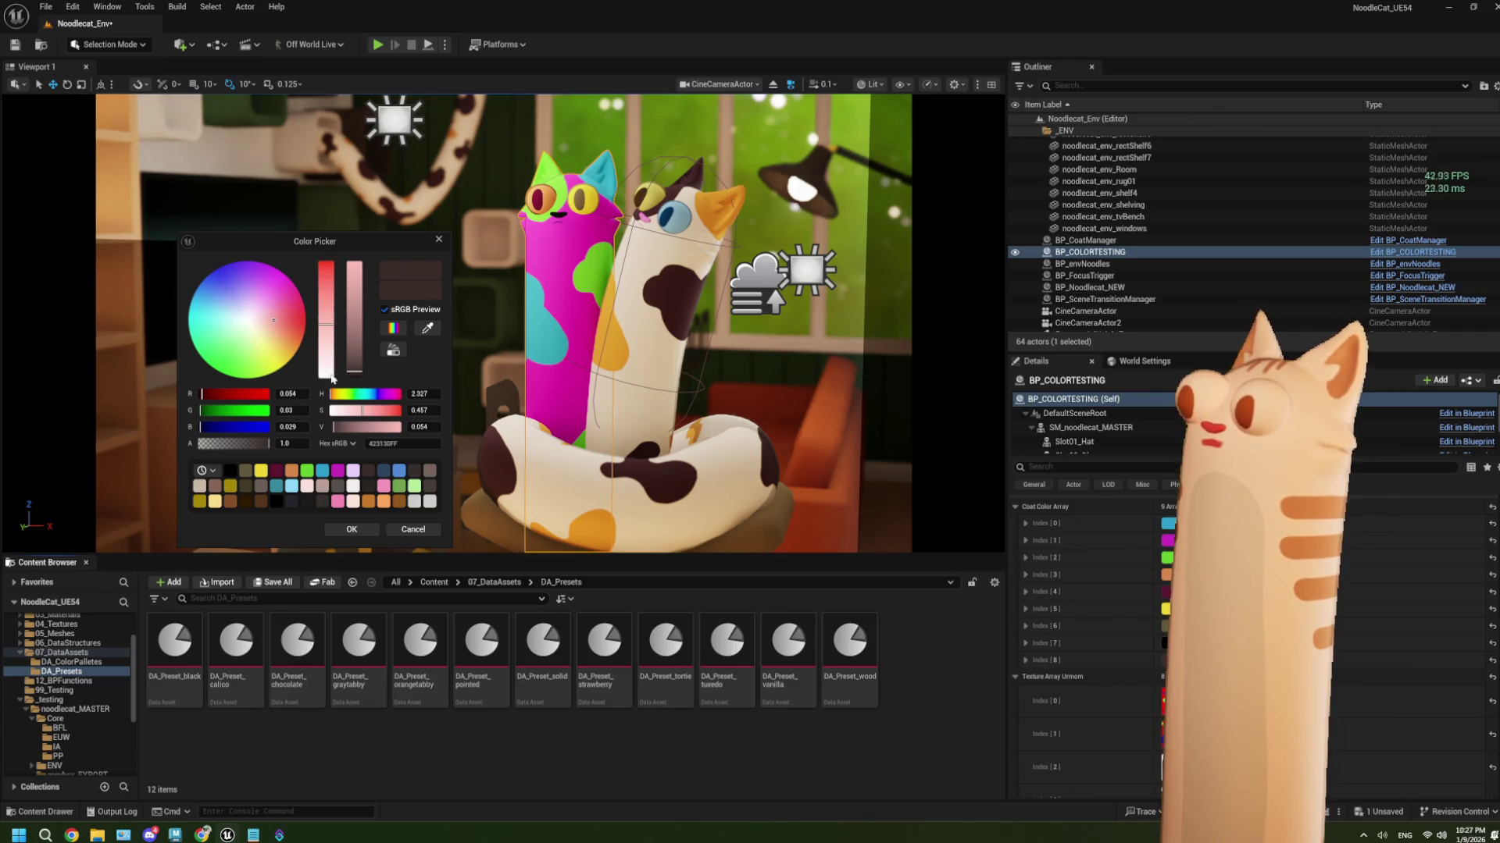
left_click(331, 379)
left_click(355, 264)
left_click(351, 529)
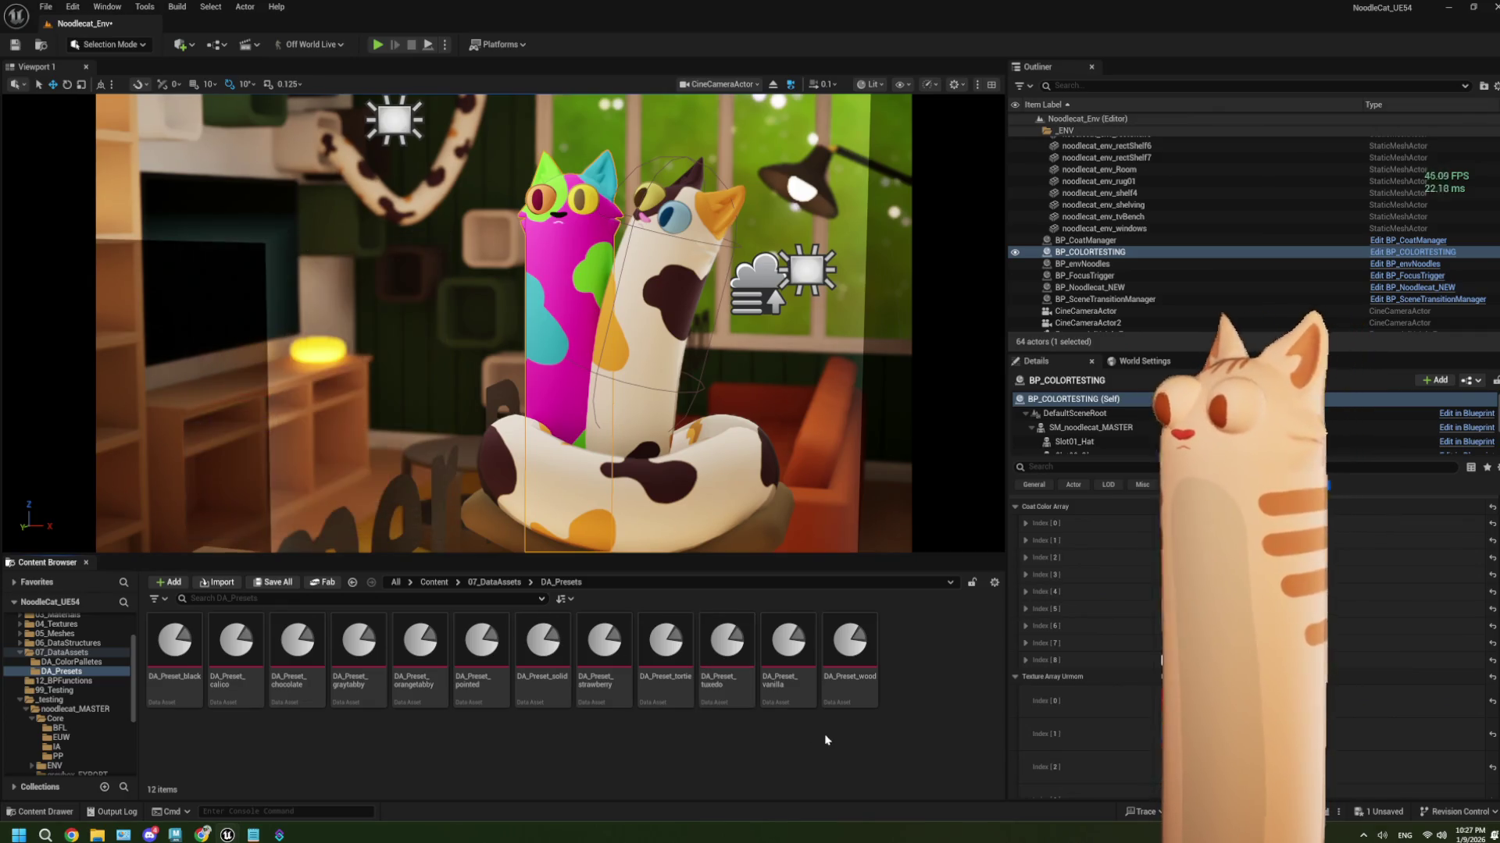
Hide BP_COLORTESTING, save the level, and reopen DA_Preset_wood
left_click(1015, 253)
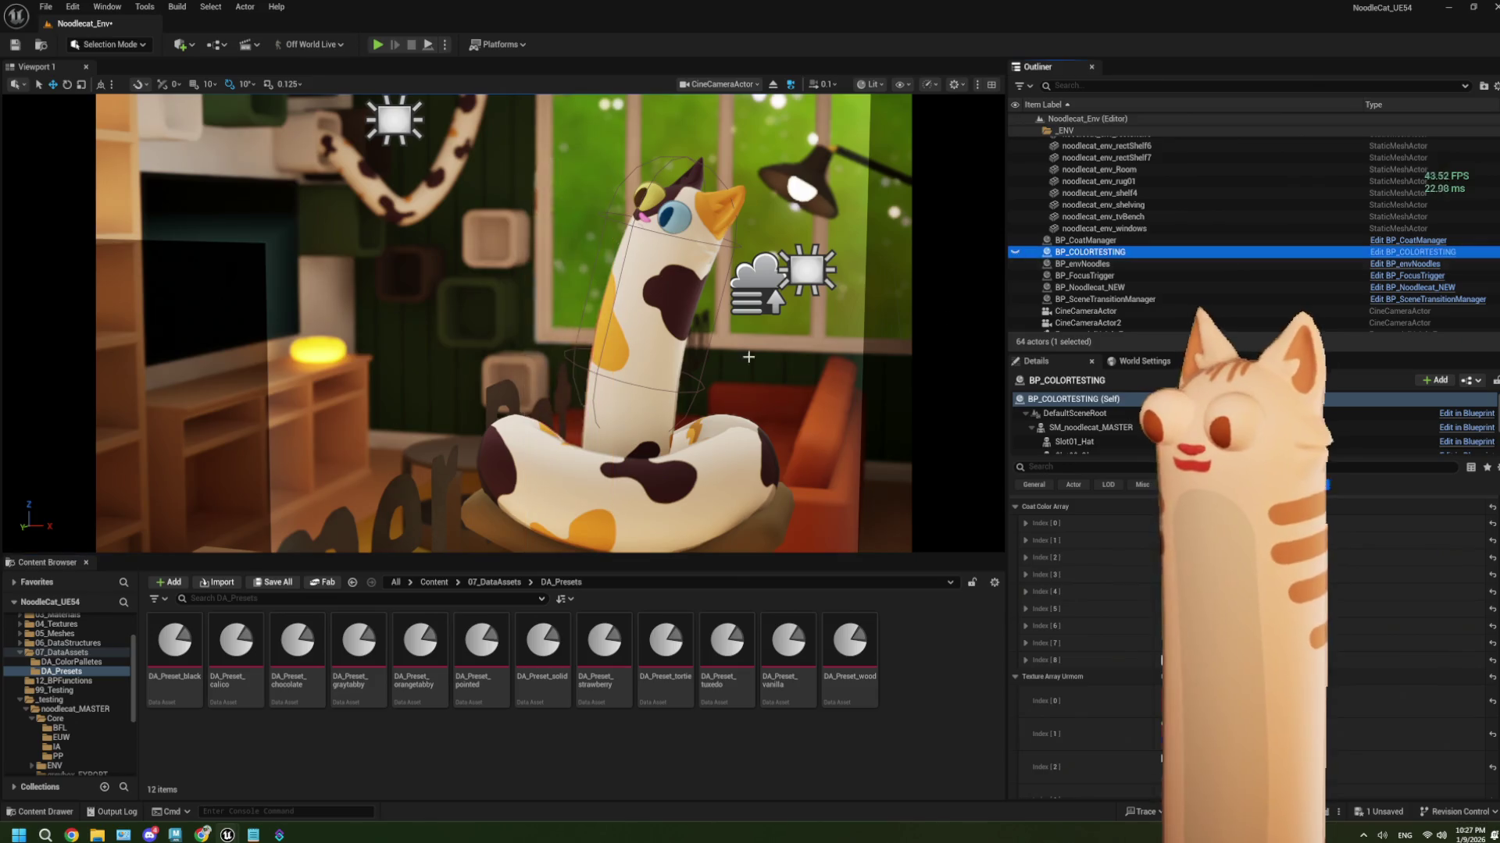
left_click(560, 282)
key("ctrl+s")
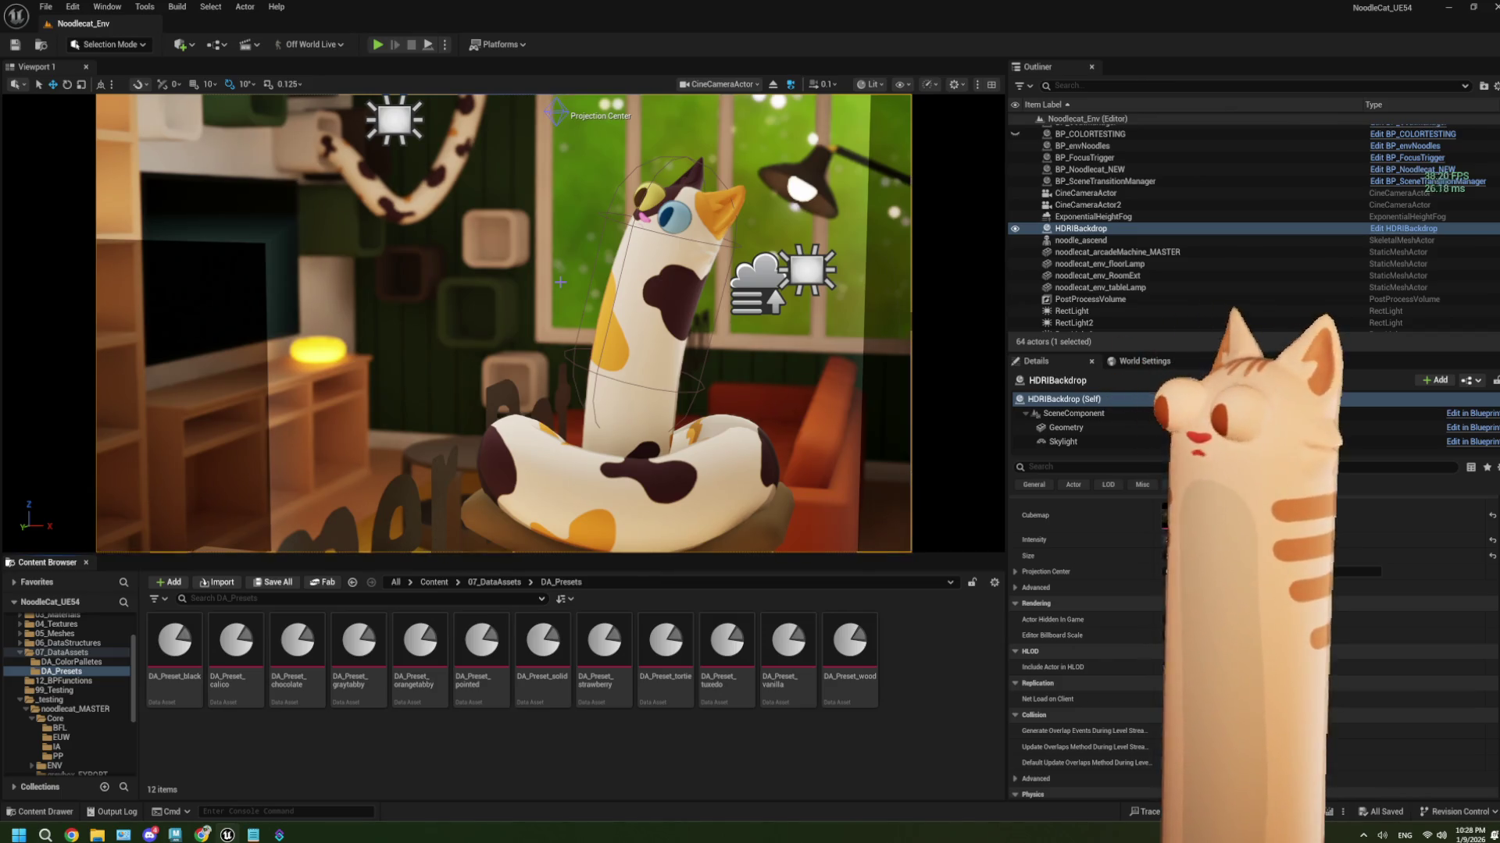
double_click(850, 644)
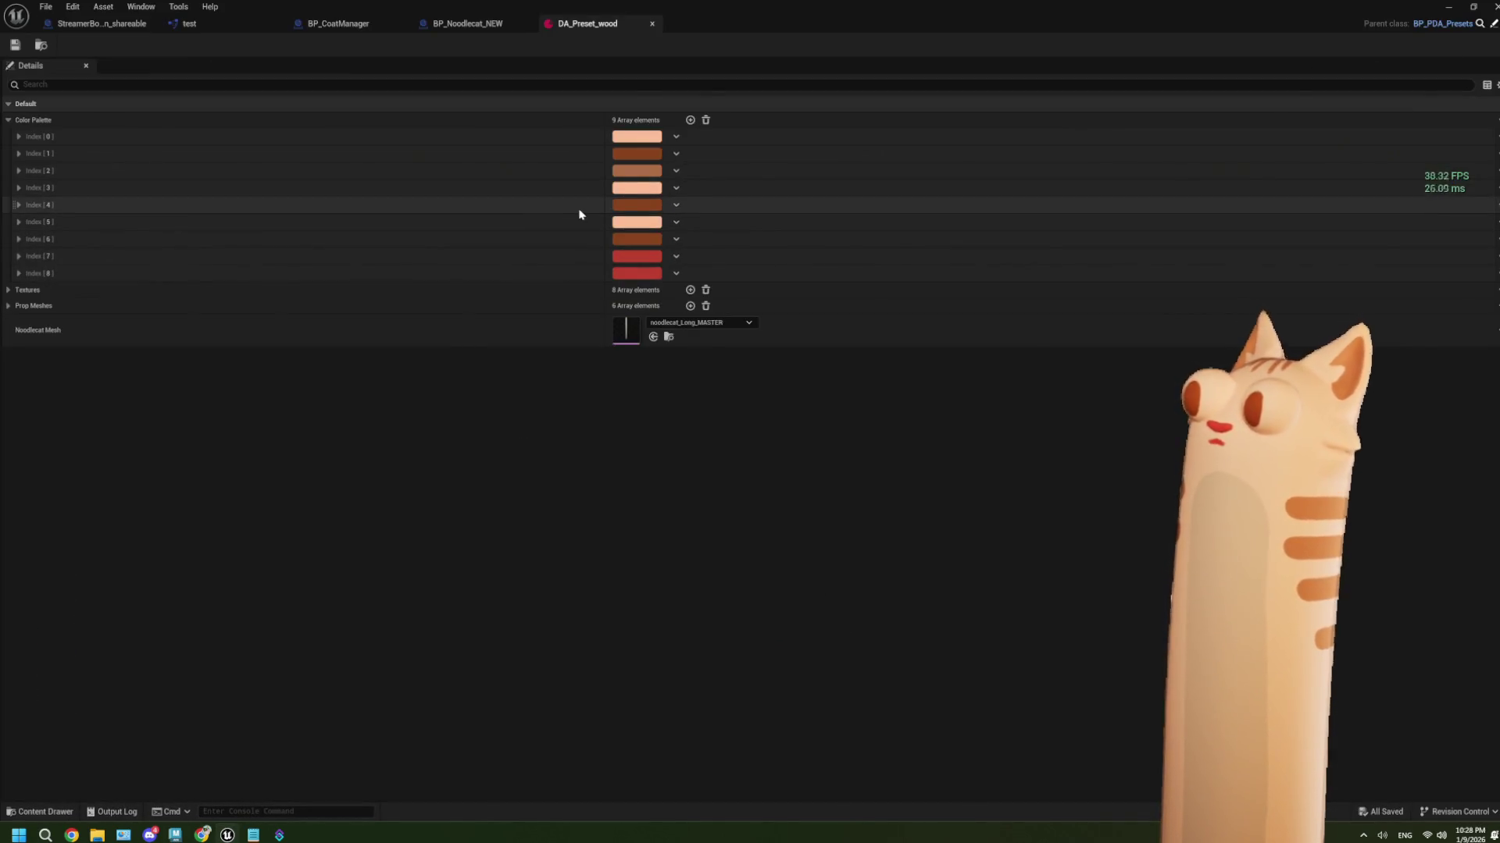
Inspect the Index[2] palette colour, cancel without changes, and minimize DA_Preset_wood
left_click(646, 178)
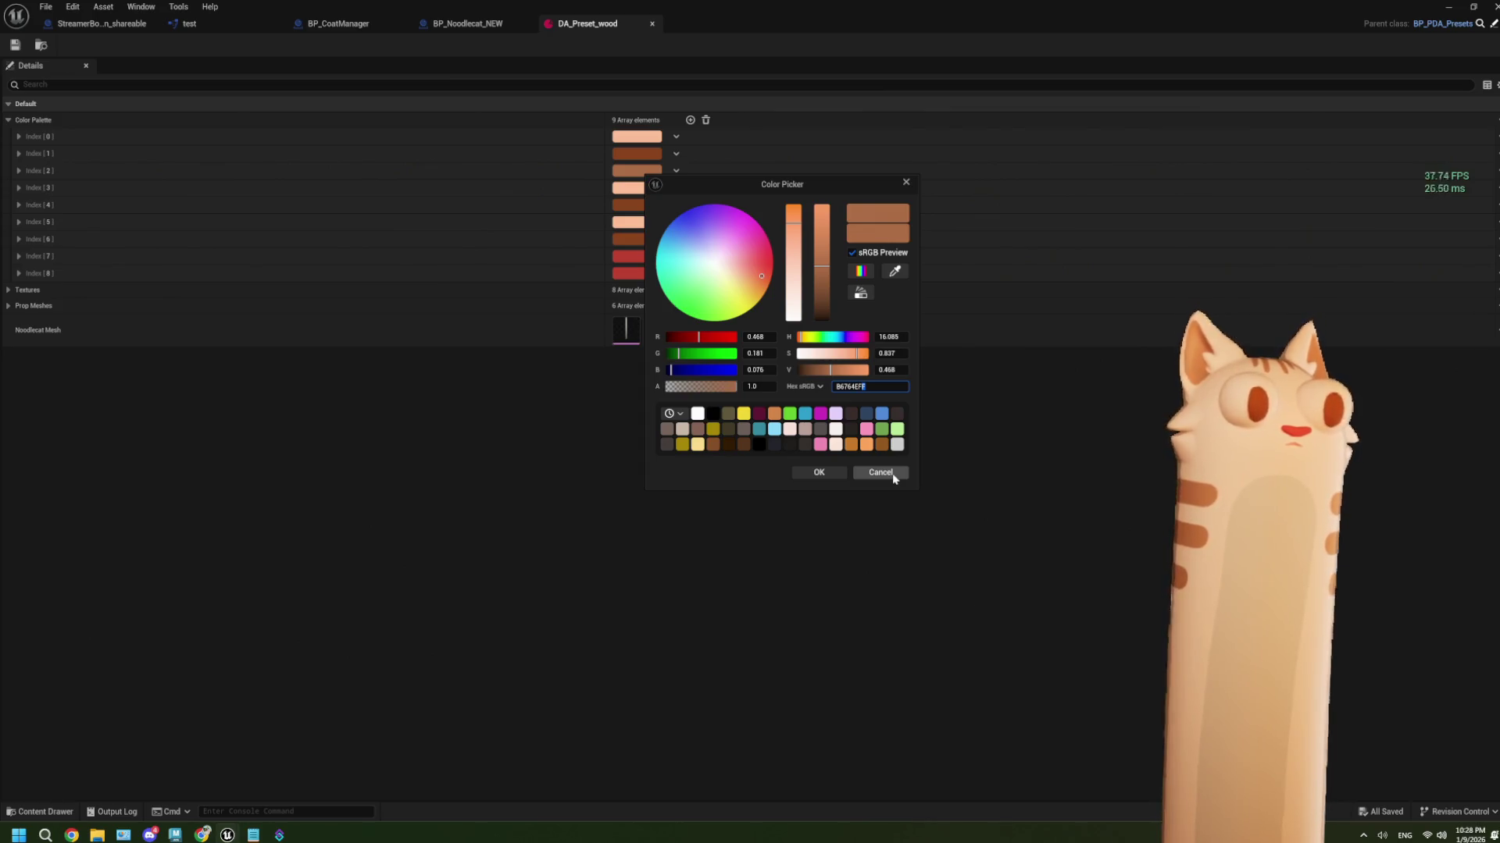
left_click(894, 475)
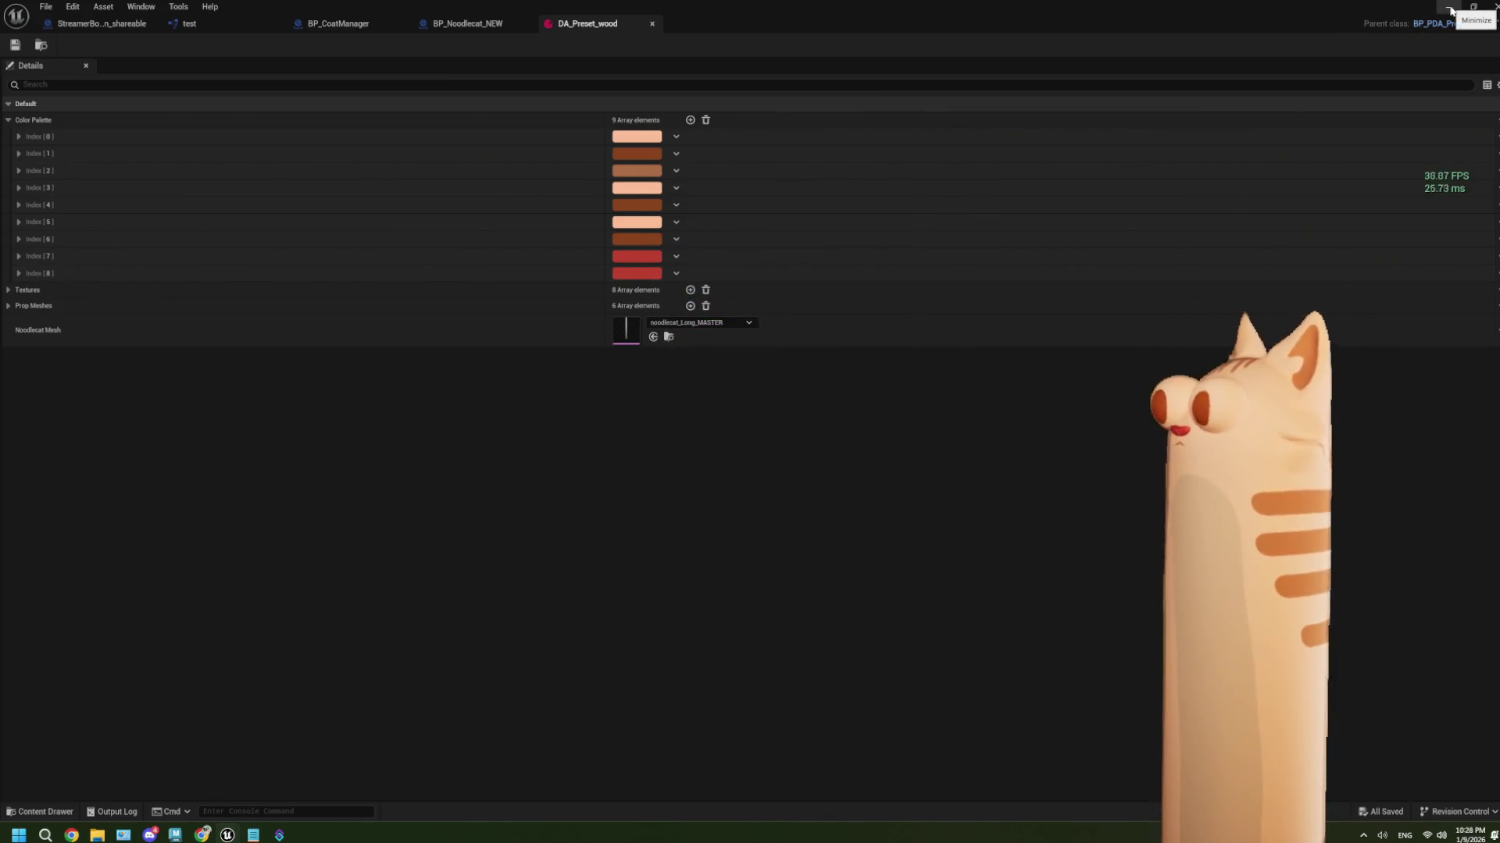
left_click(1450, 9)
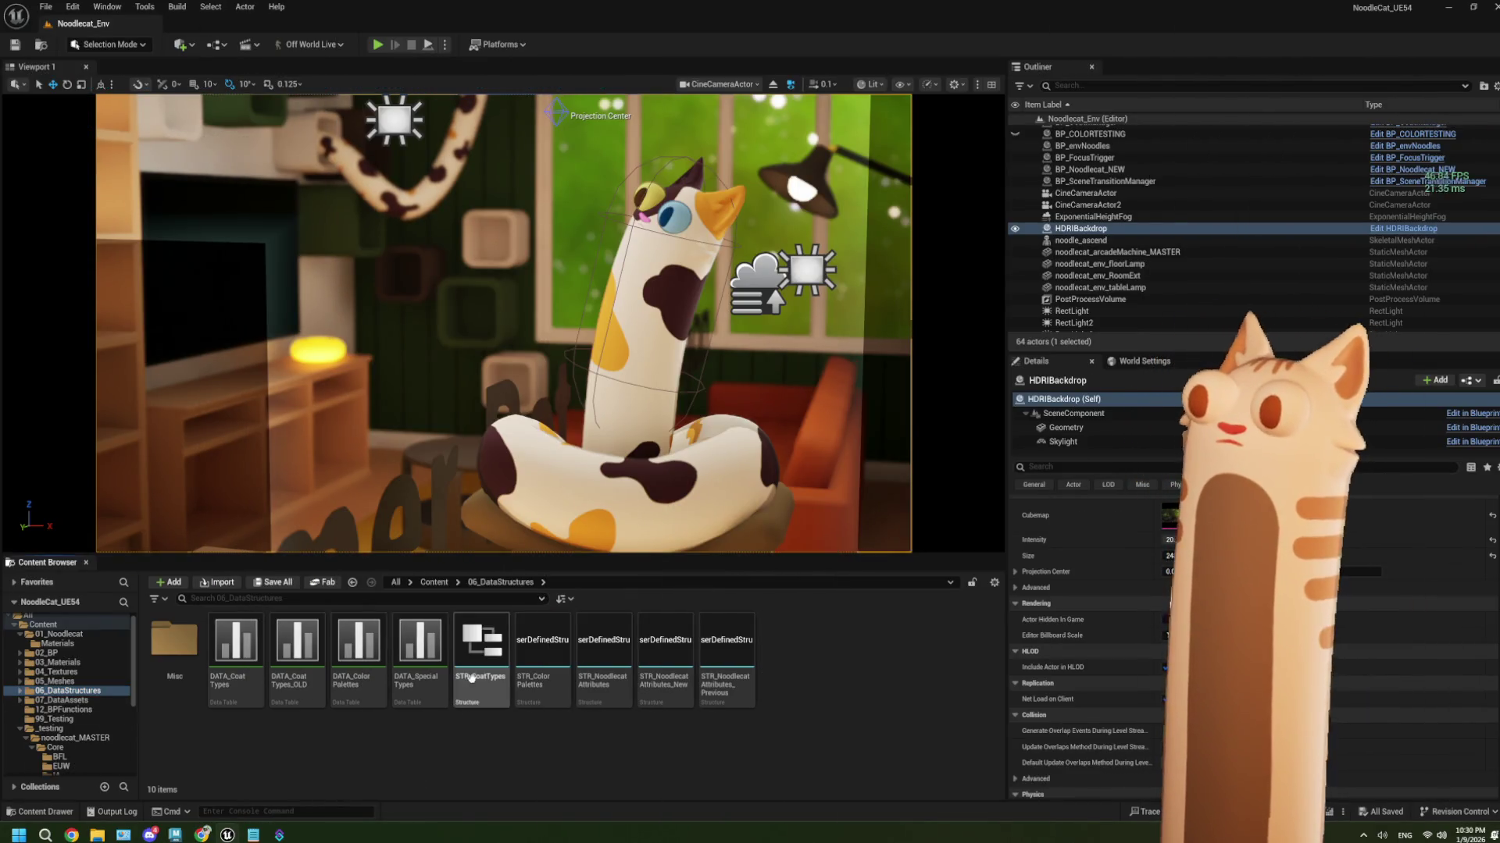
Restore the asset editor and show BP_Noodlecat_NEW's EventGraph with GetModSlotsDynMat deselected
mouse_move(206, 837)
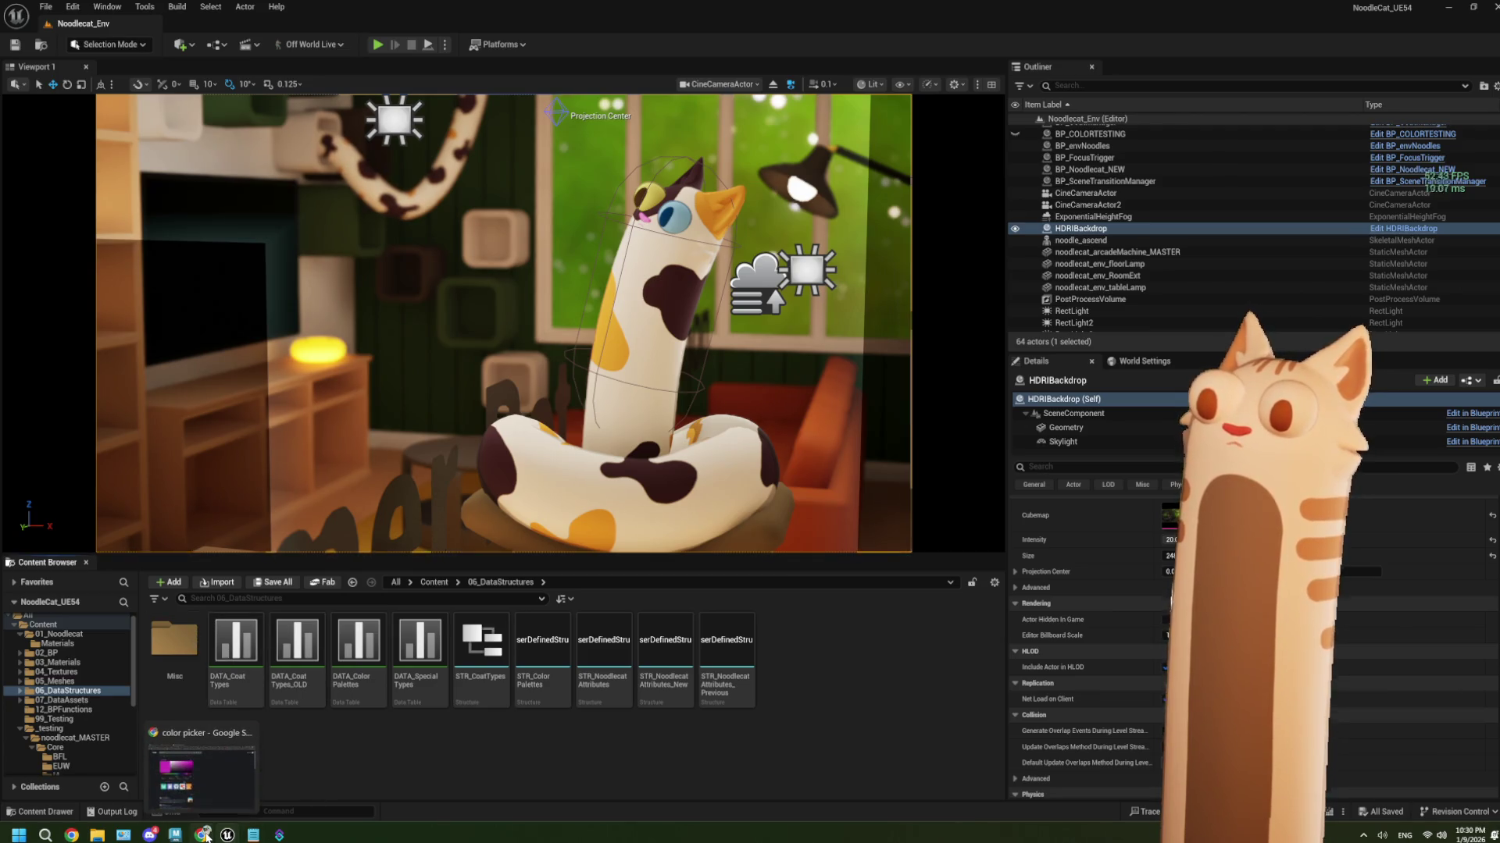
left_click(334, 785)
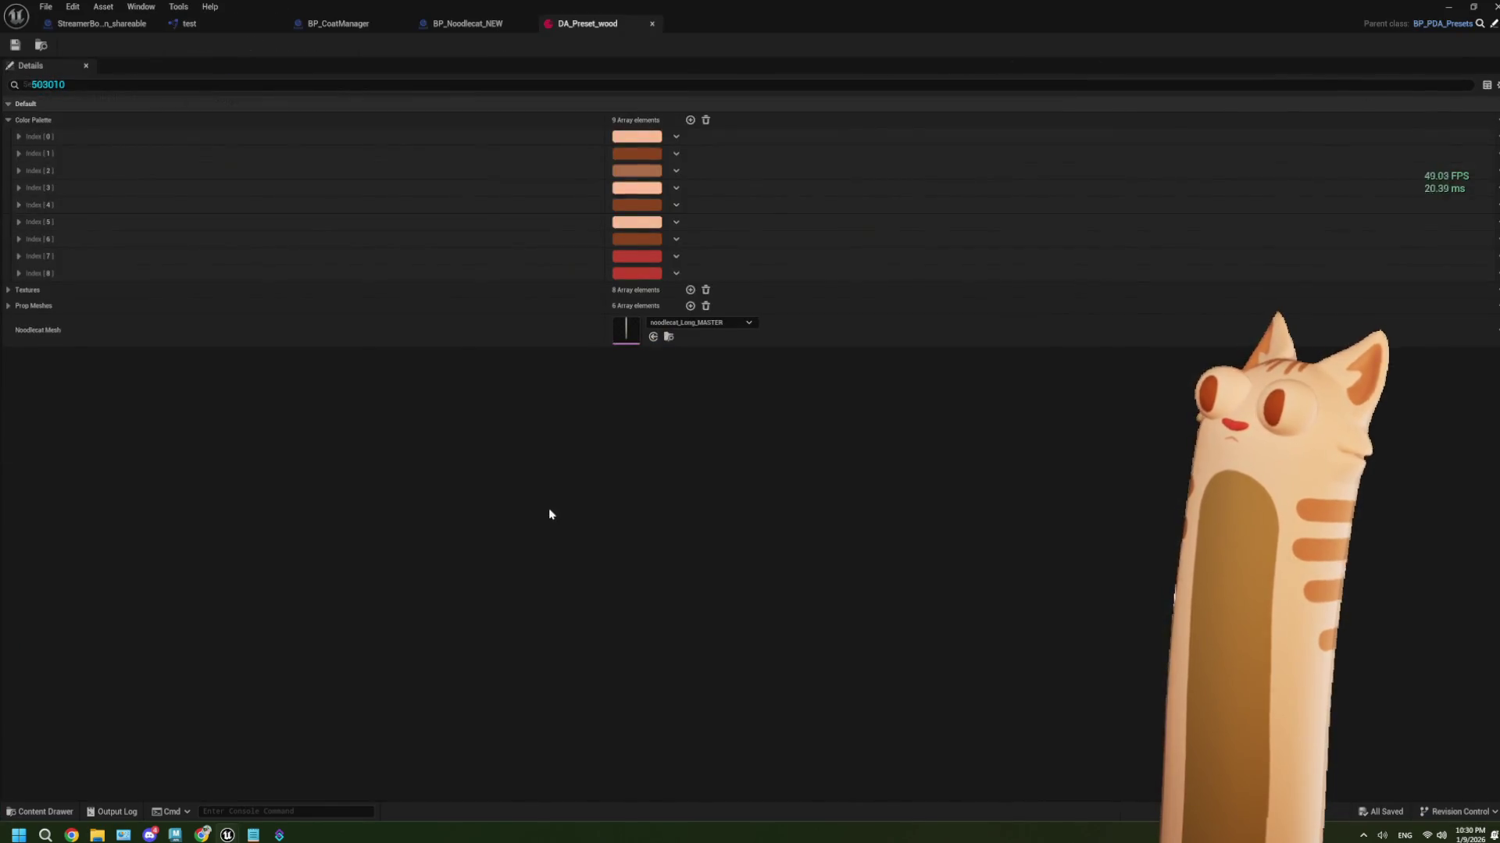
left_click(488, 24)
scroll(355, 339, "up", 3)
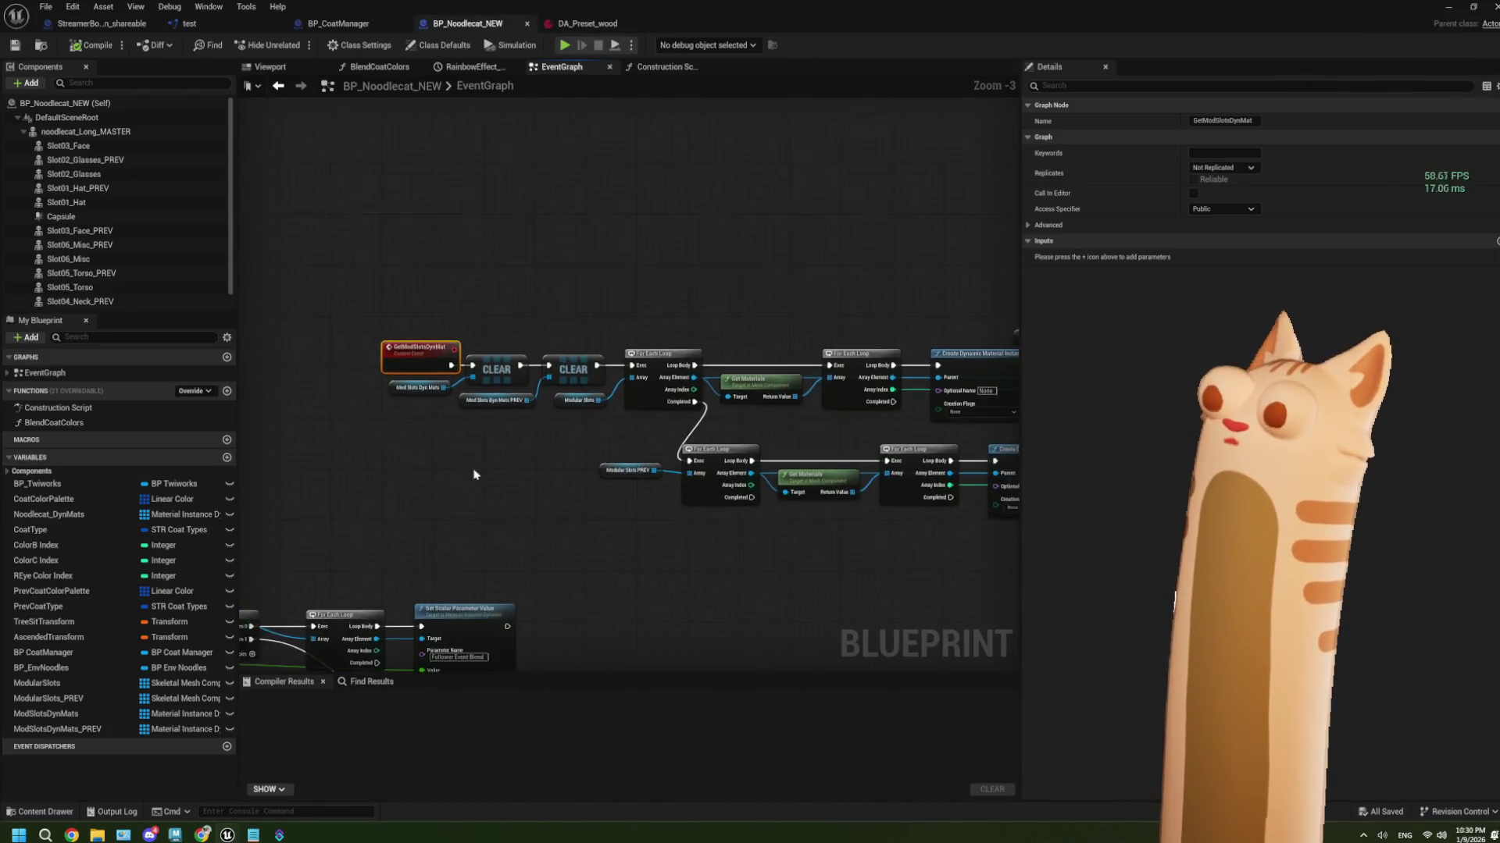
left_click(430, 448)
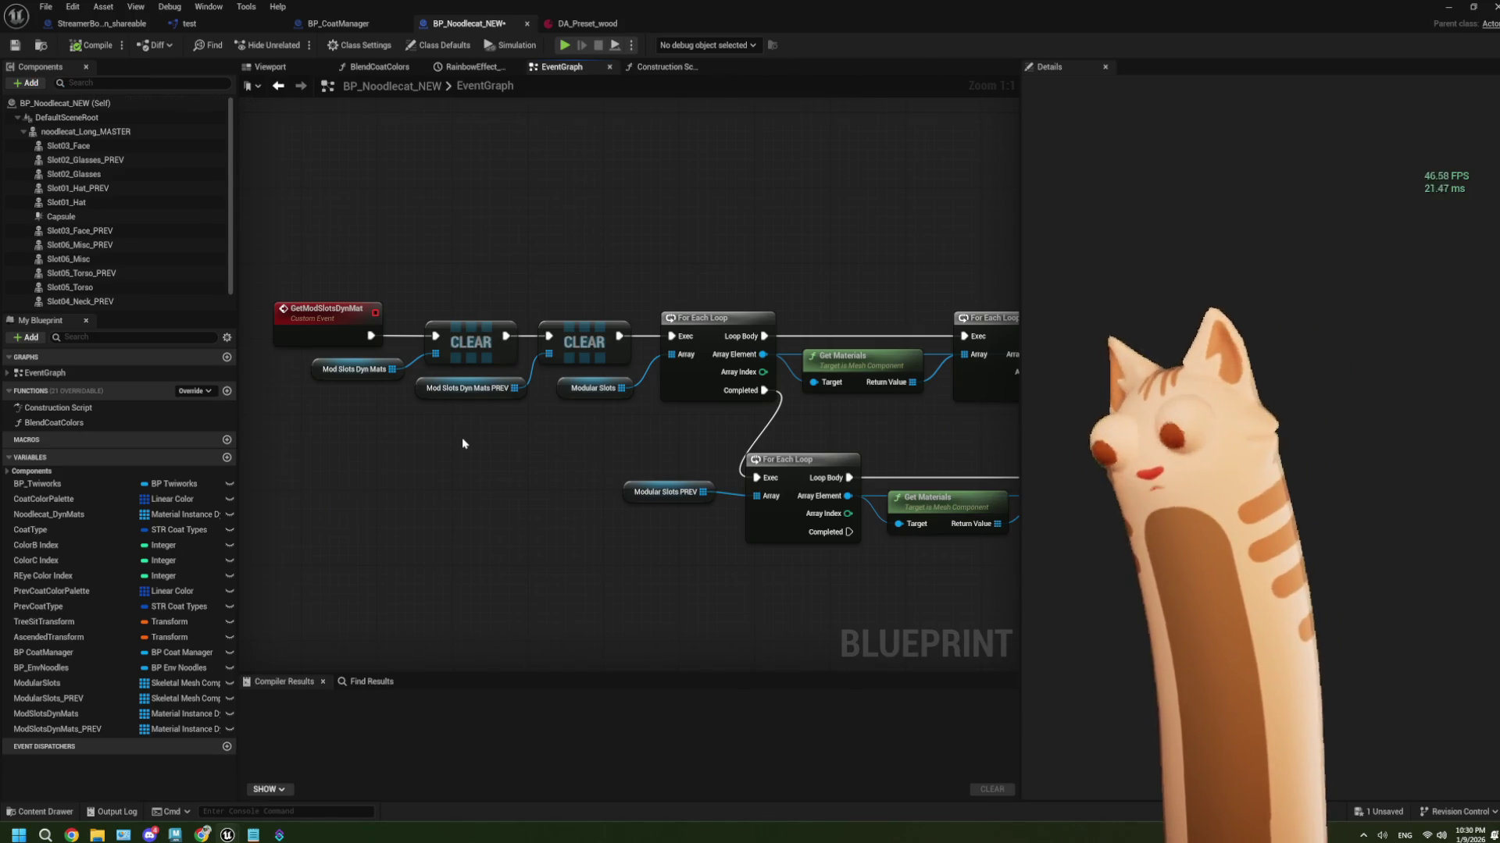
Pan across the Create Dynamic Material Instance, CLEAR and For Each Loop nodes
mouse_move(483, 455)
left_mouse_down()
mouse_move(767, 406)
mouse_move(250, 389)
left_mouse_up()
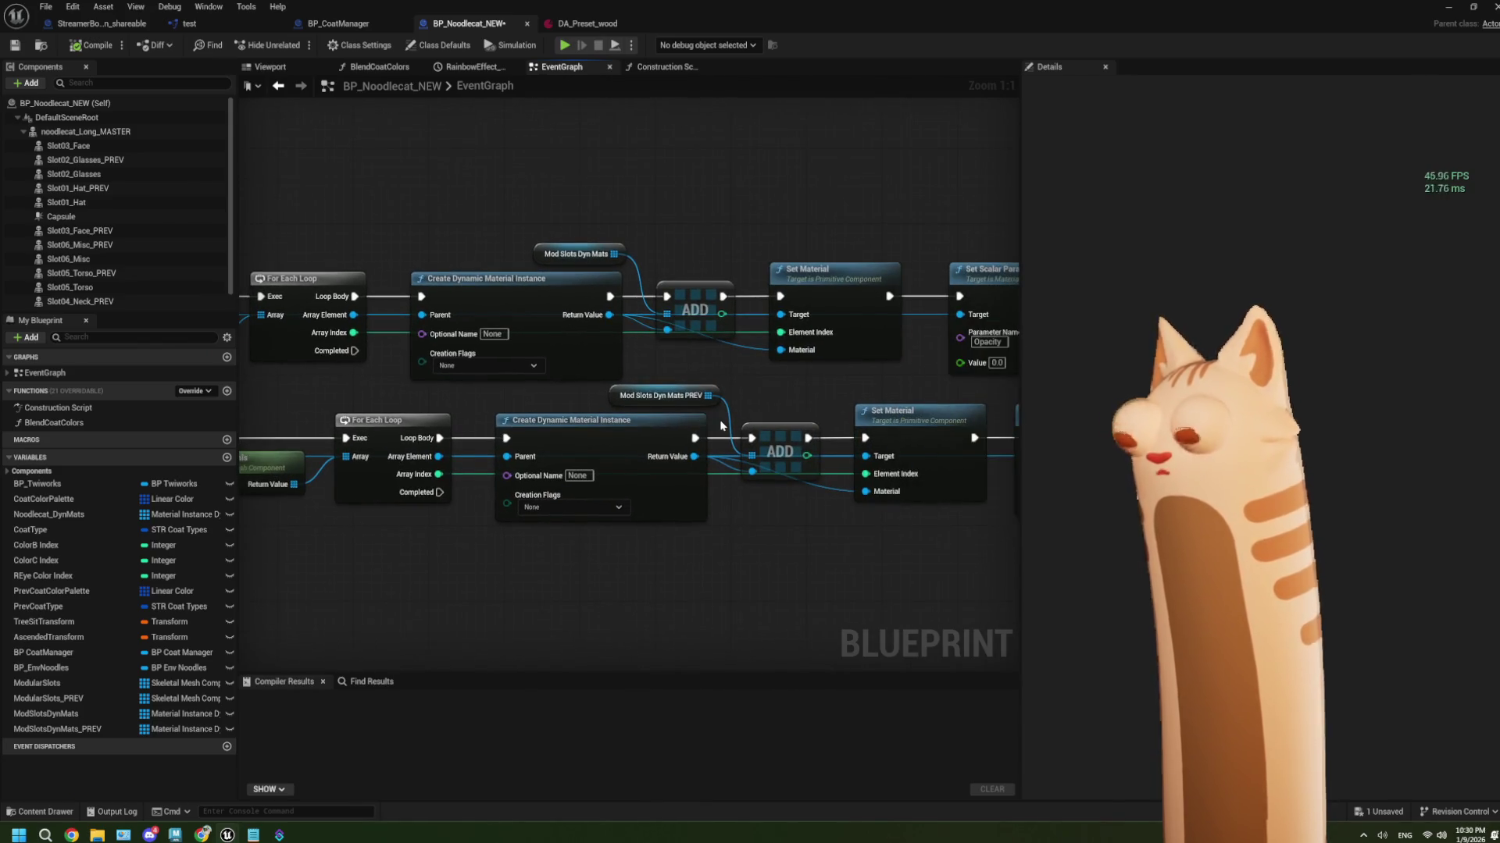
mouse_move(643, 421)
left_mouse_down()
mouse_move(338, 418)
mouse_move(624, 421)
left_mouse_up()
mouse_move(313, 453)
left_mouse_down()
mouse_move(830, 496)
mouse_move(776, 513)
mouse_move(643, 501)
left_mouse_up()
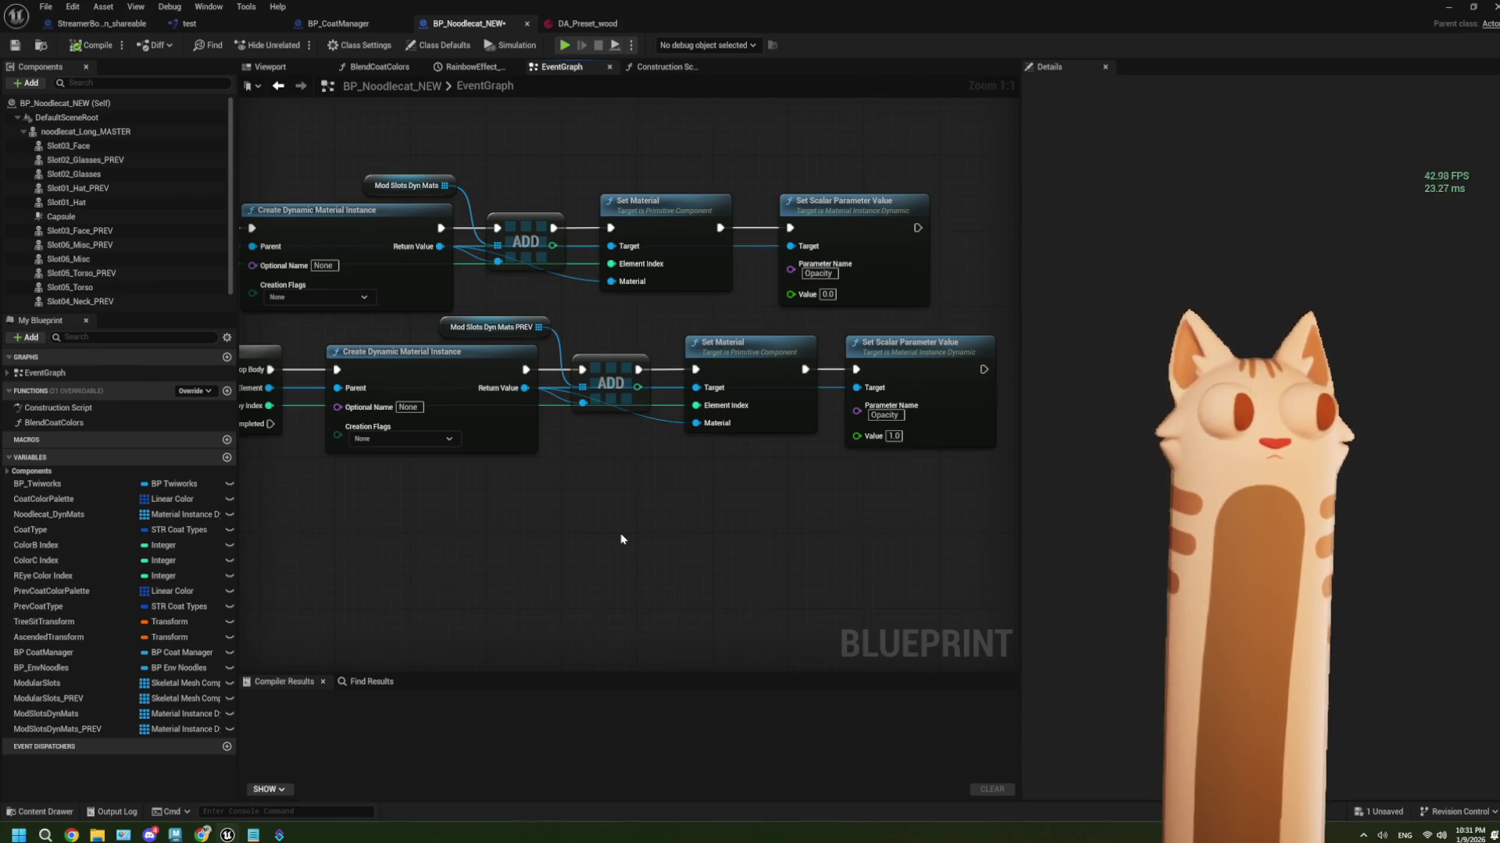
scroll(518, 520, "down", 1)
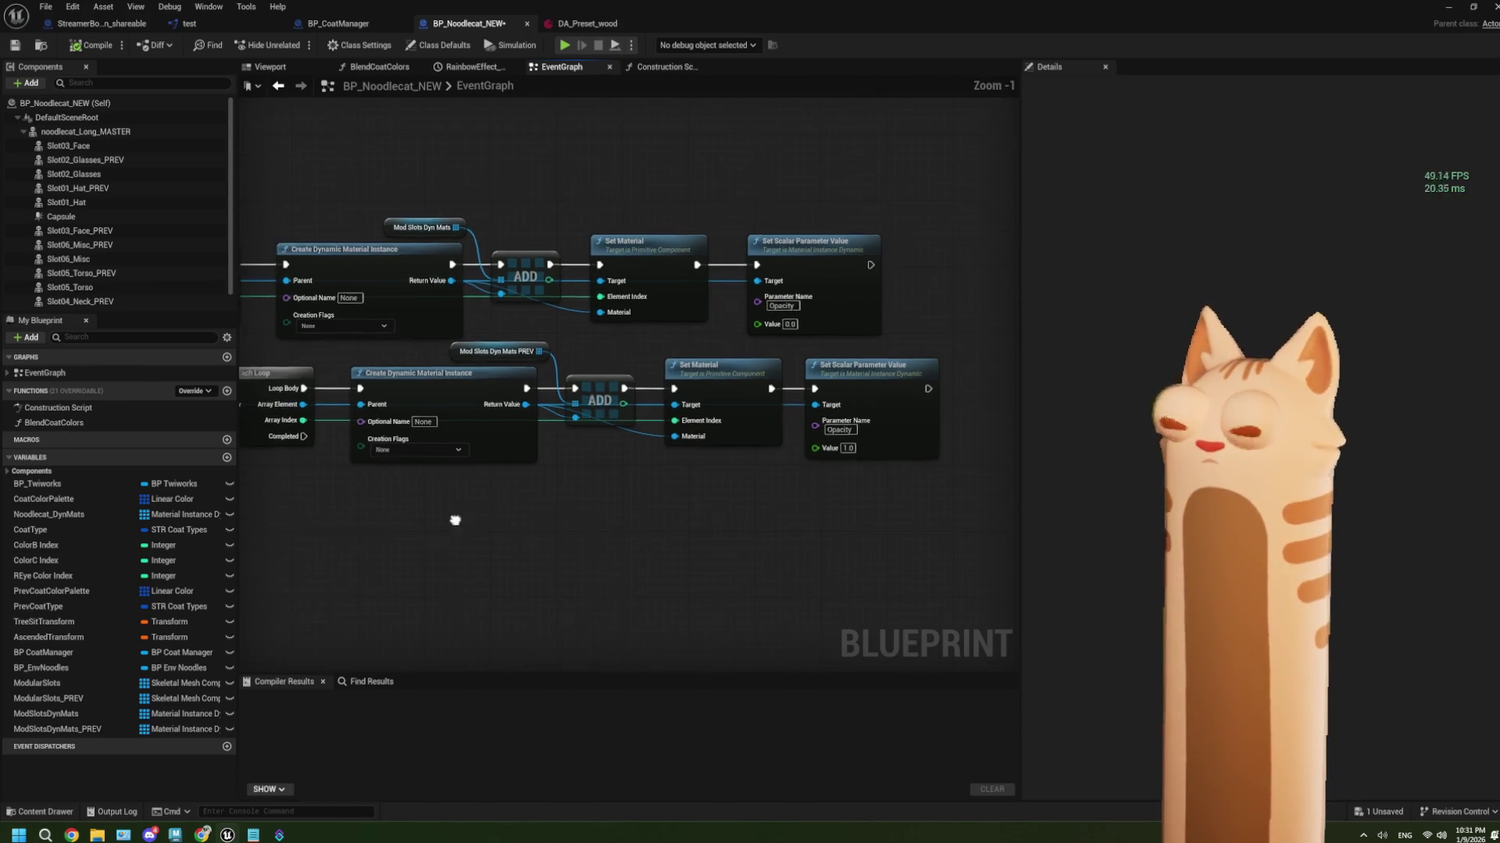
left_click_drag(451, 519, 620, 504)
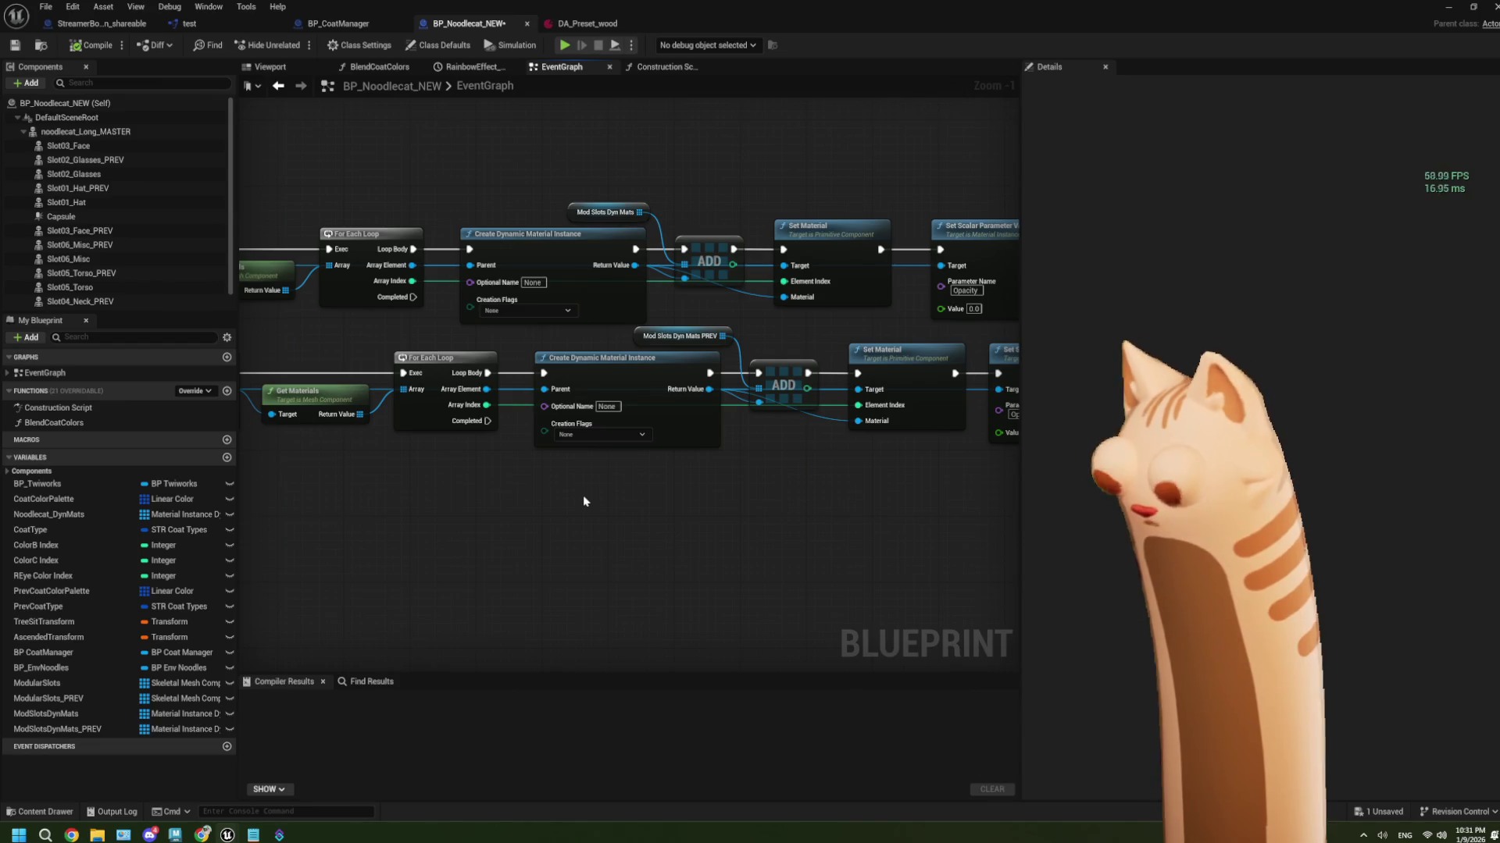
left_click_drag(319, 486, 642, 532)
mouse_move(528, 553)
left_mouse_down()
mouse_move(485, 542)
mouse_move(435, 492)
left_mouse_up()
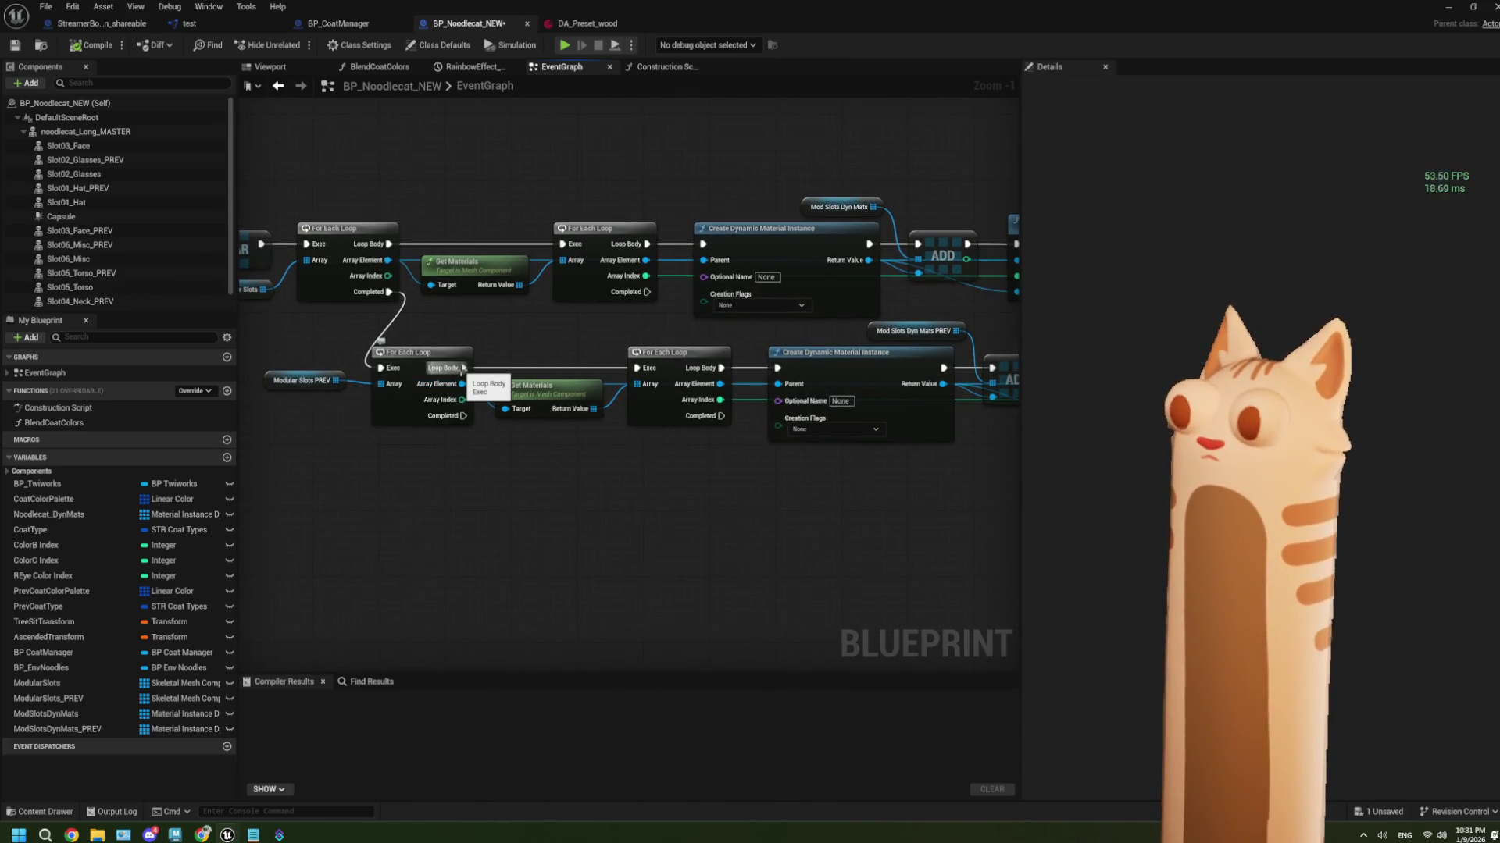
mouse_move(412, 296)
left_mouse_down()
mouse_move(677, 293)
mouse_move(629, 301)
mouse_move(669, 341)
mouse_move(650, 345)
mouse_move(448, 290)
mouse_move(546, 473)
left_mouse_up()
Add a Print String node off the lower For Each Loop's Loop Body via a 'print' search
type("pl")
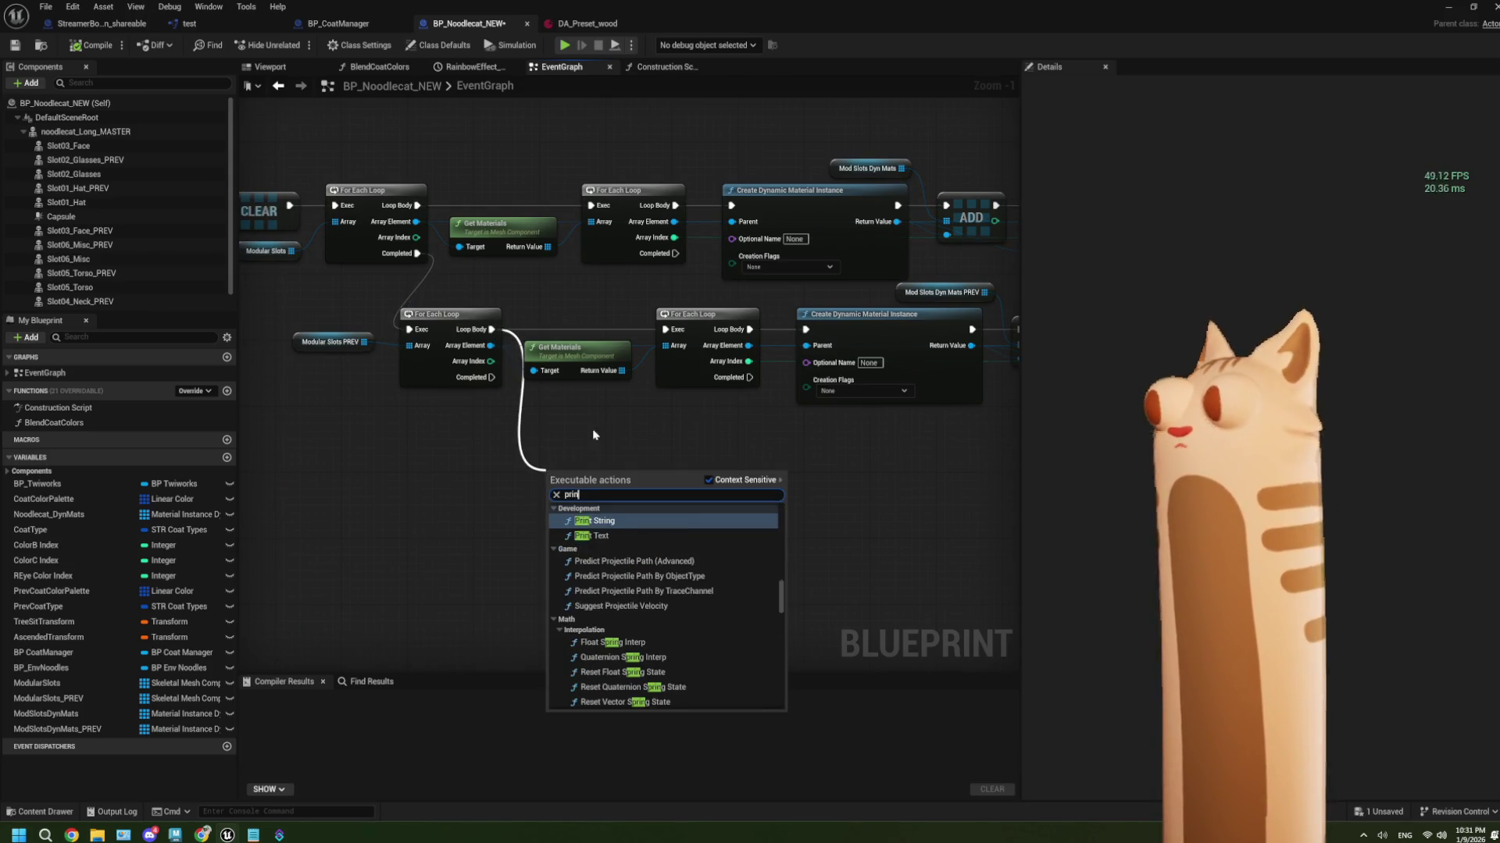
left_click(678, 456)
left_click_drag(692, 463, 656, 457)
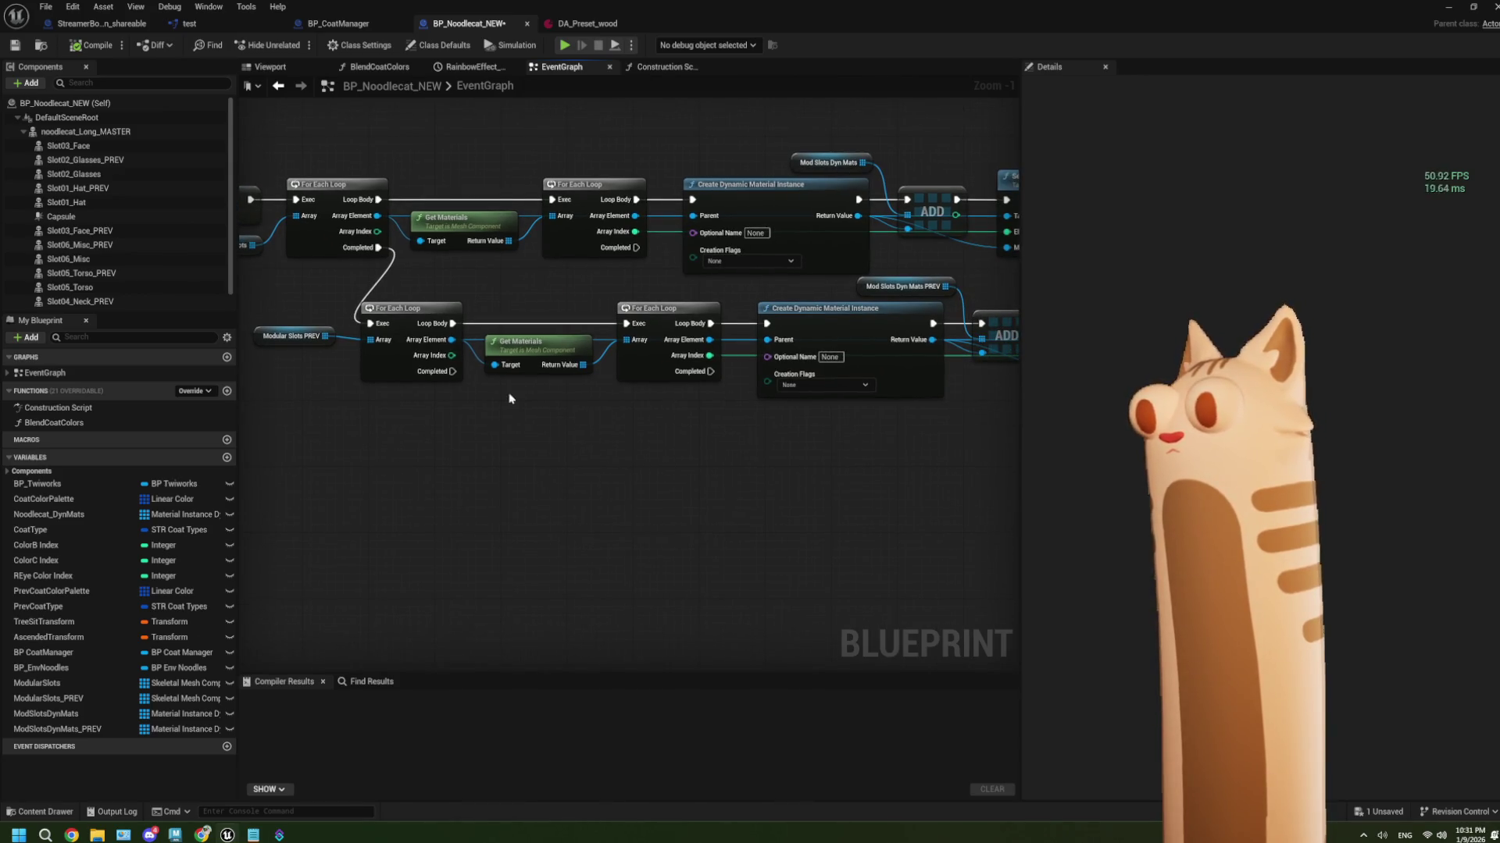
left_click_drag(556, 422, 427, 405)
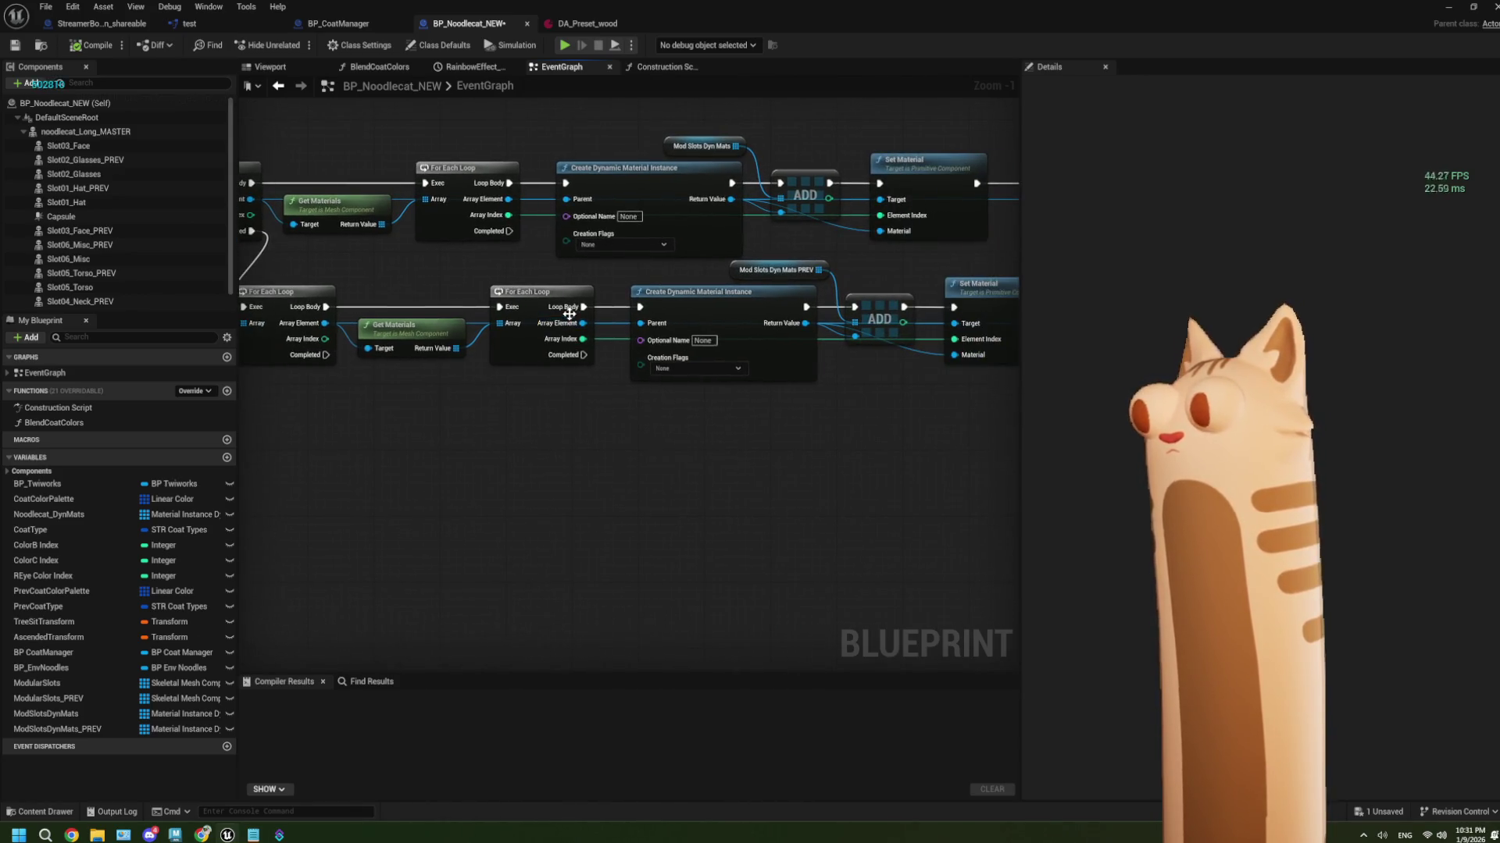
left_click_drag(581, 307, 555, 498)
type("print")
key("Return")
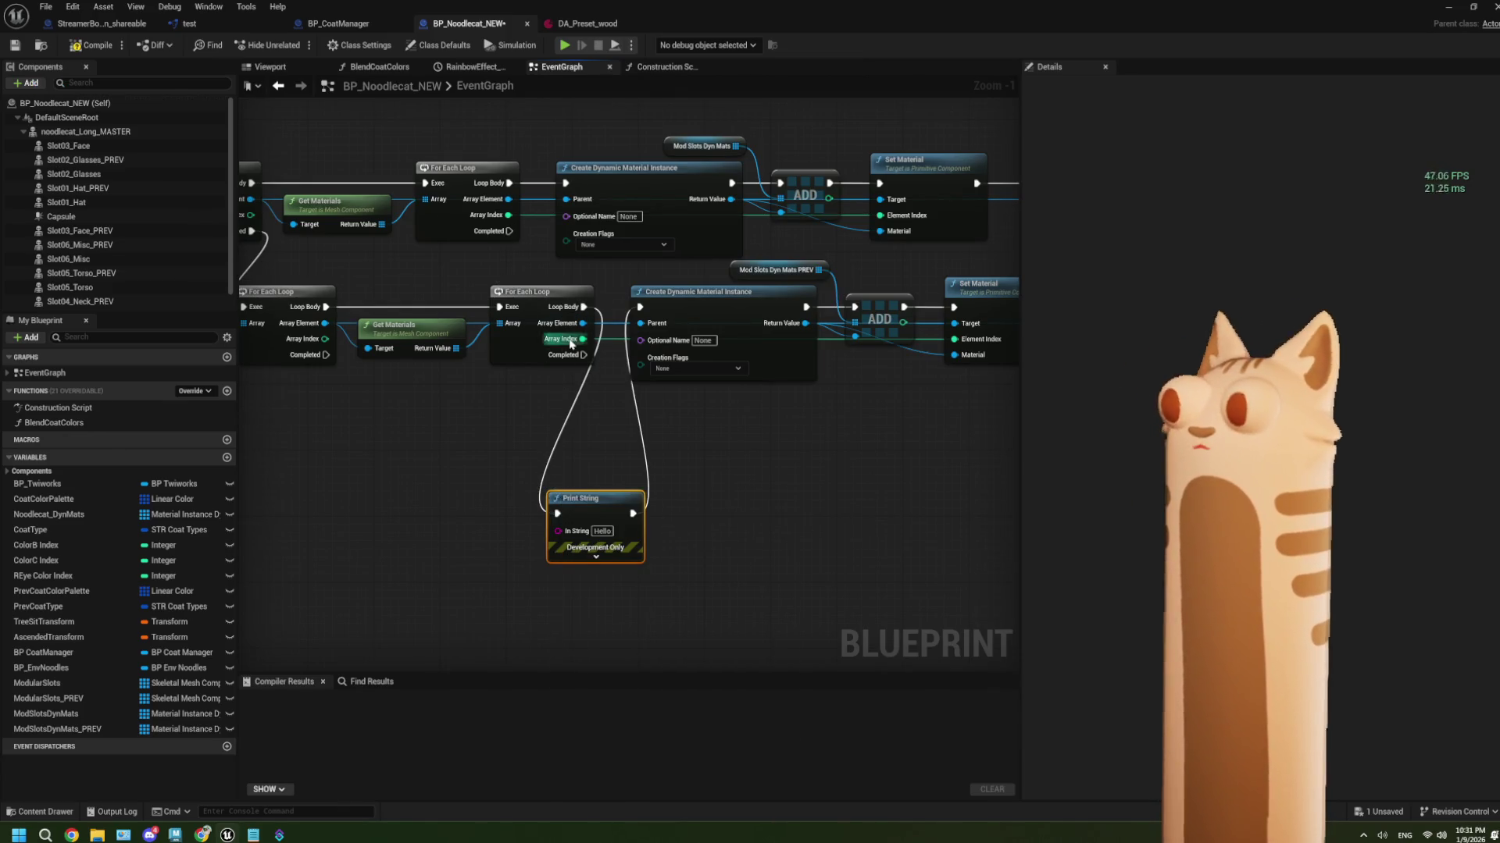